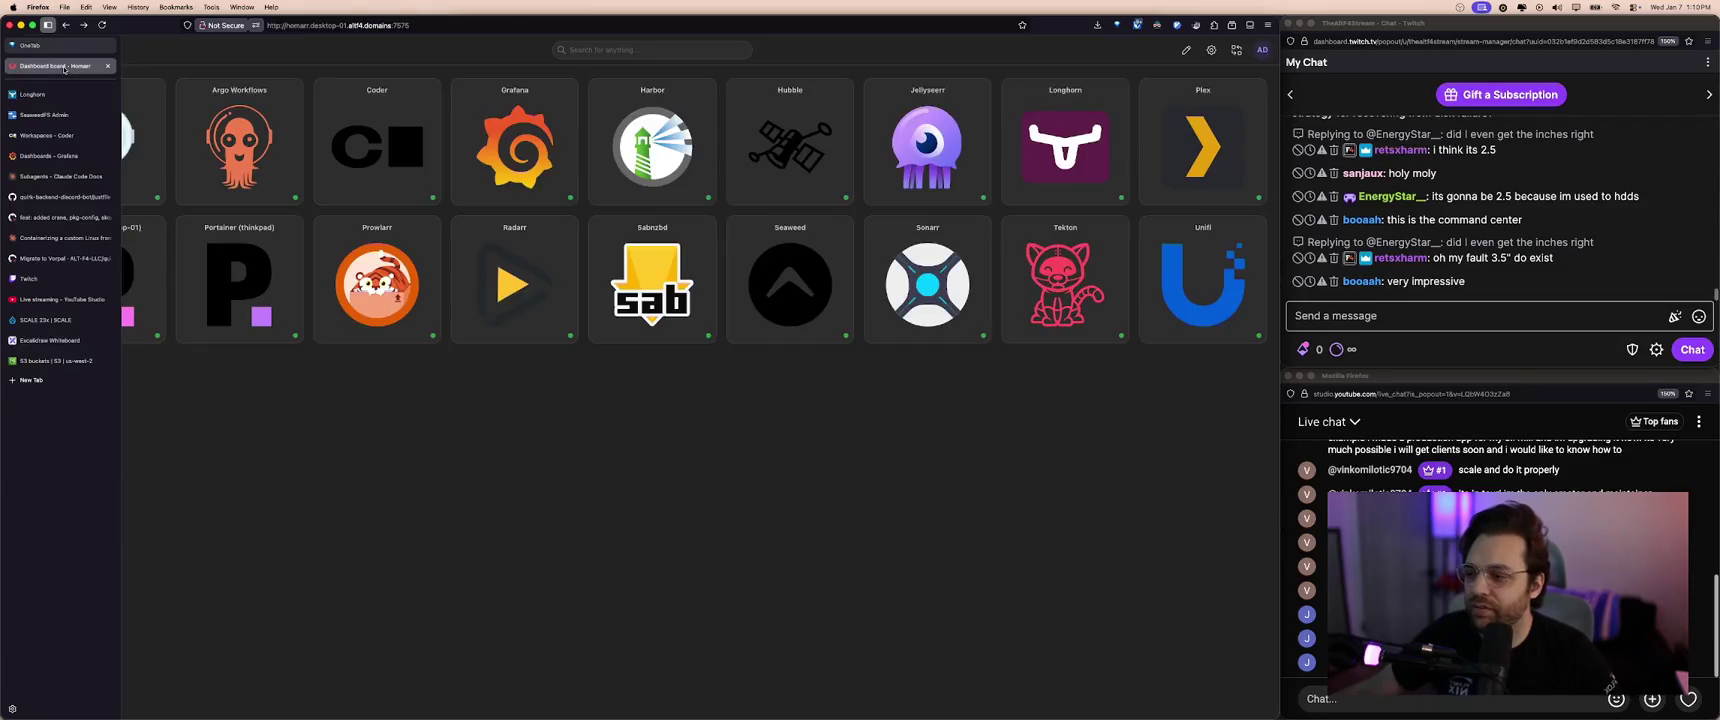
- Open the quirk-dev-backend-discord-bot application's resource tree in Argo CD from the Homarr dashboard
left_click(68, 124)
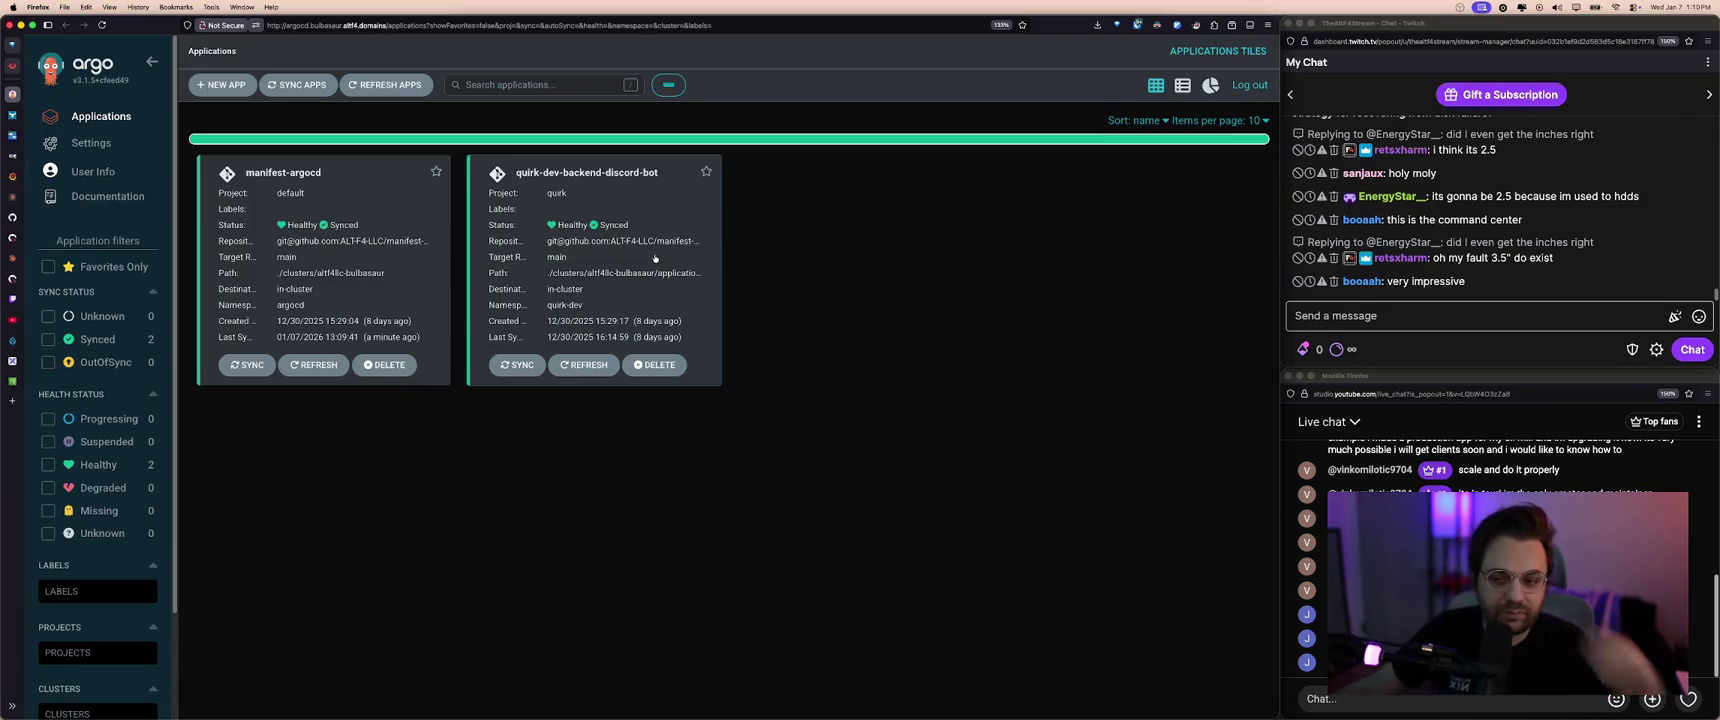
mouse_move(618, 241)
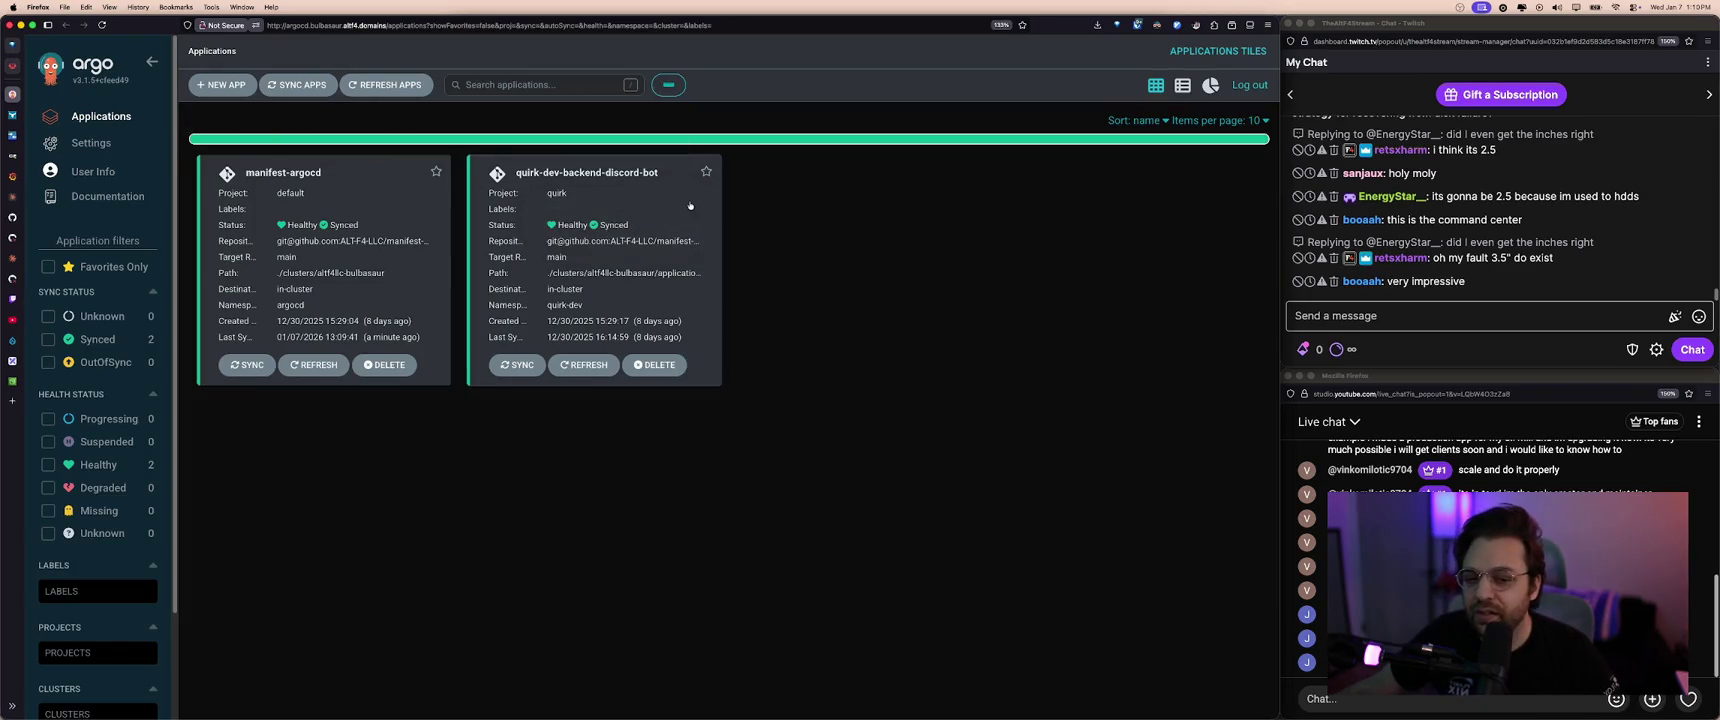
left_click(679, 212)
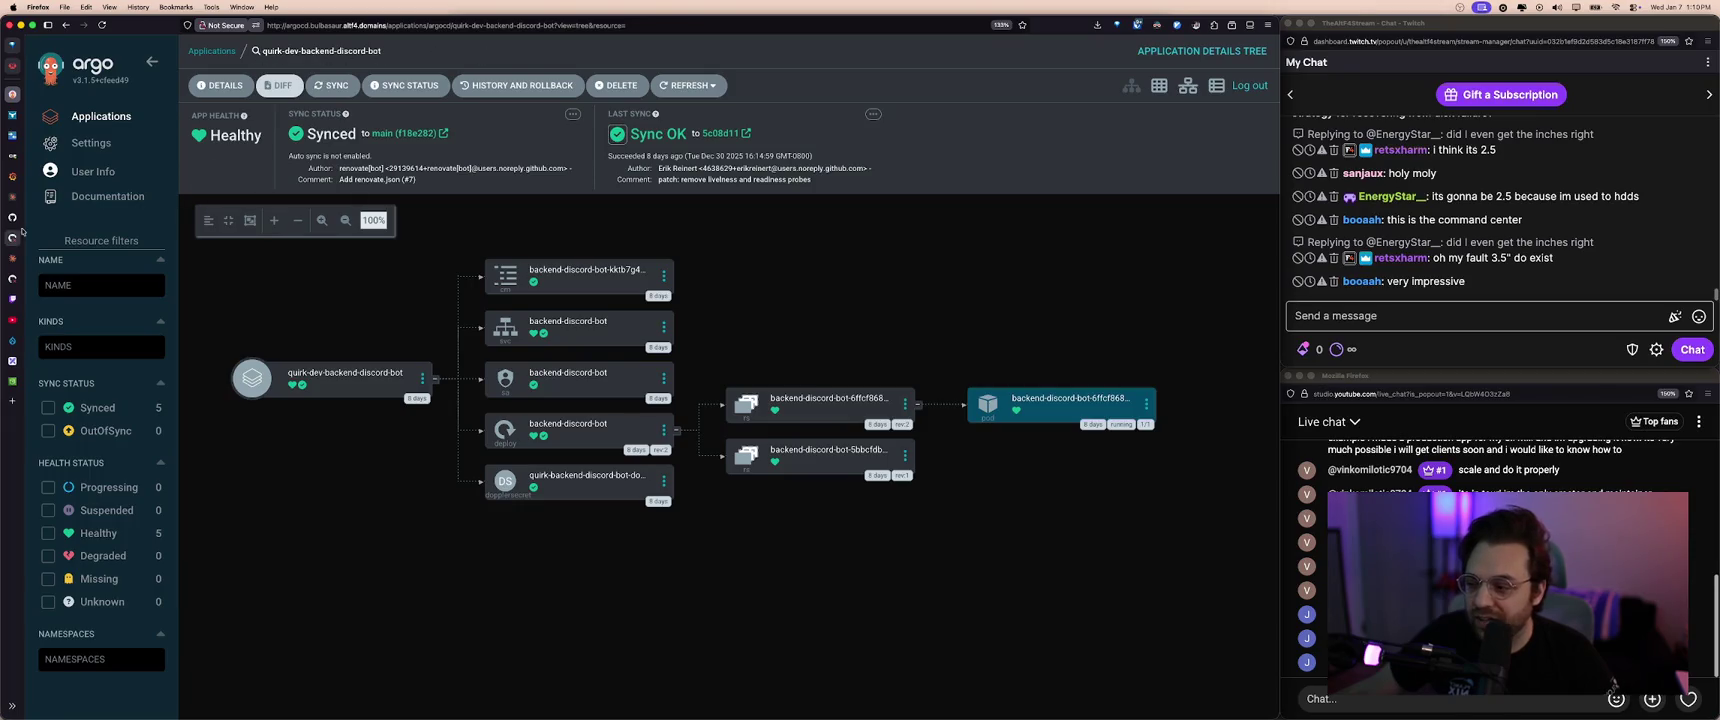
left_click(58, 182)
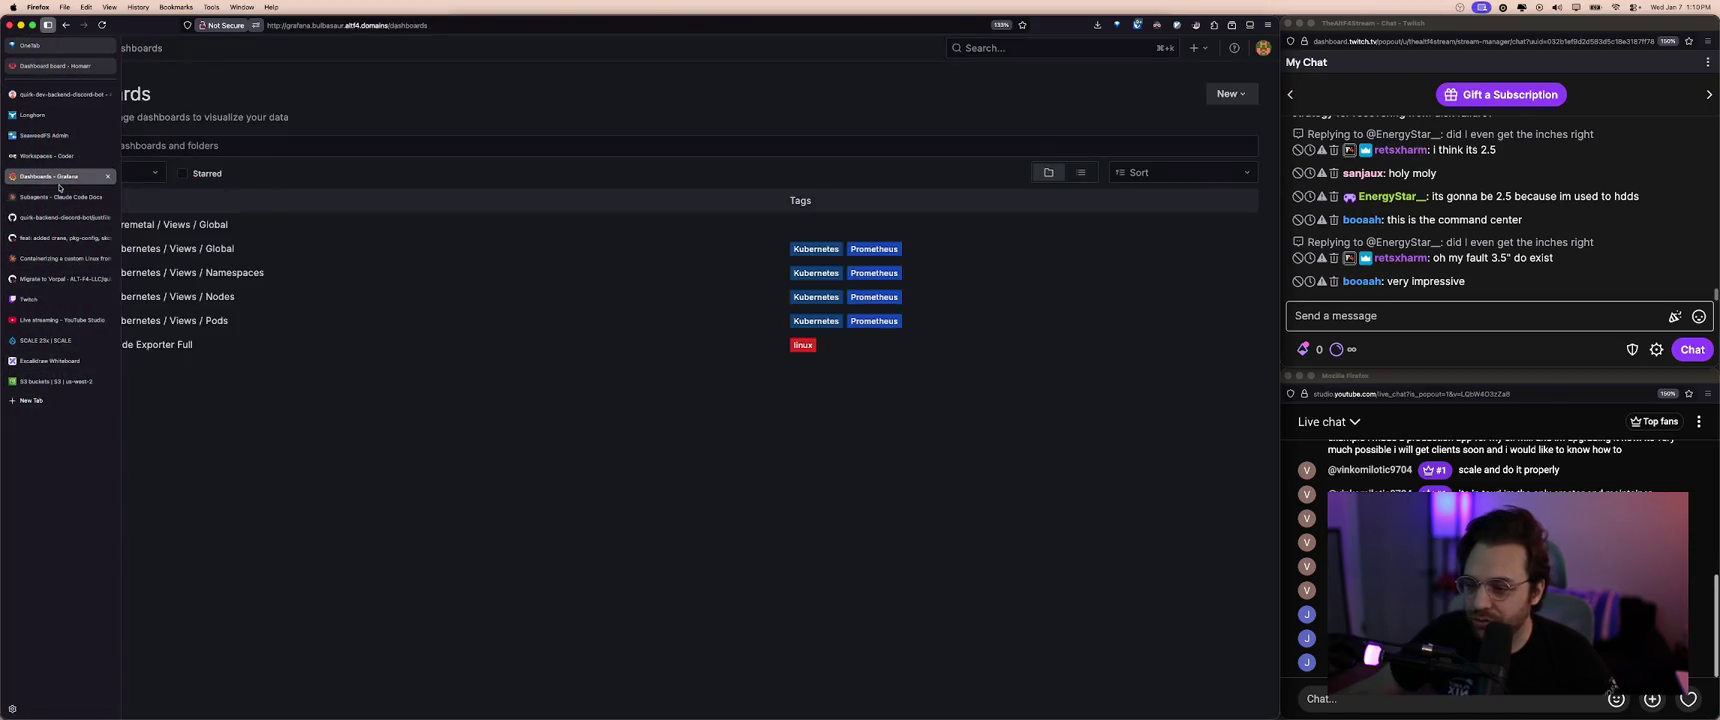
- In Grafana Explore, filter Loki logs by the namespace label set to quirk-dev
left_click(79, 49)
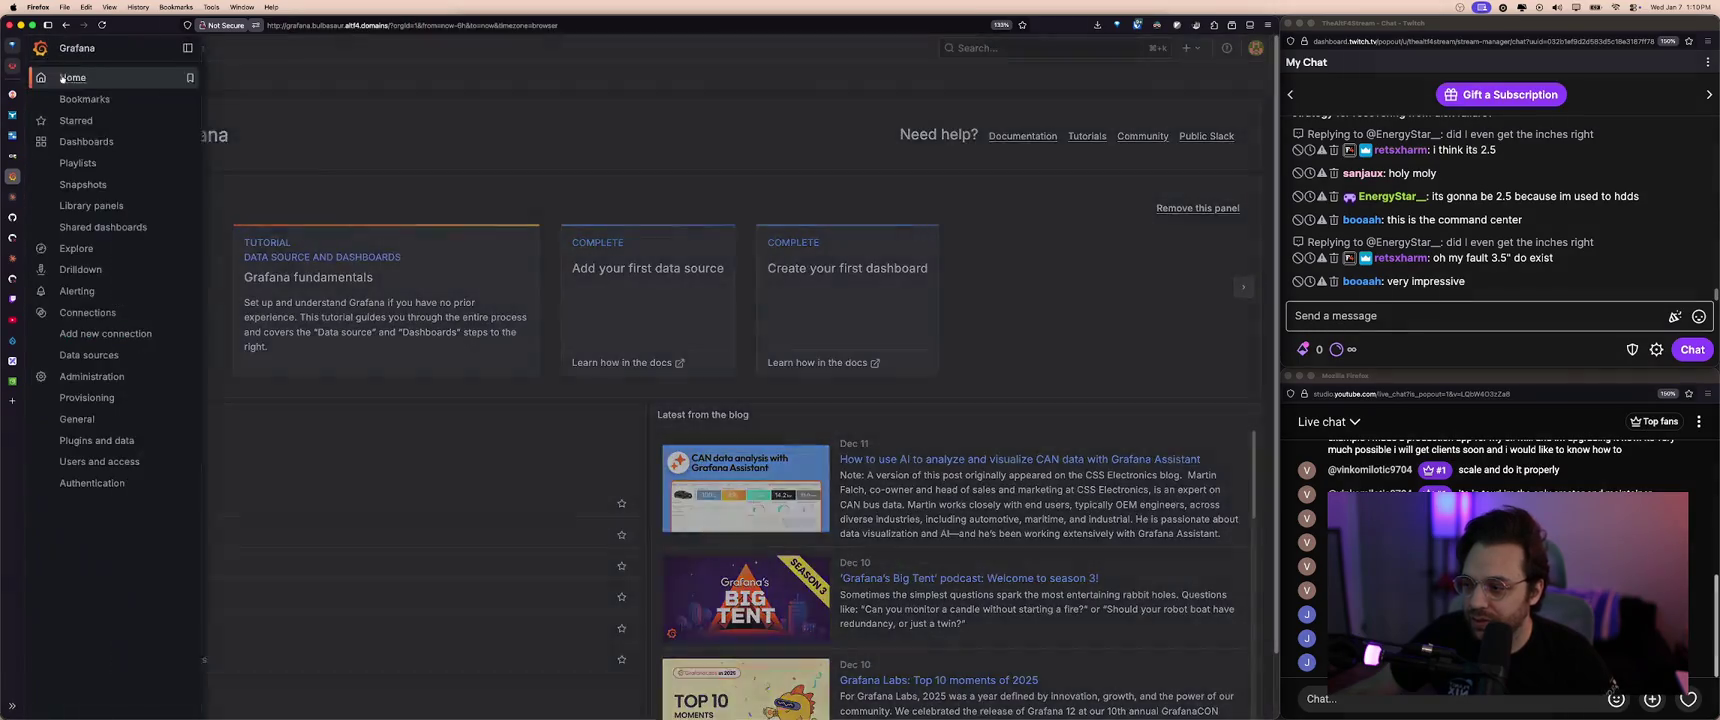
left_click(76, 248)
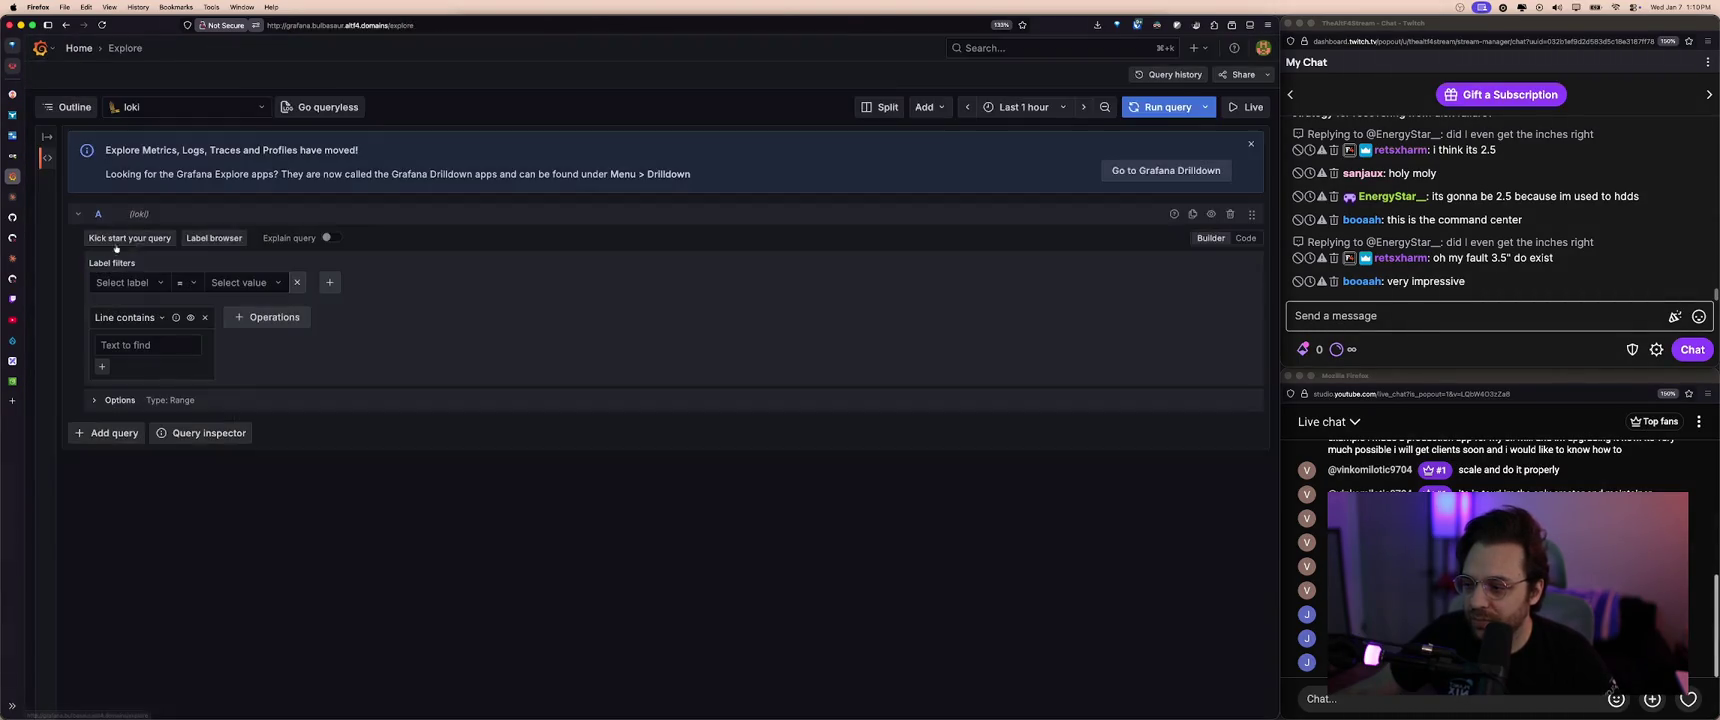
left_click(125, 282)
scroll(143, 428, "down", 3)
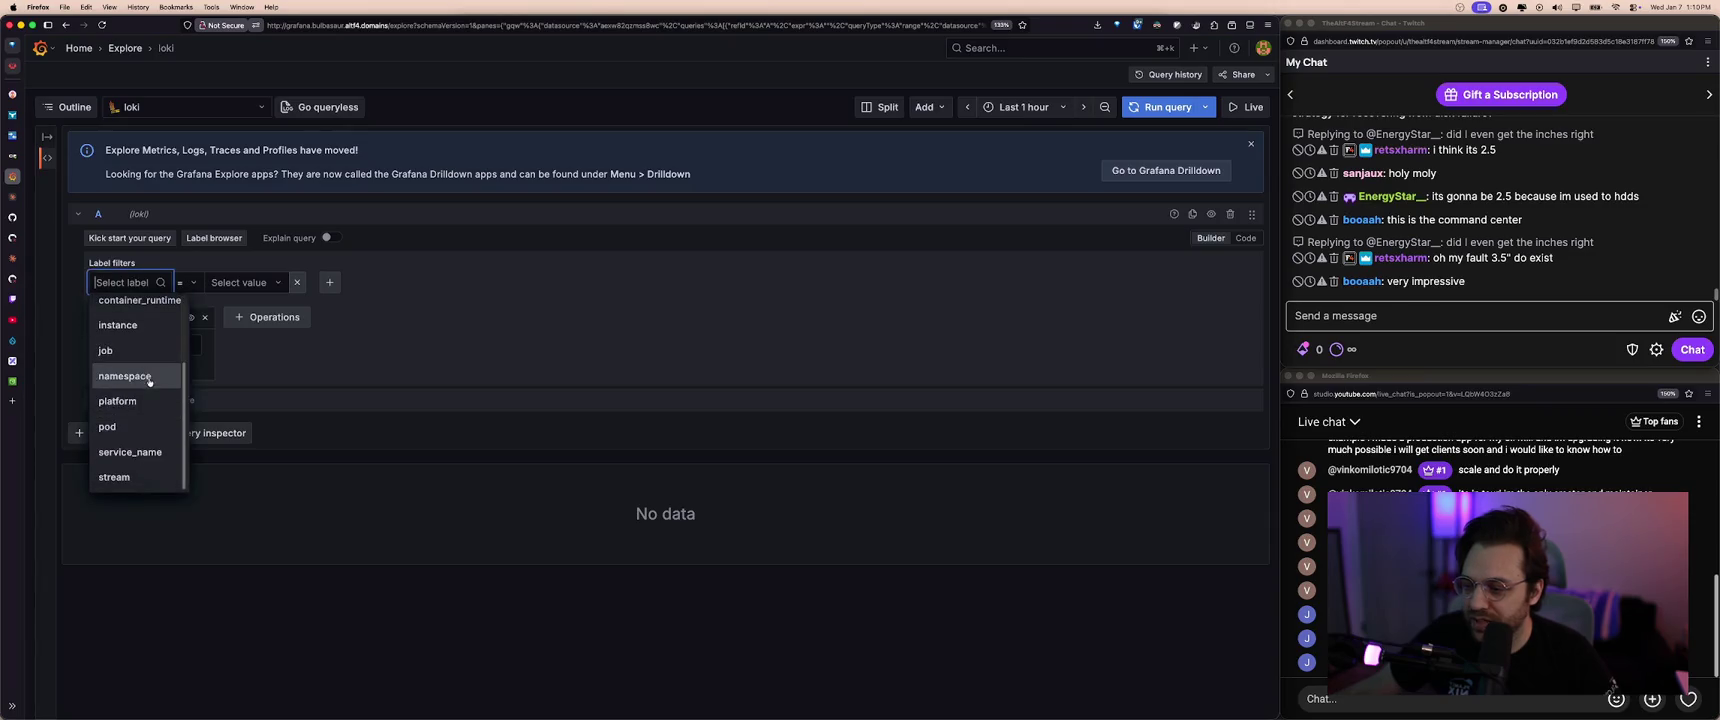
left_click(138, 376)
left_click(236, 284)
scroll(266, 440, "down", 2)
scroll(266, 468, "down", 2)
left_click(266, 467)
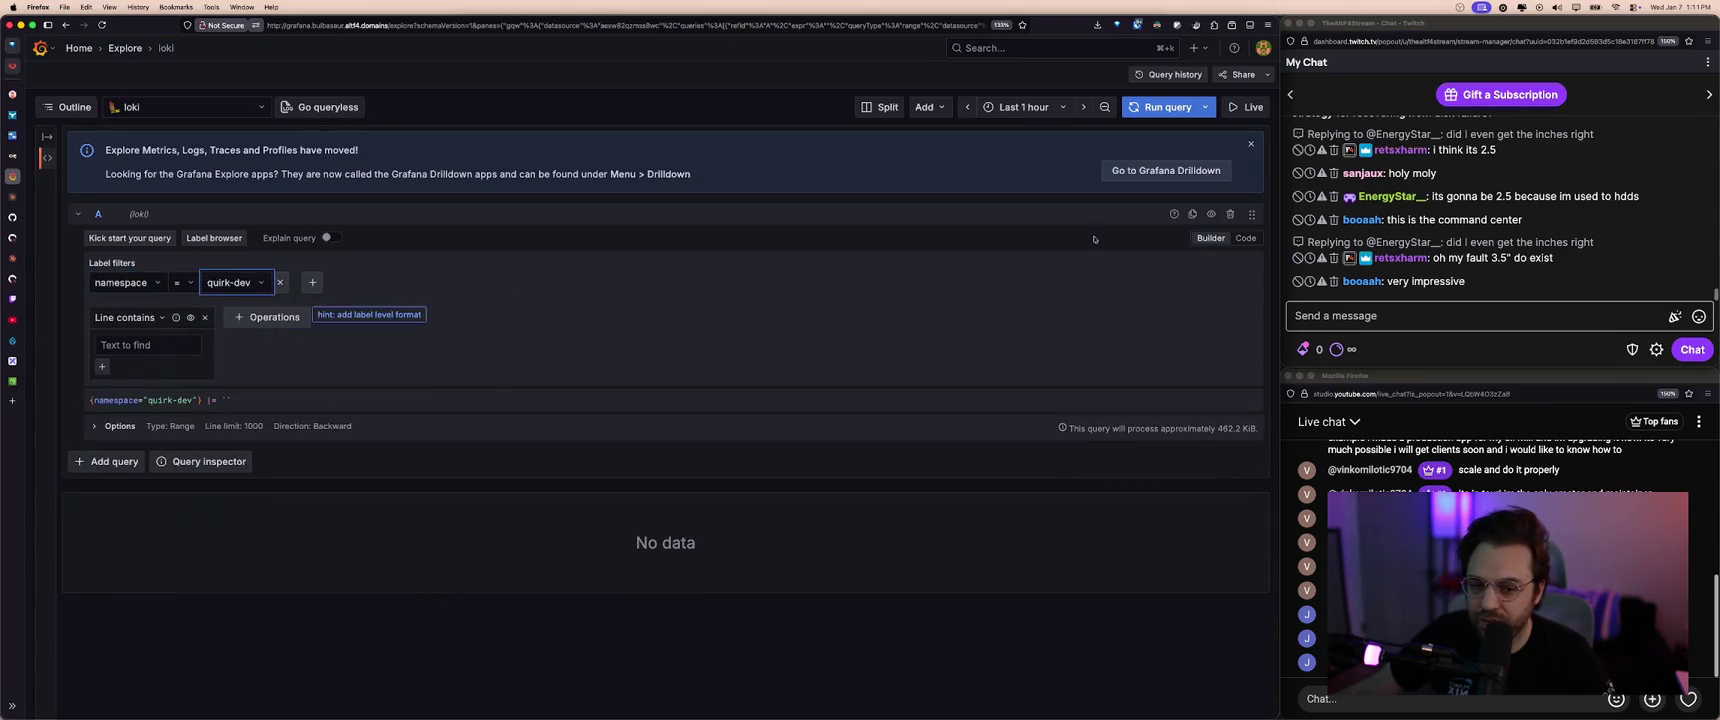
- Dismiss the Explore info banner and scroll through the quirk-dev log volume and lines
left_click(1246, 143)
scroll(218, 557, "down", 3)
scroll(218, 557, "down", 1)
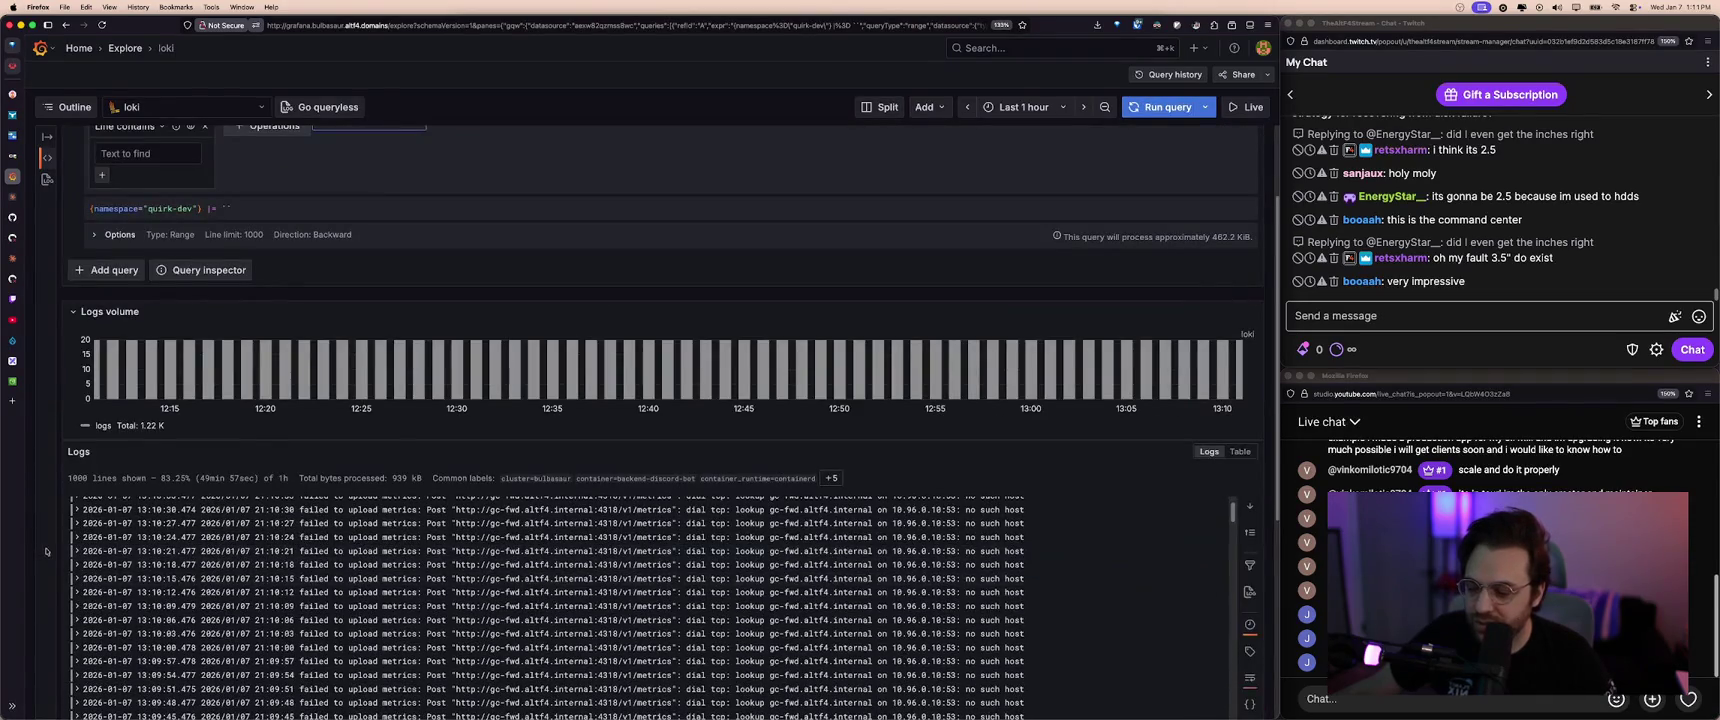
mouse_move(60, 218)
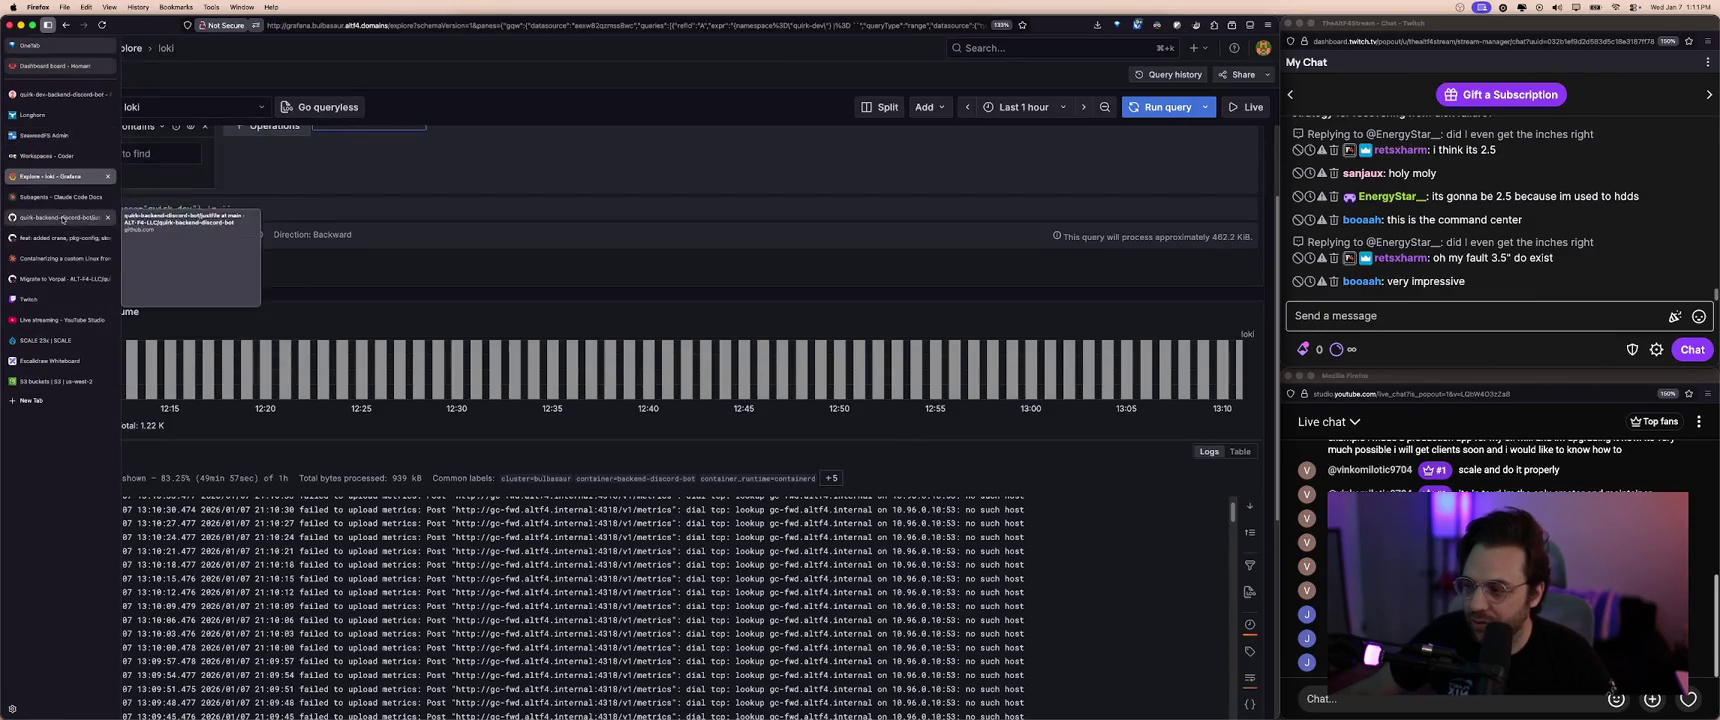
left_click(60, 94)
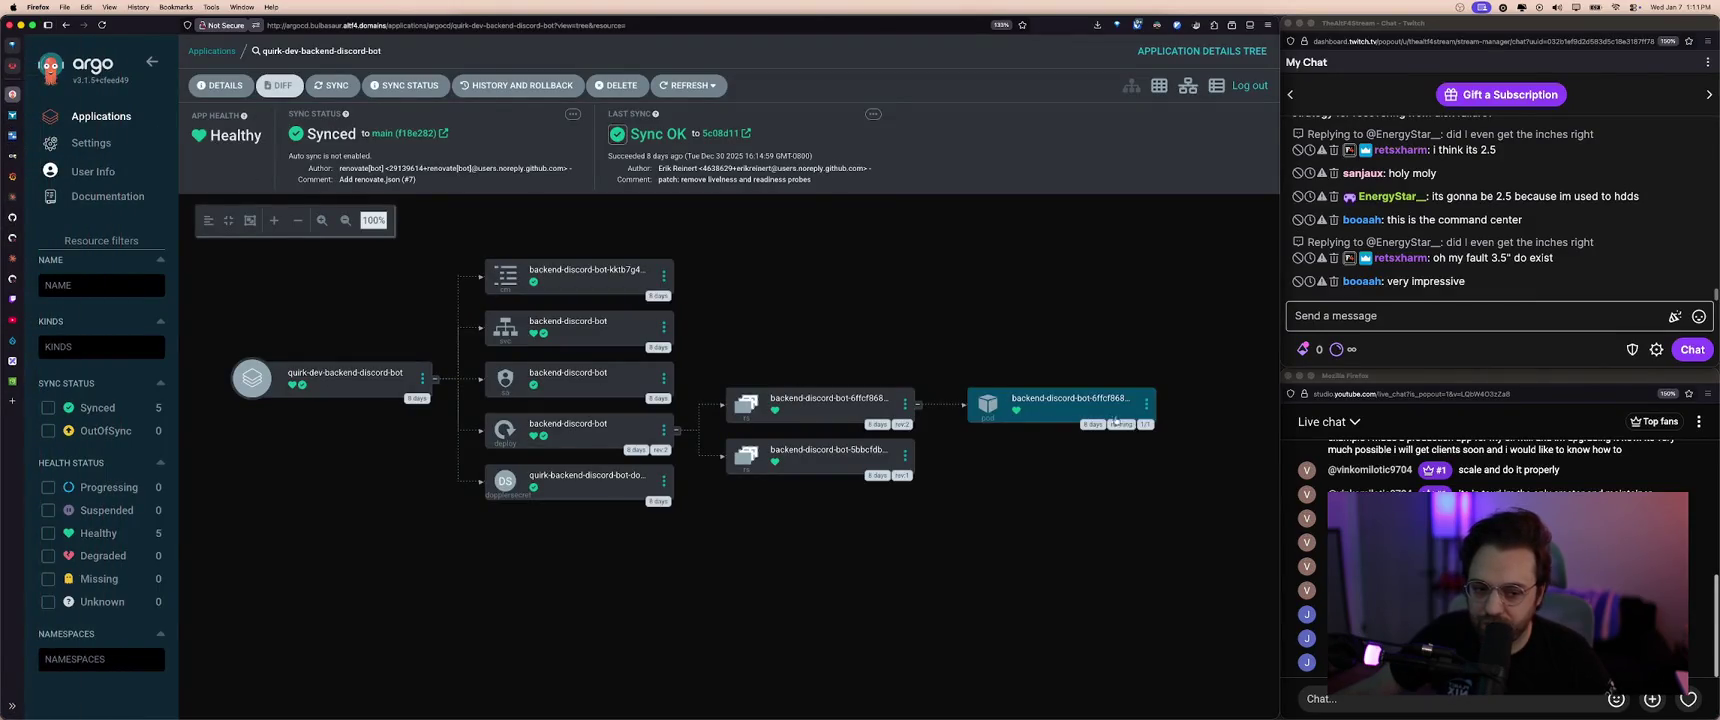
- Review the backend-discord-bot pod's log output, then close the logs panel
left_click(1060, 403)
left_click(597, 123)
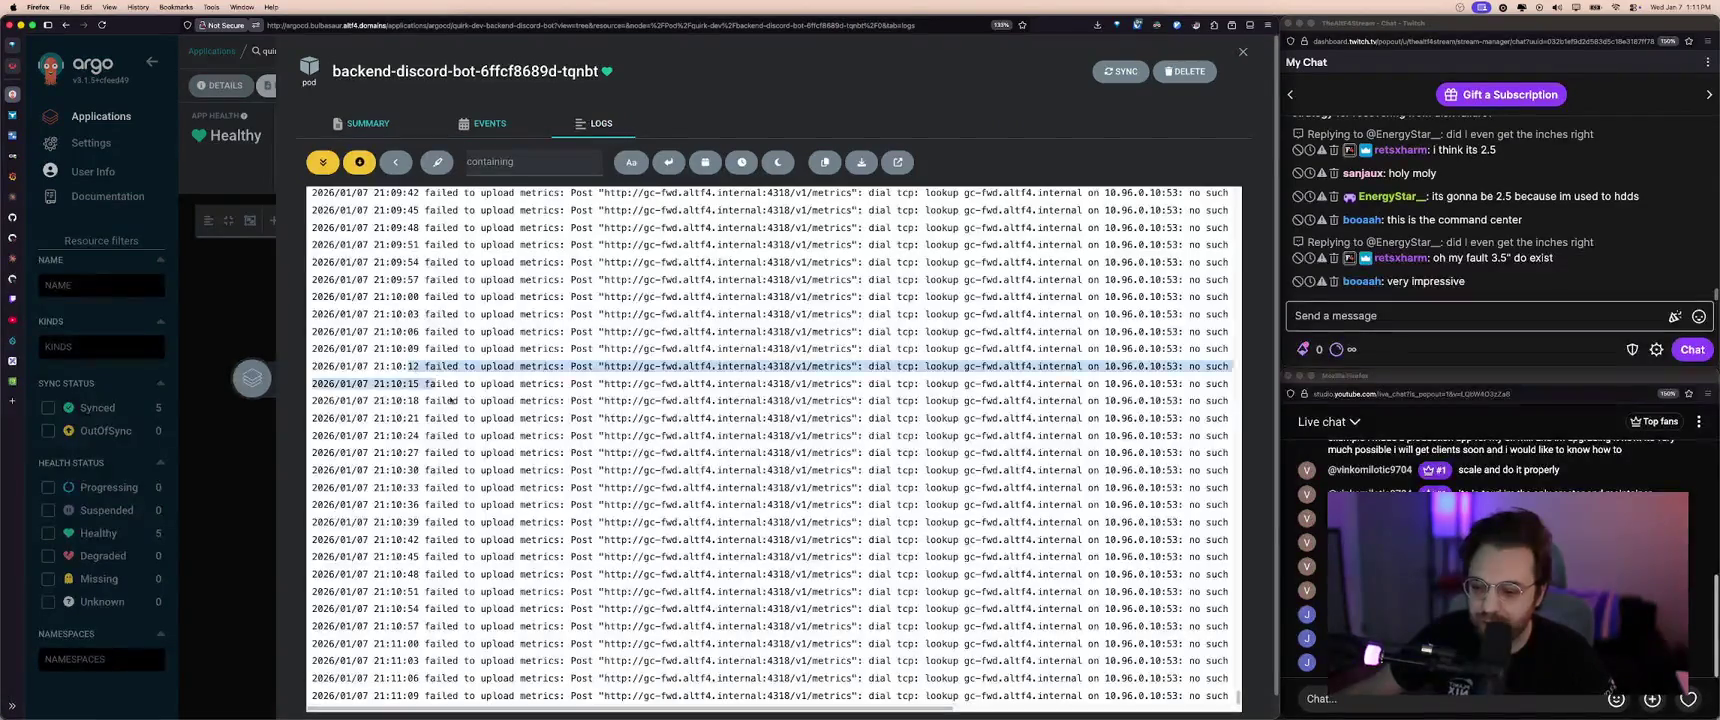
left_click_drag(645, 384, 714, 437)
left_click(600, 448)
scroll(593, 440, "down", 1)
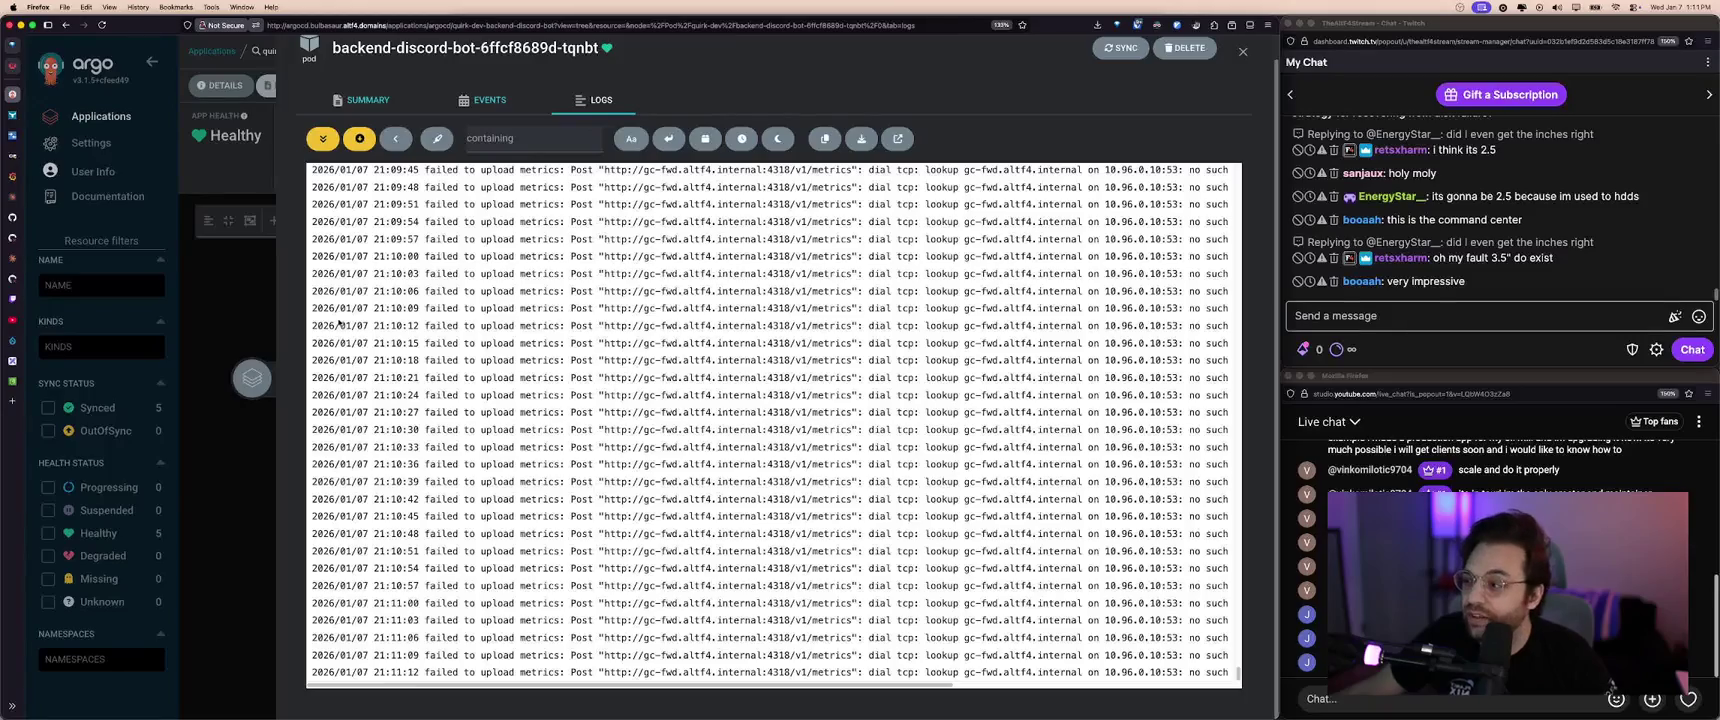
left_click(250, 230)
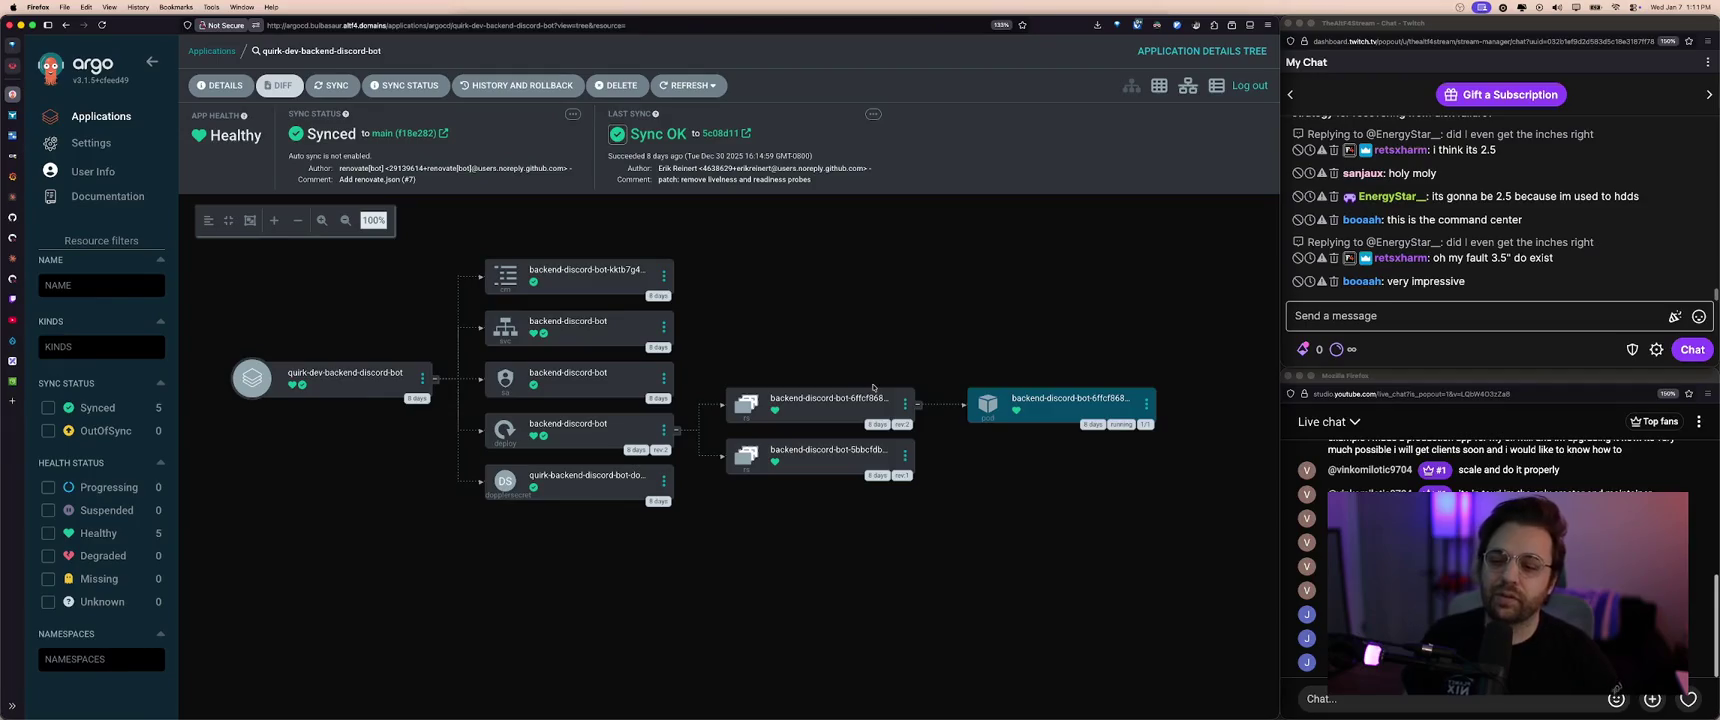
- Inspect the pod's live manifest resource requests and return to the Applications list
left_click(1047, 397)
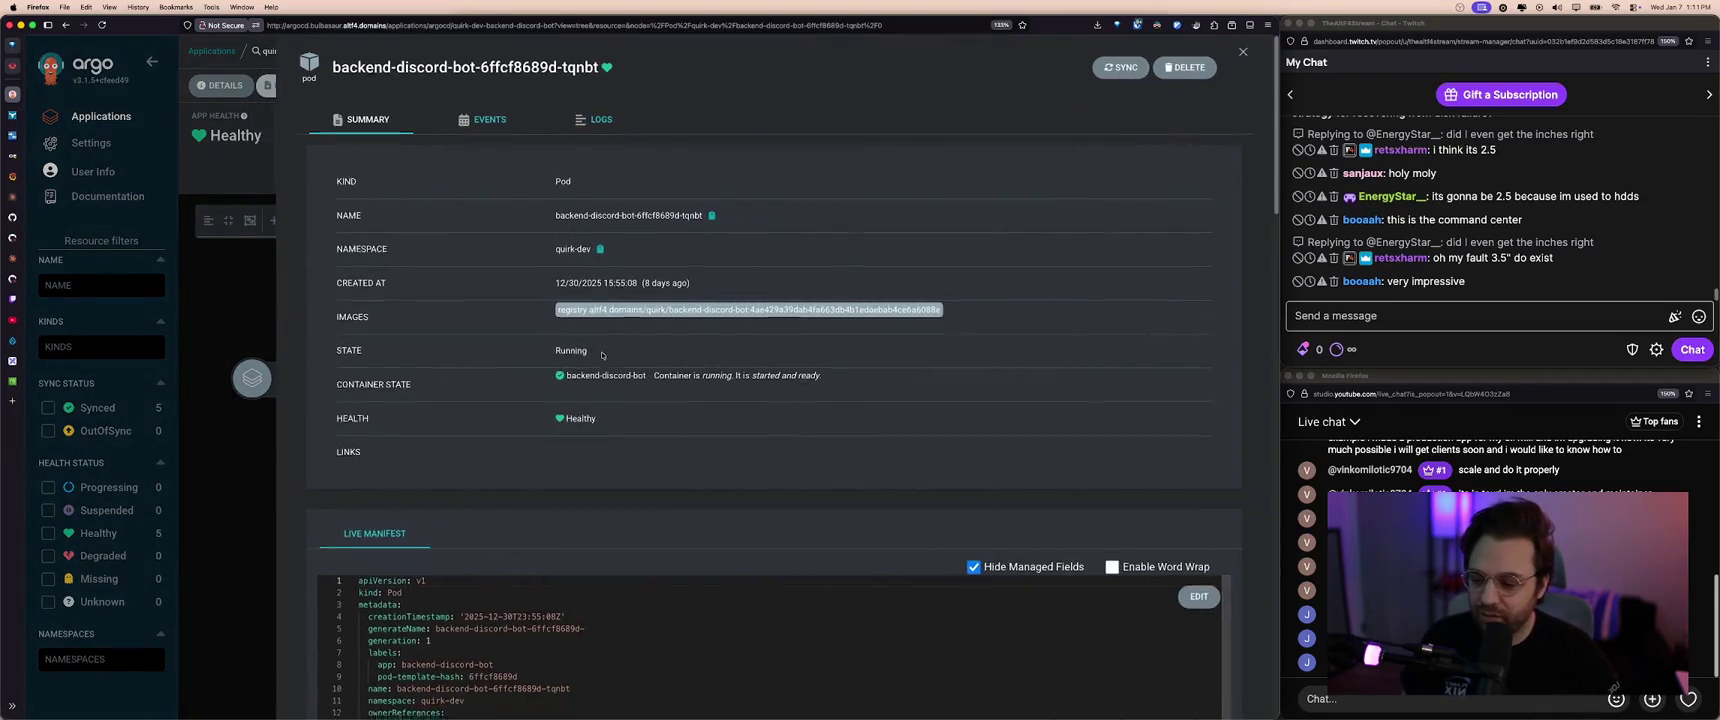
scroll(435, 345, "down", 10)
scroll(435, 345, "down", 3)
left_click(750, 514)
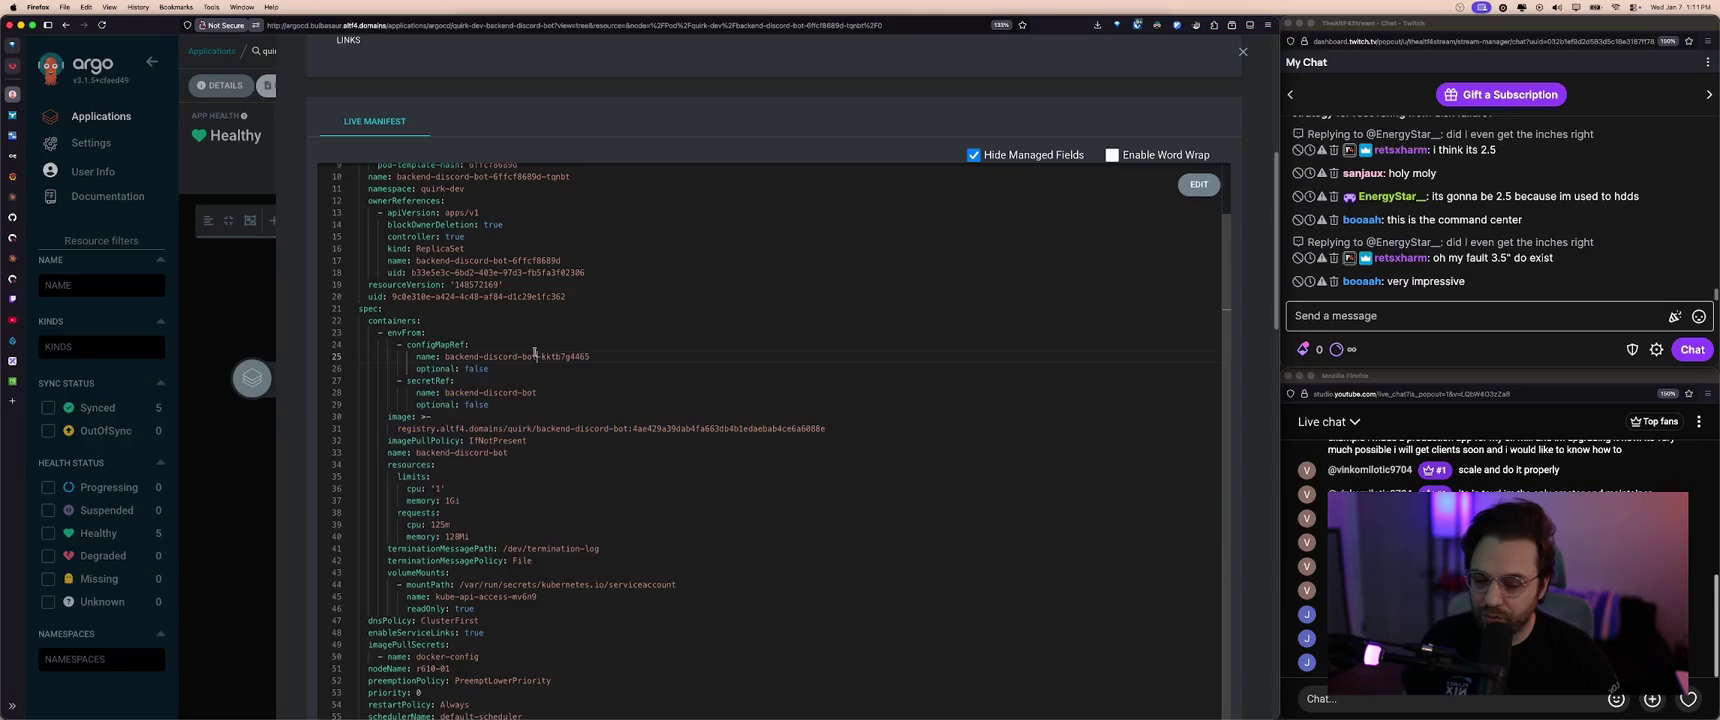
left_click(211, 53)
left_click(211, 51)
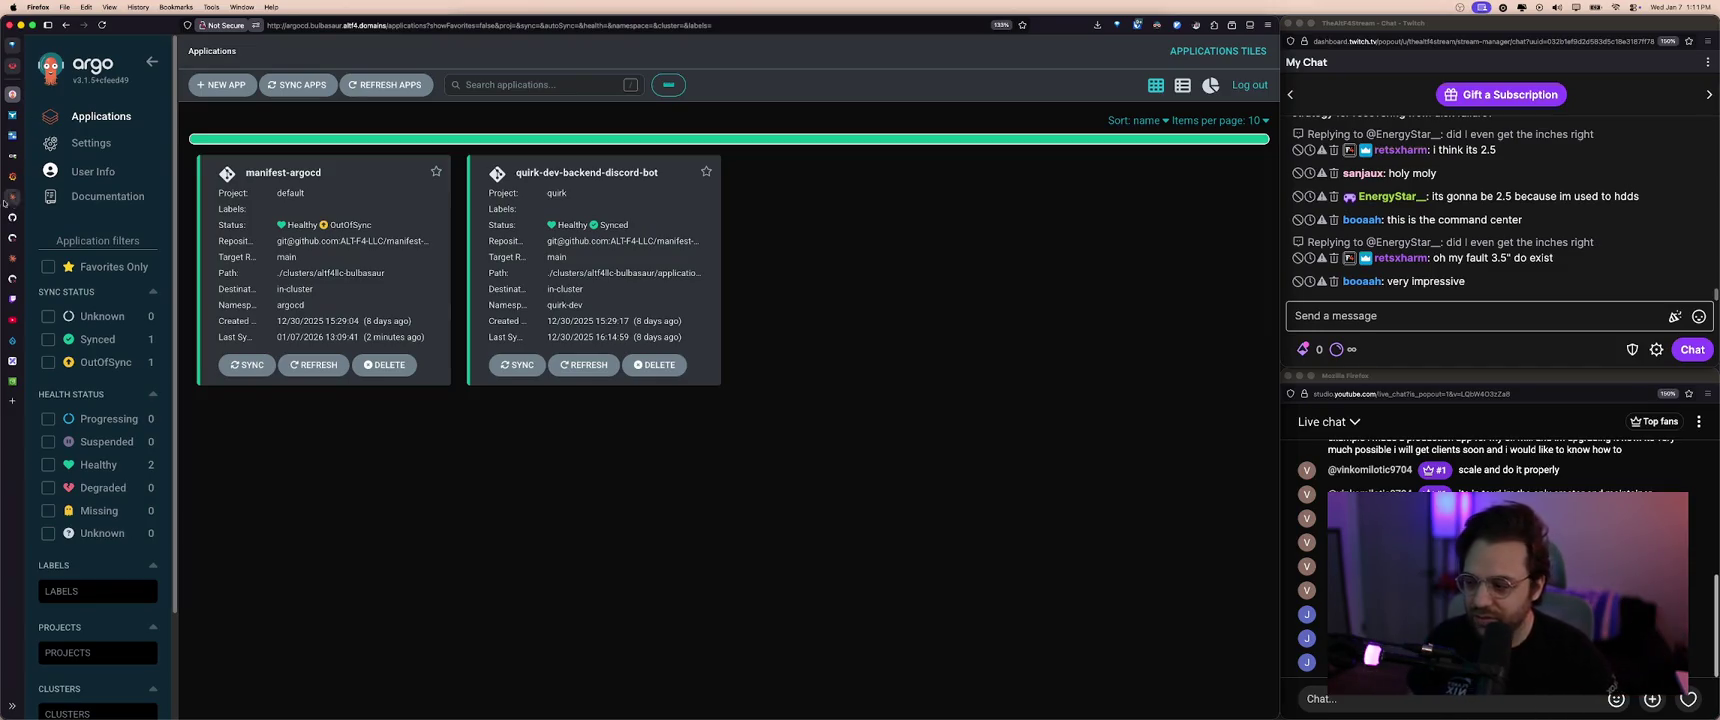
left_click(12, 361)
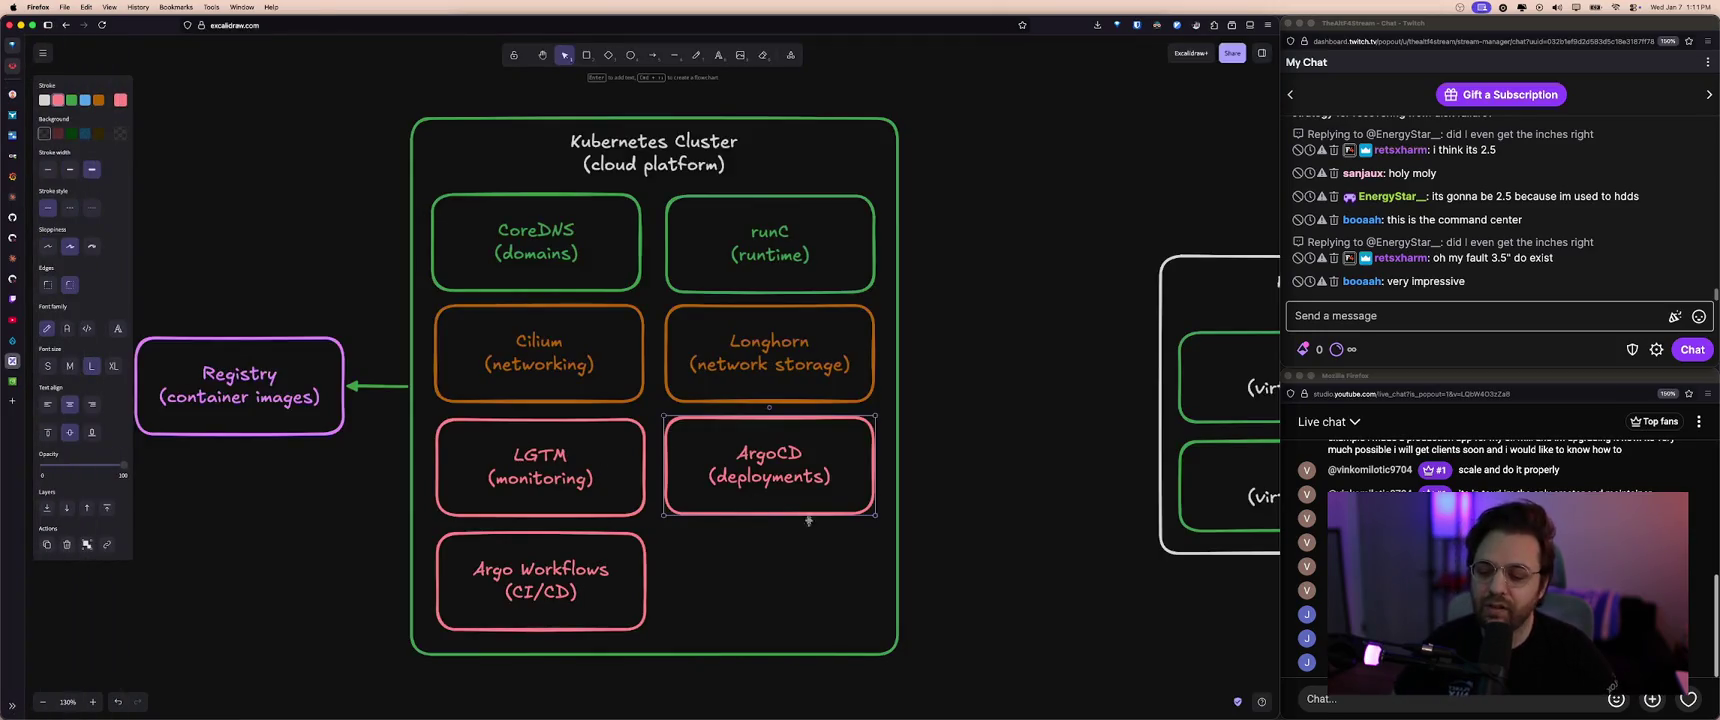
- Select the Argo Workflows box in the diagram, then open Argo Workflows from the dashboard
left_click(637, 574)
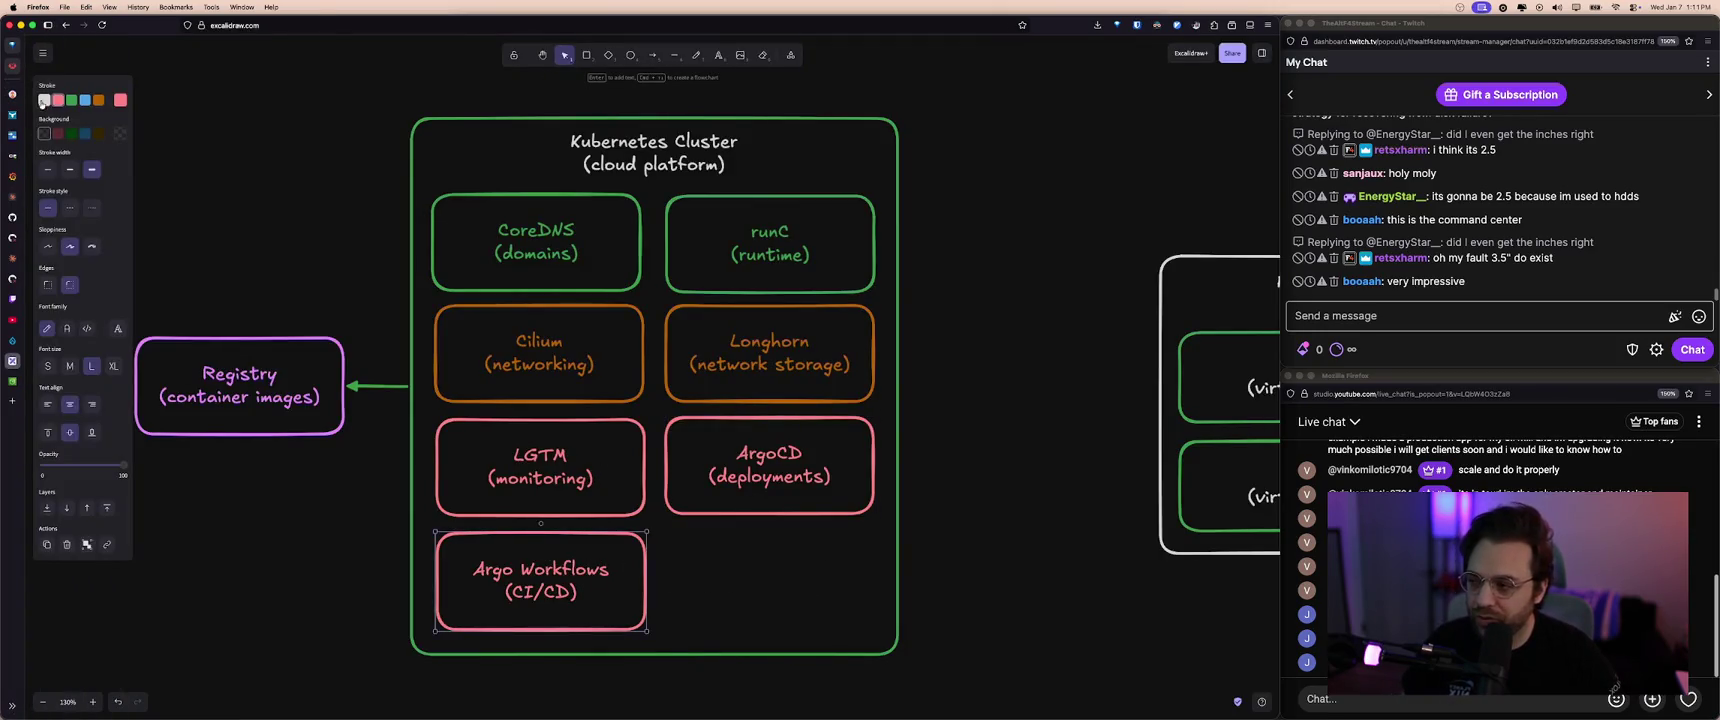
left_click(13, 67)
left_click(253, 146)
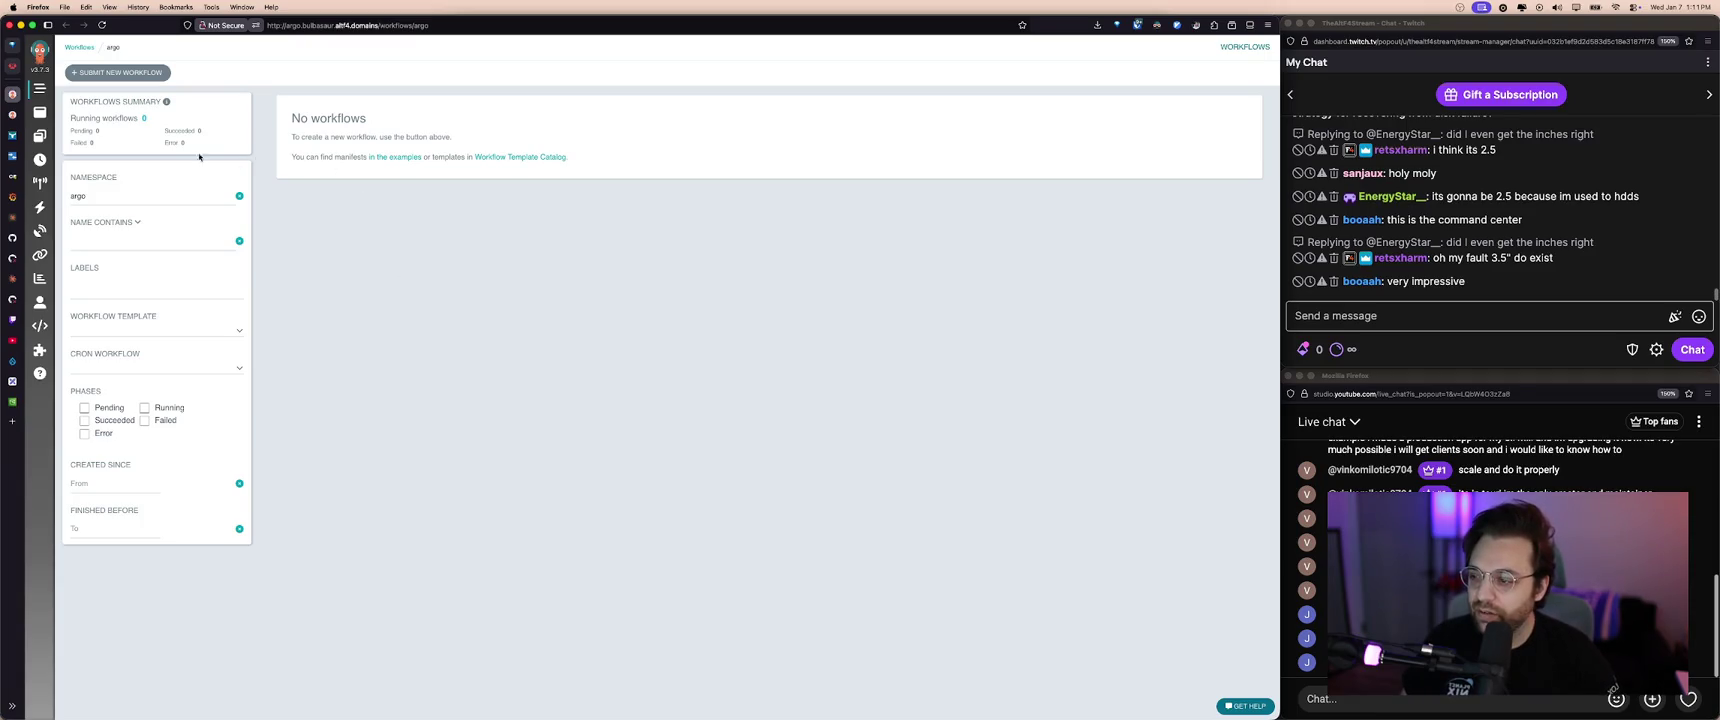
- Open Harbor's Projects page from the dashboard, then return to the Kubernetes Cluster diagram
key("super+Left")
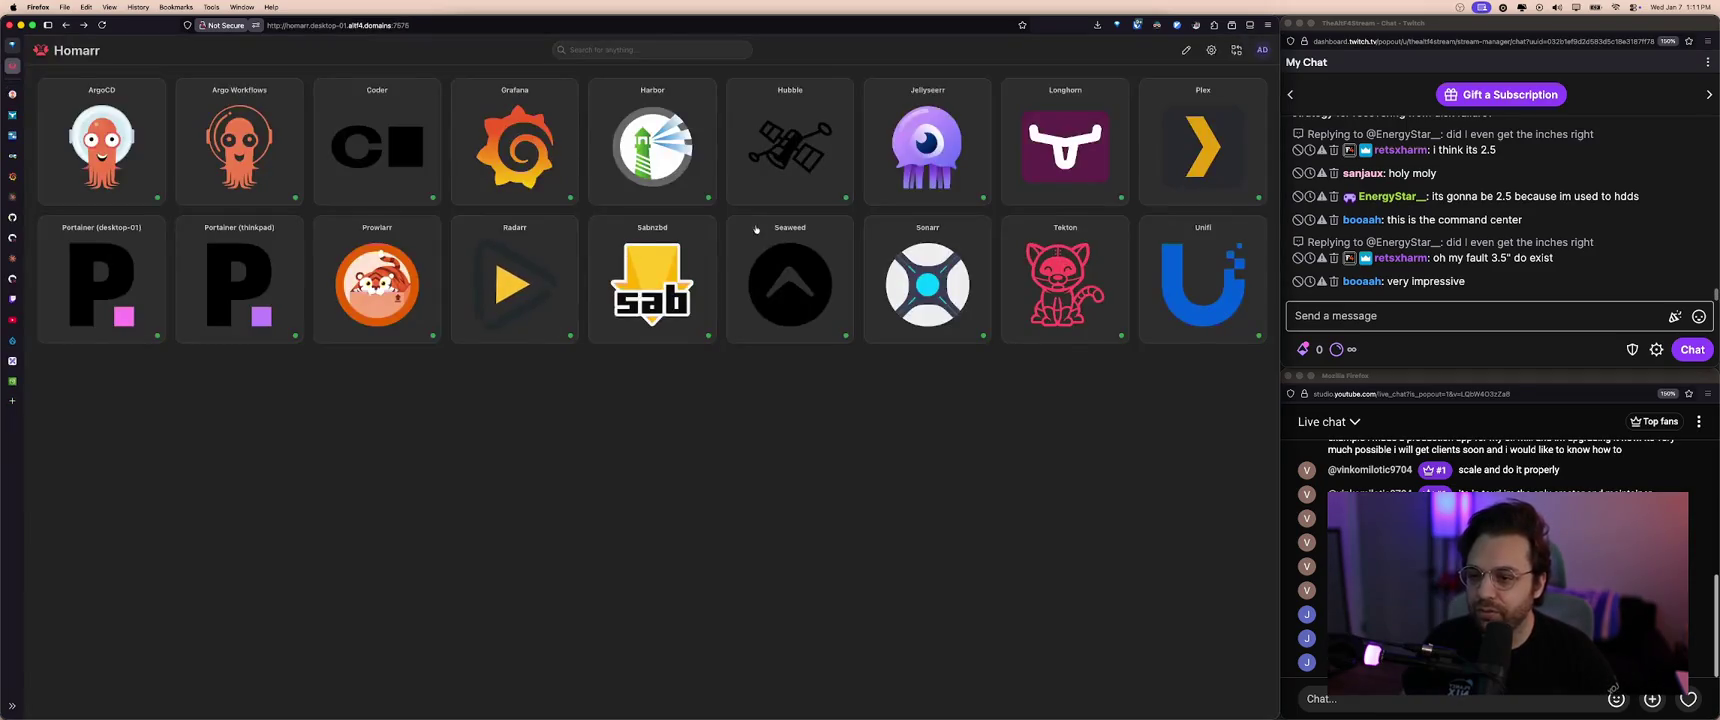
left_click(675, 151)
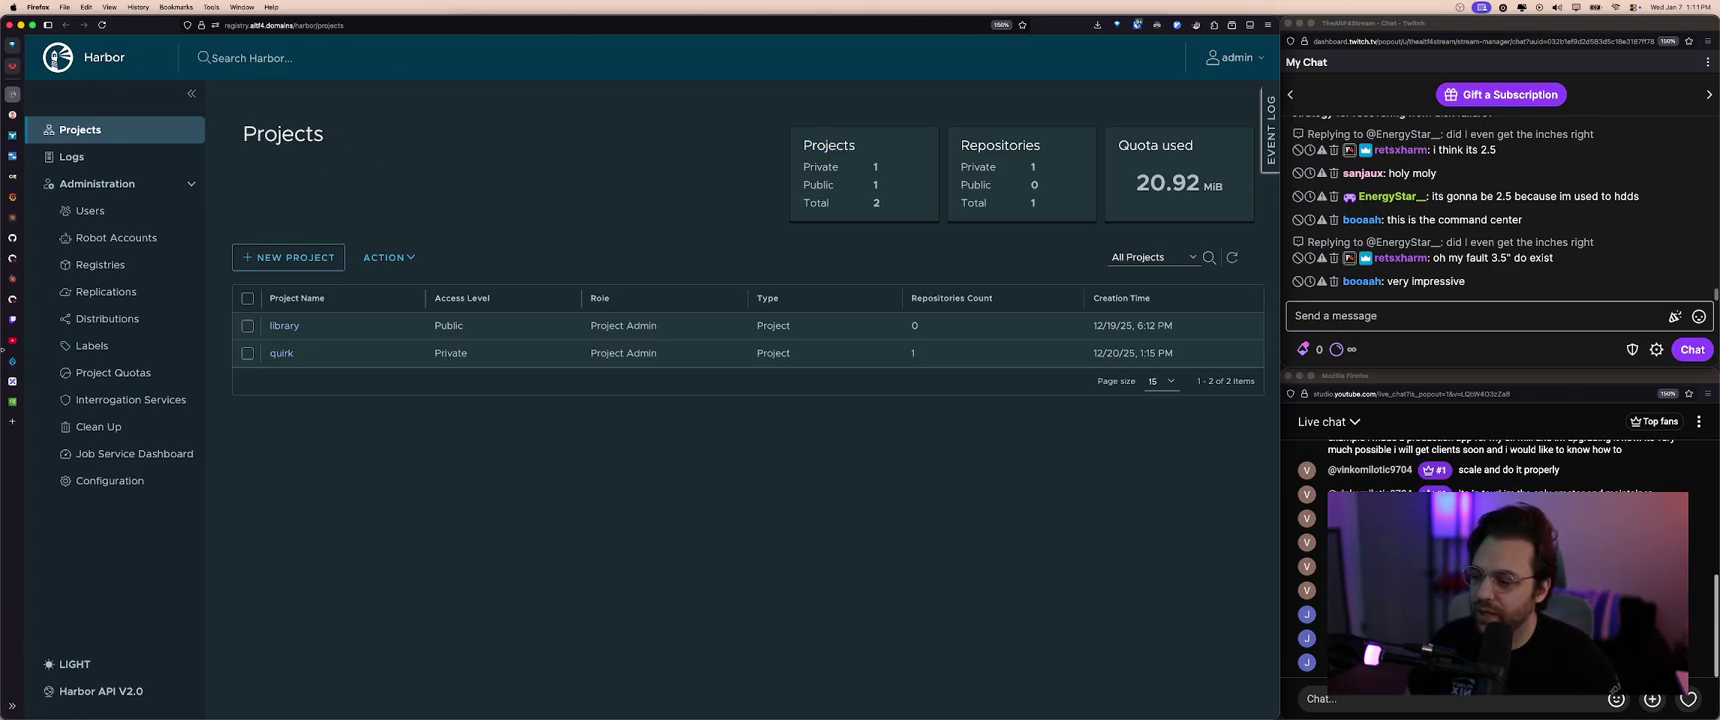
mouse_move(12, 382)
left_click(60, 385)
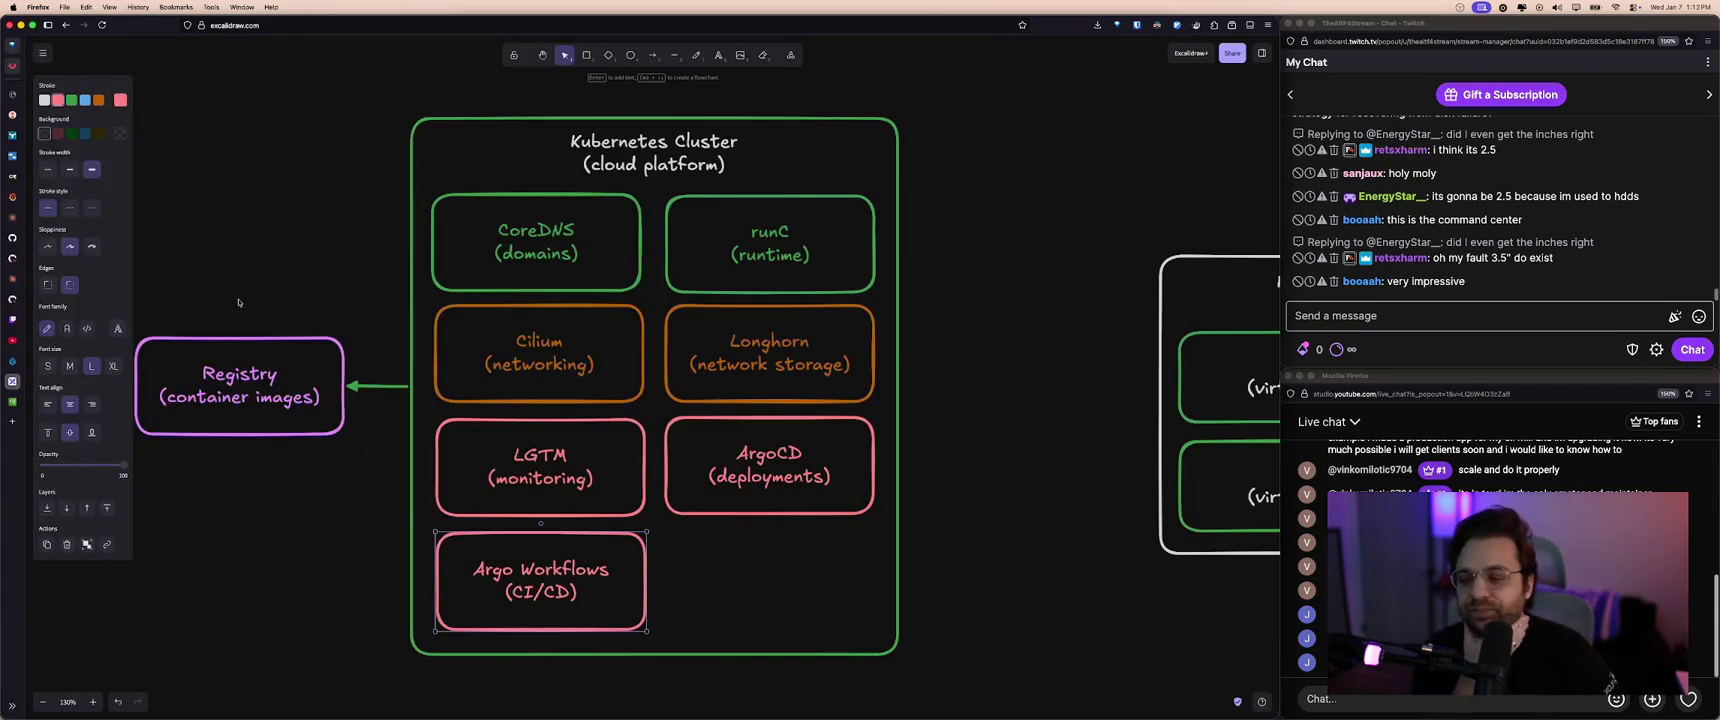
- Pan the canvas and examine the Registry box in the Kubernetes diagram
scroll(270, 301, "left", 3)
left_click(289, 334)
left_click_drag(173, 276, 410, 492)
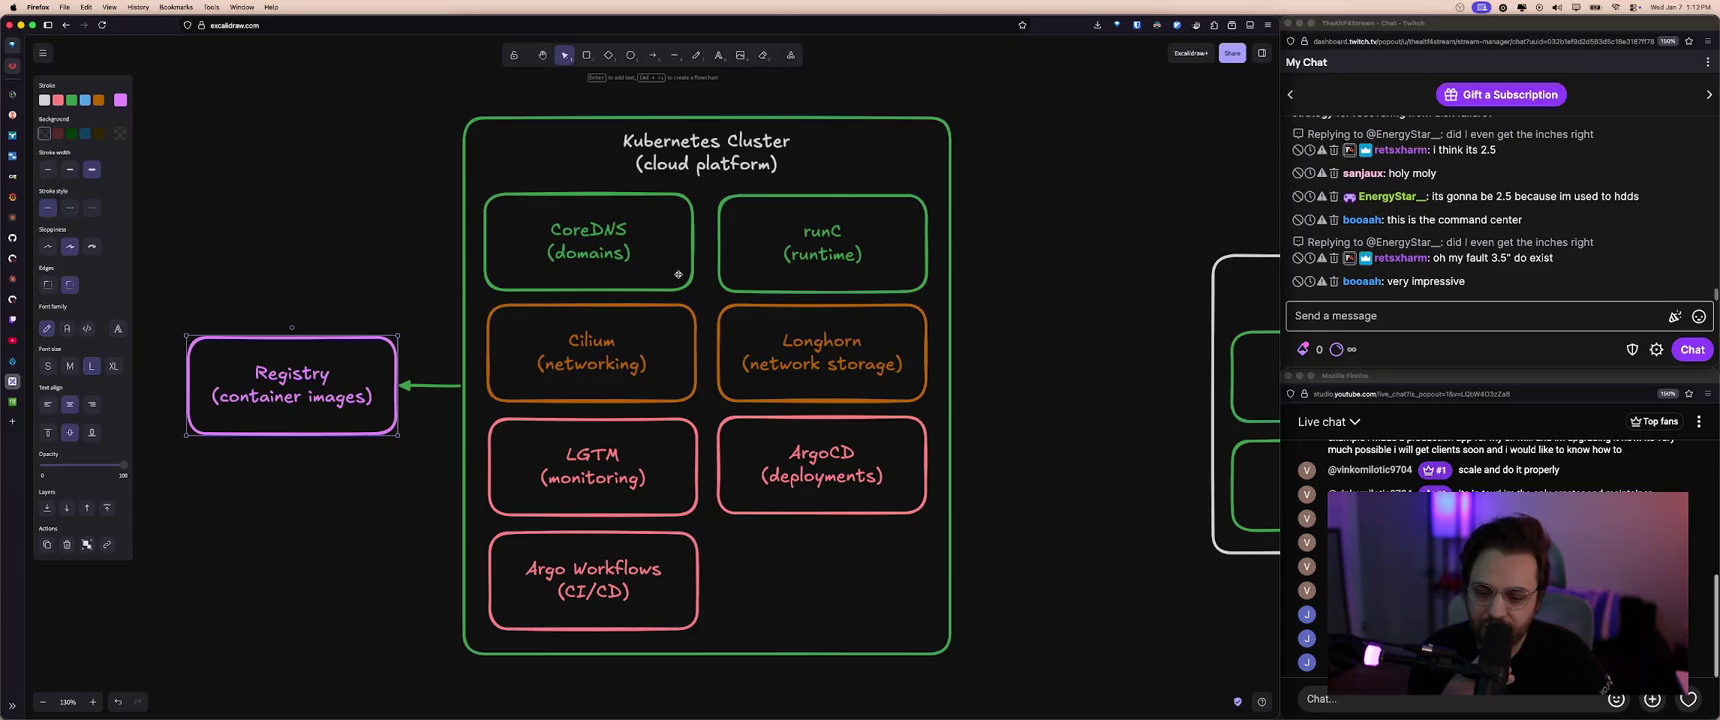
left_click(372, 286)
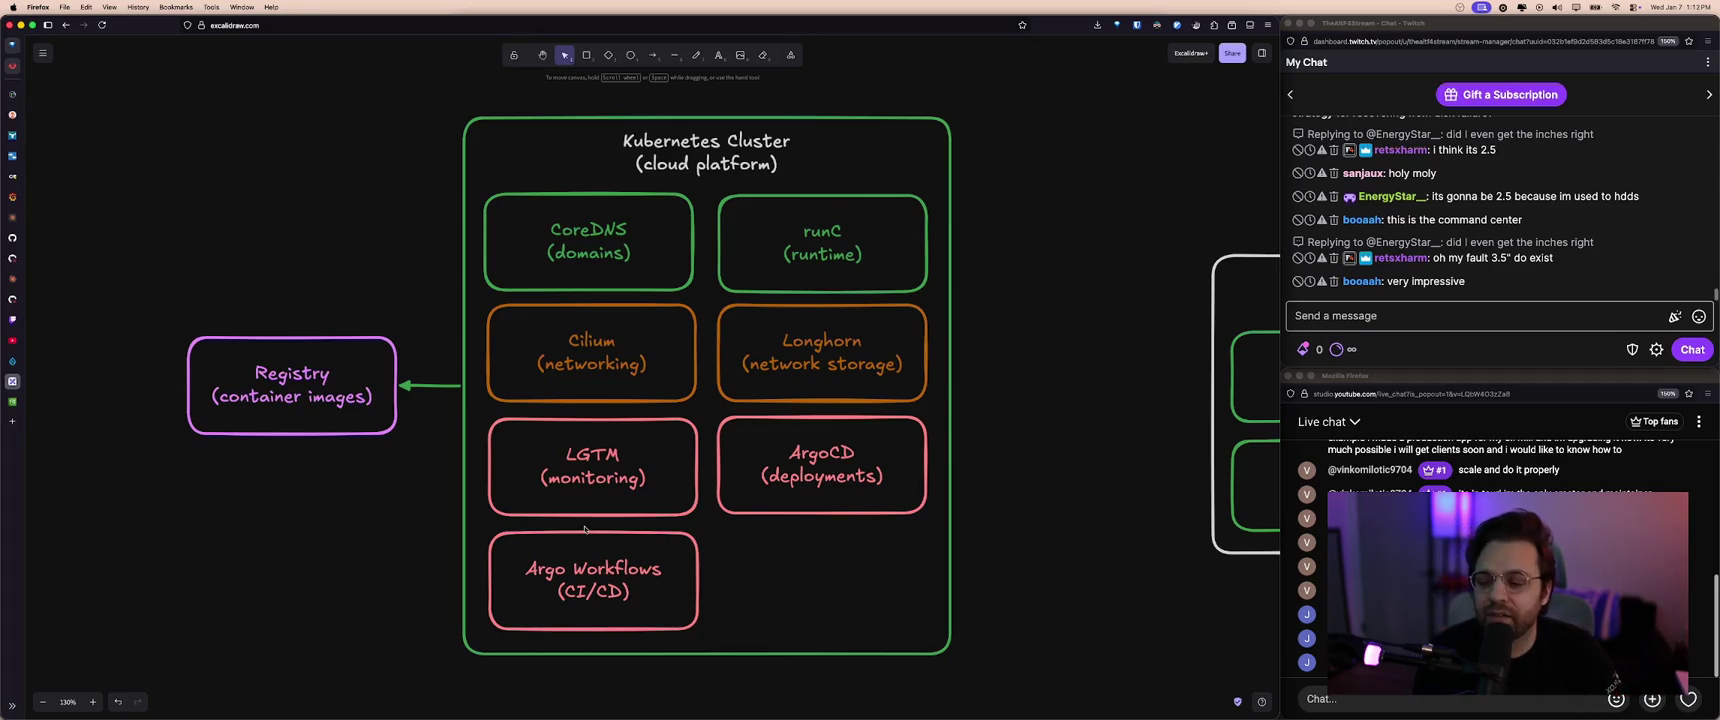
left_click(328, 423)
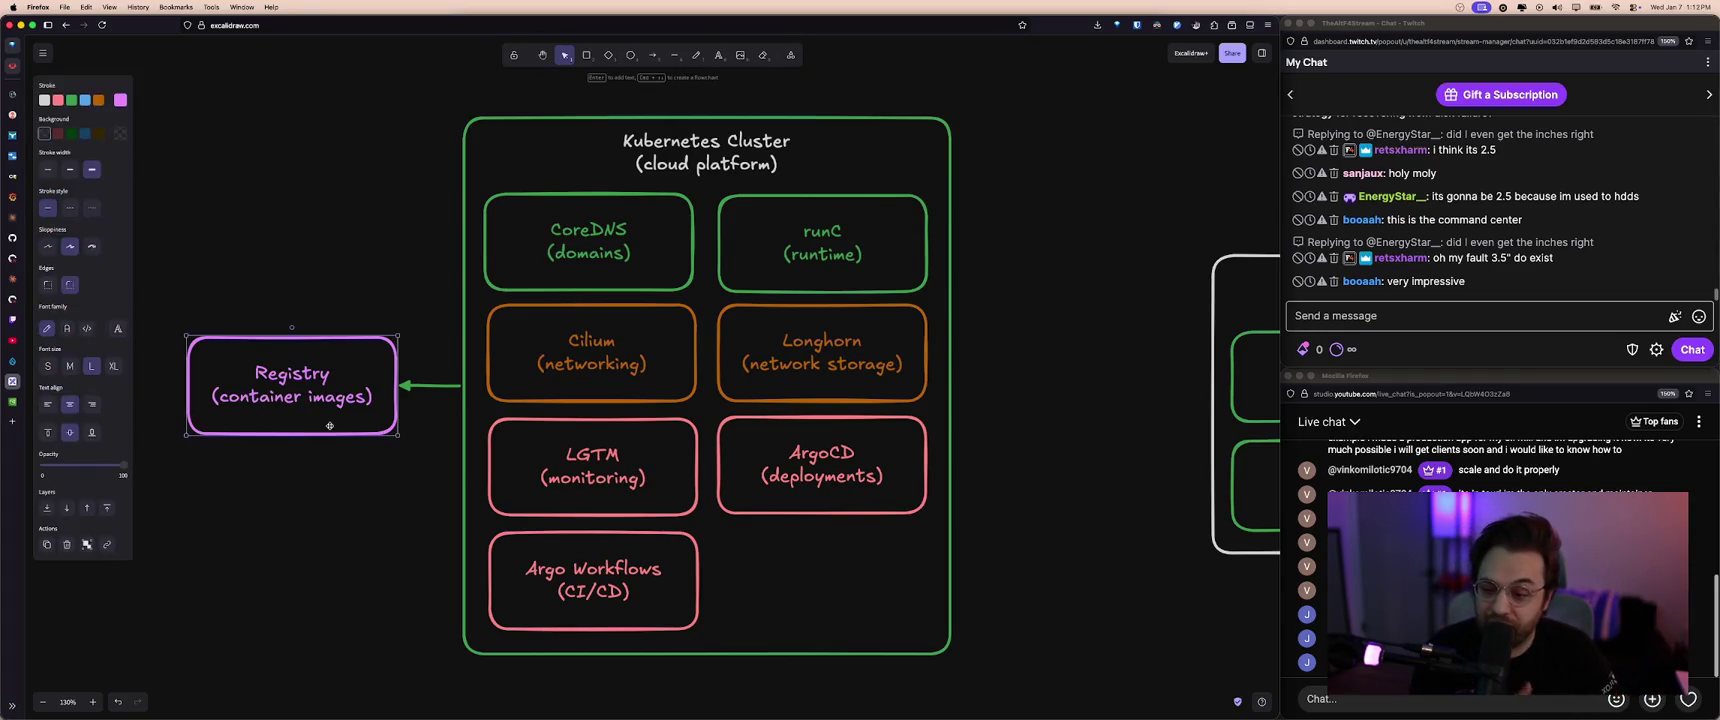
left_click(371, 412)
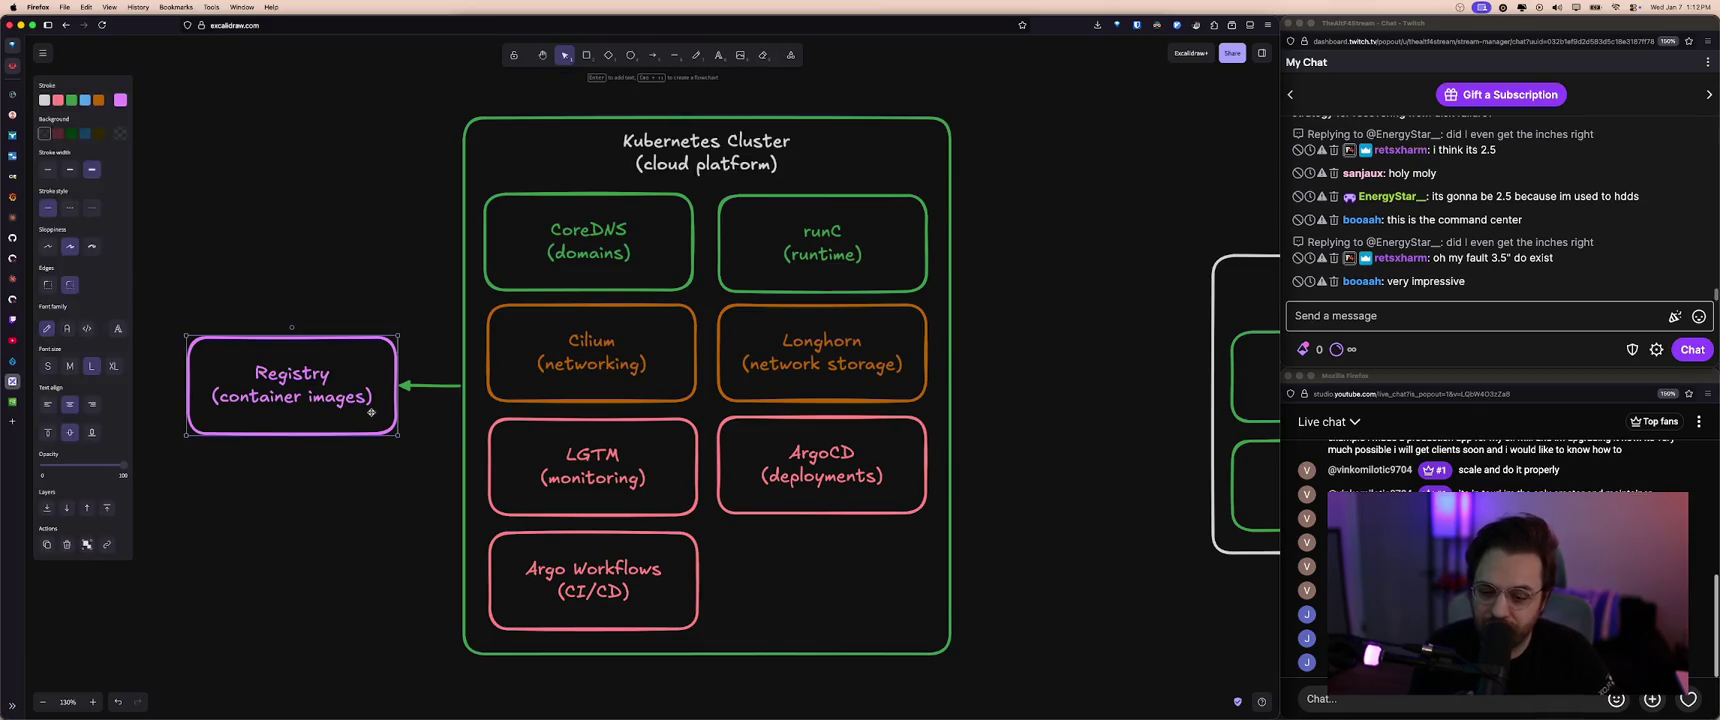
left_click(388, 440)
- Select the Longhorn, Cilium and Registry boxes in turn, then clear the selection
left_click(796, 367)
left_click(609, 353)
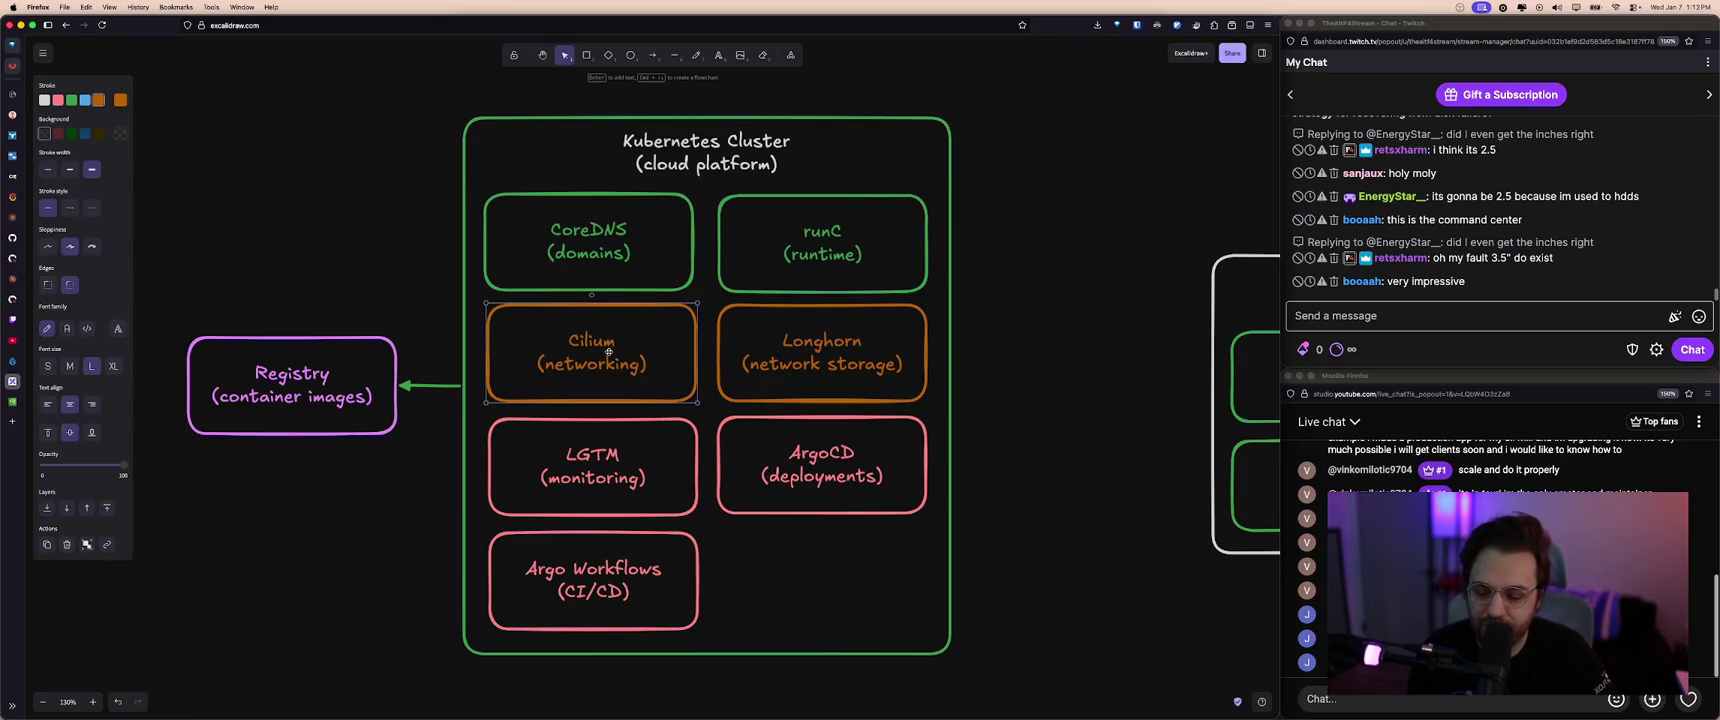
left_click(431, 290)
left_click(280, 355)
left_click(121, 153)
left_click(8, 68)
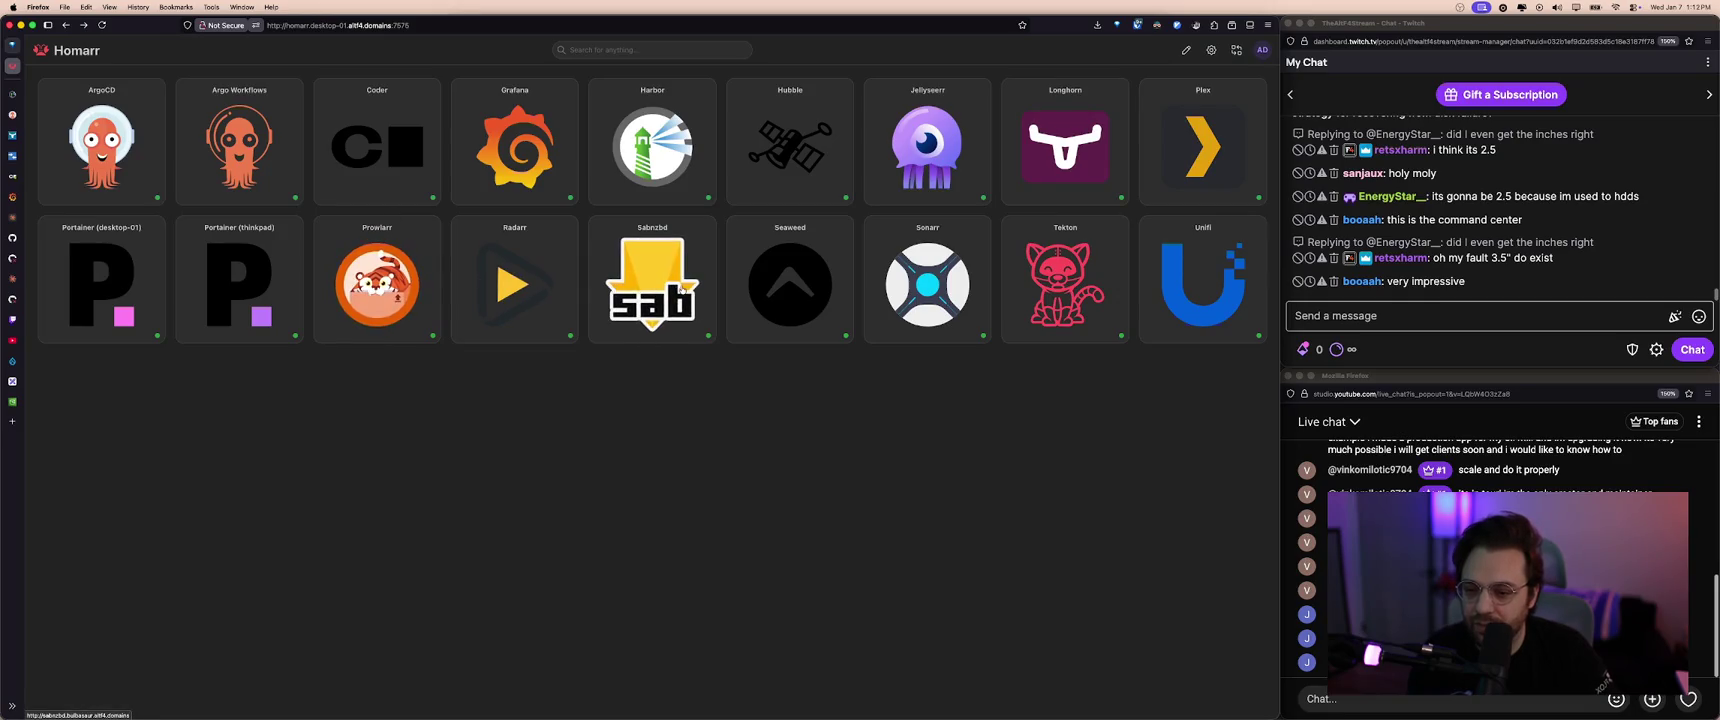
- Open SeaweedFS Admin, then select all nodes on Longhorn's Node page
left_click(819, 283)
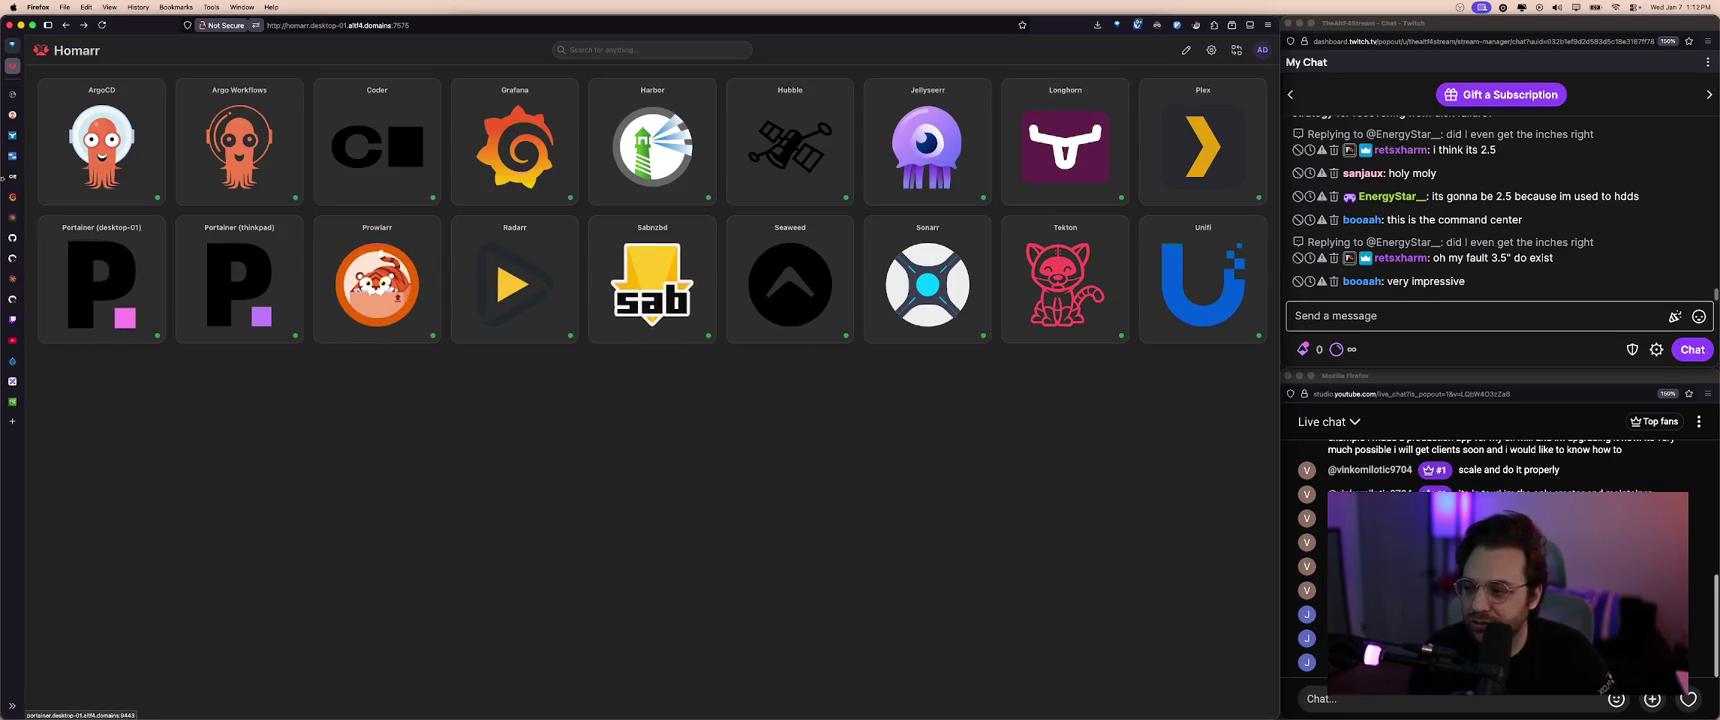
left_click(112, 157)
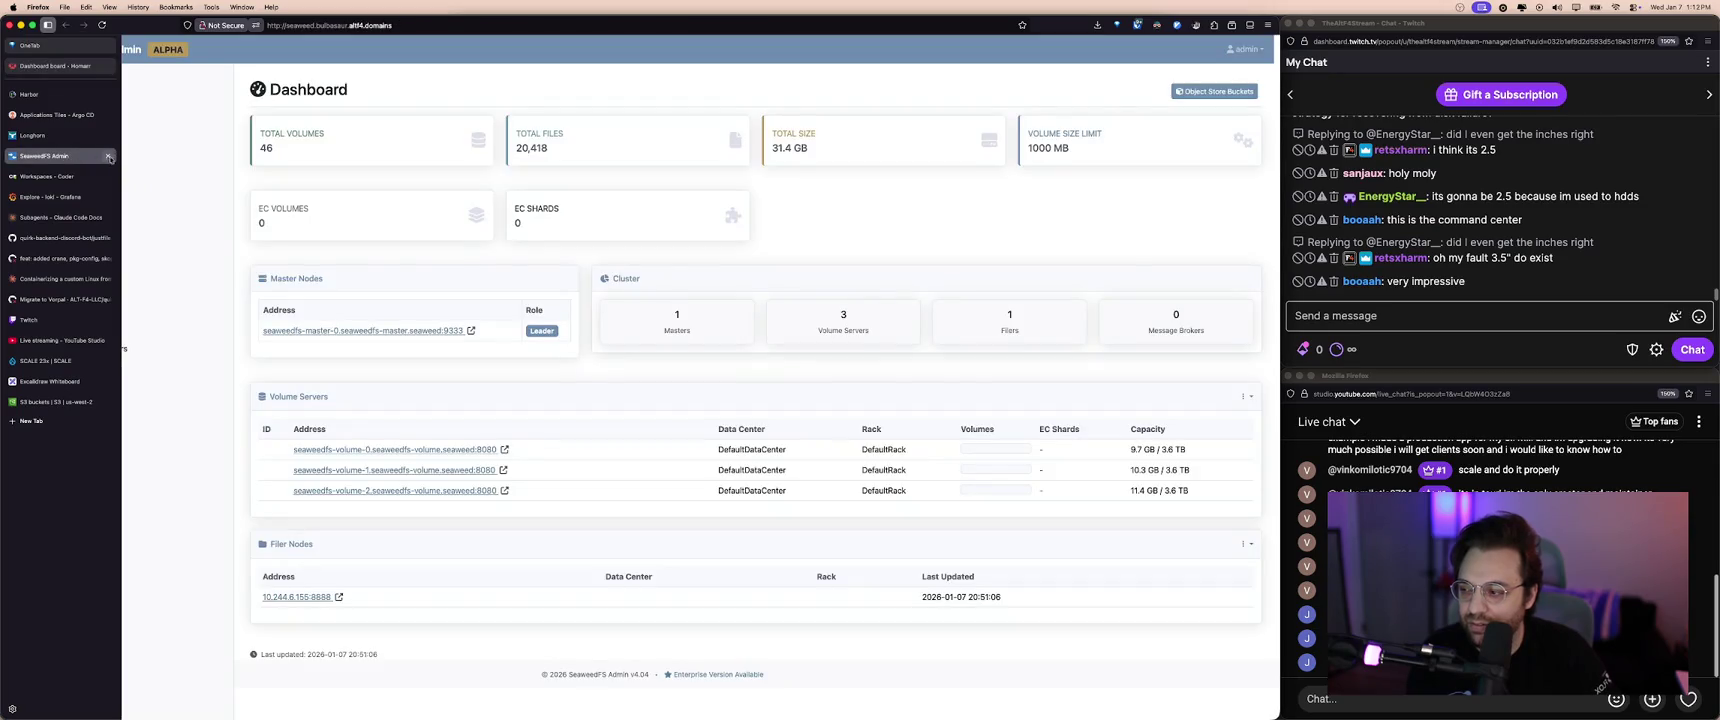
left_click(108, 157)
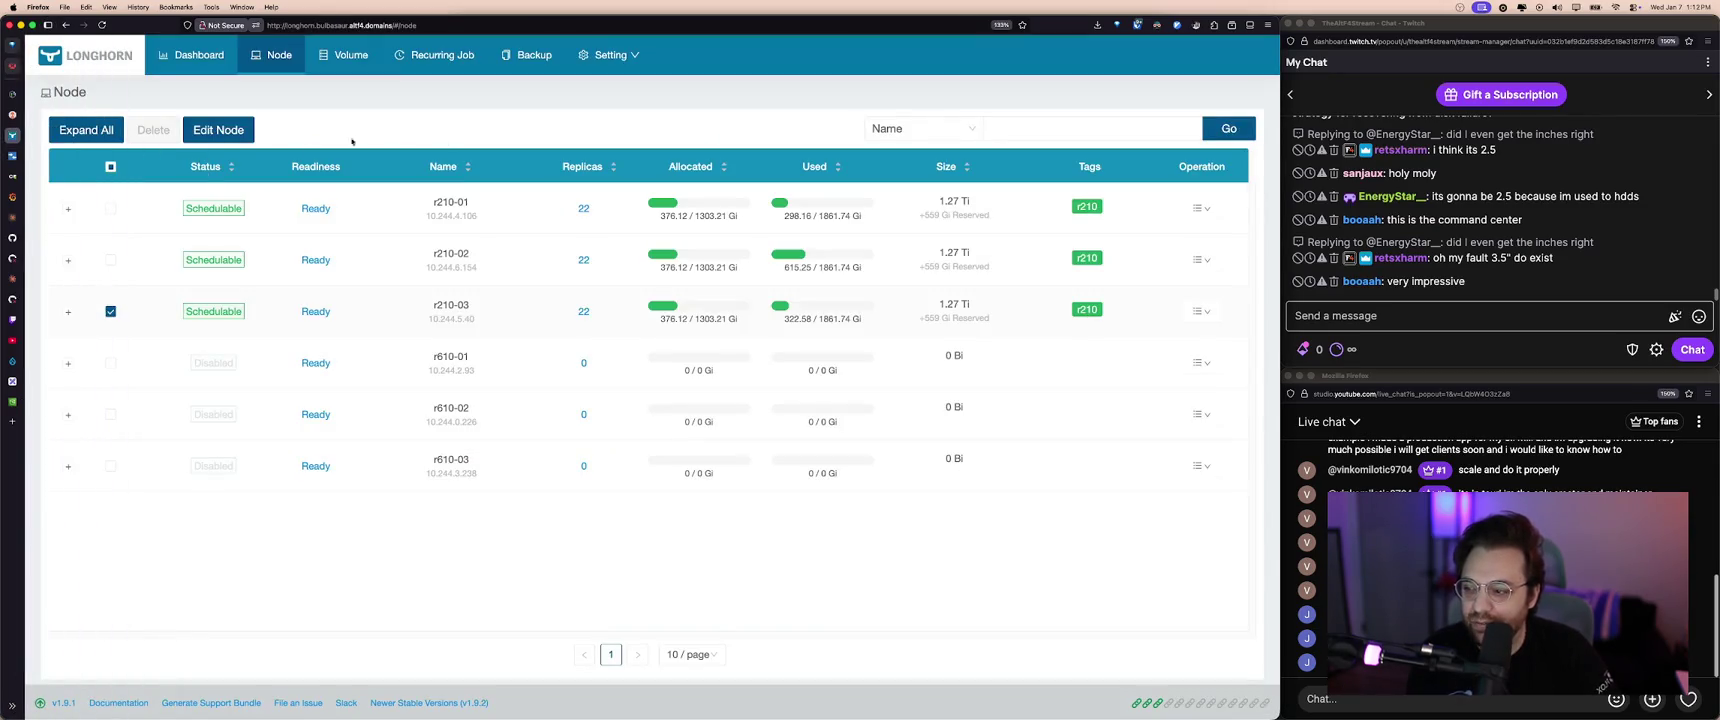
left_click(111, 167)
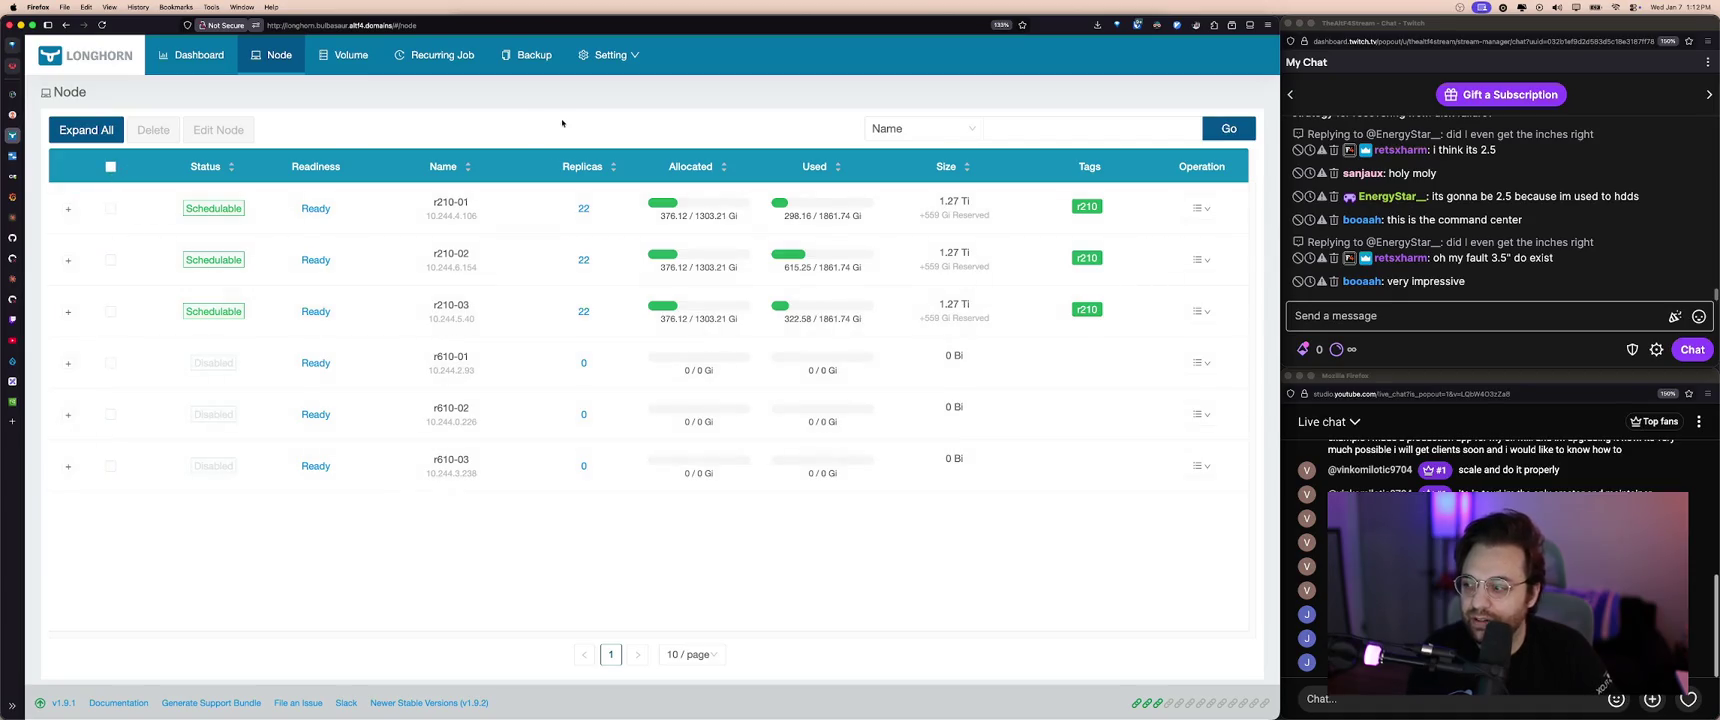
mouse_move(12, 269)
left_click(45, 382)
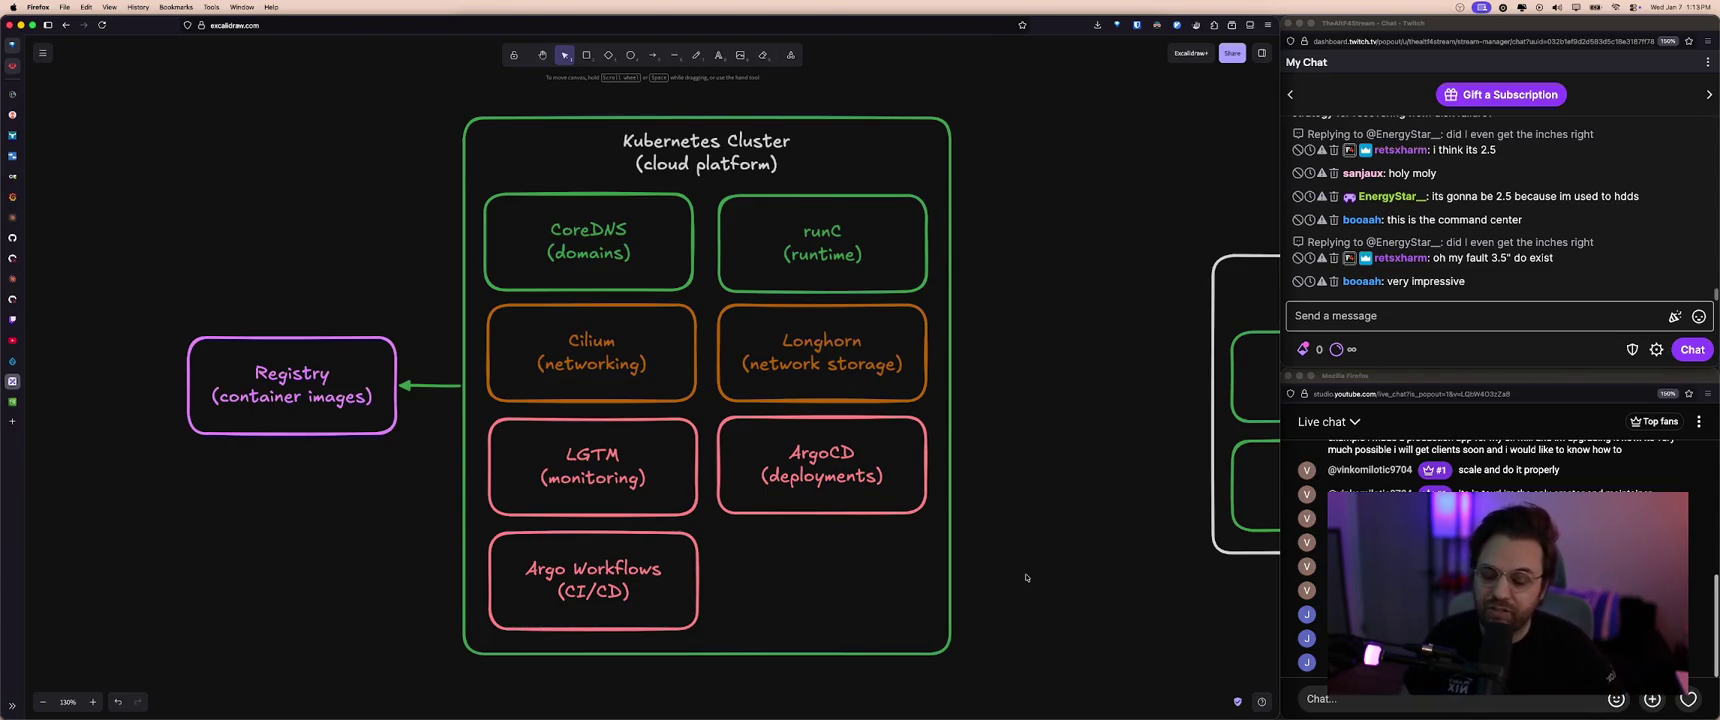
mouse_move(54, 114)
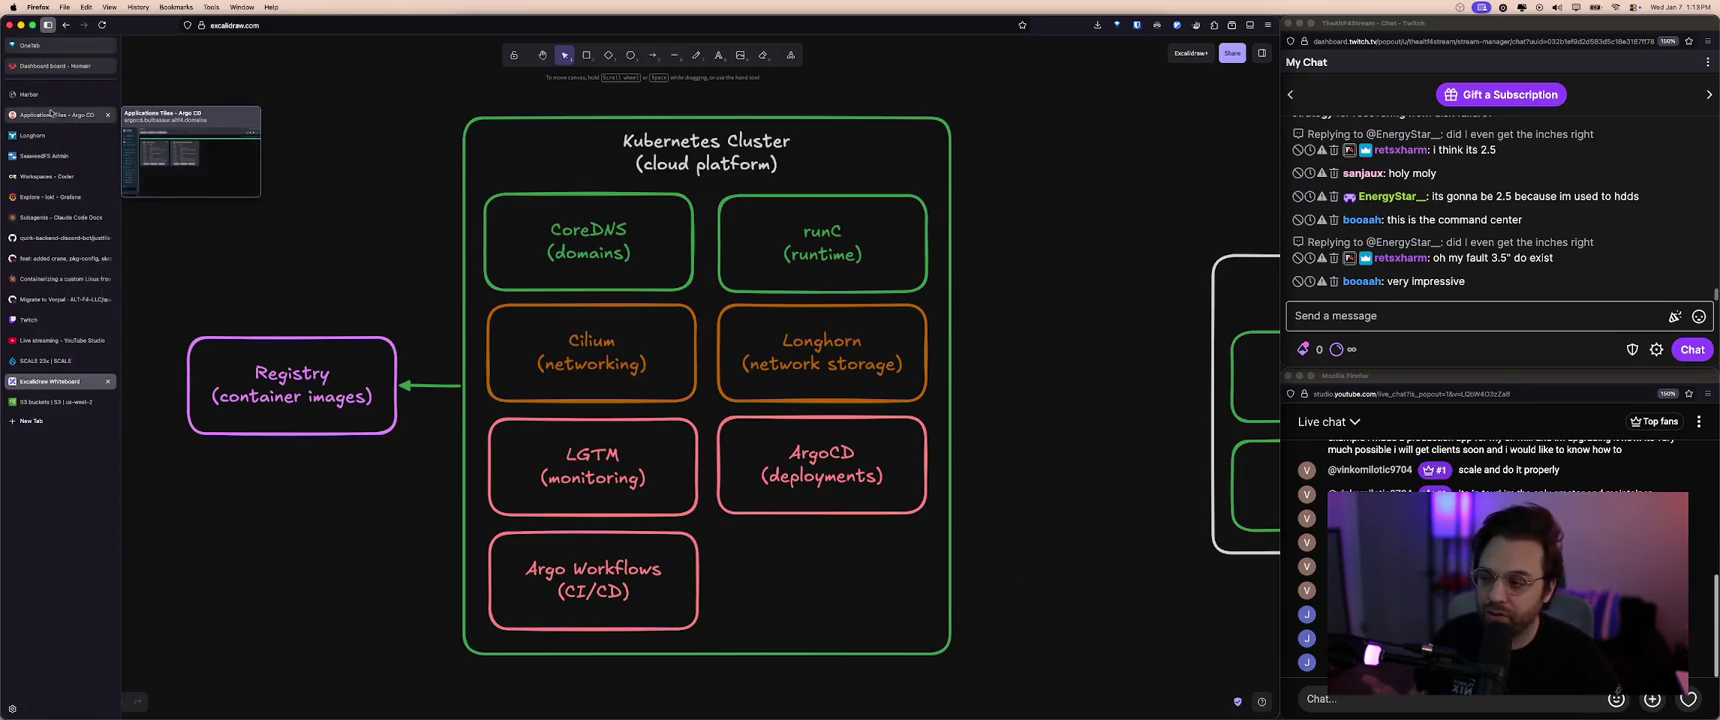
- Revisit the Longhorn node page and Grafana Loki view, then return to the Excalidraw diagram
left_click(63, 134)
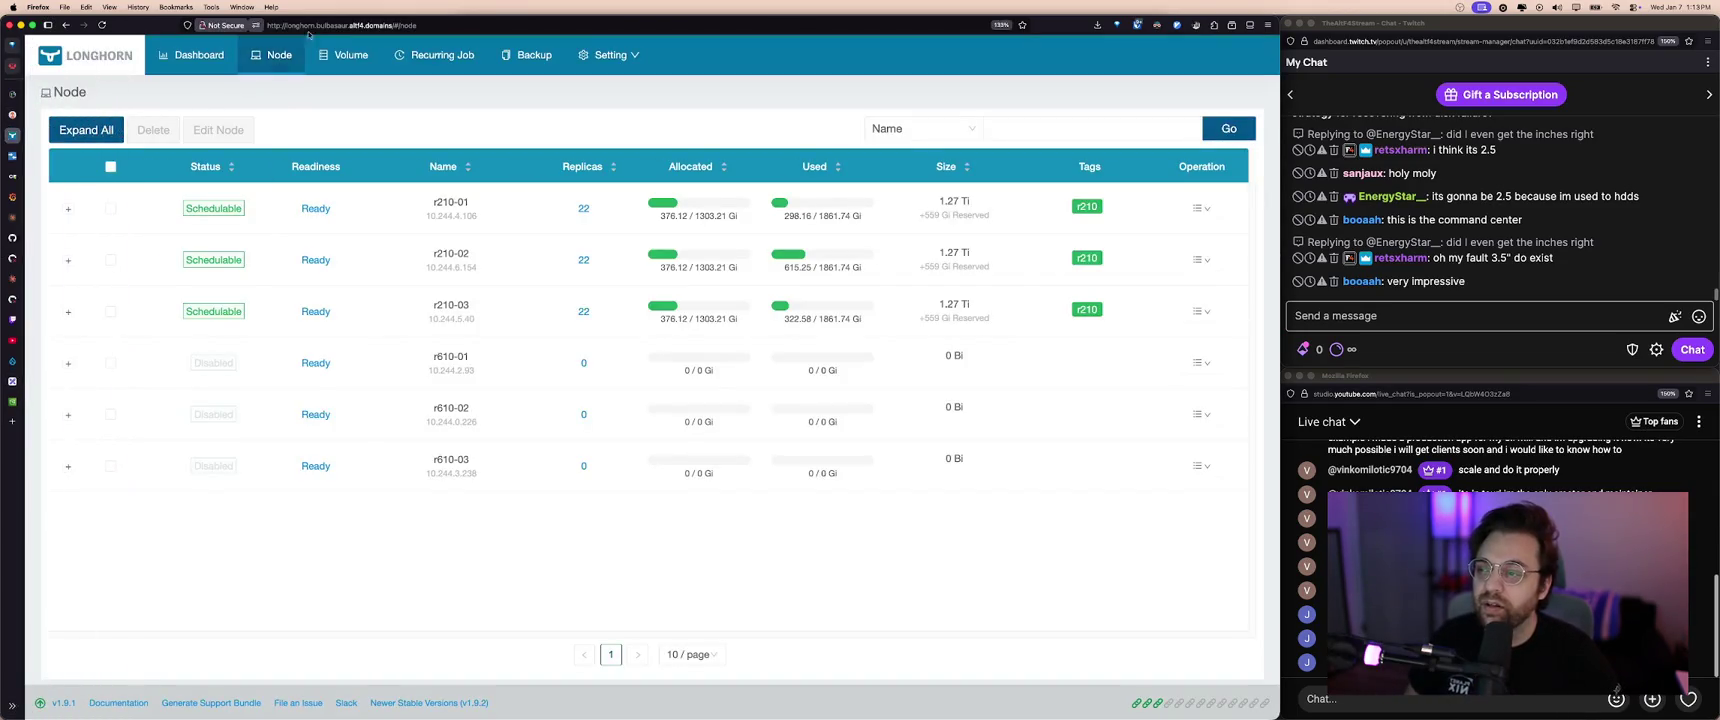
left_click(298, 25)
left_click(486, 174)
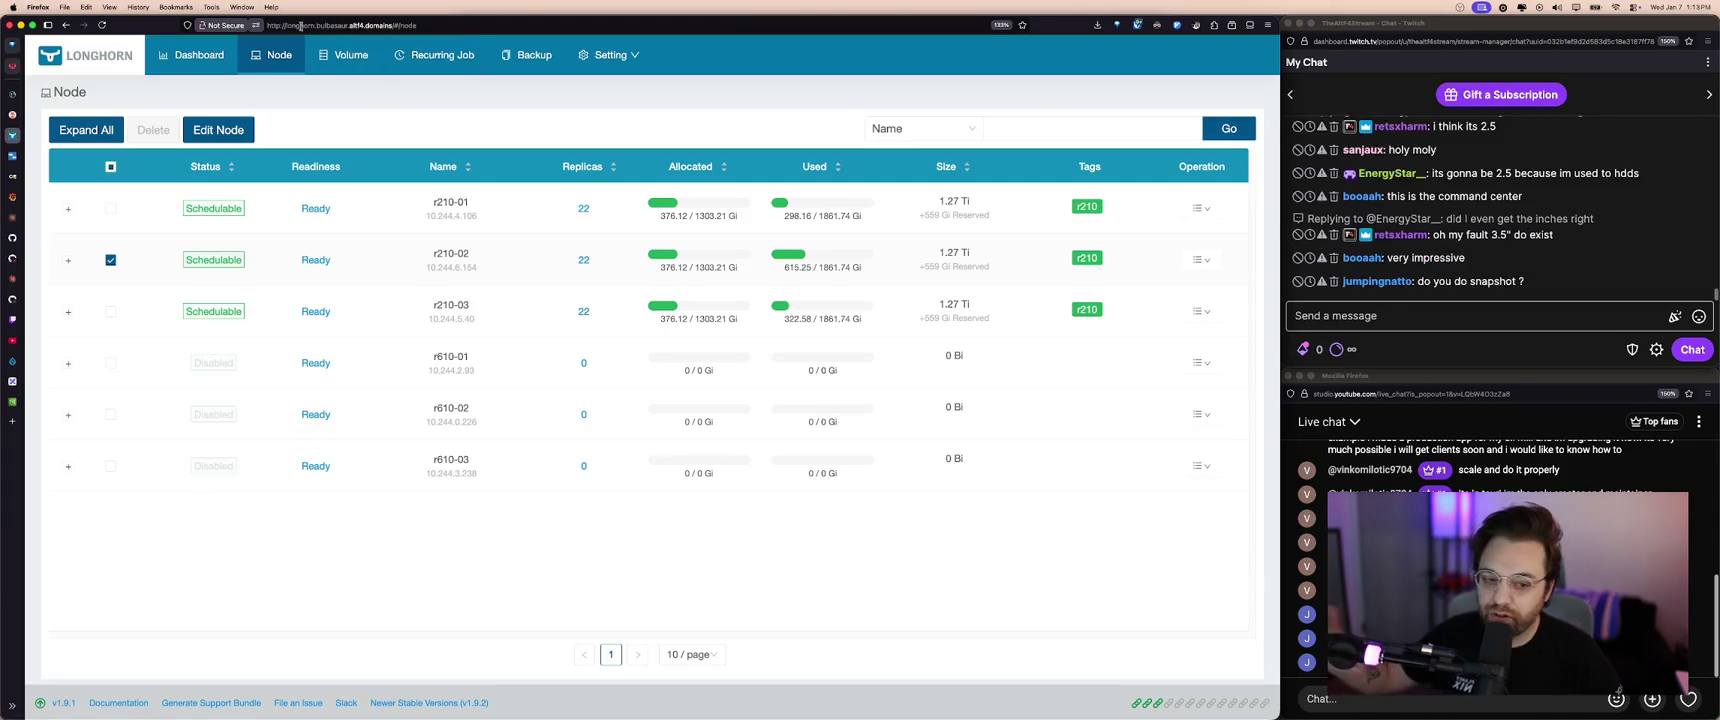
left_click(359, 27)
left_click(572, 268)
mouse_move(20, 160)
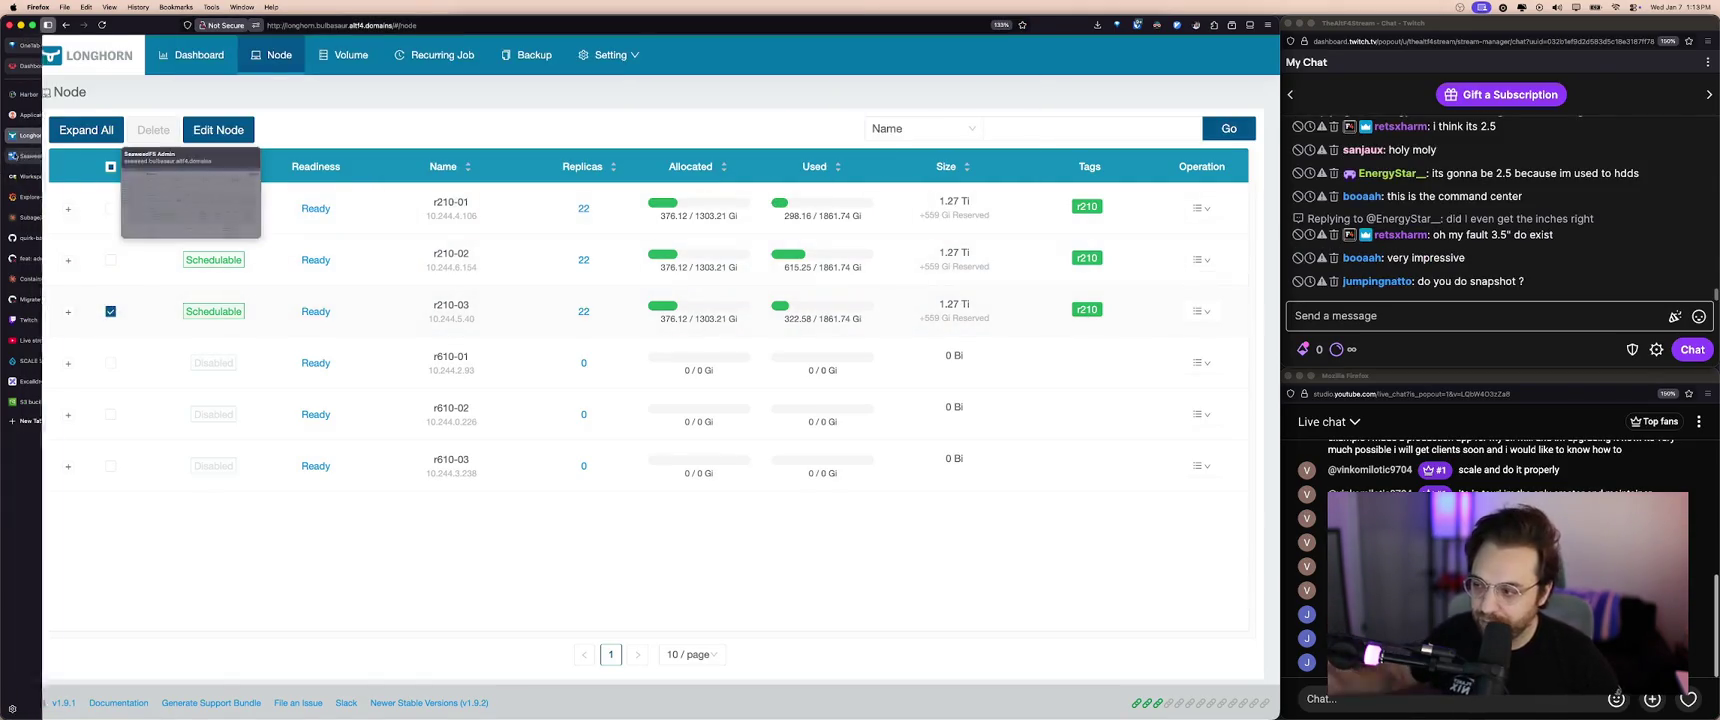
left_click(50, 197)
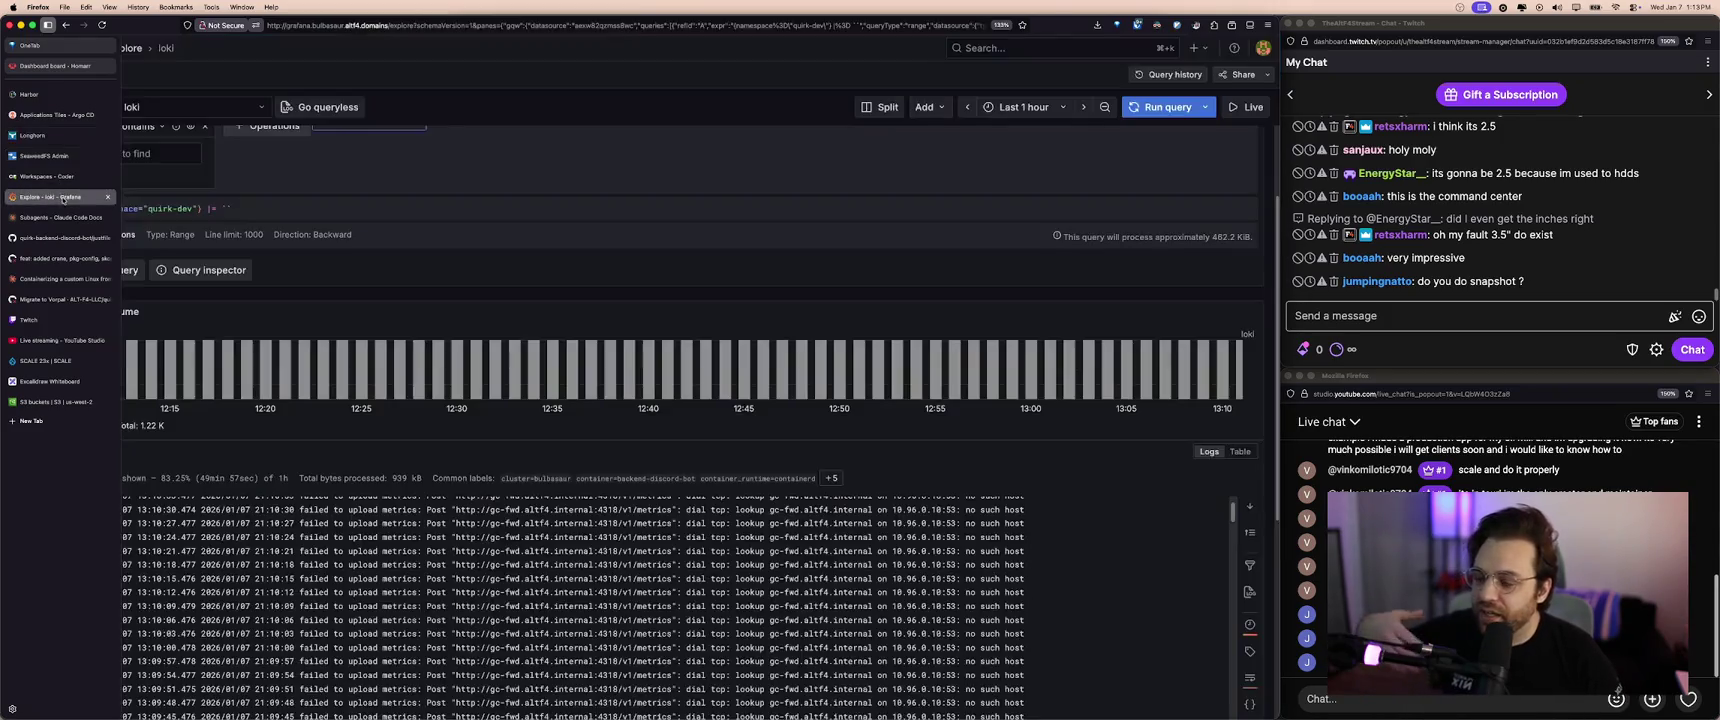
left_click(76, 384)
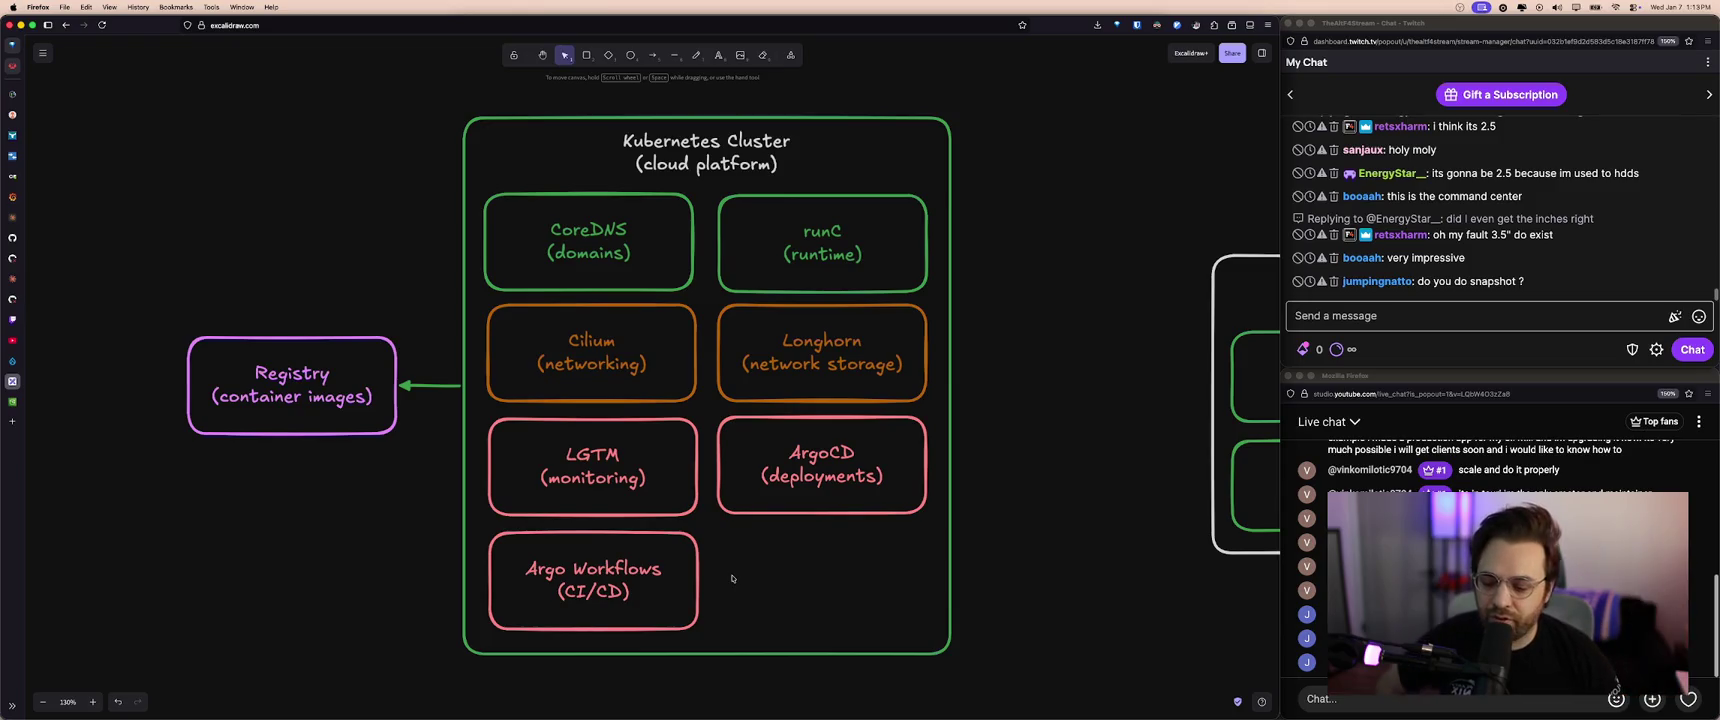
mouse_move(860, 712)
left_click(677, 697)
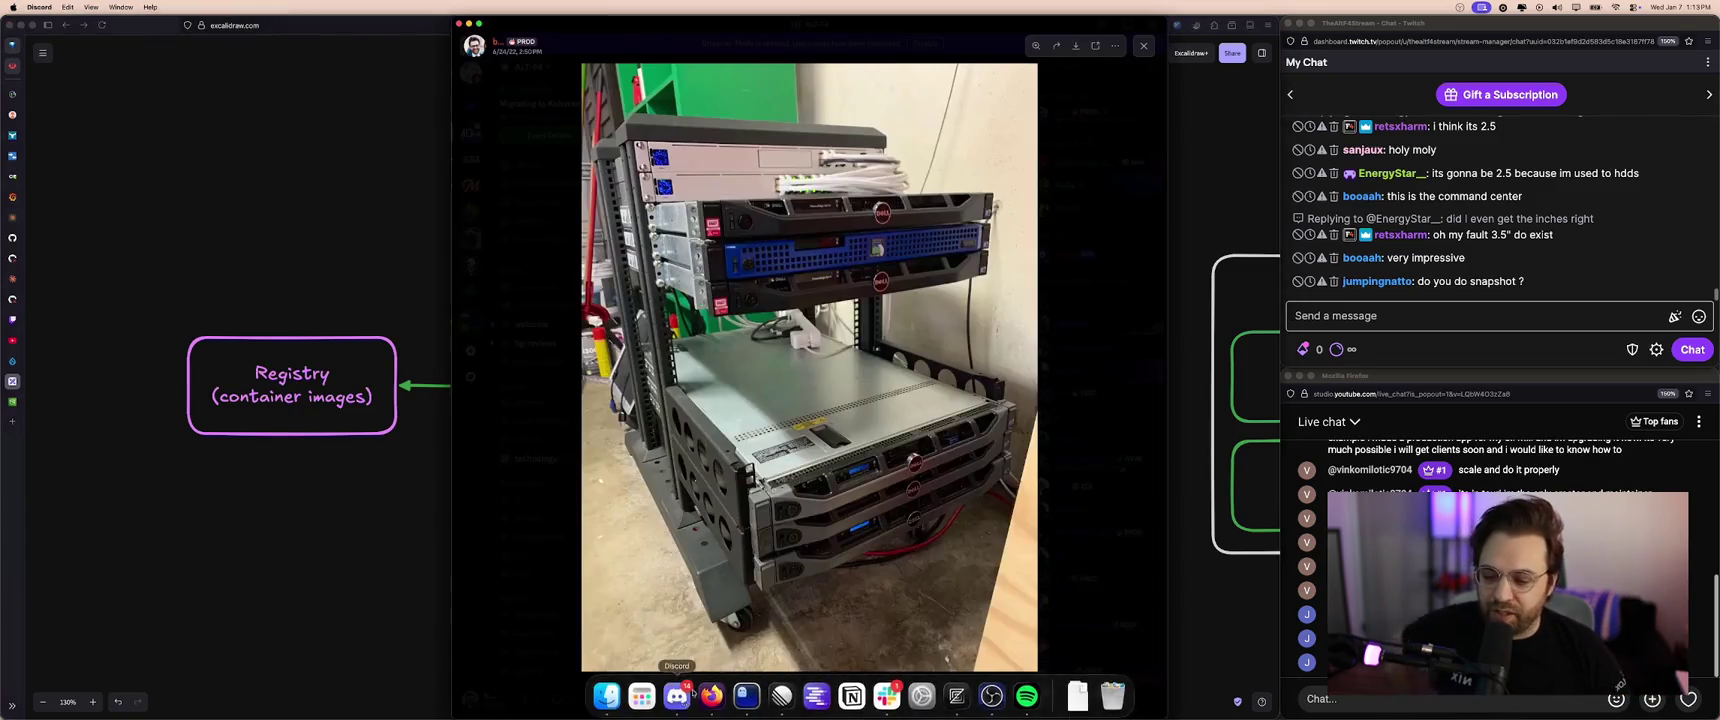
- Zoom in and out on the Discord rack photo, focusing on the blue server
left_click(863, 505)
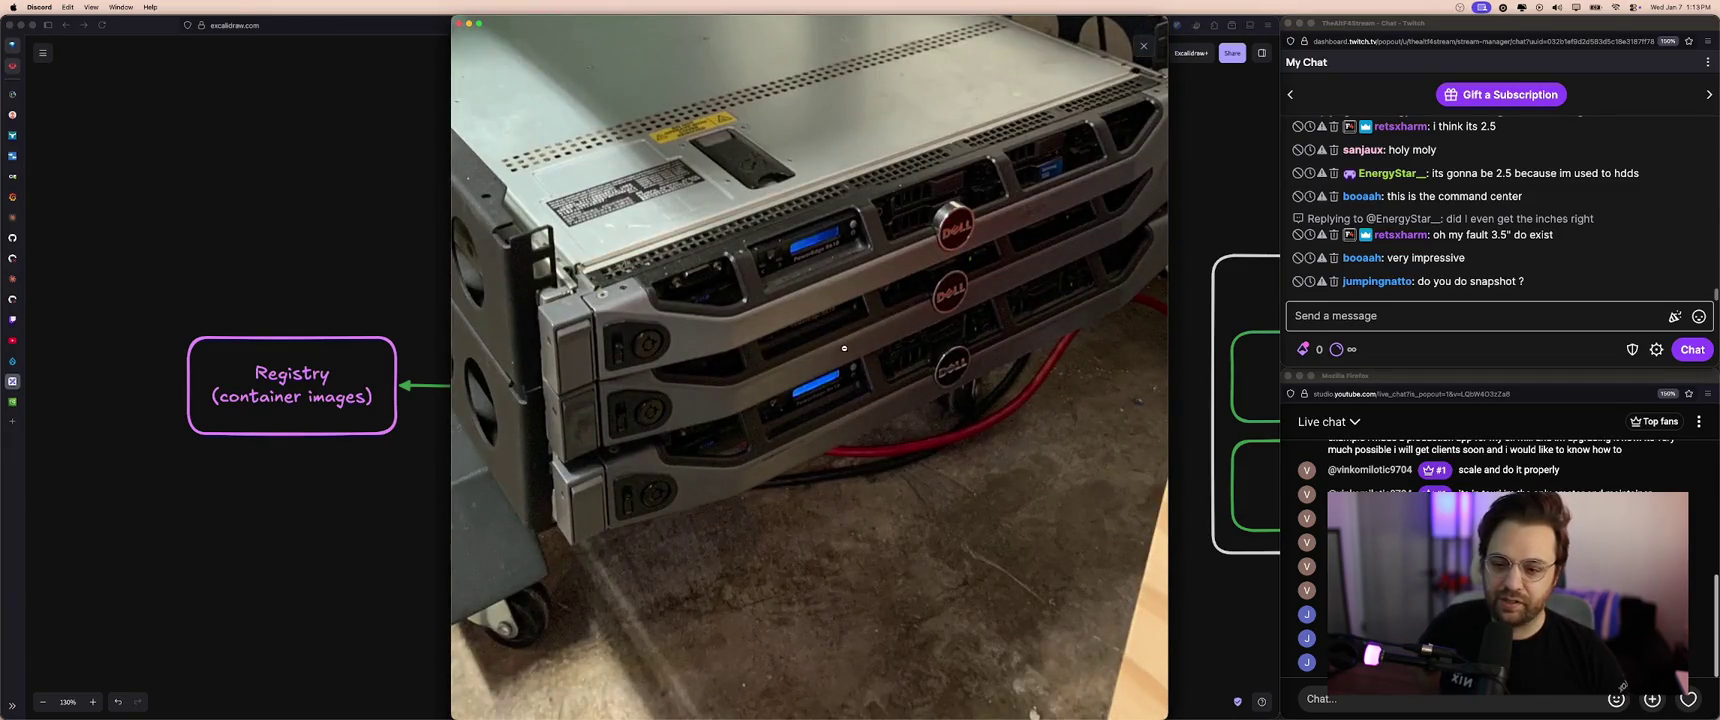
left_click(840, 352)
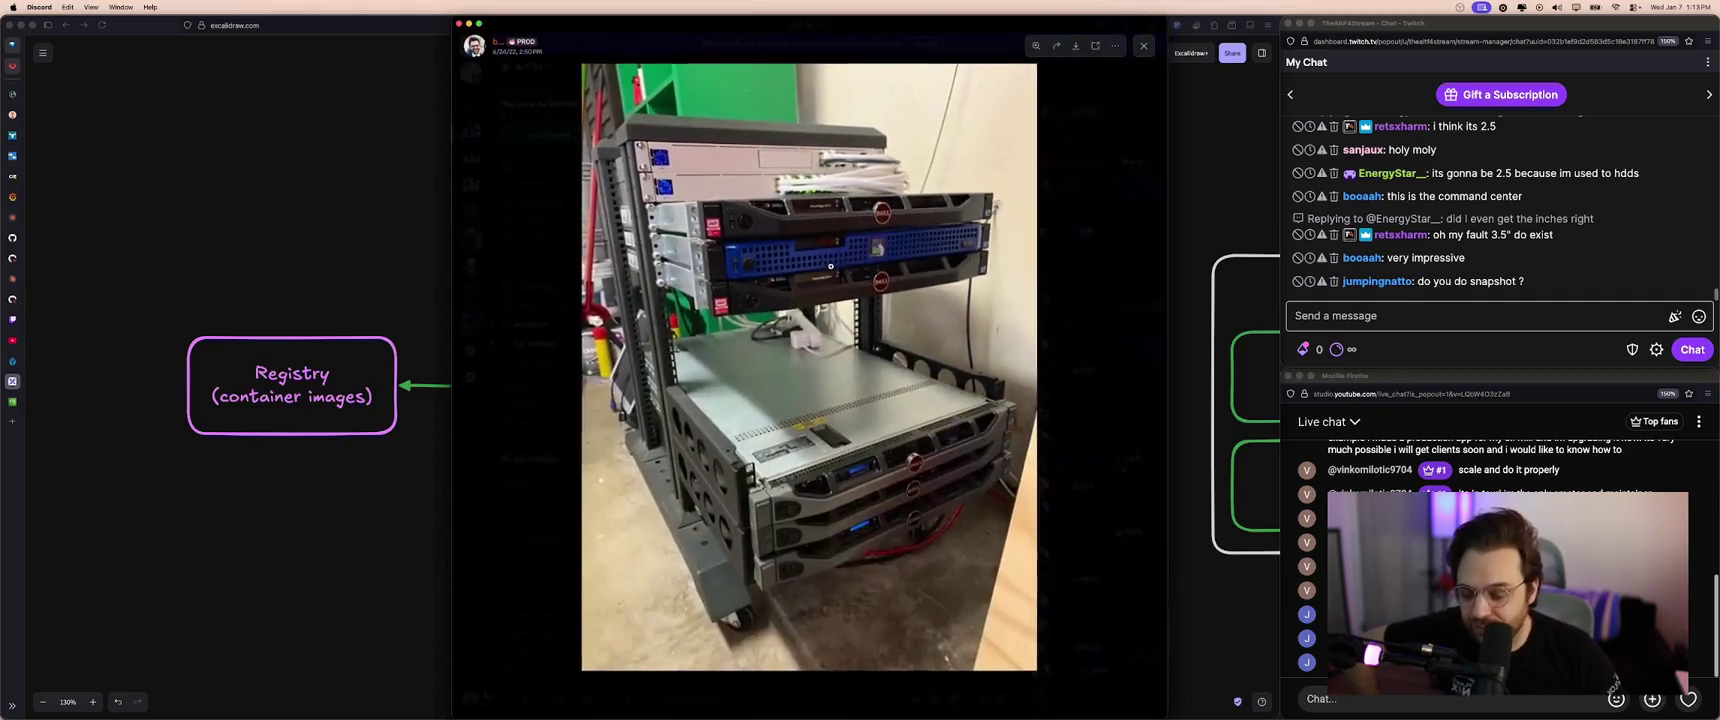
left_click(845, 264)
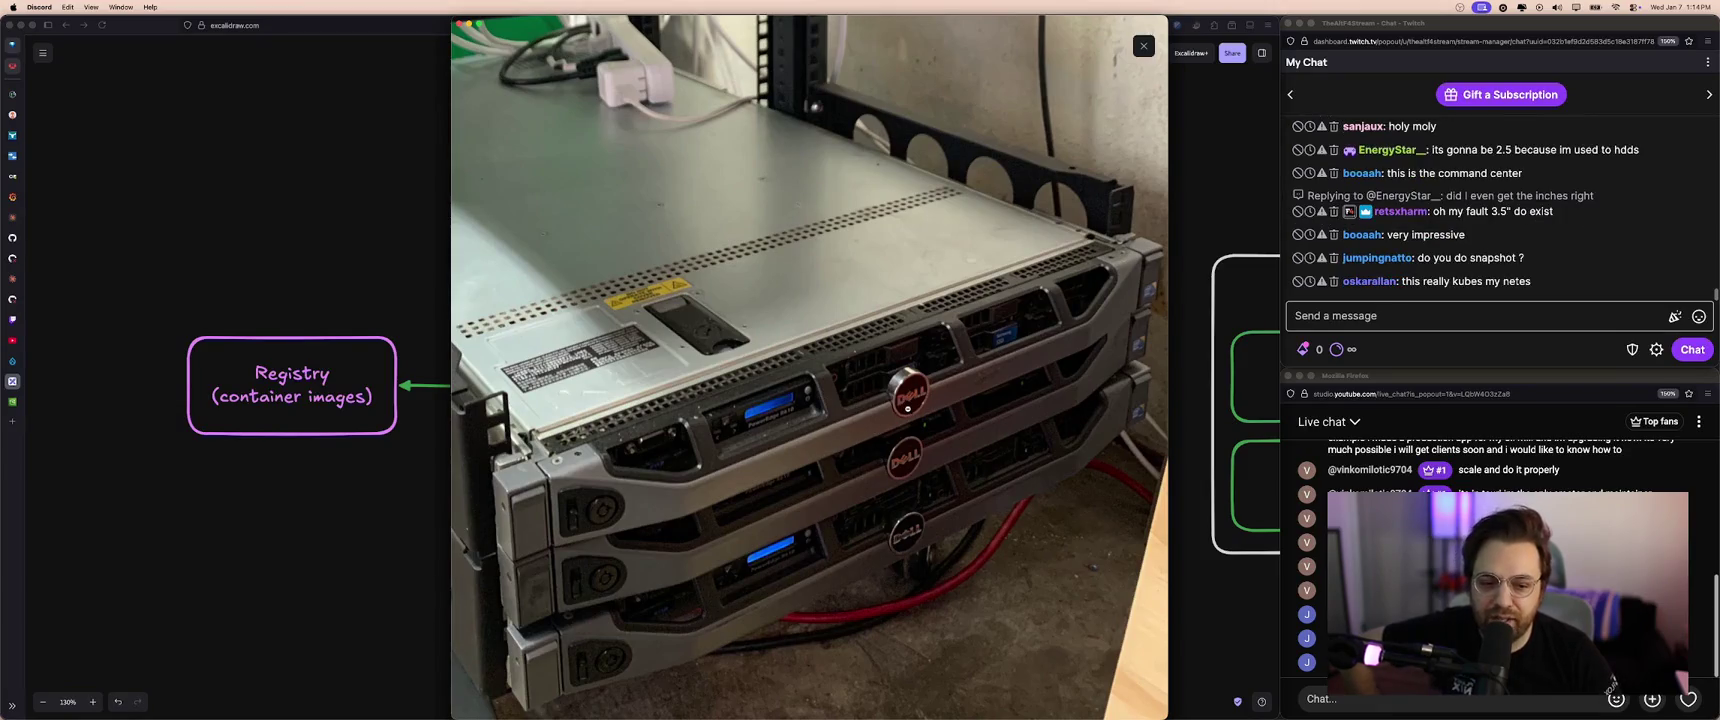
left_click(908, 408)
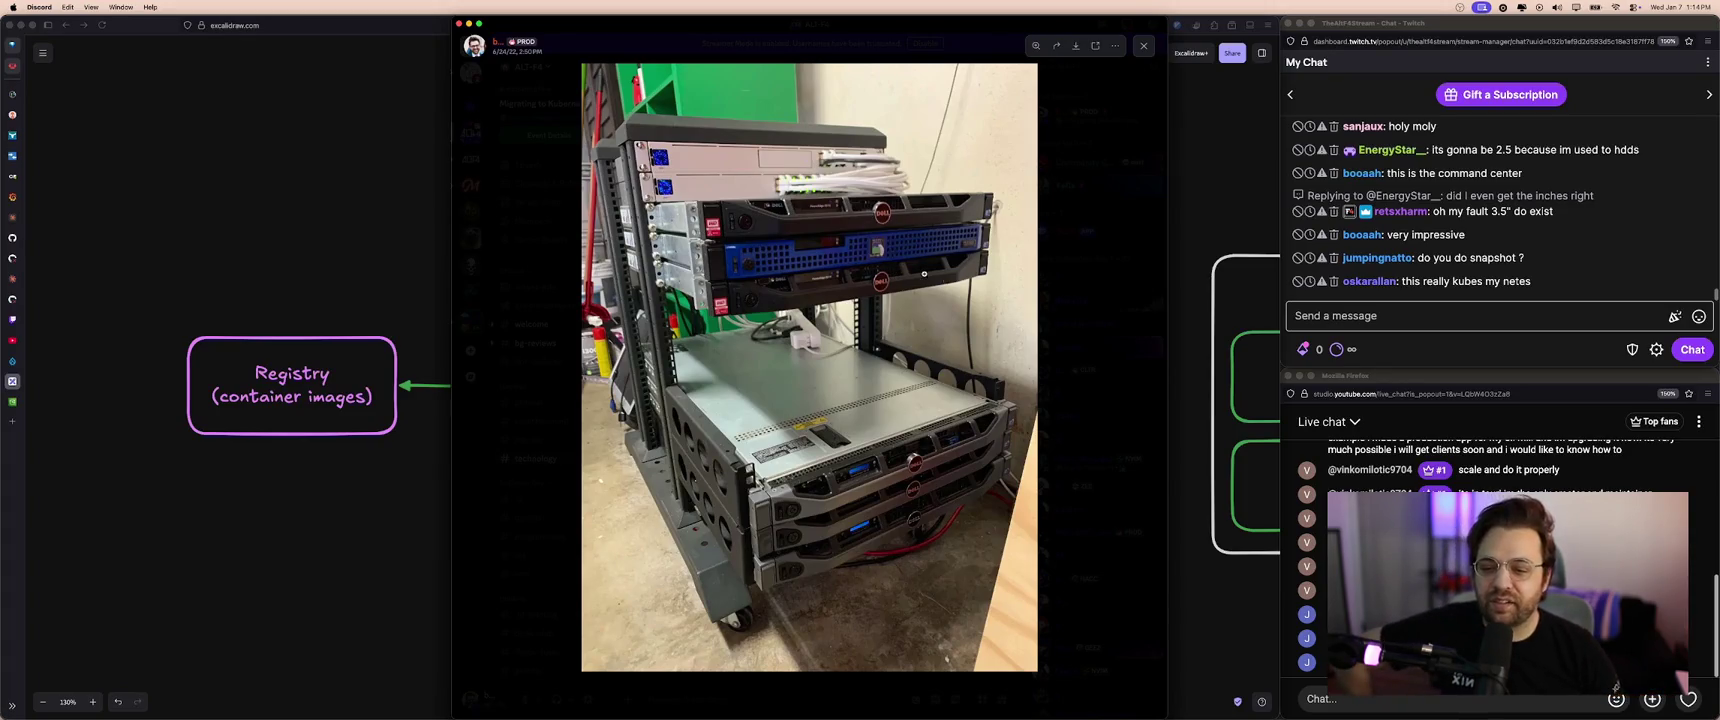
left_click(877, 248)
left_click(875, 234)
left_click(885, 400)
left_click(890, 447)
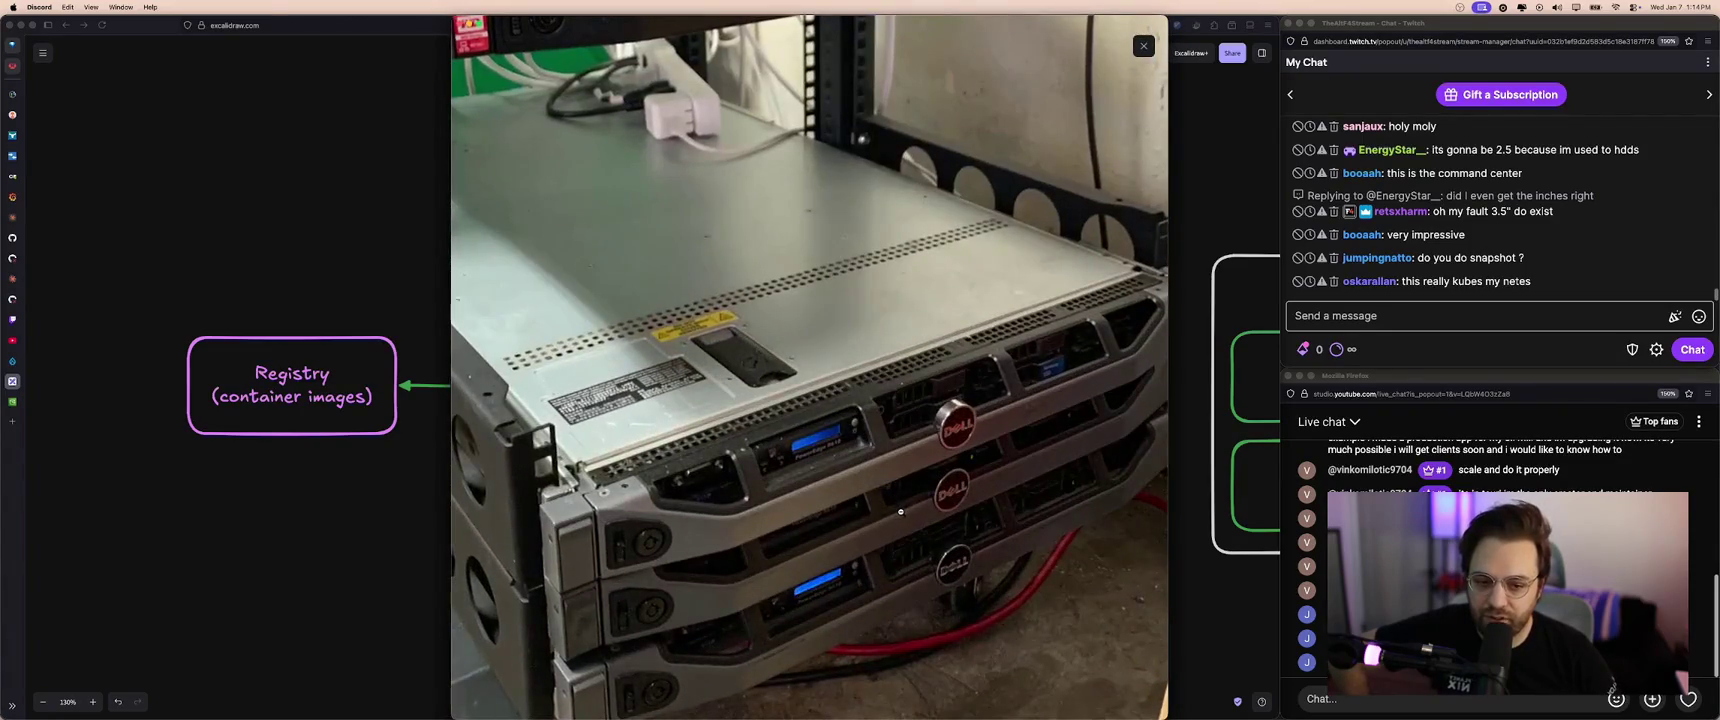
left_click(900, 512)
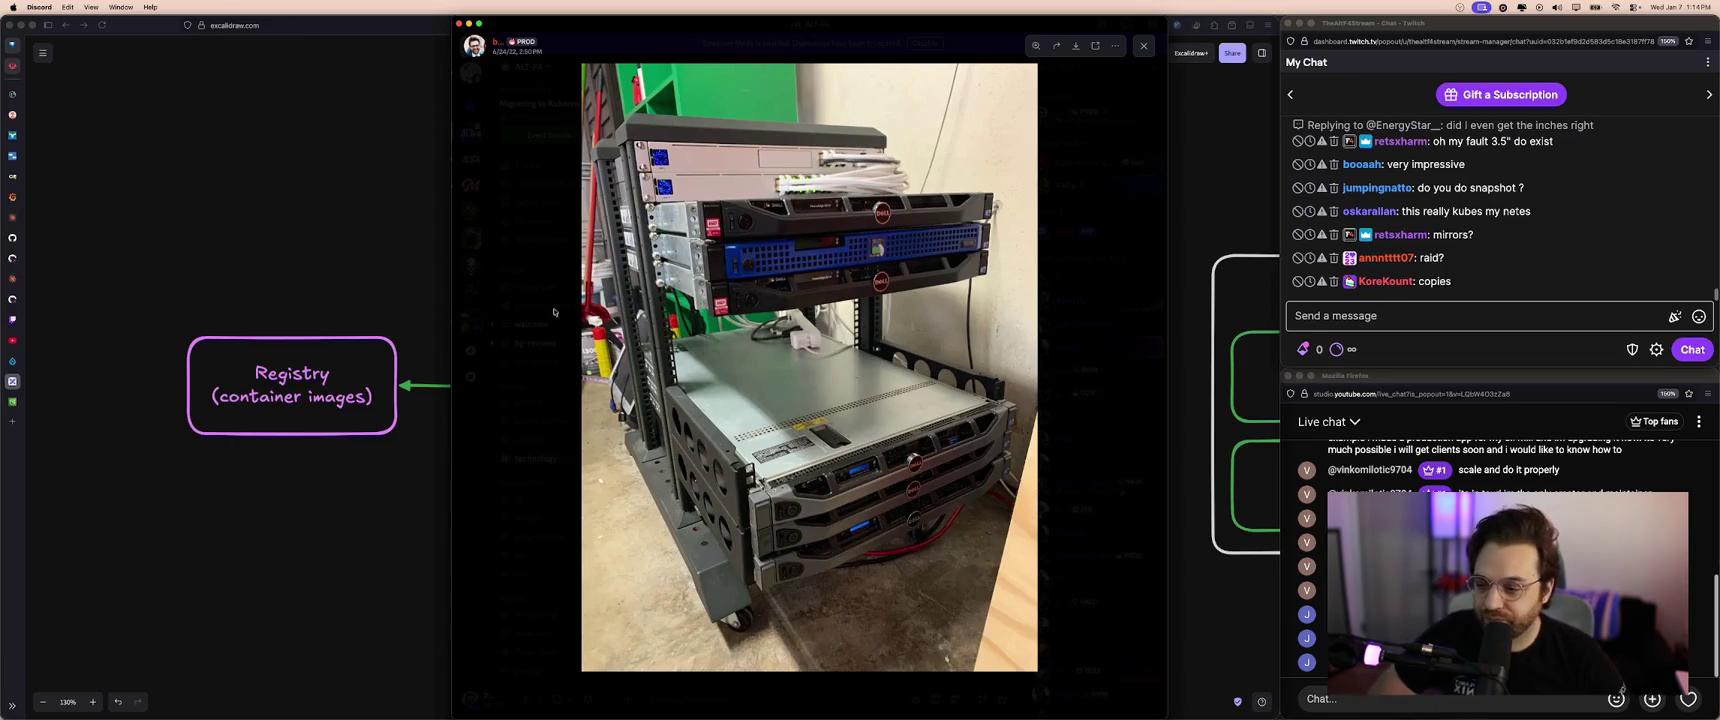
left_click(410, 320)
- Pan to the Block Storage Stack title and nudge it slightly down
scroll(770, 398, "right", 3)
scroll(770, 398, "right", 5)
scroll(770, 398, "right", 3)
scroll(770, 398, "right", 2)
scroll(740, 399, "right", 1)
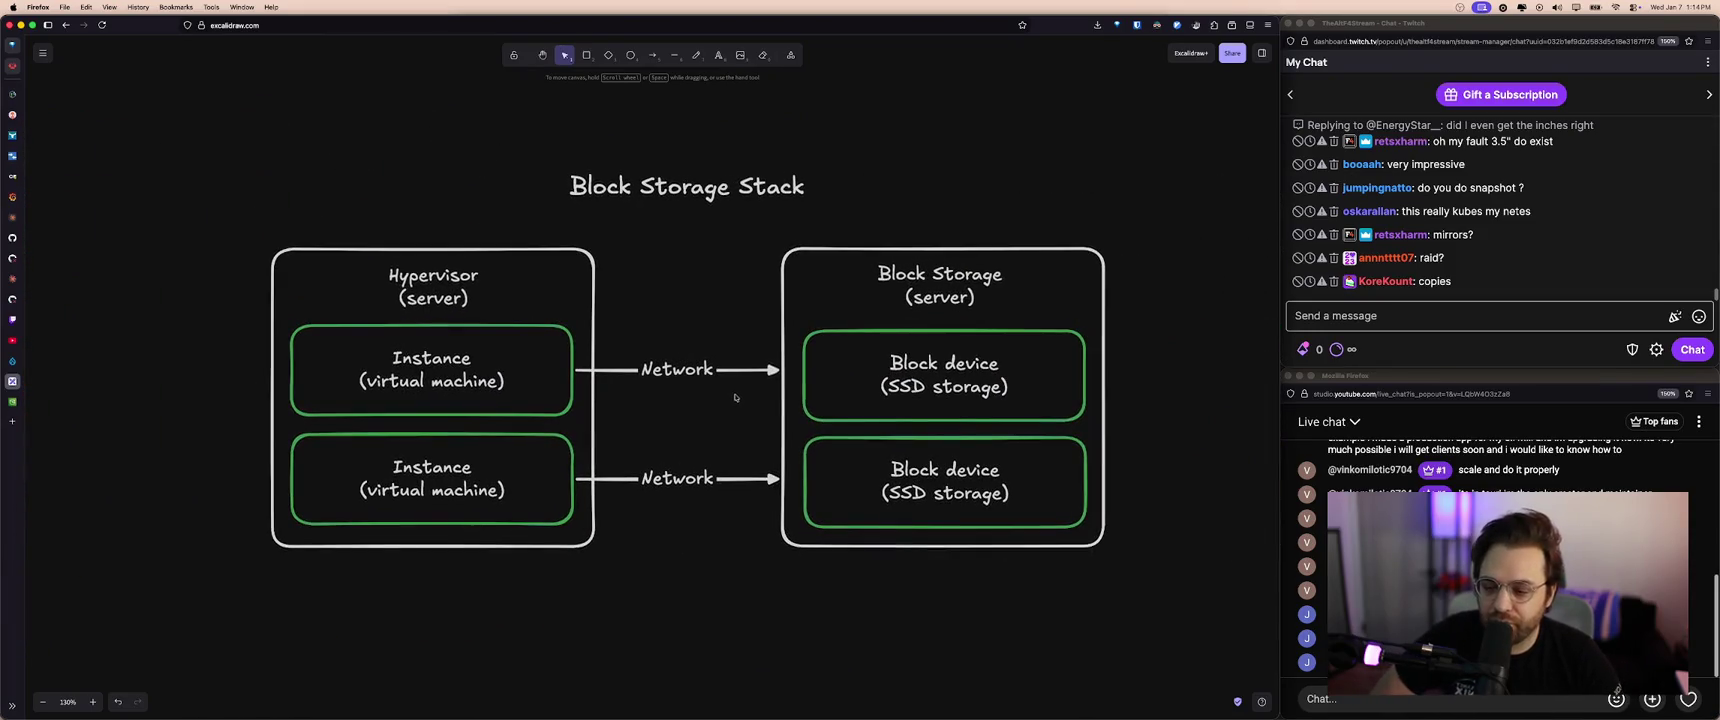
scroll(740, 397, "left", 2)
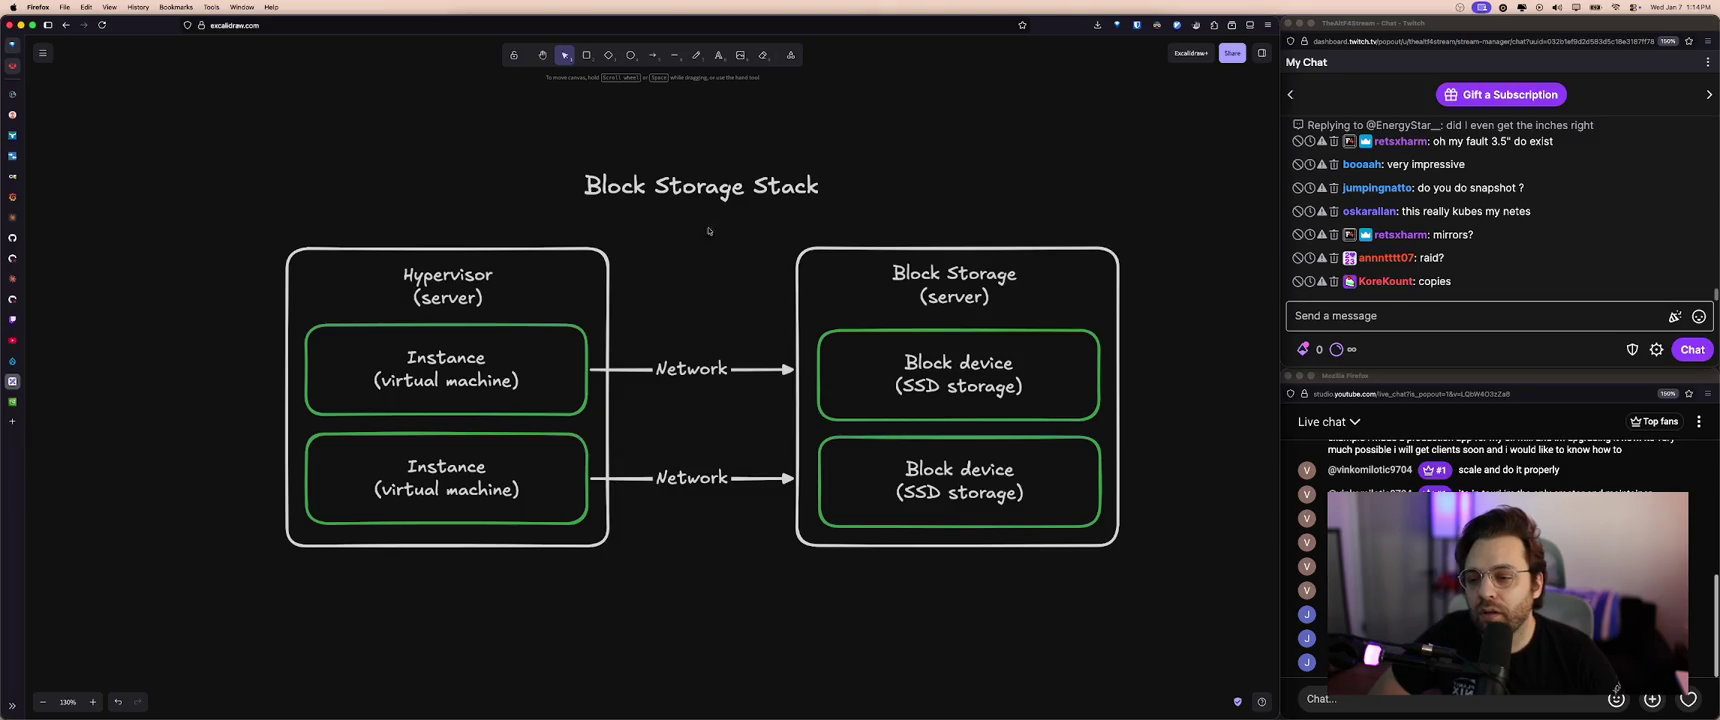
left_click_drag(710, 188, 709, 200)
left_click(702, 267)
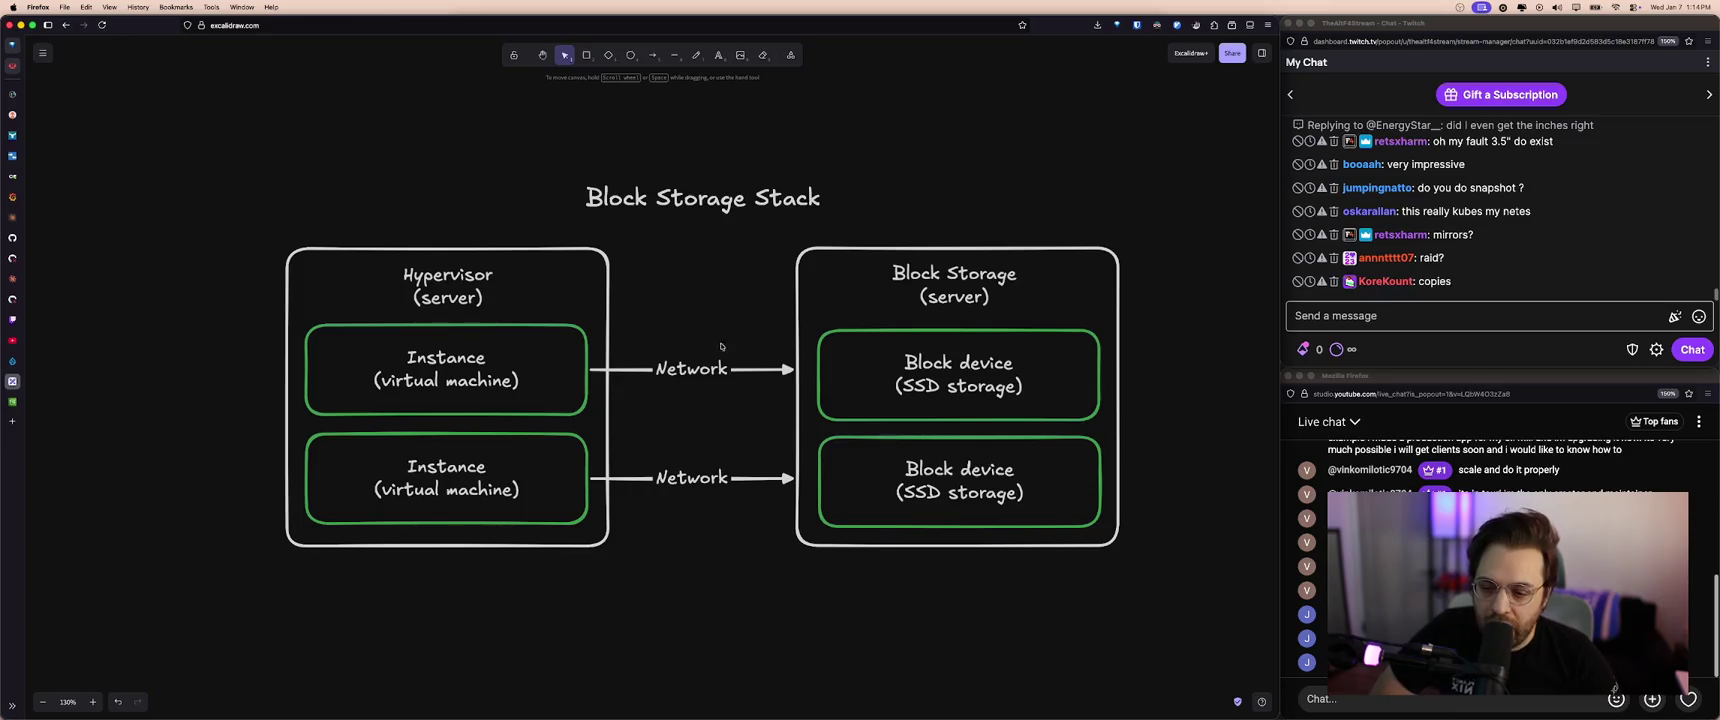
- Inspect the Block Storage (server) label and the top Block device box
left_click(683, 208)
left_click(780, 240)
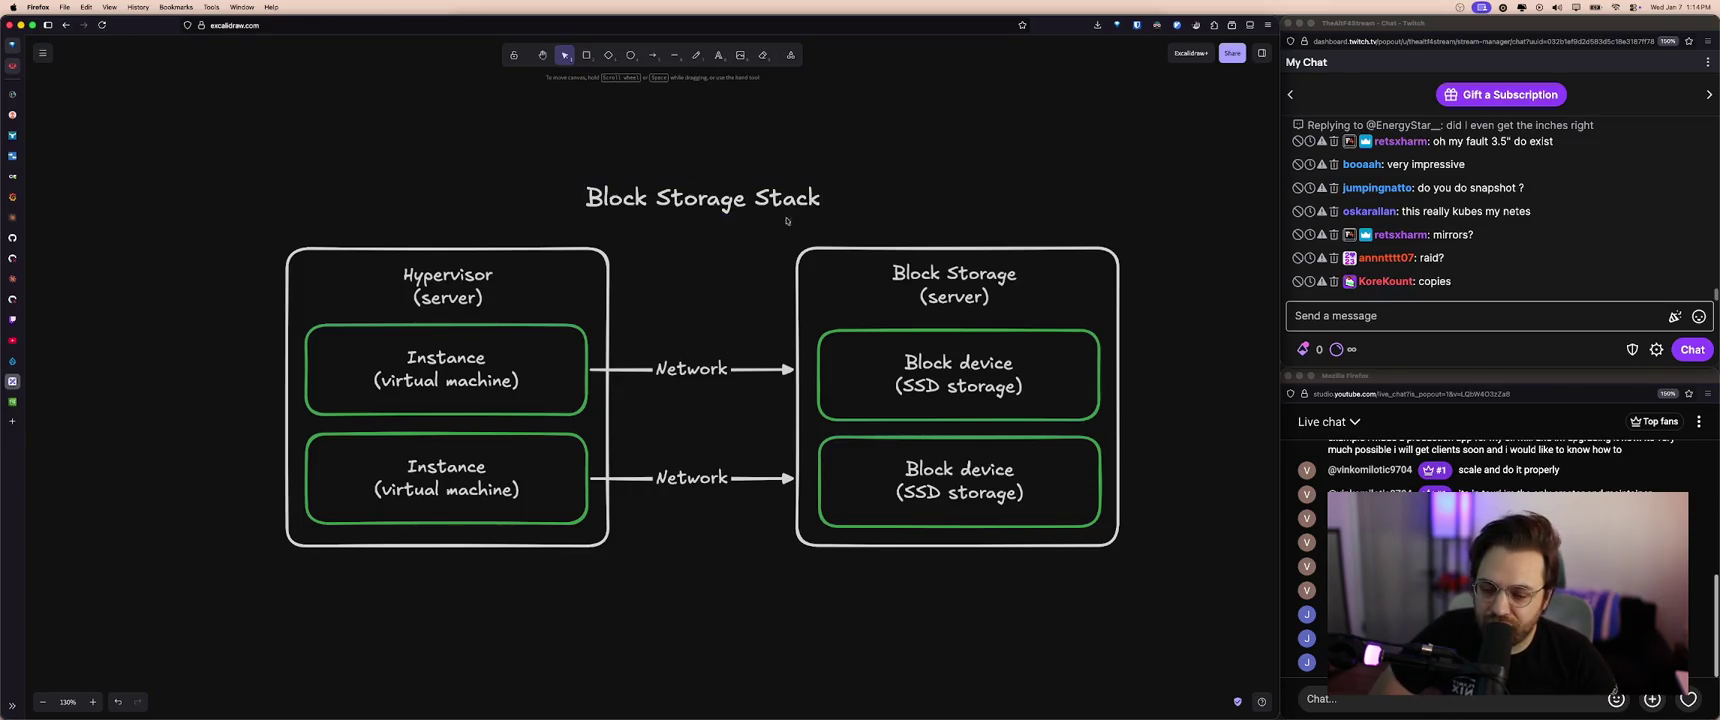
left_click(960, 270)
left_click(964, 200)
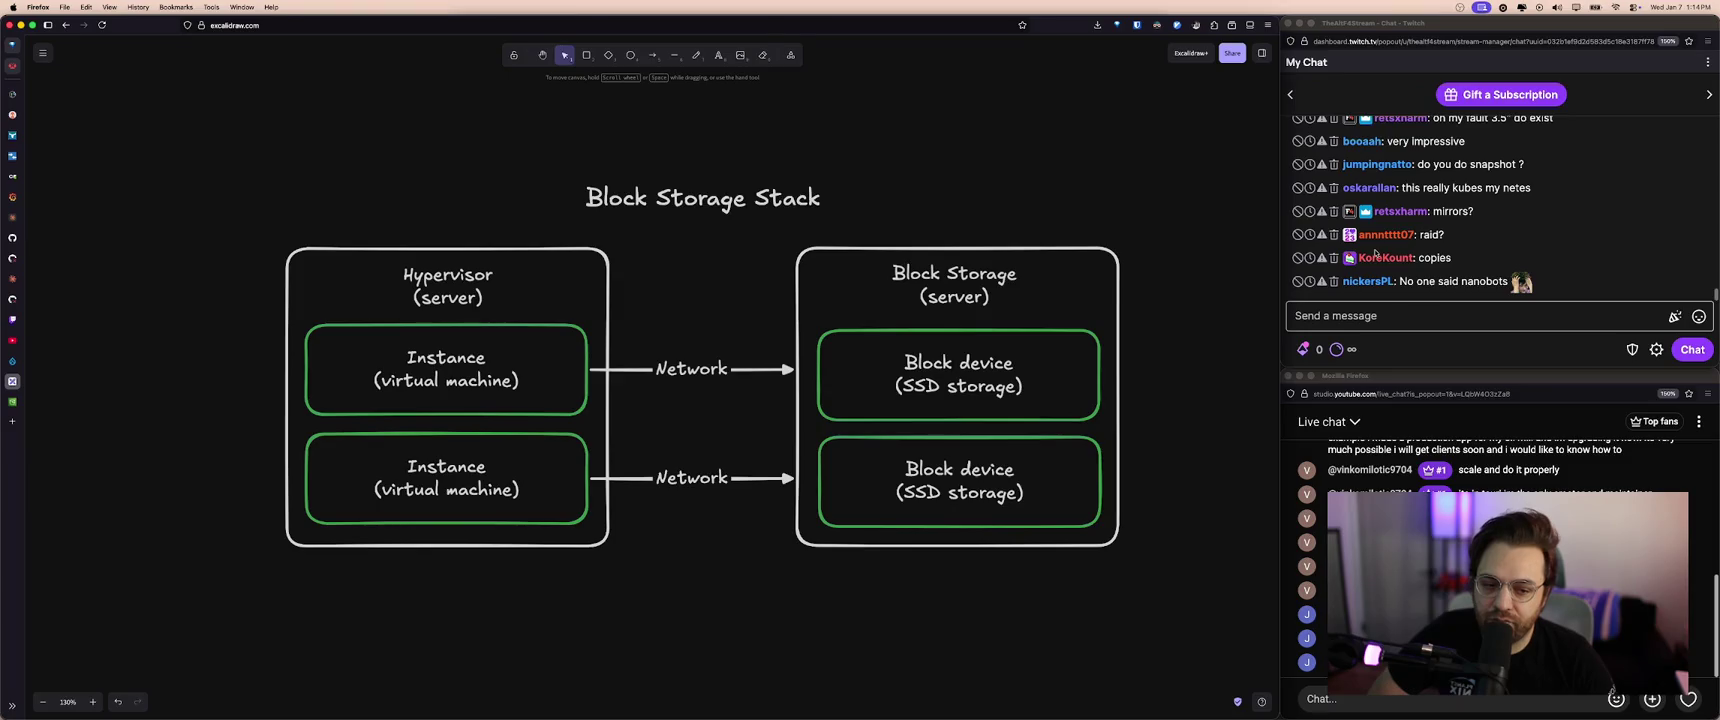
left_click(1446, 268)
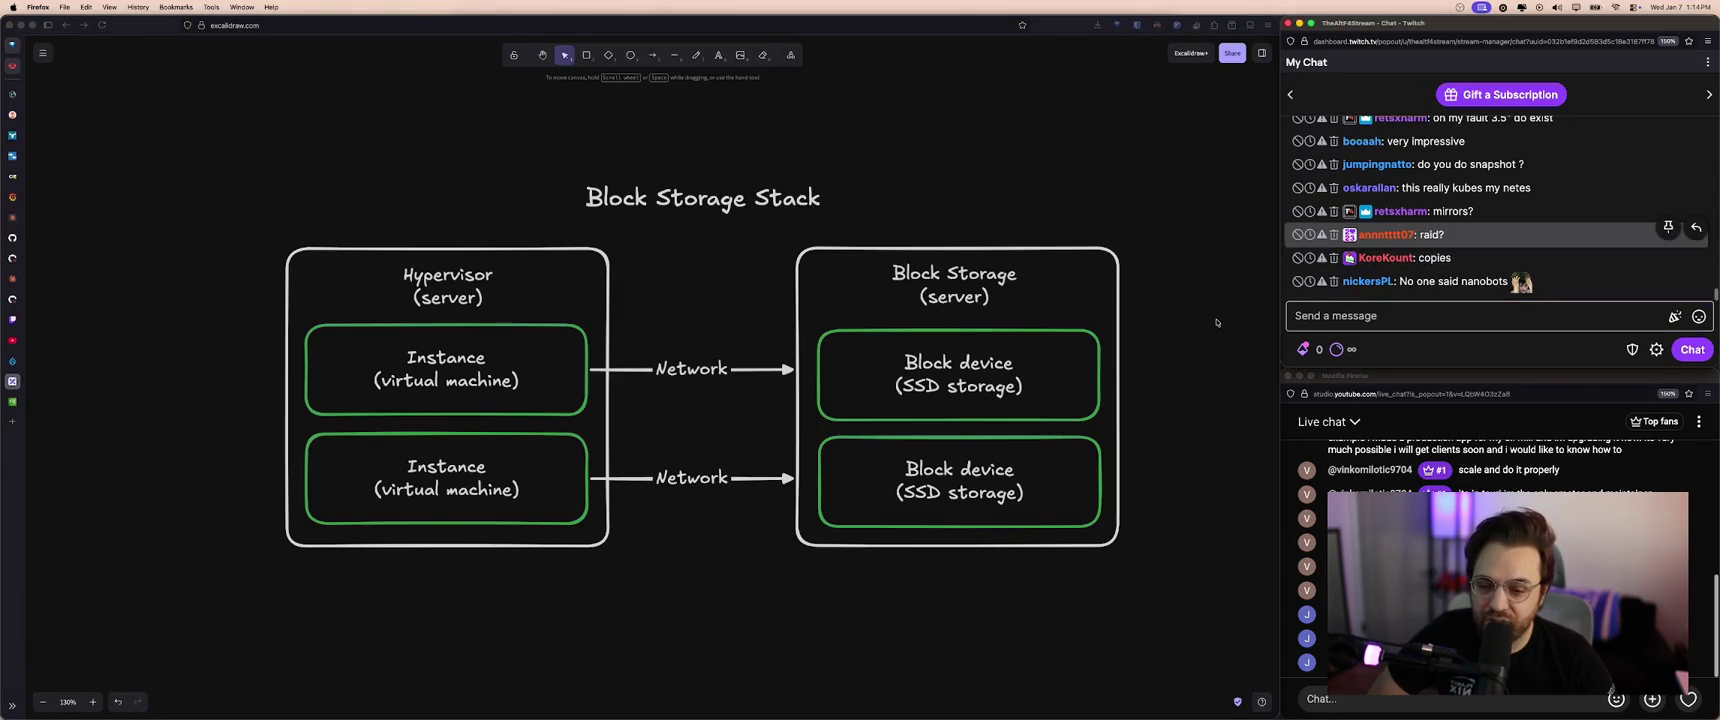
left_click(1044, 365)
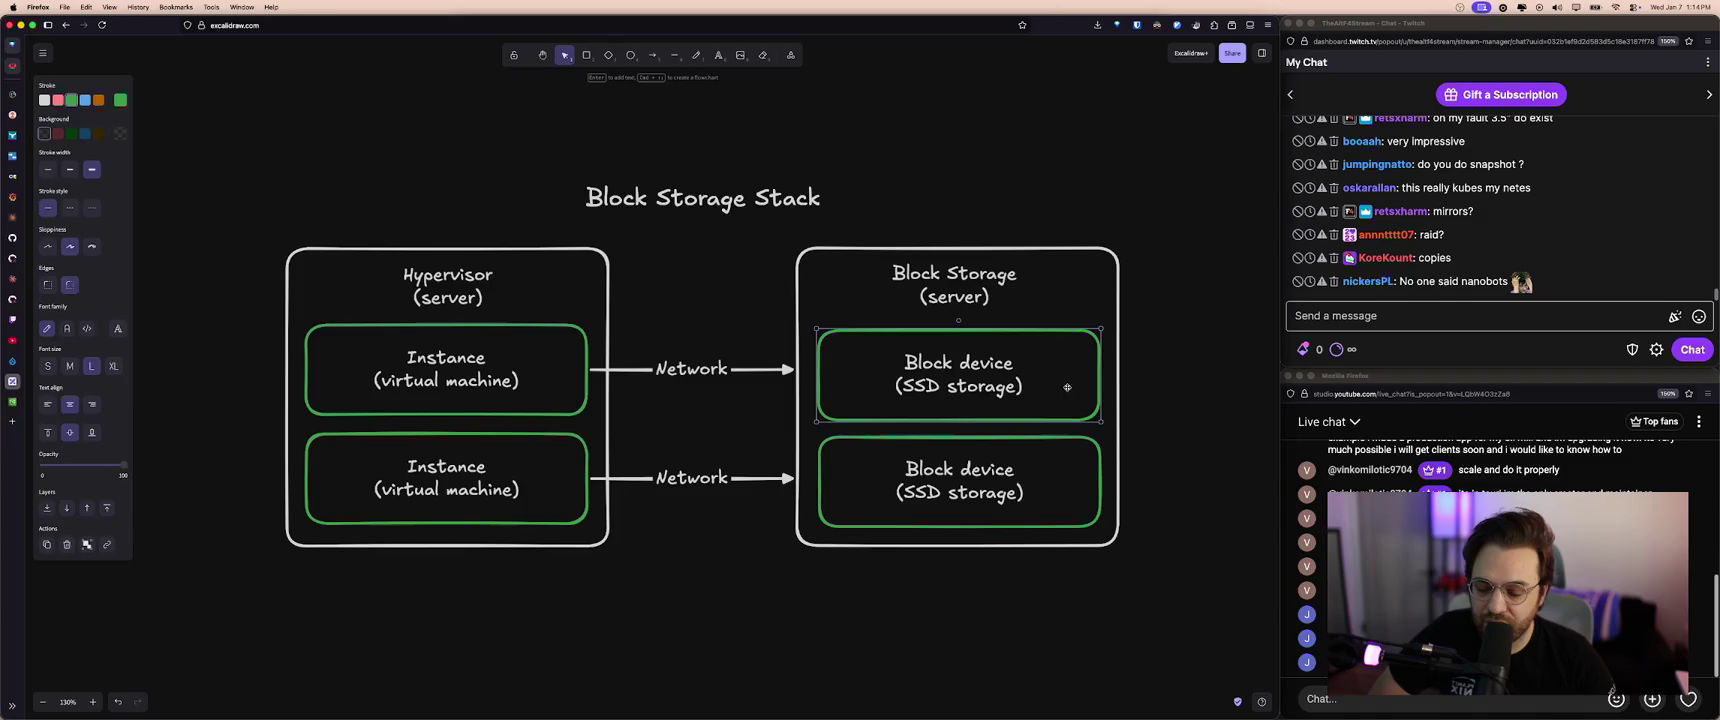
key("Escape")
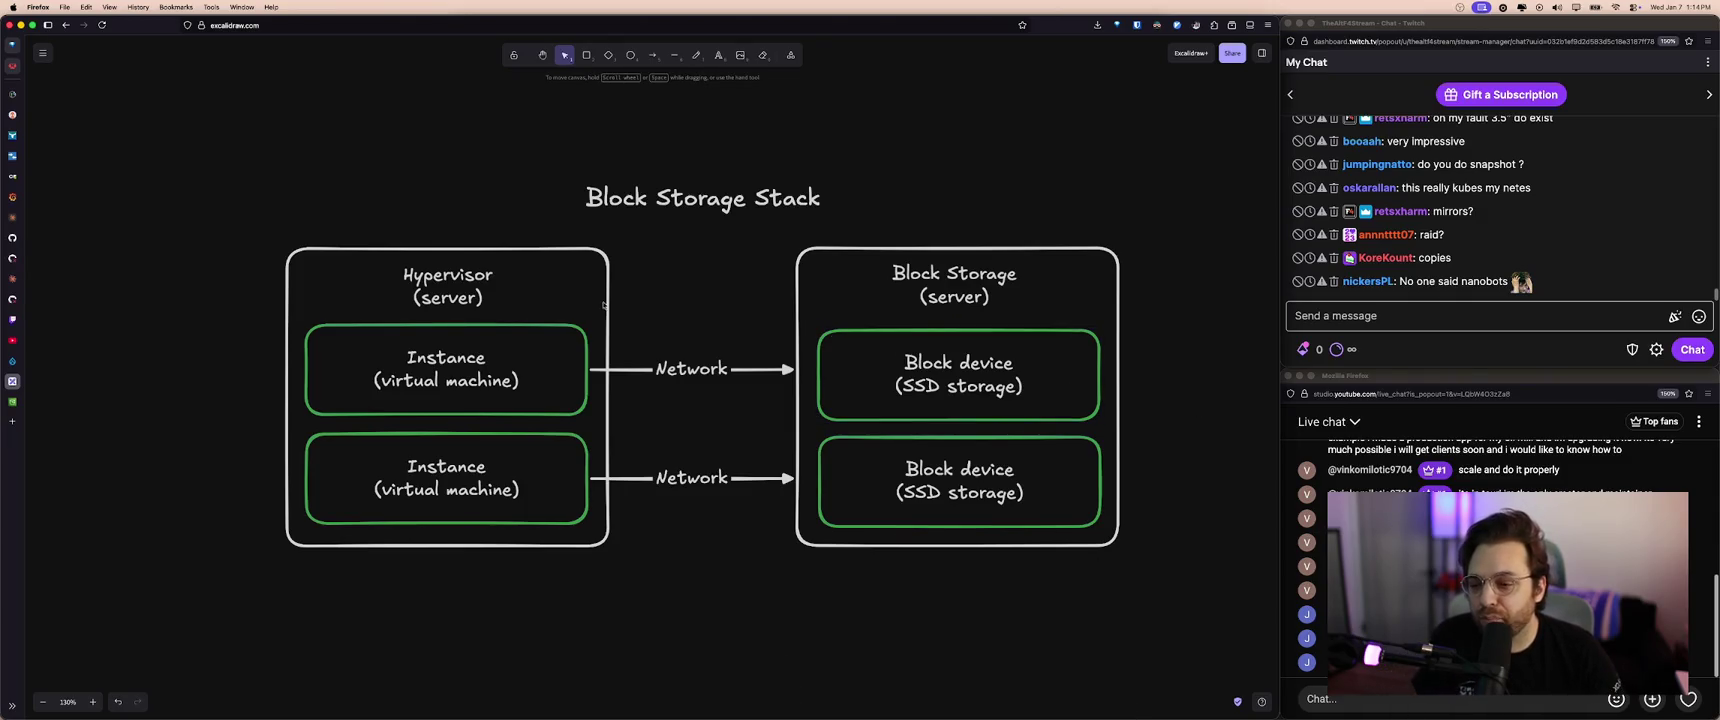
- Retitle 'Block Storage Stack' to 'Block Network Storage' and shift it slightly left
left_click_drag(572, 150, 900, 234)
left_click(704, 199)
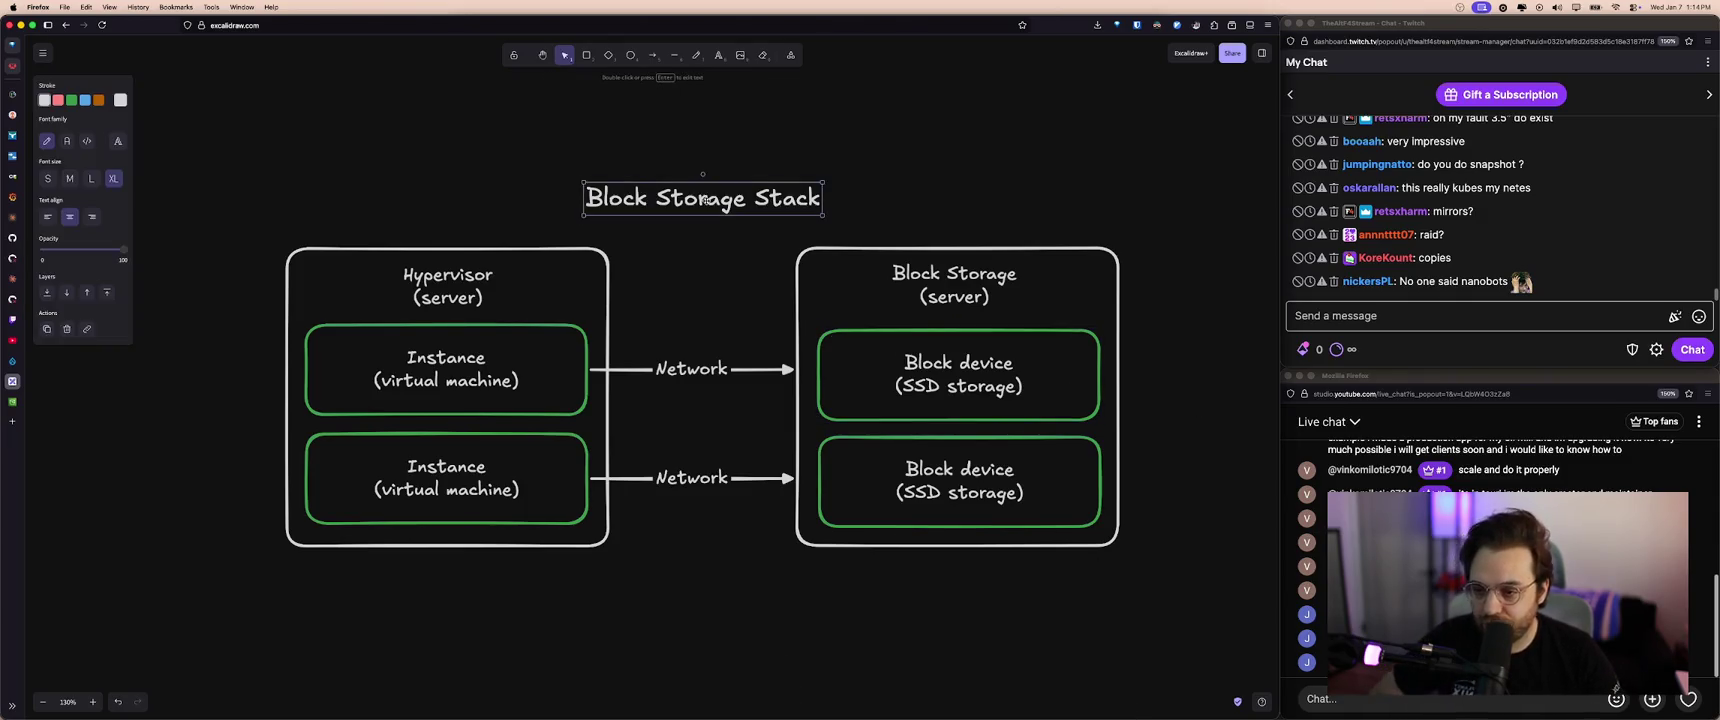
double_click(704, 199)
left_click(657, 199)
type("Network")
double_click(822, 199)
key("BackSpace")
key("BackSpace")
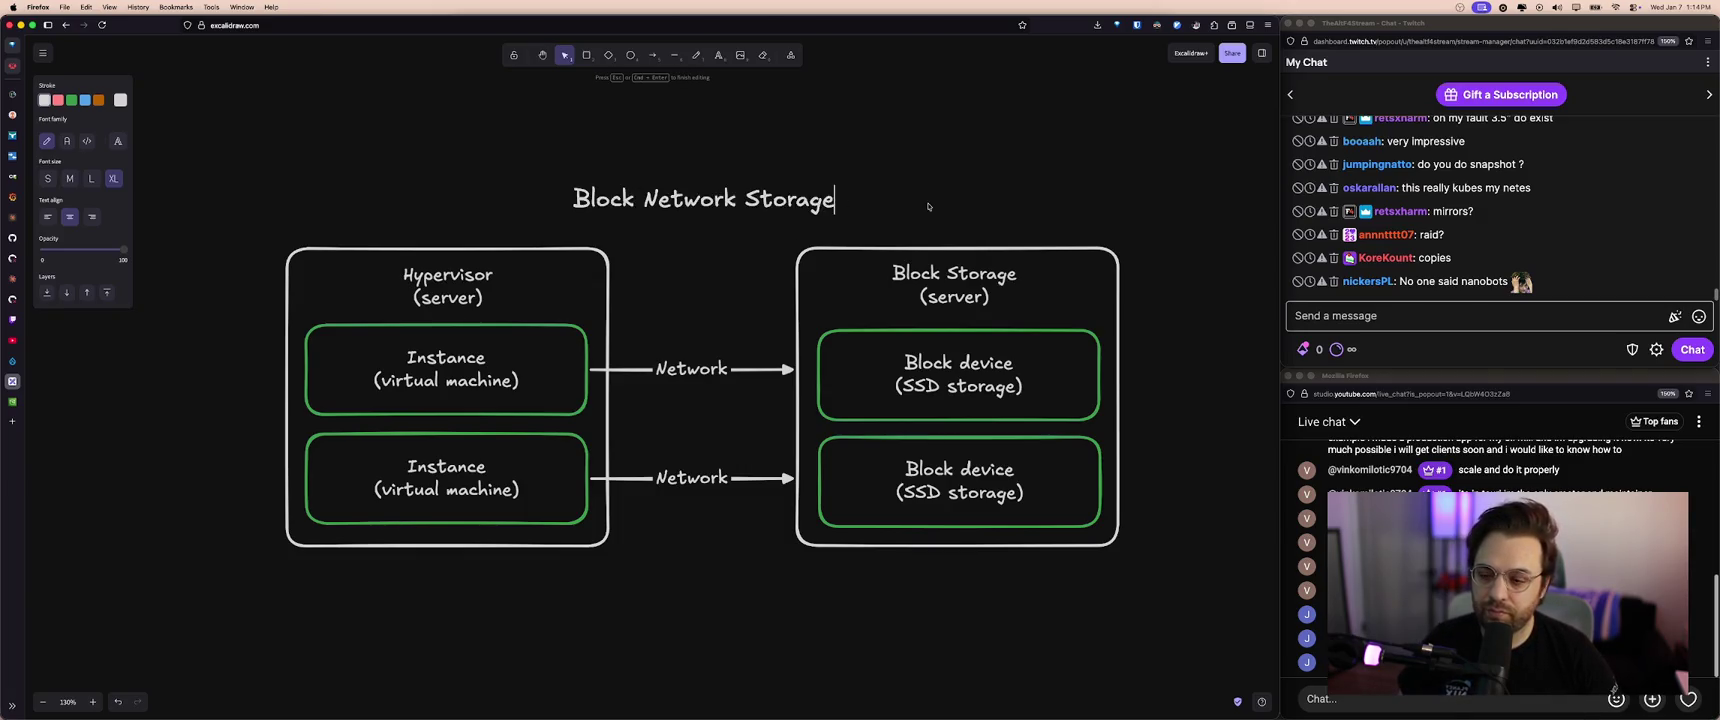
key("Escape")
left_click(912, 208)
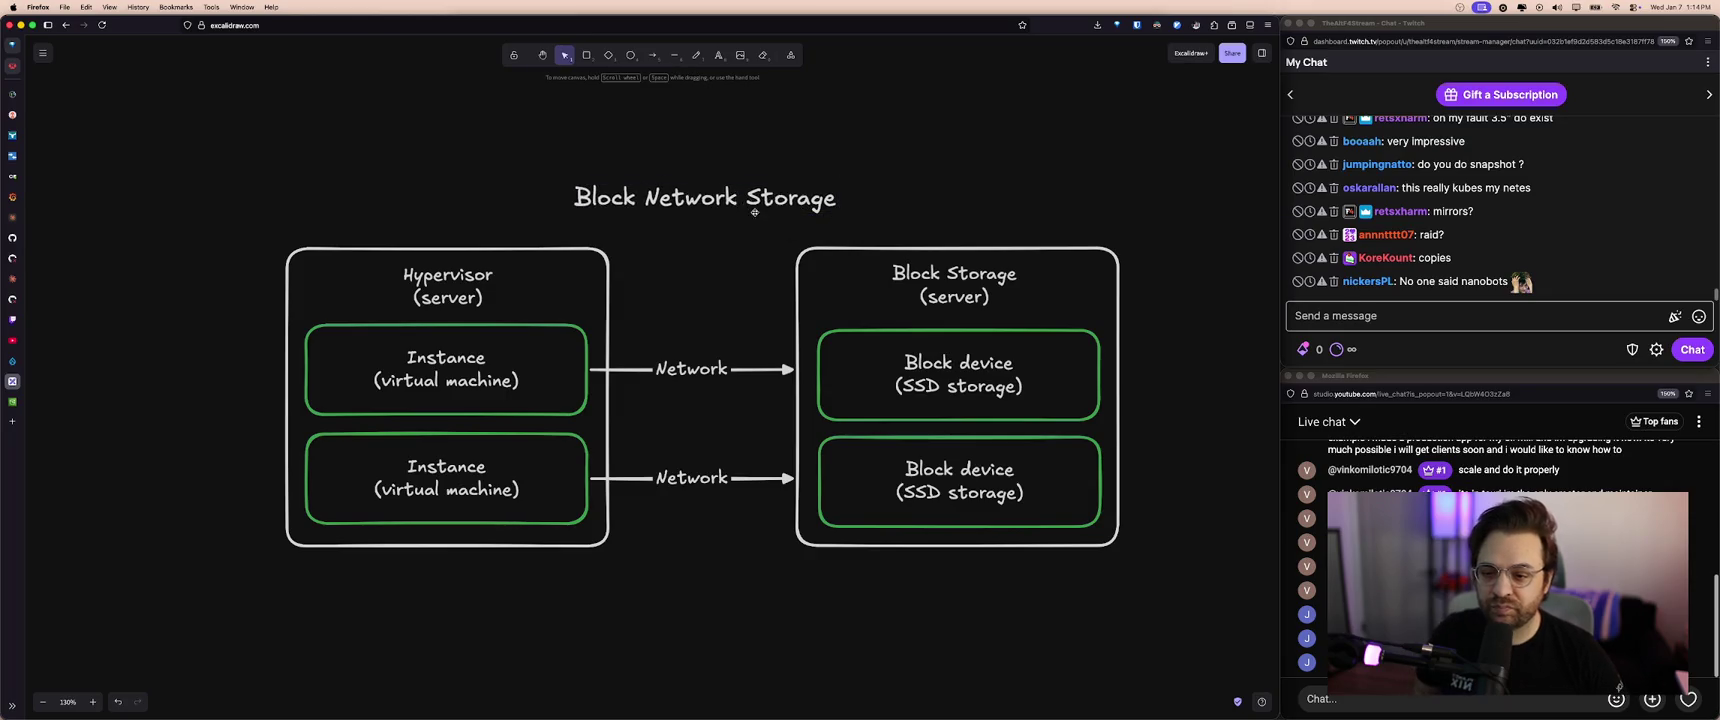
left_click_drag(820, 205, 815, 207)
left_click(880, 230)
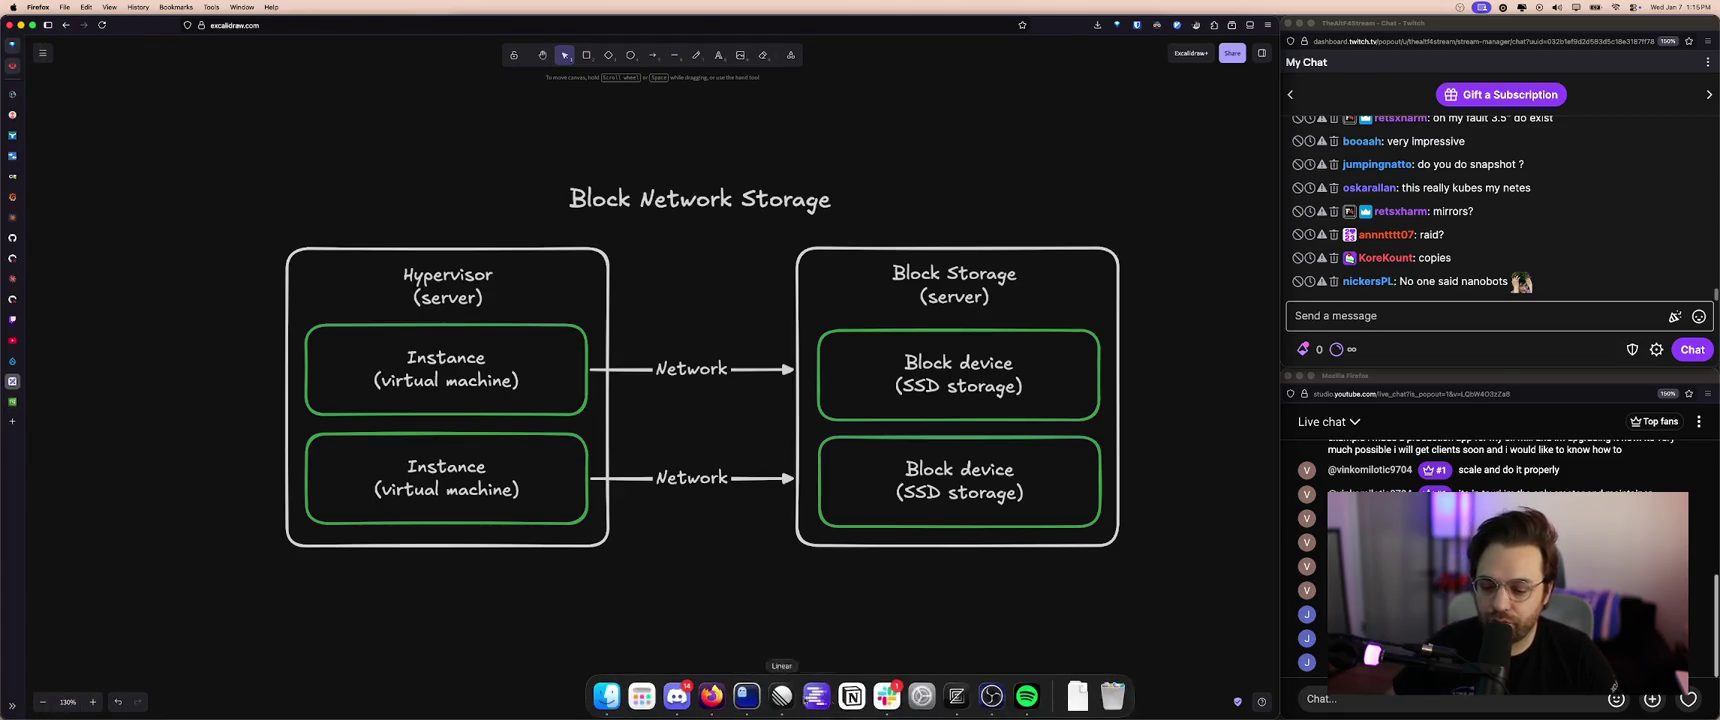
- Reopen the Discord rack photo and repeatedly zoom in on the stacked servers
left_click(677, 695)
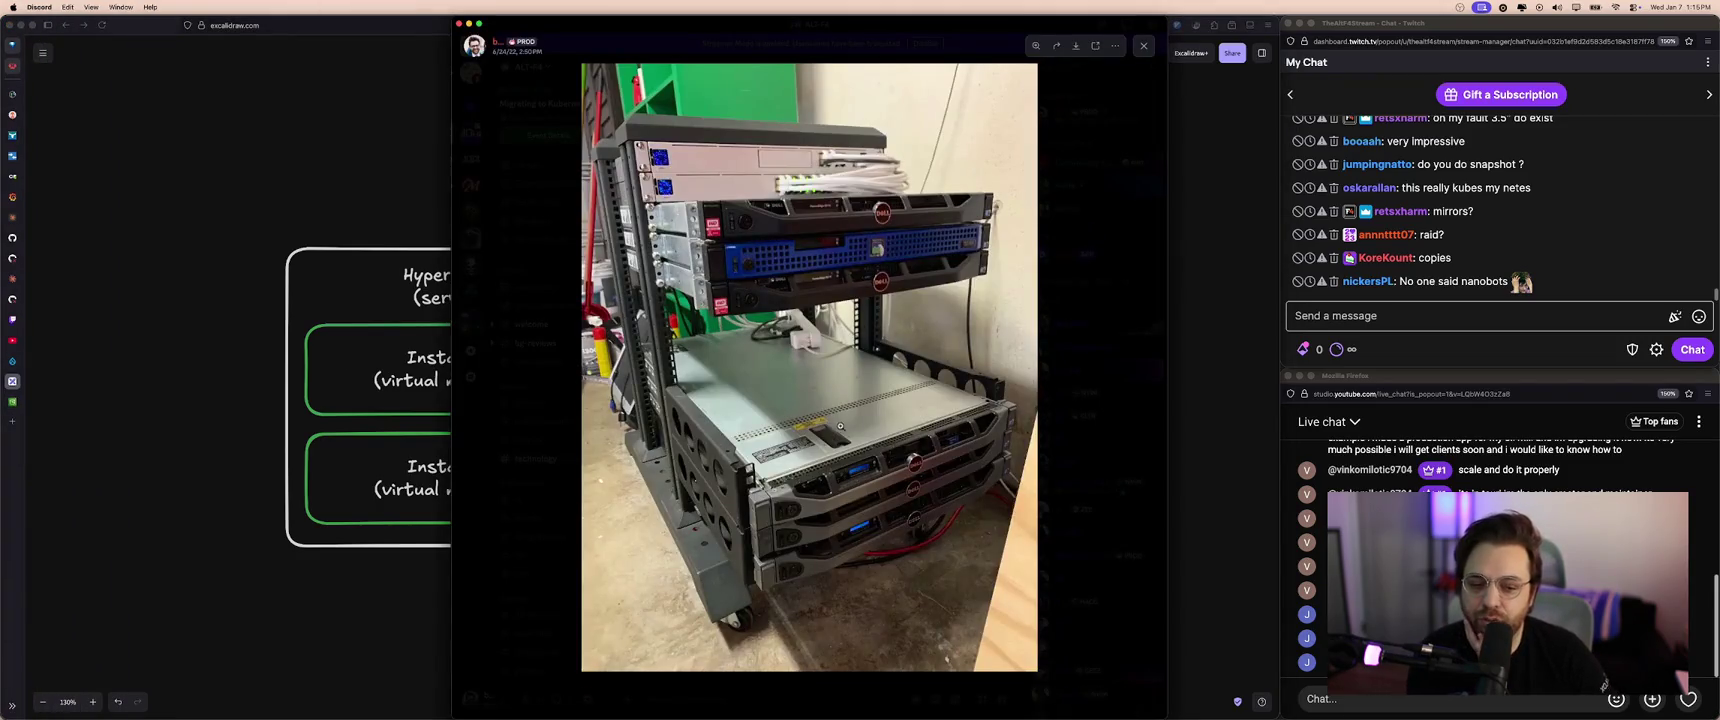
left_click(840, 425)
left_click(842, 260)
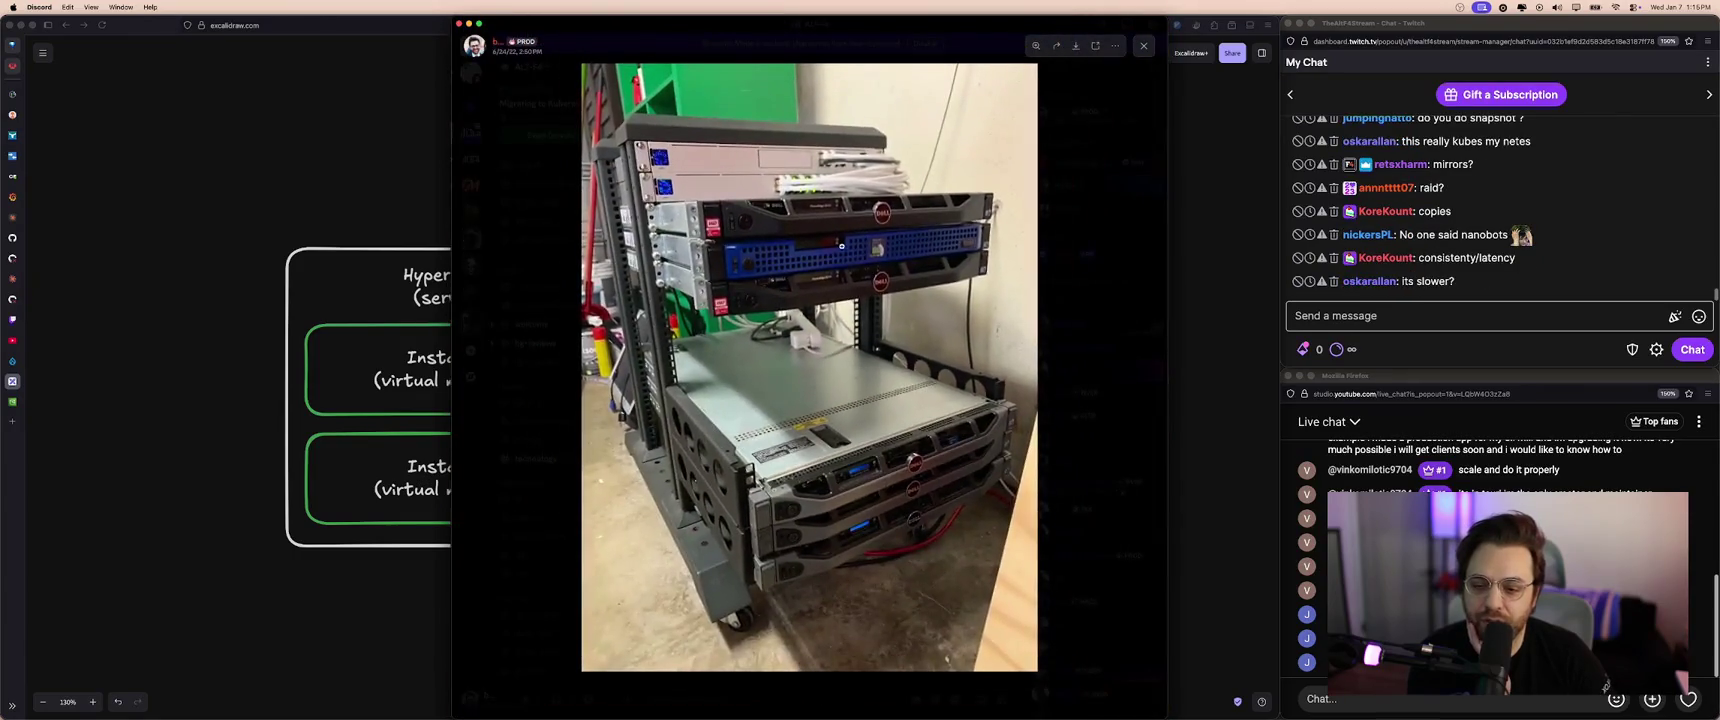
left_click(842, 247)
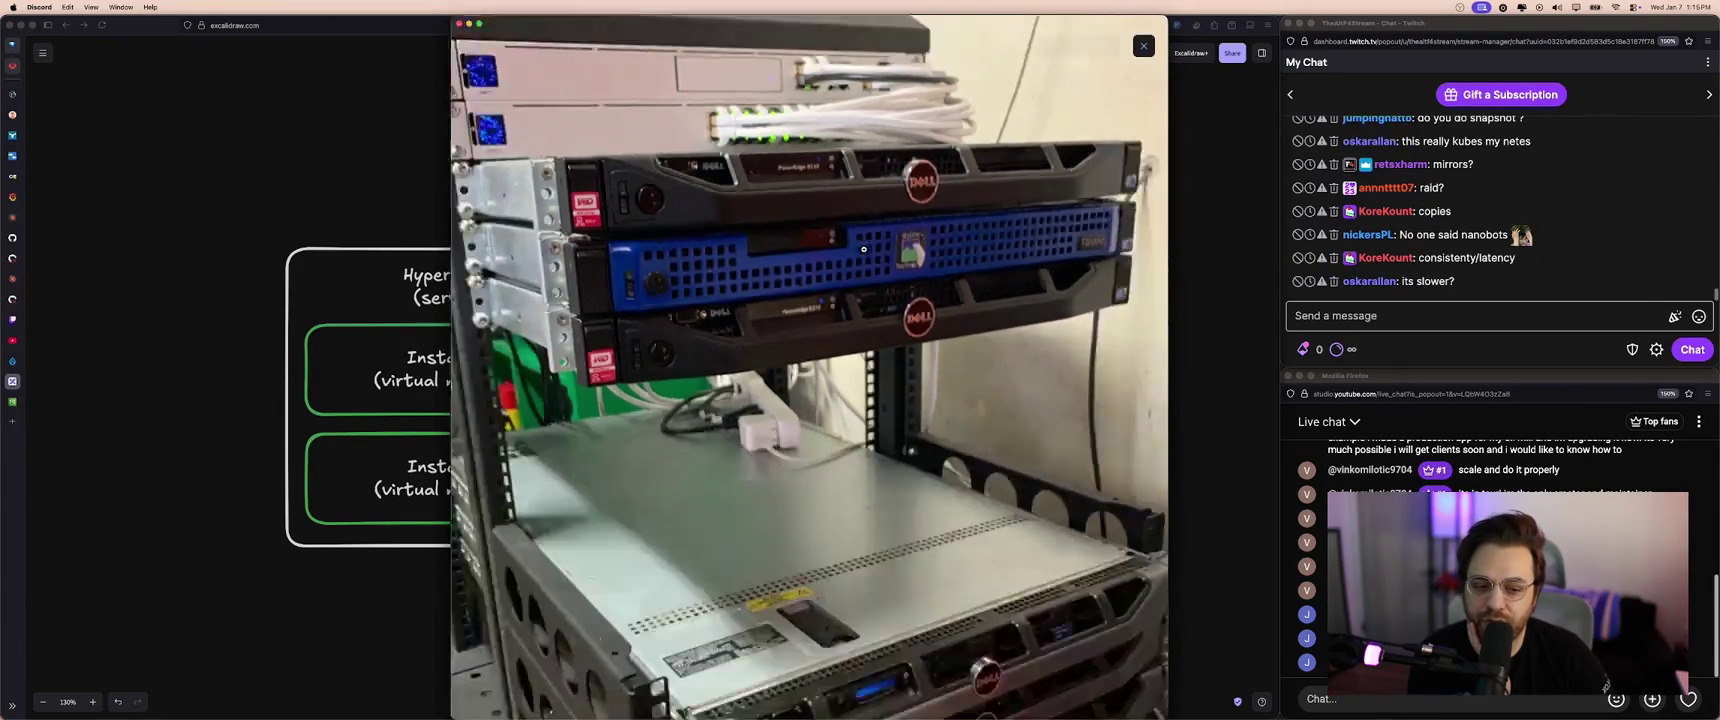
left_click(853, 369)
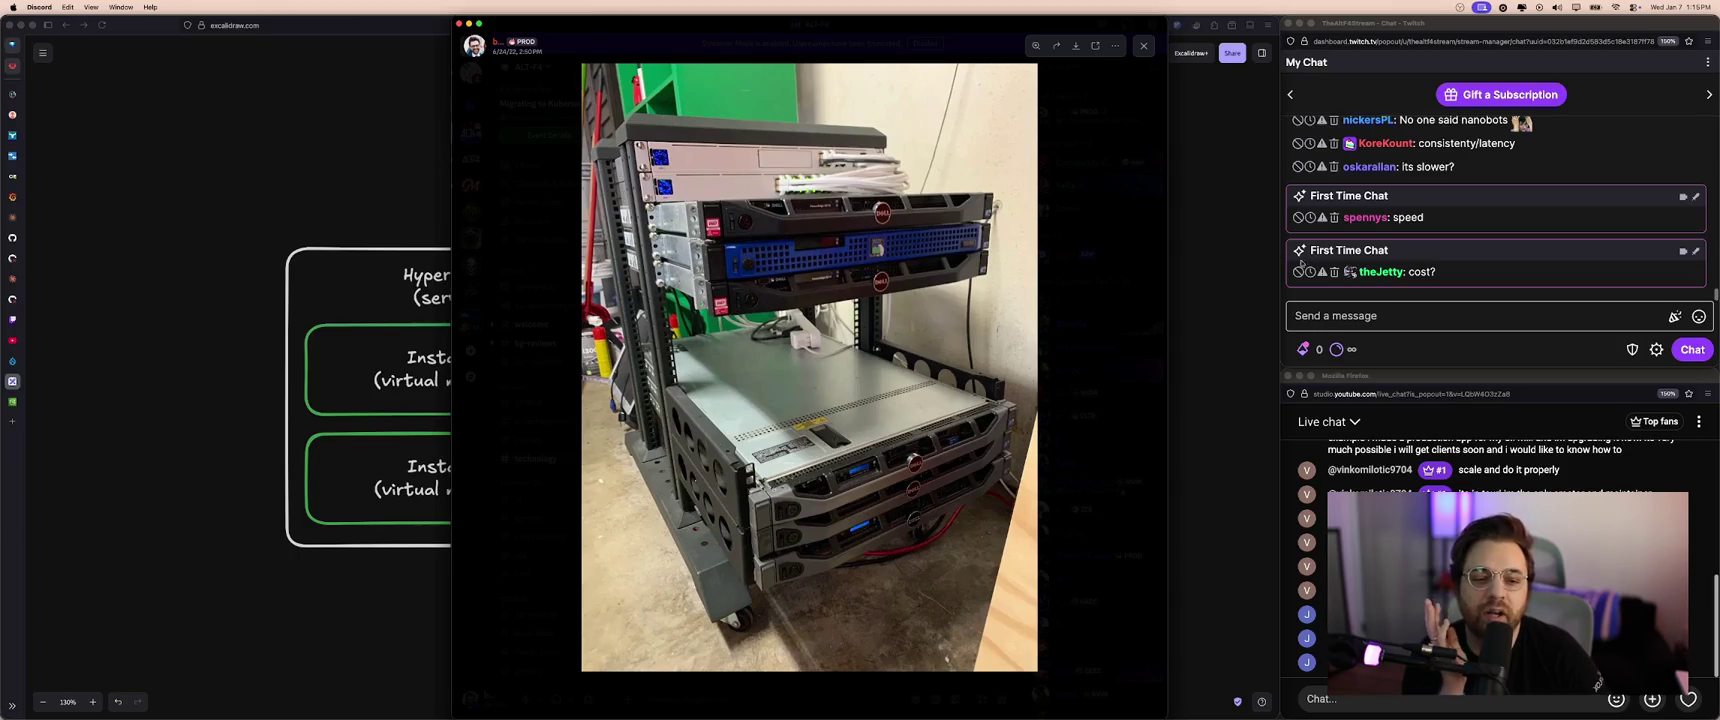
left_click(833, 251)
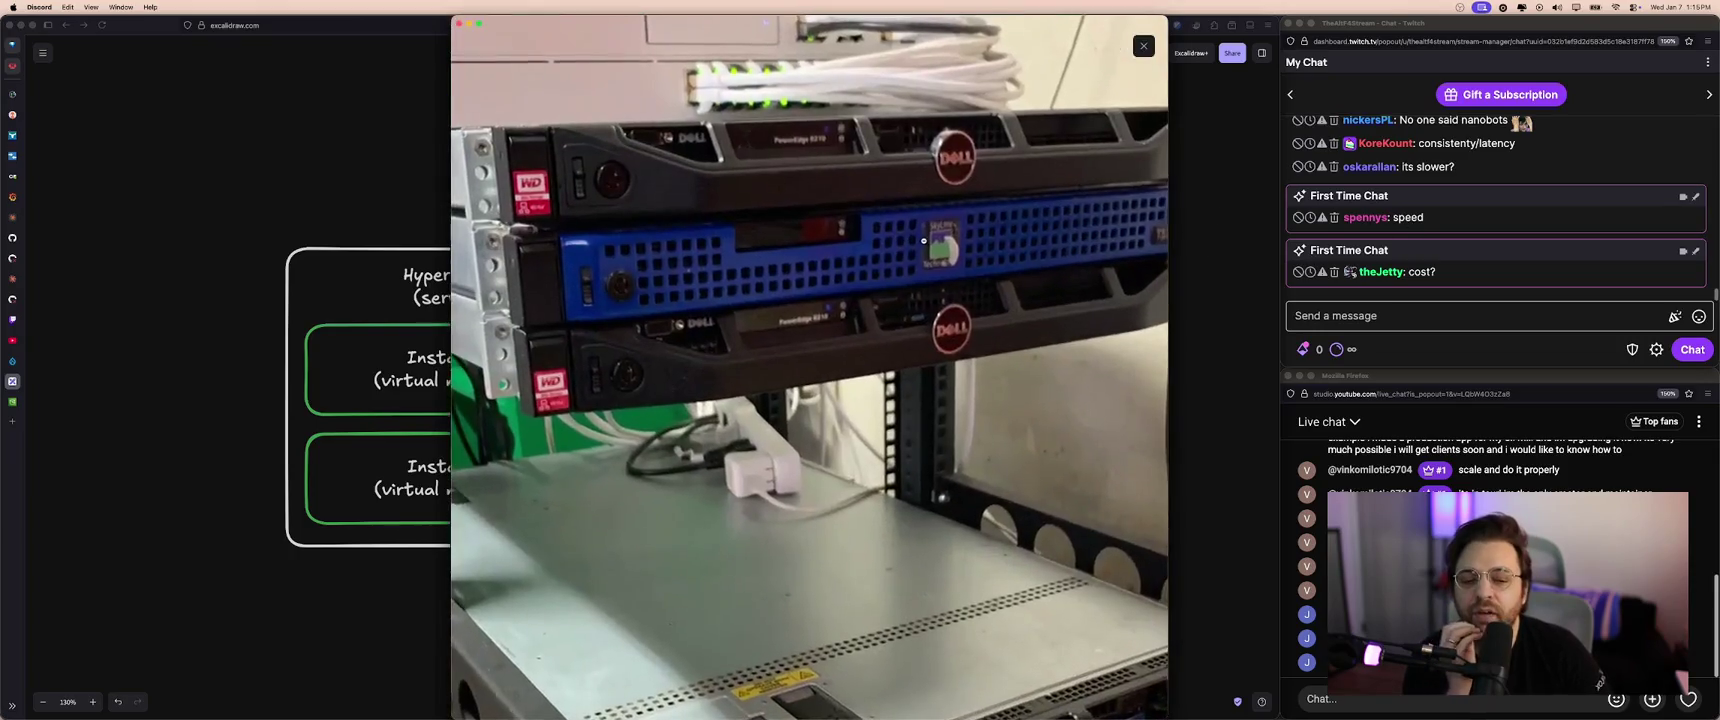
left_click(775, 281)
left_click(775, 281)
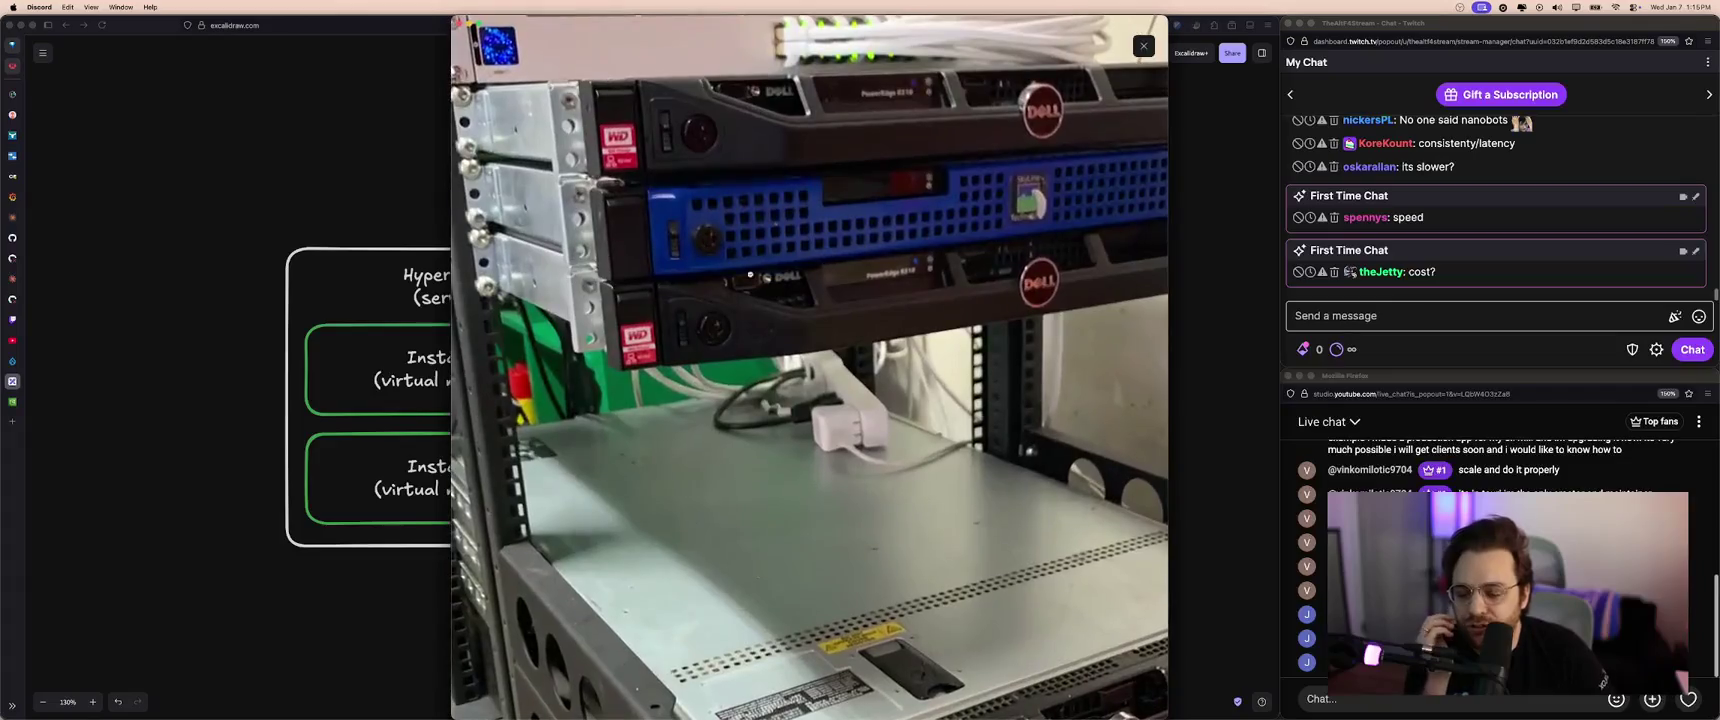
left_click(322, 329)
left_click(623, 206)
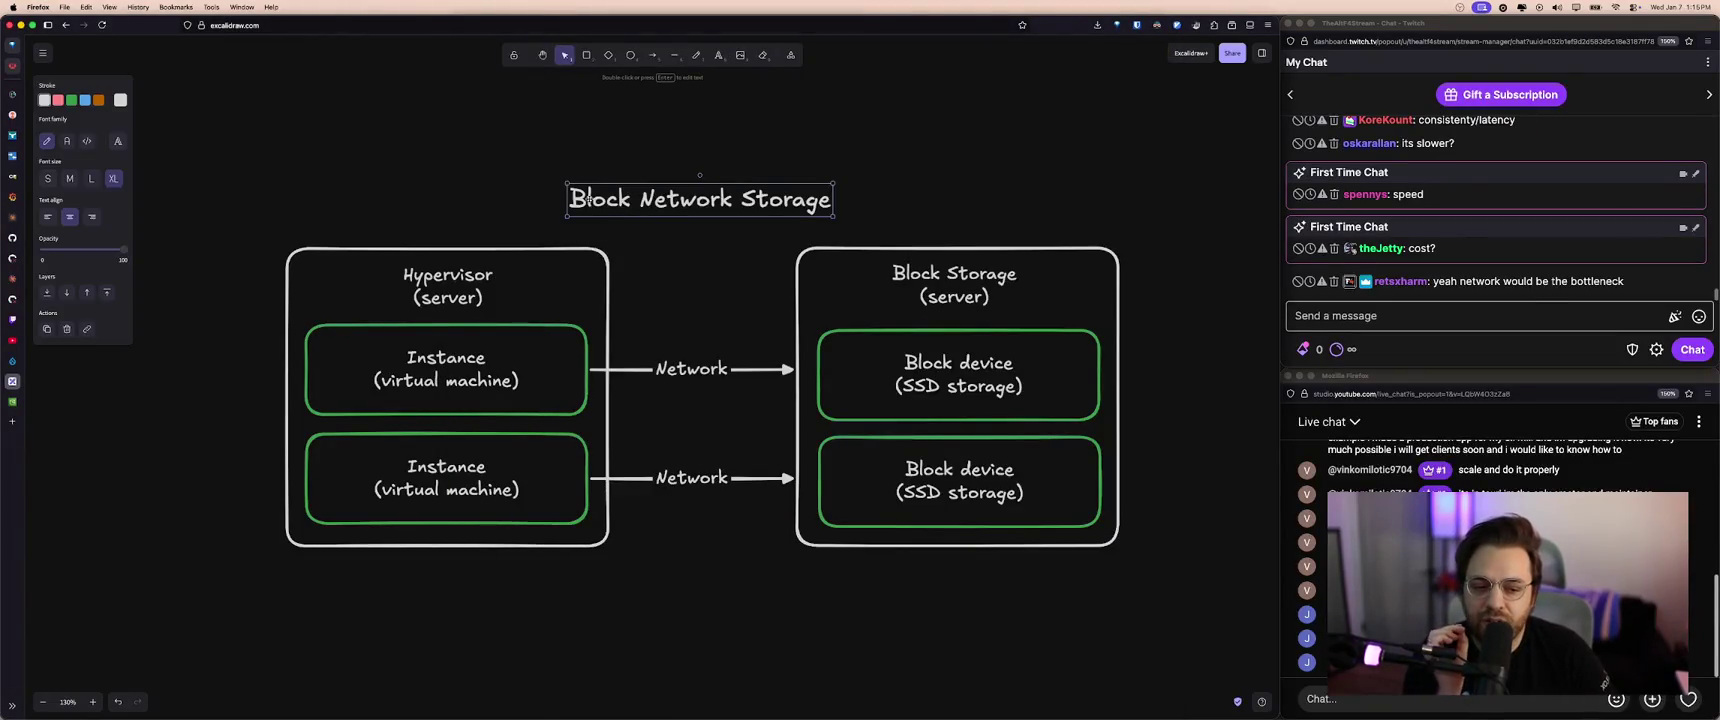
- Deselect the Block Network Storage title and load console.aws.amazon.com in a new tab
left_click_drag(508, 159, 830, 217)
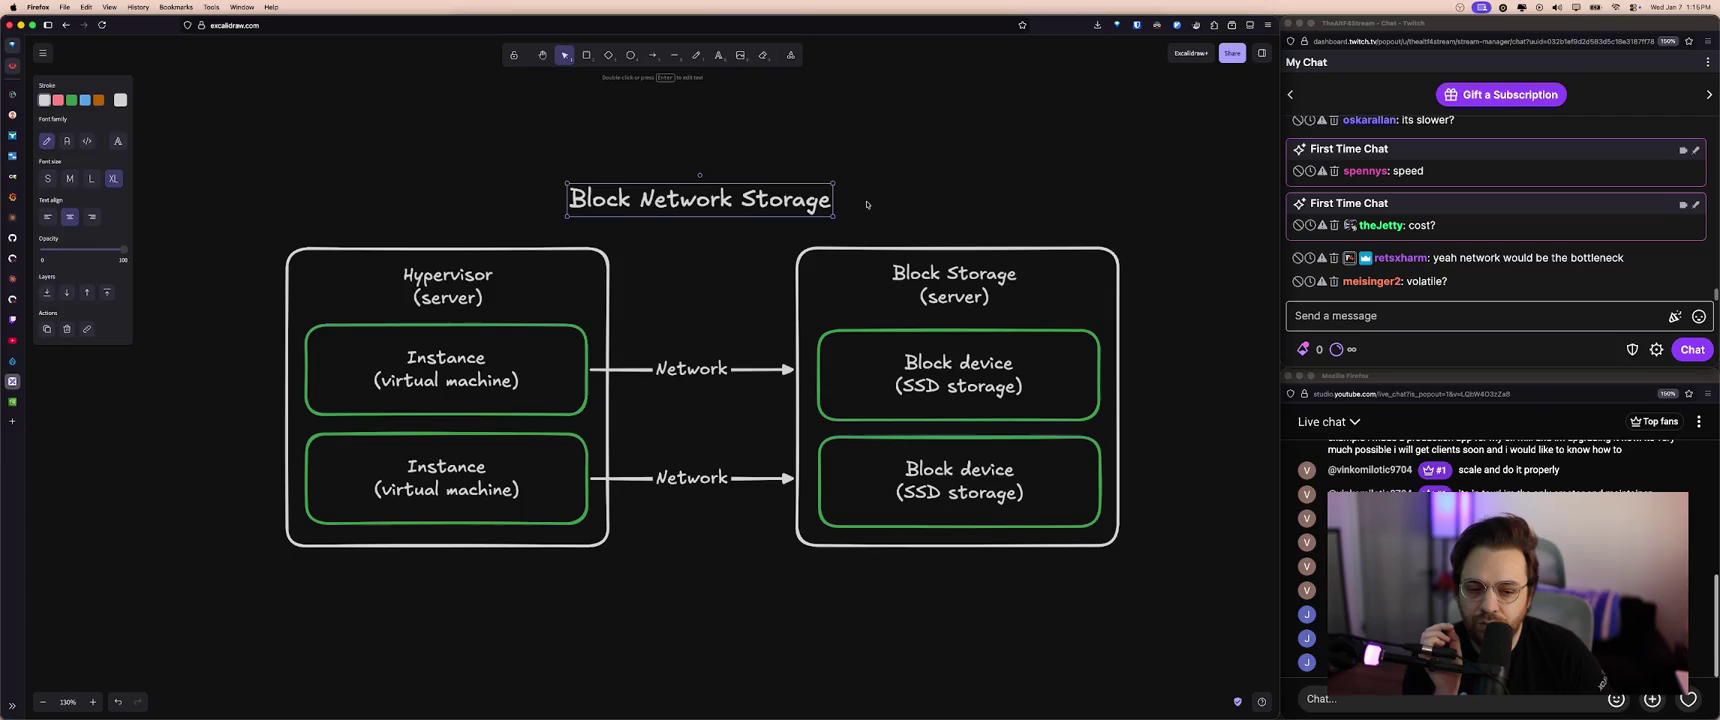
left_click(867, 204)
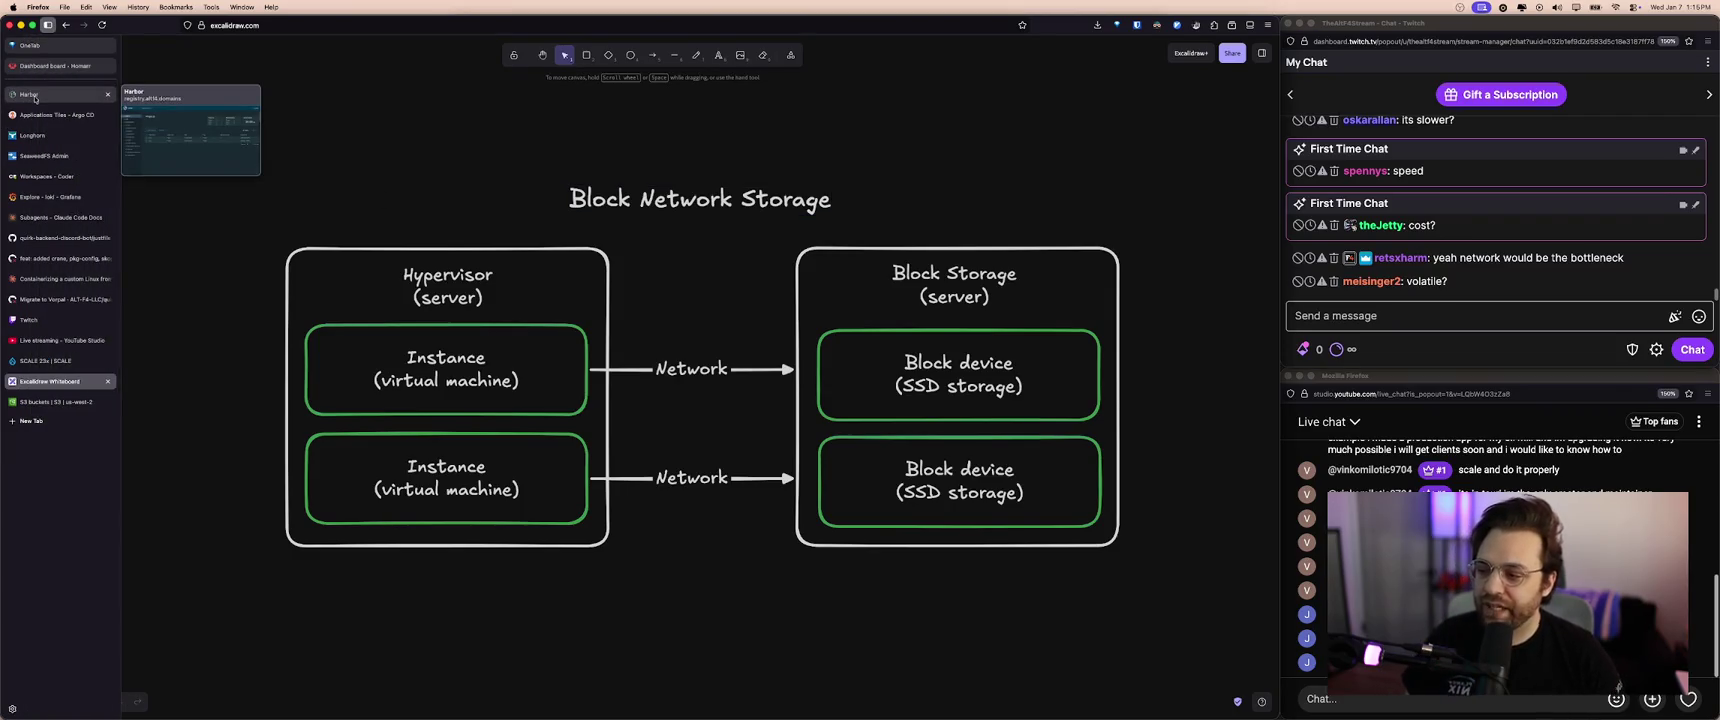
key("super+t")
type("console.aws.amazon.com")
key("Return")
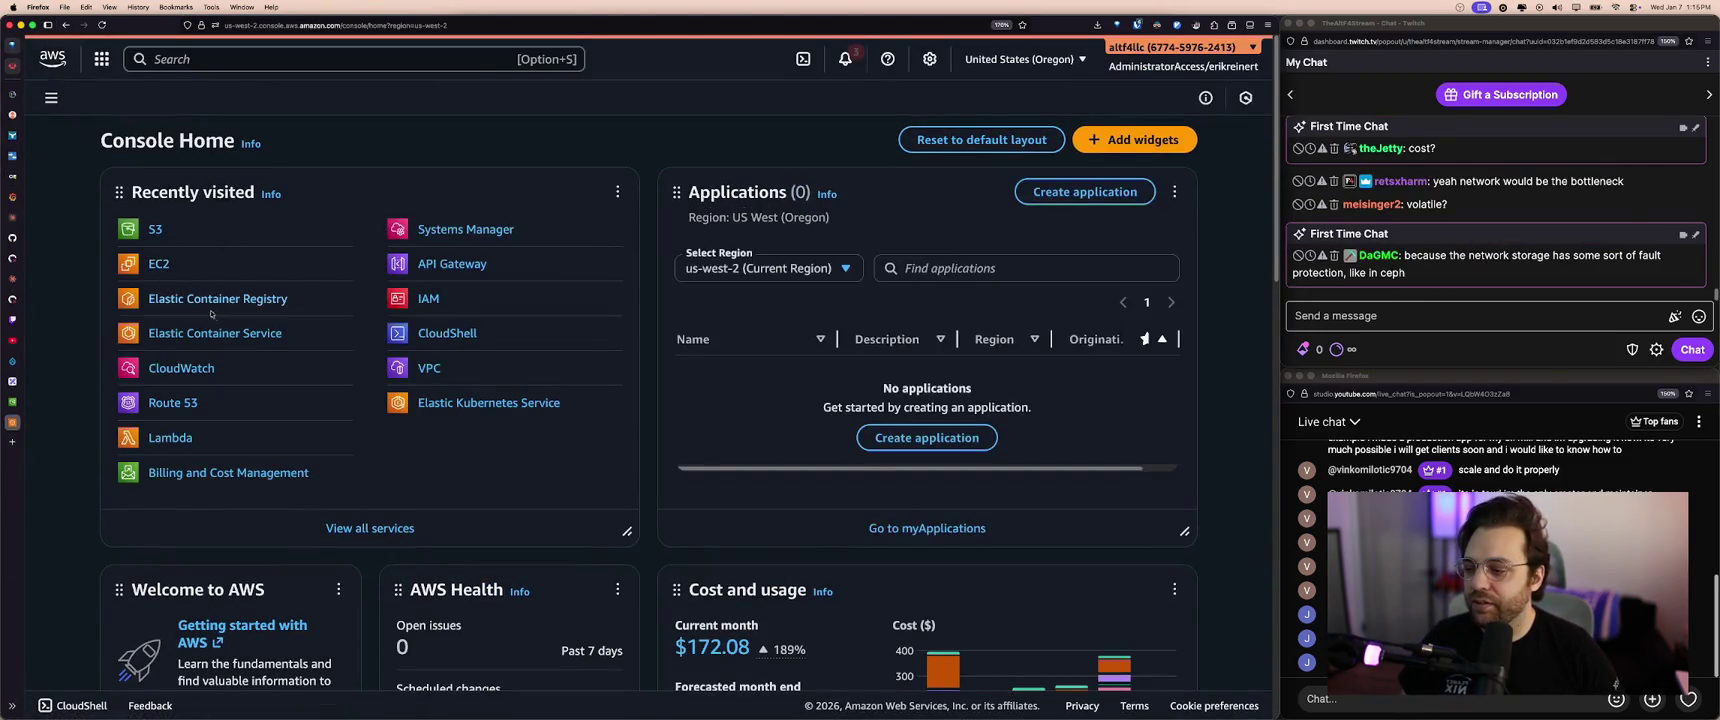
- List the six EC2 block storage volumes, then bring up Longhorn's Volume page
left_click(156, 267)
scroll(85, 327, "down", 5)
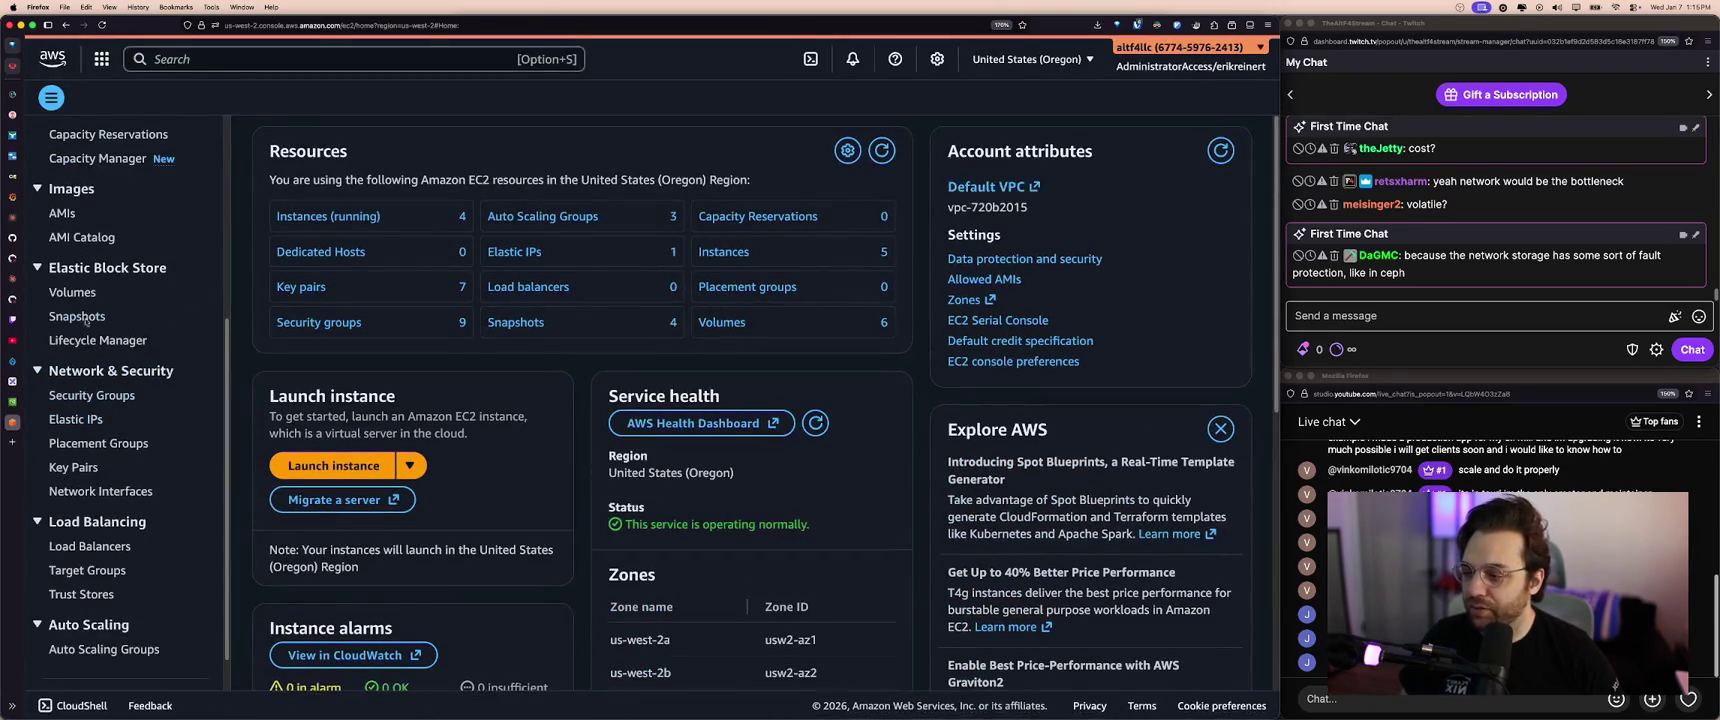
left_click(72, 292)
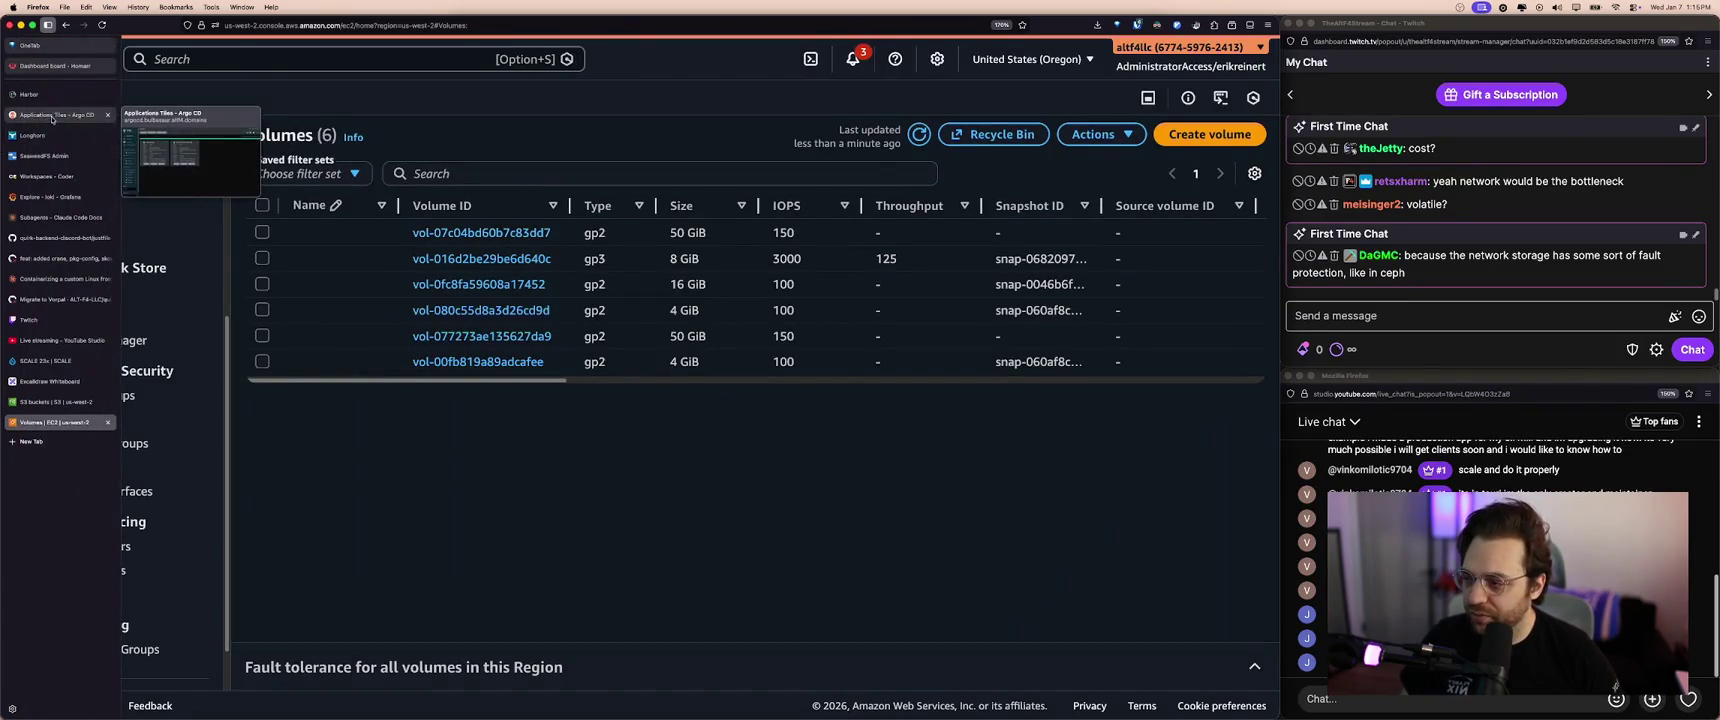
left_click(30, 135)
left_click(345, 55)
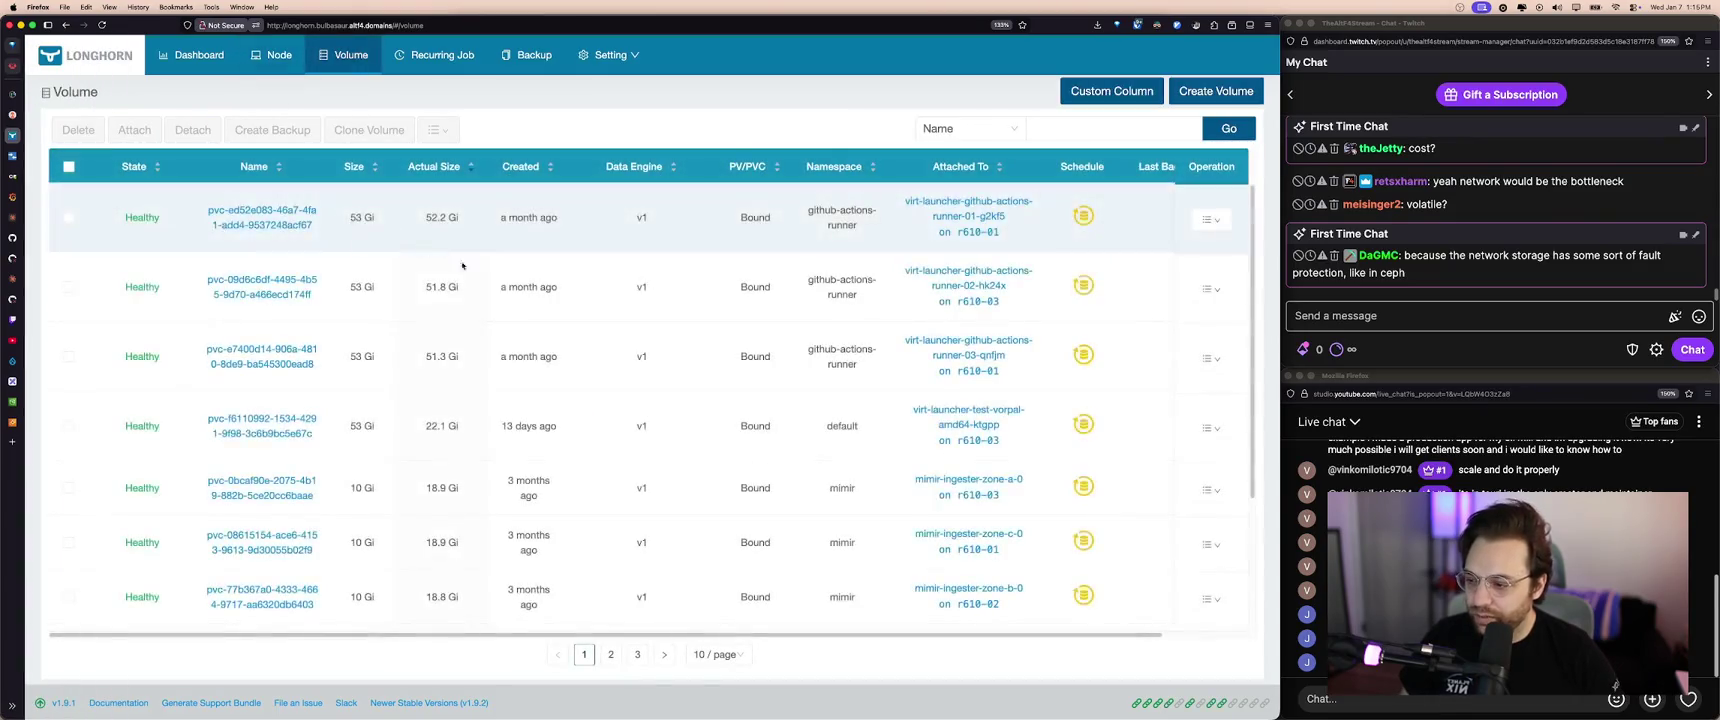
- Browse Longhorn volumes and compare Block Device and iSCSI frontends in Create Volume, then cancel
scroll(469, 275, "down", 3)
scroll(469, 275, "up", 3)
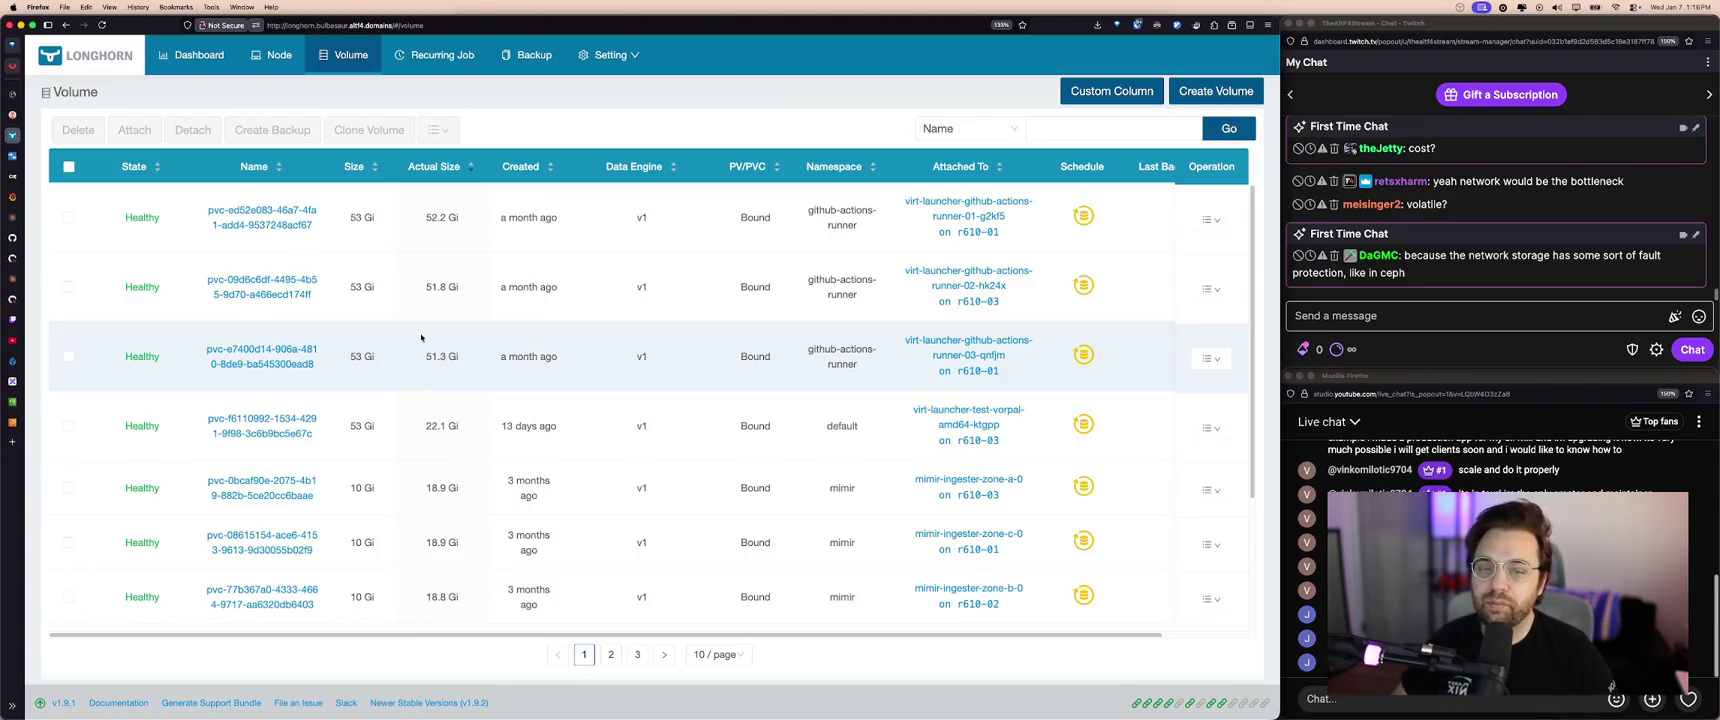
left_click(1216, 91)
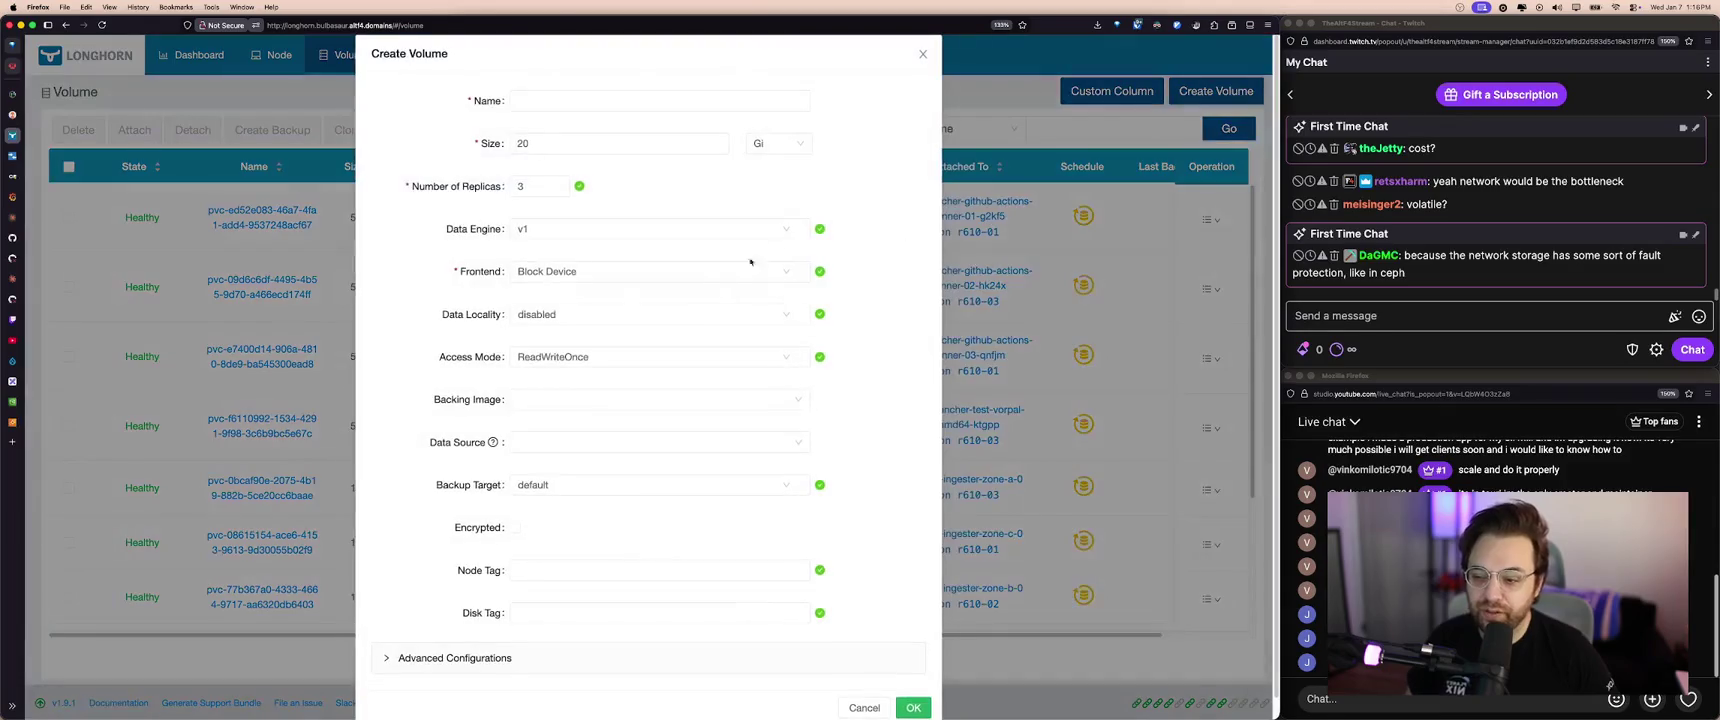
left_click(688, 280)
left_click(555, 296)
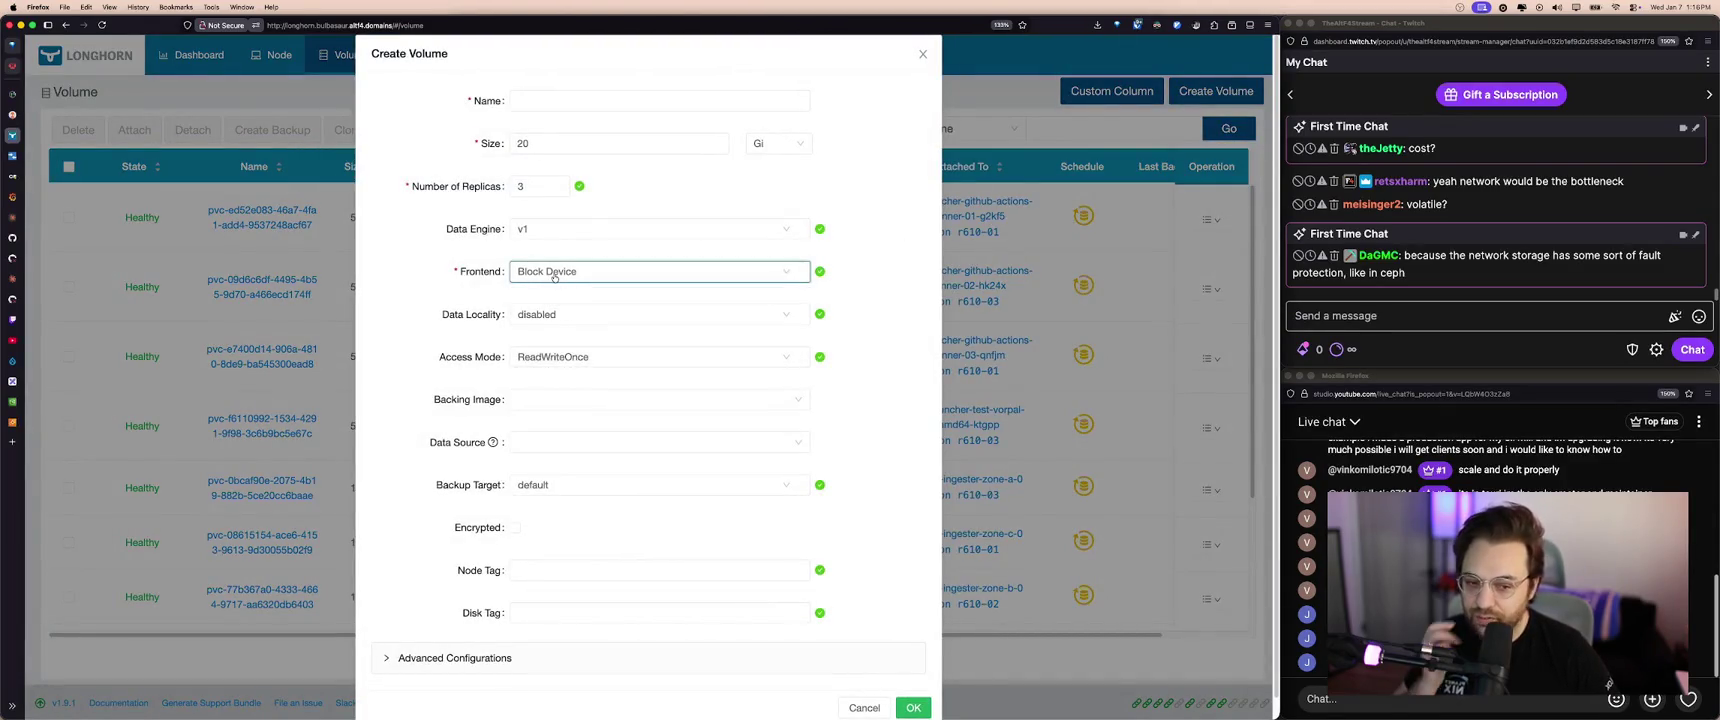
left_click(476, 281)
mouse_move(658, 399)
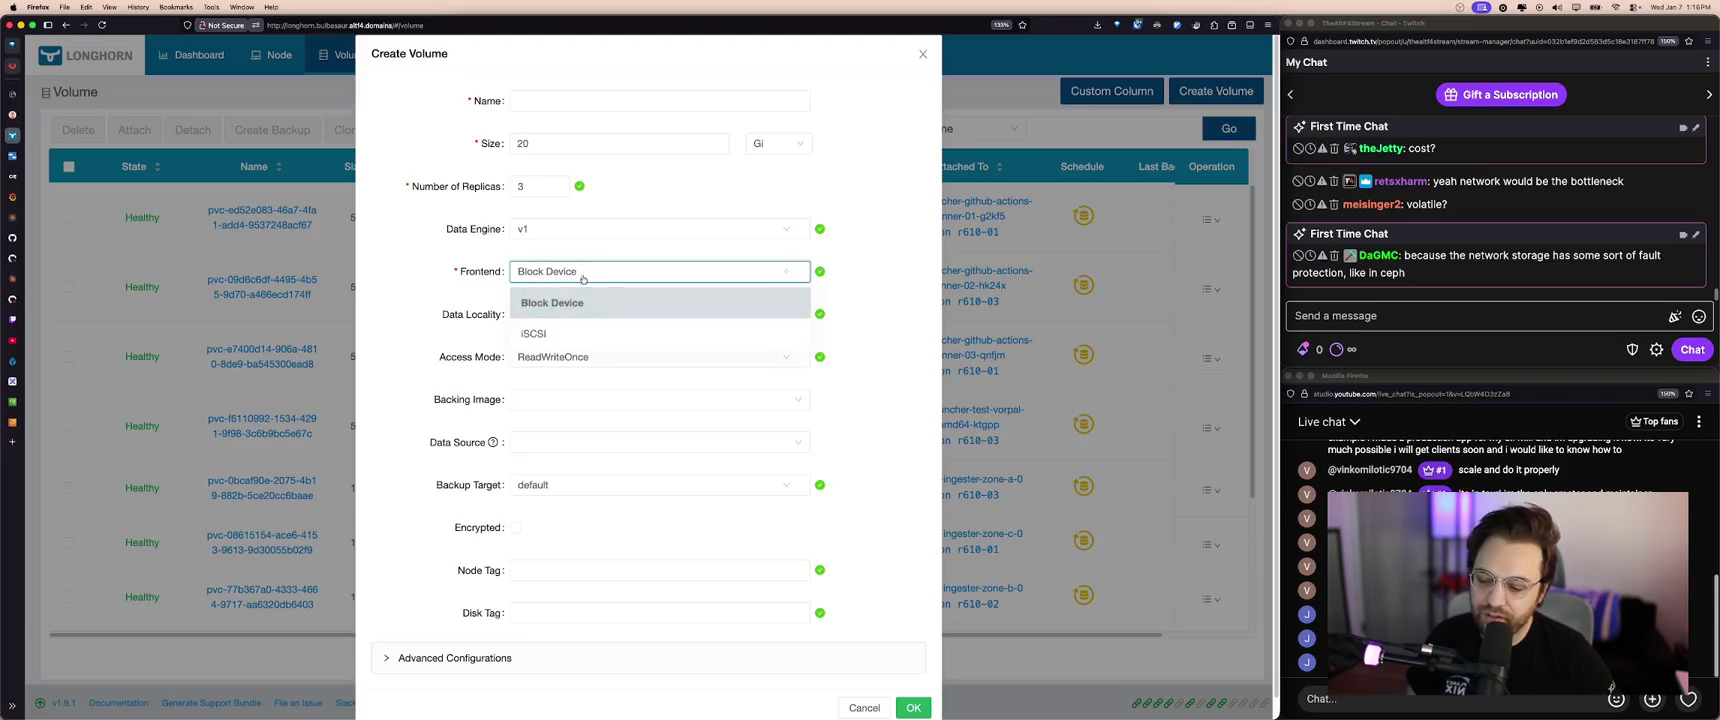
left_click(866, 708)
mouse_move(12, 353)
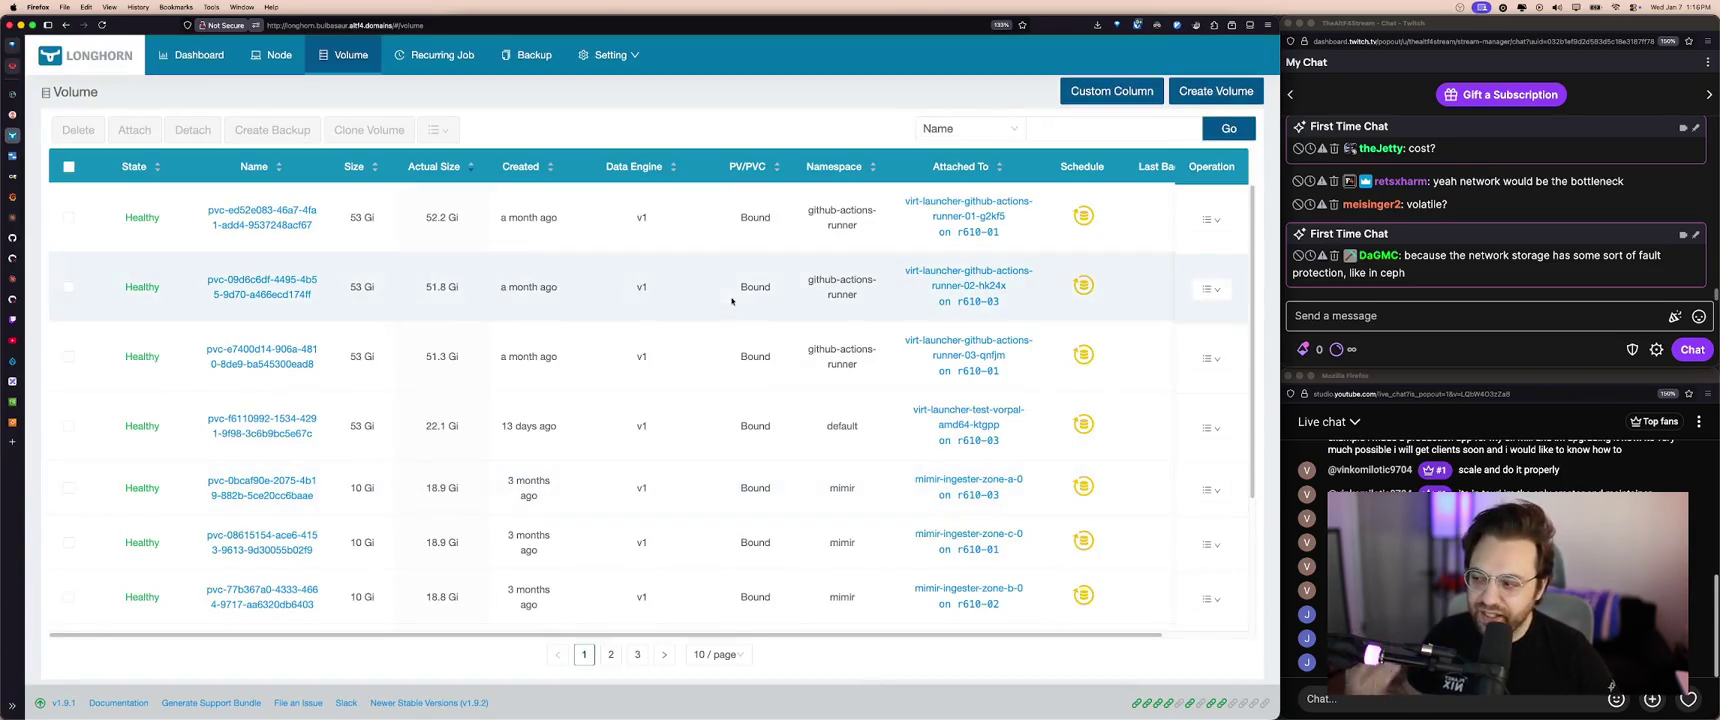
left_click(66, 137)
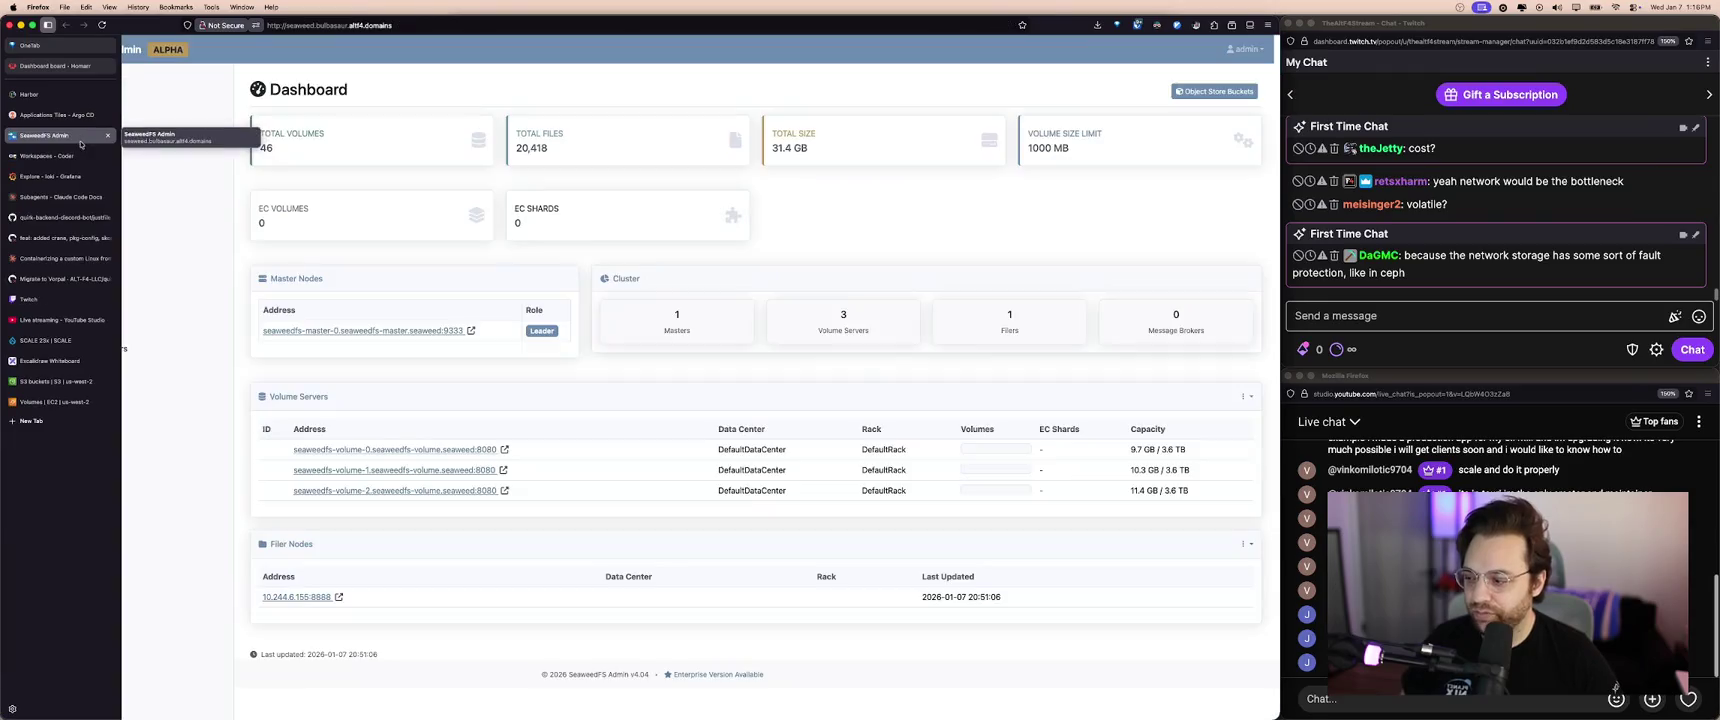
- Glance at EC2 volumes and 20 S3 buckets, then return to the Block Network Storage diagram
left_click(62, 400)
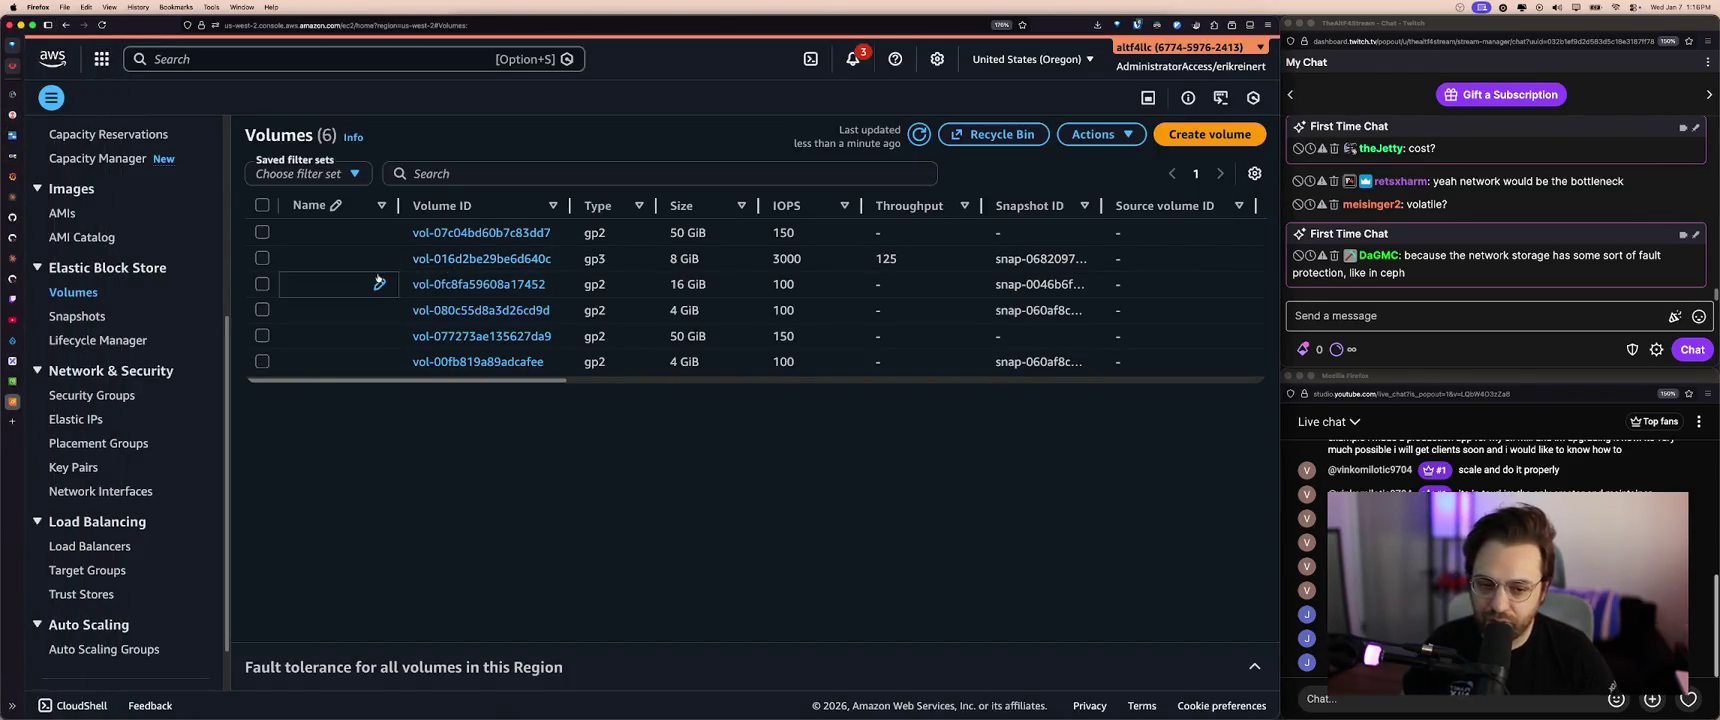
key("ctrl+shift+Tab")
mouse_move(12, 269)
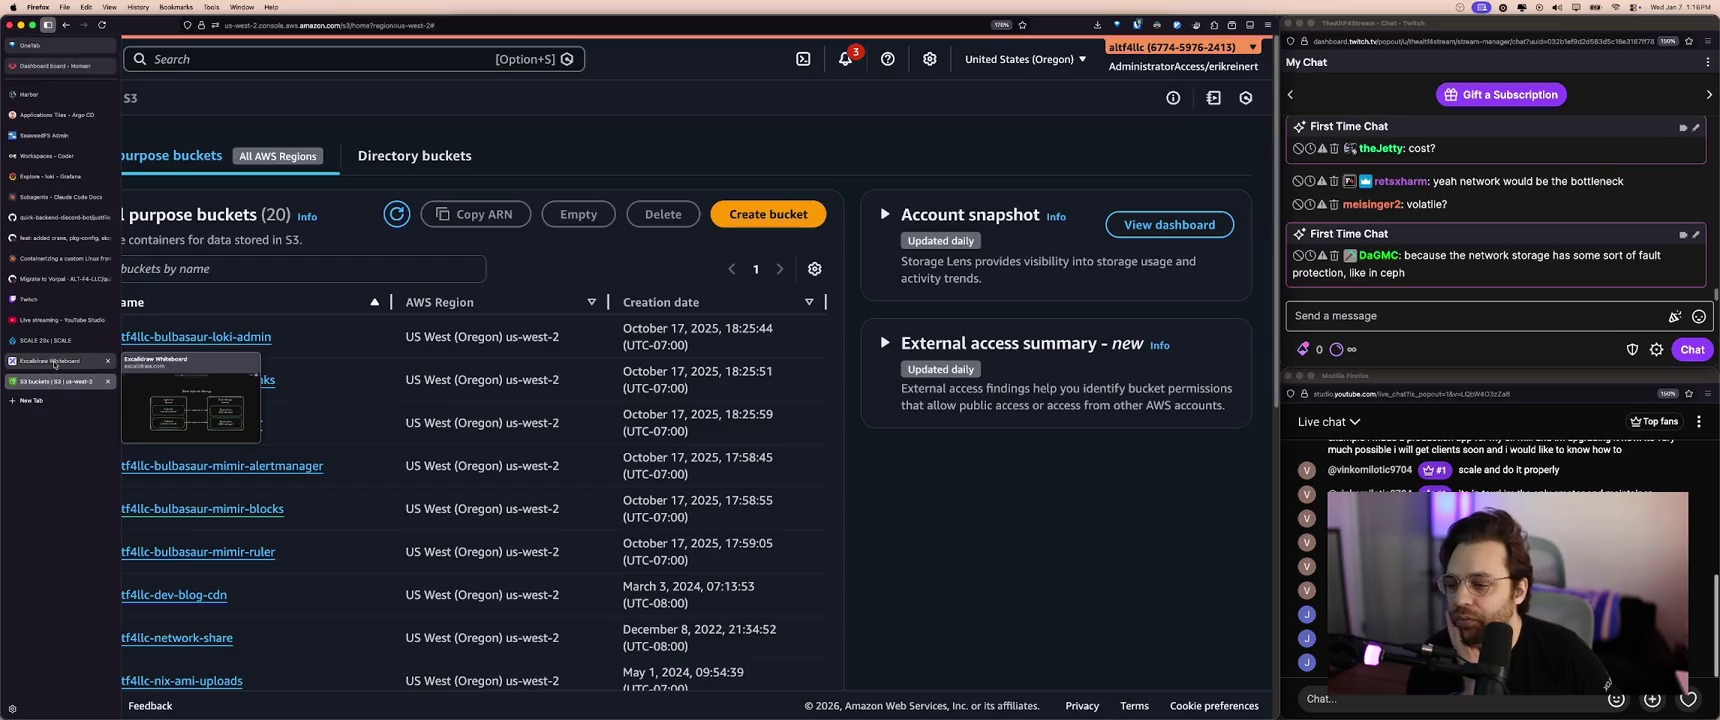
left_click(60, 361)
left_click(649, 206)
left_click_drag(493, 151, 901, 226)
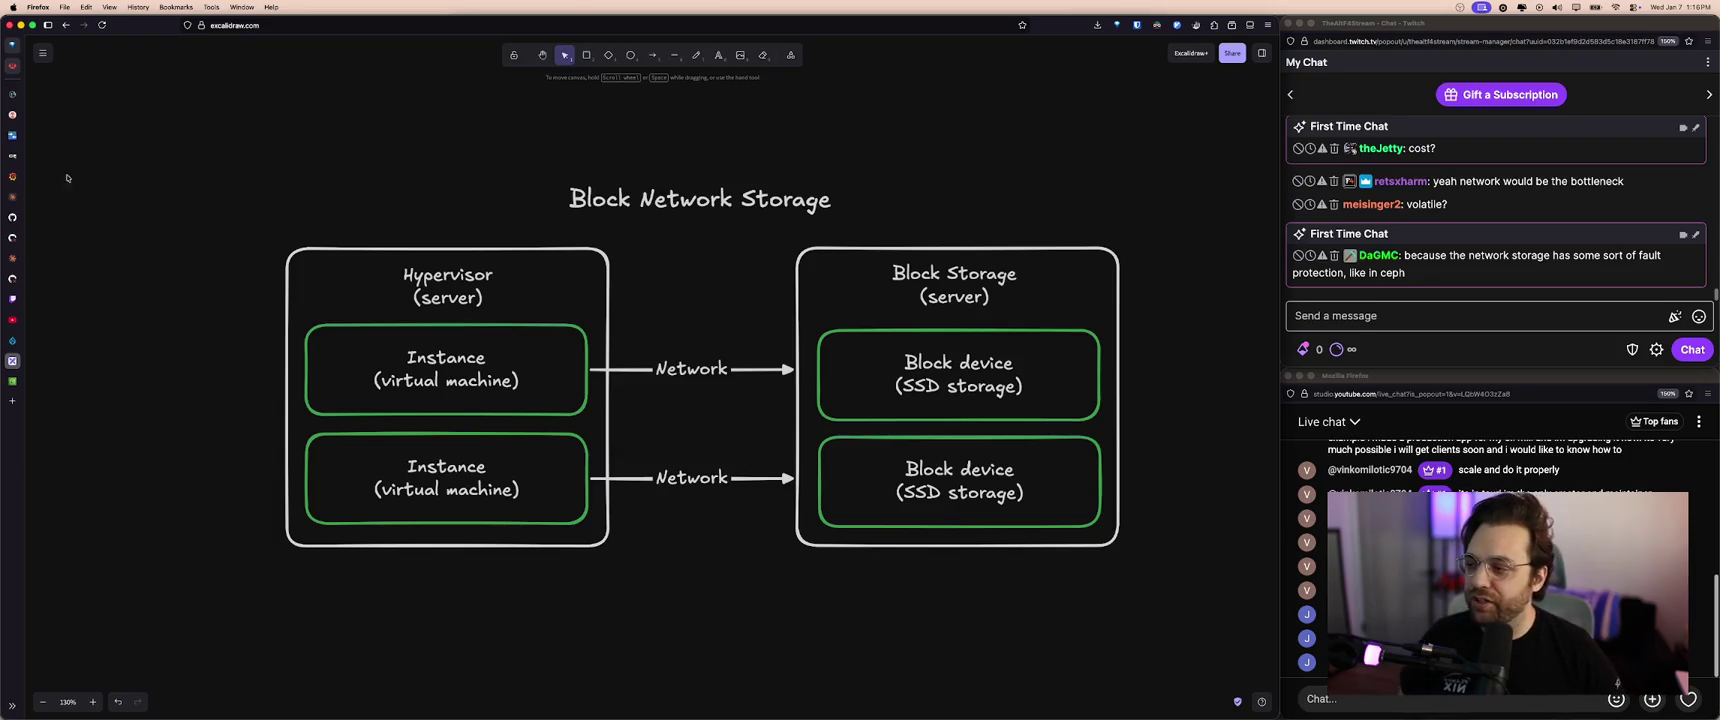
- Flip through the SeaweedFS, Harbor, Homarr and Excalidraw tabs, ending on Harbor
left_click(12, 135)
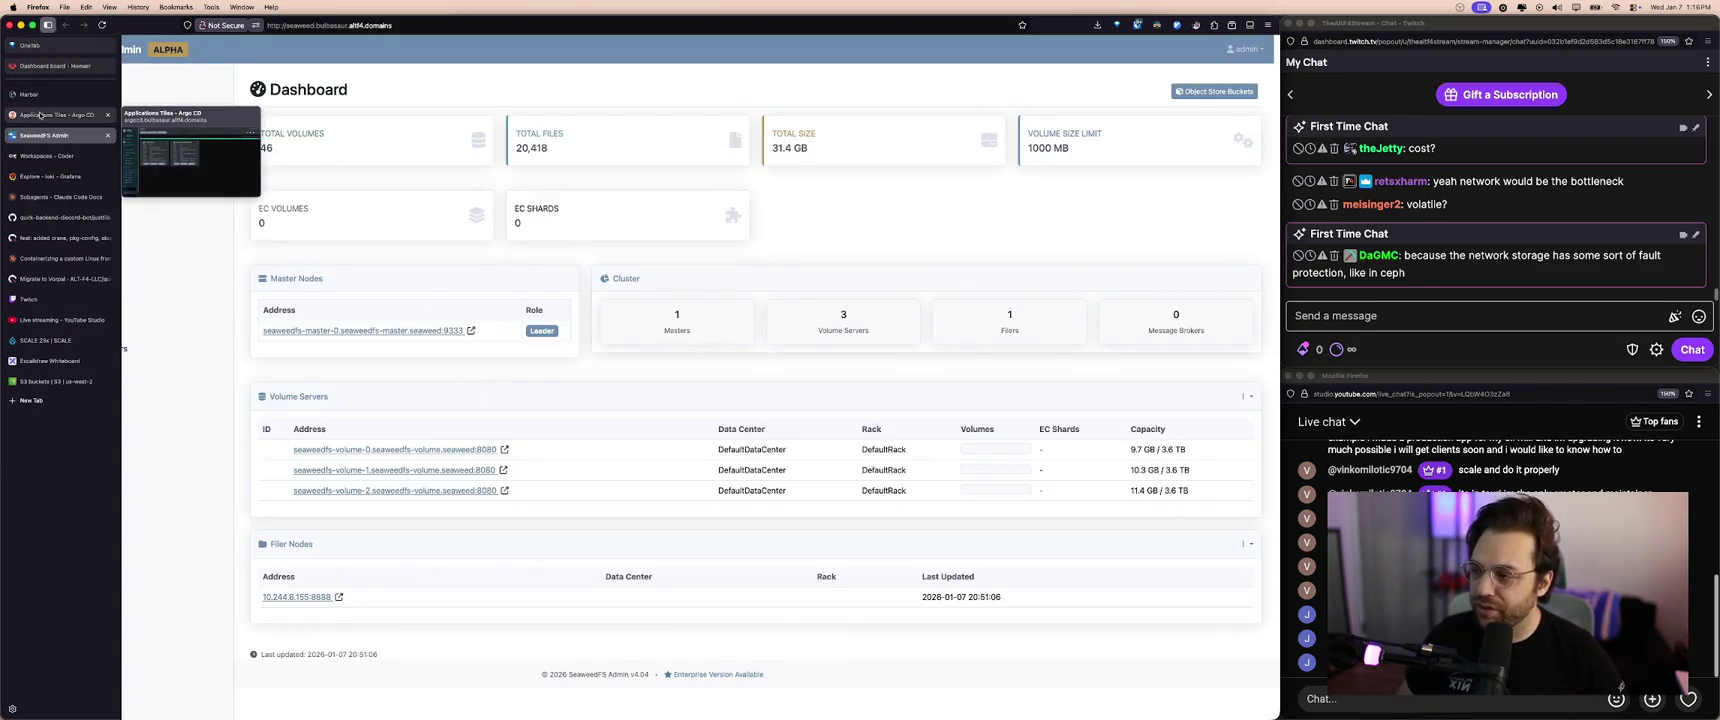
left_click(30, 94)
left_click(50, 65)
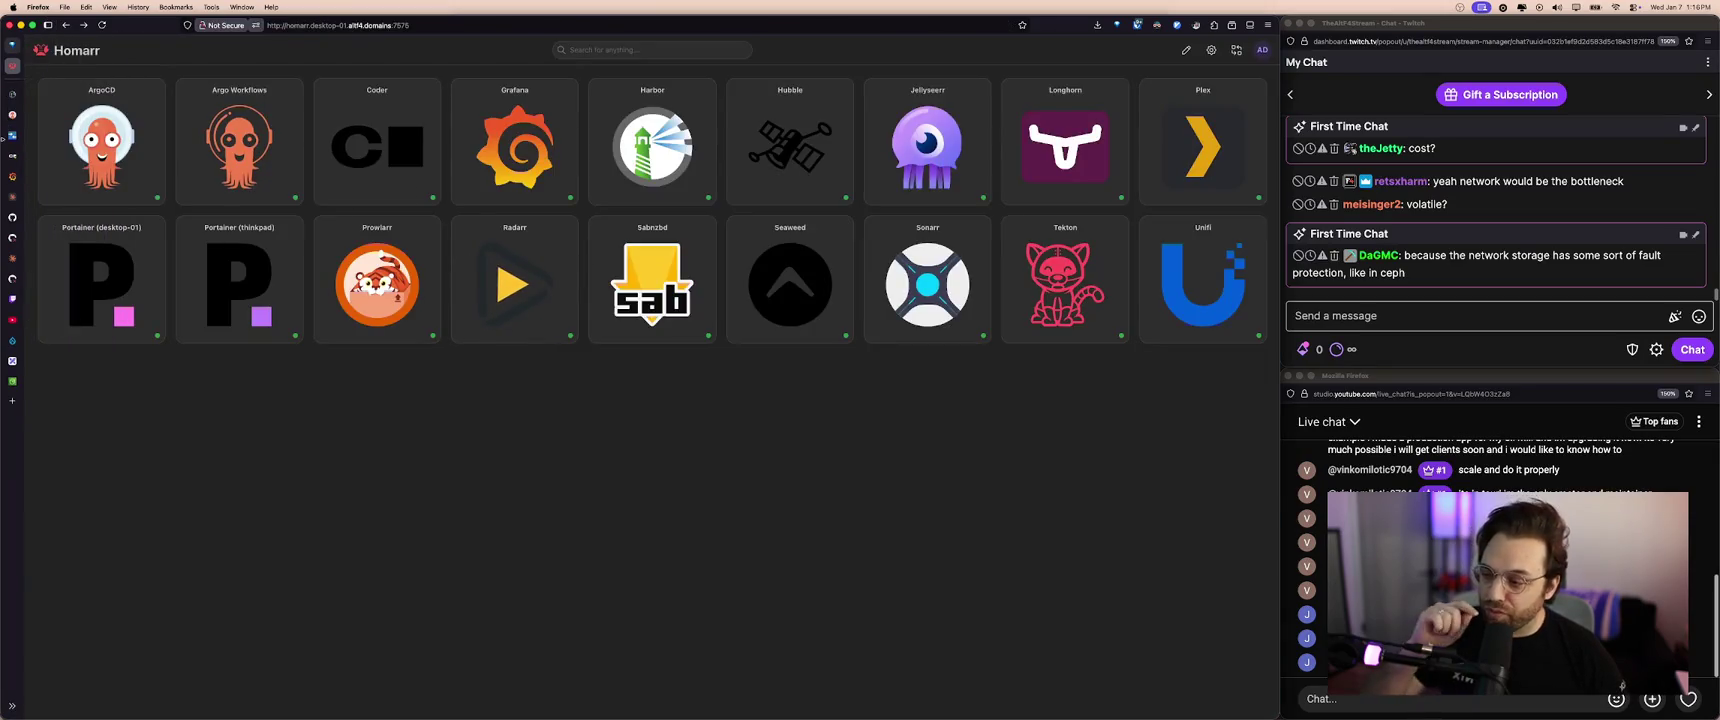
left_click(62, 361)
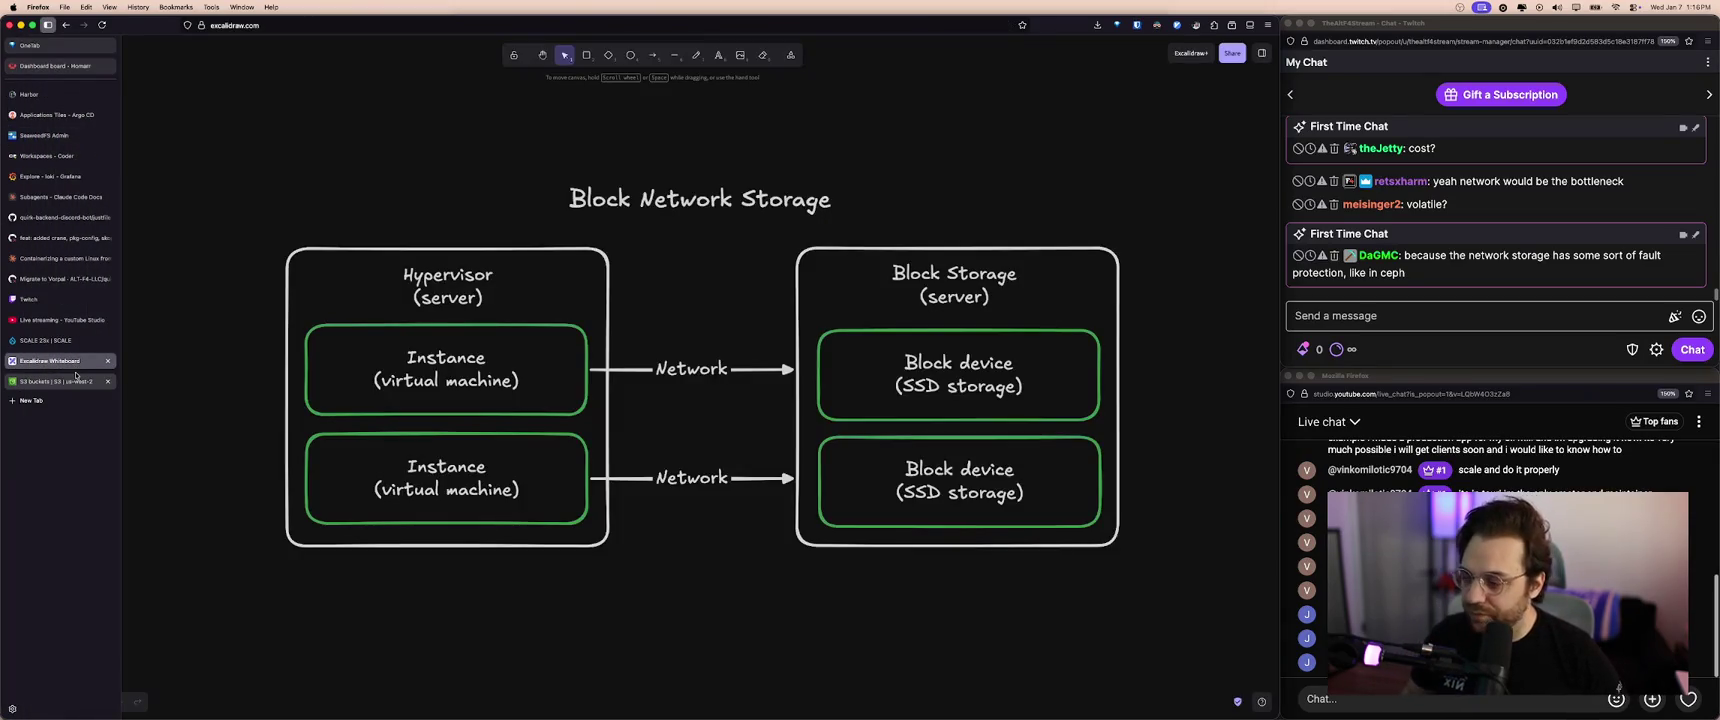
mouse_move(54, 94)
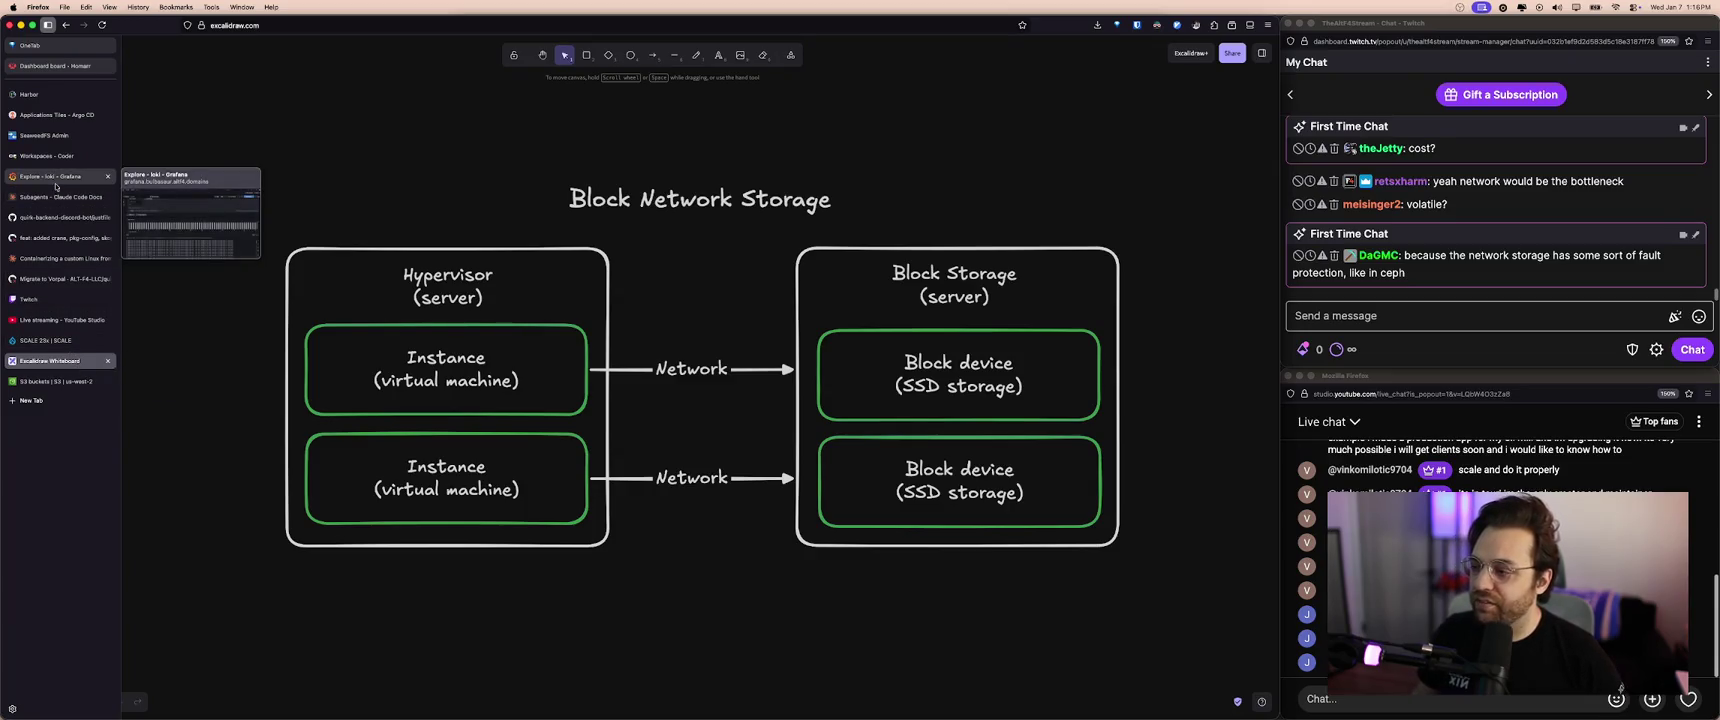
left_click(55, 97)
- Close the Harbor, Argo CD, SeaweedFS Admin, Coder and Grafana tabs and open Longhorn from Homarr
left_click(108, 94)
left_click(108, 94)
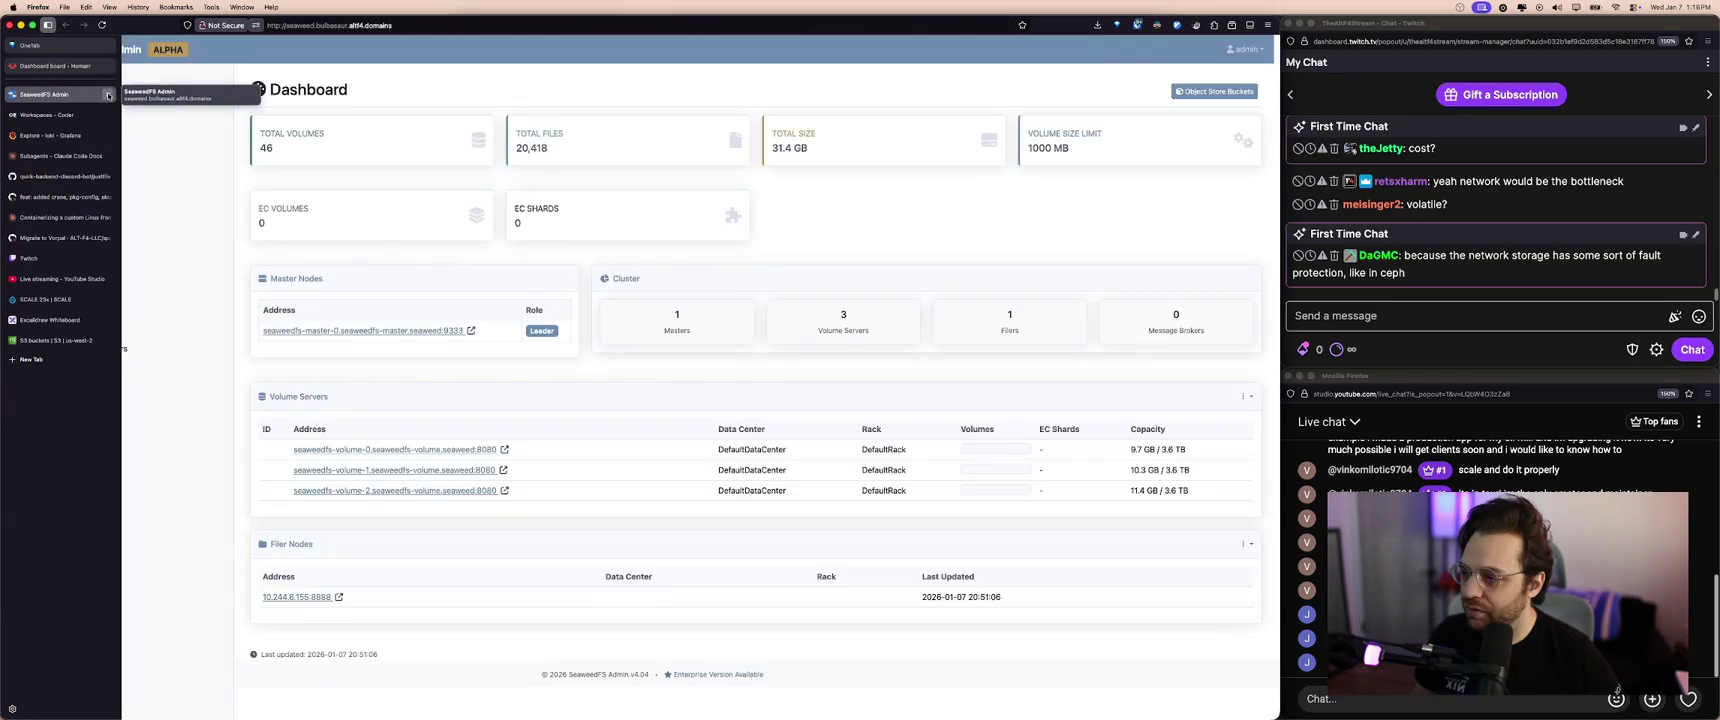
left_click(108, 94)
left_click(108, 94)
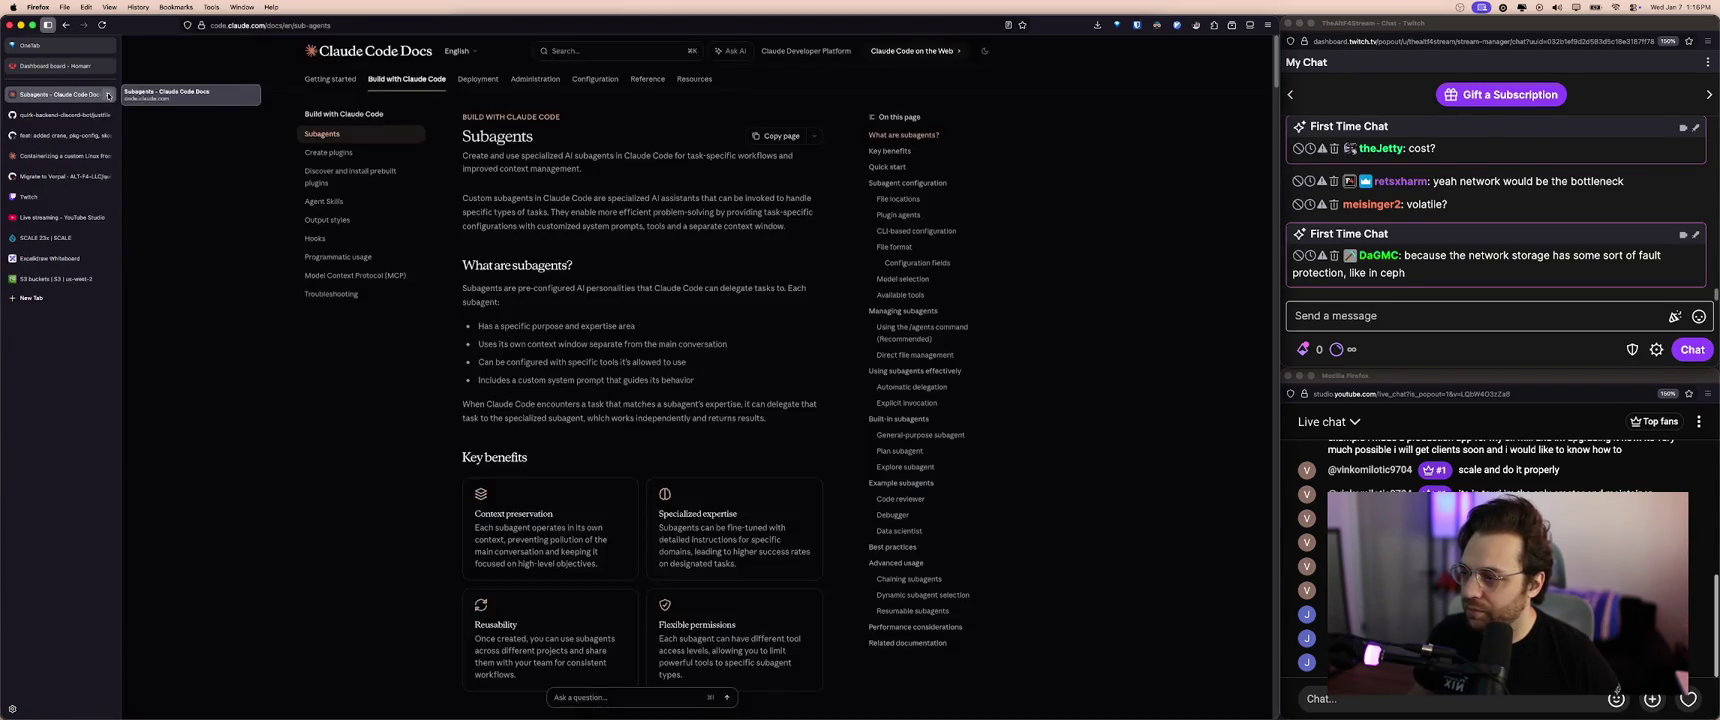
left_click(84, 72)
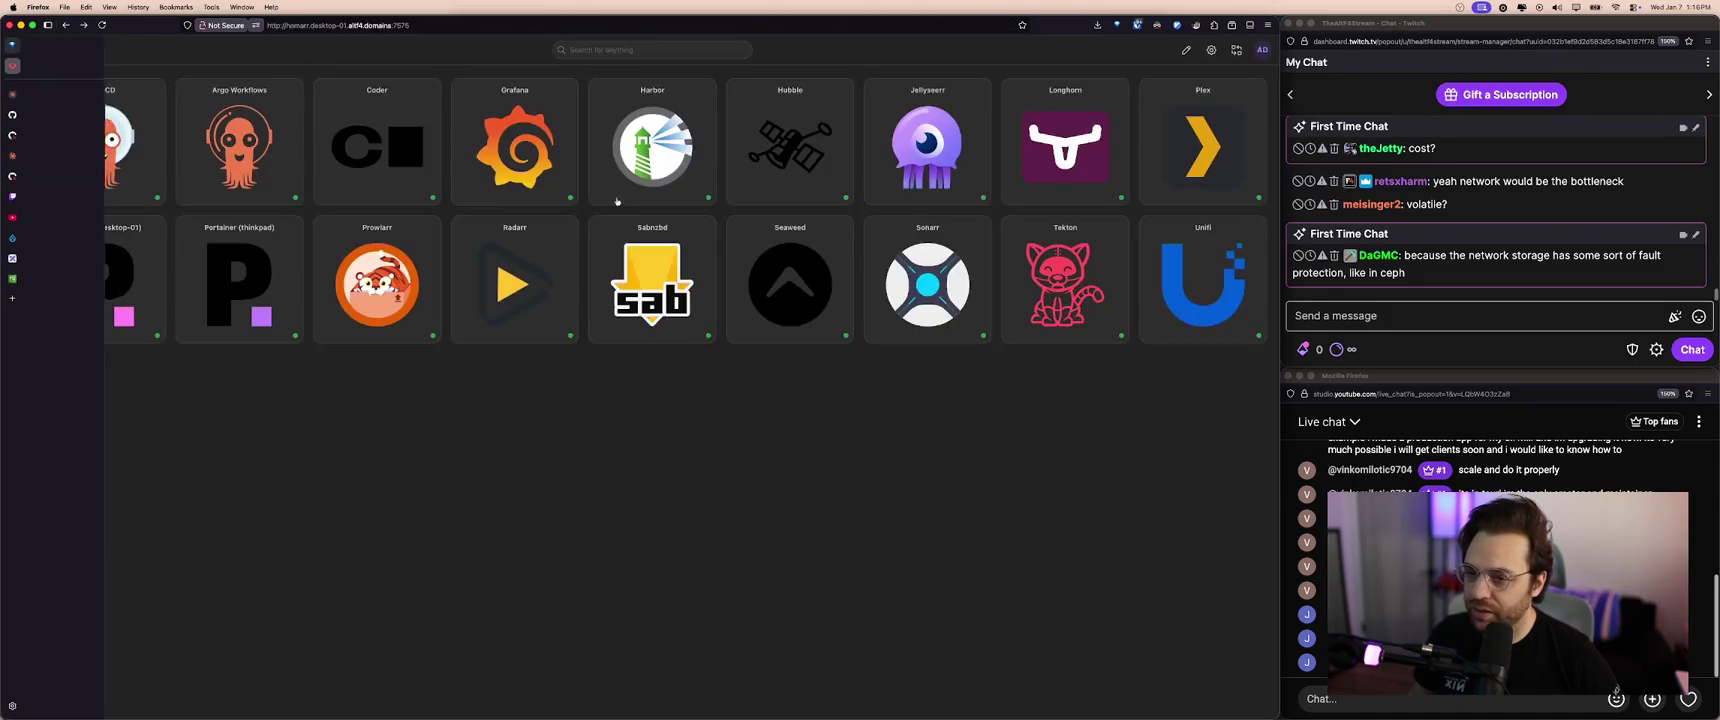
left_click(1033, 163)
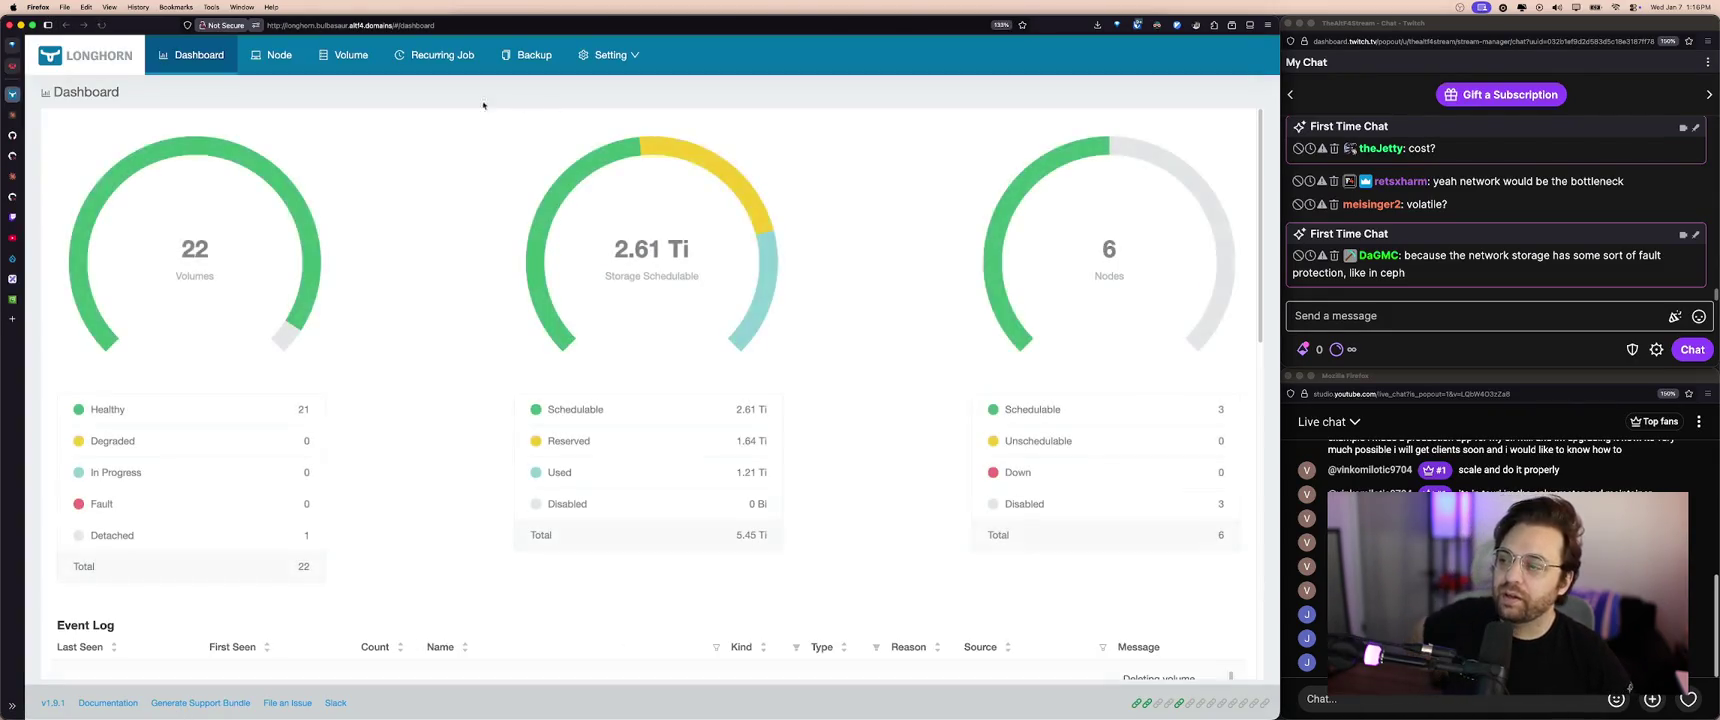
- Show Longhorn's Node page with three r210 and three r610 nodes
left_click(272, 55)
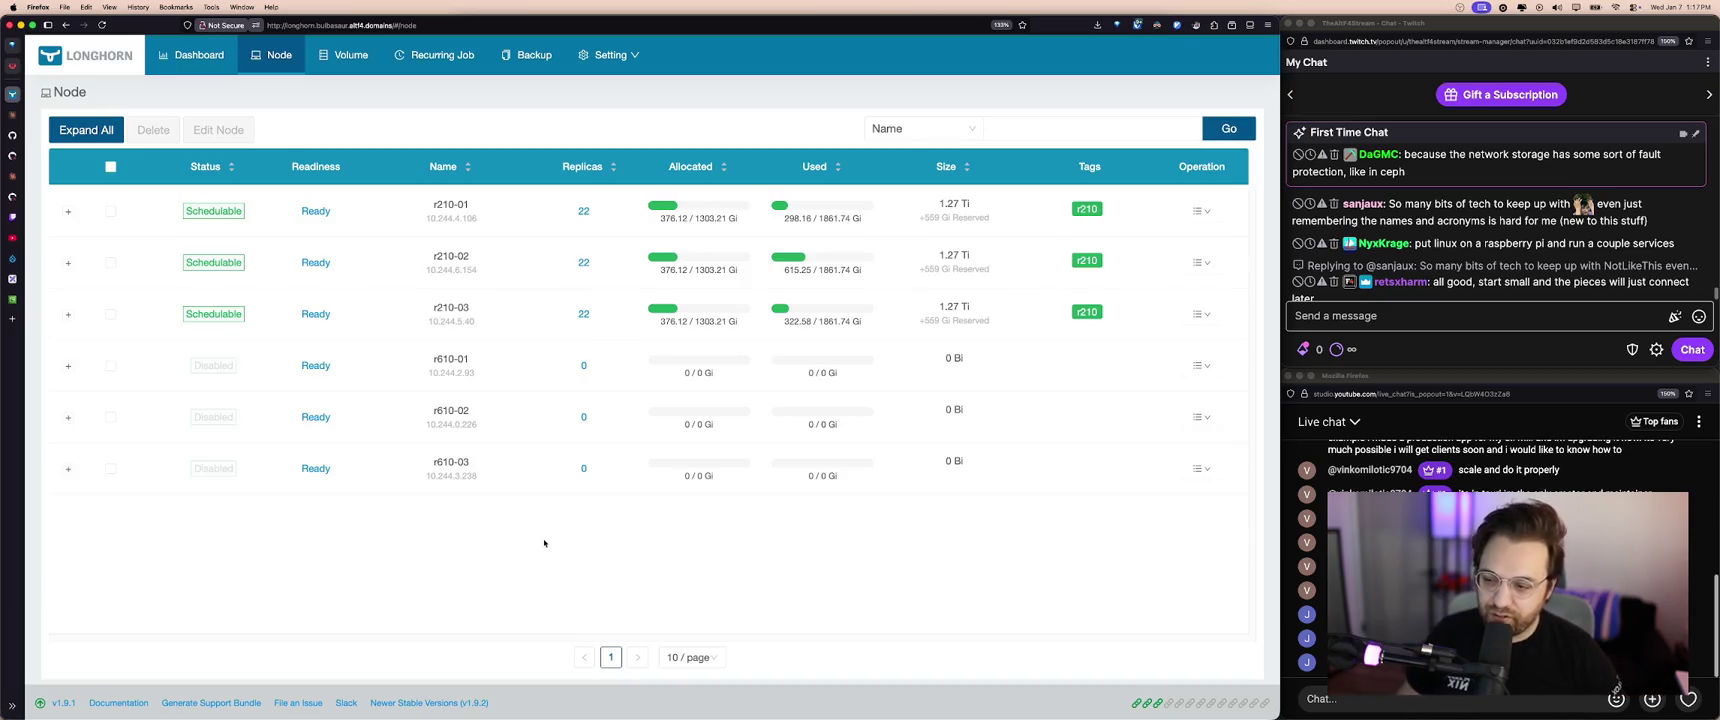
- Select the r210 nodes in Longhorn's node list and open the rack photo in Discord
scroll(1444, 289, "down", 1)
left_click(981, 569)
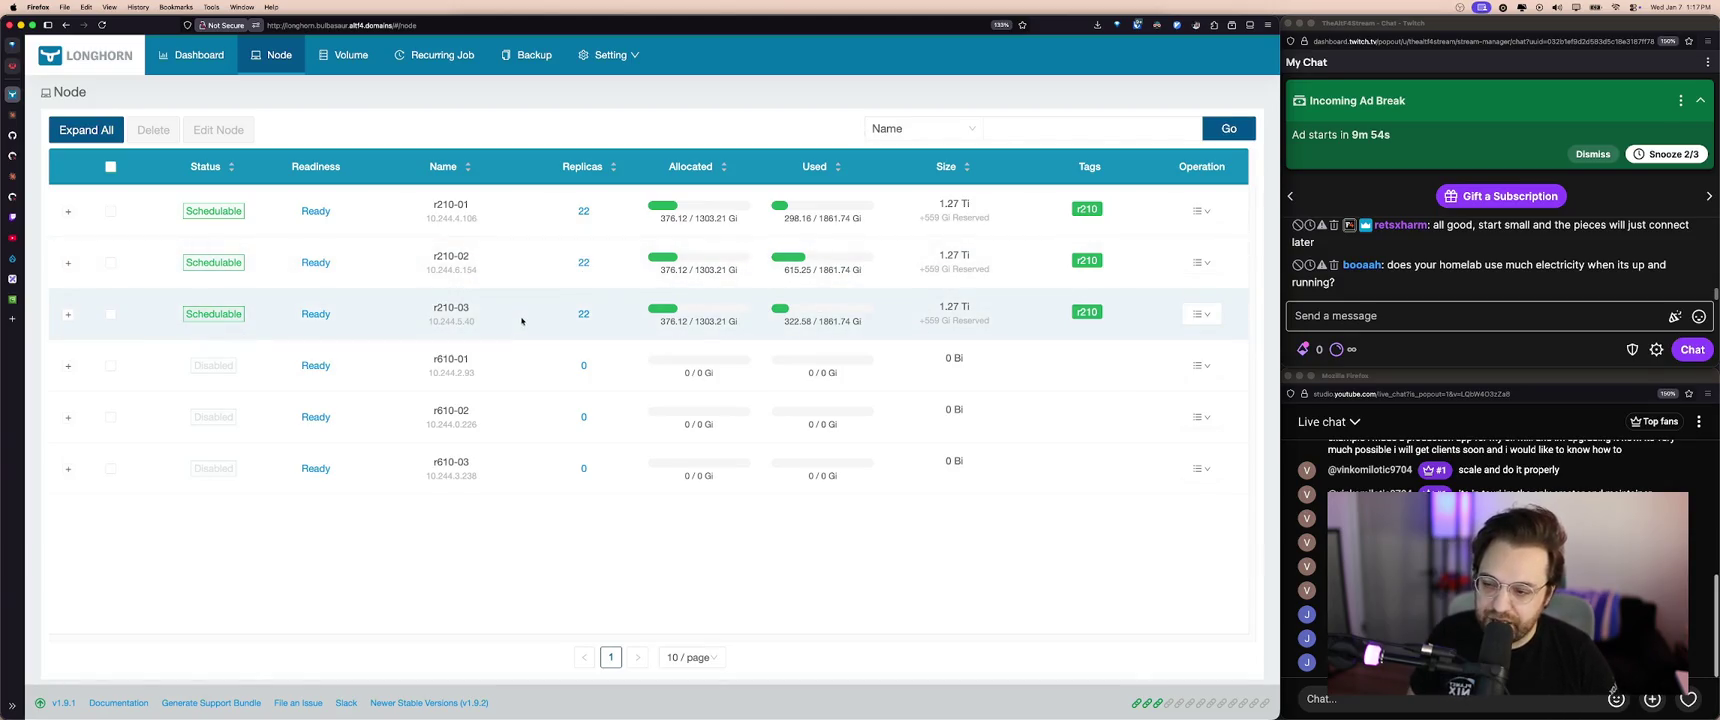
left_click(110, 211)
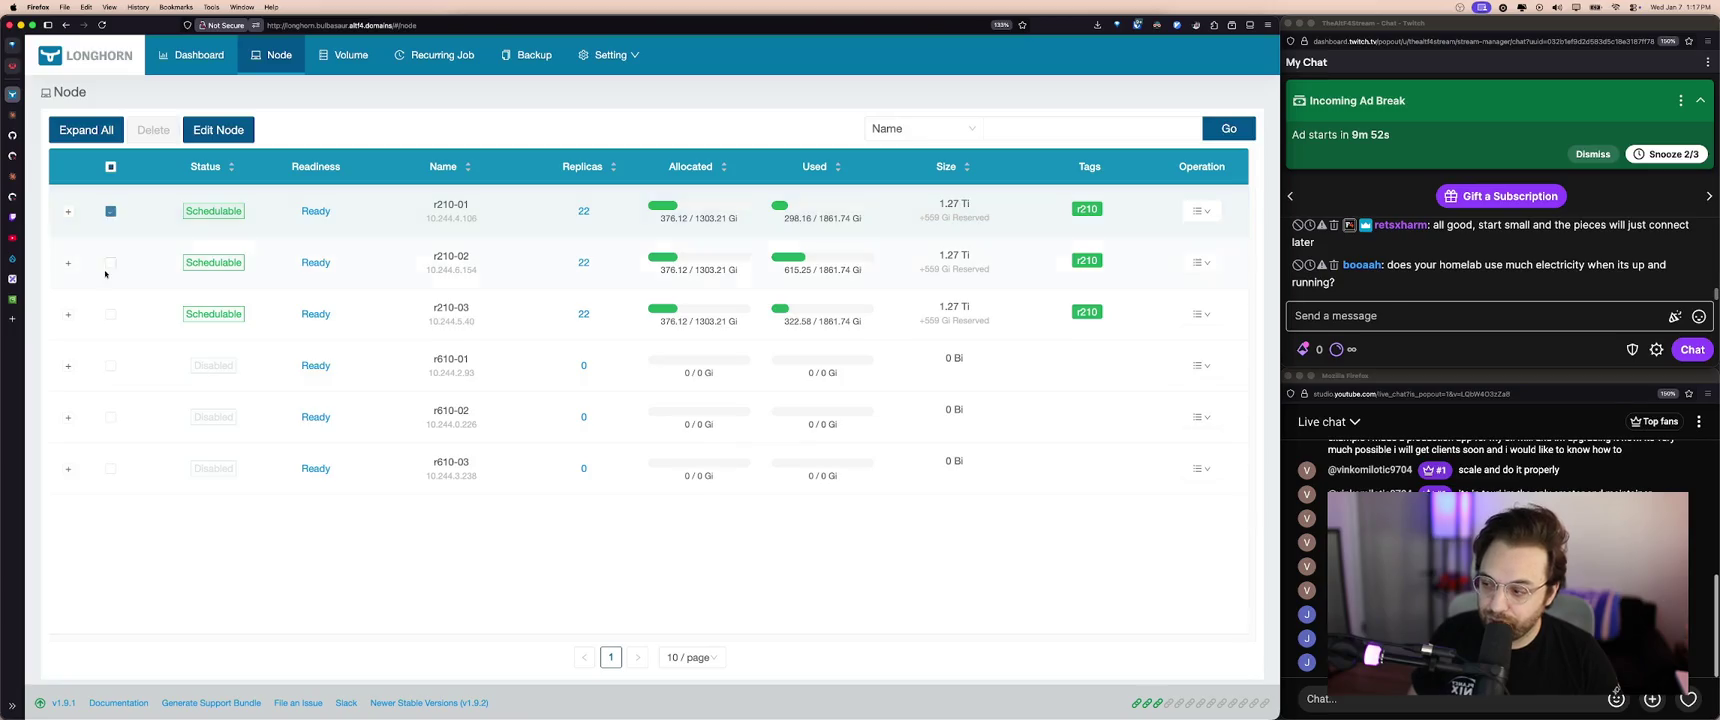
left_click(111, 314)
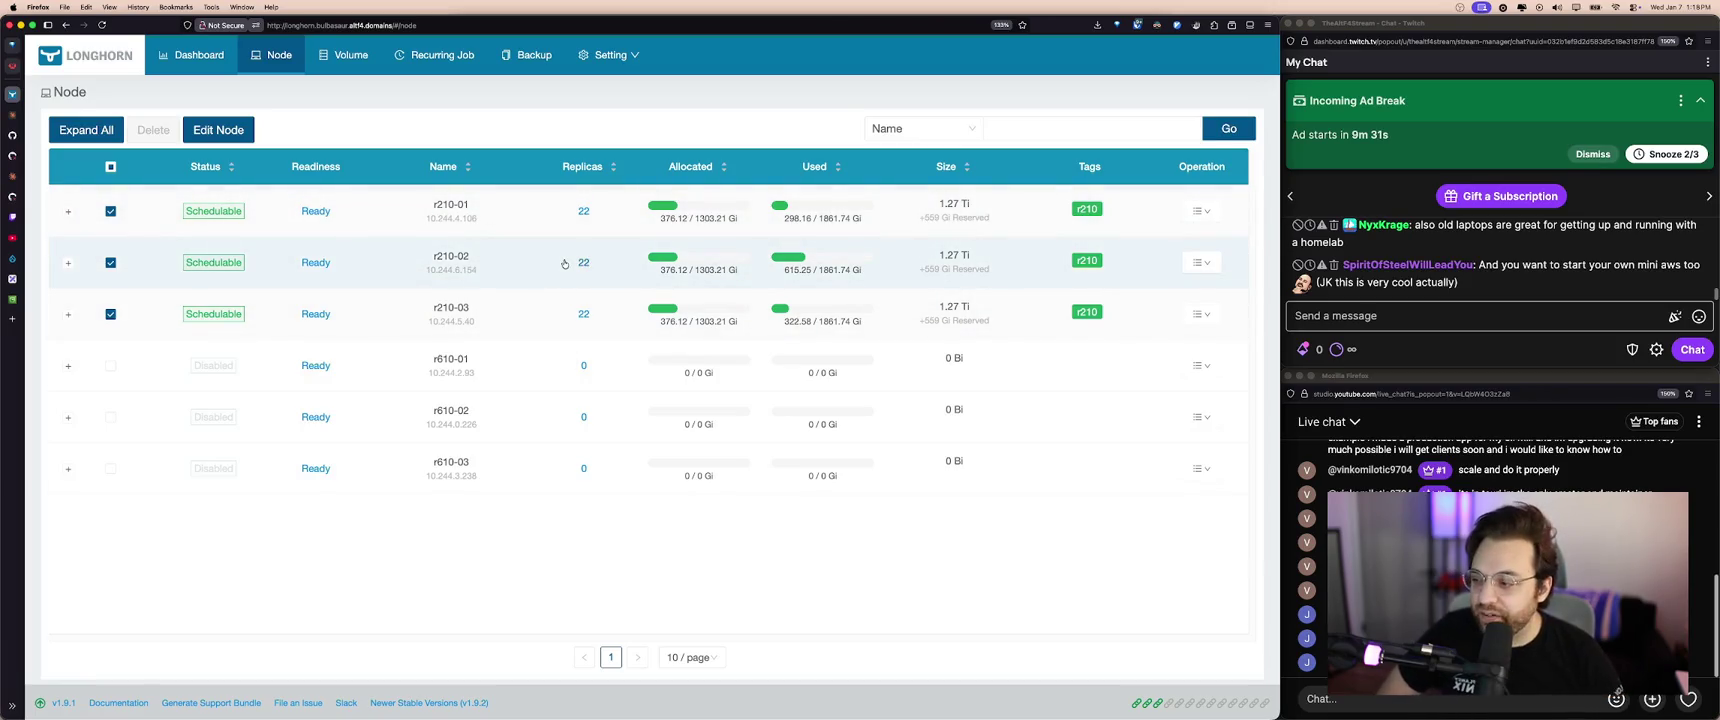
left_click(730, 702)
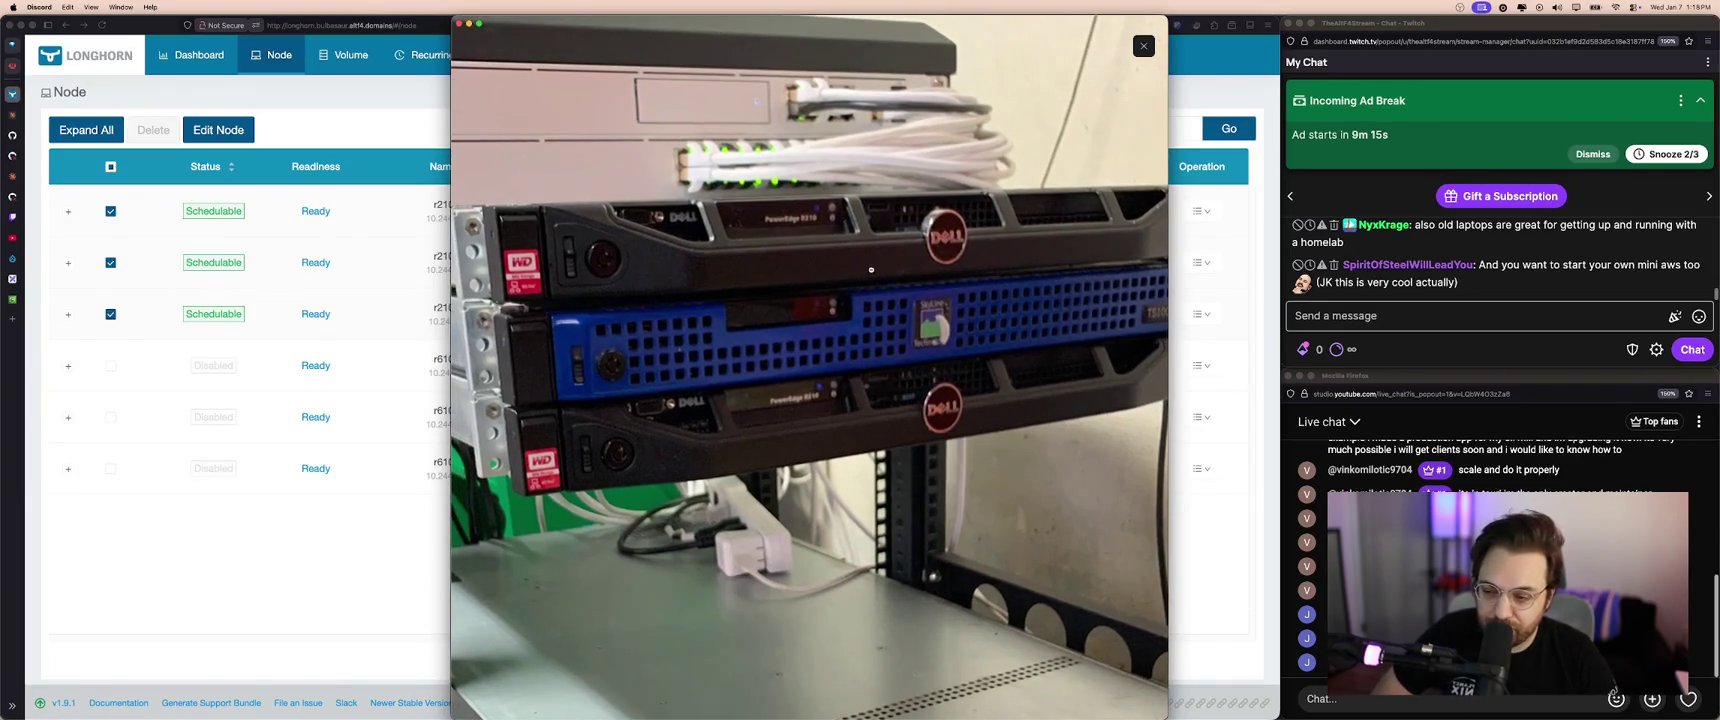
- Dismiss the rack photo and bring up a Finder window of Recent files
left_click(400, 260)
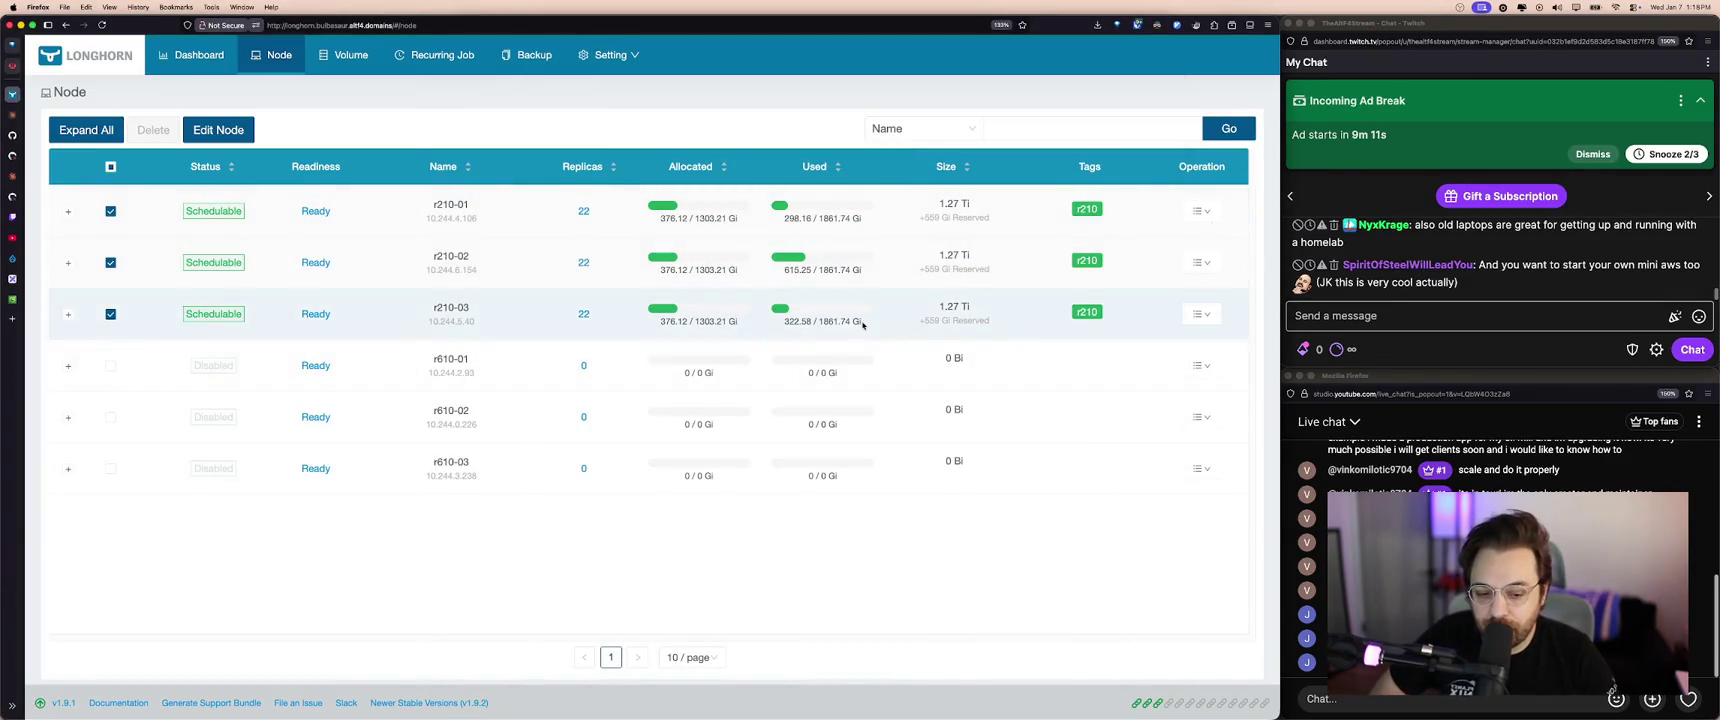
mouse_move(642, 712)
left_click(606, 697)
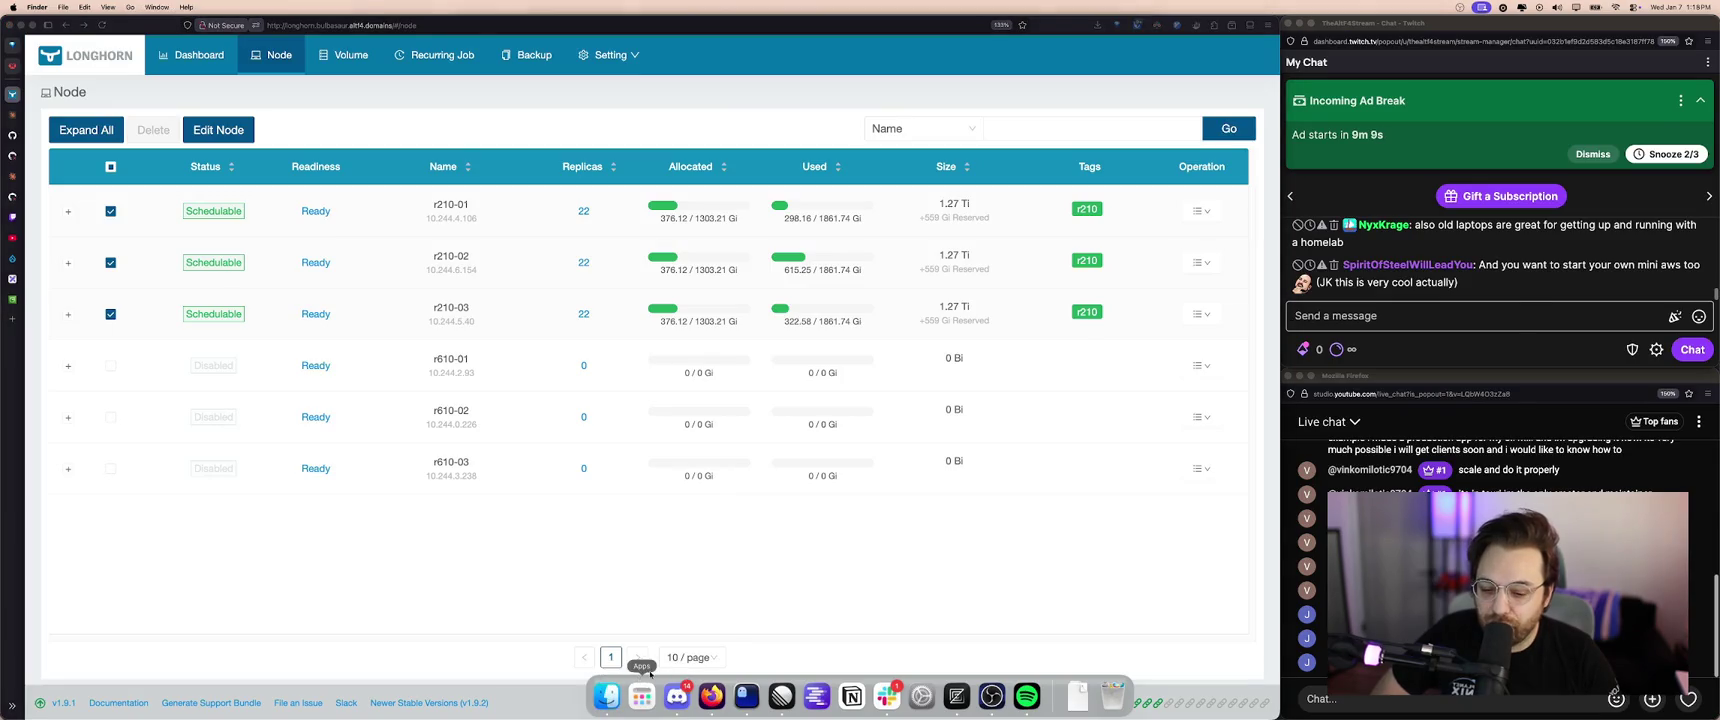
left_click(1607, 690)
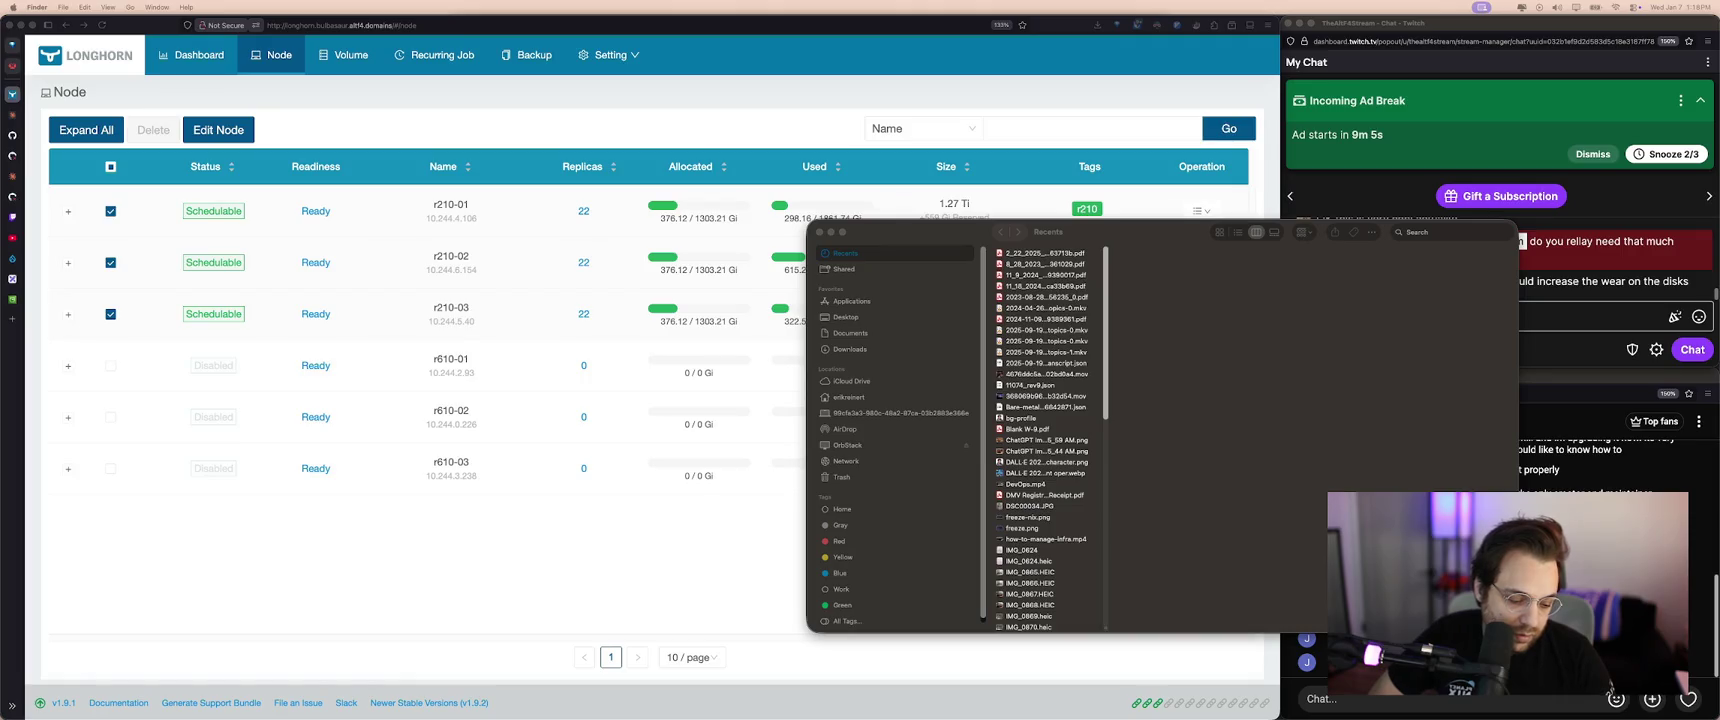
- Close the Finder Recents window, leaving Longhorn's Node page in front
left_click(977, 241)
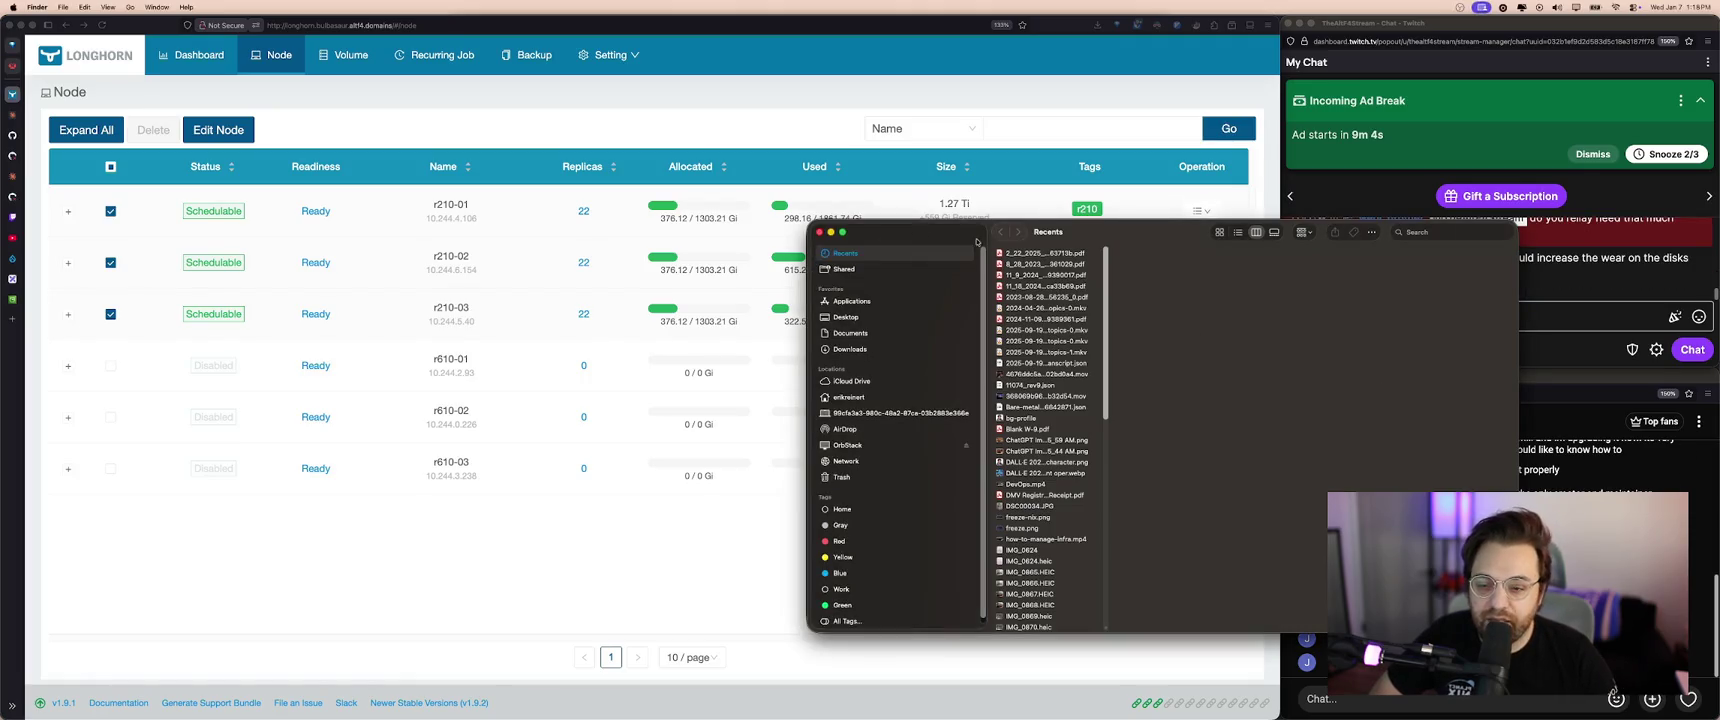
left_click(820, 232)
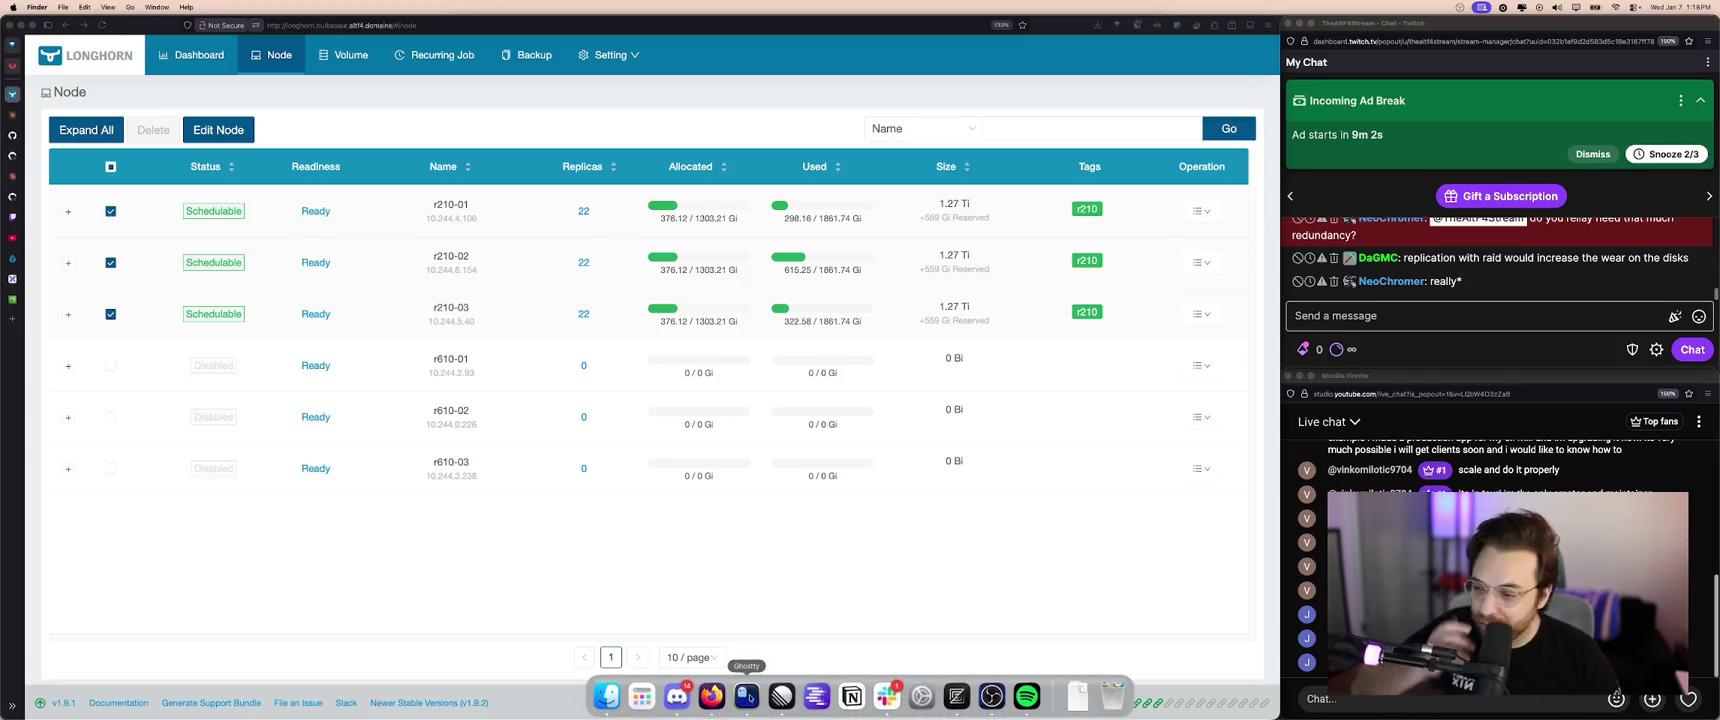
left_click(688, 699)
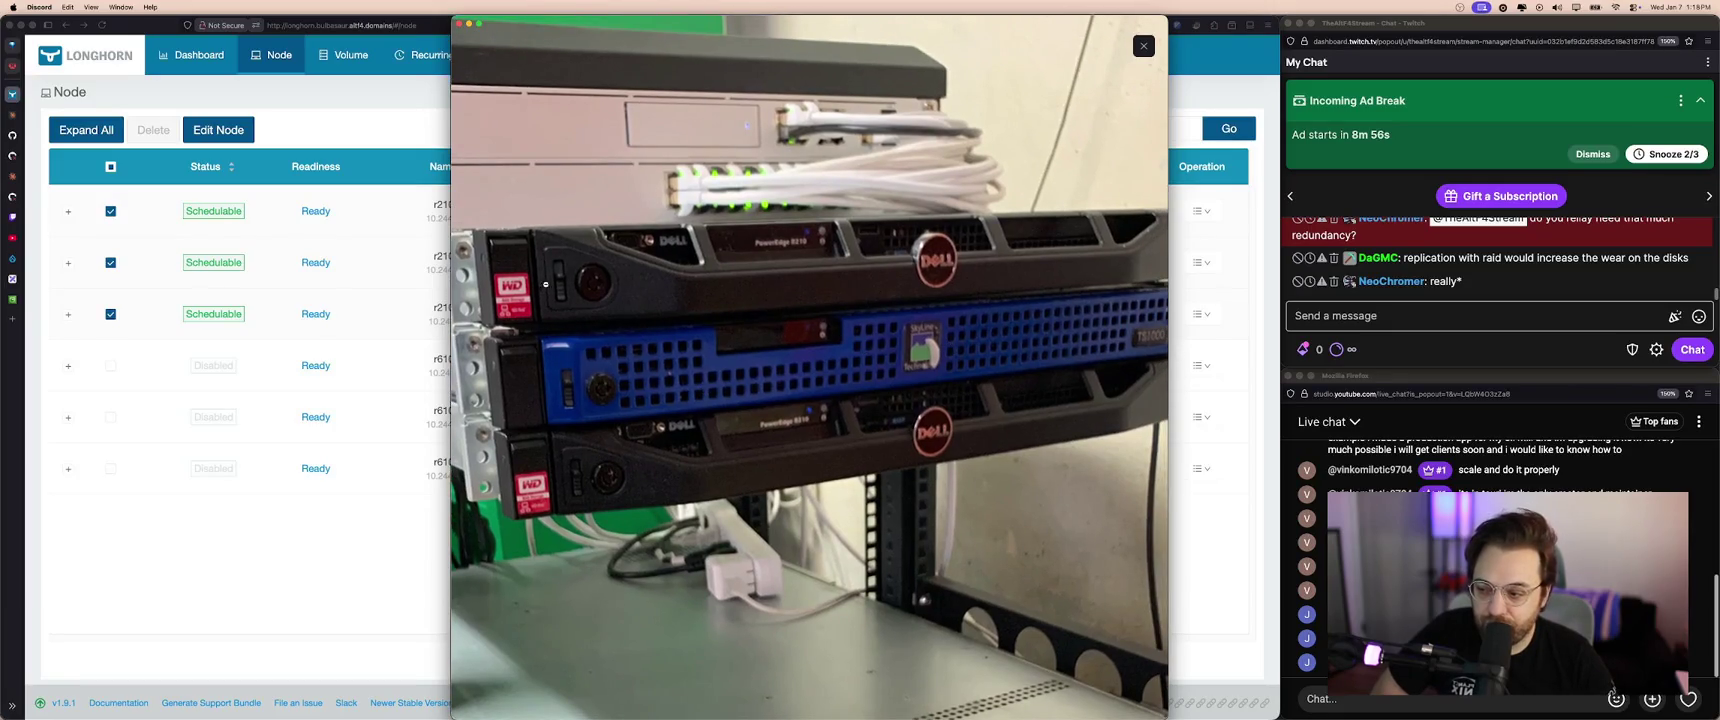
- Close the rack photo, open and dismiss a Finder Recents window, and return to Longhorn
left_click(376, 237)
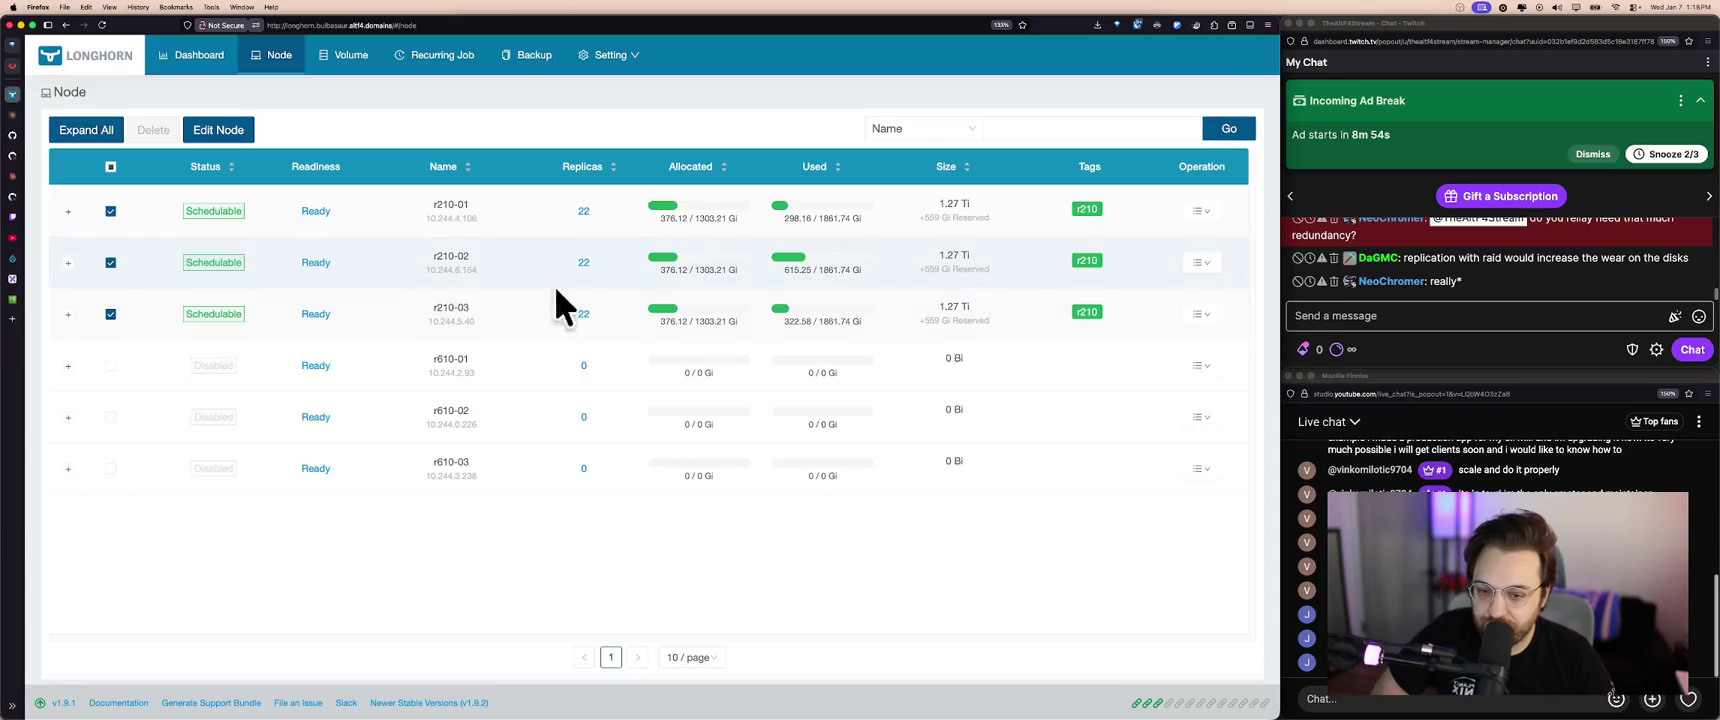
left_click(676, 704)
left_click(819, 232)
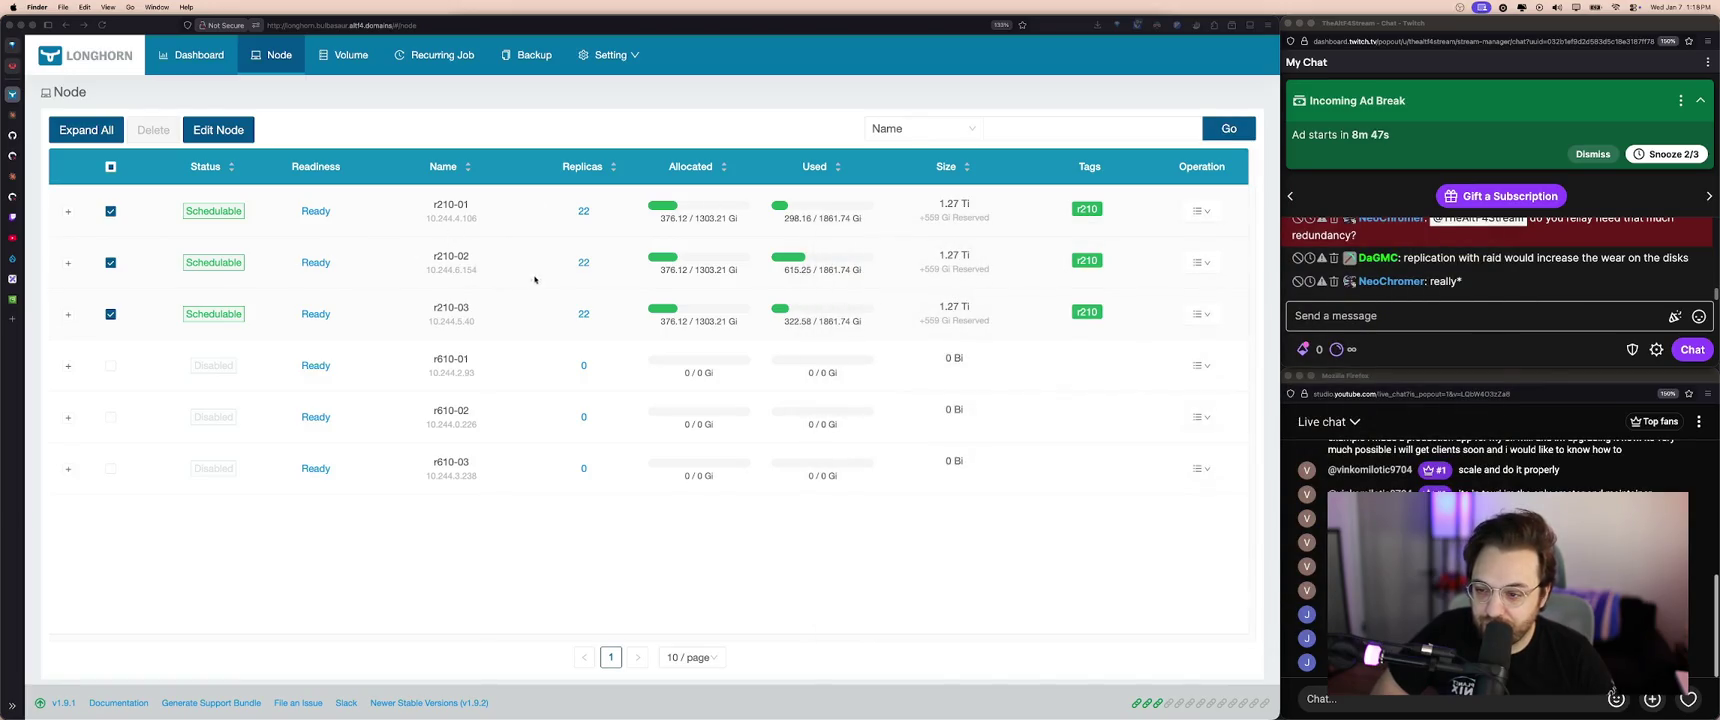
left_click(557, 217)
mouse_move(746, 712)
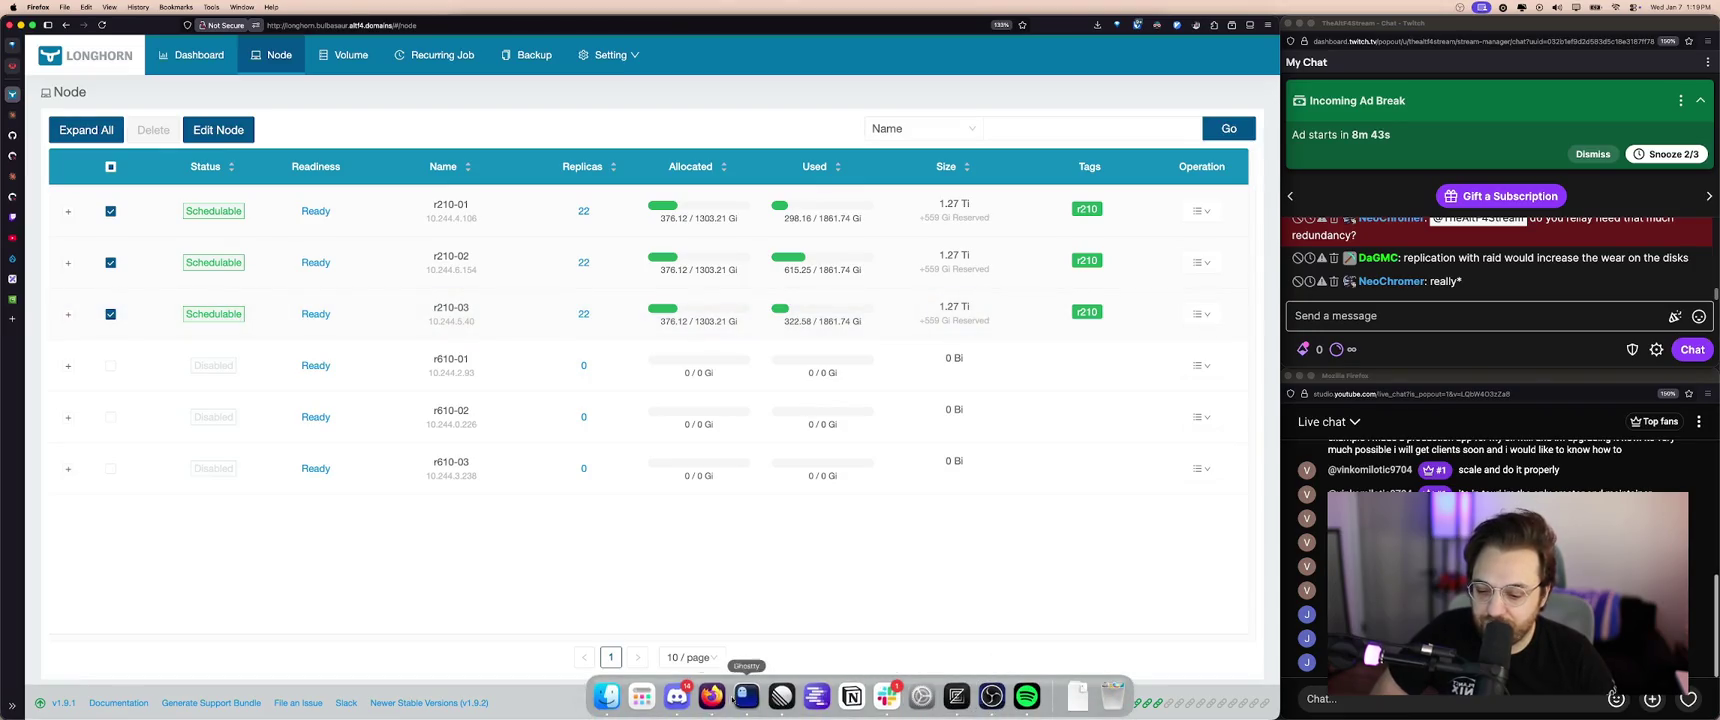
- Reopen the rack photo, zoom in on the lower servers and back out, then close it
left_click(677, 696)
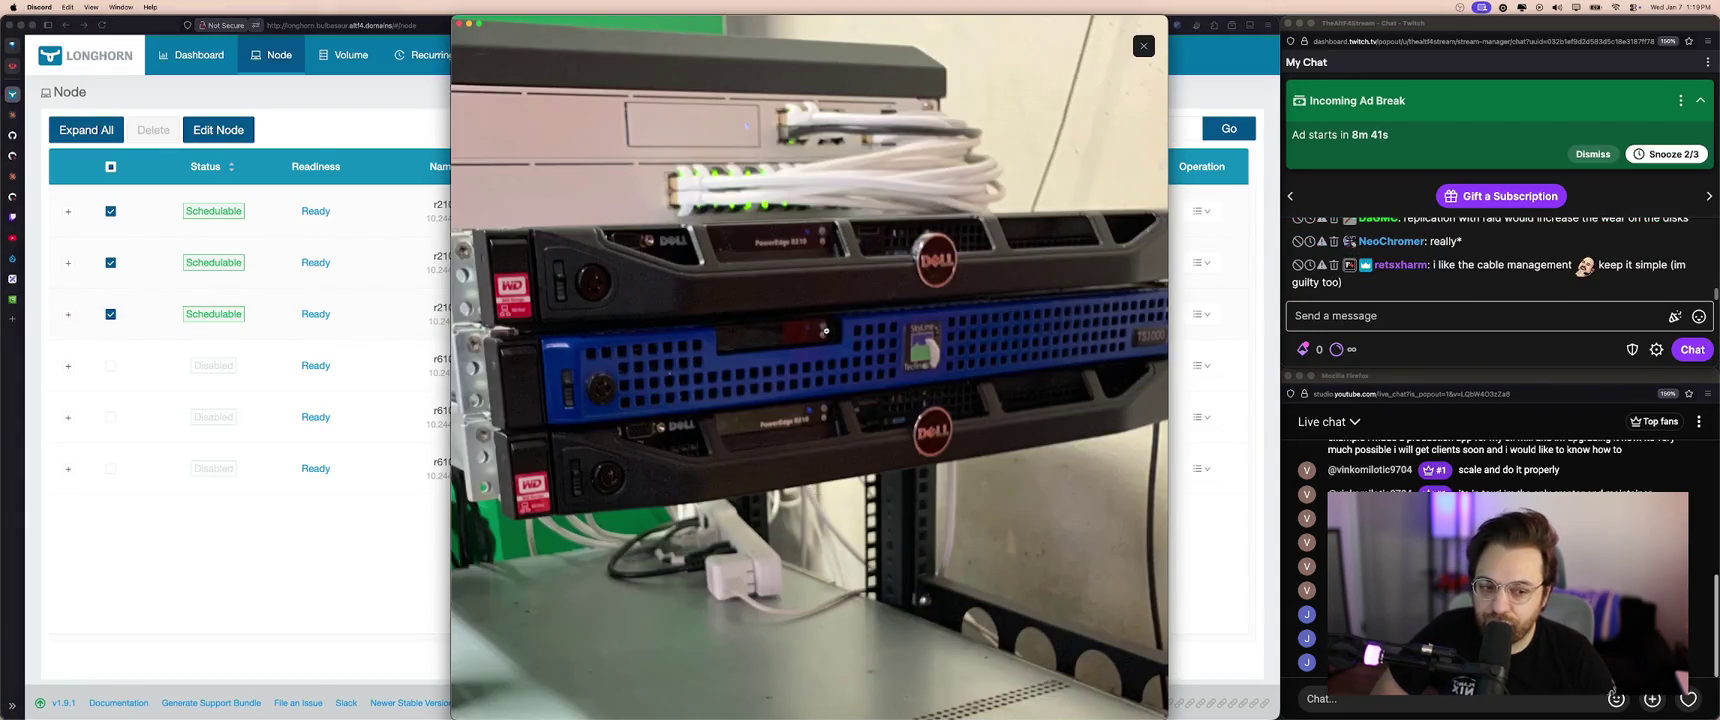
left_click(947, 443)
left_click(793, 320)
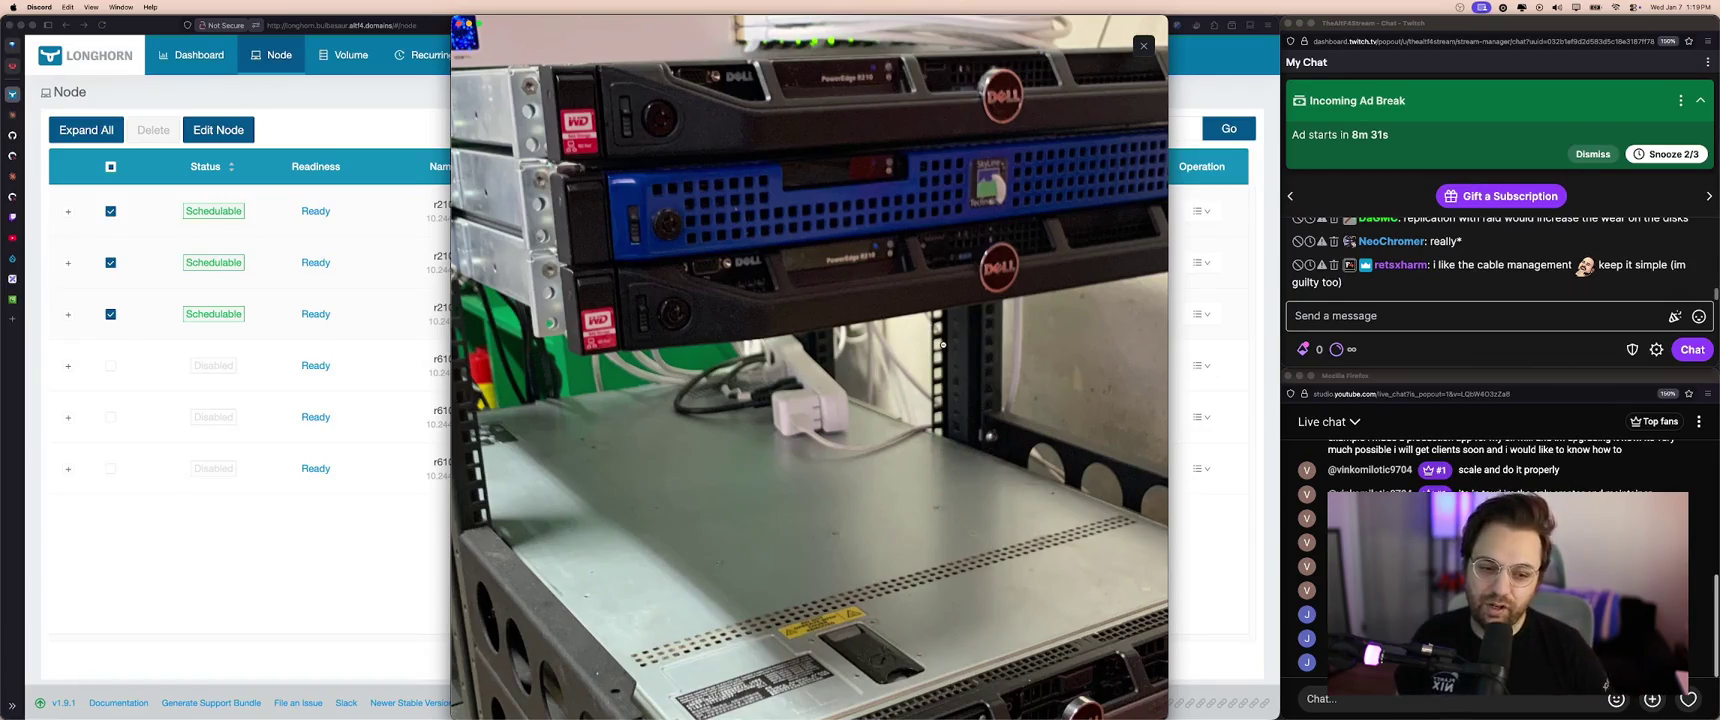
left_click(905, 325)
left_click(875, 314)
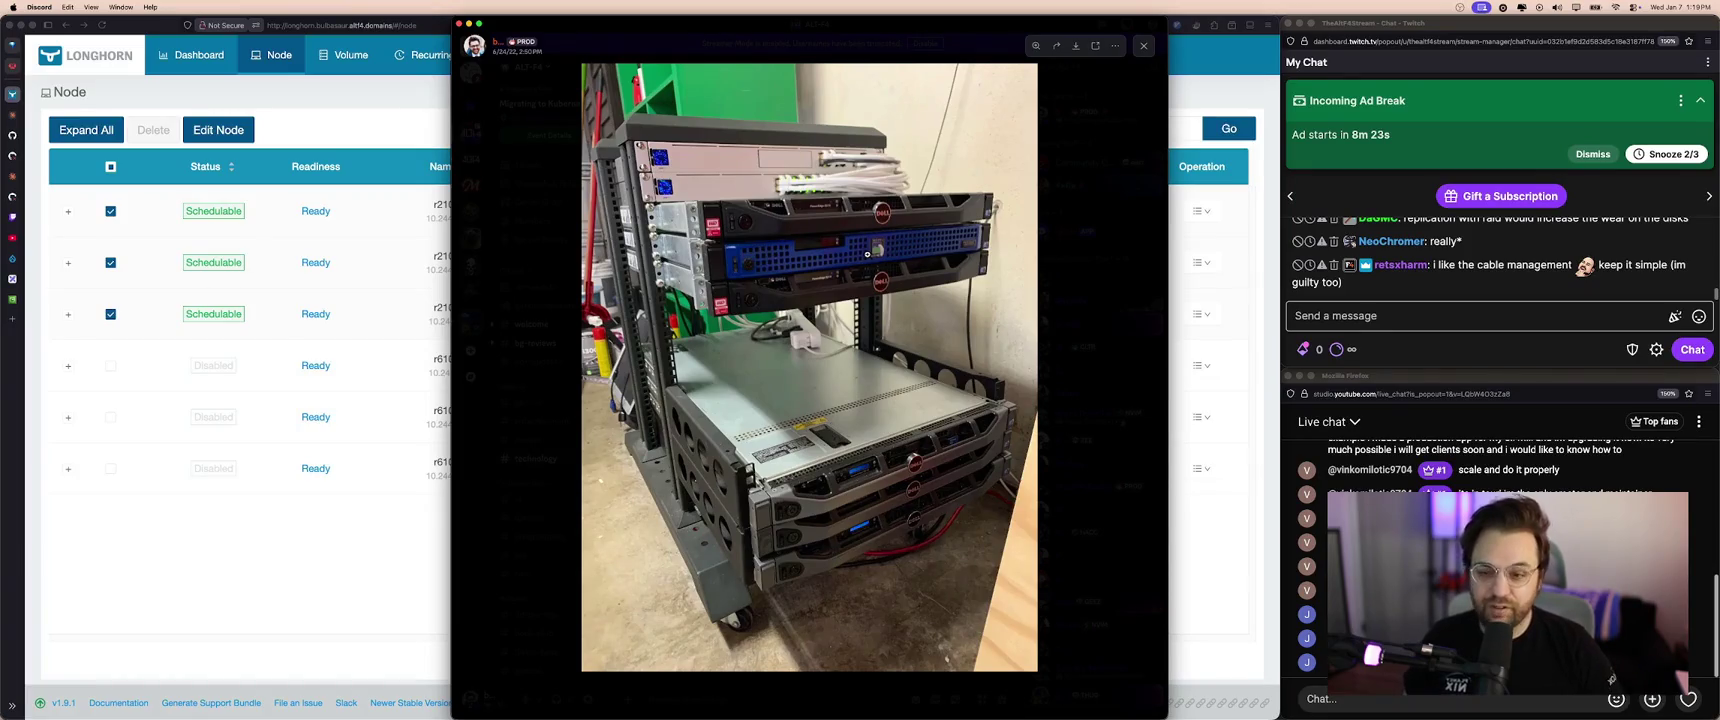
key("super+Tab")
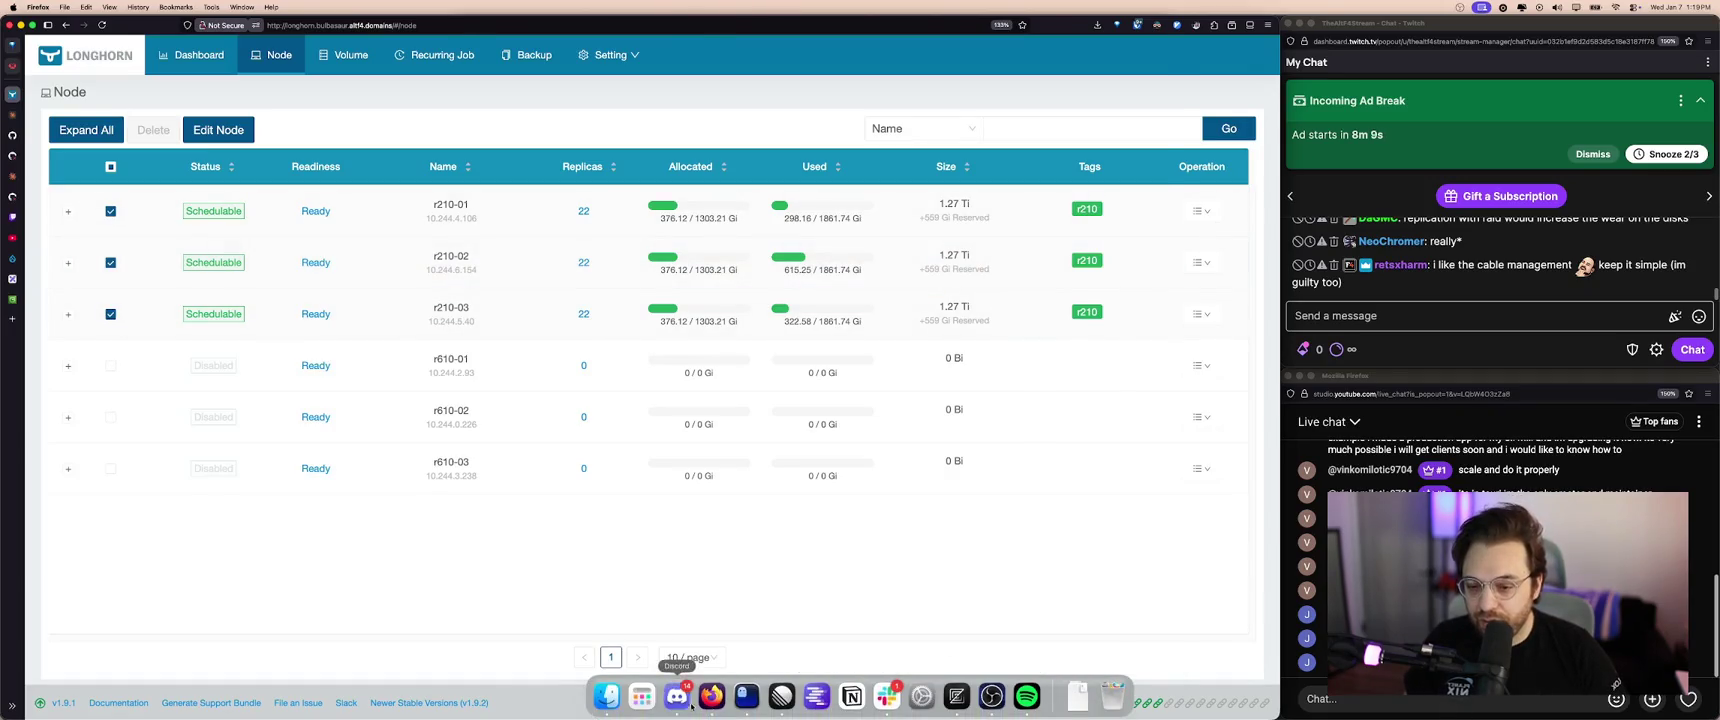
- Reopen the server-rack photo in Discord and zoom and pan around the Dell servers
left_click(677, 697)
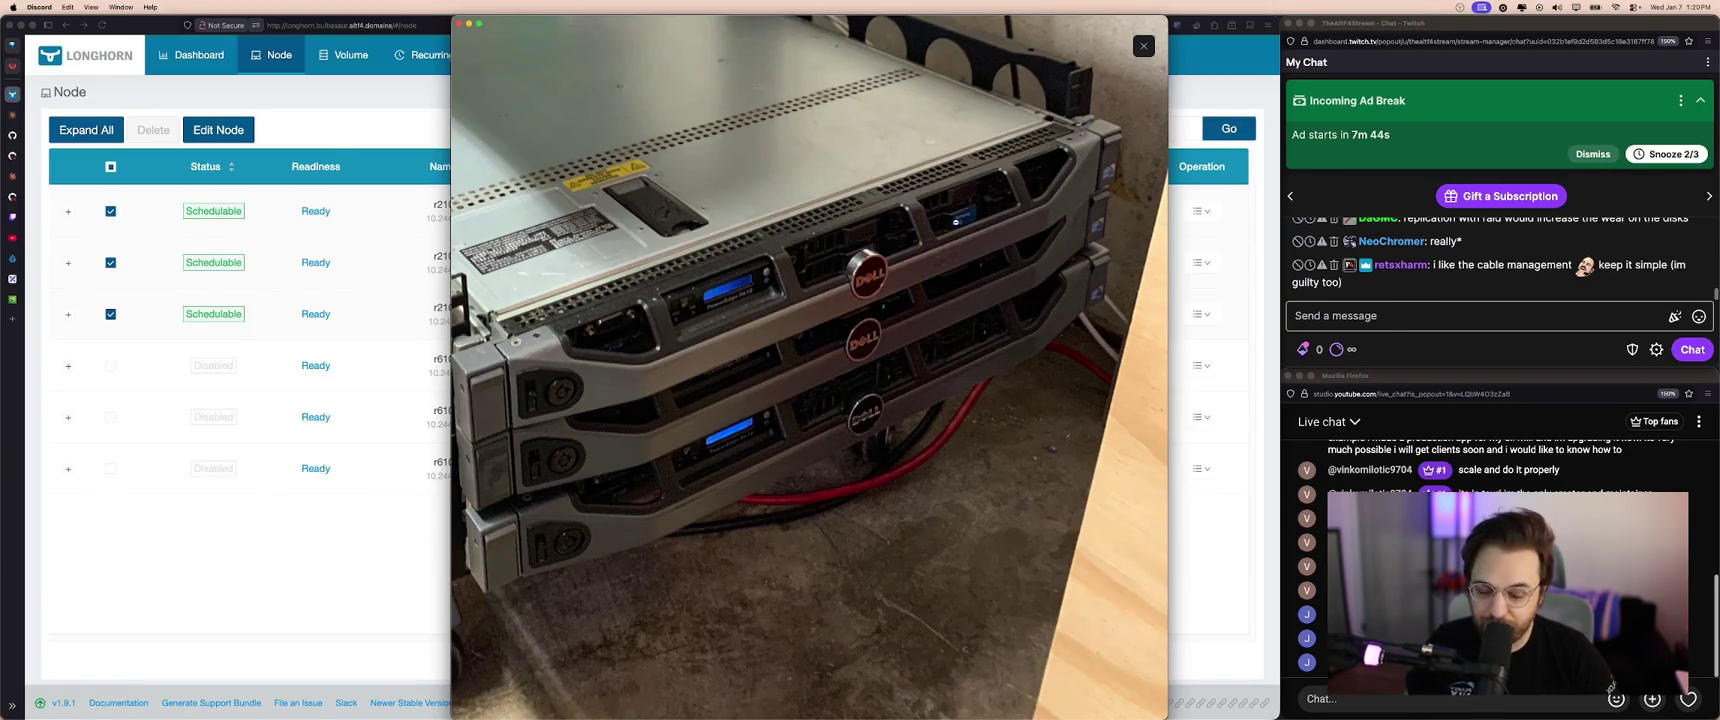
left_click(912, 379)
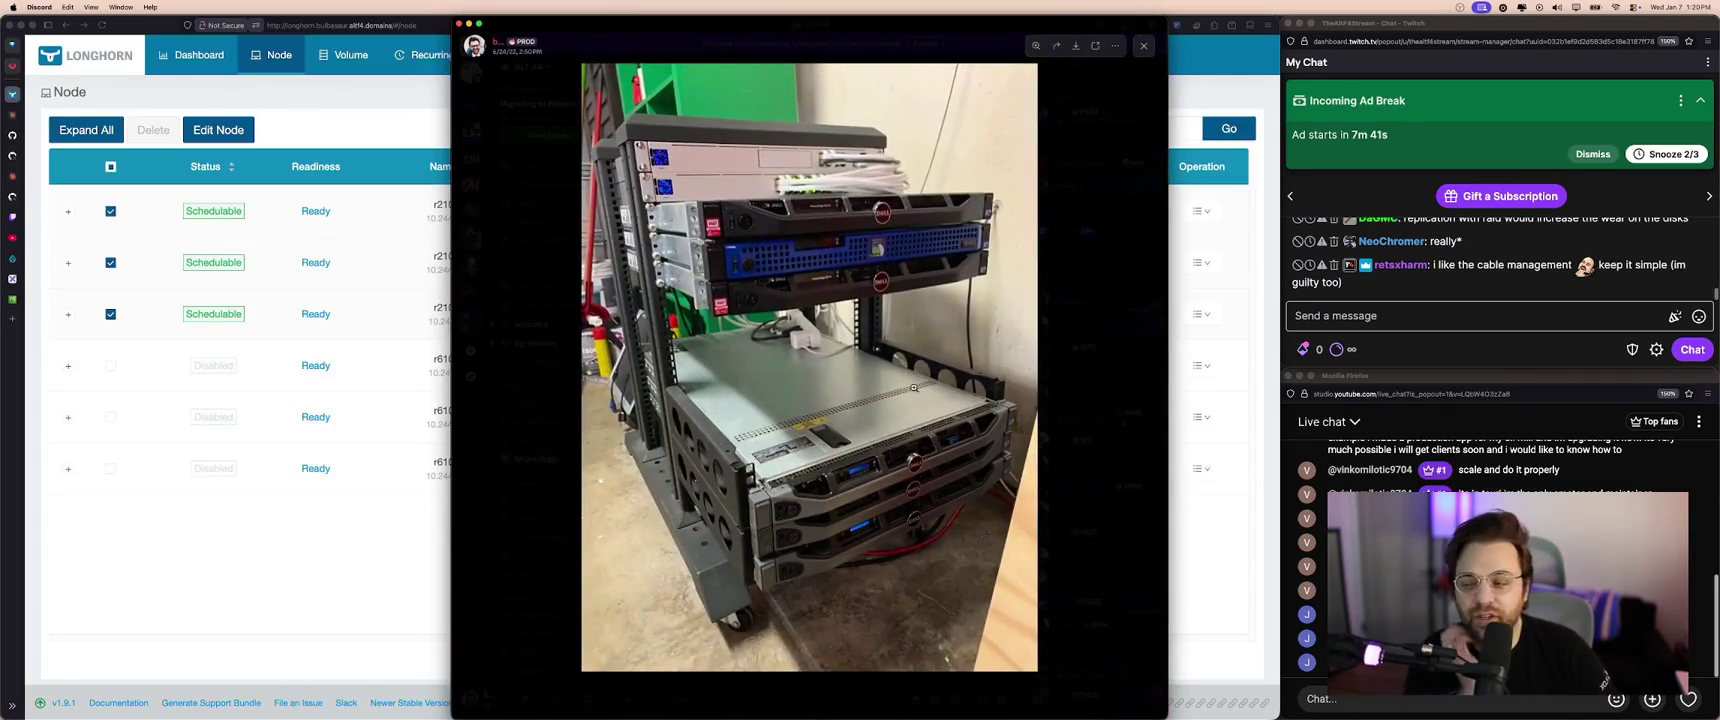
left_click(911, 451)
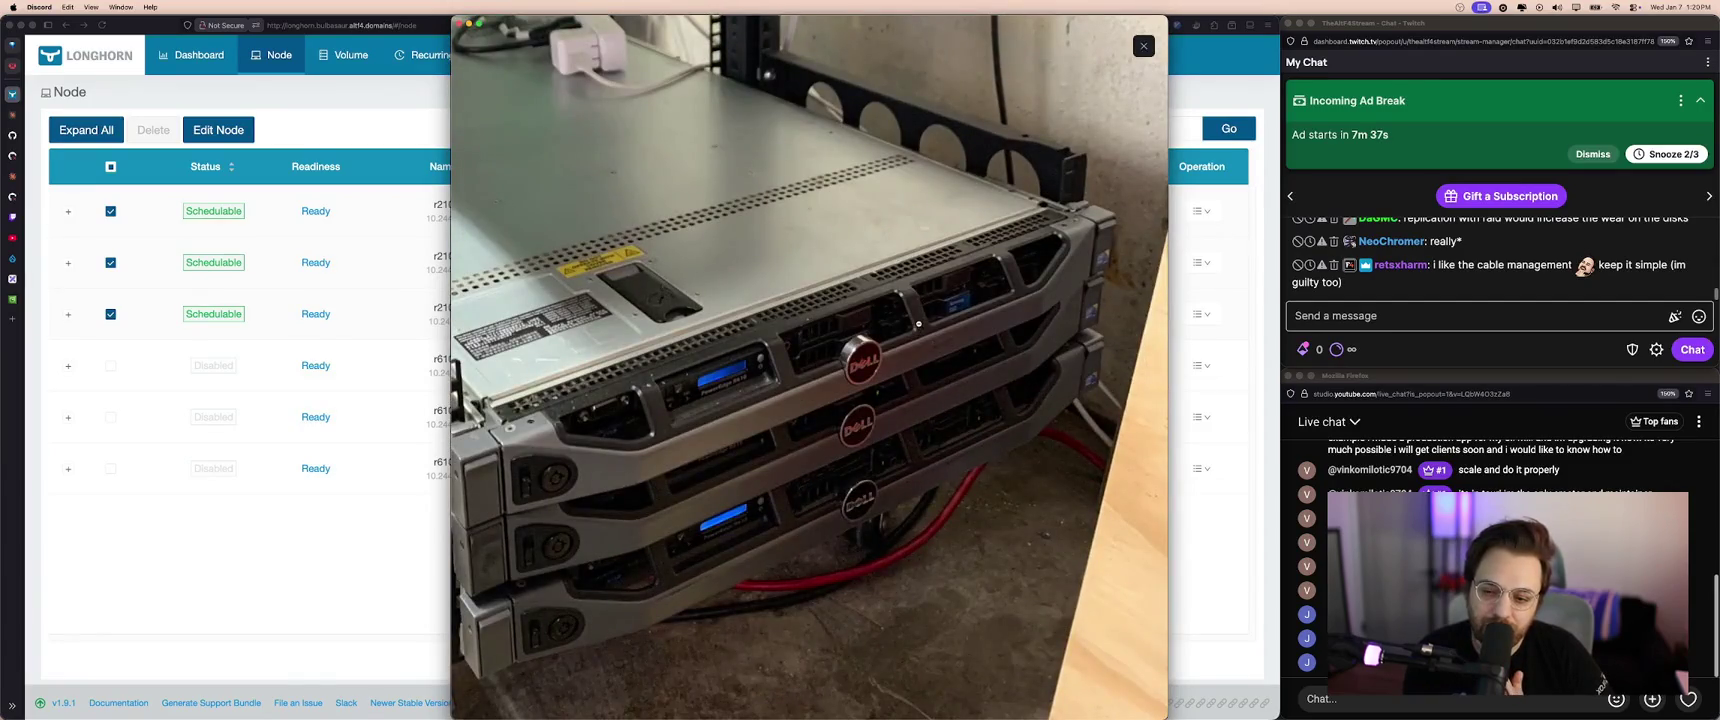
left_click_drag(918, 323, 973, 487)
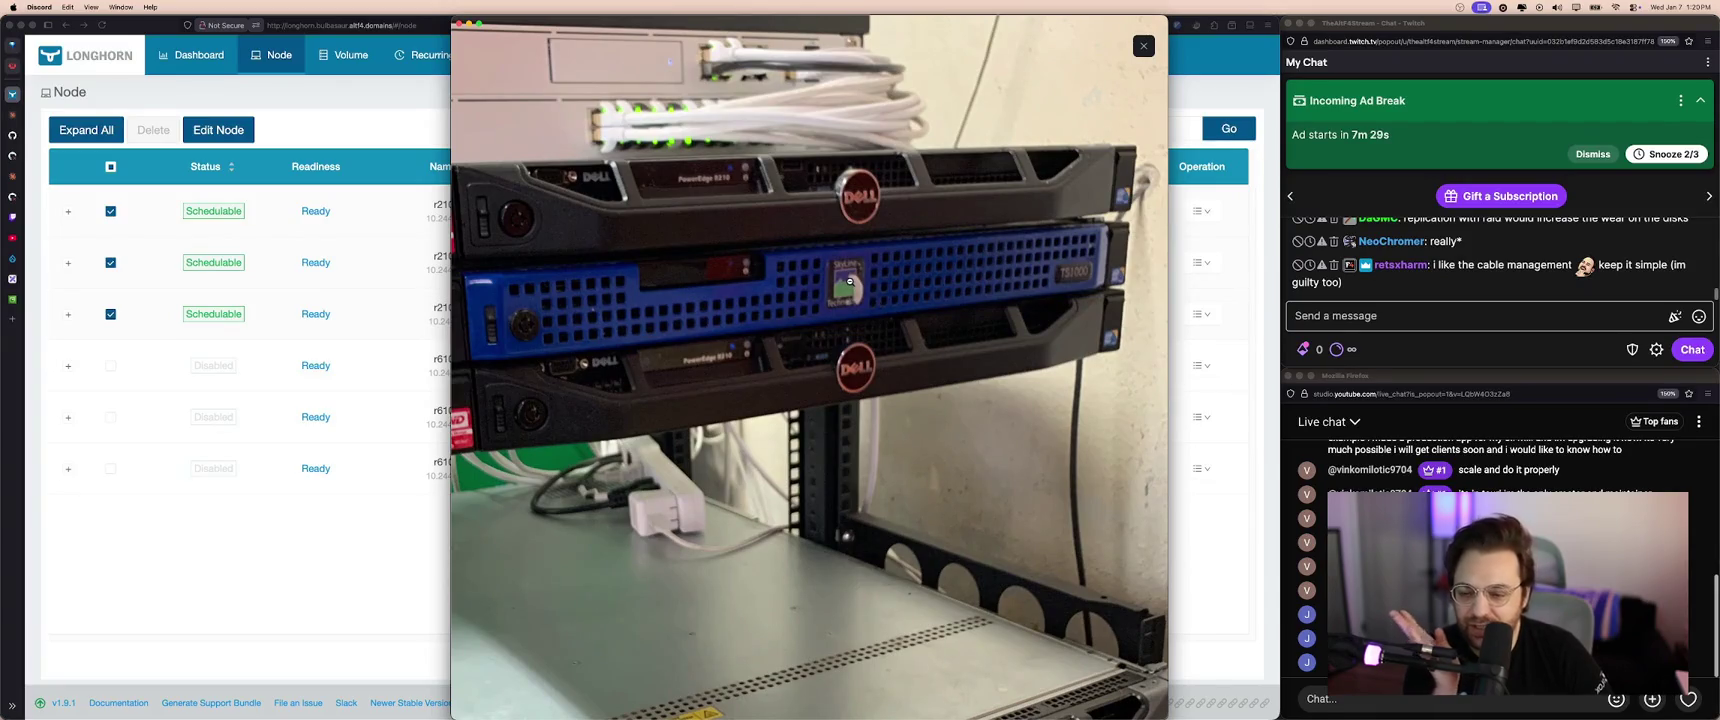
left_click(849, 282)
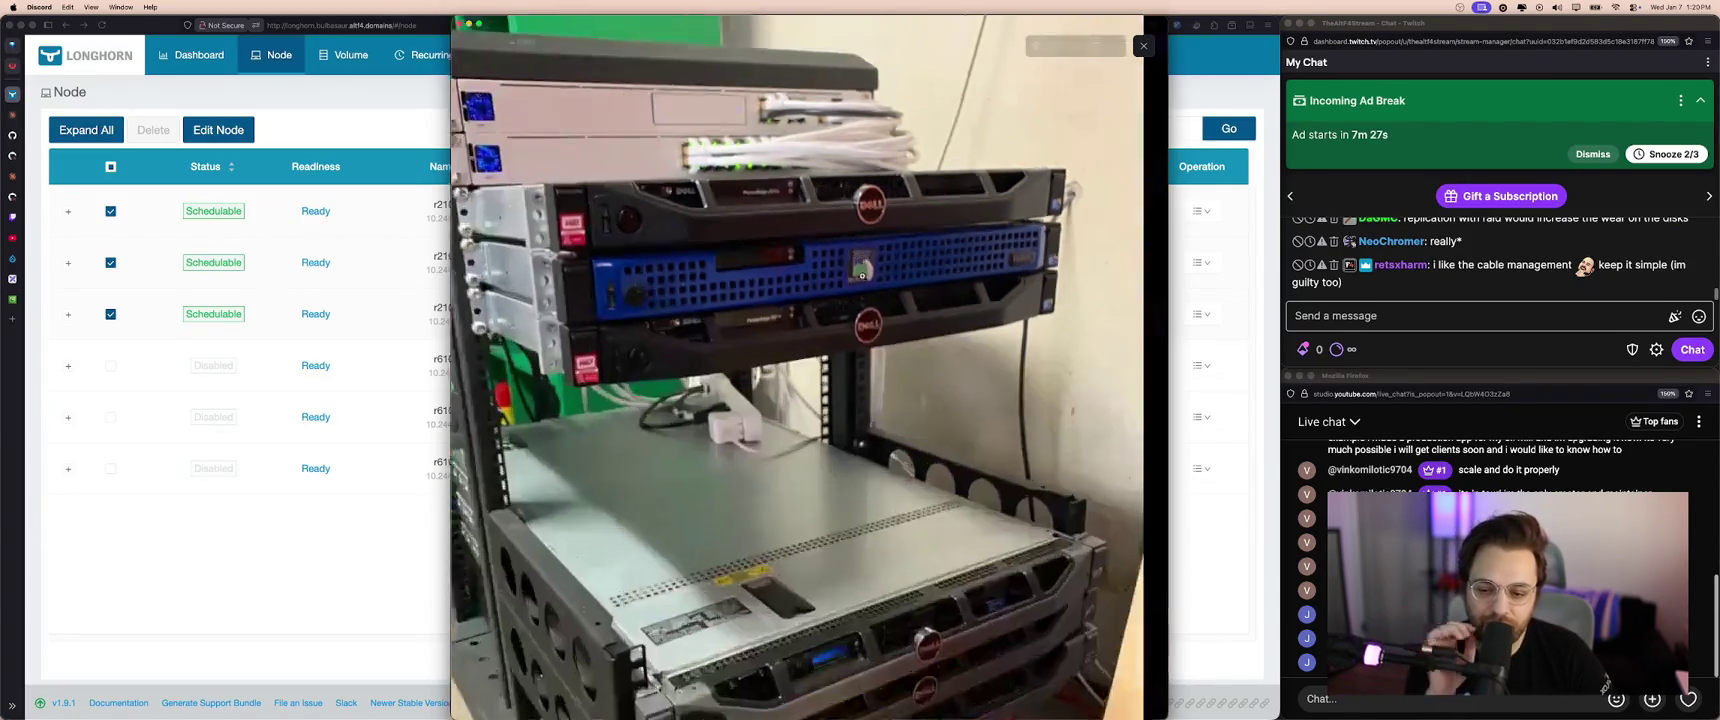
left_click(935, 476)
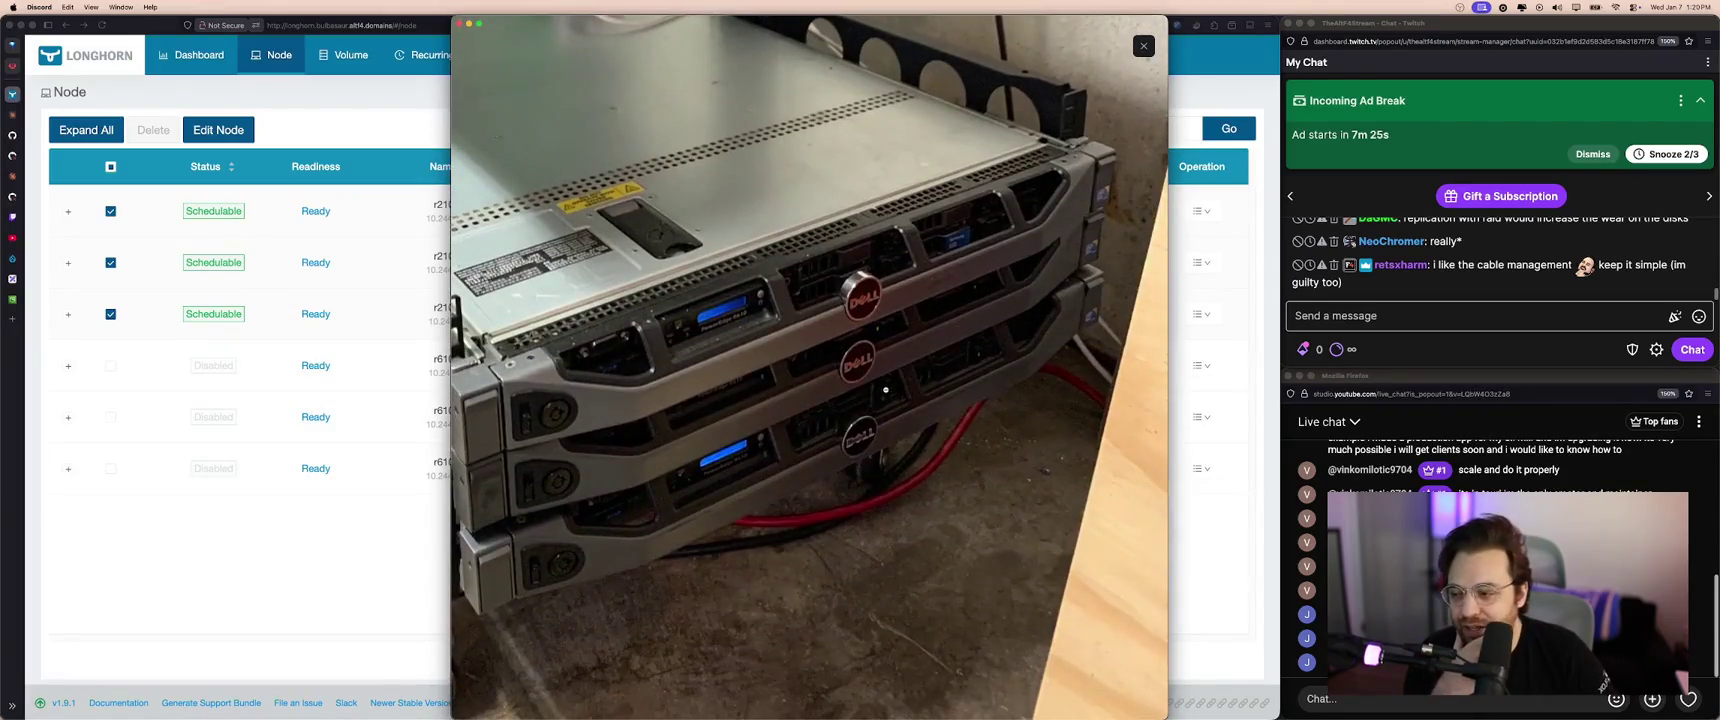
- Close the photo and go to the Homarr dashboard, then the AWS S3 page
left_click(313, 336)
left_click(55, 65)
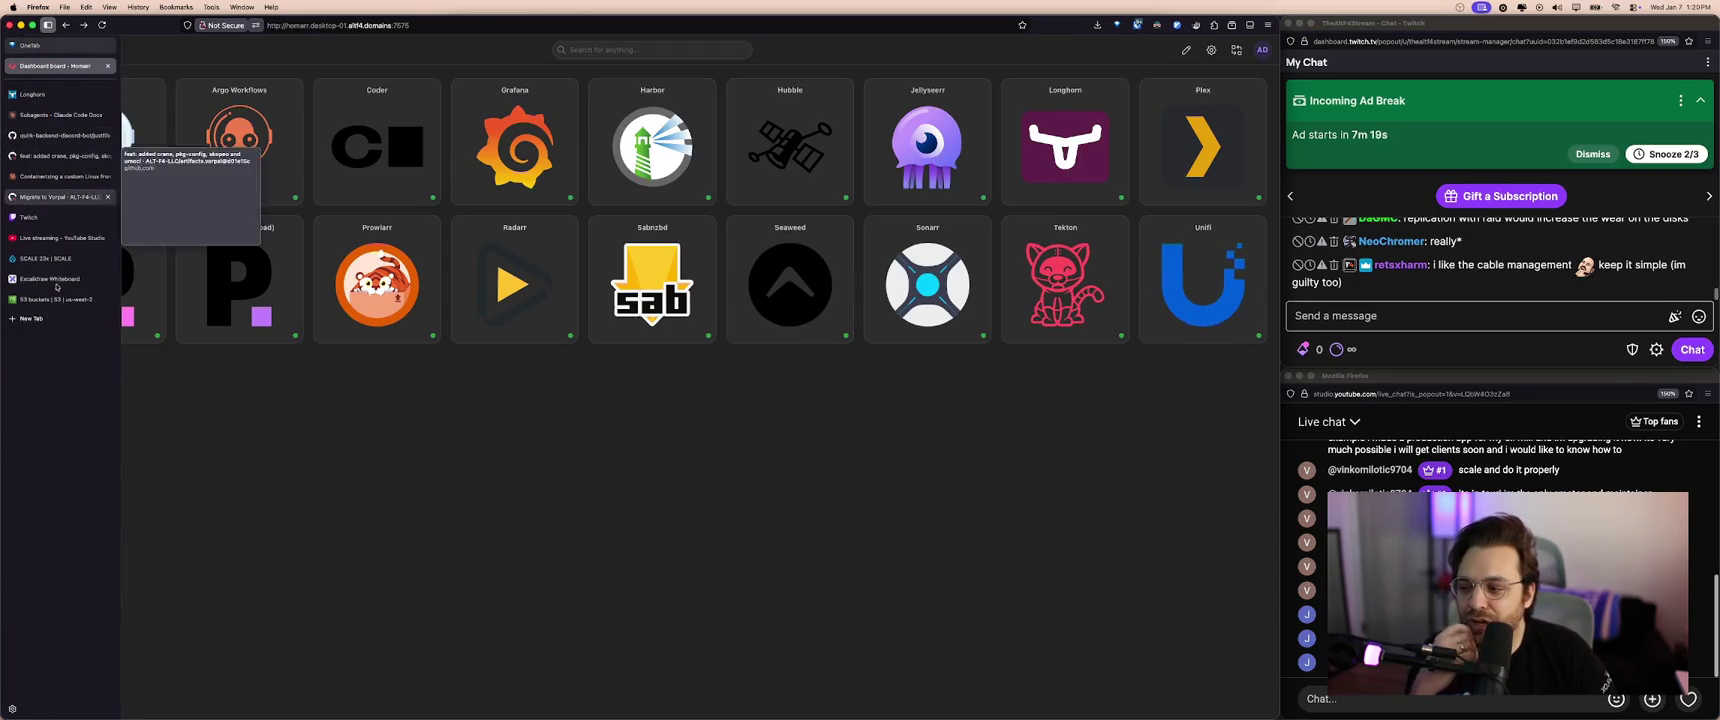
left_click(55, 299)
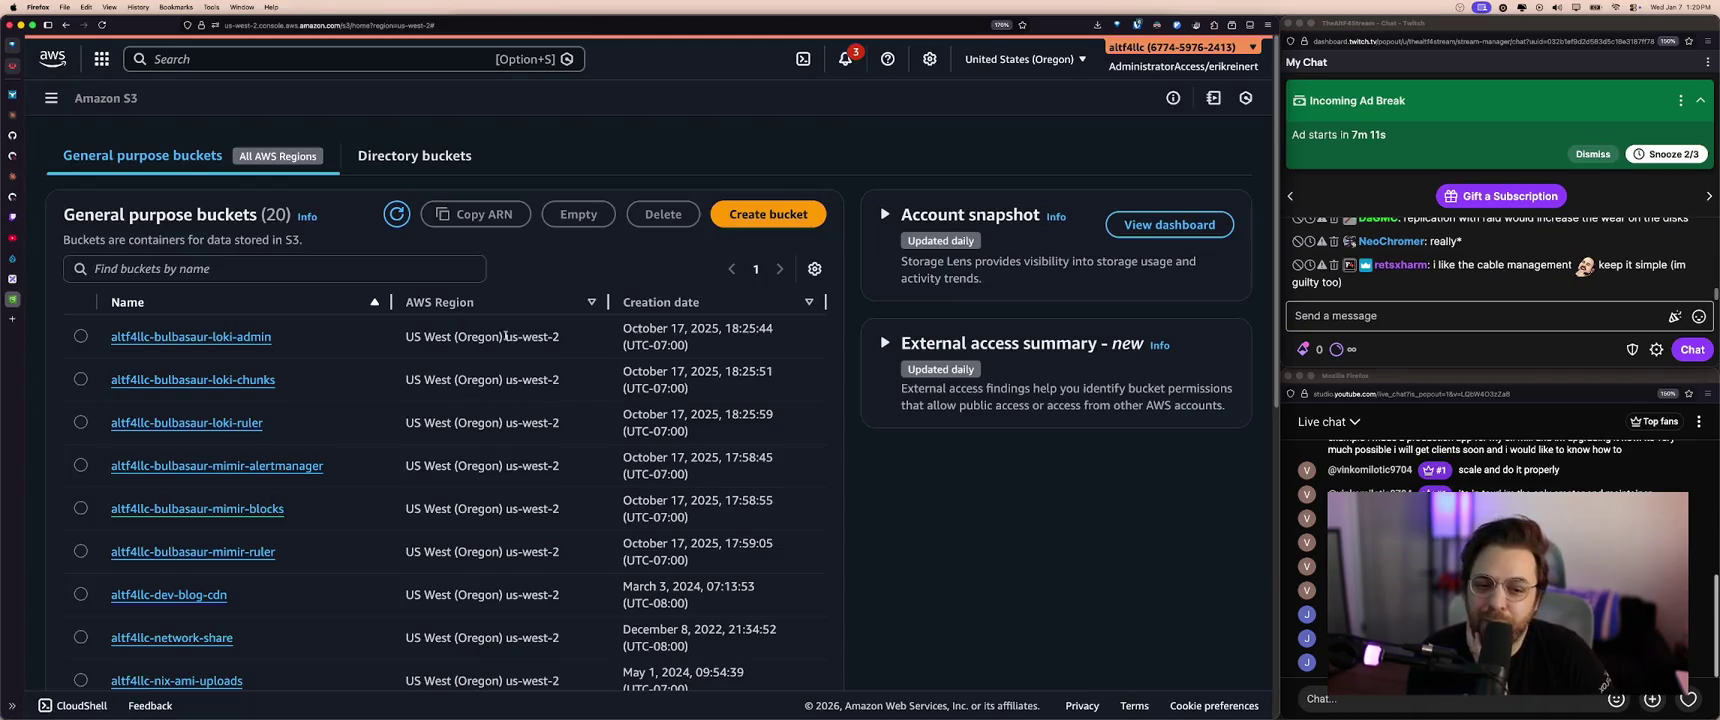
- Scroll the 20 S3 buckets, close the covering video, and go to Longhorn's nodes
scroll(444, 360, "down", 5)
scroll(430, 370, "down", 5)
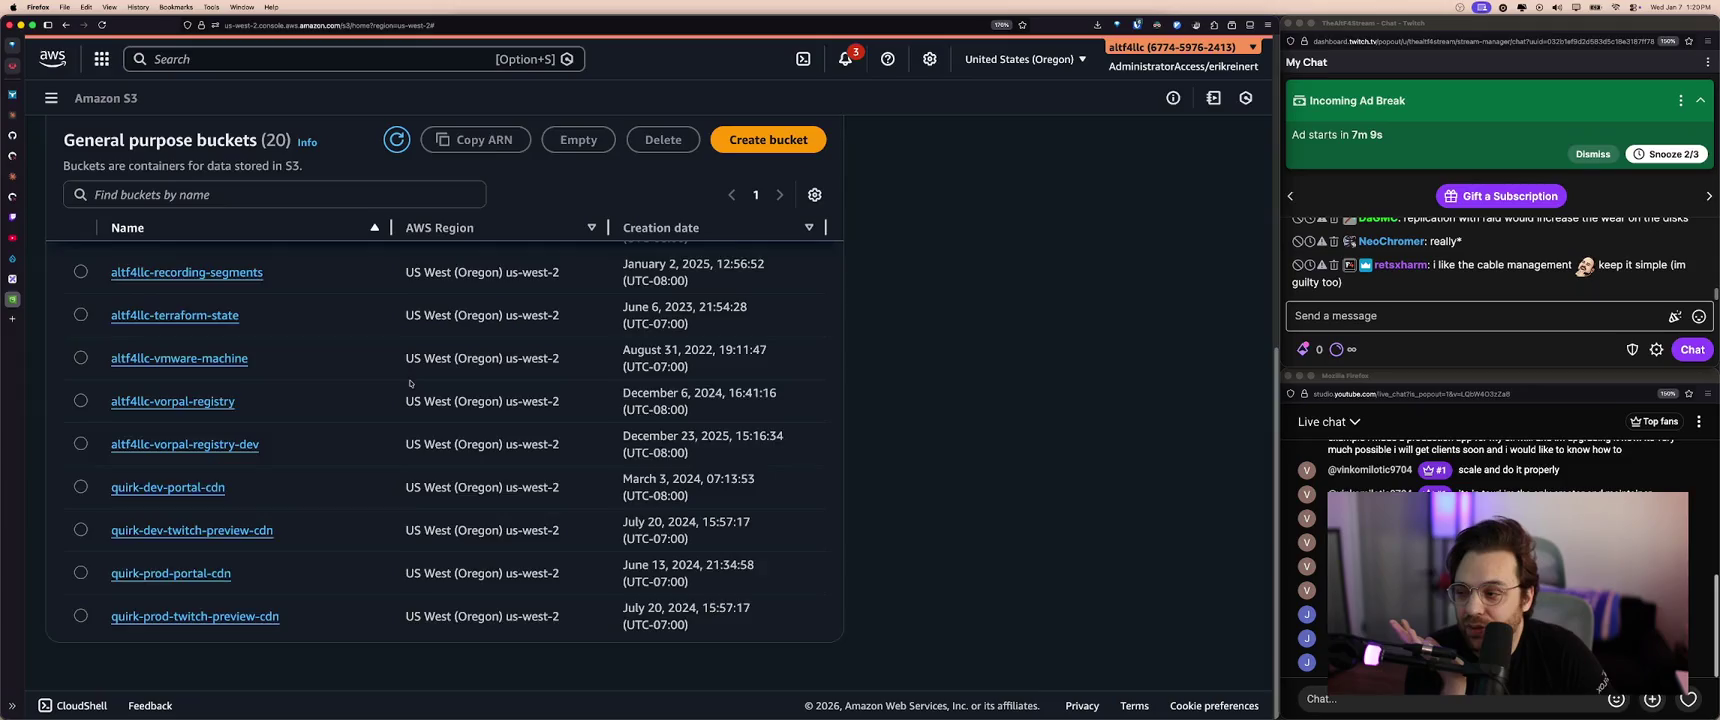
scroll(409, 383, "up", 10)
scroll(409, 383, "up", 2)
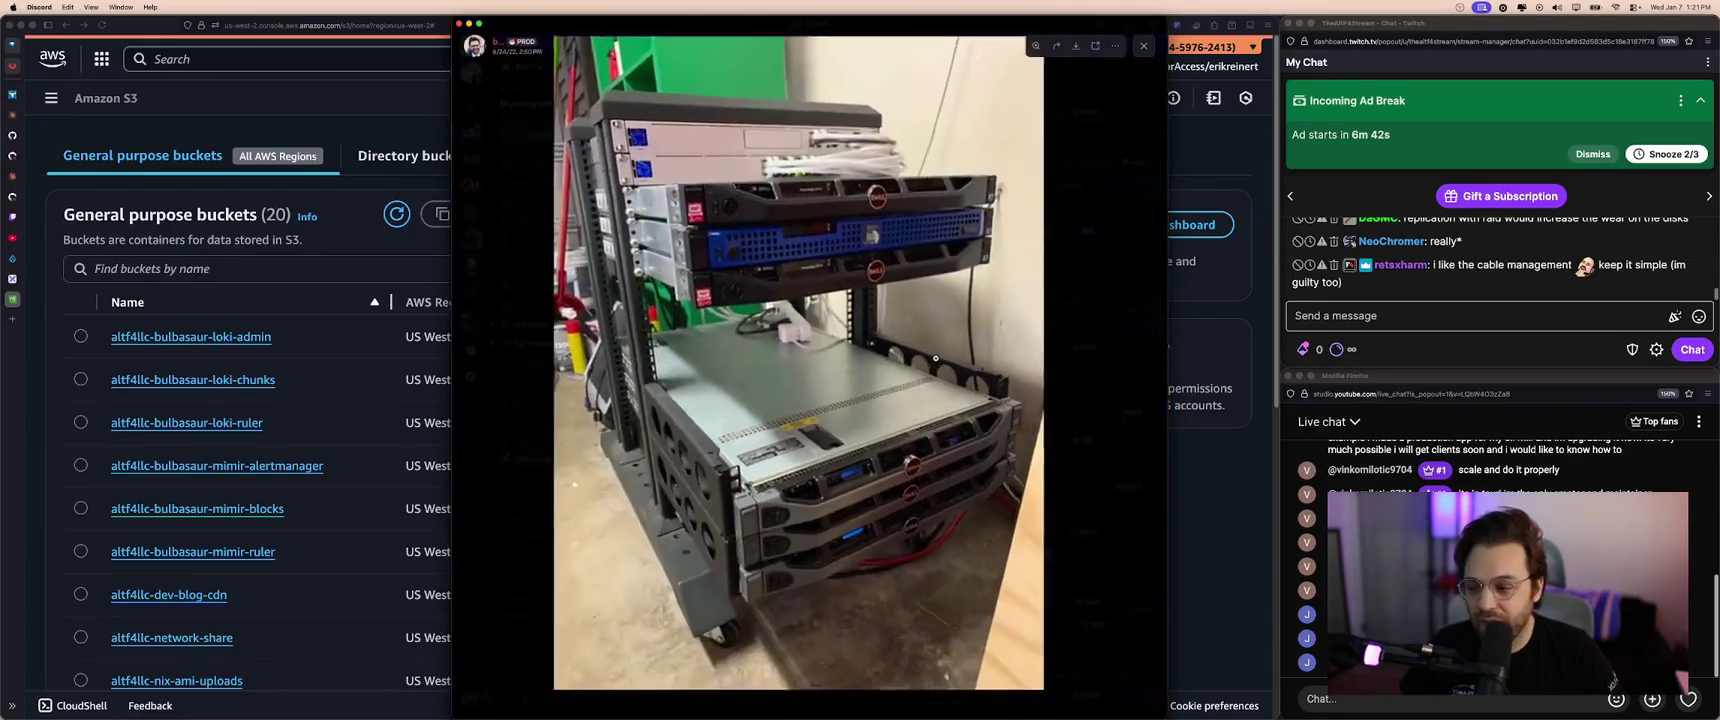
left_click(446, 330)
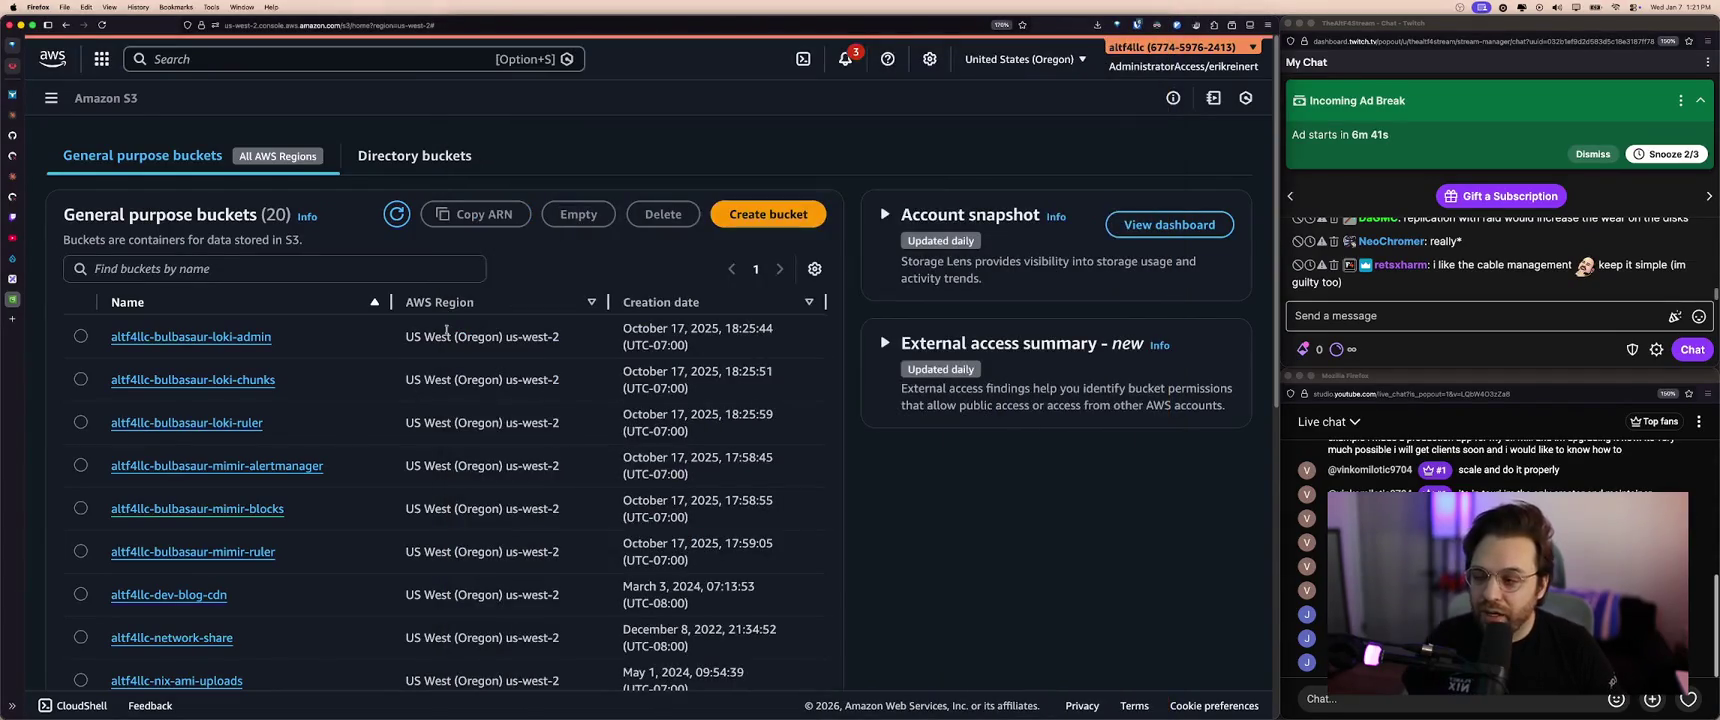
left_click(53, 97)
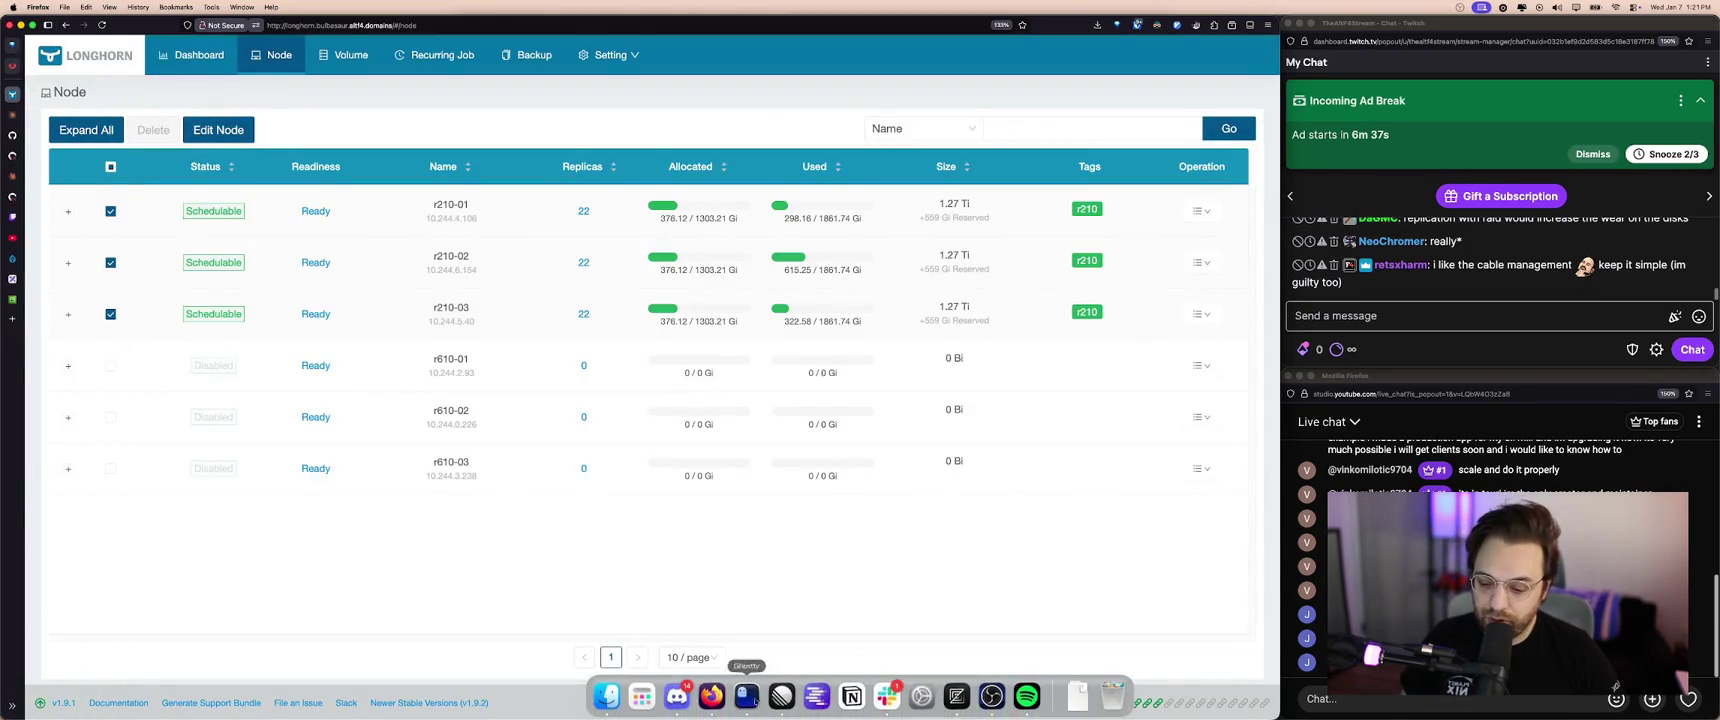
- Glance at the zoomed rack photo, then open Seaweed from the Homarr dashboard
left_click(677, 696)
left_click(856, 299)
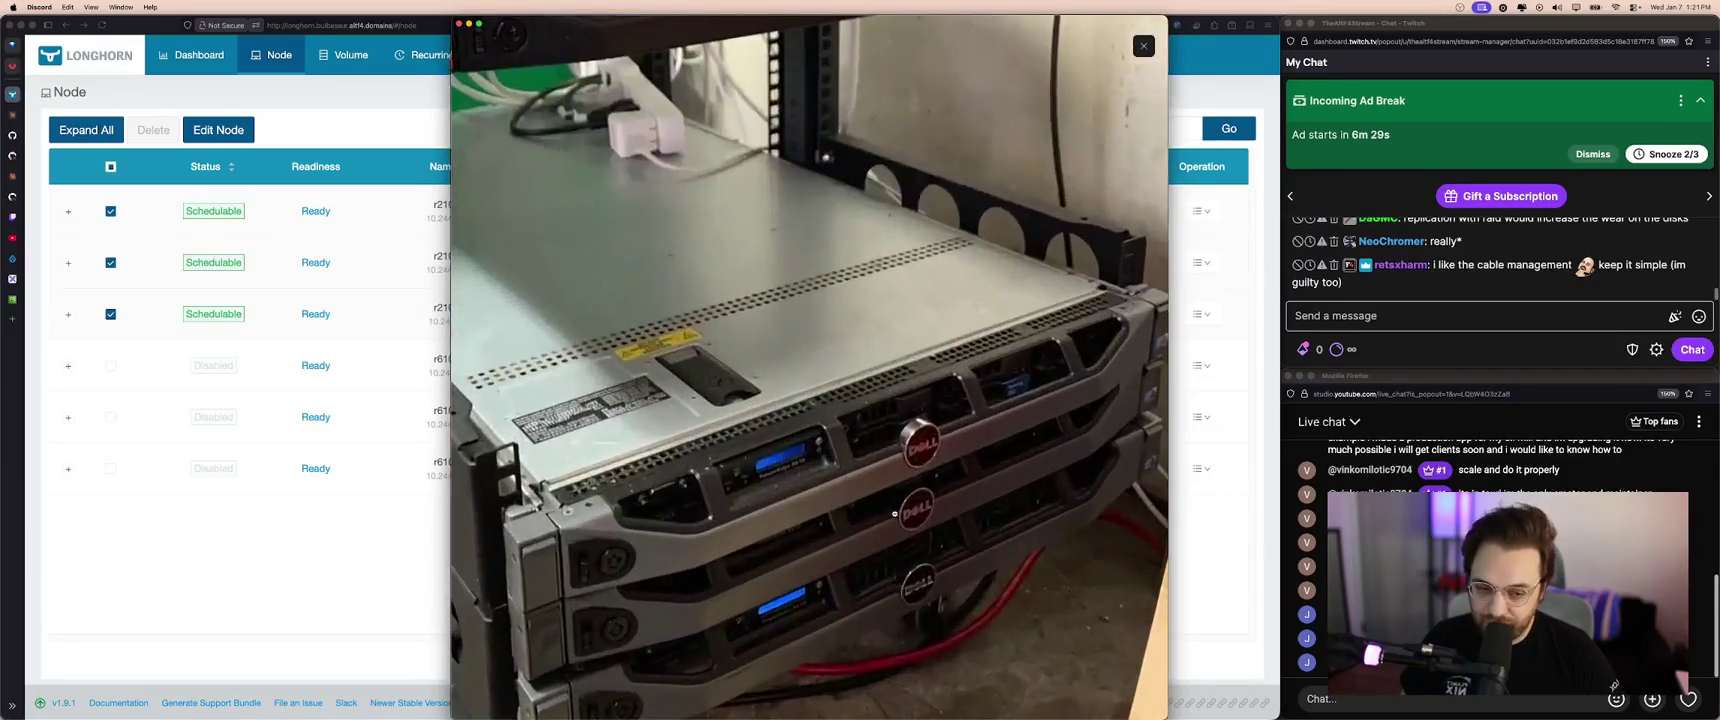
key("Escape")
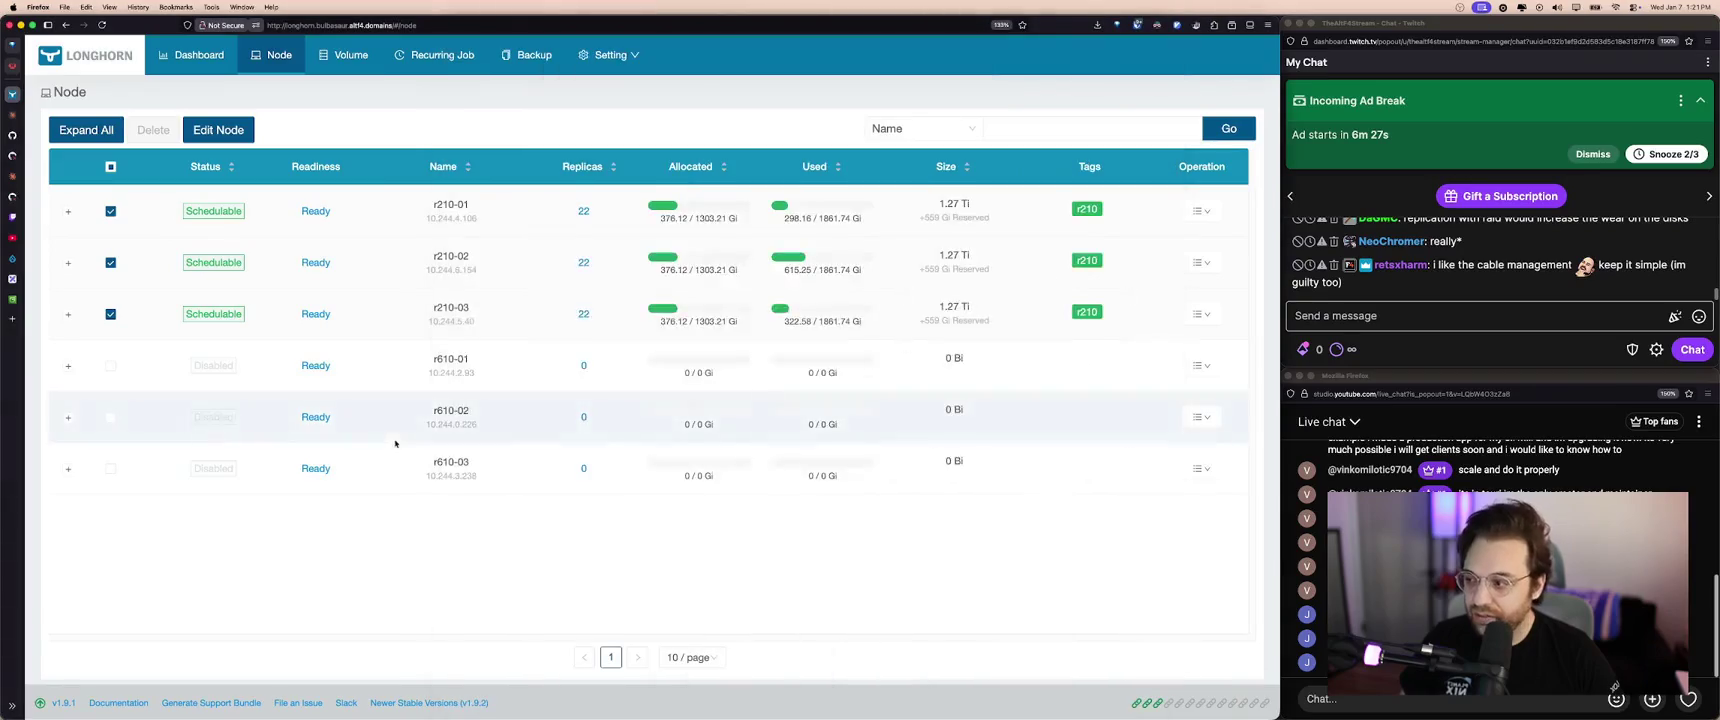
key("ctrl+Tab")
left_click(20, 94)
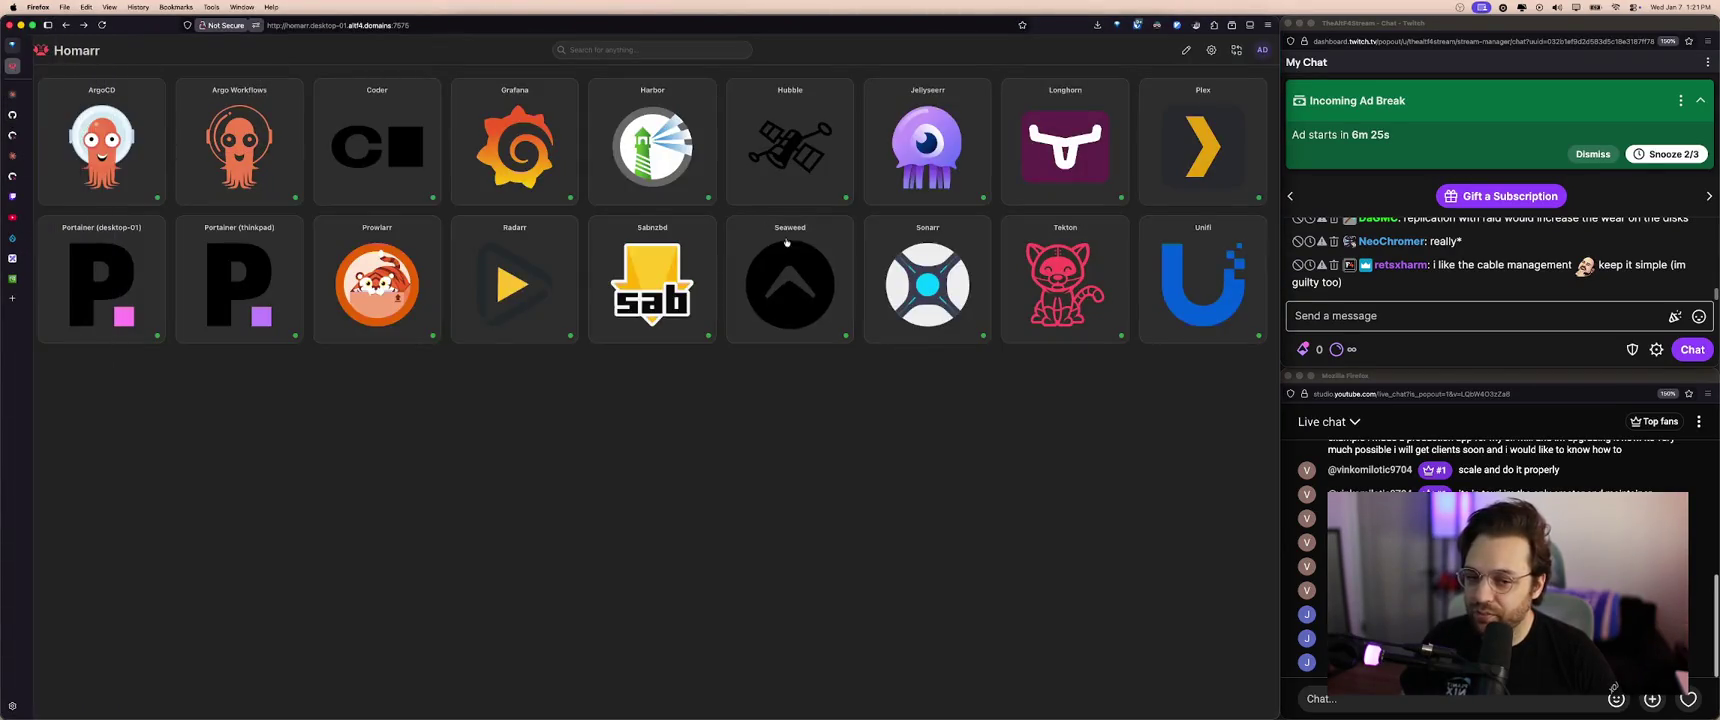
left_click(805, 268)
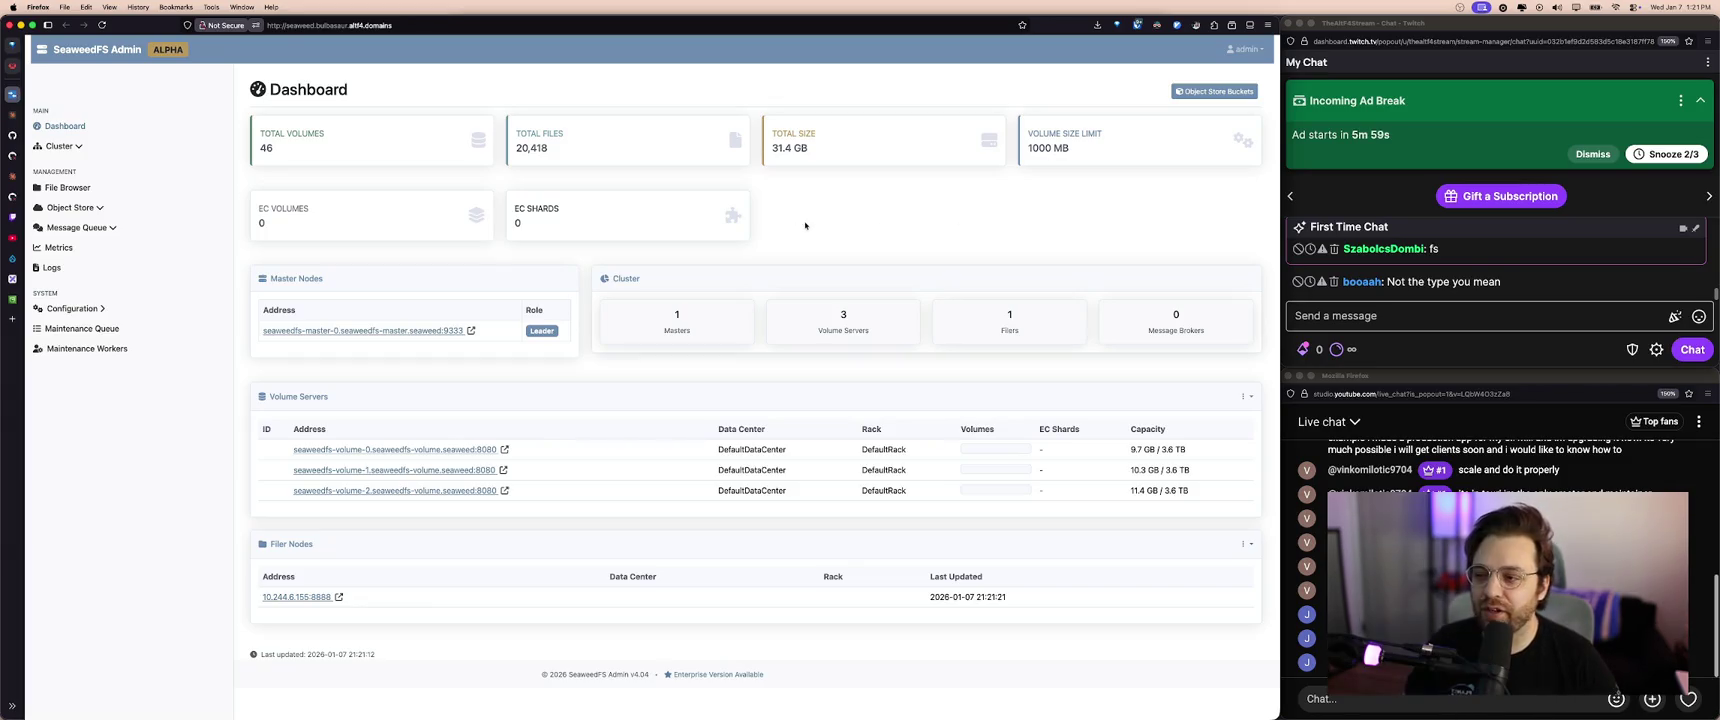
- Search 'seaweed object' in a new tab and open the SeaweedFS GitHub repository
key("super+t")
type("seawe")
key("BackSpace")
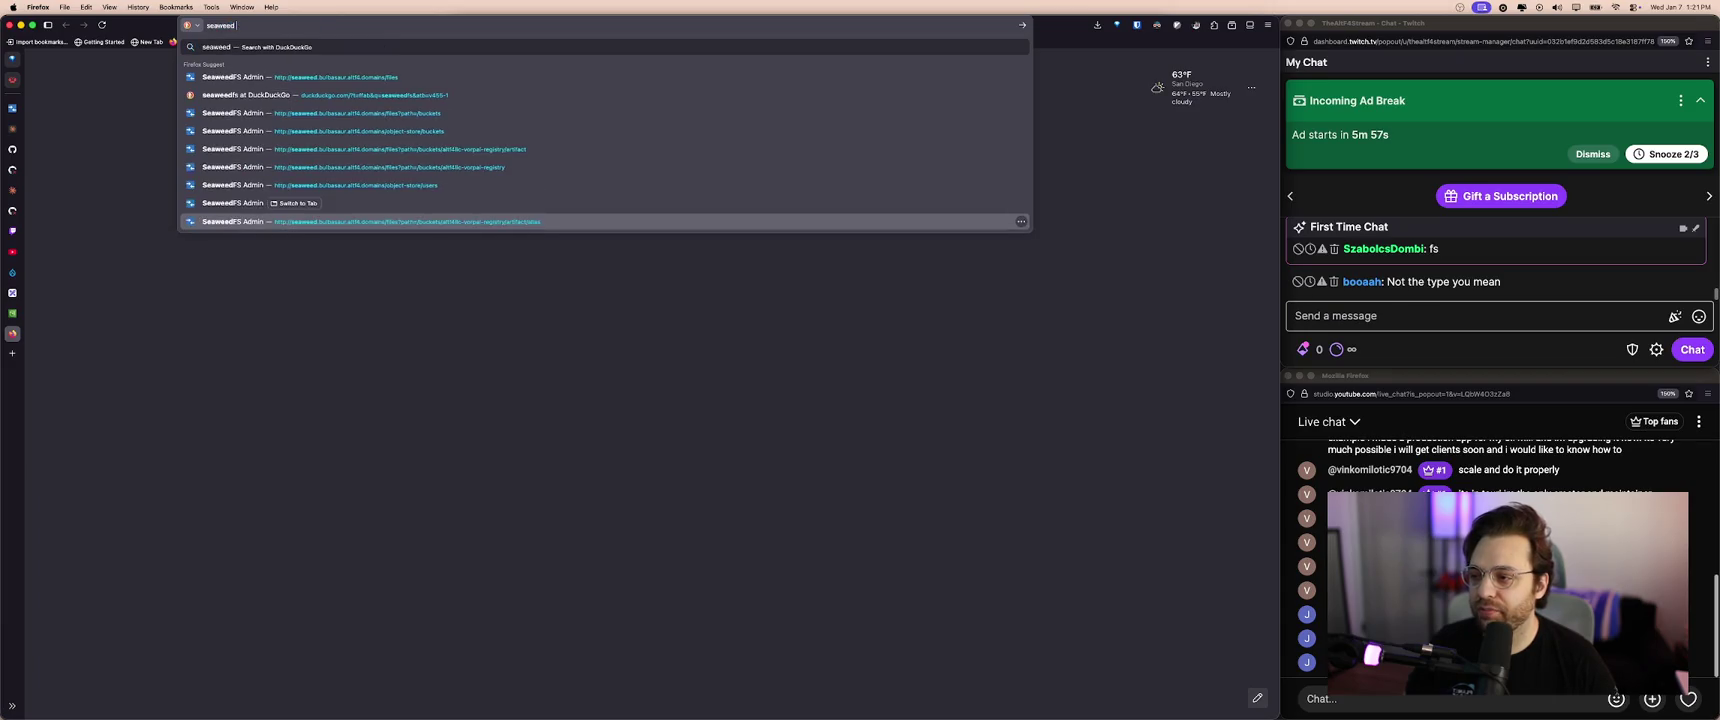
type("ct")
key("Return")
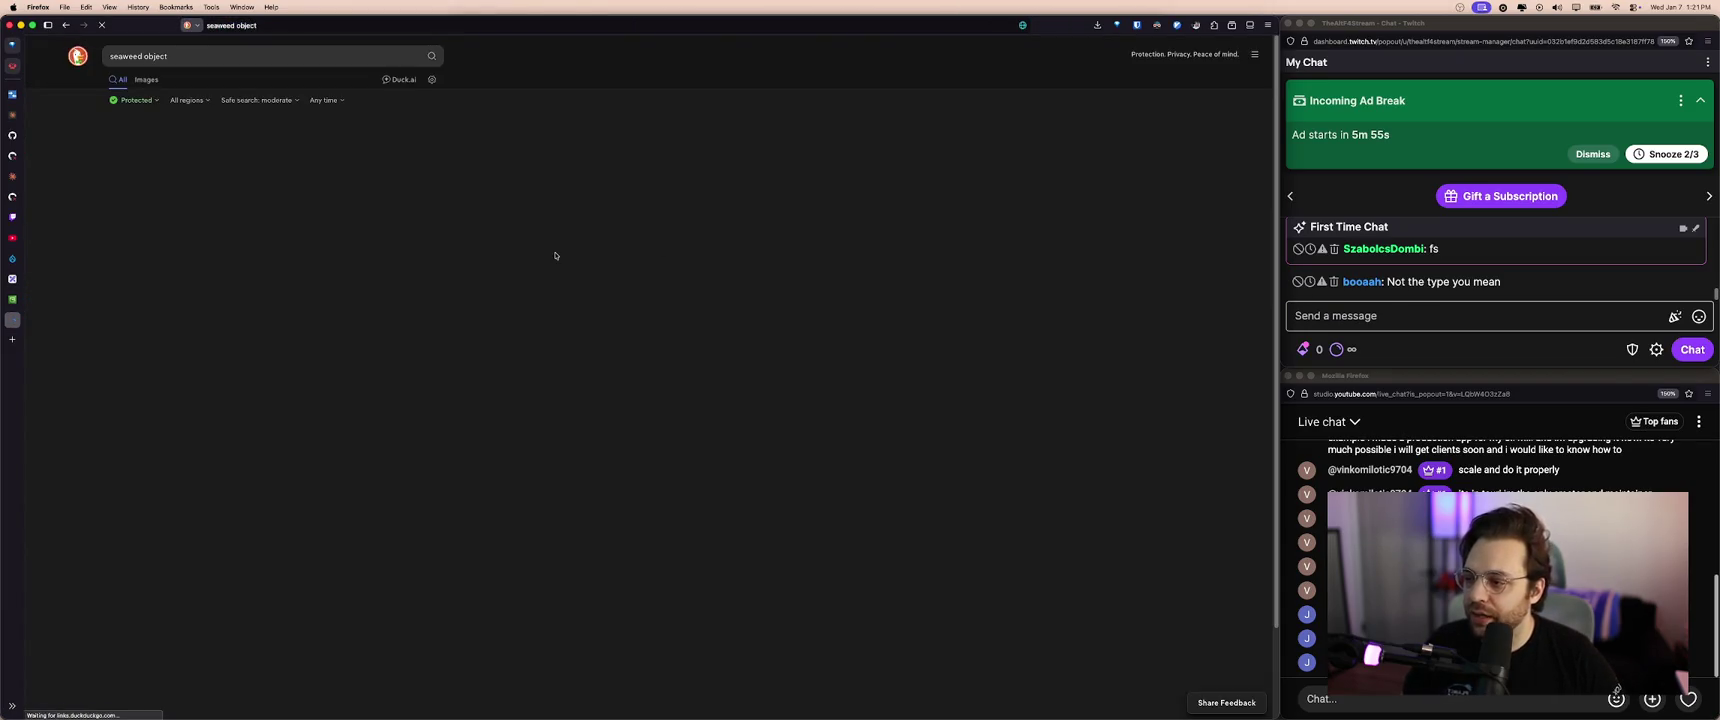
left_click(248, 154)
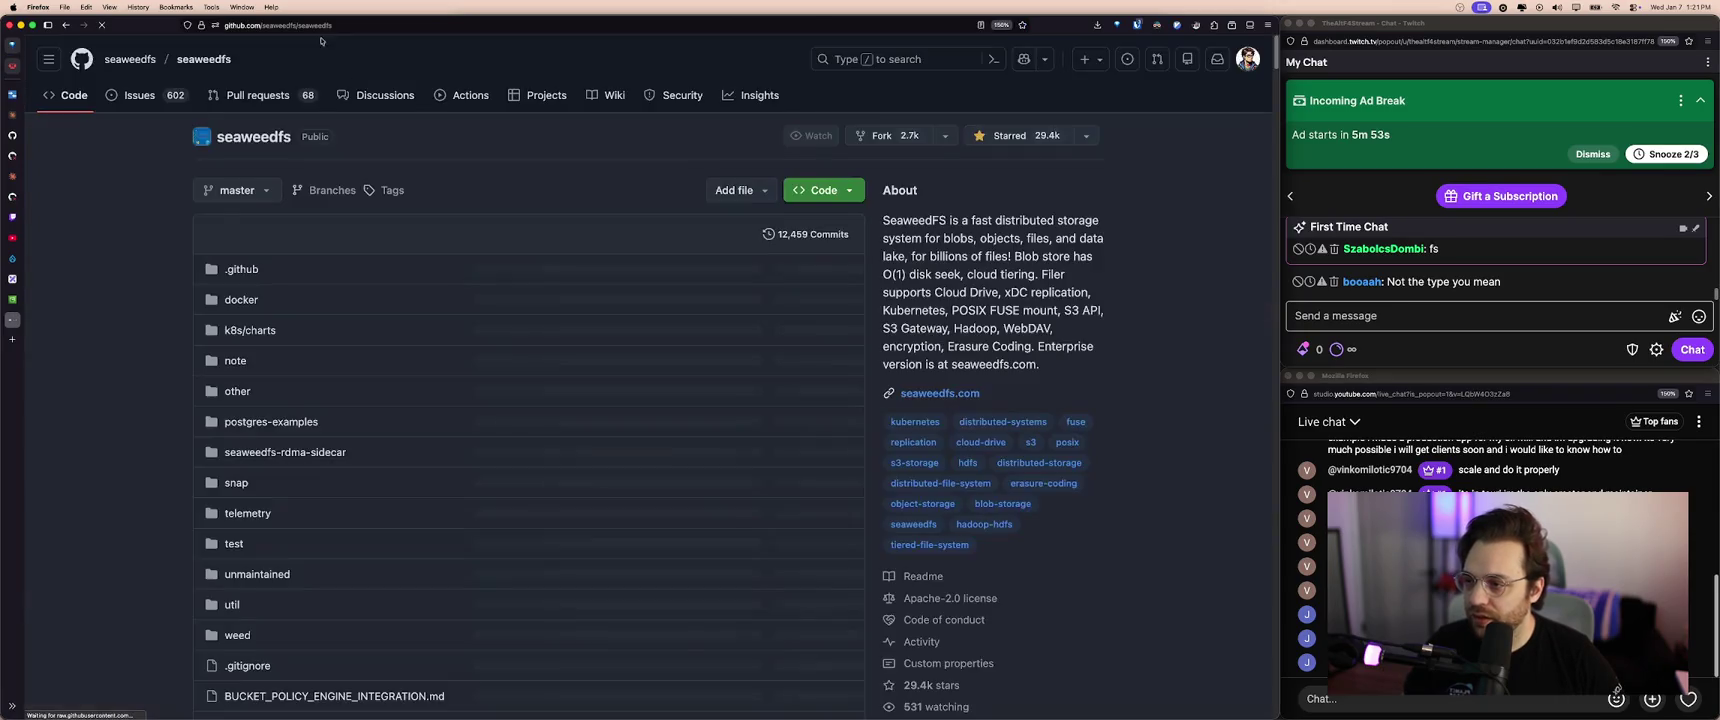
- Copy the github.com/seaweedfs/seaweedfs link and post it twice in Twitch chat
left_click(329, 25)
key("super+c")
left_click(1467, 312)
key("super+v")
key("Return")
key("super+v")
key("Return")
- Scroll down through the SeaweedFS repository page
left_click(1192, 345)
scroll(1192, 345, "down", 4)
scroll(1192, 345, "down", 4)
scroll(1192, 345, "down", 3)
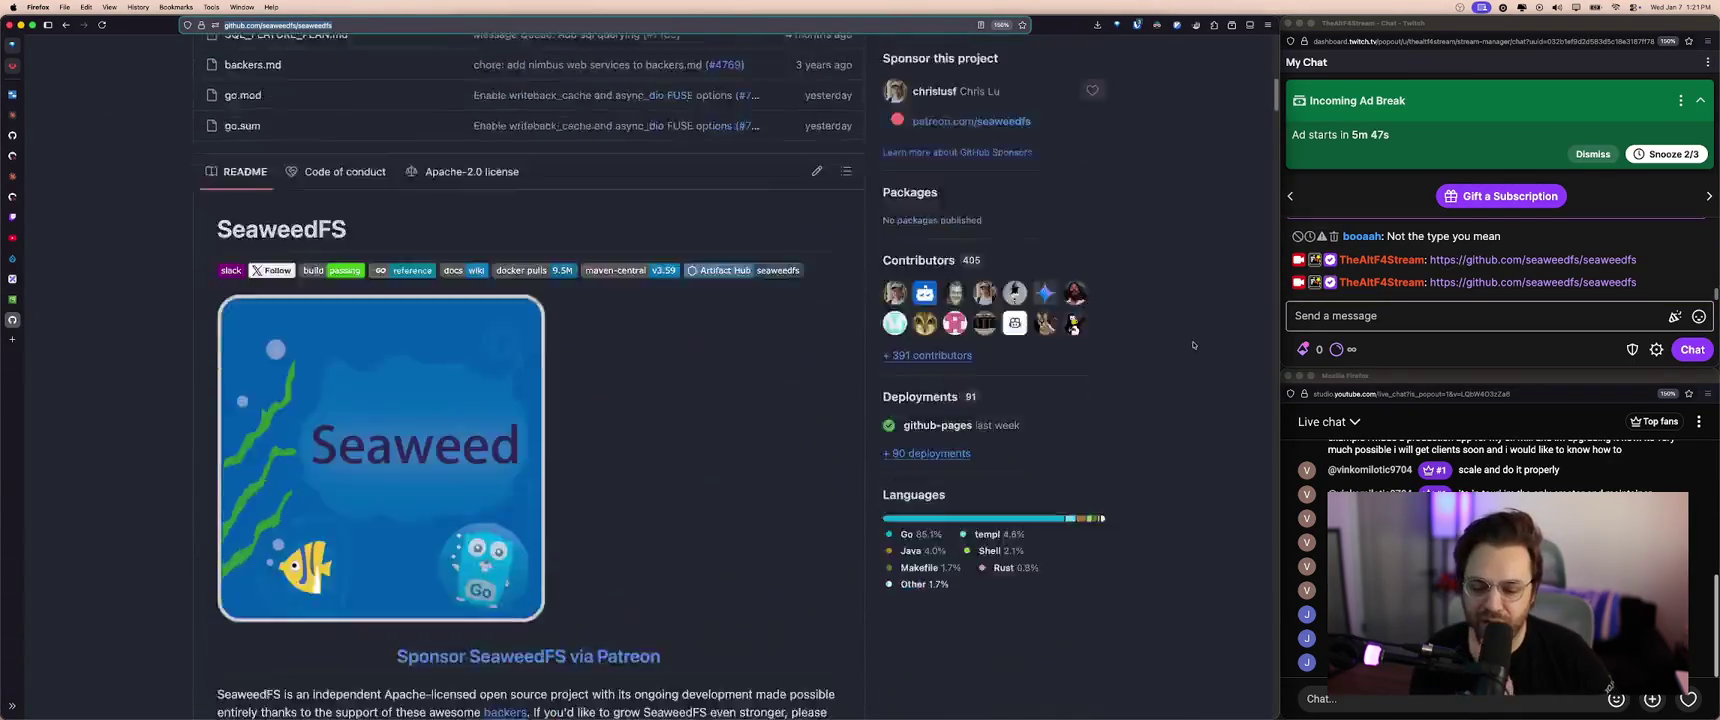
scroll(1192, 345, "down", 4)
key("super+t")
- Search 'minio', open the min.io homepage and disable Dark Reader for it
type("minio")
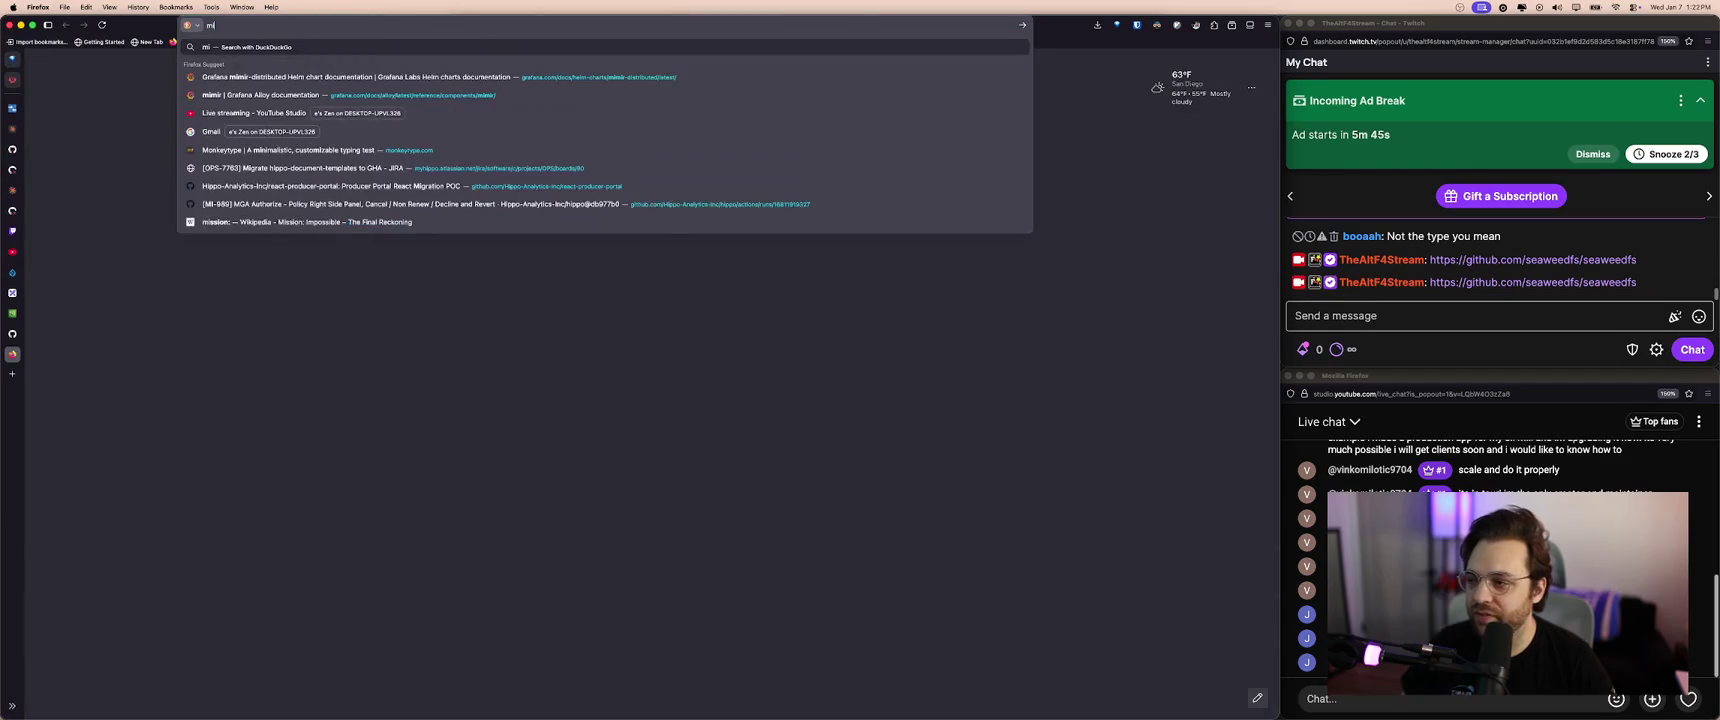
key("Return")
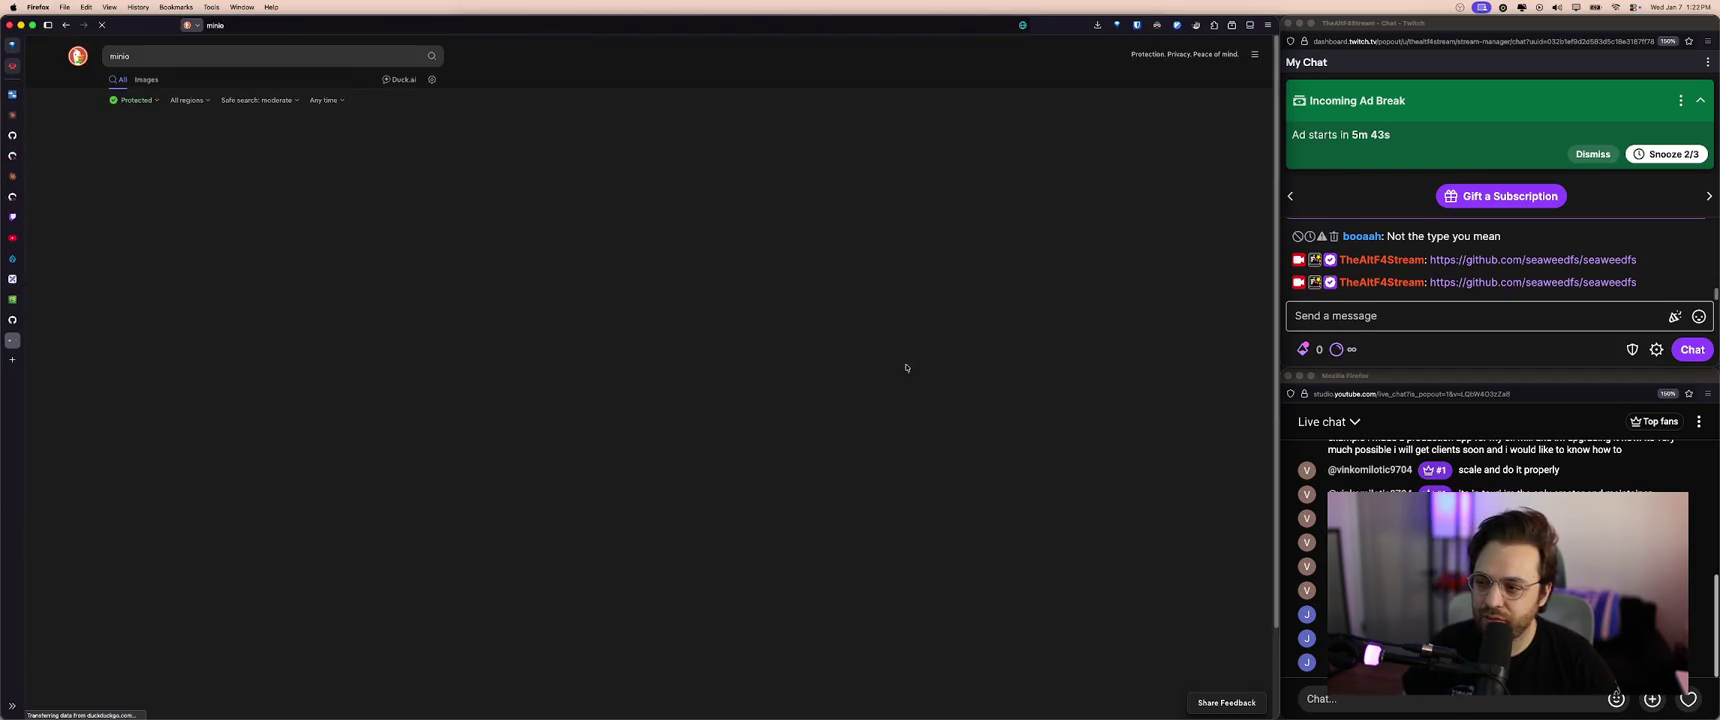
left_click(592, 240)
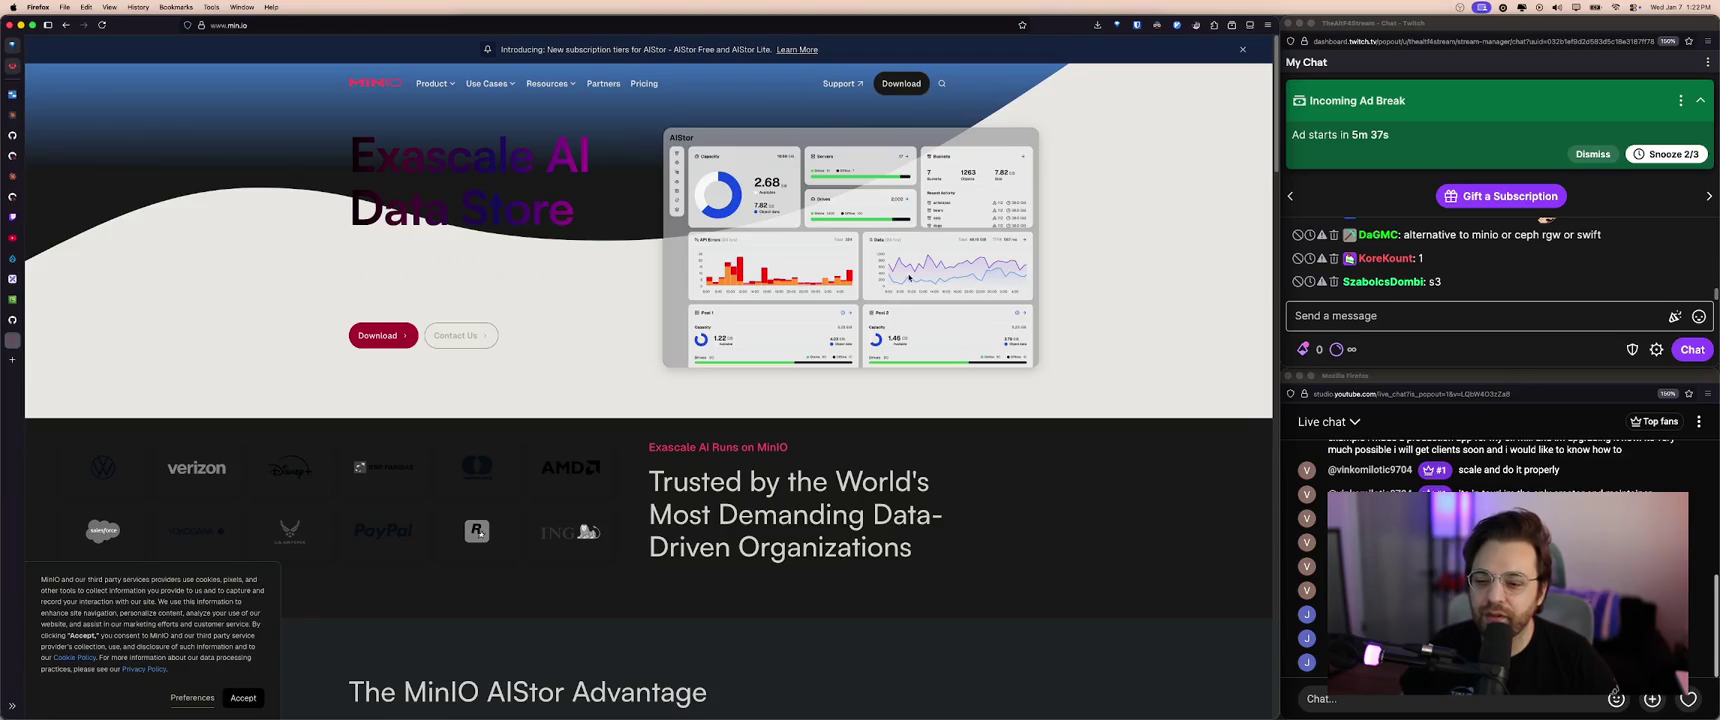
left_click(1157, 26)
left_click(1068, 65)
left_click(839, 246)
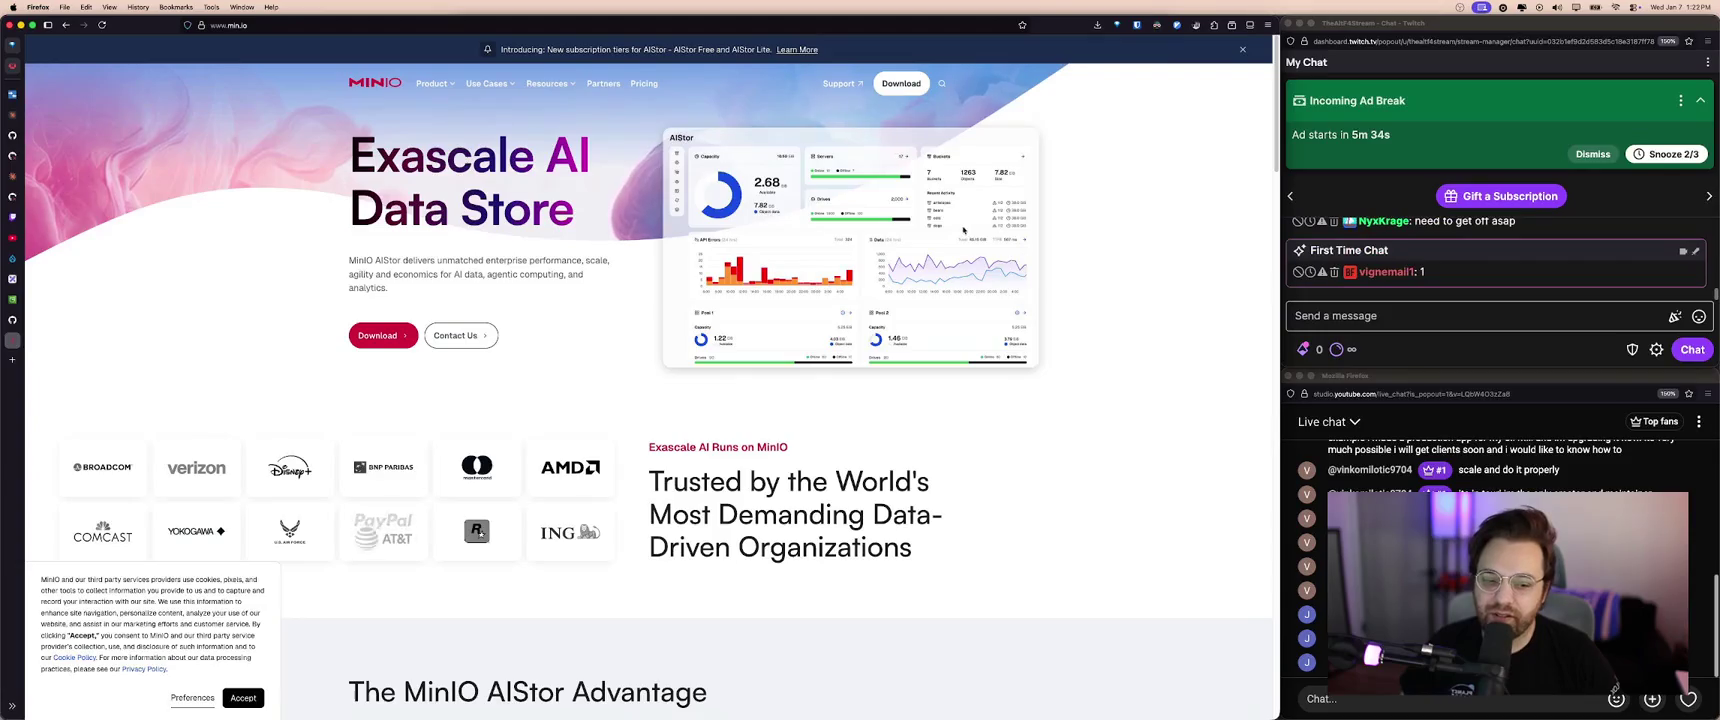
scroll(564, 286, "down", 4)
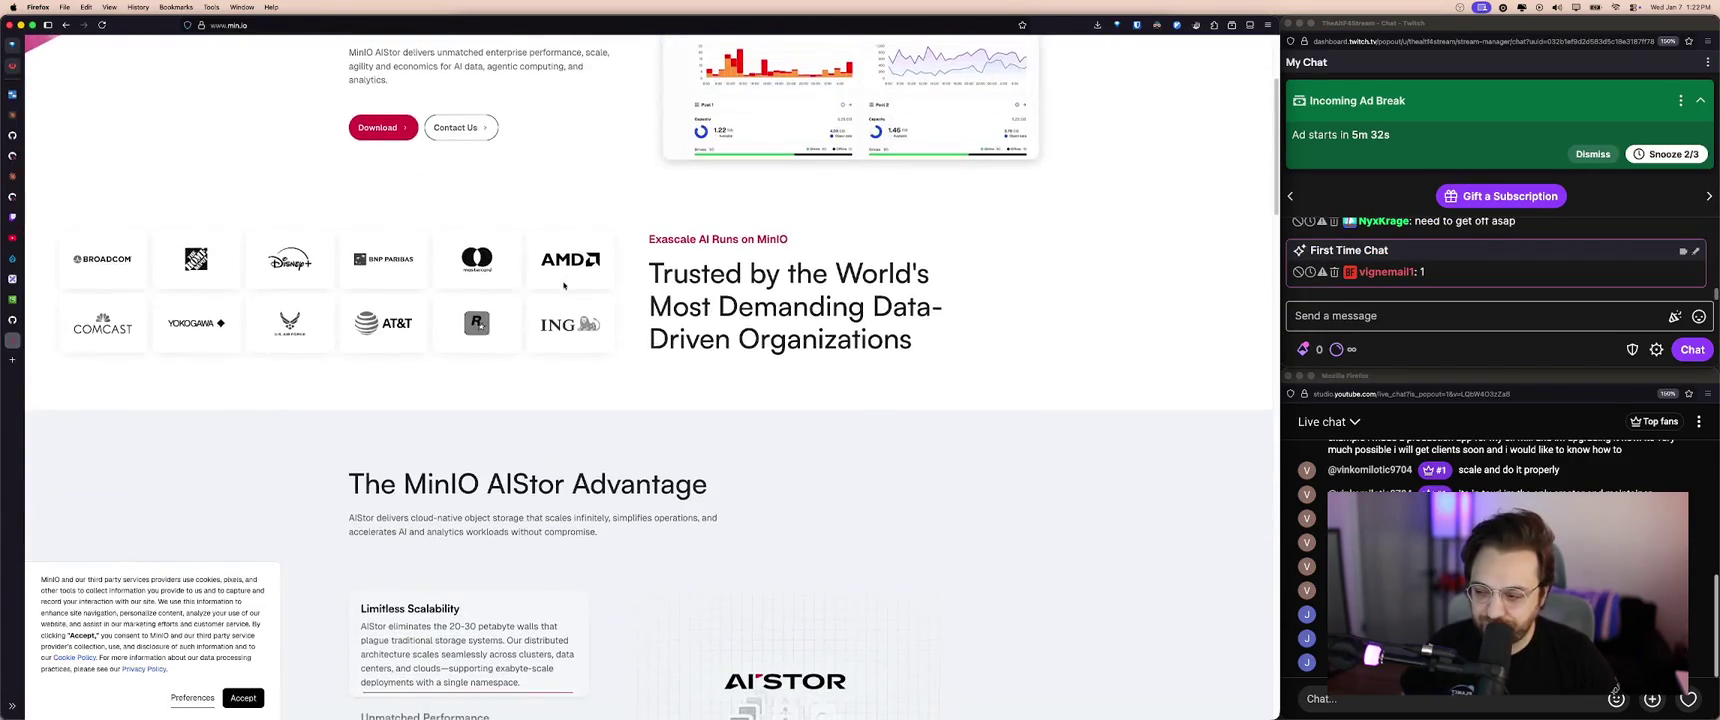
scroll(500, 313, "up", 4)
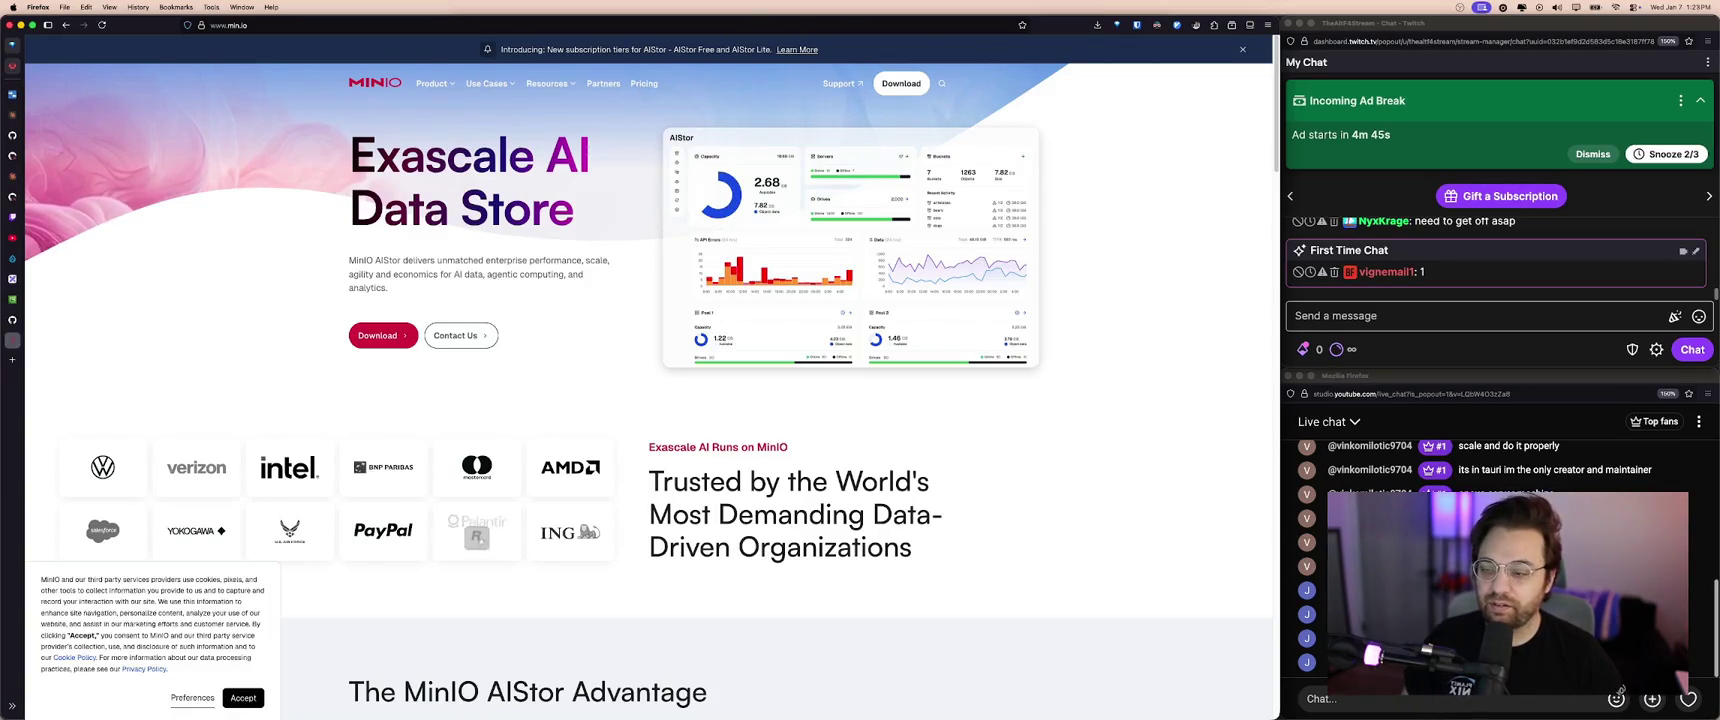
- Return to the SeaweedFS GitHub repository tab and scroll to its top
key("super+l")
key("Escape")
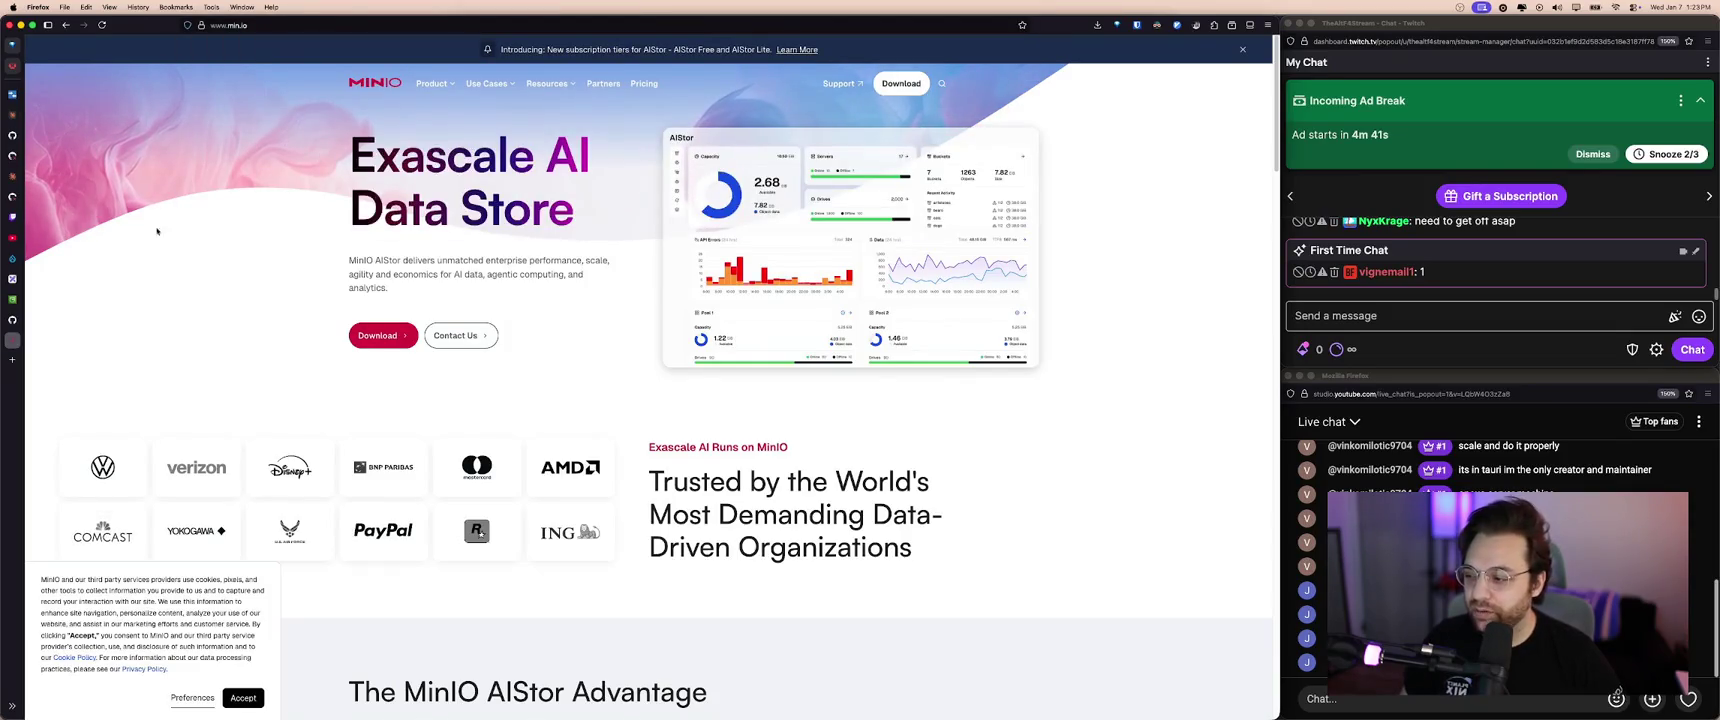
key("ctrl+shift+Tab")
key("ctrl+Tab")
key("ctrl+shift+Tab")
scroll(381, 281, "up", 10)
scroll(381, 281, "up", 10)
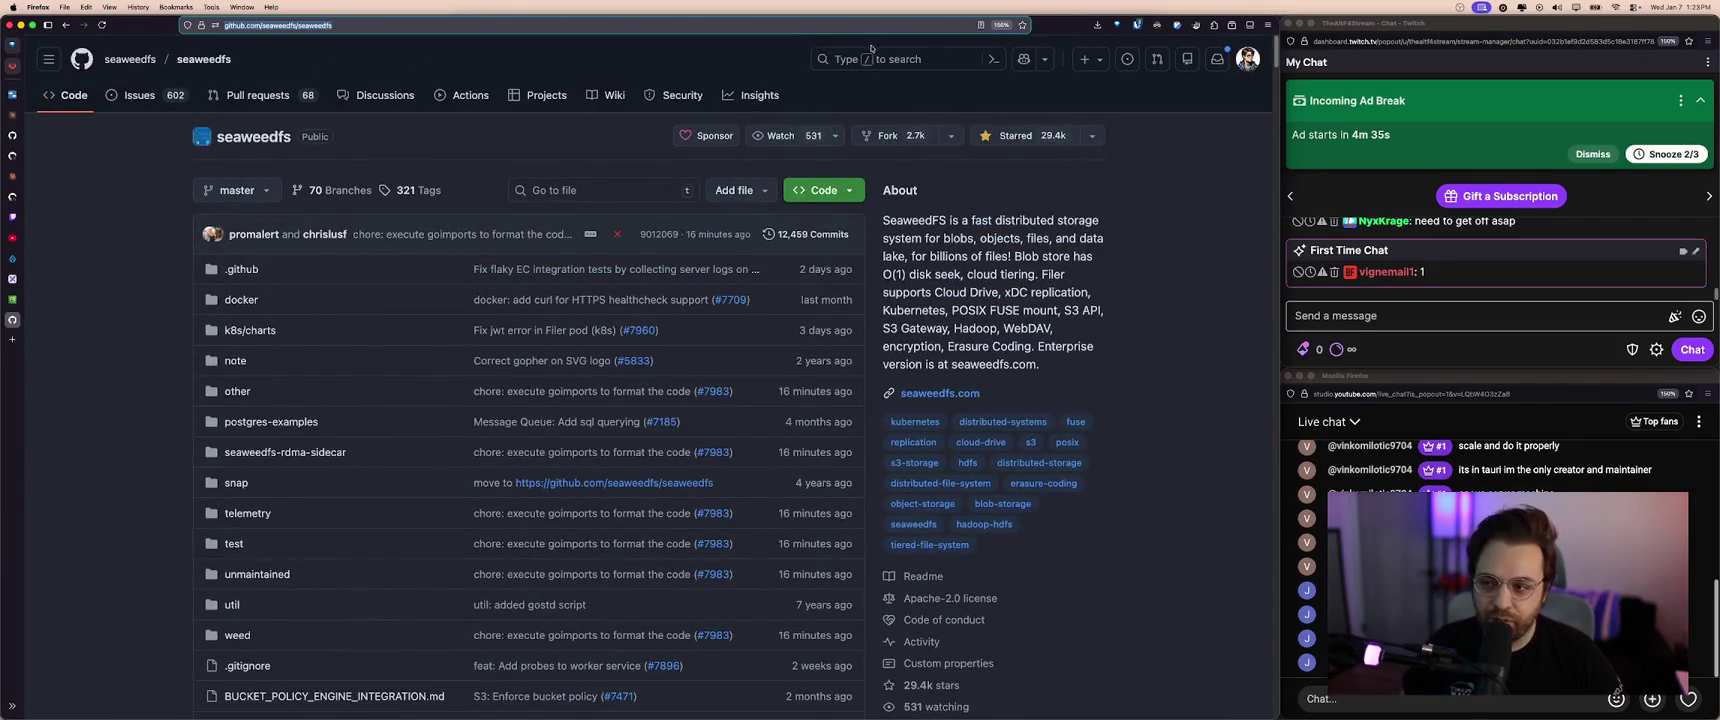
- Scroll down and back up through the SeaweedFS README
scroll(1180, 290, "down", 10)
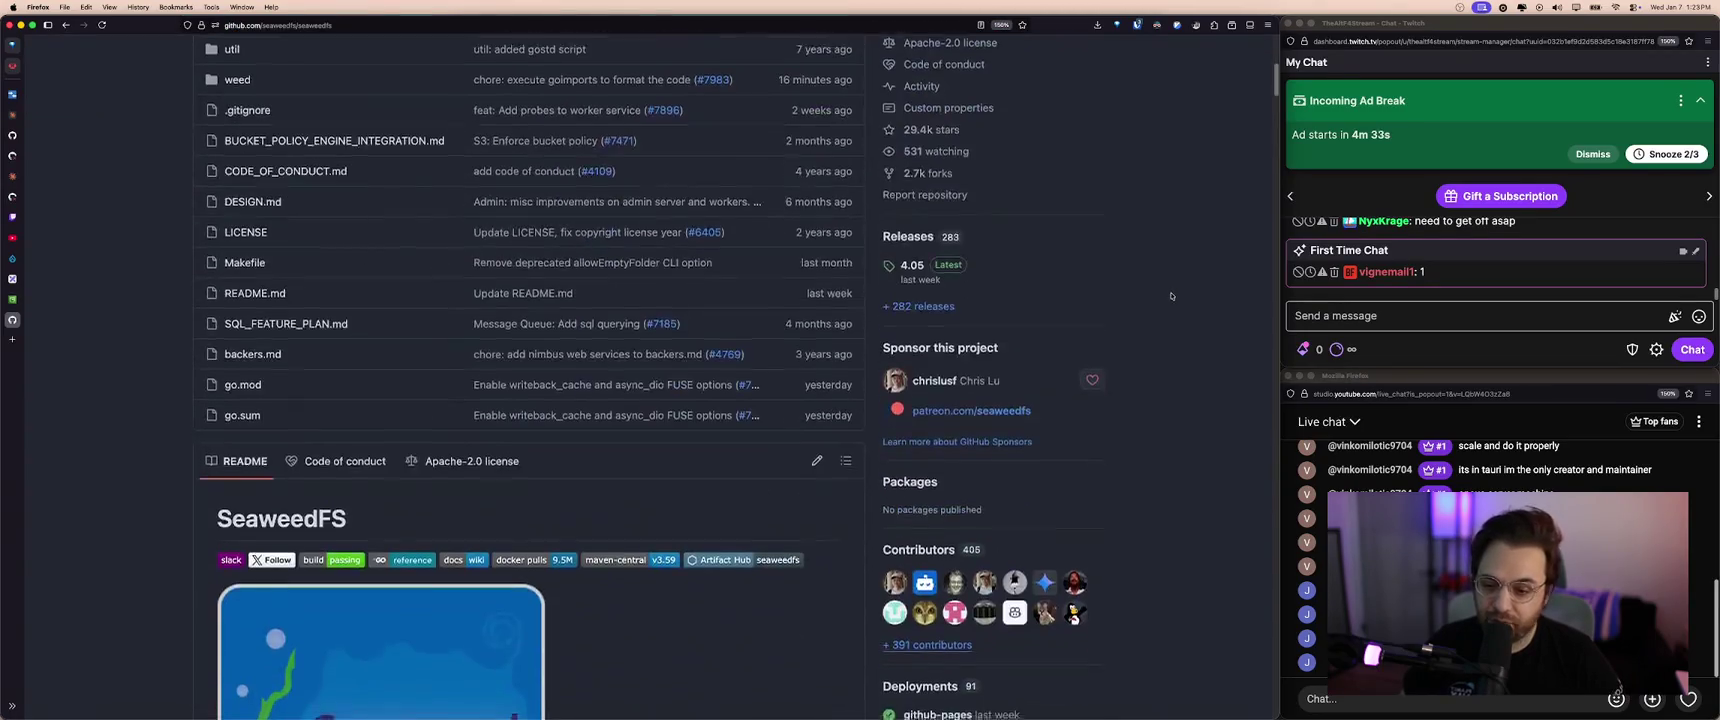
scroll(1172, 296, "down", 5)
scroll(1172, 296, "down", 2)
scroll(1172, 296, "down", 5)
scroll(1170, 296, "up", 5)
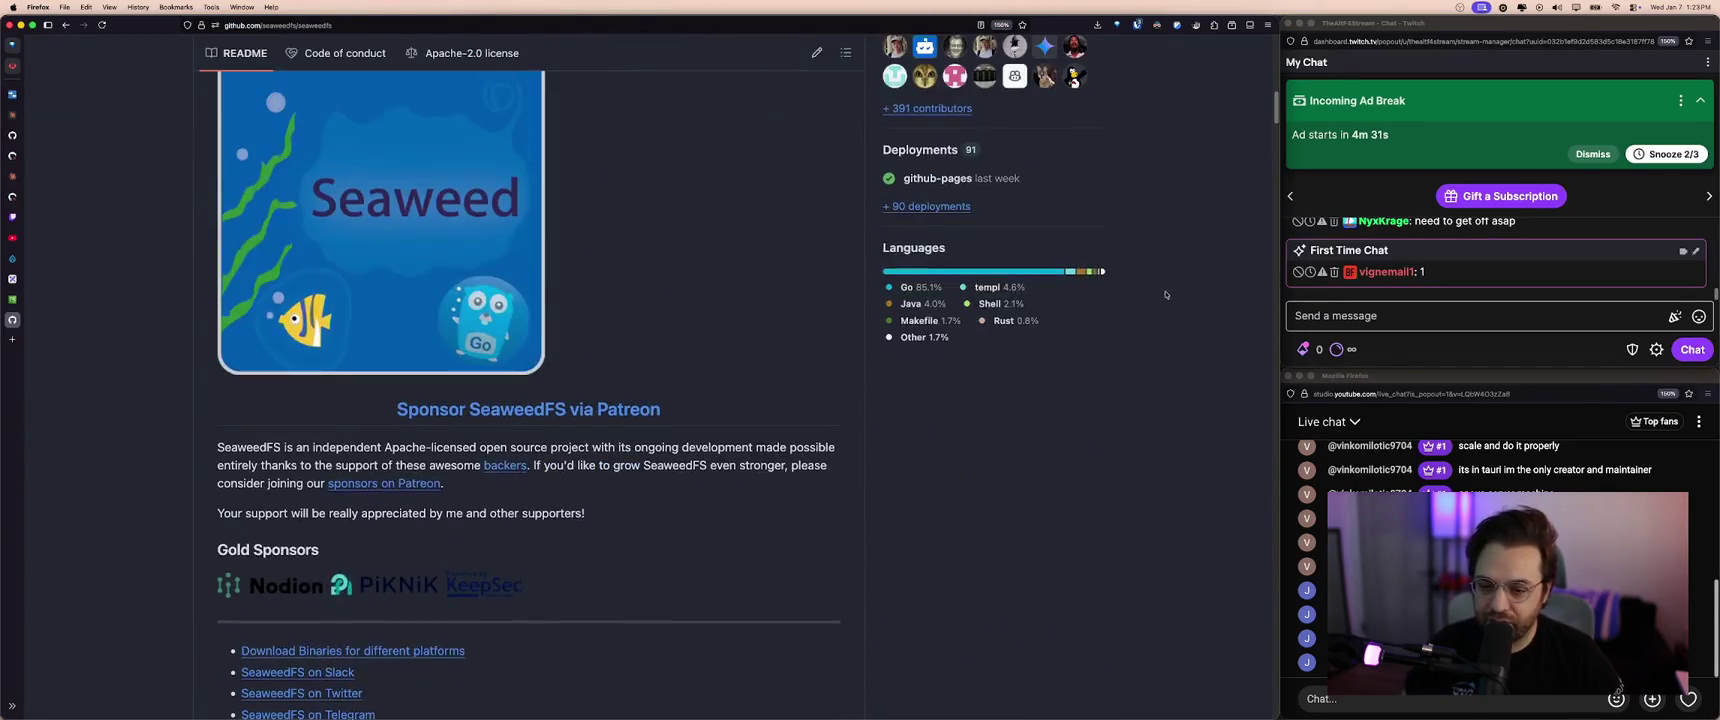
scroll(1055, 288, "down", 5)
scroll(1061, 293, "down", 4)
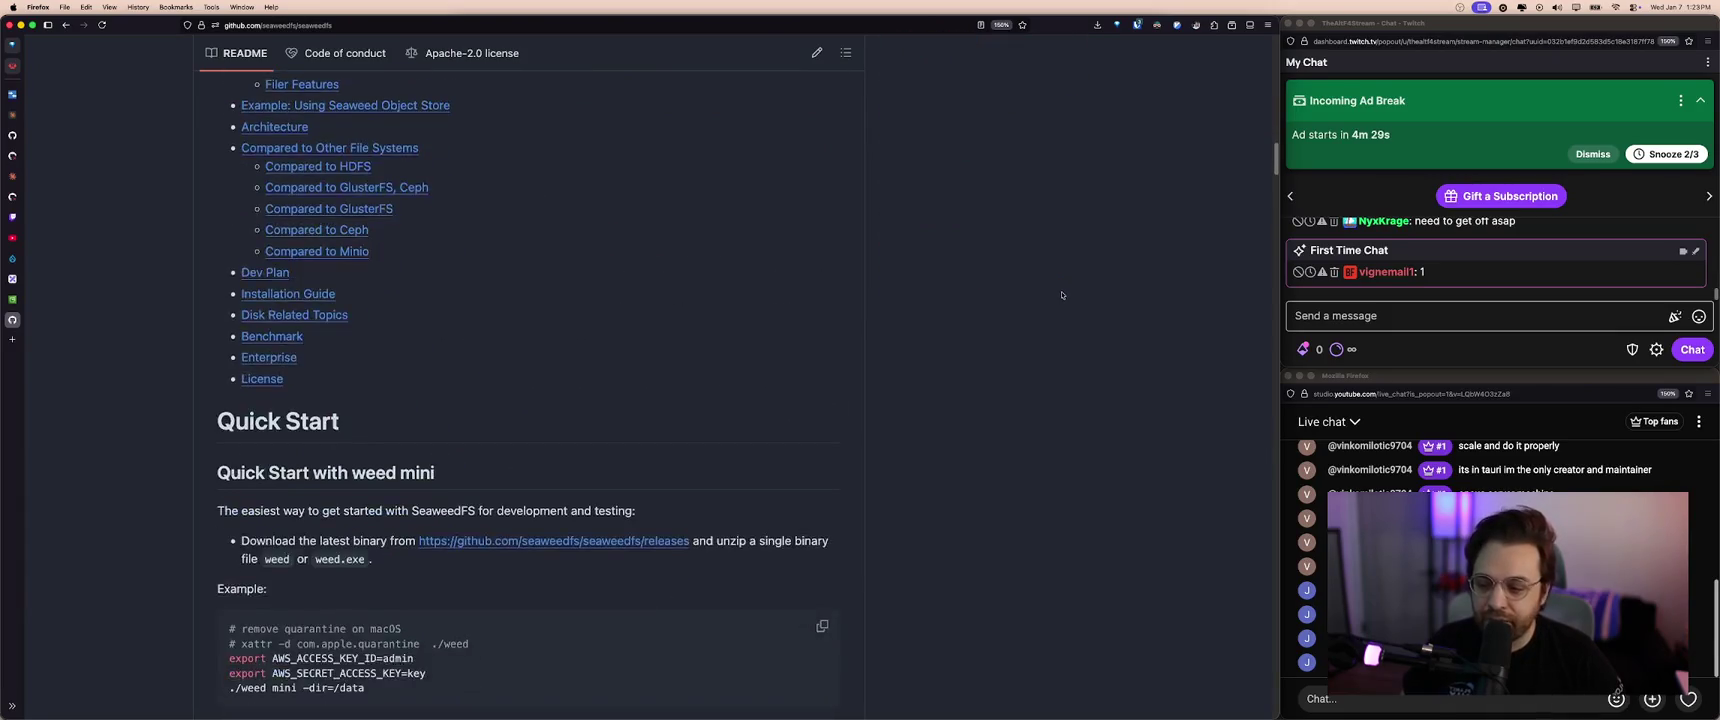
scroll(1062, 294, "down", 5)
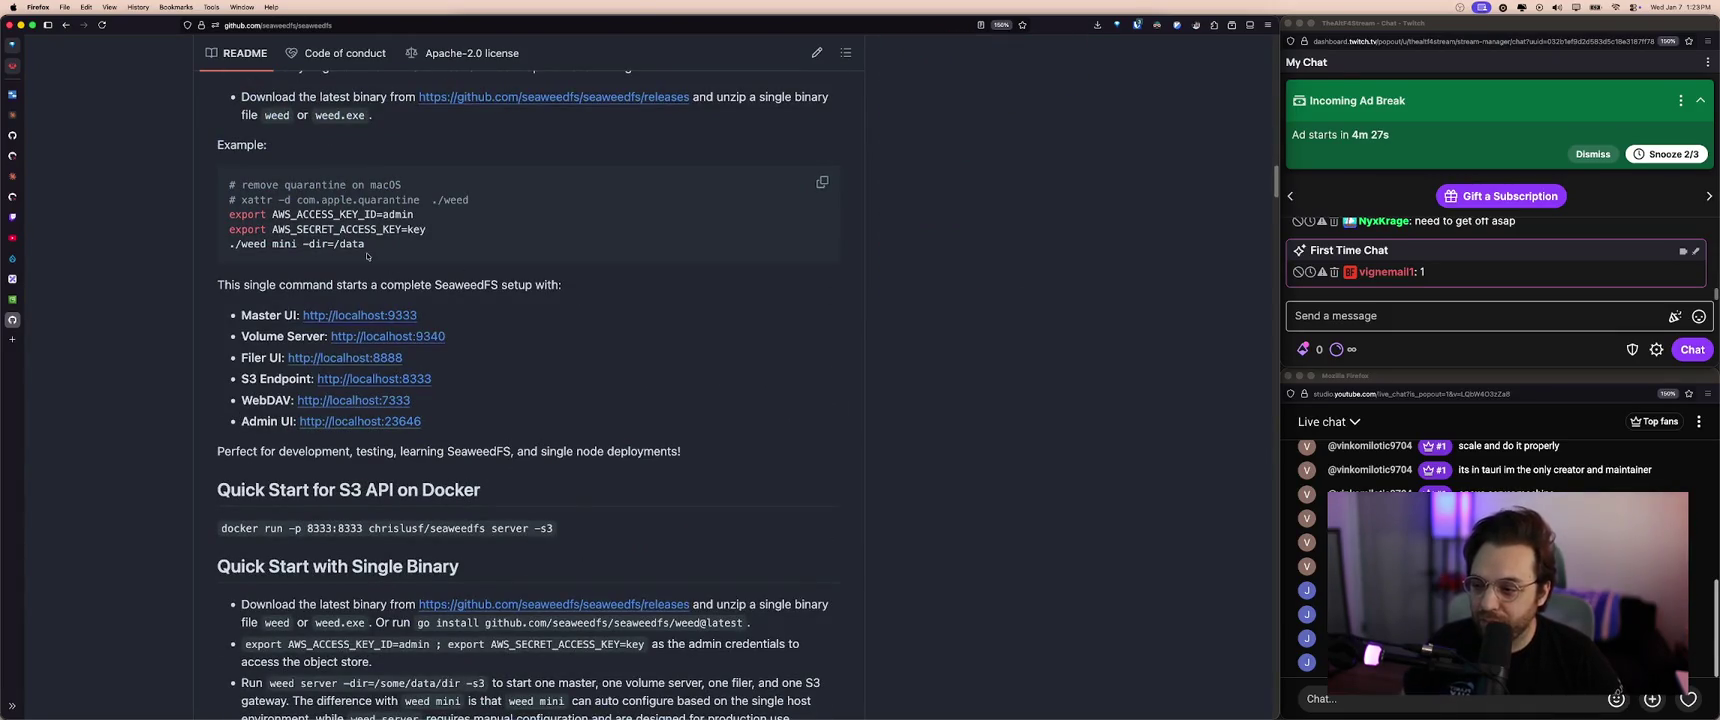
scroll(420, 257, "down", 1)
scroll(470, 257, "down", 5)
scroll(511, 257, "down", 4)
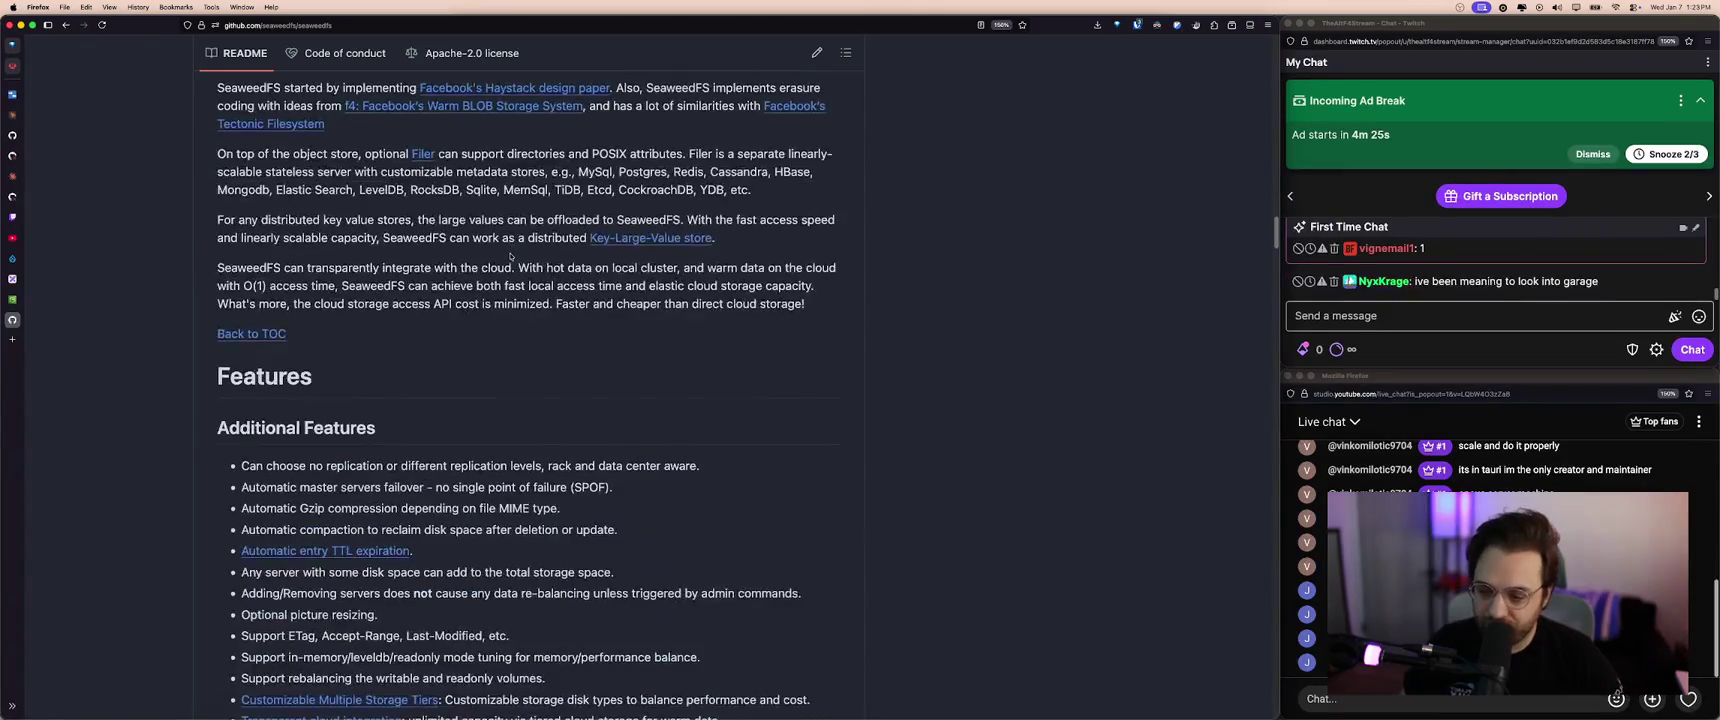
scroll(510, 257, "down", 5)
scroll(510, 257, "up", 5)
scroll(510, 257, "up", 5)
scroll(511, 258, "up", 3)
scroll(511, 258, "up", 4)
scroll(511, 258, "up", 10)
scroll(500, 200, "up", 10)
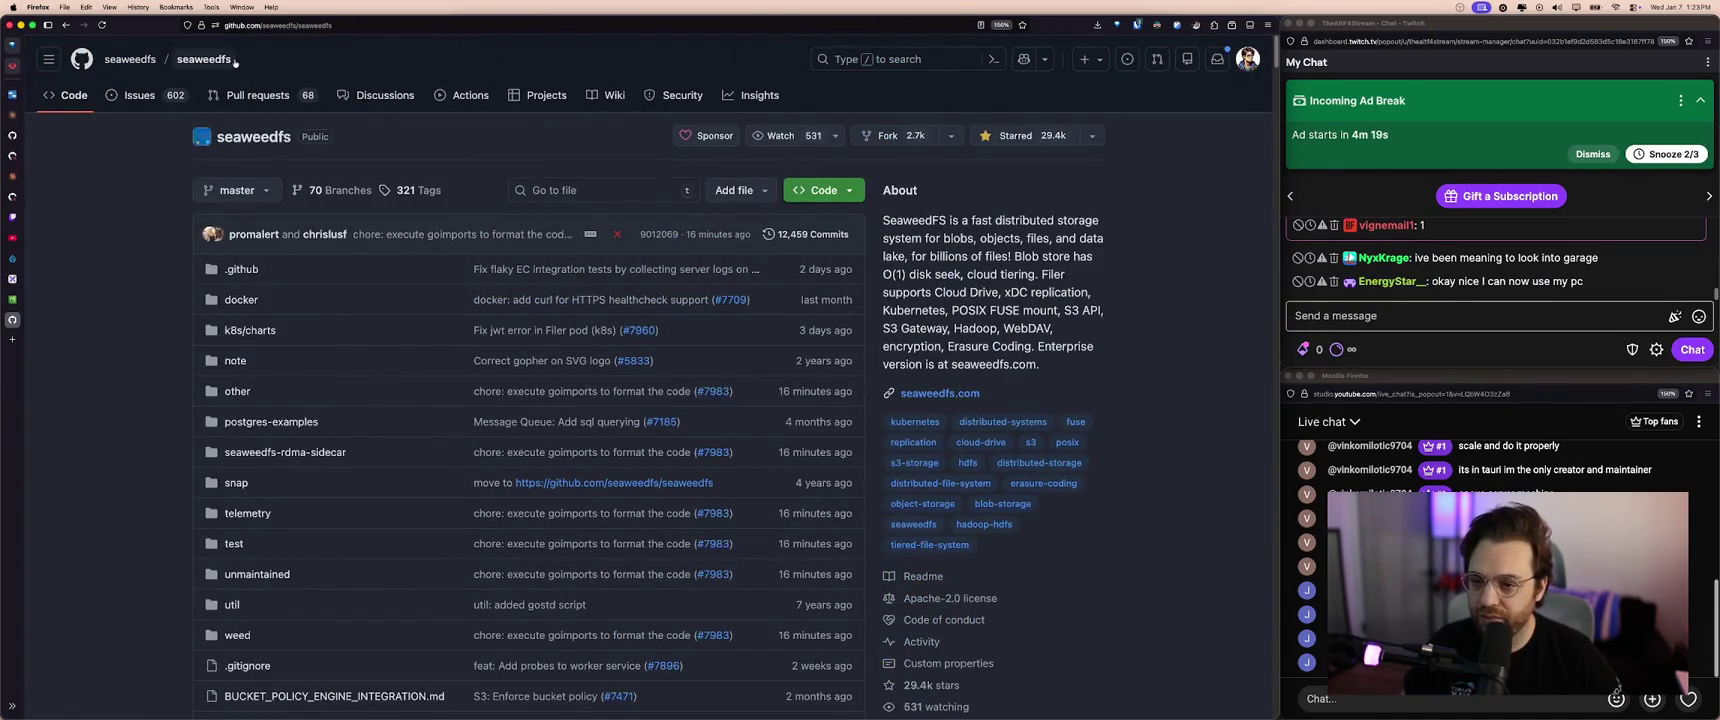
- In SeaweedFS Admin, go to File Browser > buckets > Object Store Buckets and start Create Bucket
left_click(30, 94)
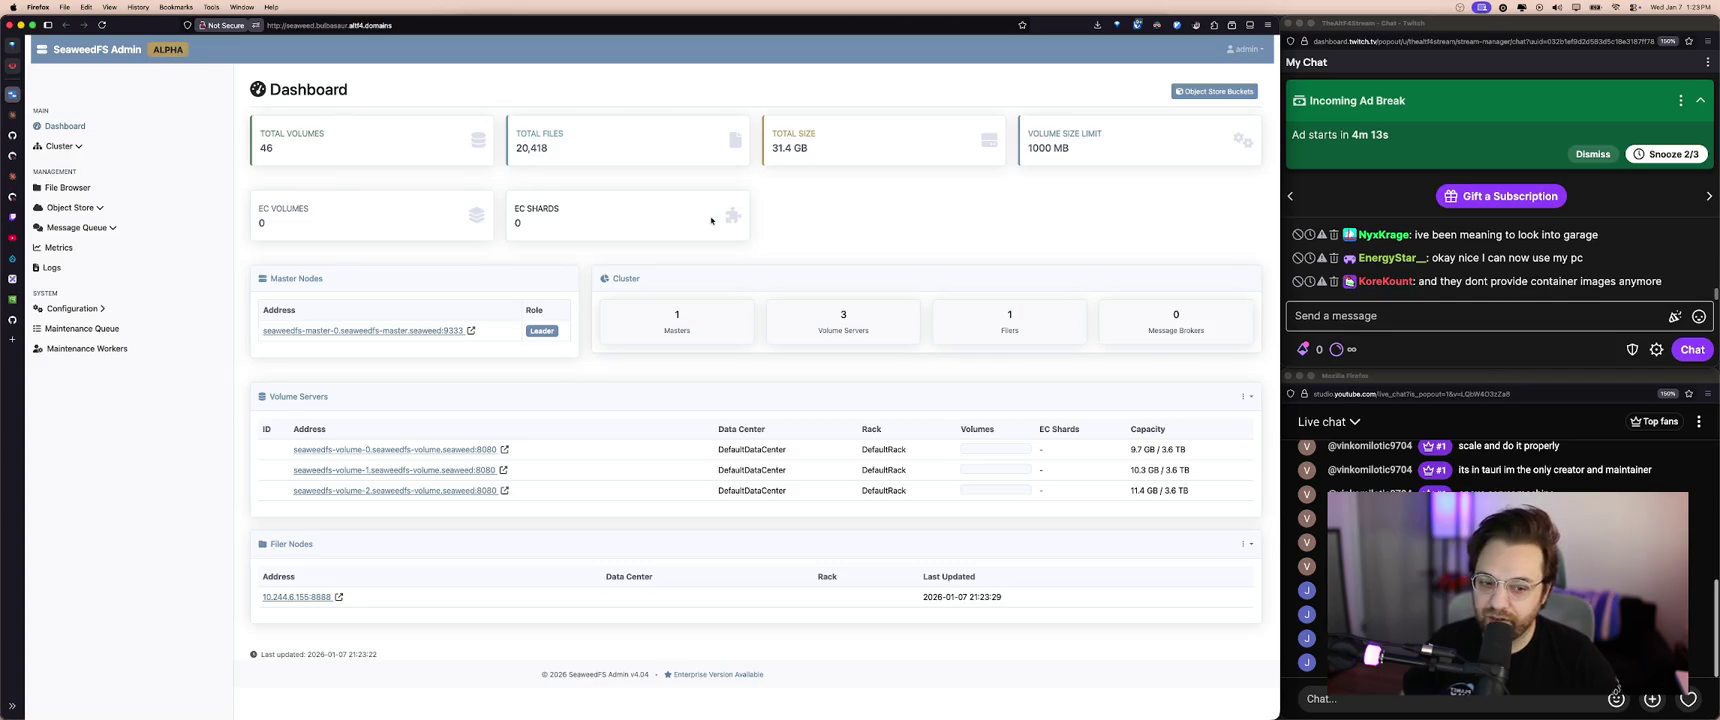
left_click(62, 146)
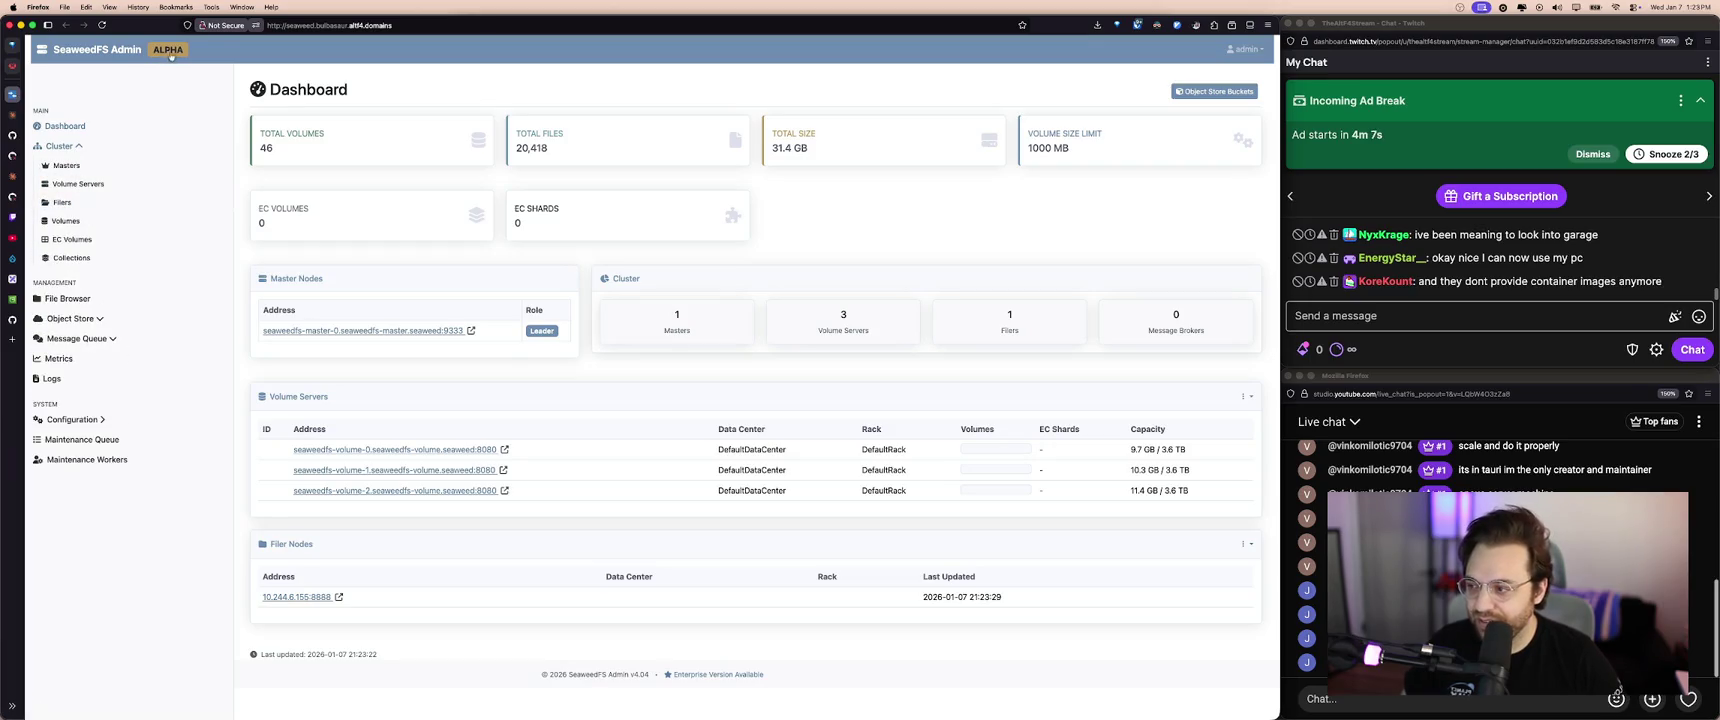
left_click(57, 127)
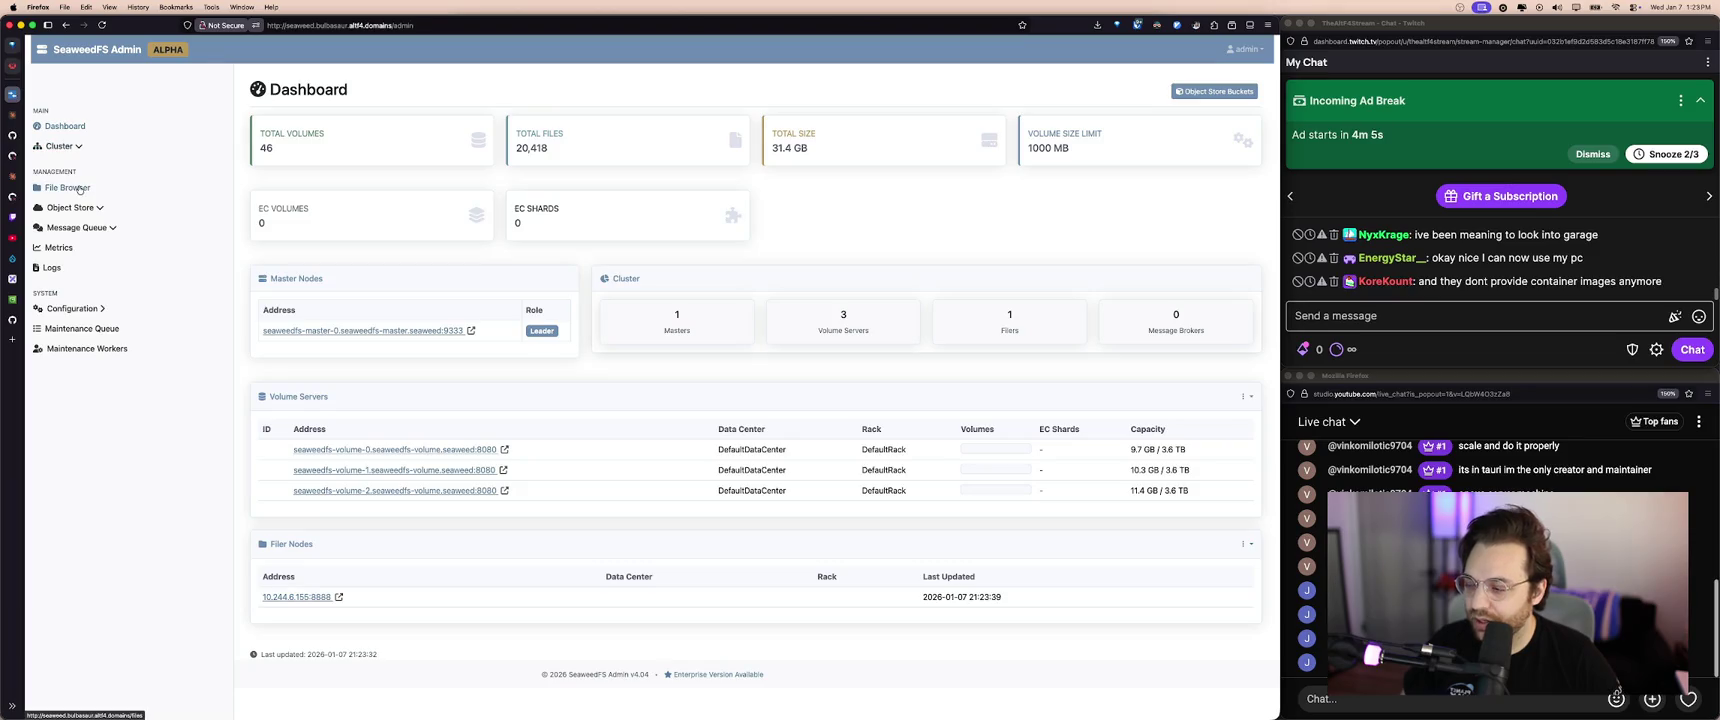
left_click(79, 189)
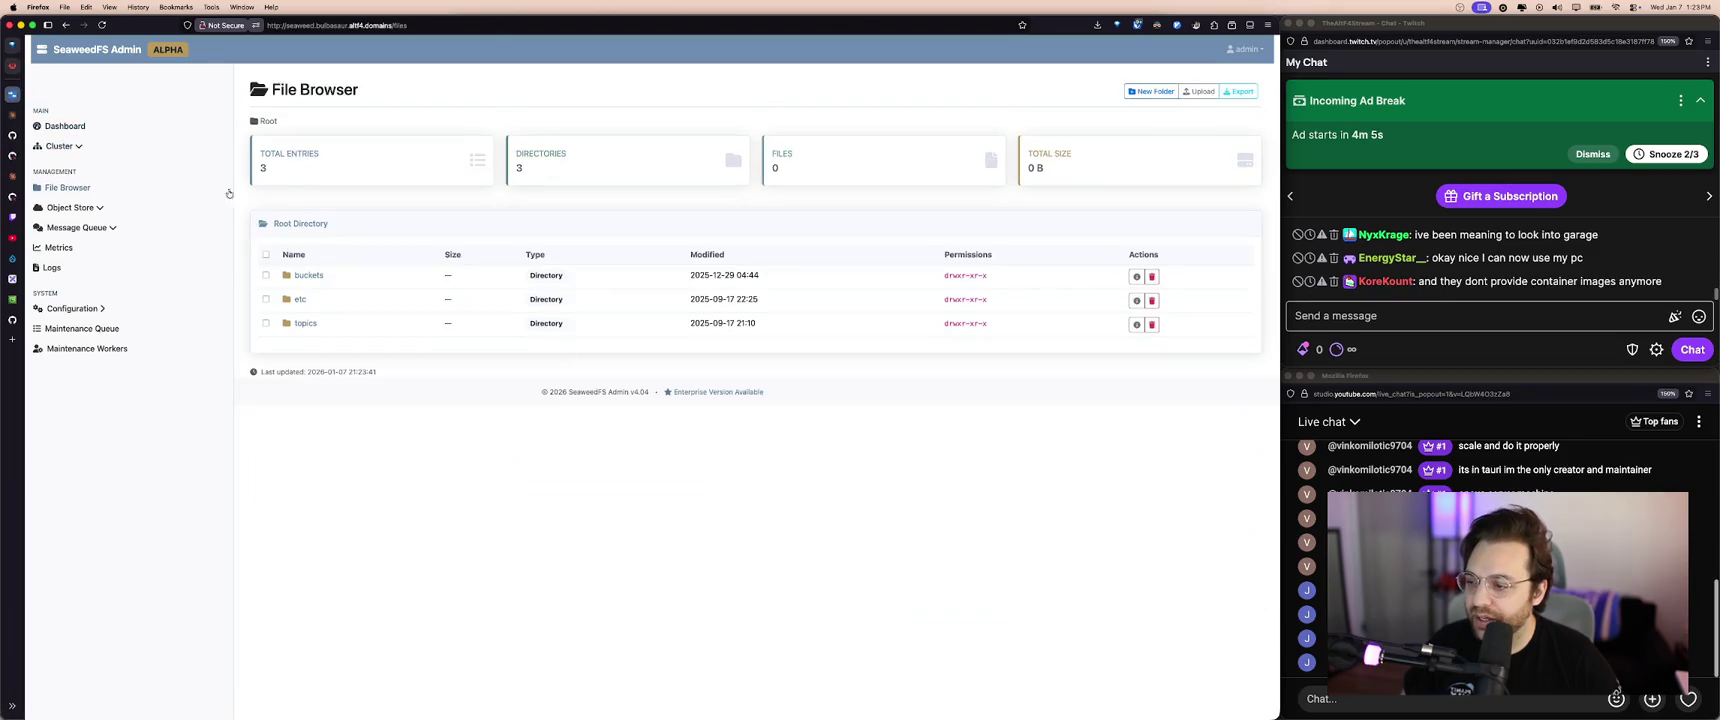
left_click(308, 276)
left_click(432, 226)
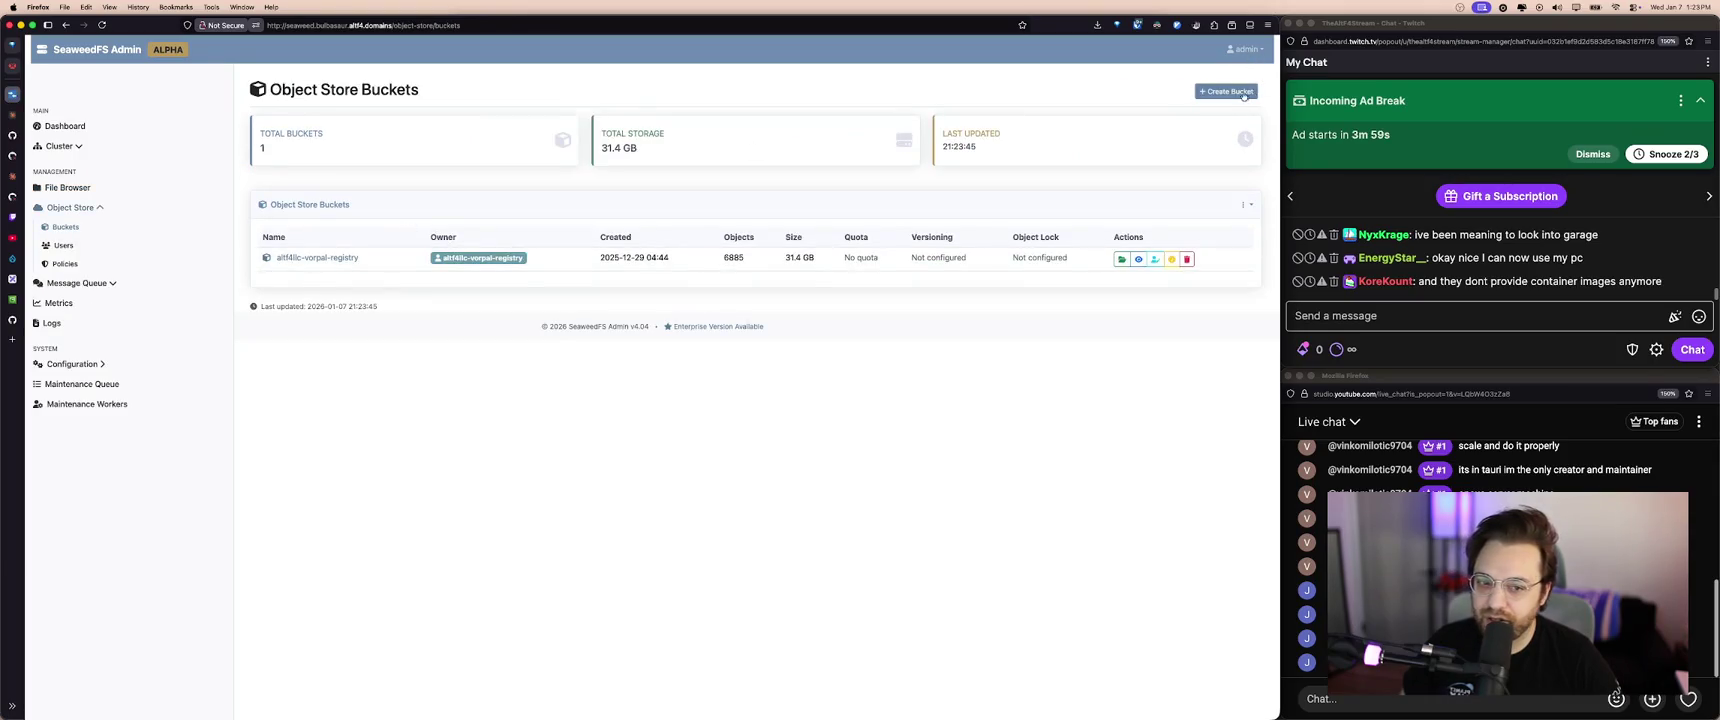
left_click(1244, 94)
key("super+plus")
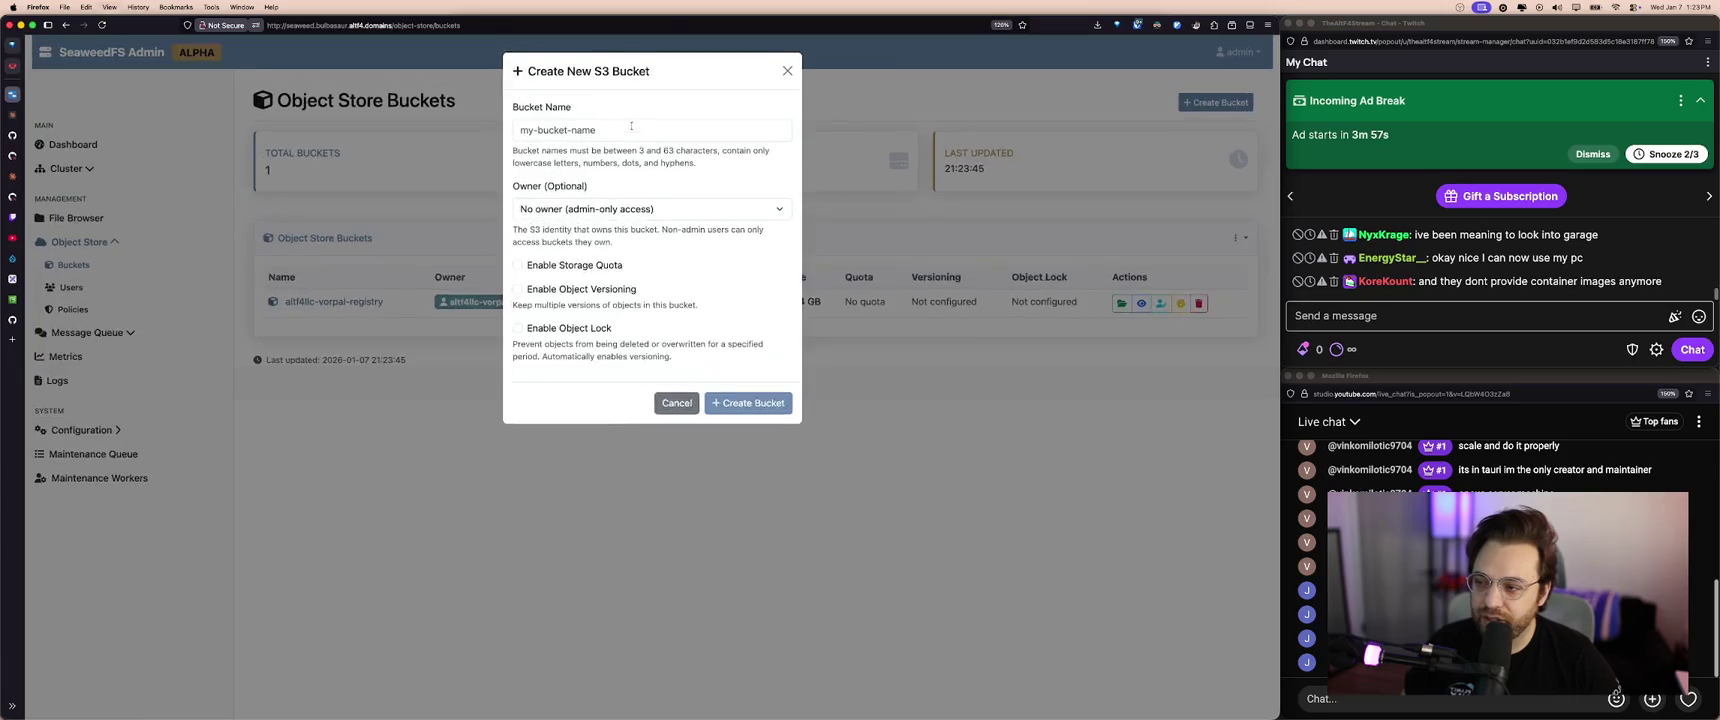
- Try the new-bucket form with the registry user as owner, then cancel it
key("super+plus")
key("super+plus")
key("super+plus")
left_click(657, 180)
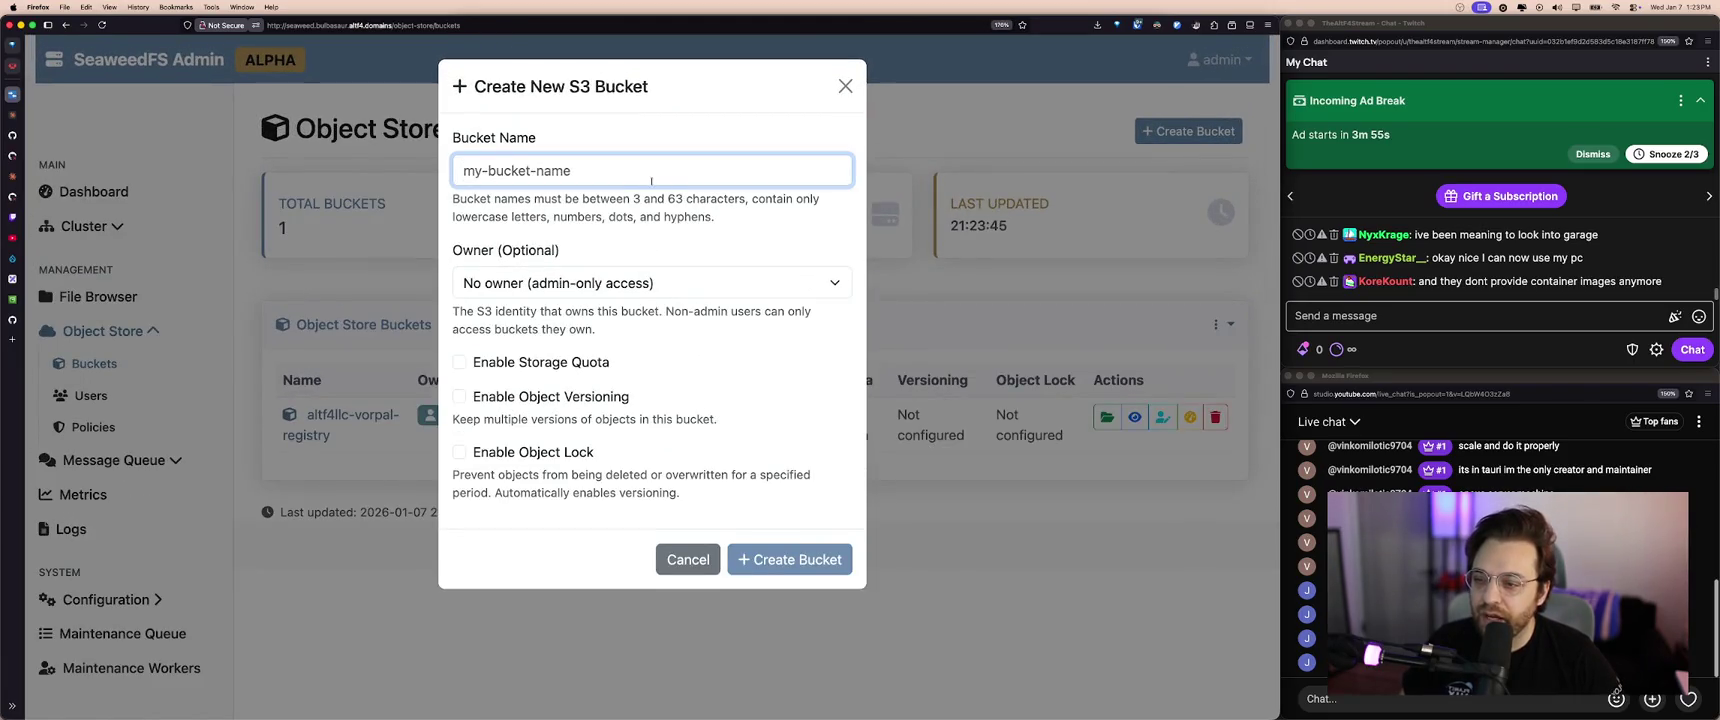
left_click(642, 270)
left_click(640, 280)
left_click(601, 290)
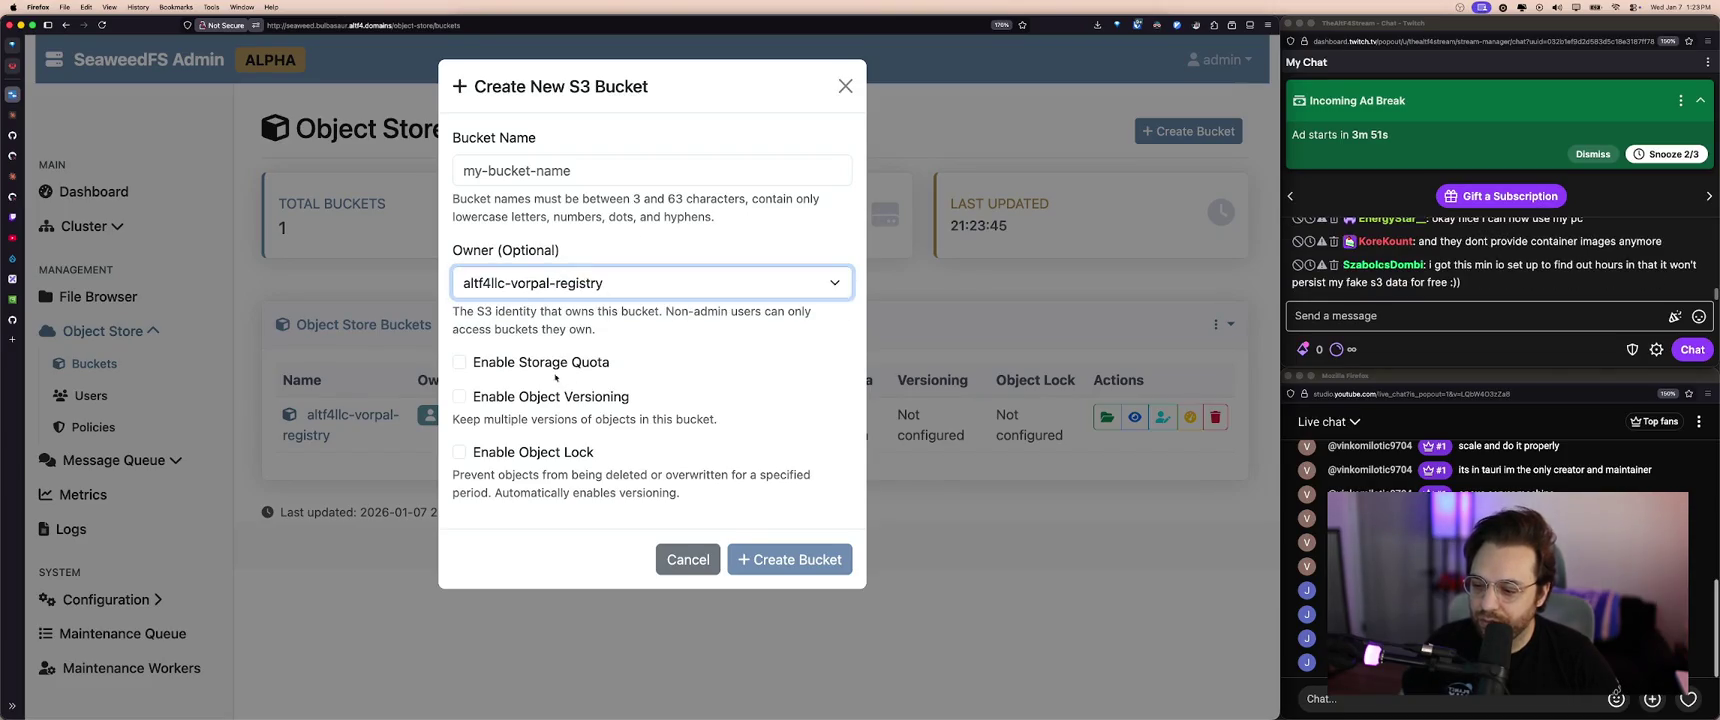
left_click(686, 559)
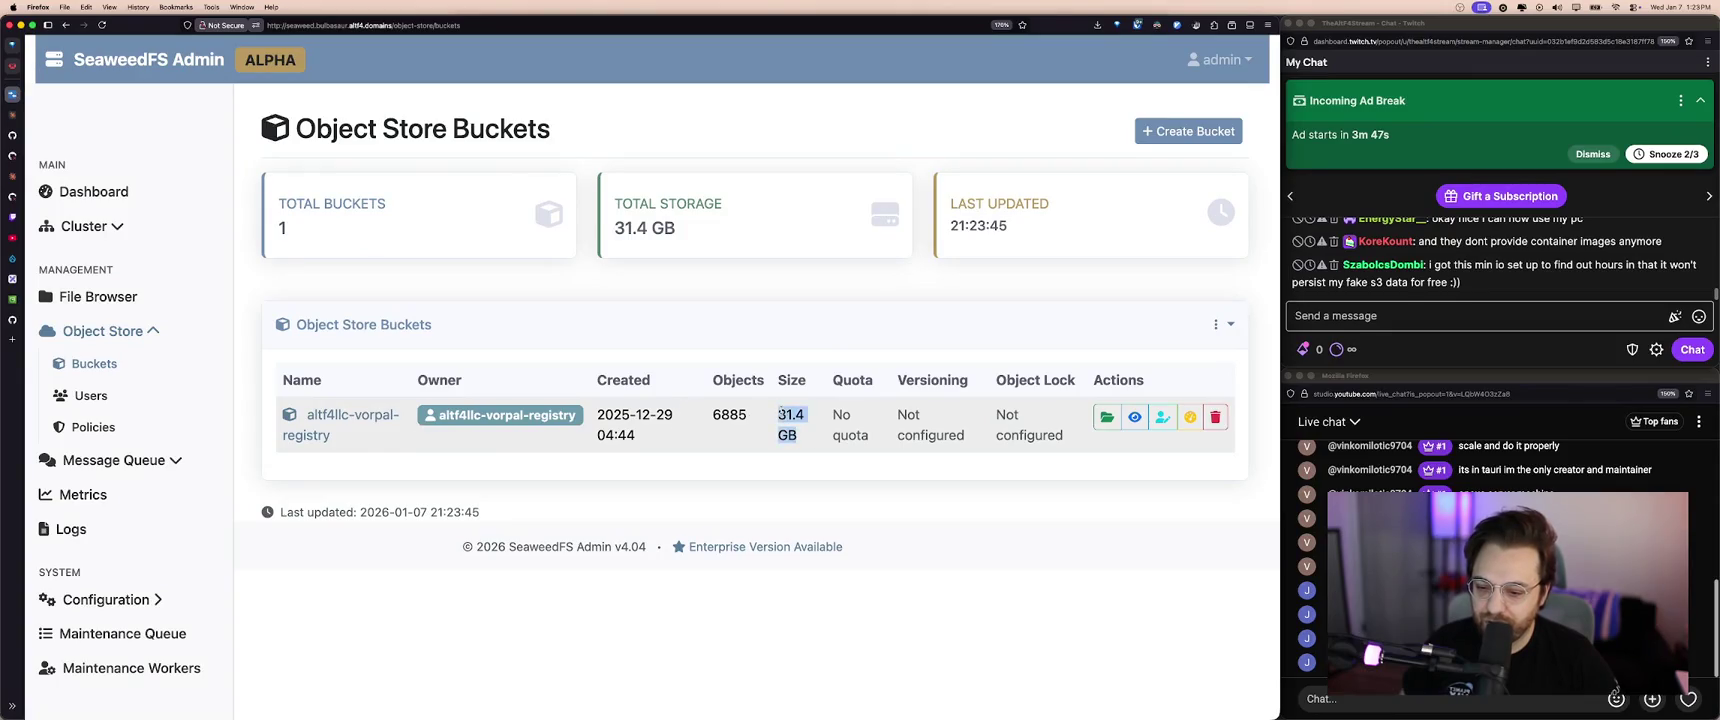
- Browse the registry bucket through artifact > alias > library > AARCH64_LINUX
key("ctrl+minus")
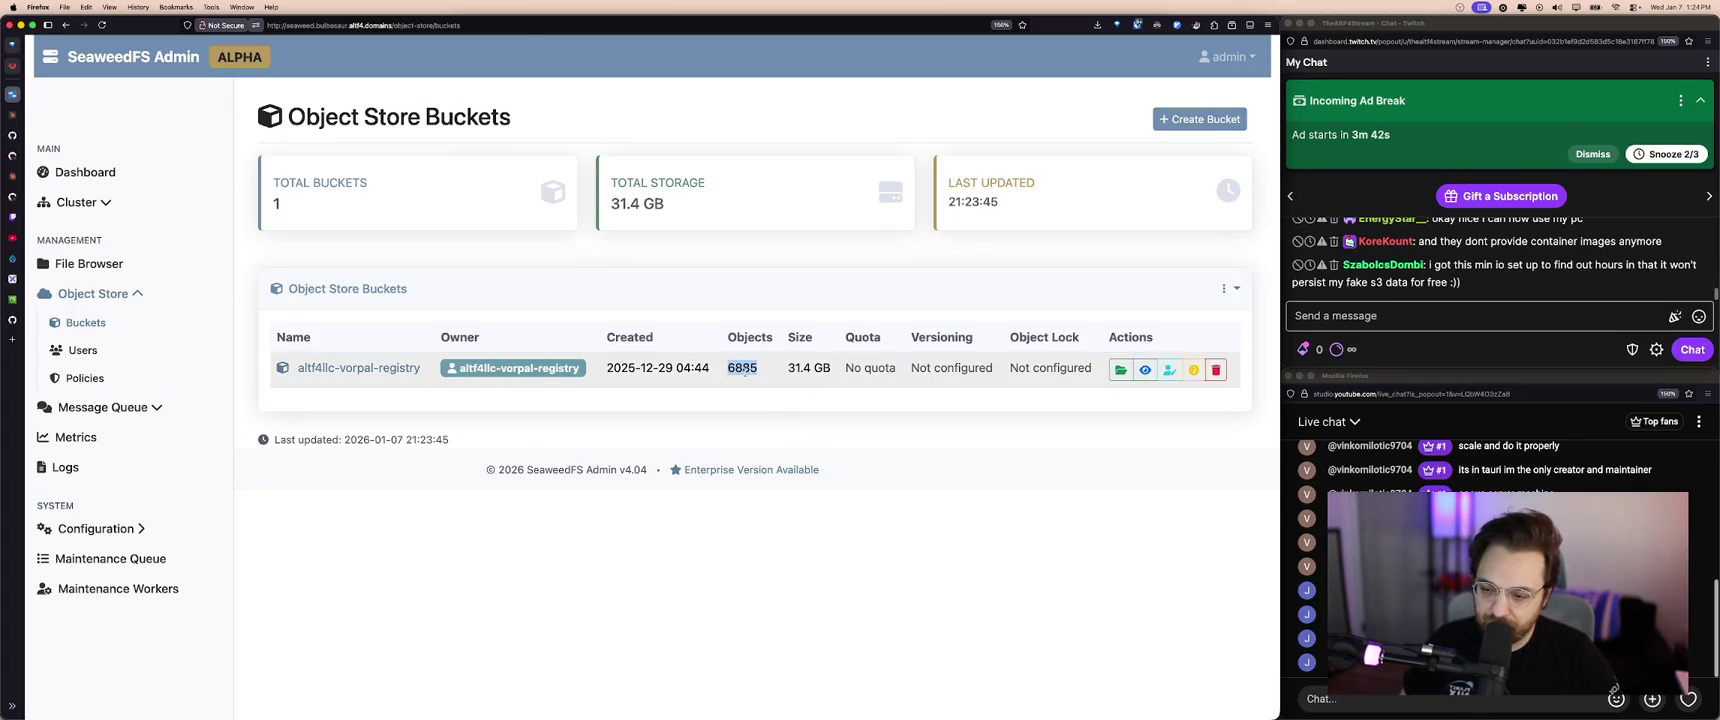
left_click(373, 370)
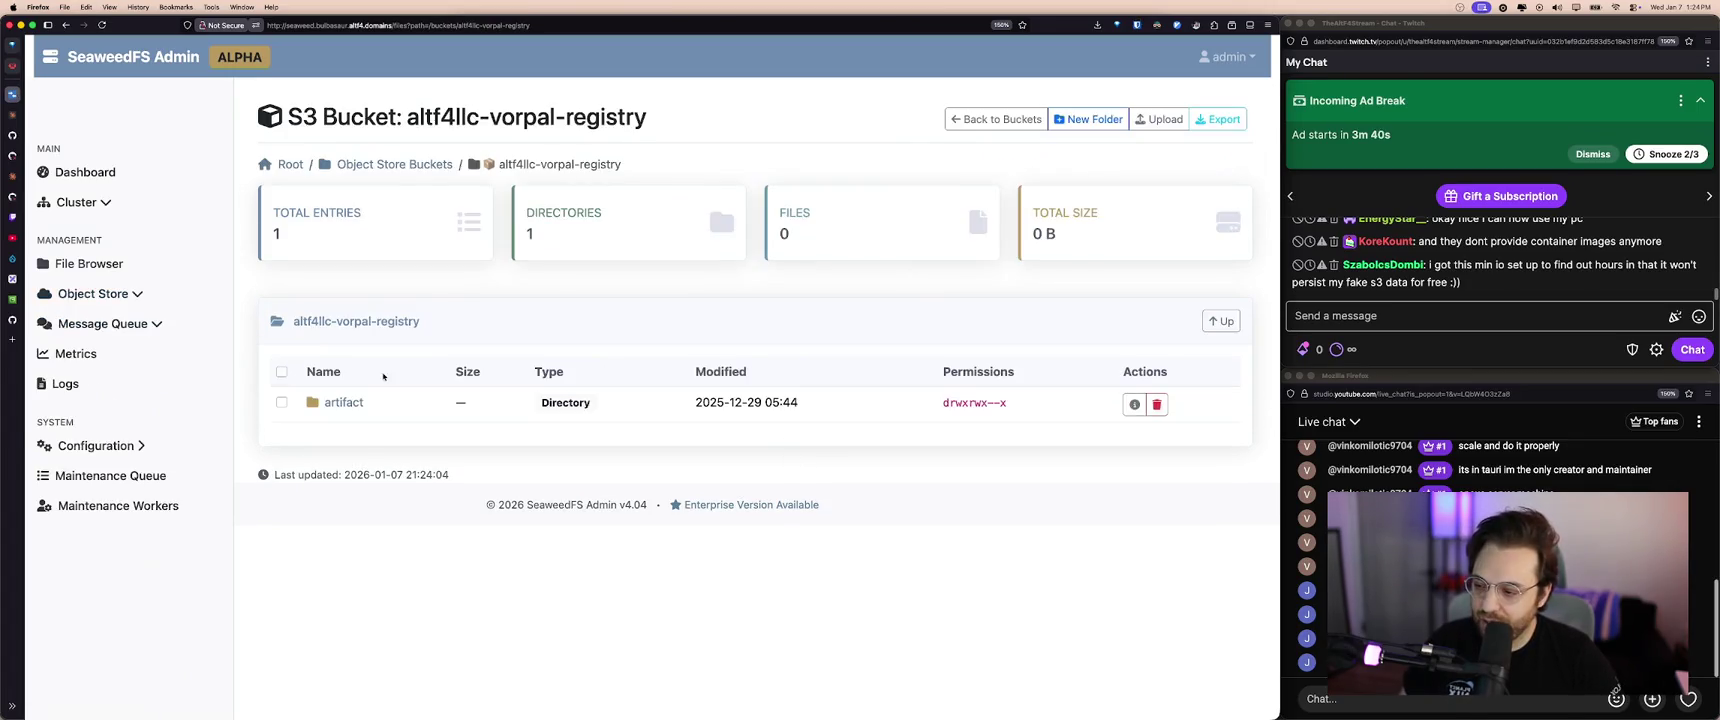
left_click(431, 403)
left_click(336, 404)
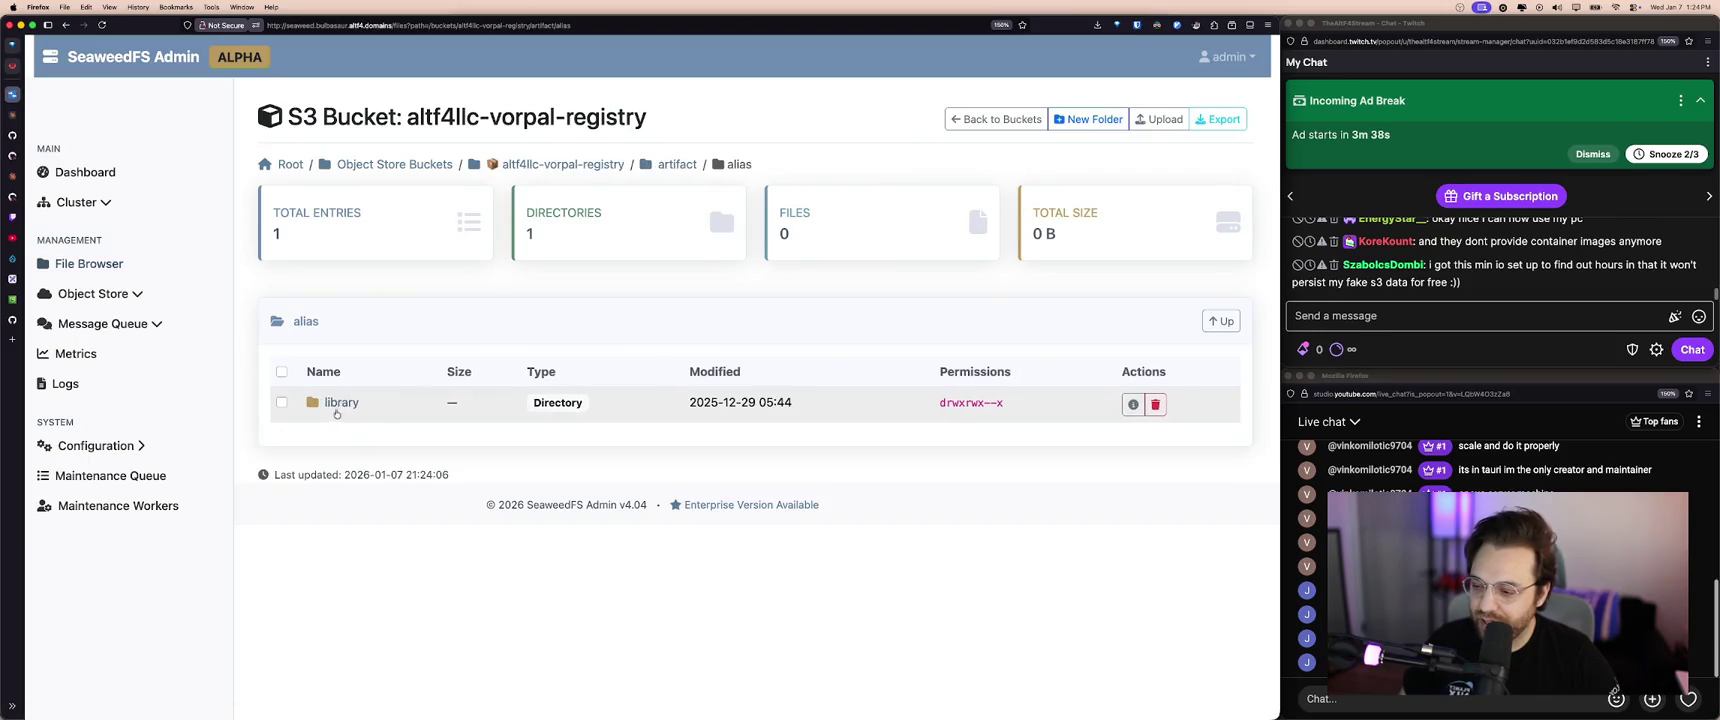
left_click(352, 404)
left_click(380, 438)
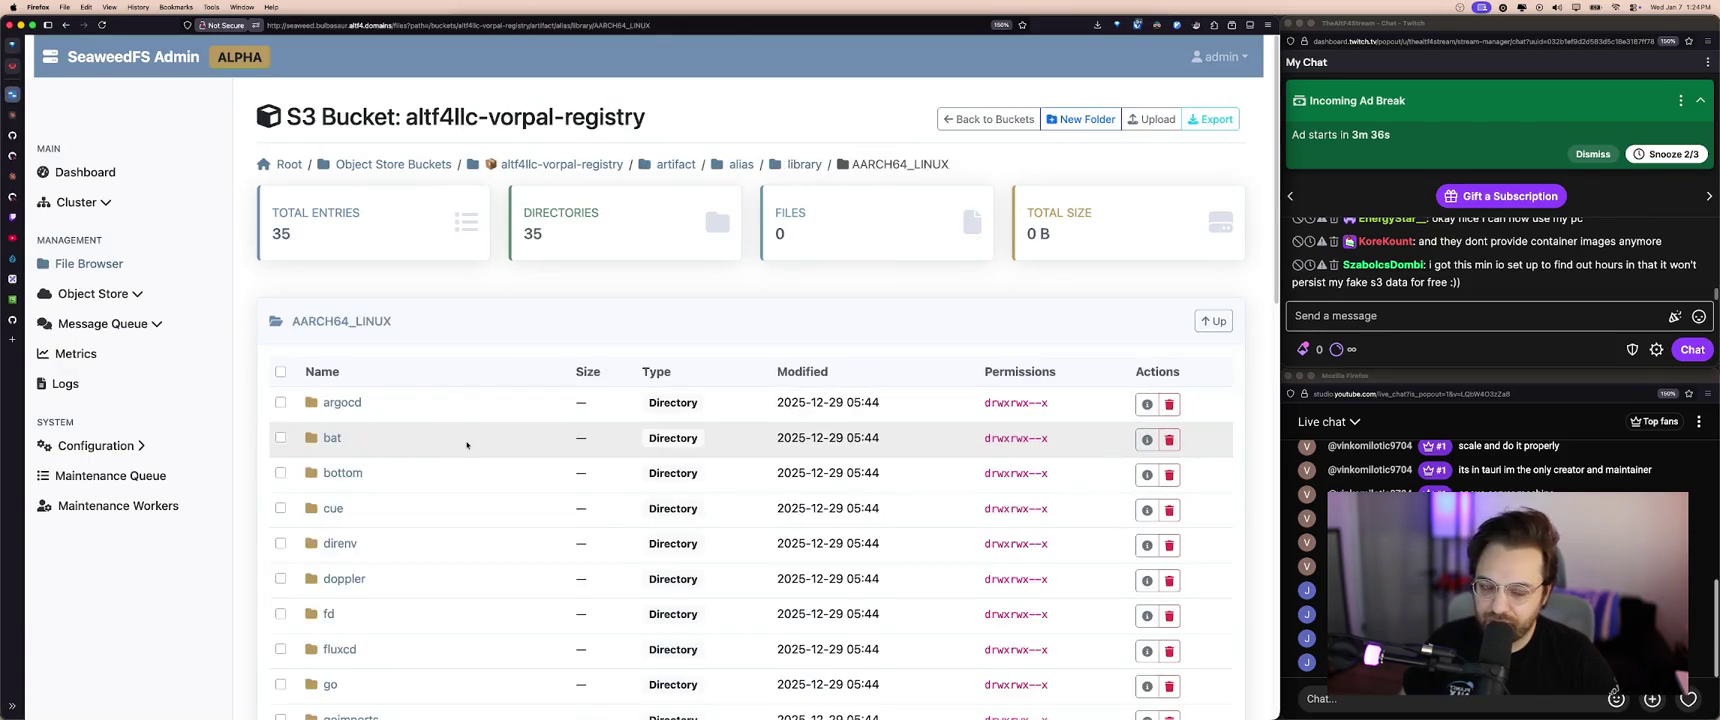
scroll(461, 449, "down", 5)
scroll(461, 449, "down", 3)
- Go back to open X8664_LINUX, then open the Object Store Users list
key("super+bracketleft")
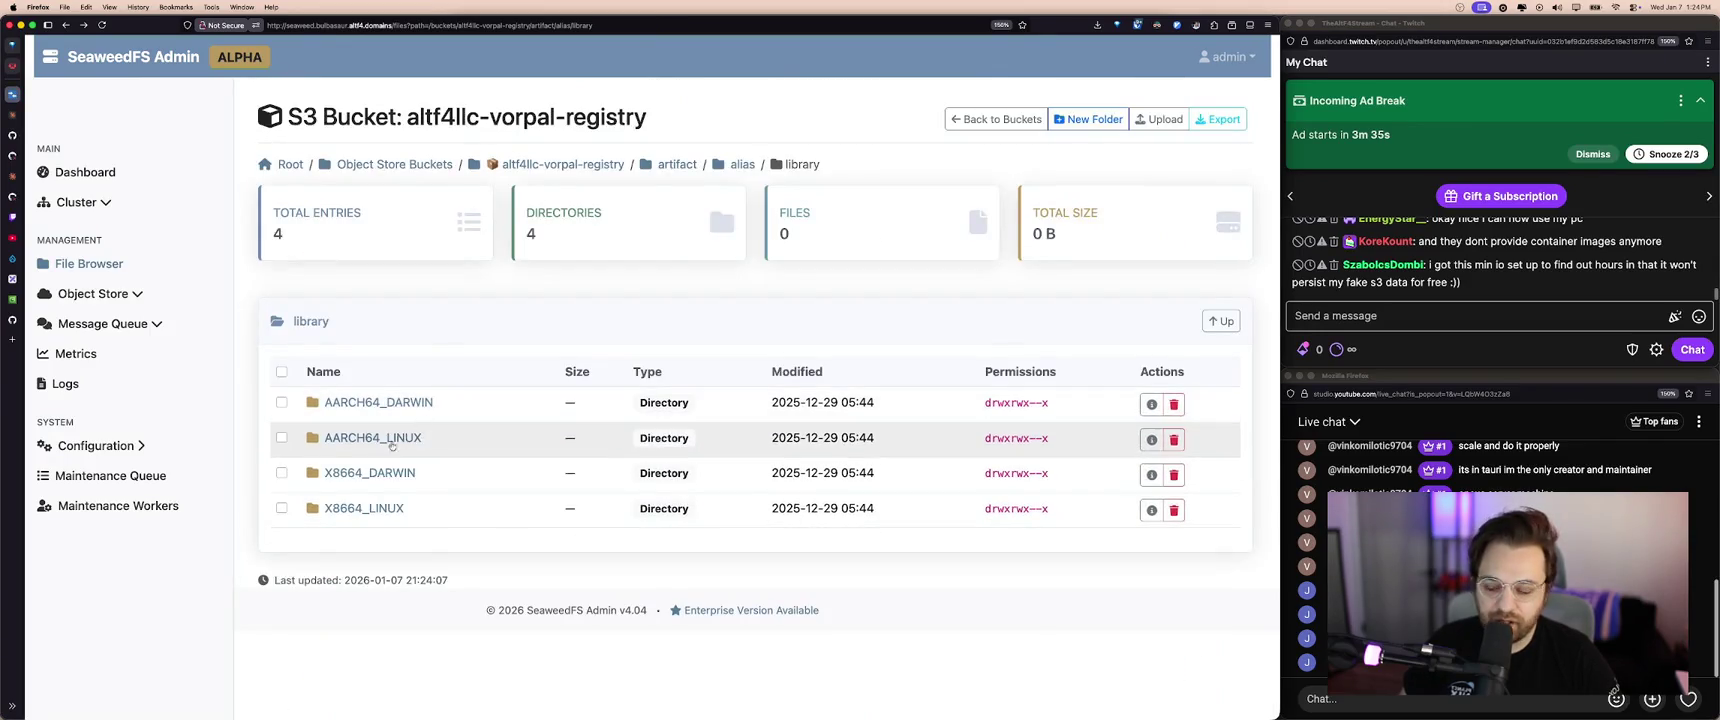
left_click(375, 508)
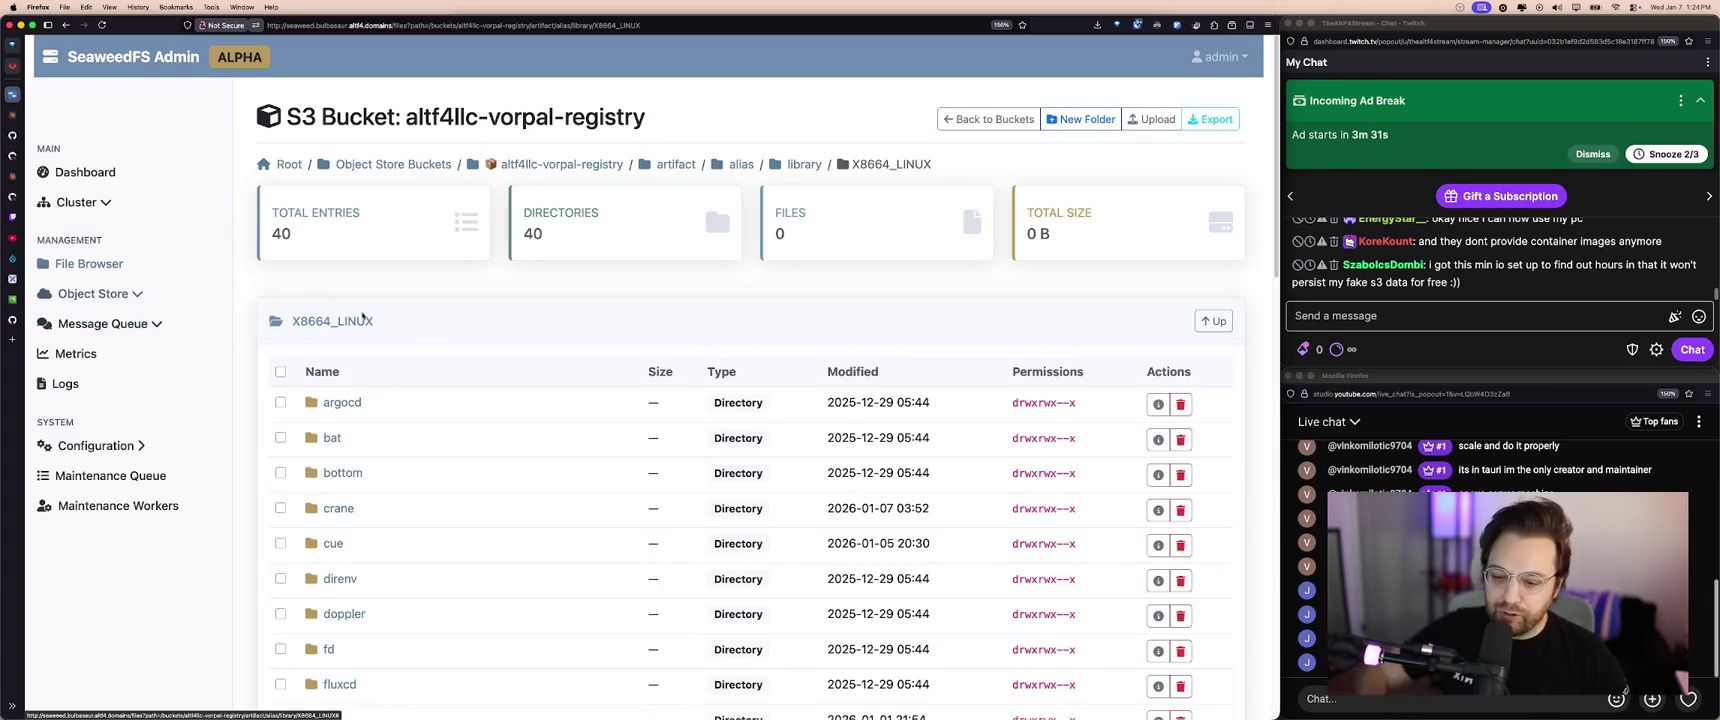
scroll(449, 357, "down", 5)
scroll(330, 357, "up", 3)
scroll(330, 357, "up", 2)
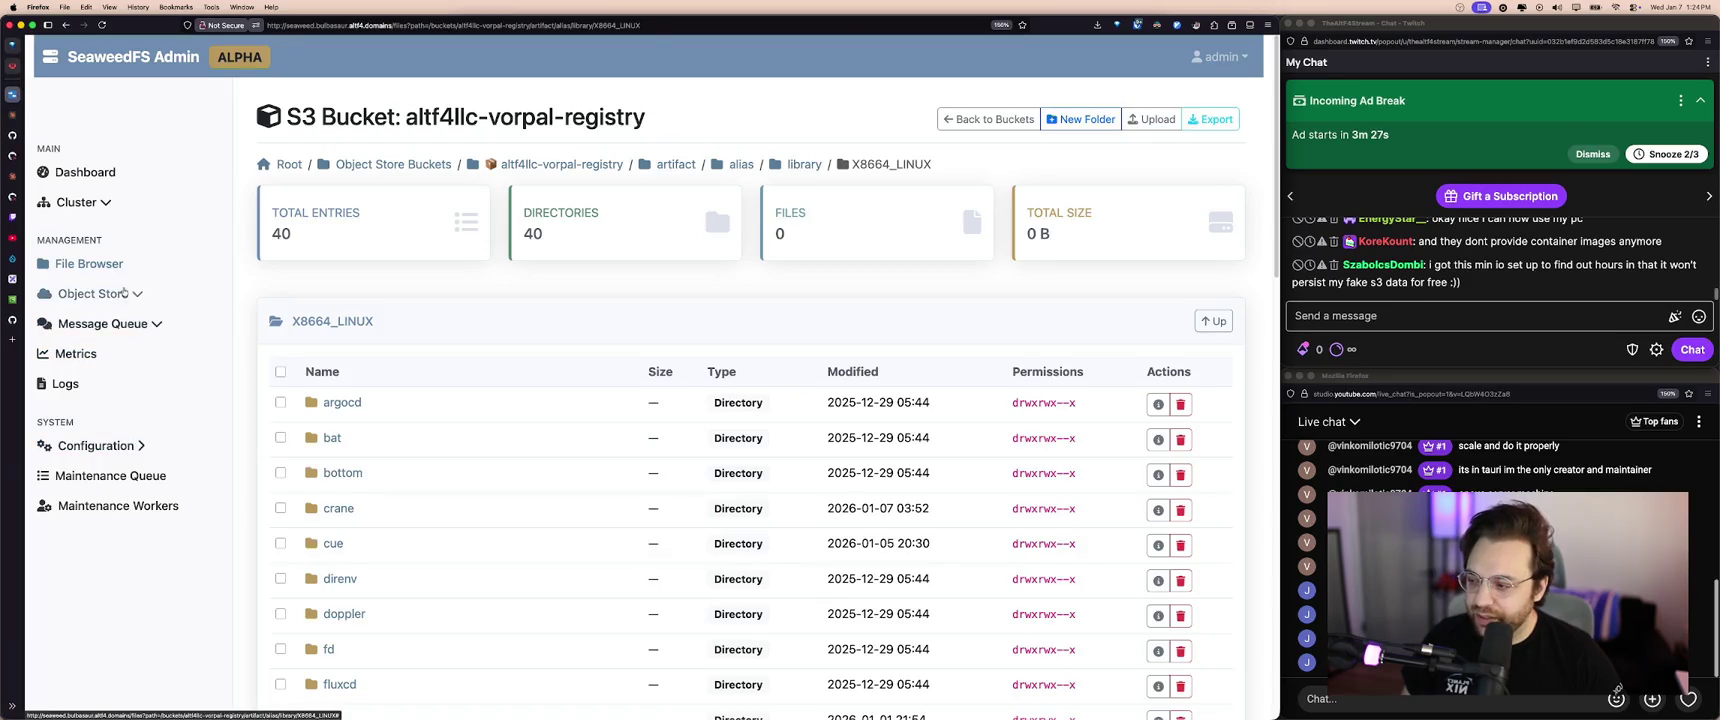
left_click(130, 297)
left_click(83, 350)
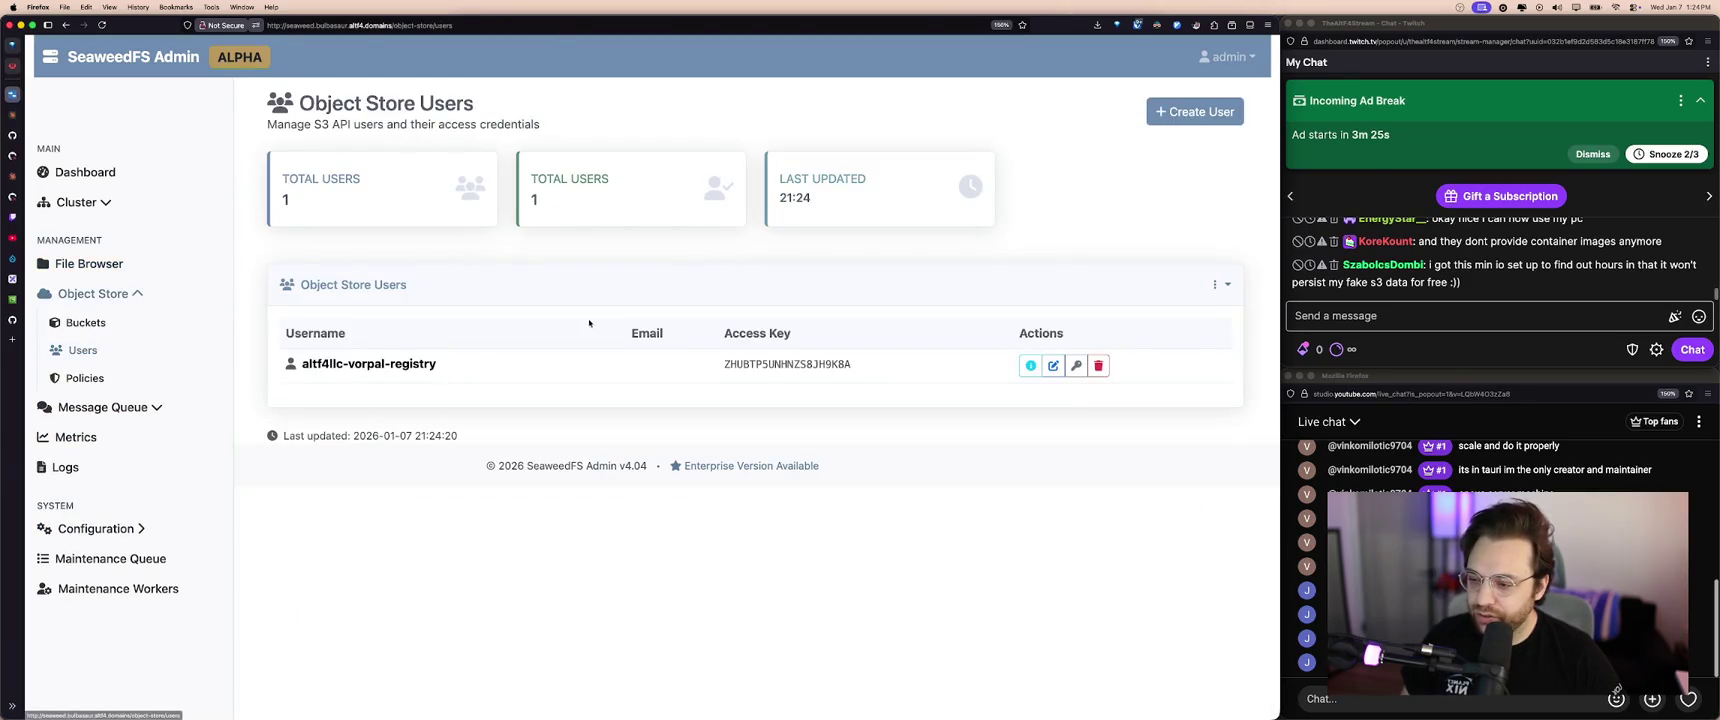
- Select the registry user's access key, then switch away and back to the browser
double_click(740, 364)
left_click(810, 367)
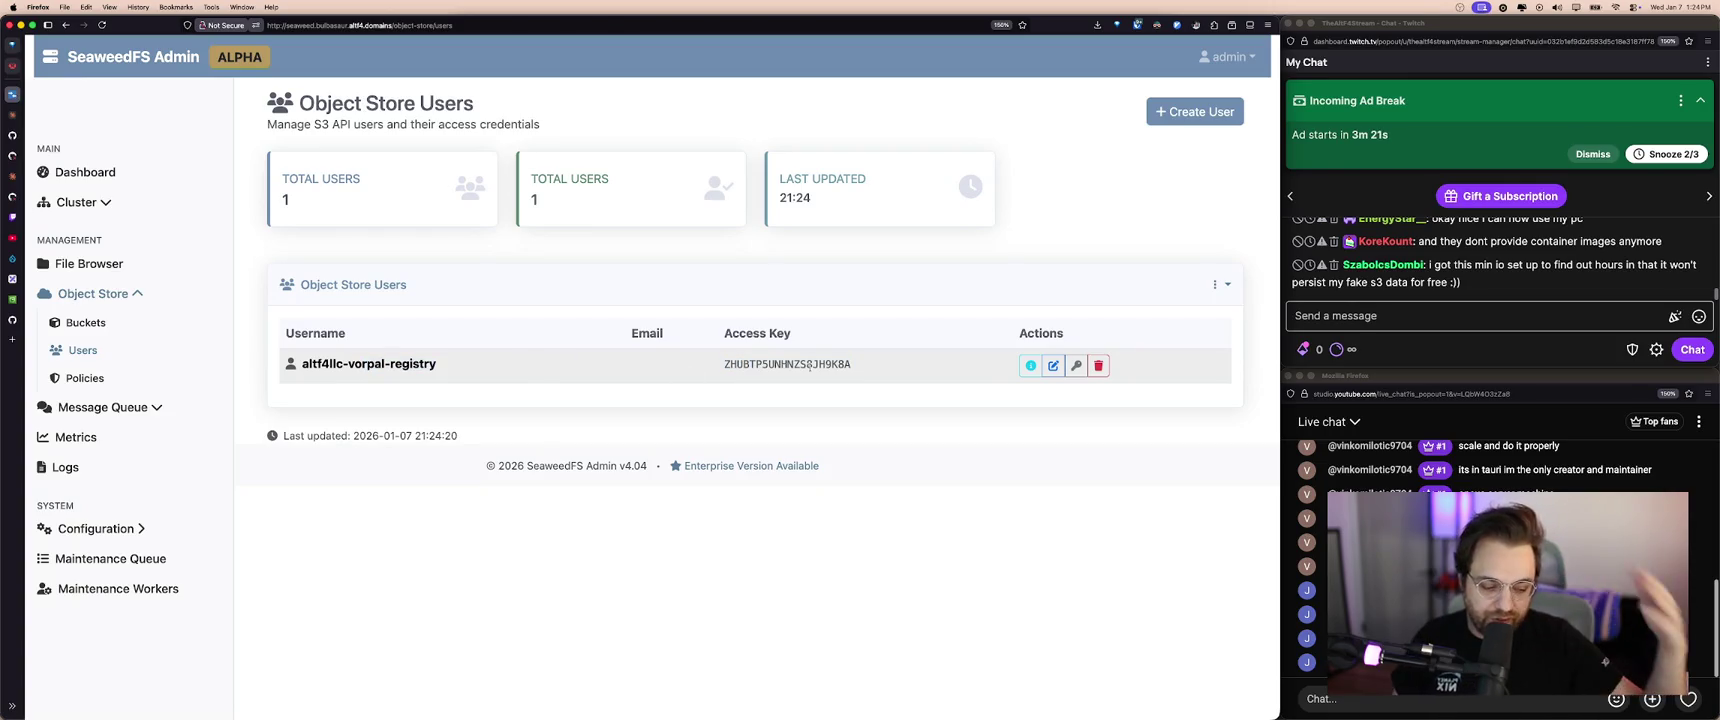
key("super+Tab")
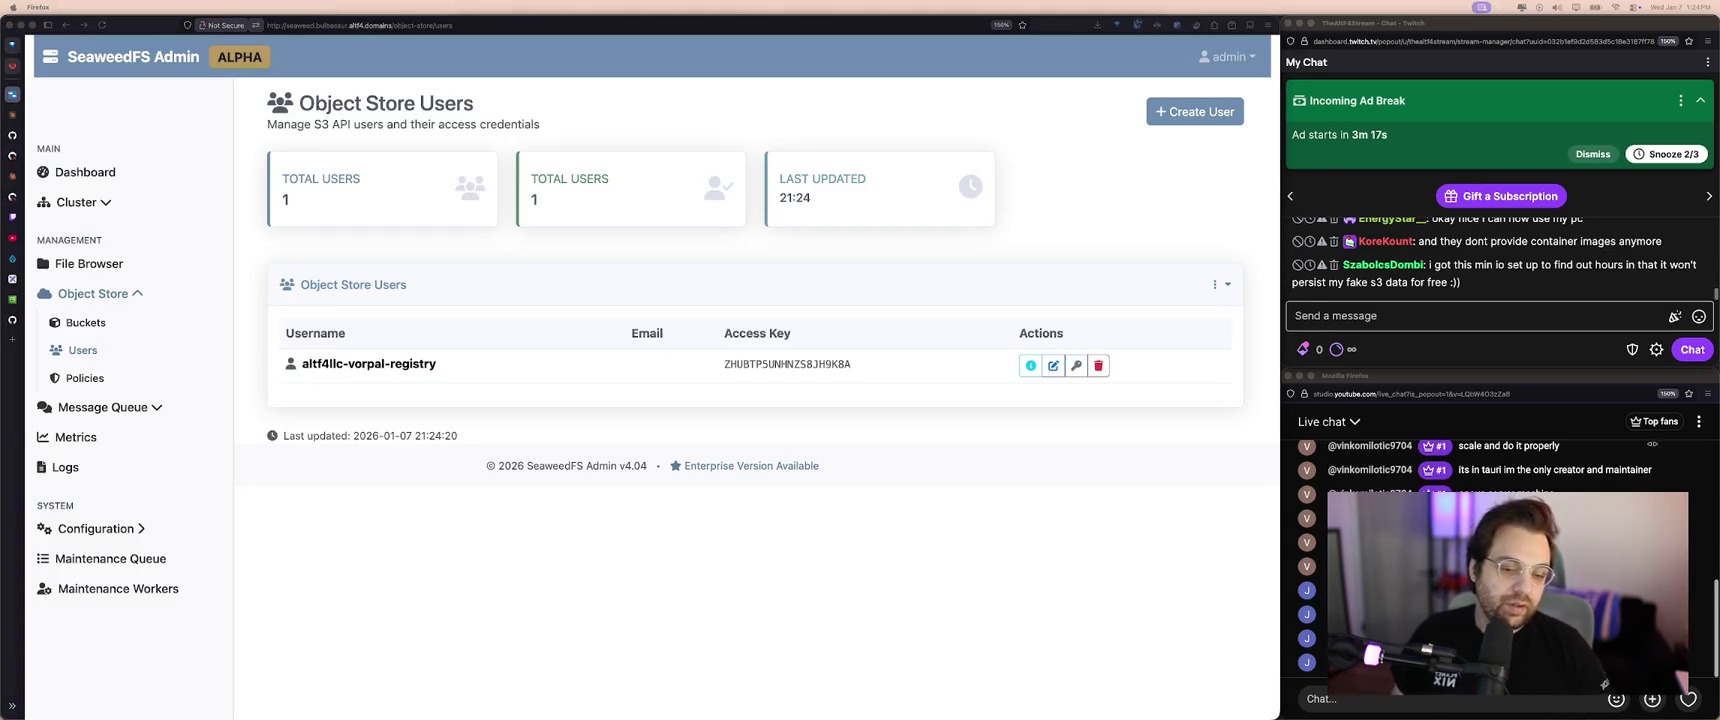
left_click(797, 172)
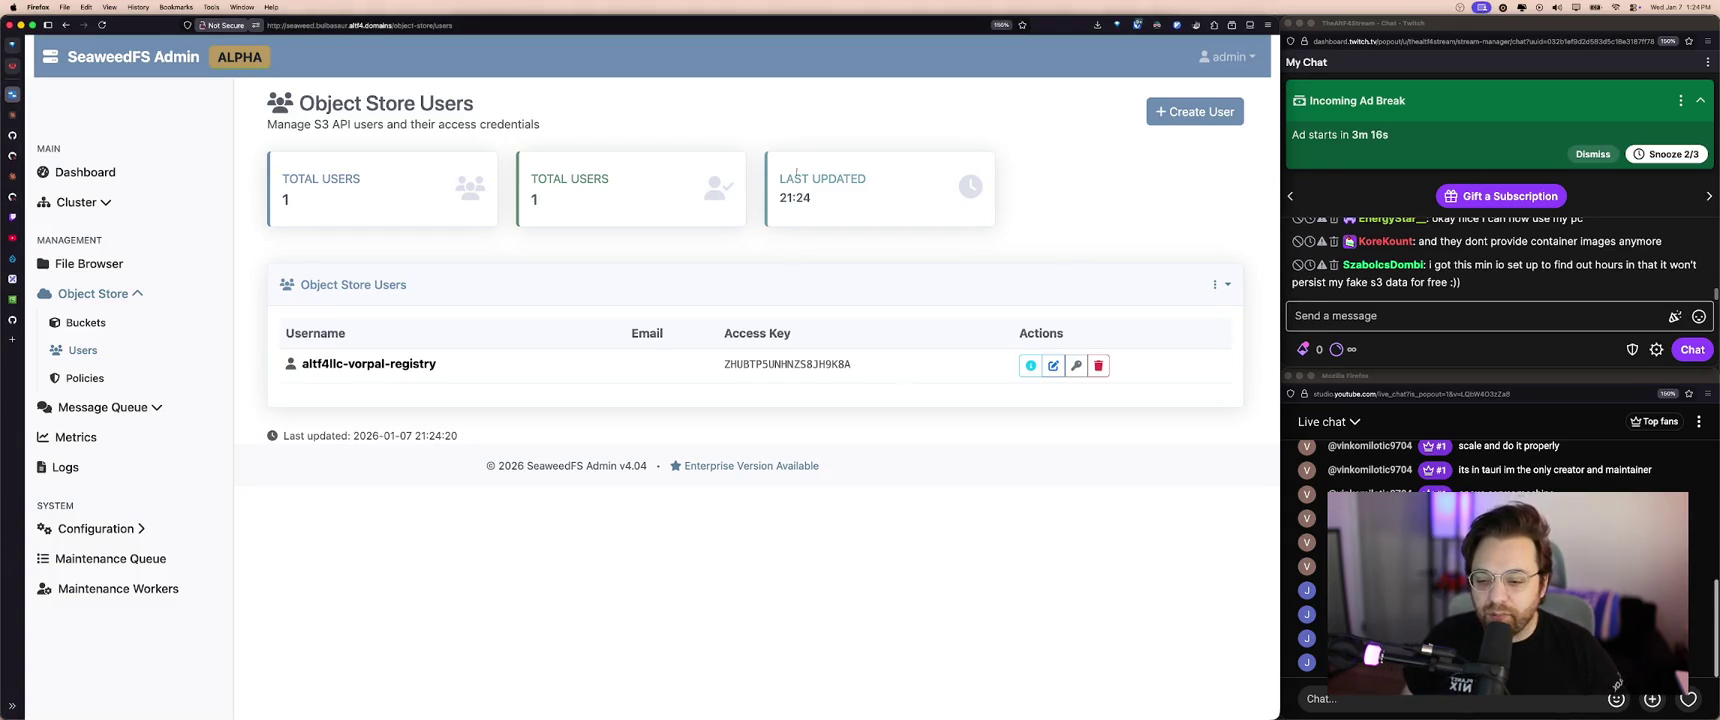
left_click(83, 72)
scroll(568, 294, "down", 5)
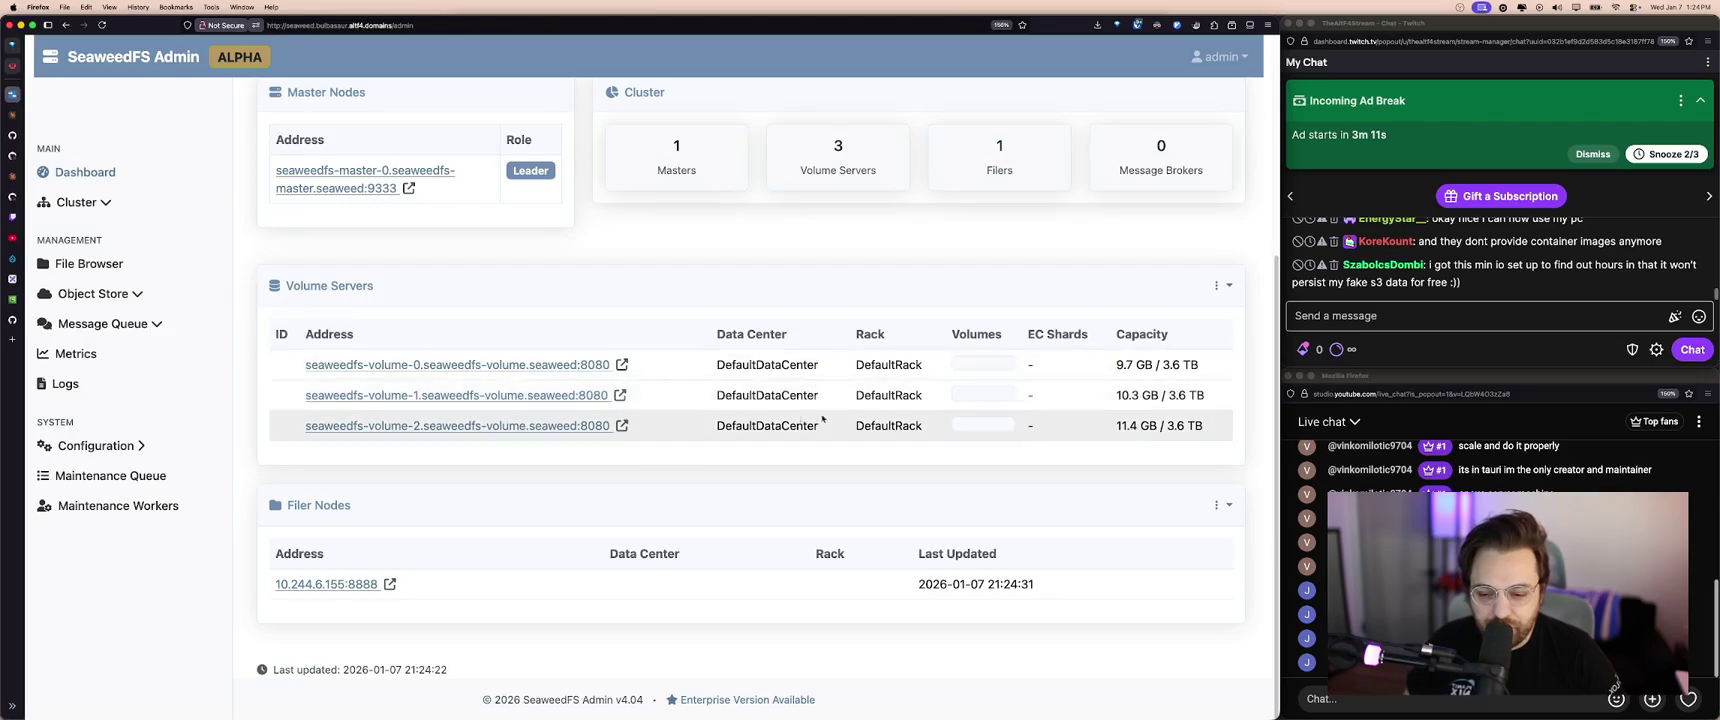
scroll(936, 388, "up", 5)
scroll(950, 380, "down", 5)
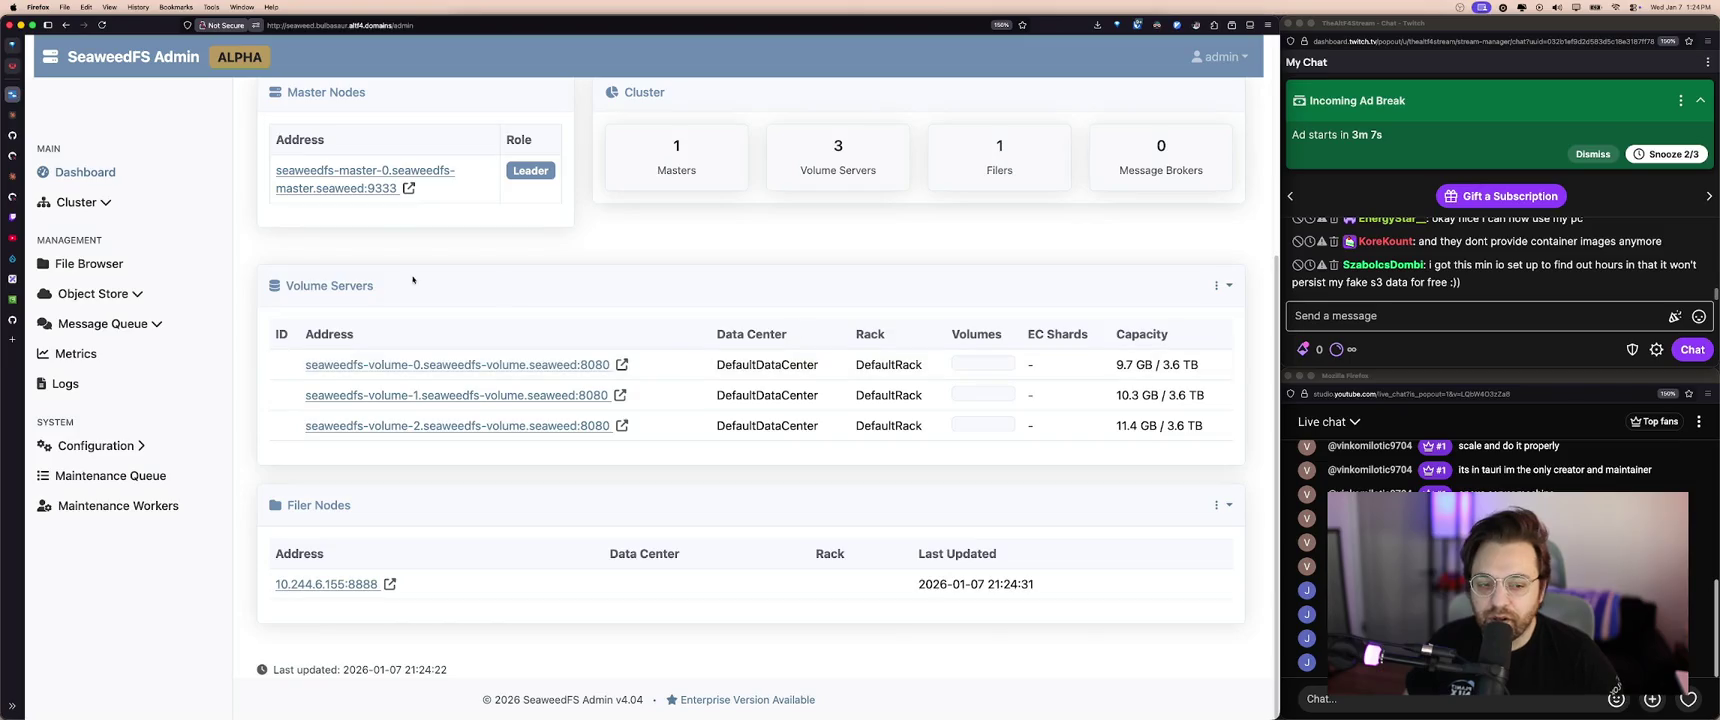
left_click(677, 697)
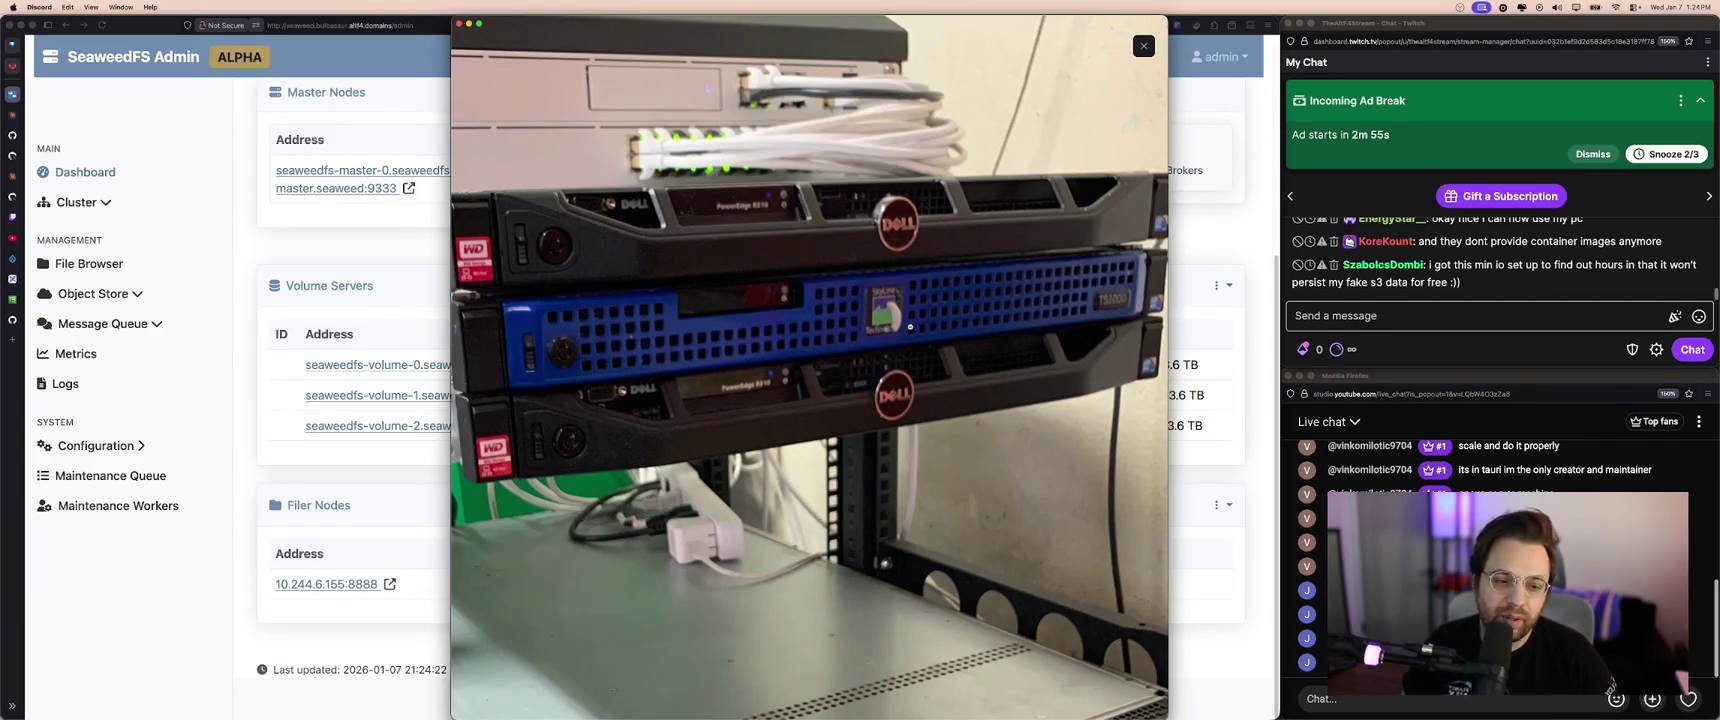
- Step through three more stacked Dell server photos, then leave the viewer
key("Right")
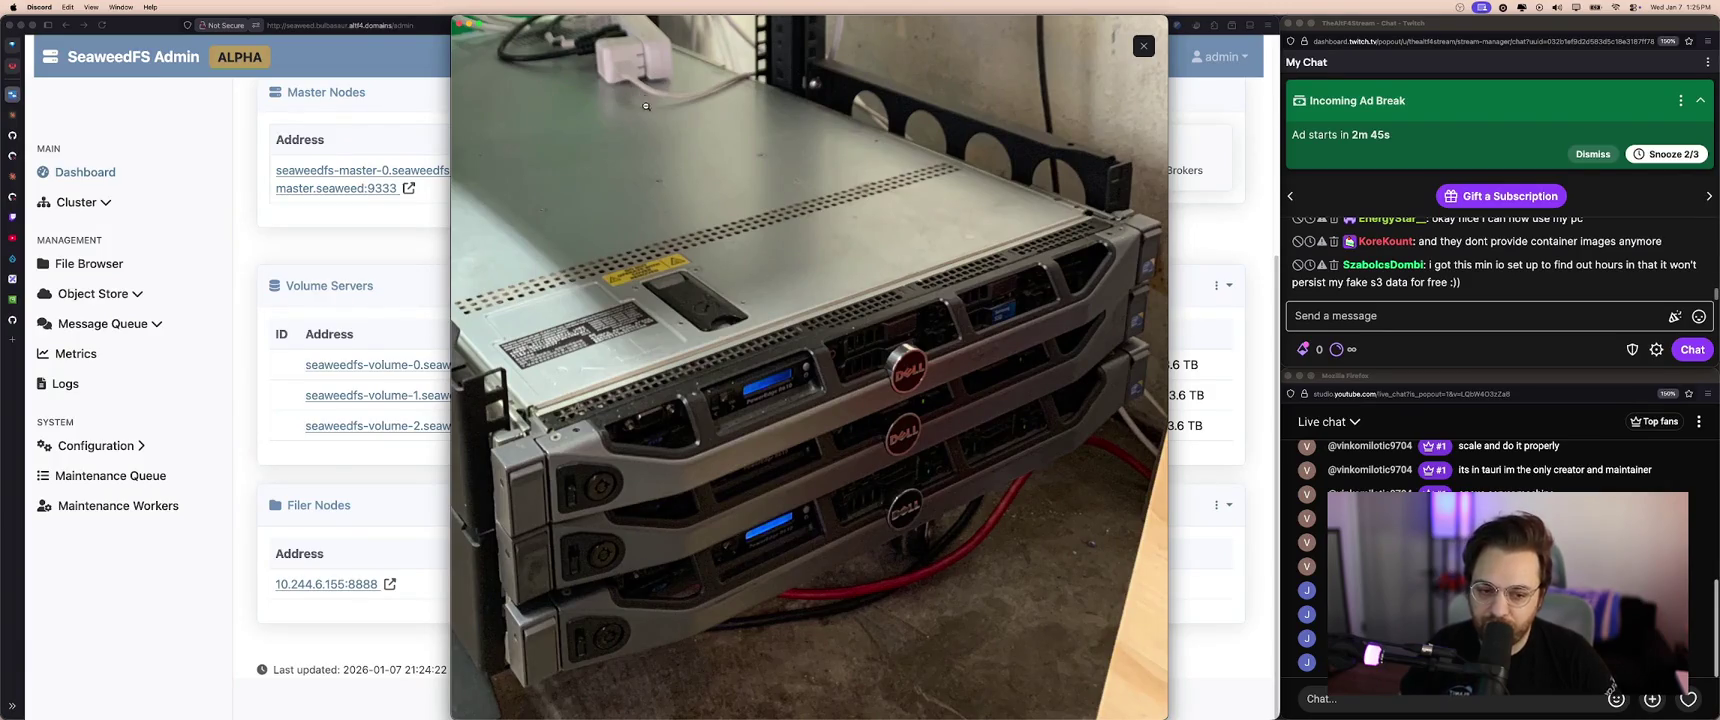
key("Right")
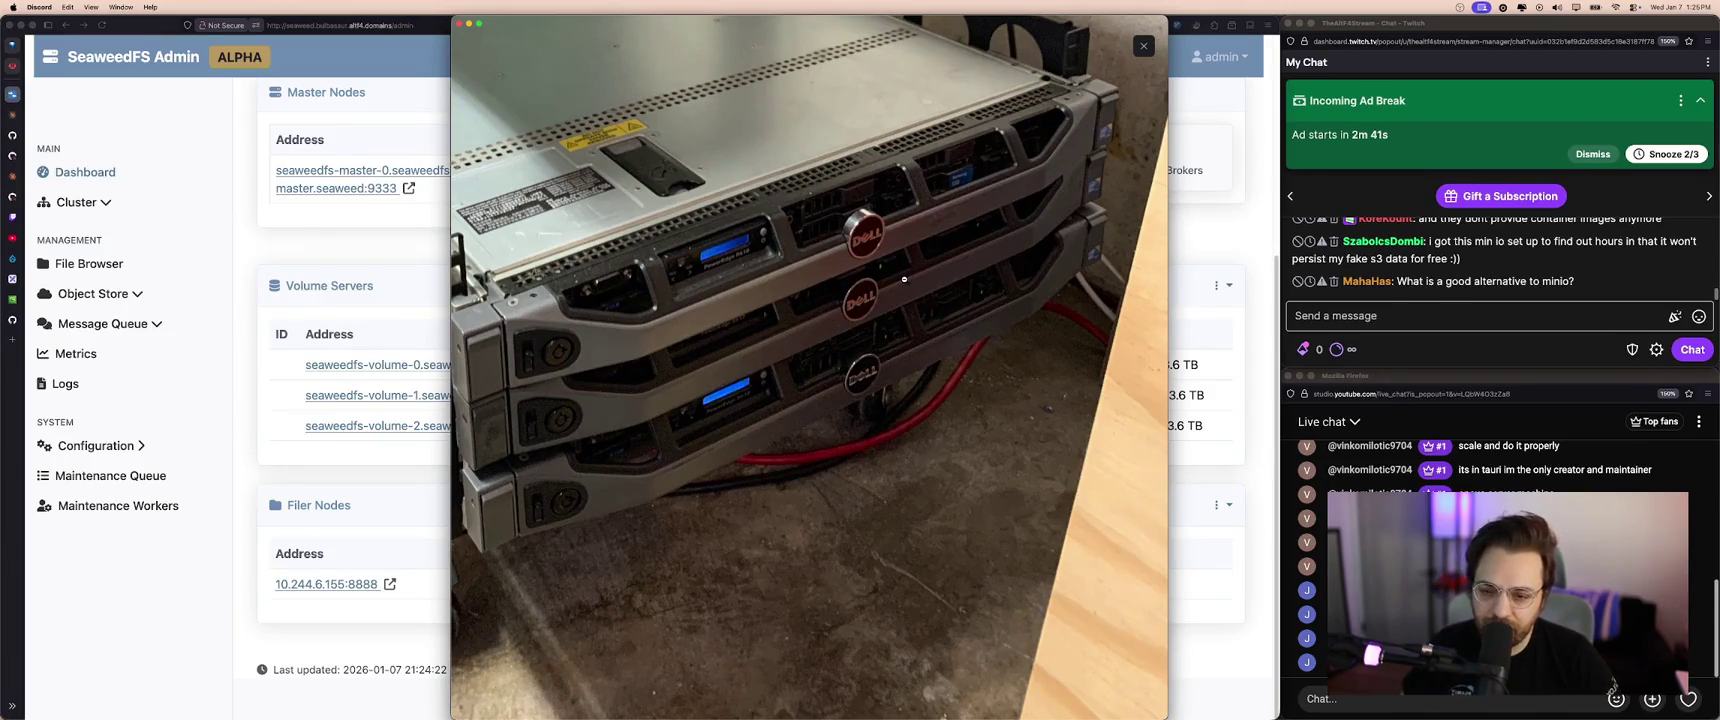
key("Right")
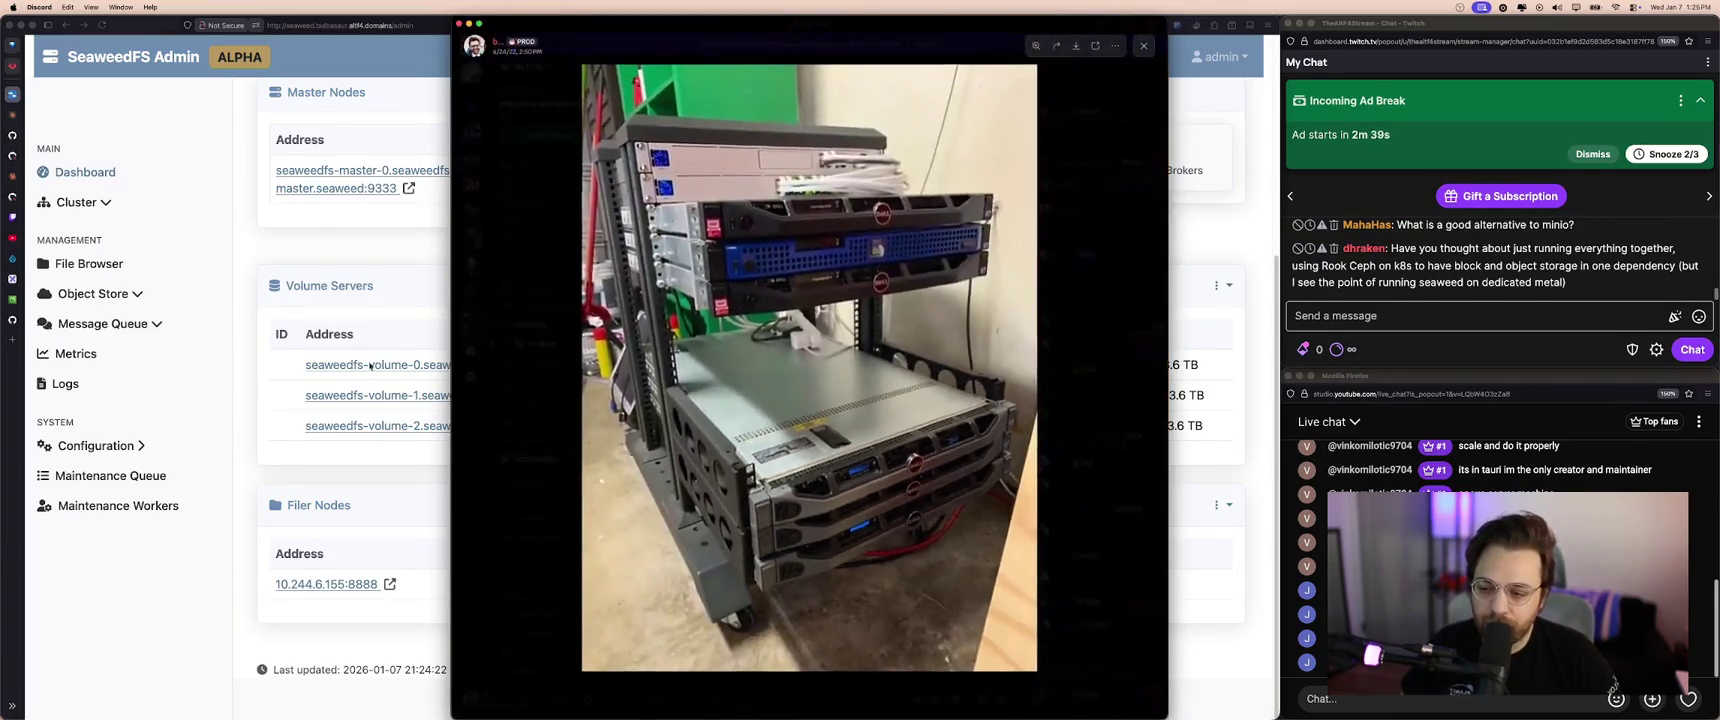
key("super+Tab")
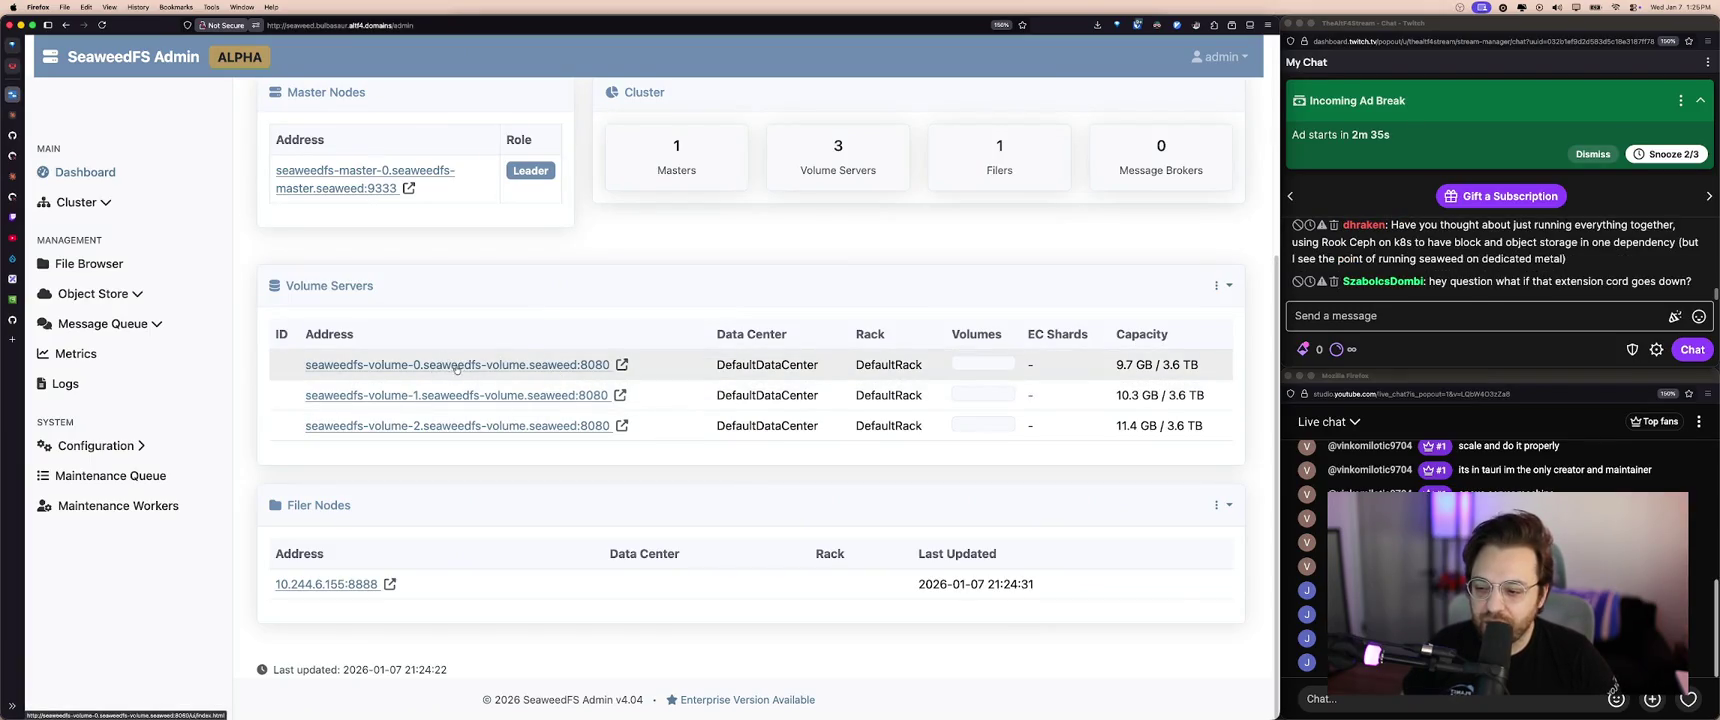
triple_click(392, 289)
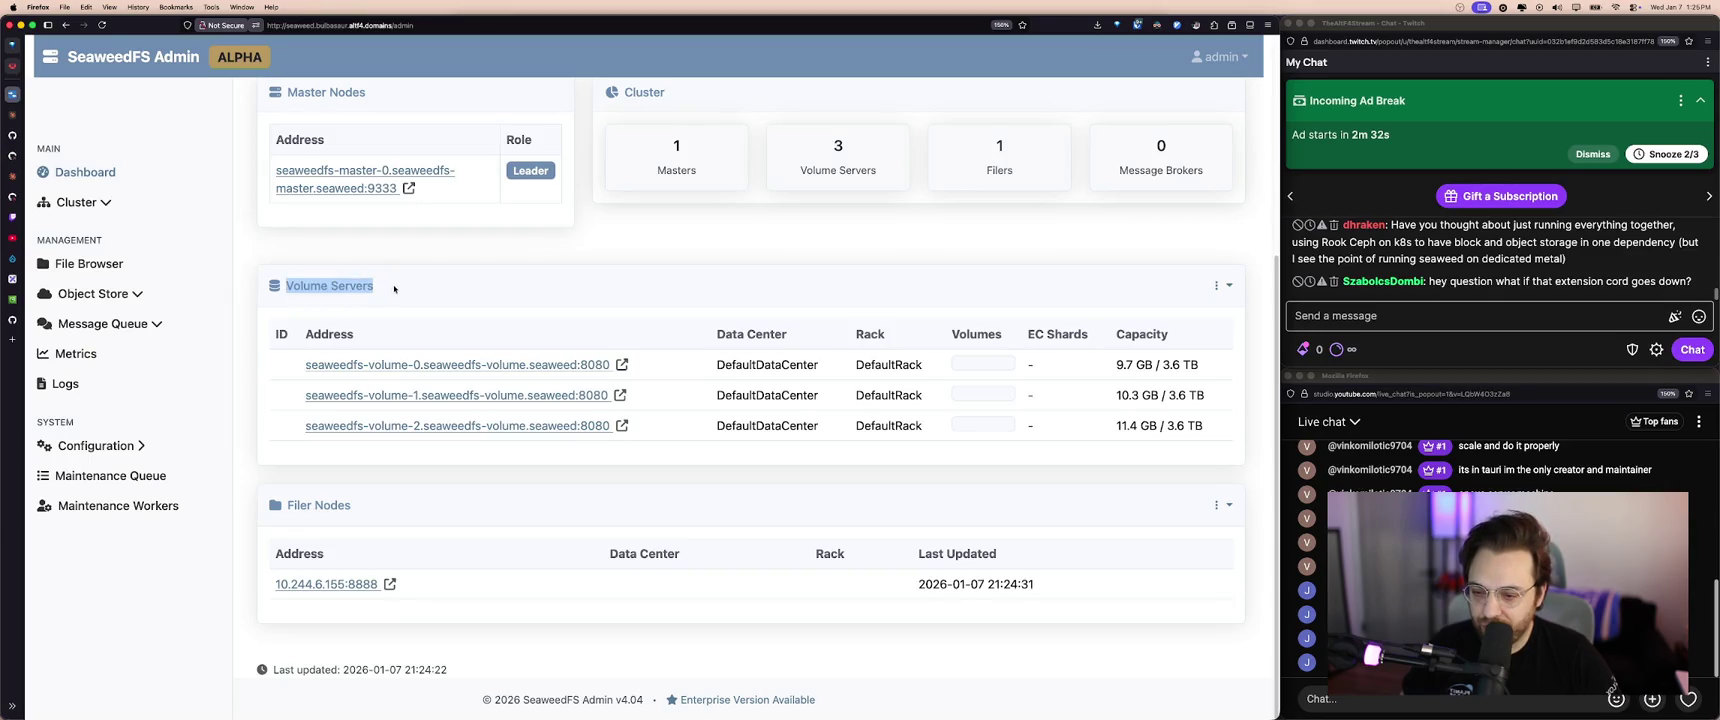
left_click(394, 289)
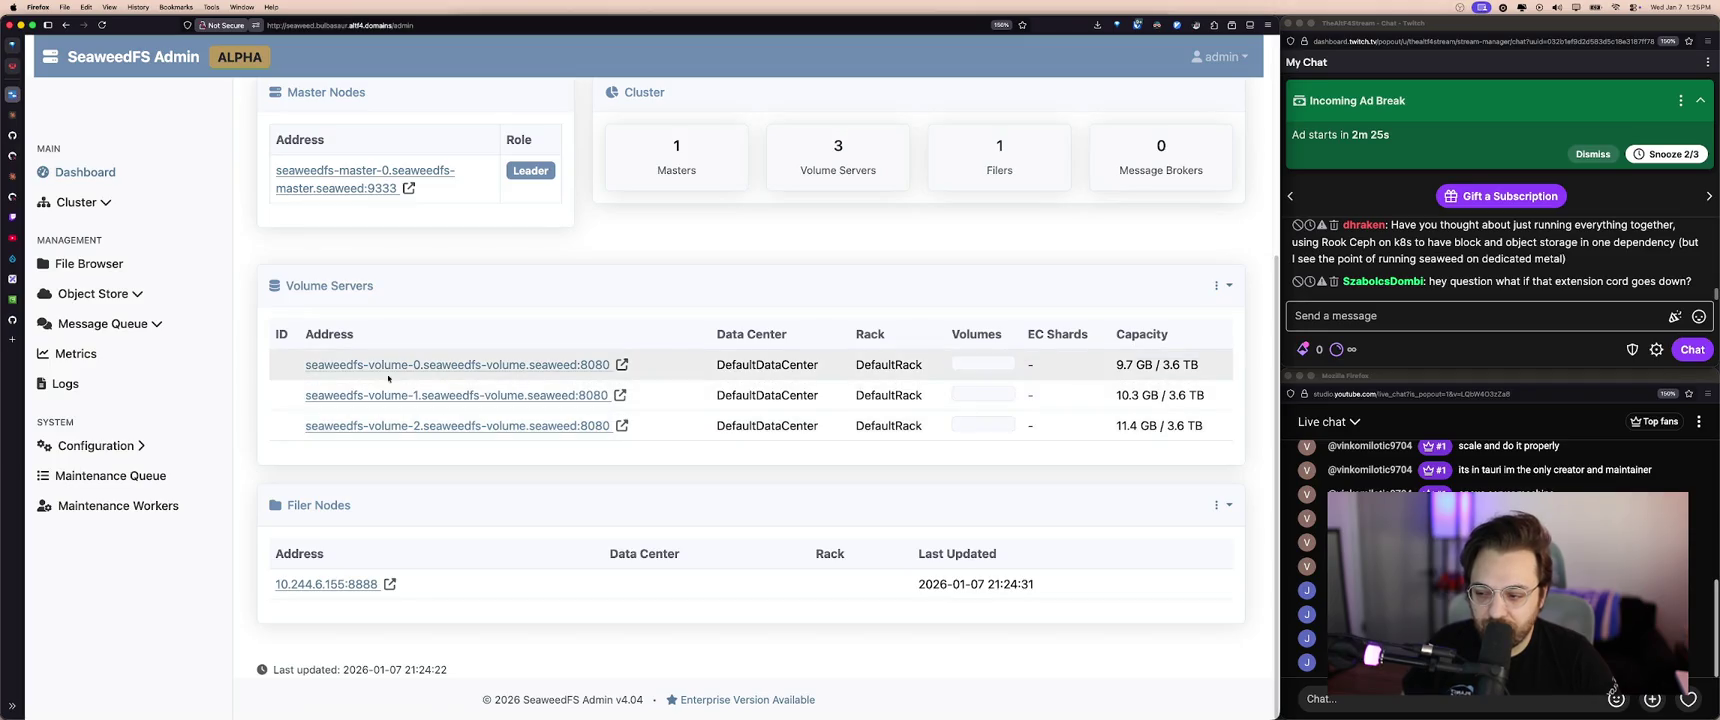
left_click_drag(288, 395, 612, 396)
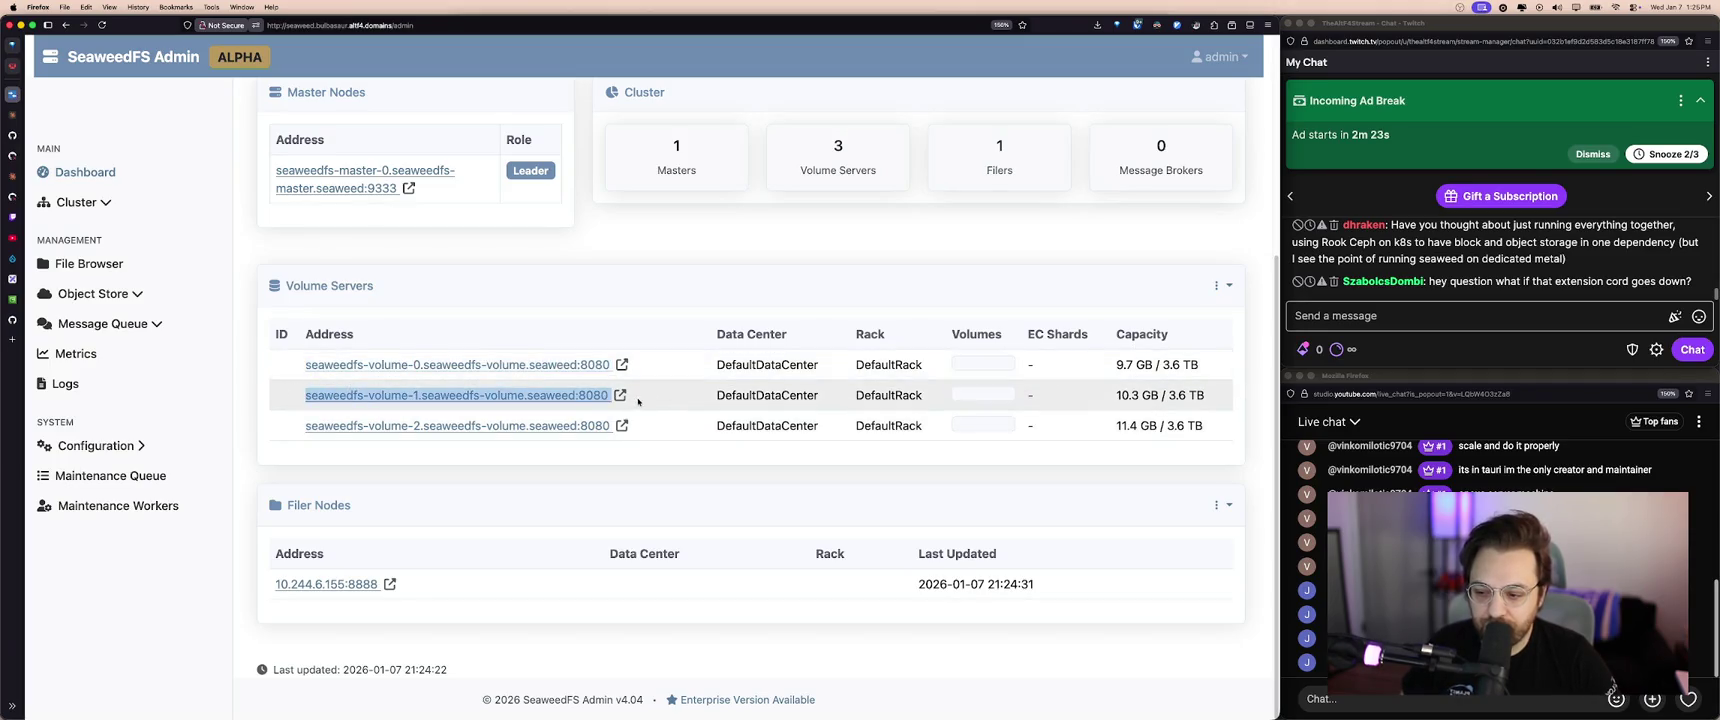
left_click_drag(262, 425, 687, 430)
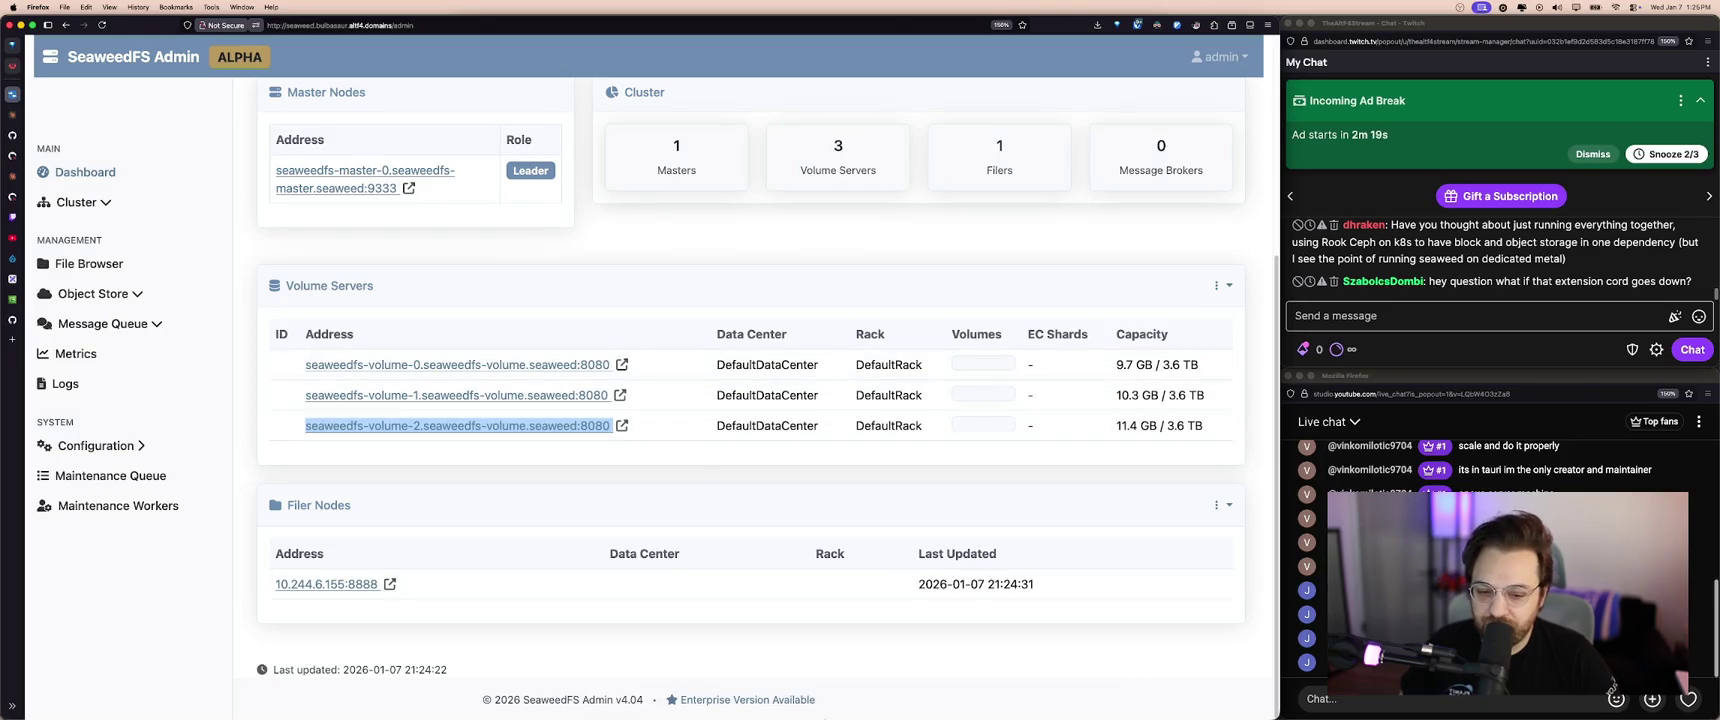
mouse_move(711, 696)
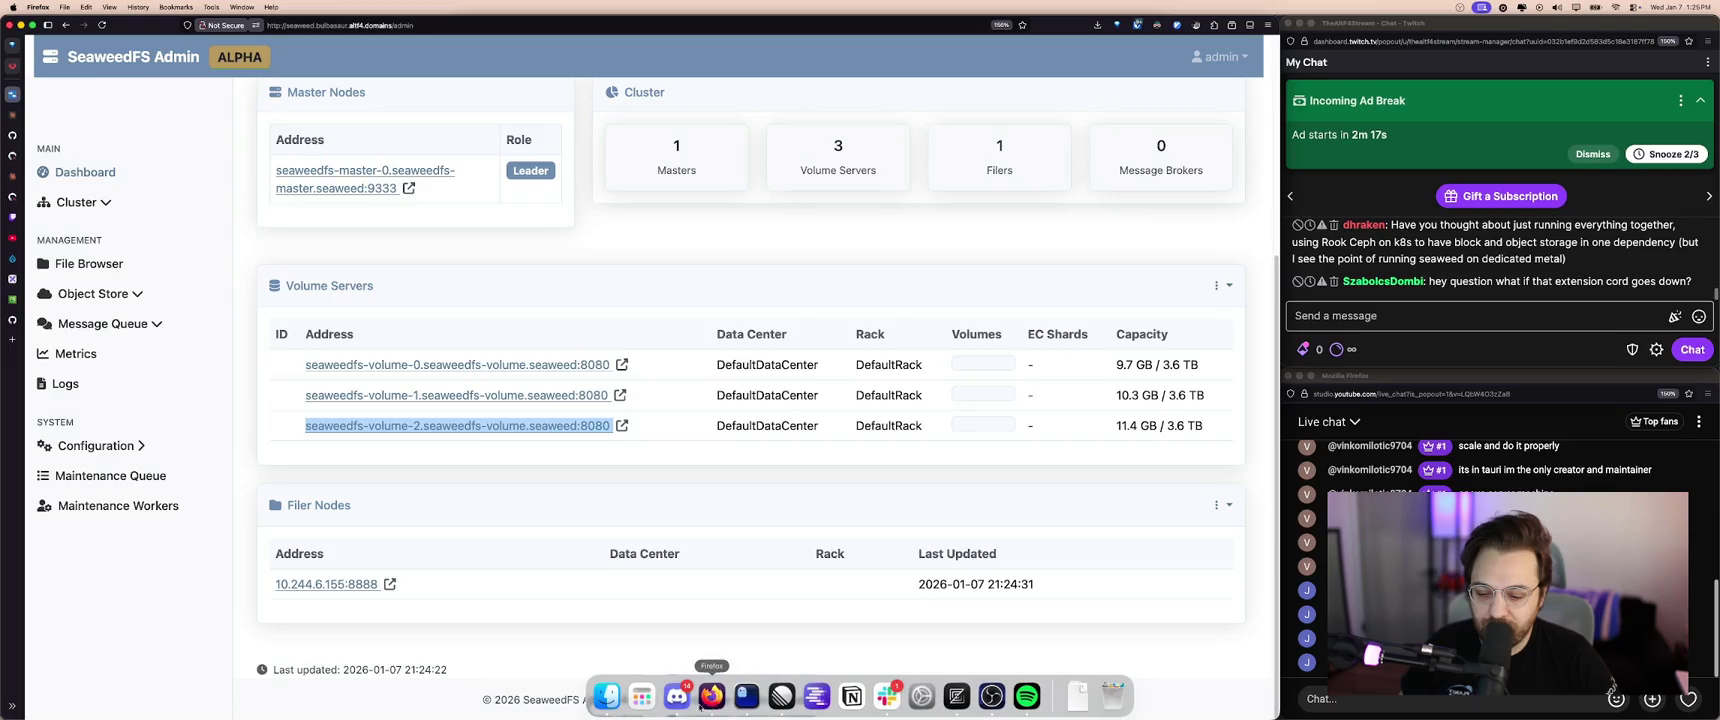
left_click(677, 697)
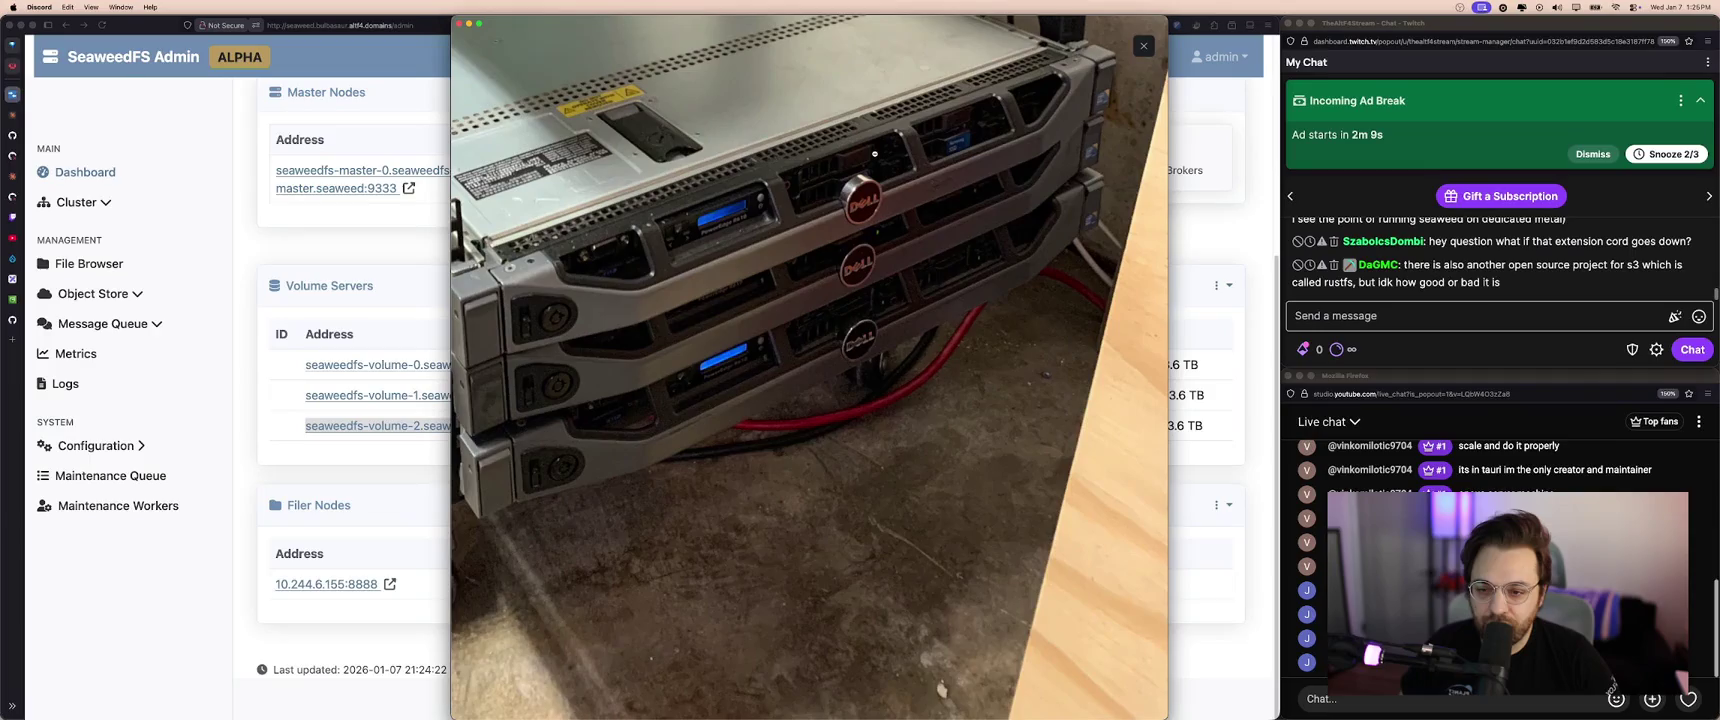
left_click(415, 352)
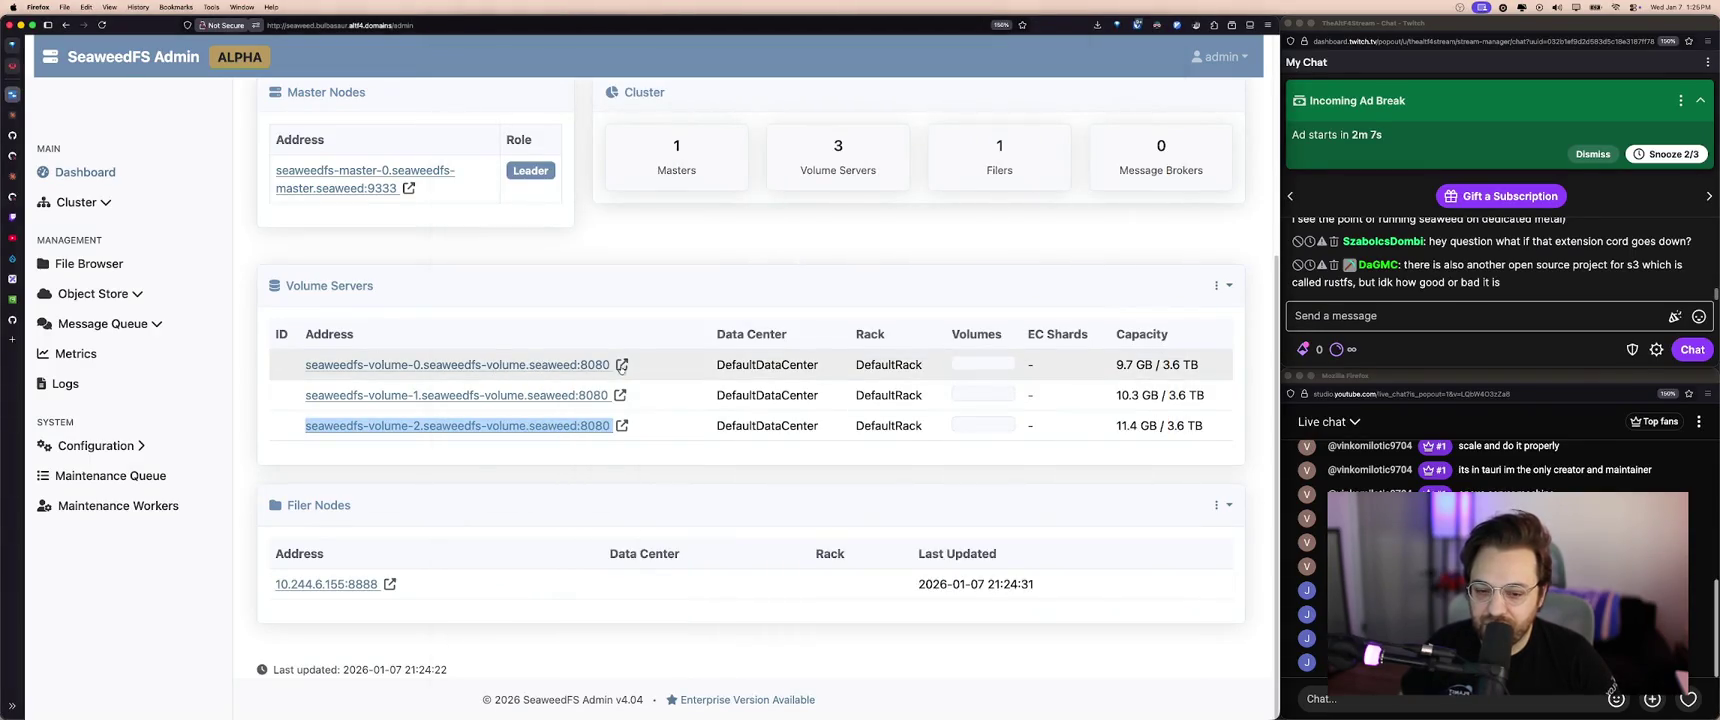
left_click(1184, 376)
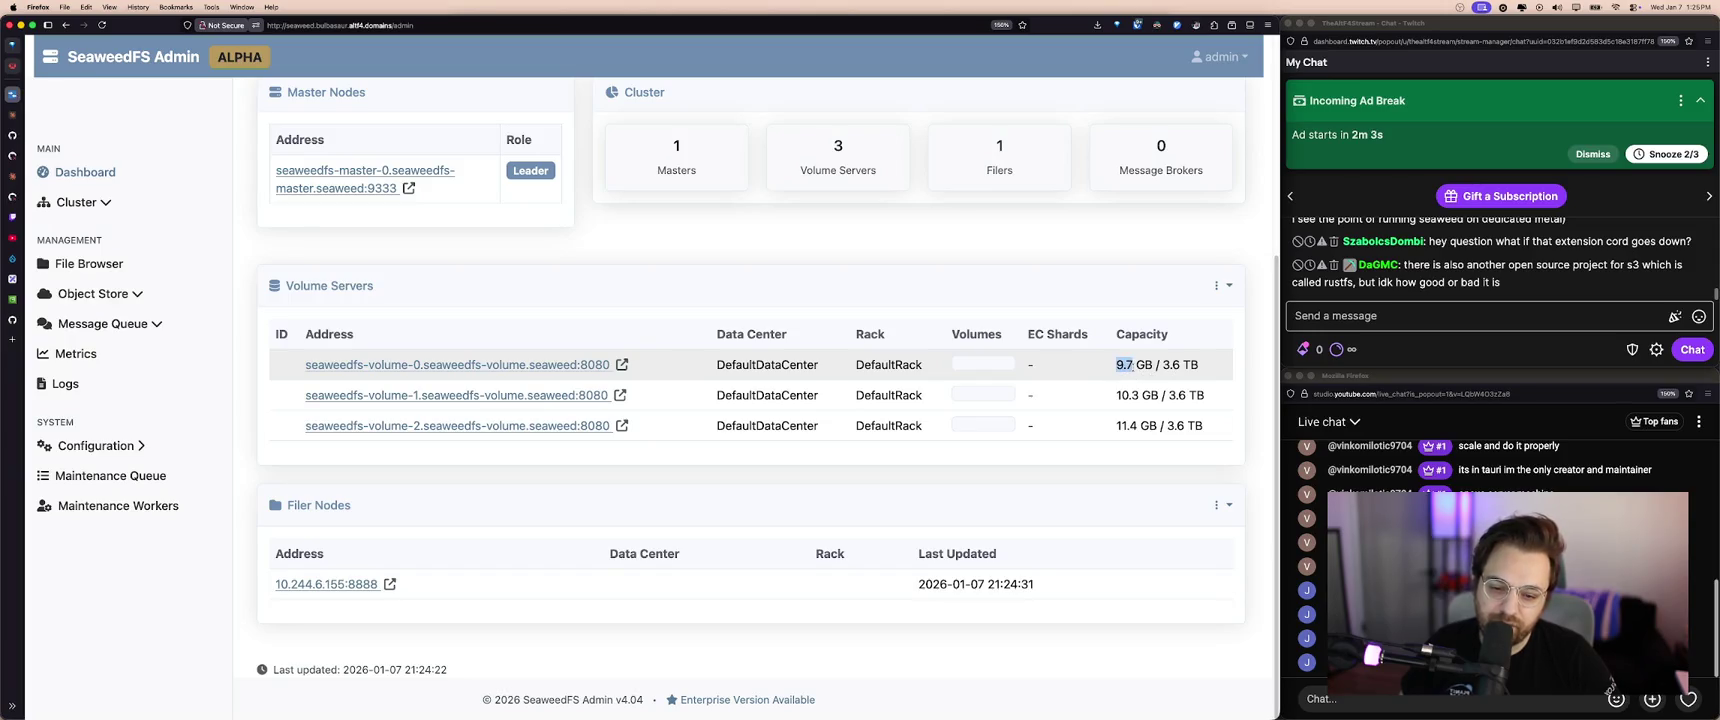
left_click_drag(1160, 366, 1208, 369)
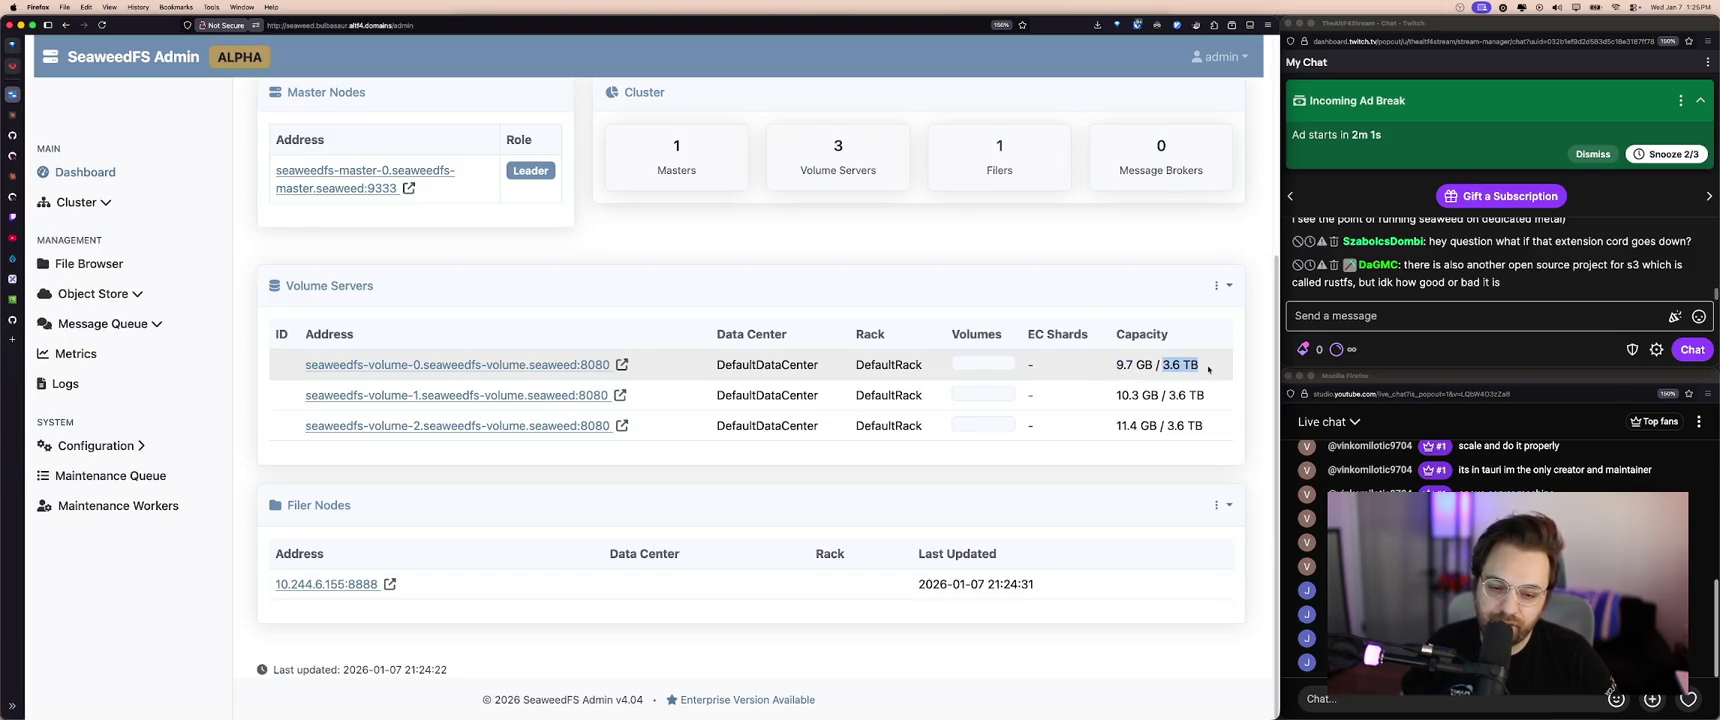
left_click_drag(1116, 396, 1204, 397)
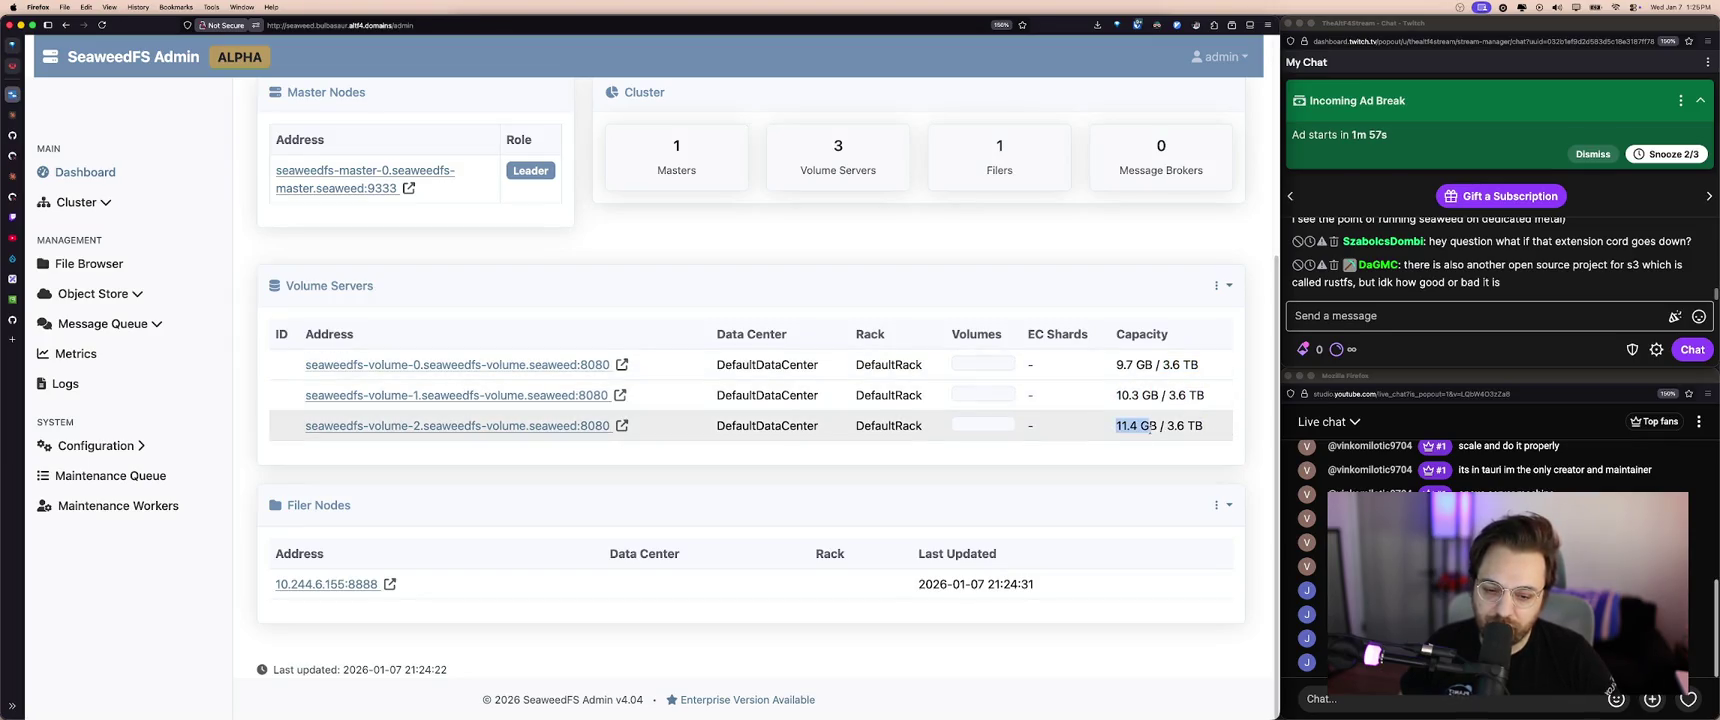
left_click_drag(1131, 396, 1186, 426)
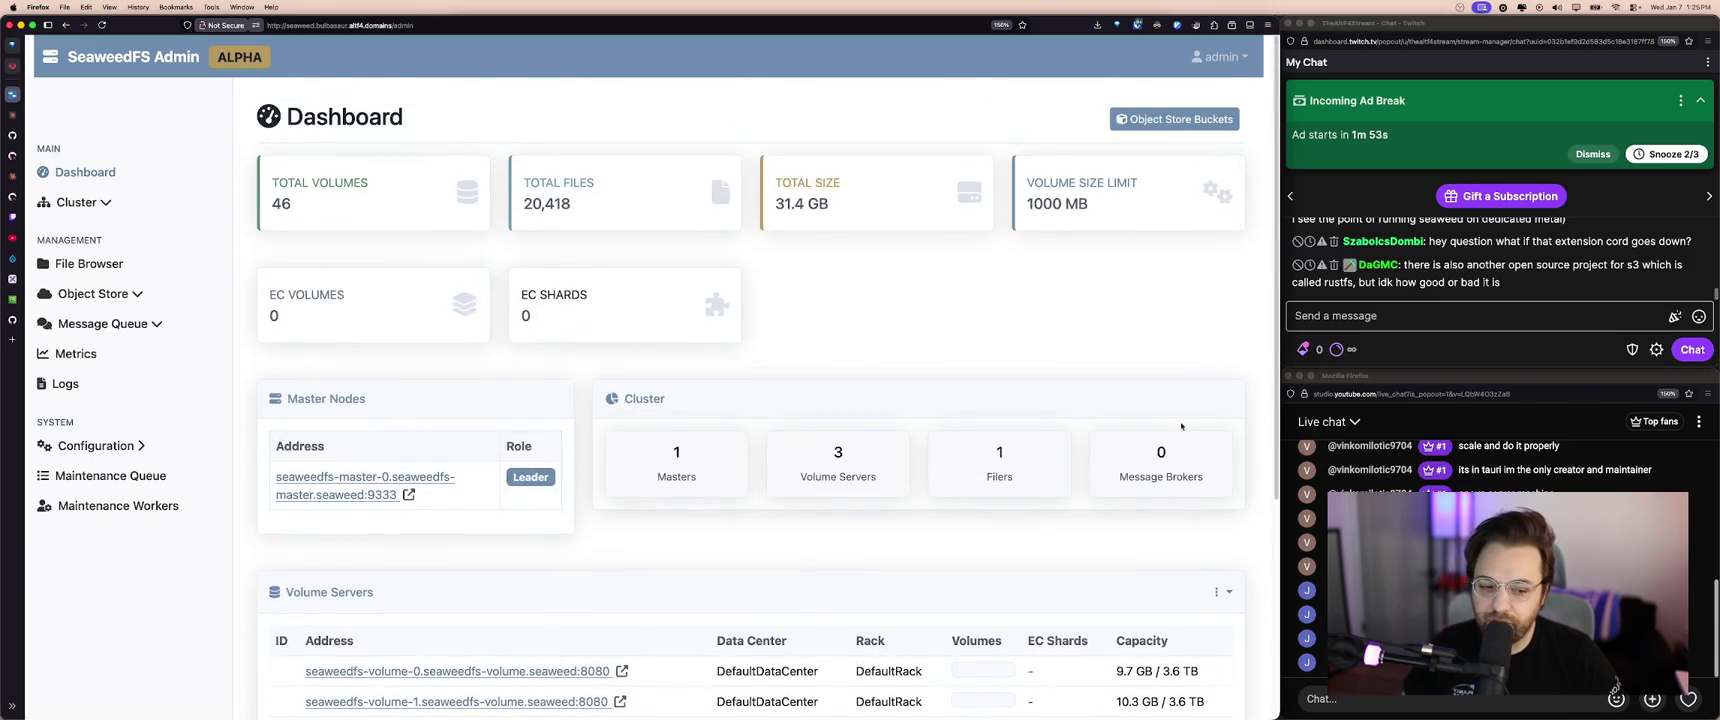
scroll(1181, 426, "down", 5)
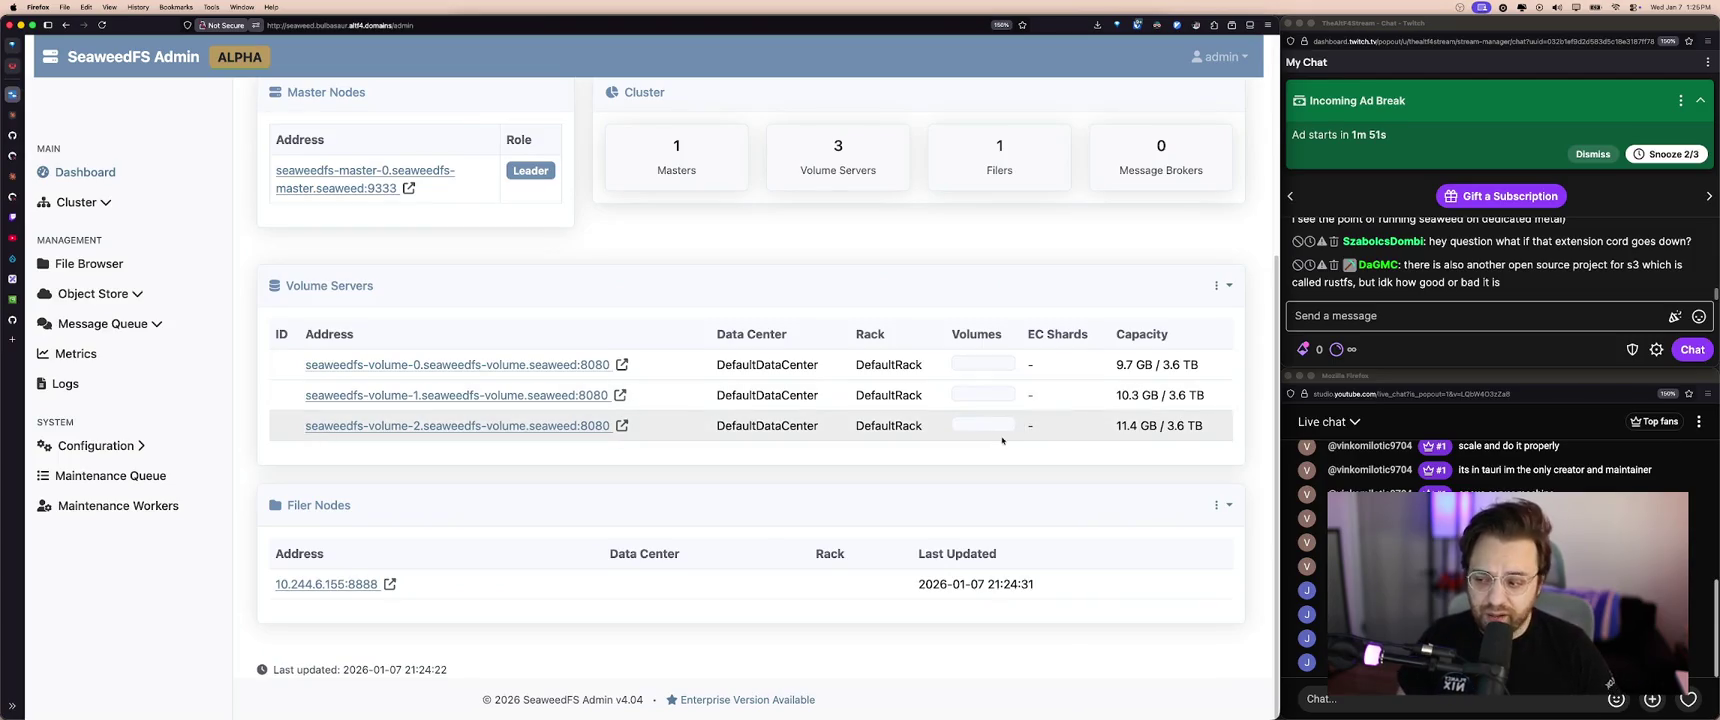
scroll(828, 462, "up", 5)
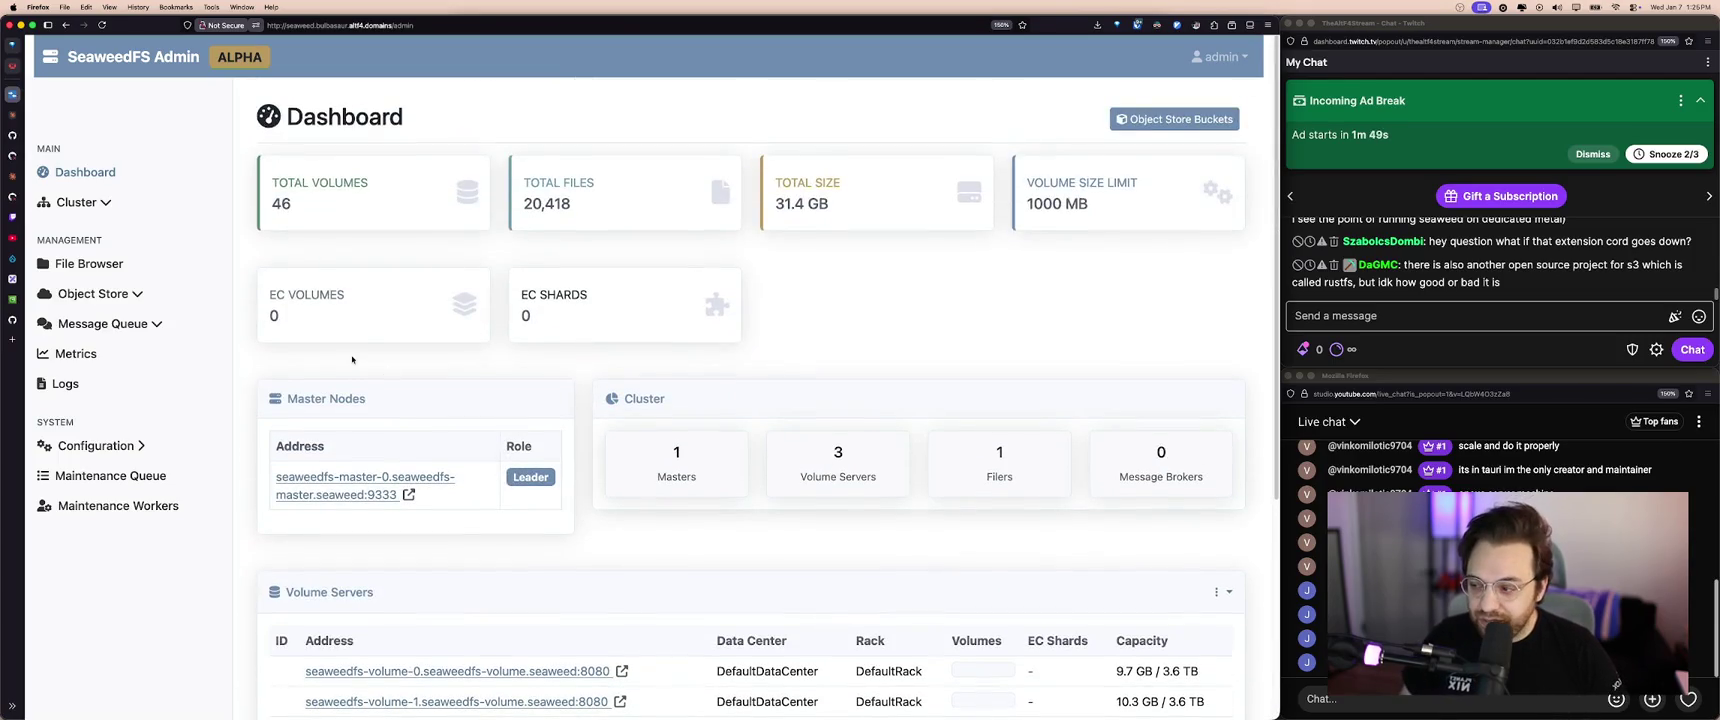
left_click(102, 323)
- Look over the Message Brokers, Topics and Maintenance Queue pages in SeaweedFS Admin
left_click(125, 345)
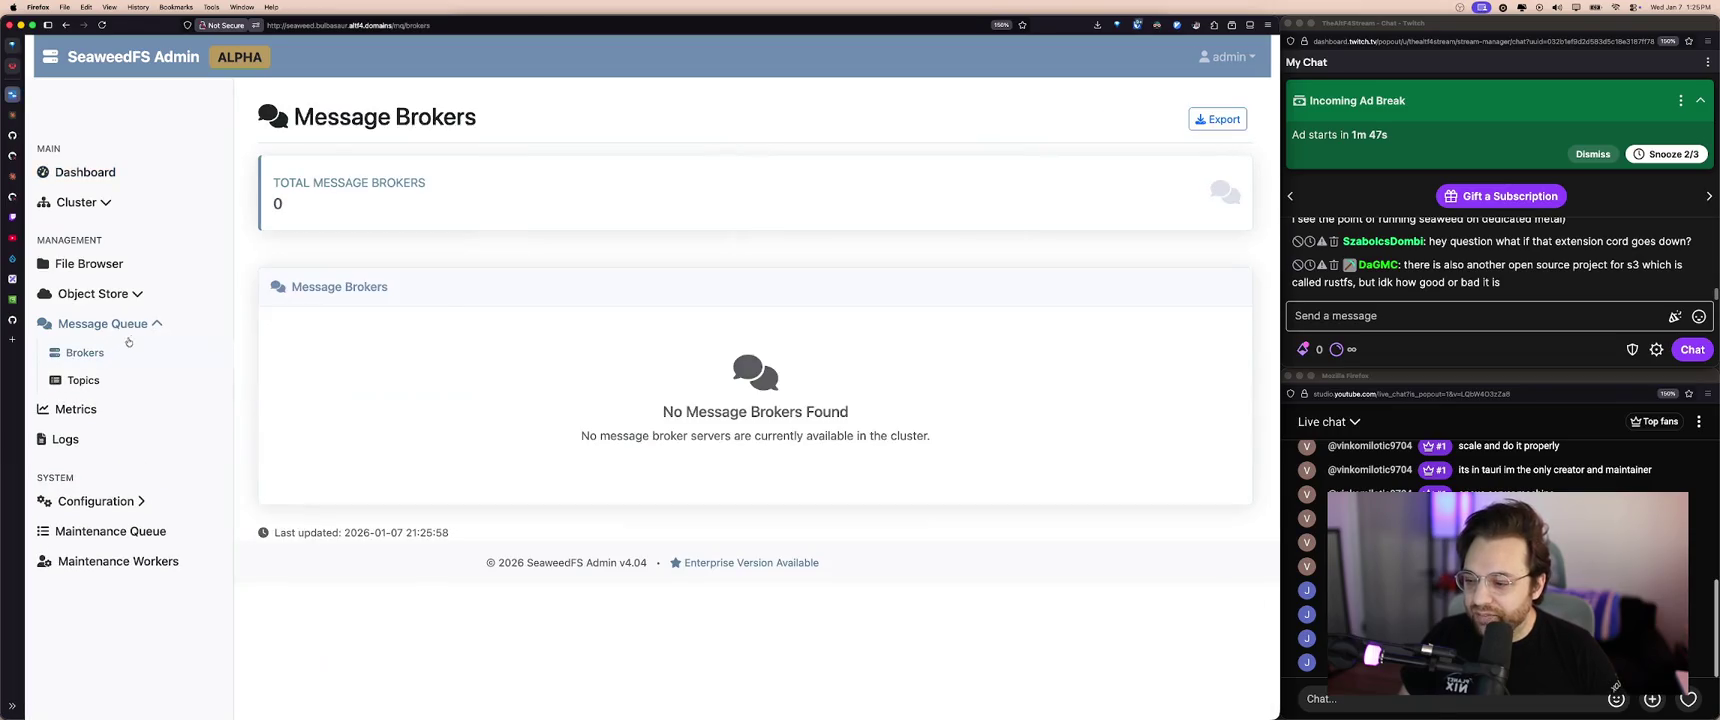
left_click(83, 380)
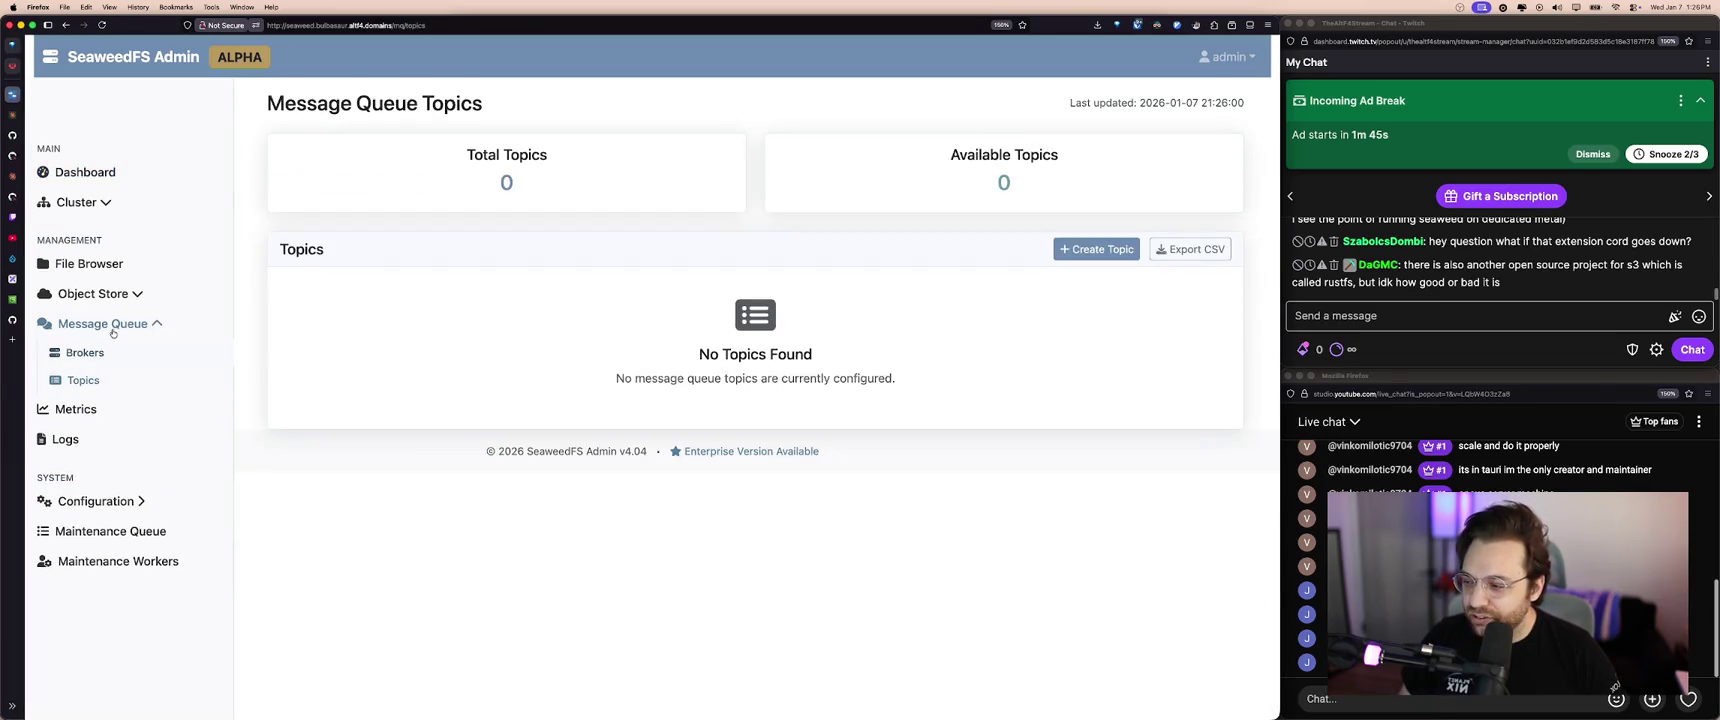
left_click(115, 324)
left_click(144, 476)
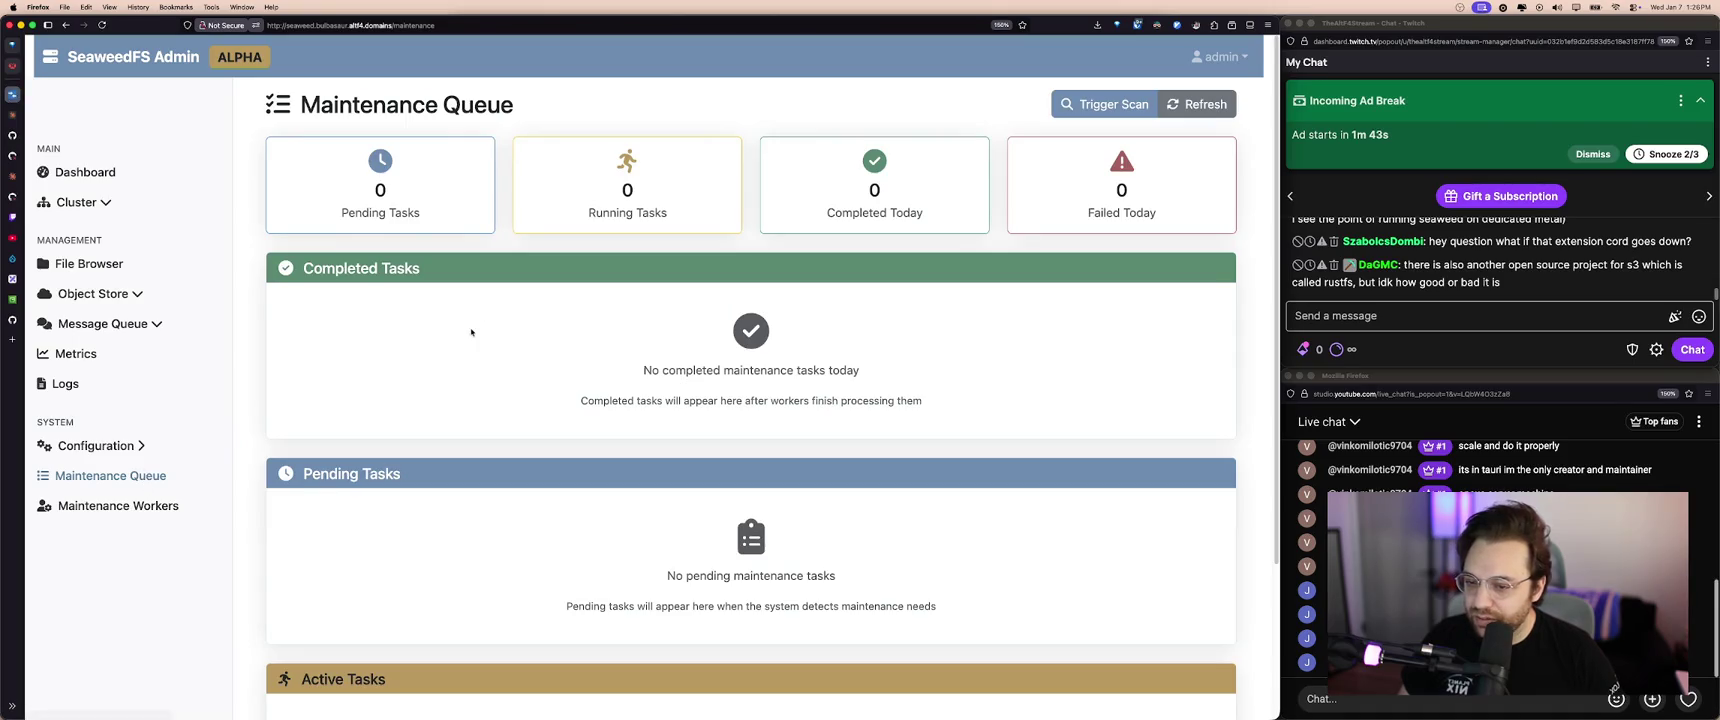
scroll(886, 228, "down", 5)
scroll(488, 389, "up", 5)
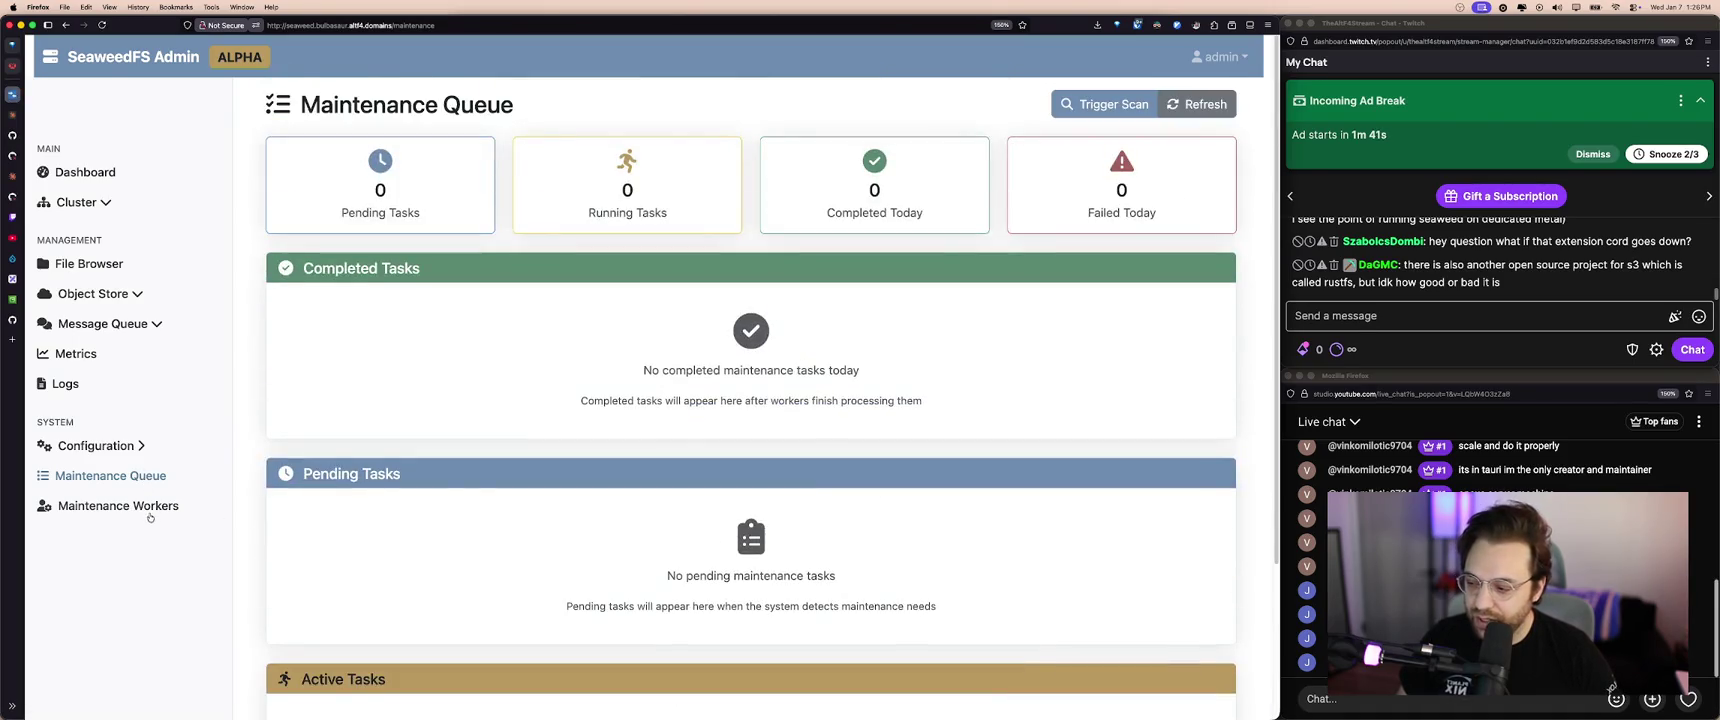
- Check the maintenance workers list and the empty Maintenance Queue
left_click(150, 507)
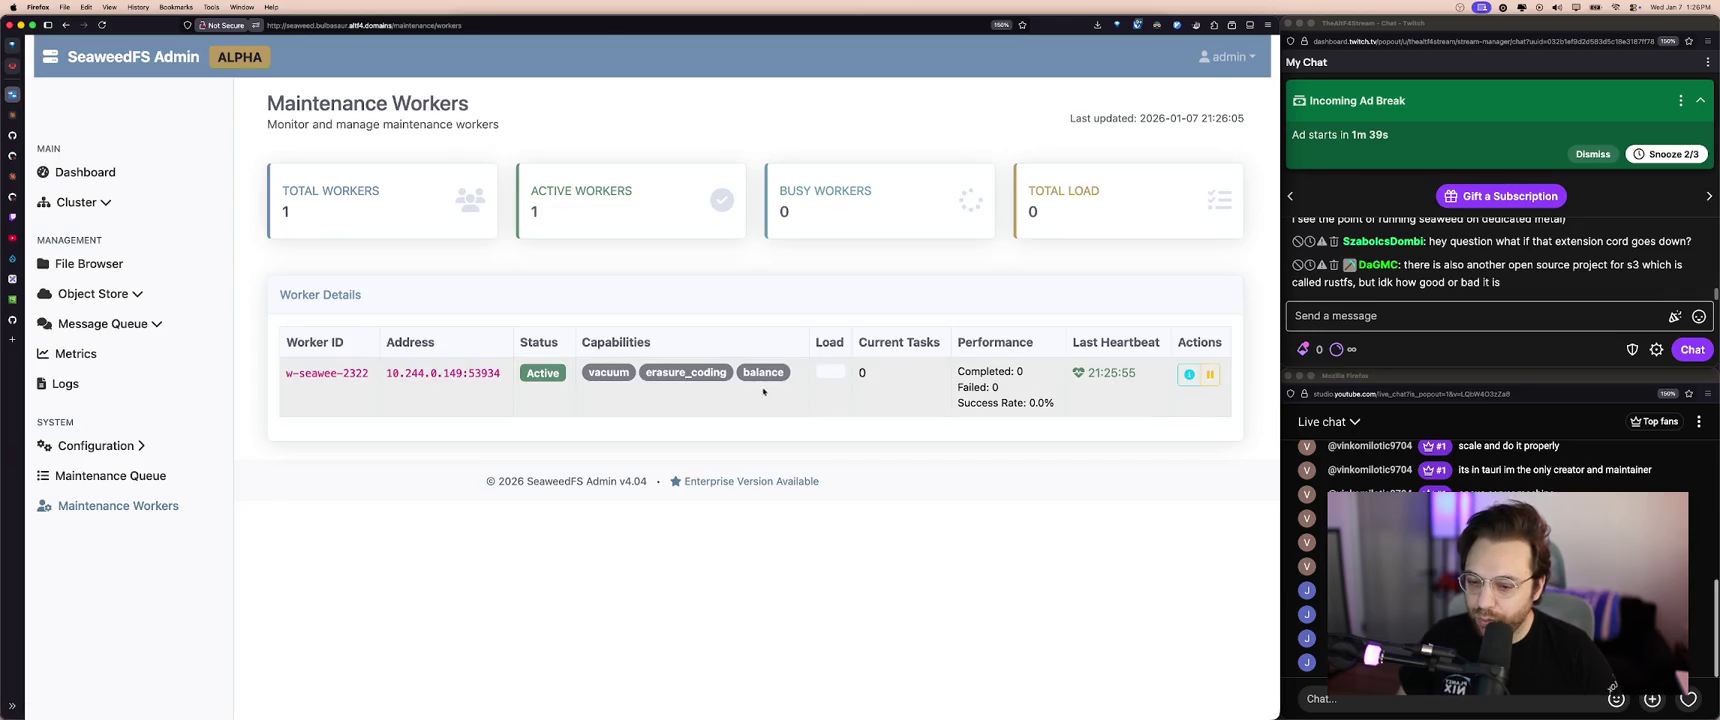
left_click(110, 476)
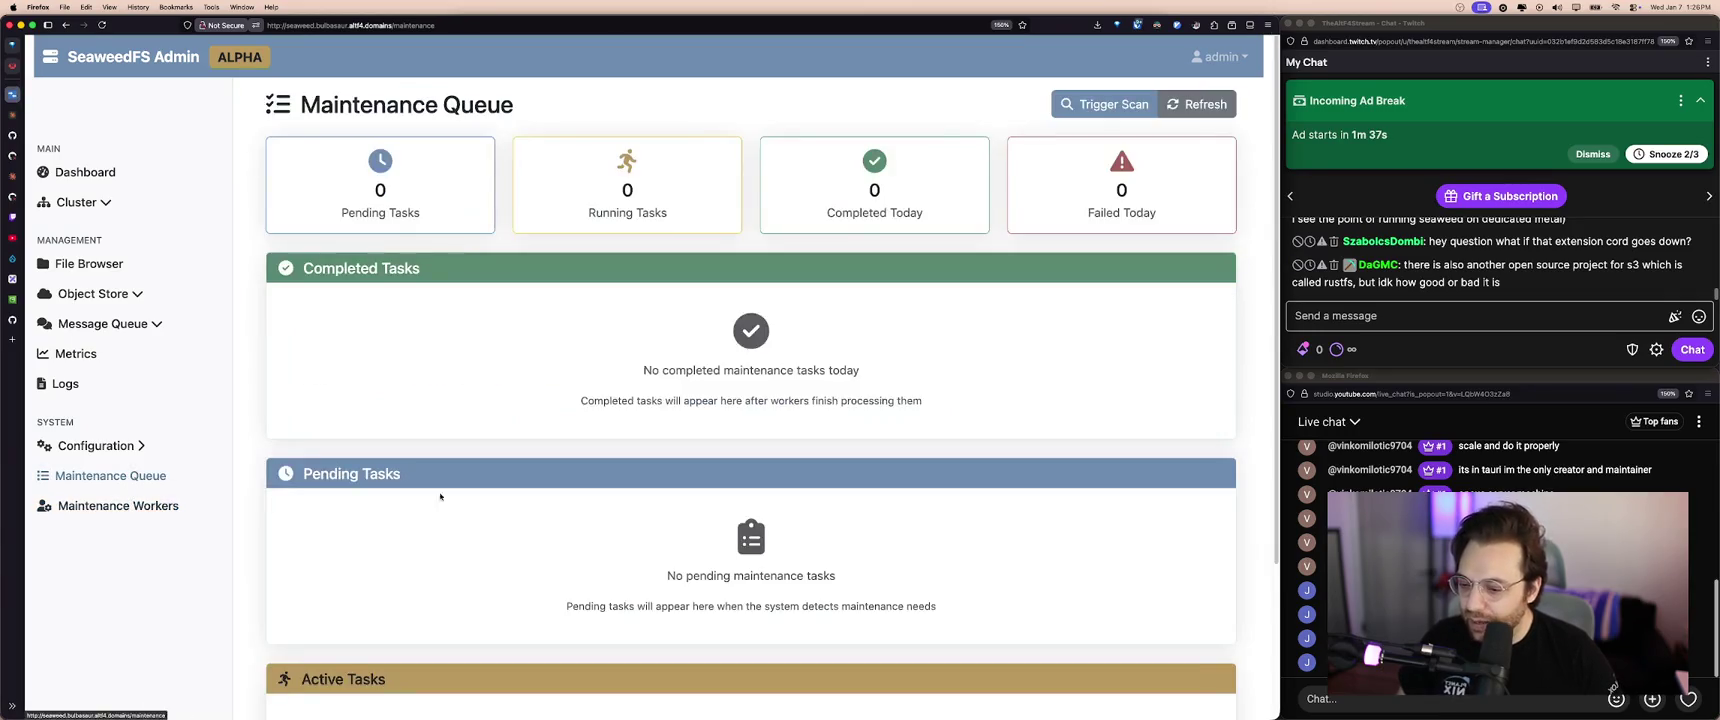
scroll(507, 520, "down", 5)
scroll(590, 500, "up", 5)
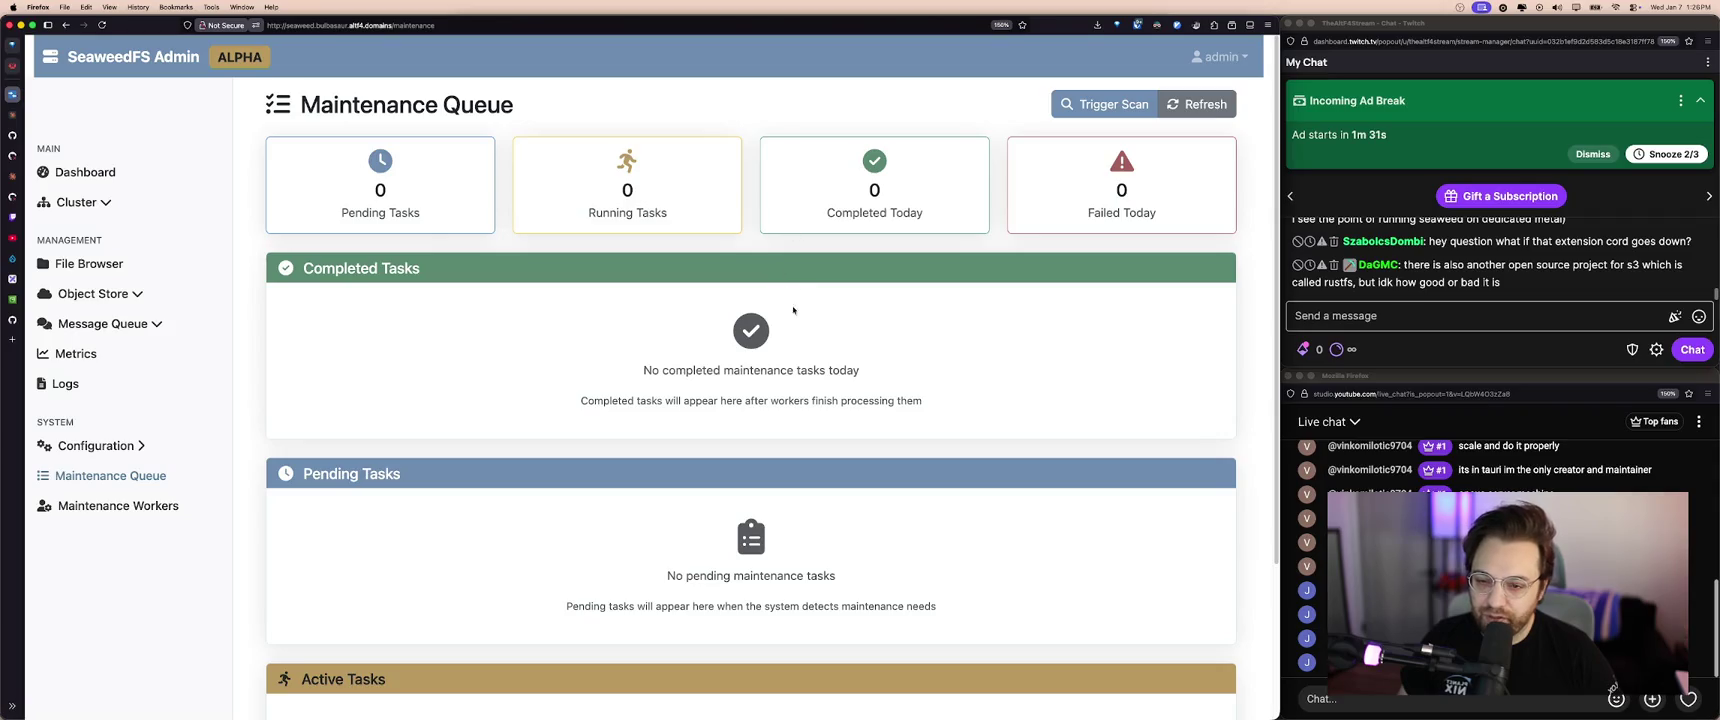
scroll(934, 375, "down", 5)
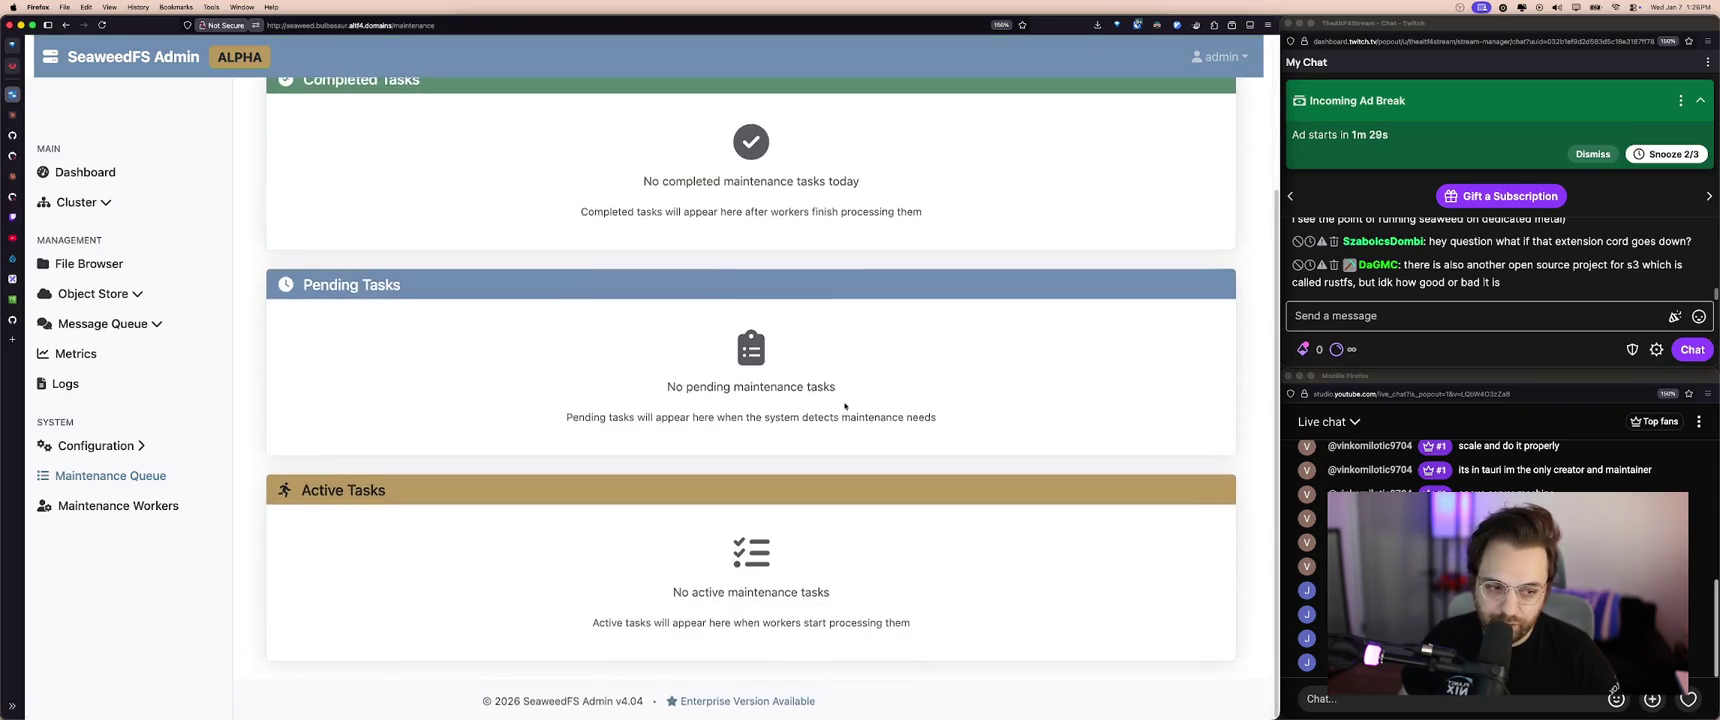
scroll(842, 404, "up", 5)
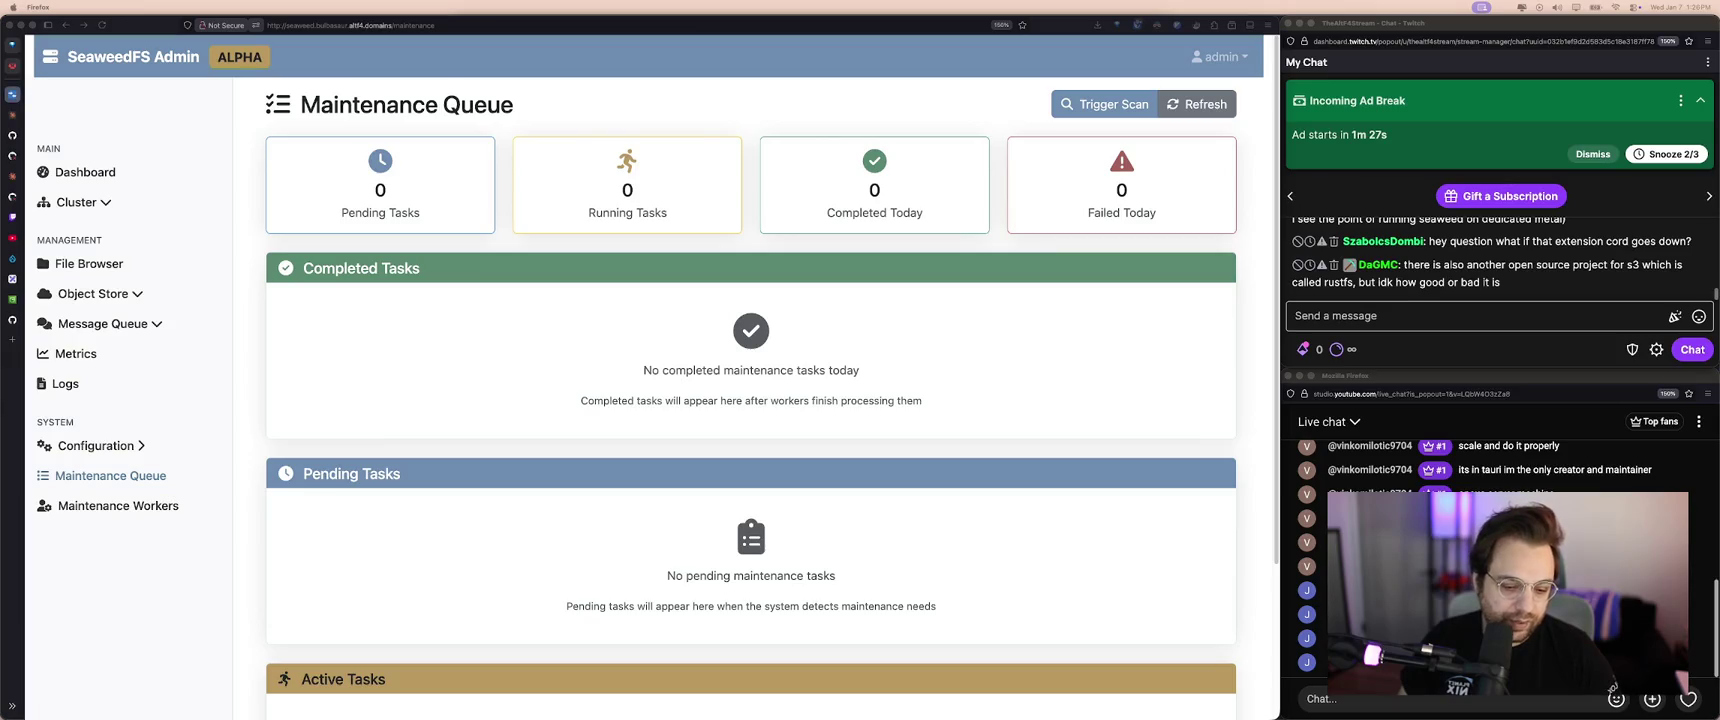
- Return to the Dashboard overview and expand the Cluster sub-pages
left_click(760, 440)
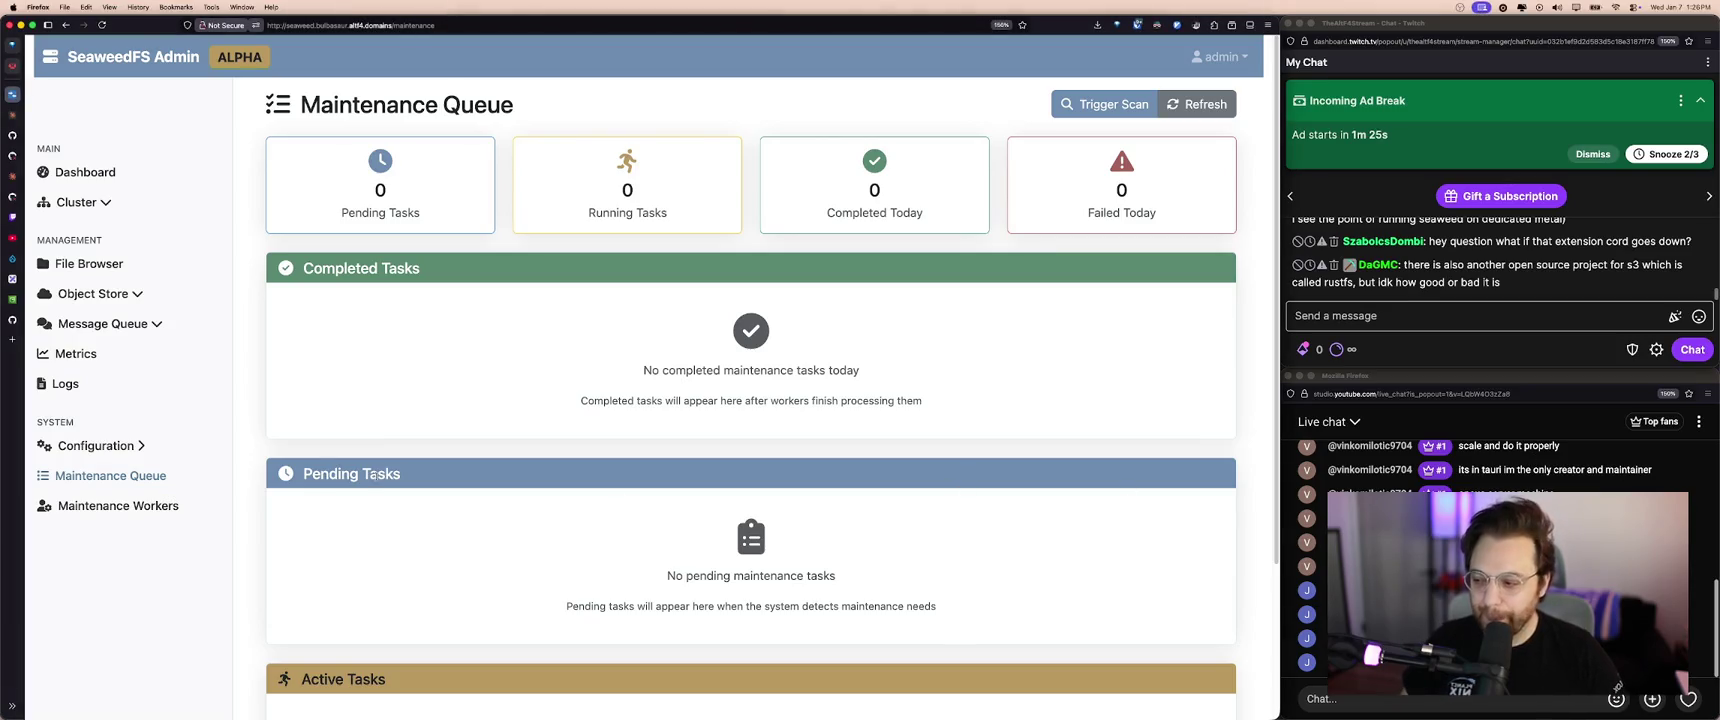
left_click(158, 505)
left_click(140, 476)
left_click(108, 171)
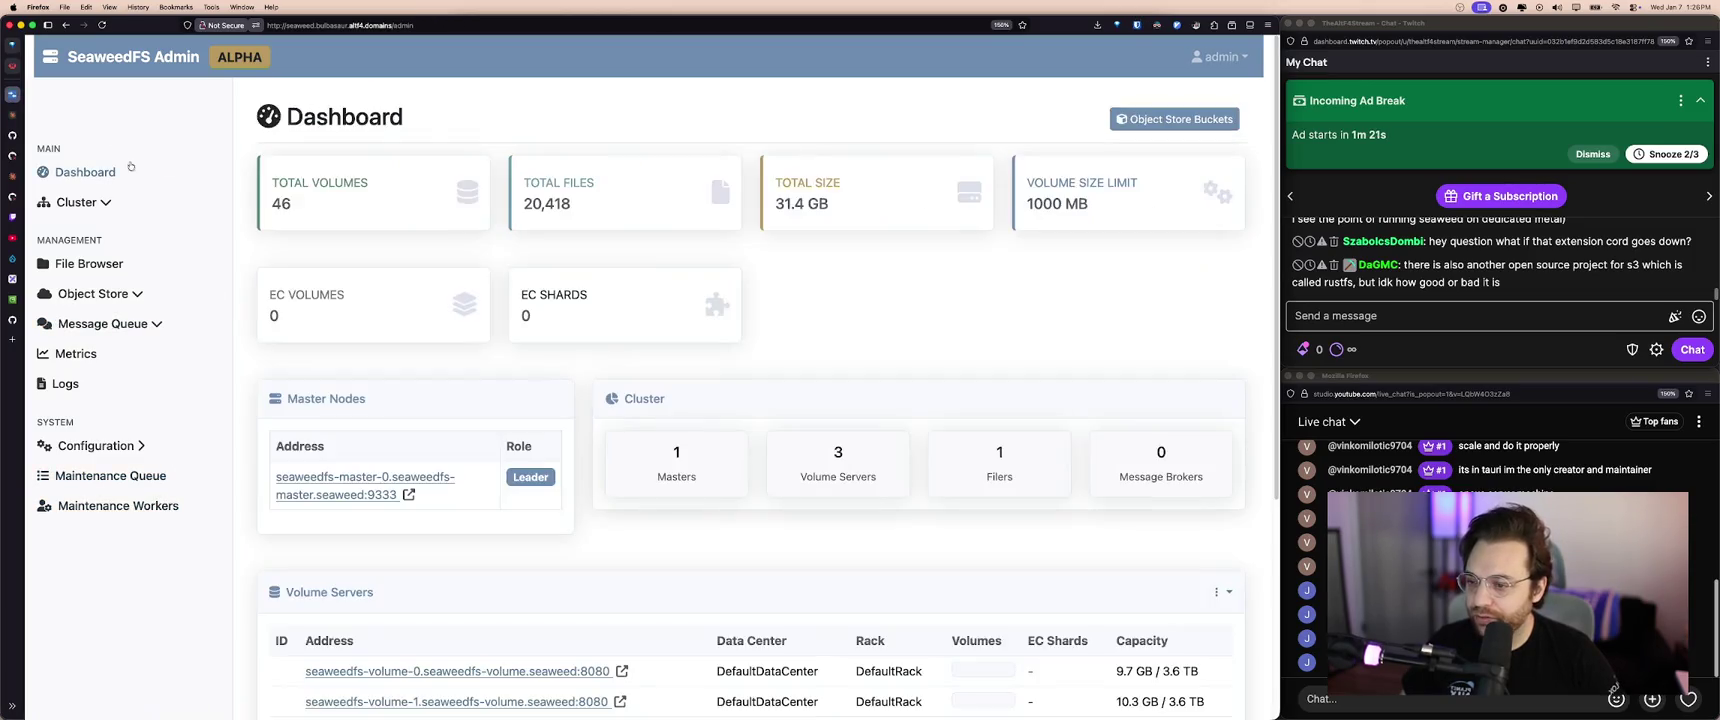
left_click(76, 202)
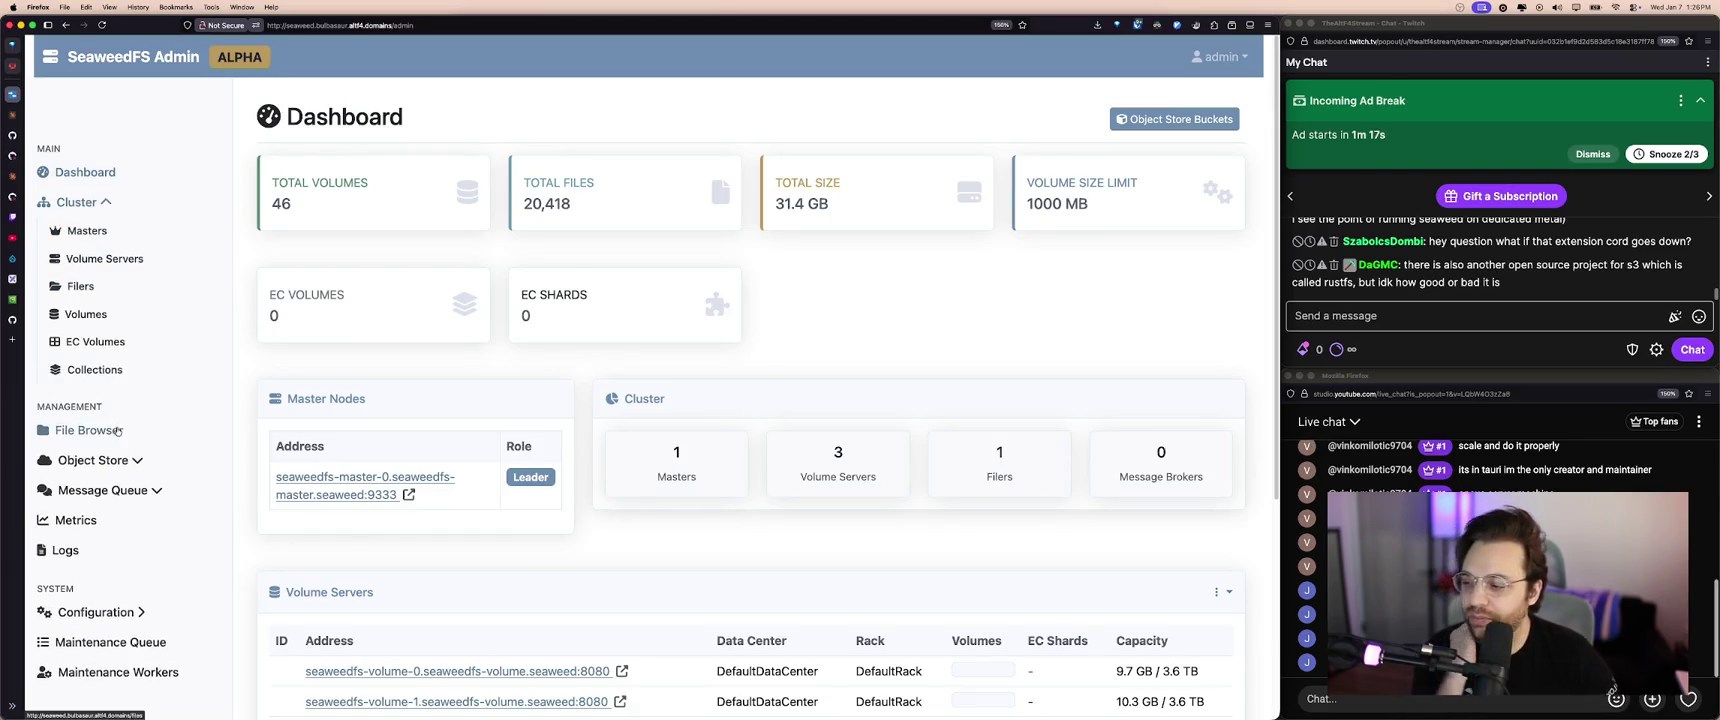
- Browse altf4llc-vorpal-registry > artifact > alias > library > X8664_LINUX in the File Browser
left_click(89, 430)
left_click(346, 395)
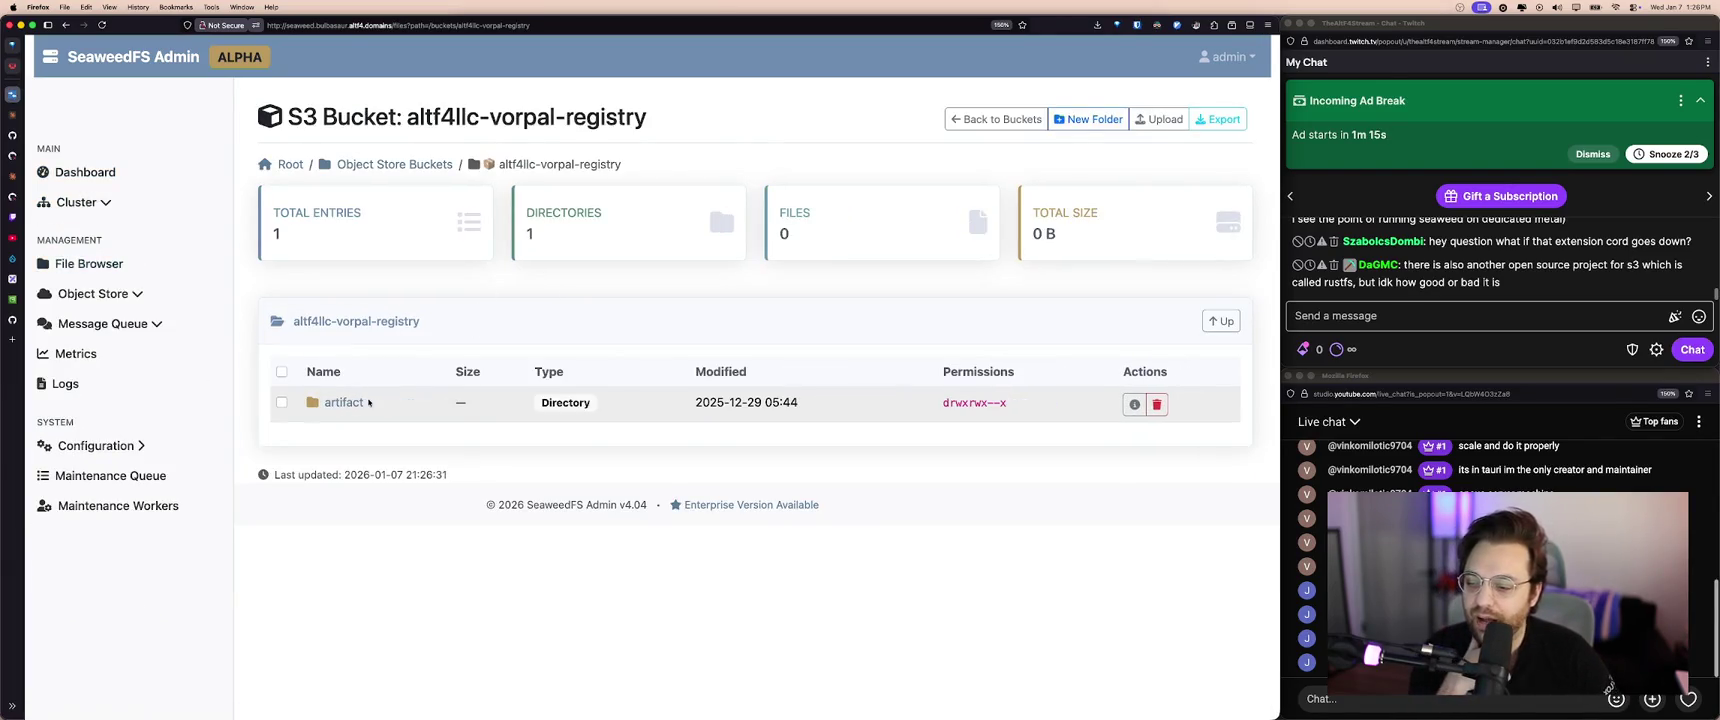
left_click(340, 402)
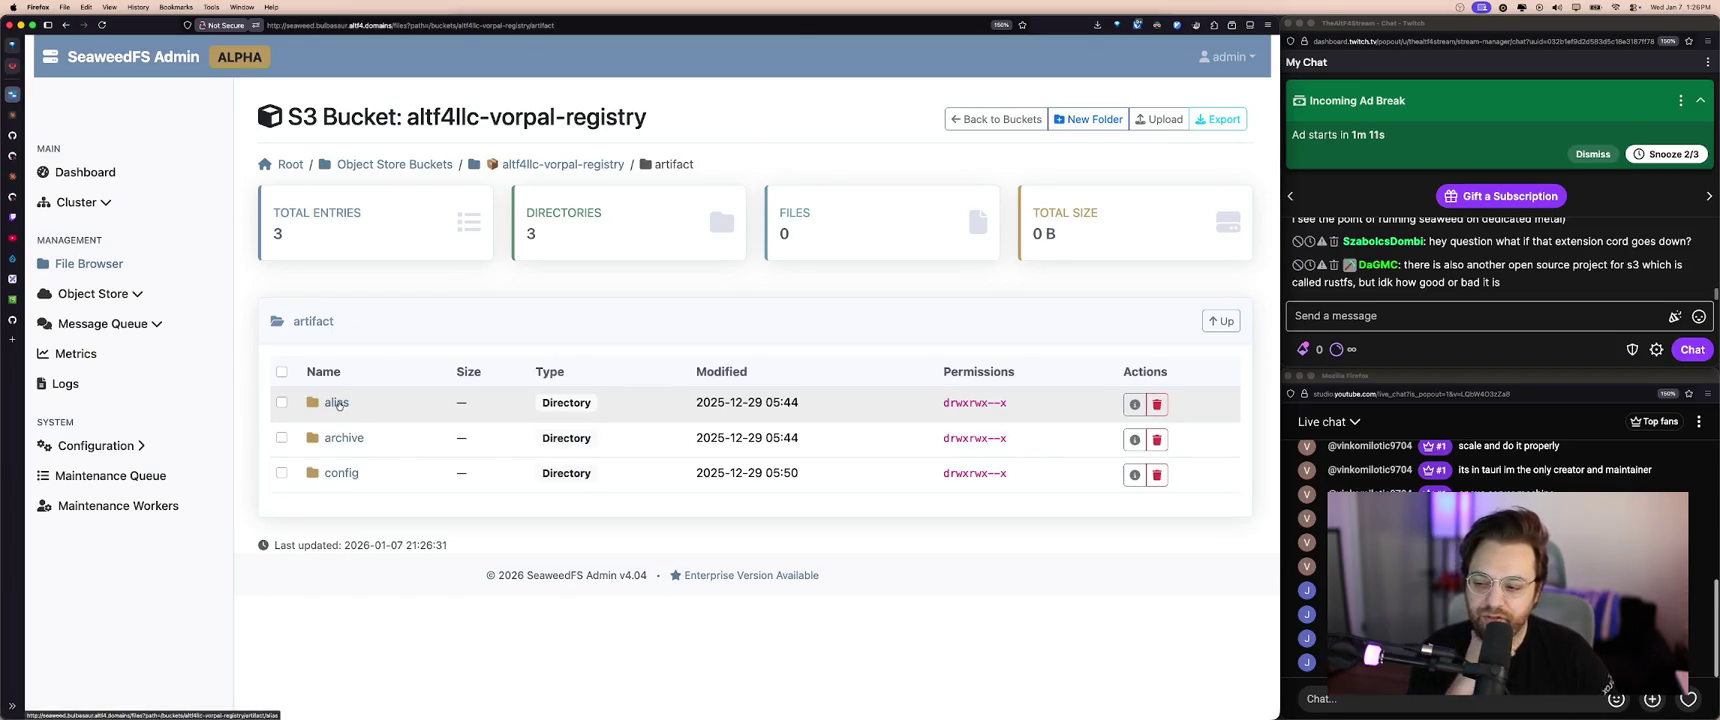
left_click(338, 403)
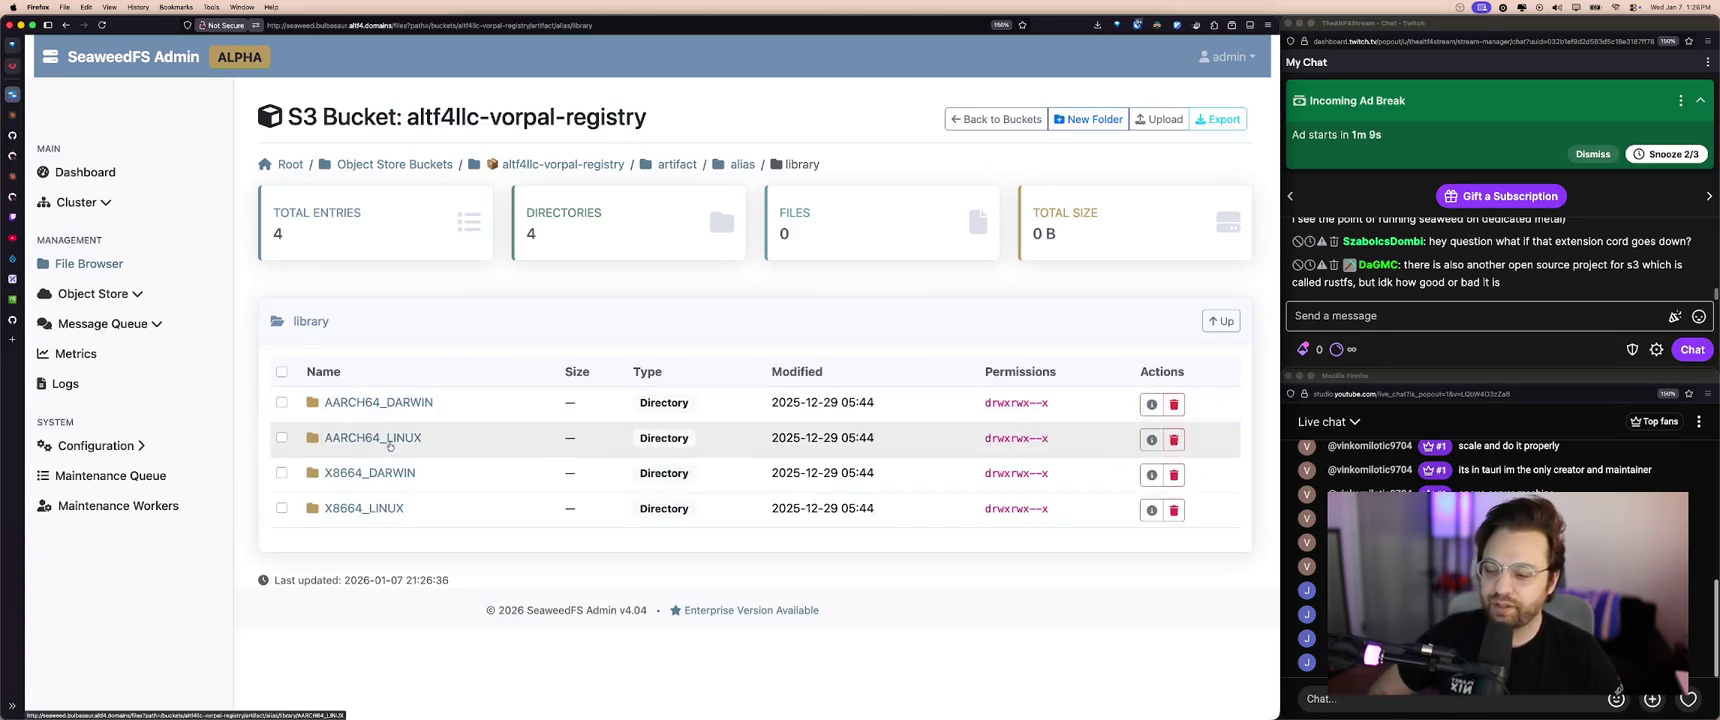
left_click(390, 508)
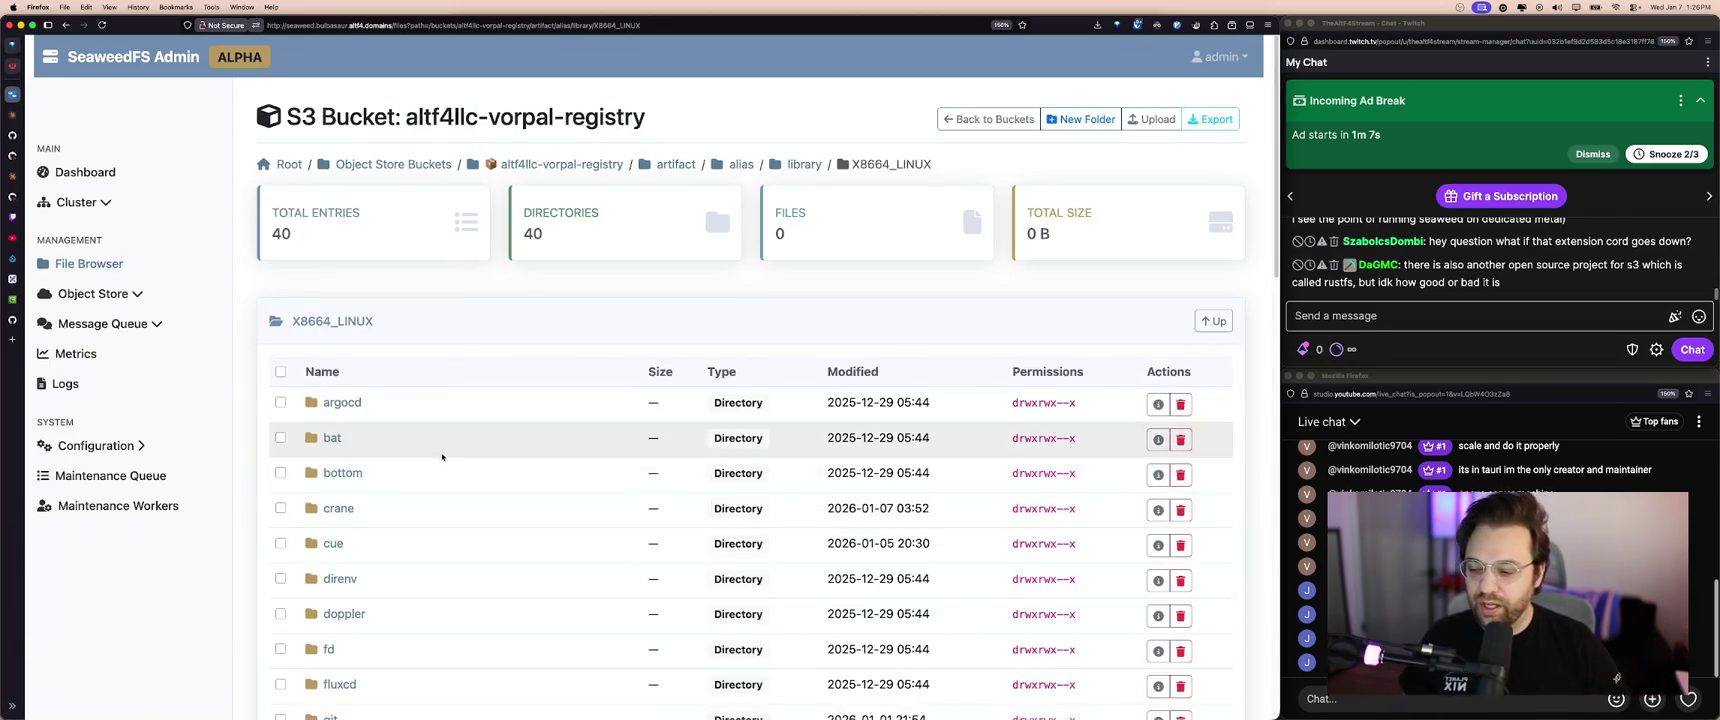
scroll(446, 451, "down", 10)
scroll(446, 451, "down", 5)
scroll(453, 457, "up", 10)
- Cycle through the browser tabs back to the Excalidraw whiteboard
key("ctrl+Tab")
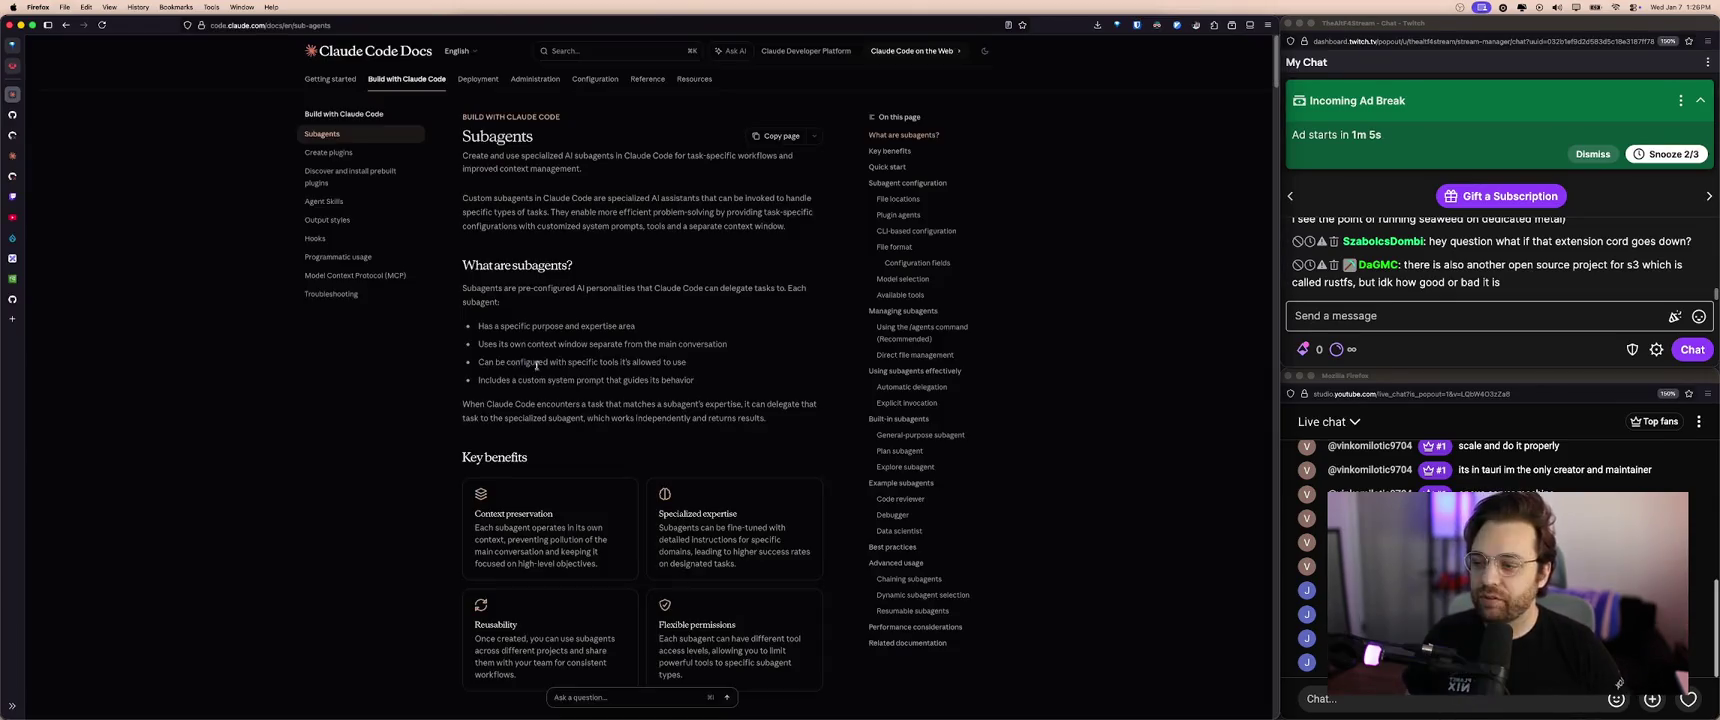
mouse_move(12, 298)
left_click(68, 299)
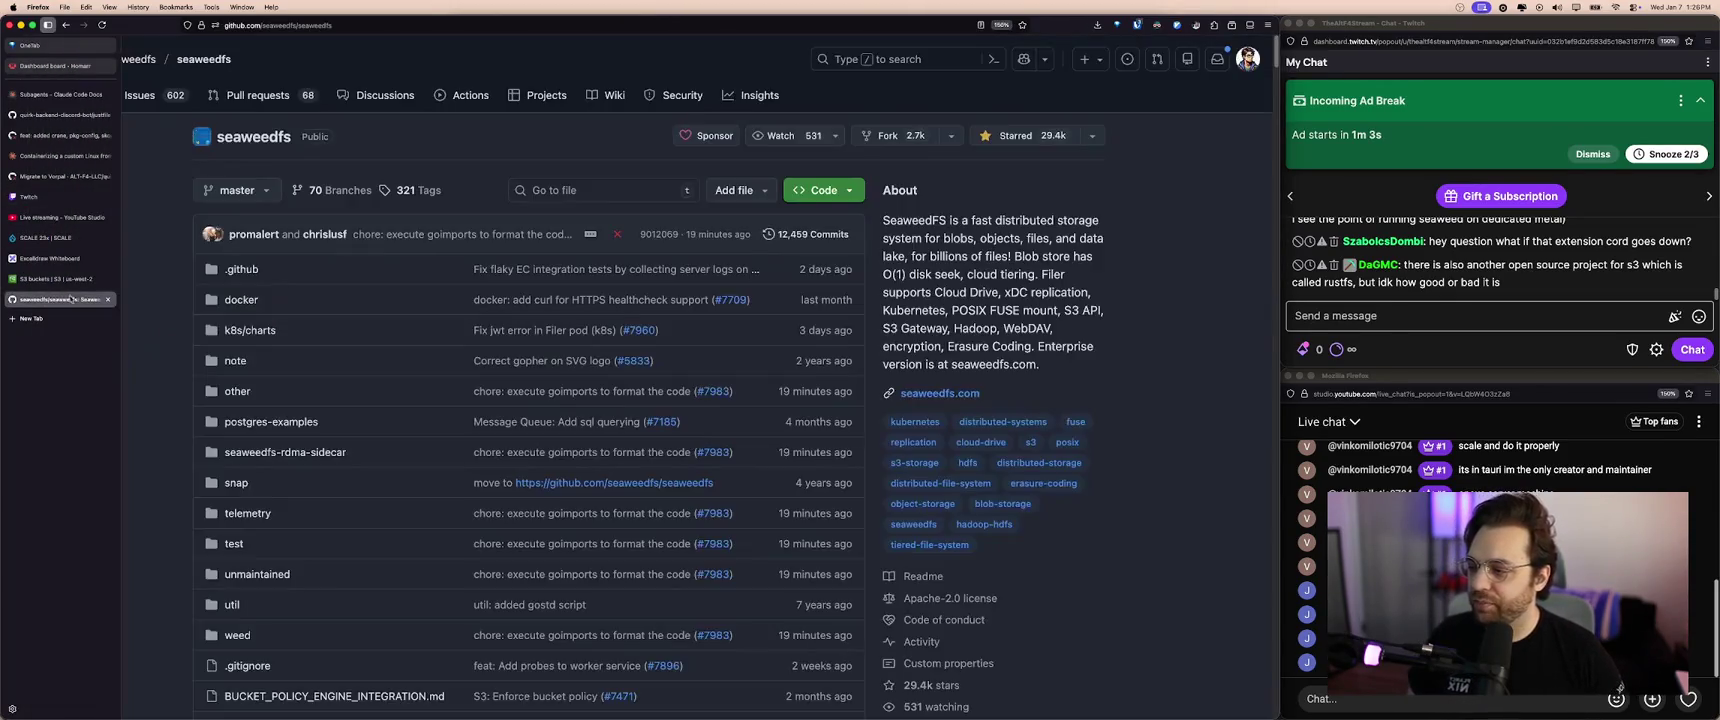
left_click(104, 279)
left_click(104, 258)
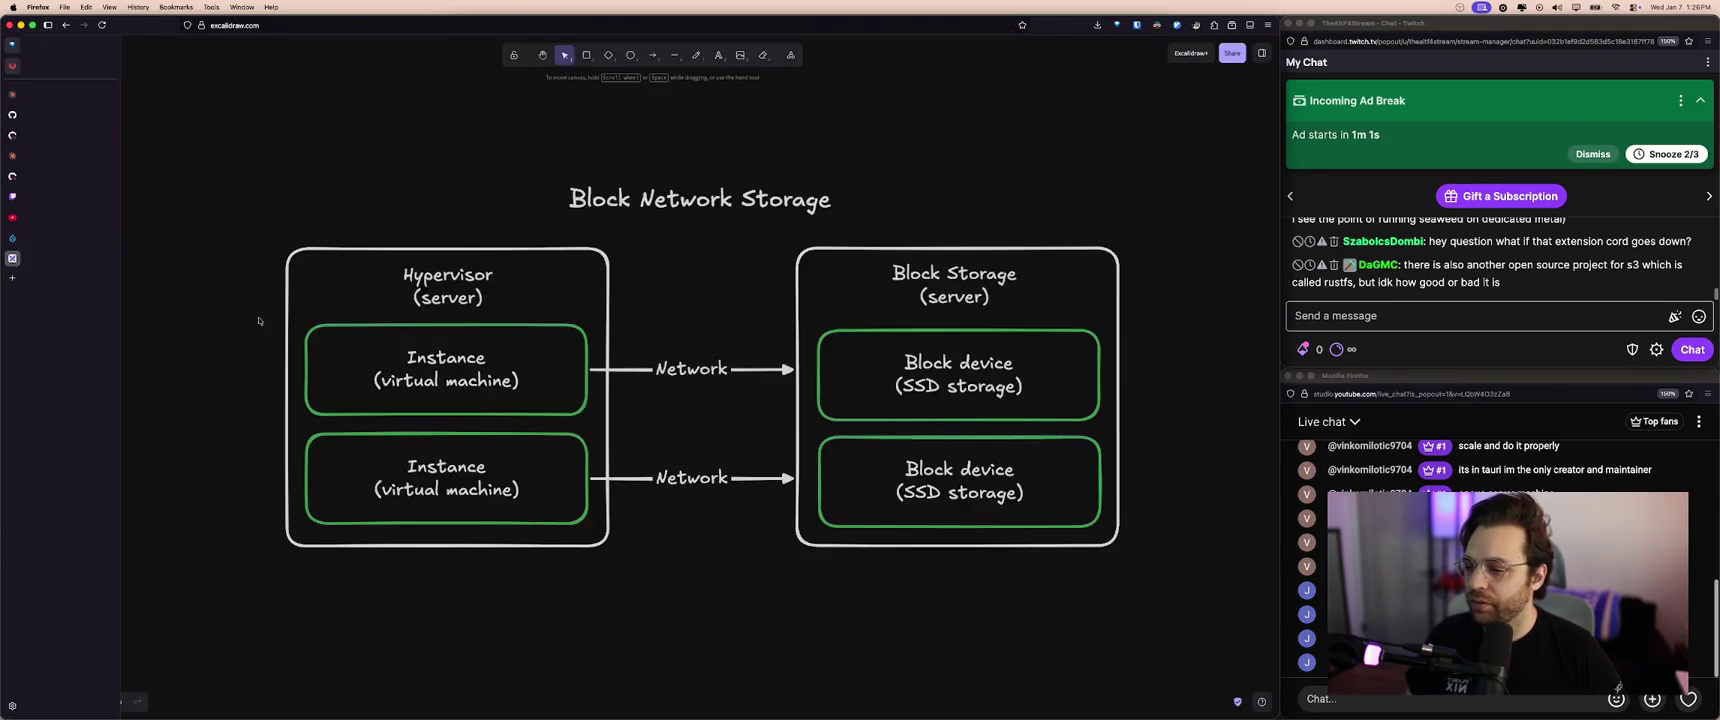
- Copy the Argo Workflows box into the empty slot and label it Seaweed (object storage)
scroll(498, 385, "left", 5)
scroll(498, 385, "left", 5)
scroll(498, 385, "right", 1)
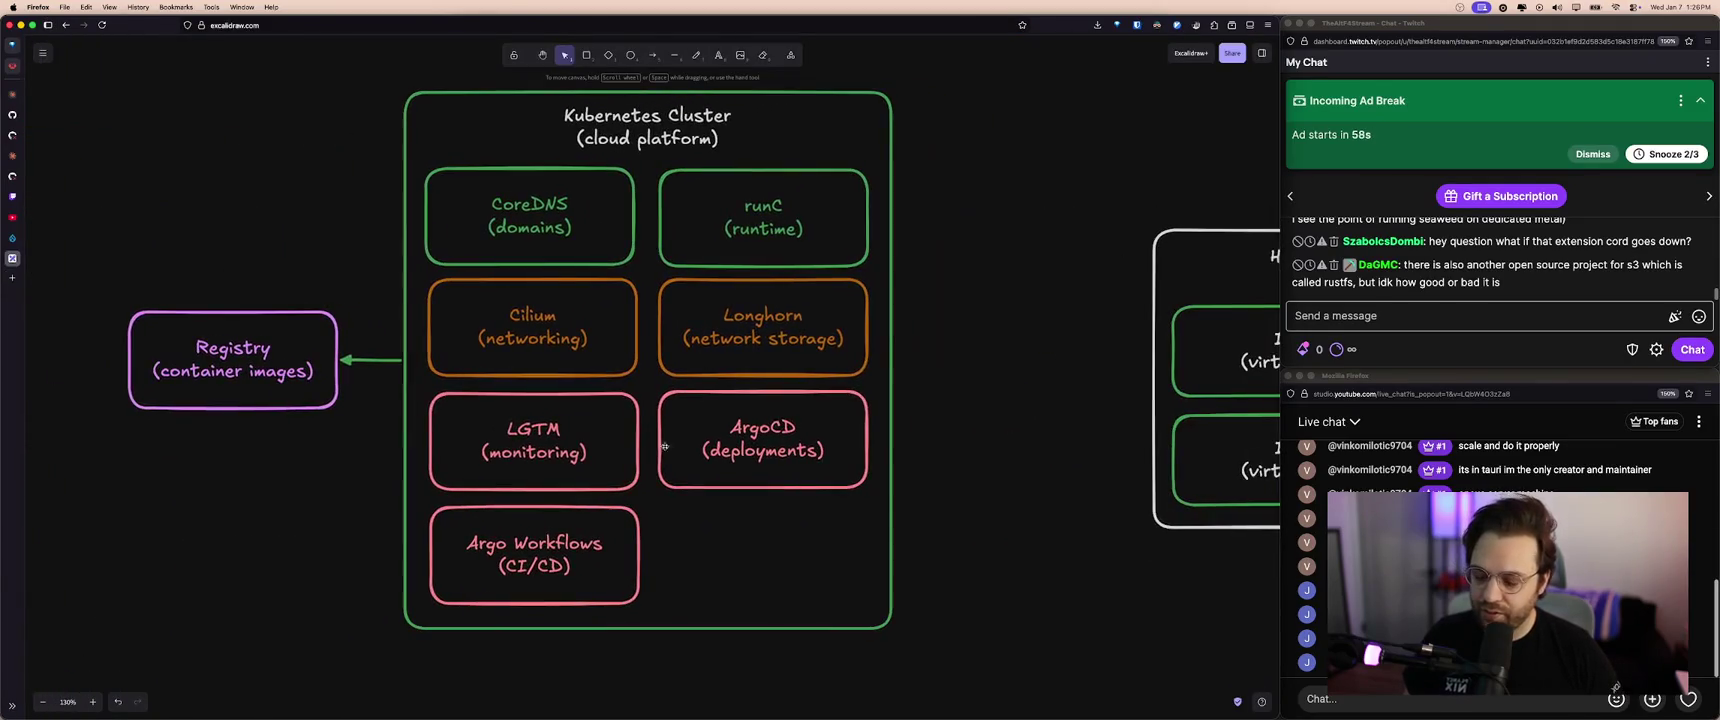
left_click(599, 546)
mouse_move(599, 546)
left_mouse_down()
mouse_move(833, 546)
mouse_move(702, 544)
left_mouse_up()
double_click(788, 548)
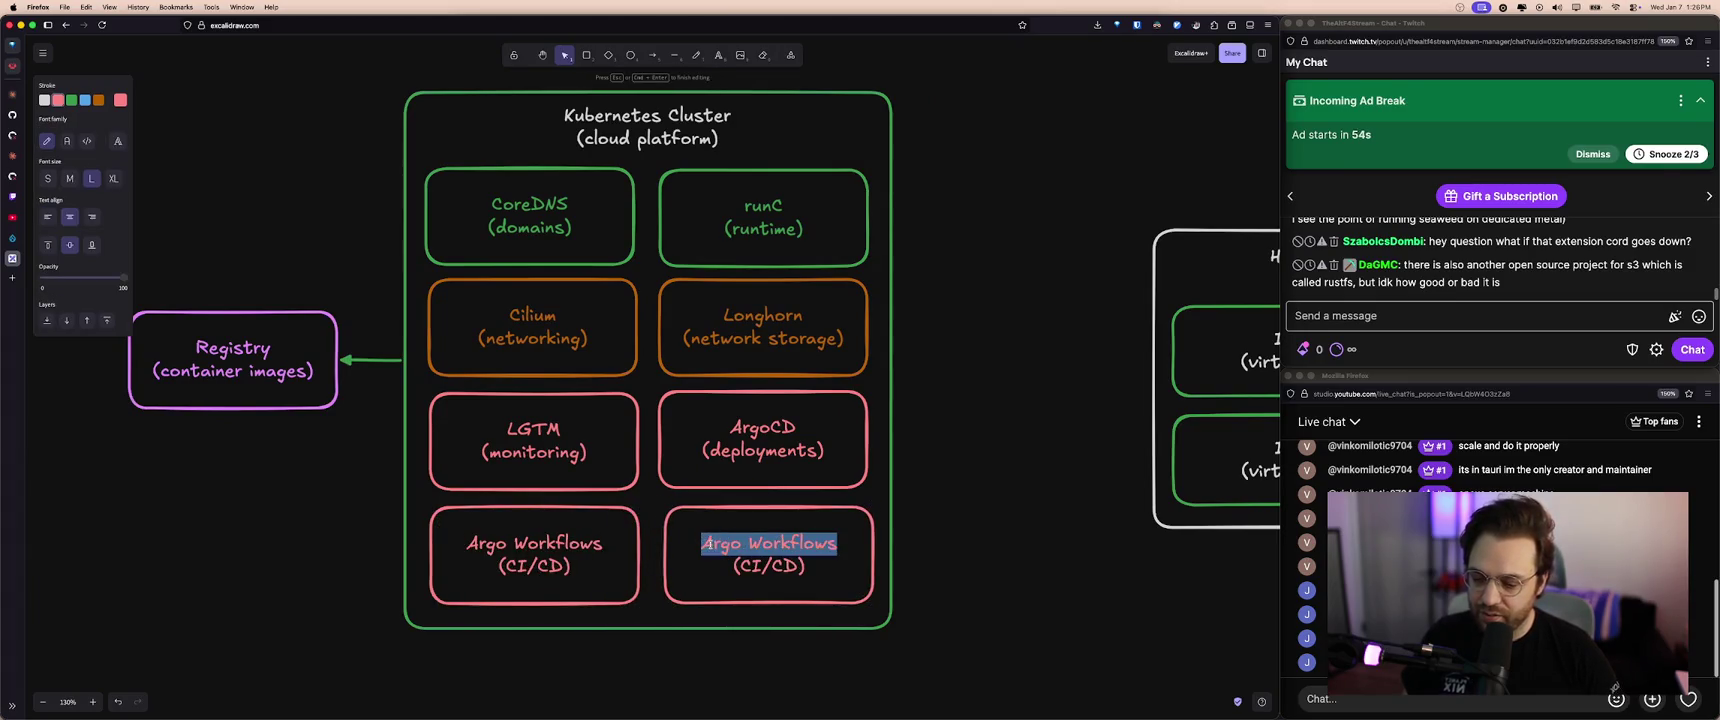
type("Seaweed")
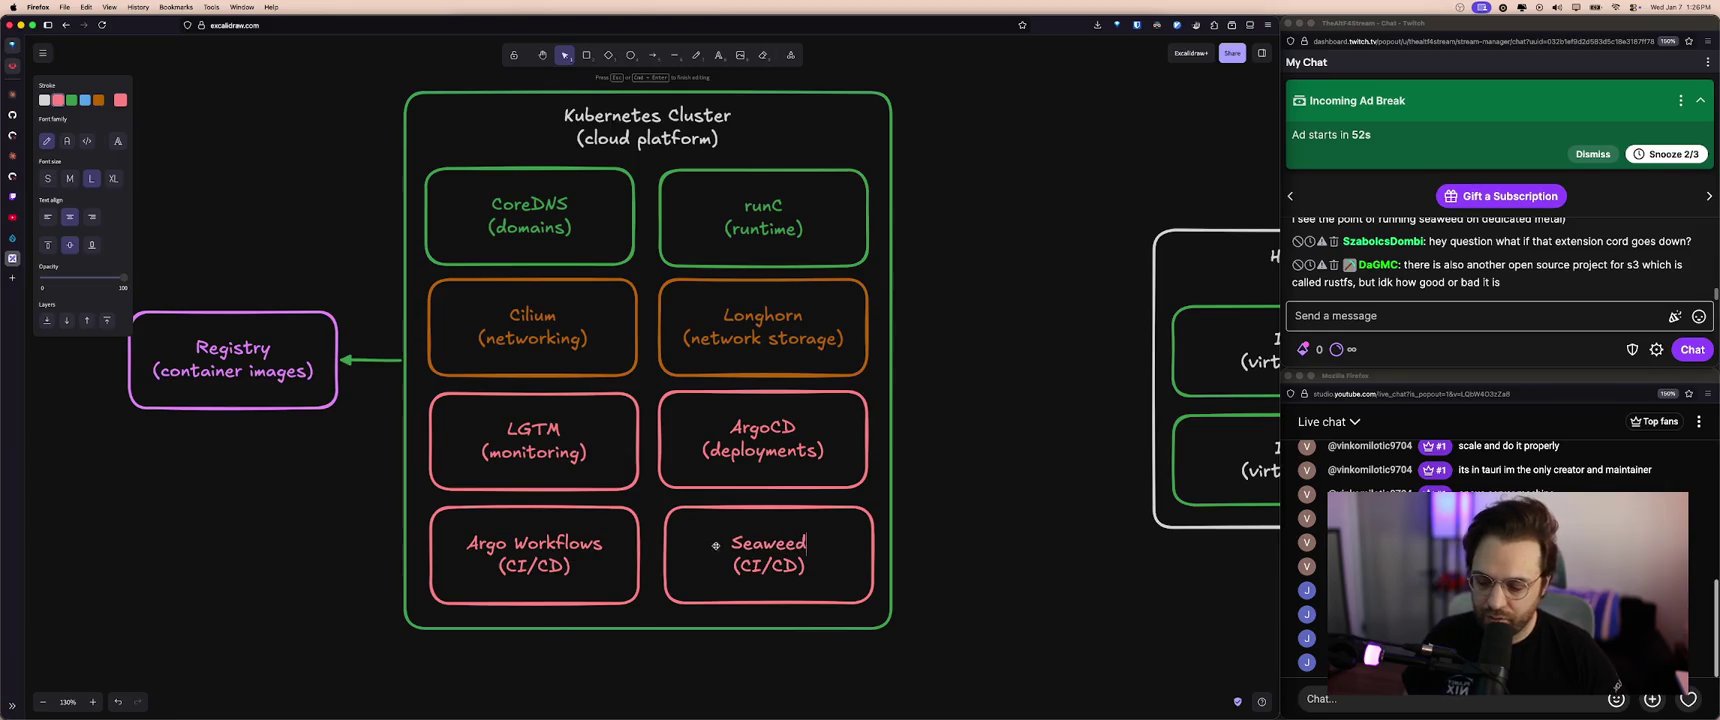
left_click_drag(737, 565, 795, 566)
type("object storage")
- Change Longhorn's label from network storage to block storage
double_click(710, 338)
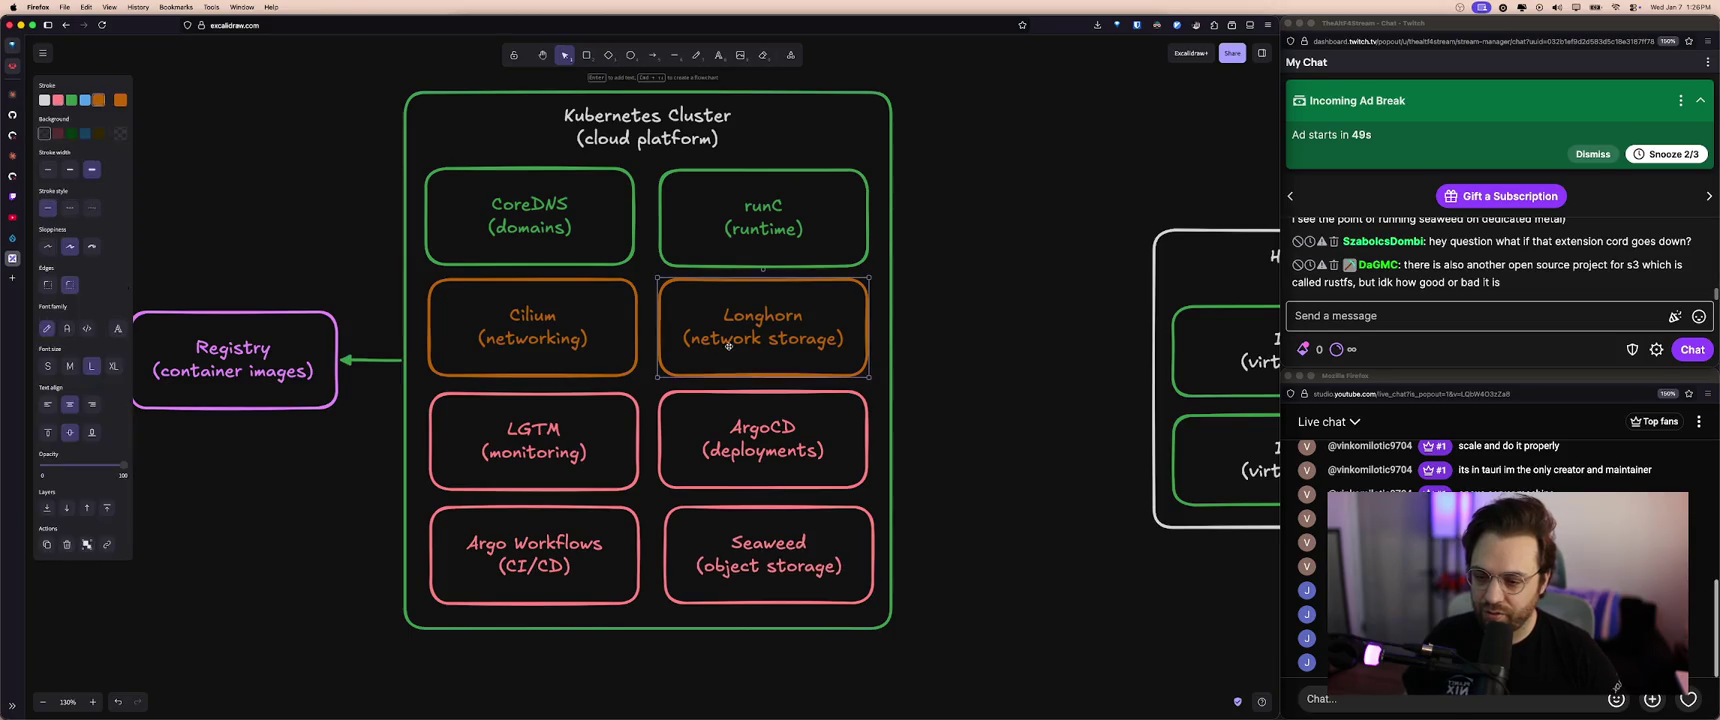
double_click(710, 338)
type("block")
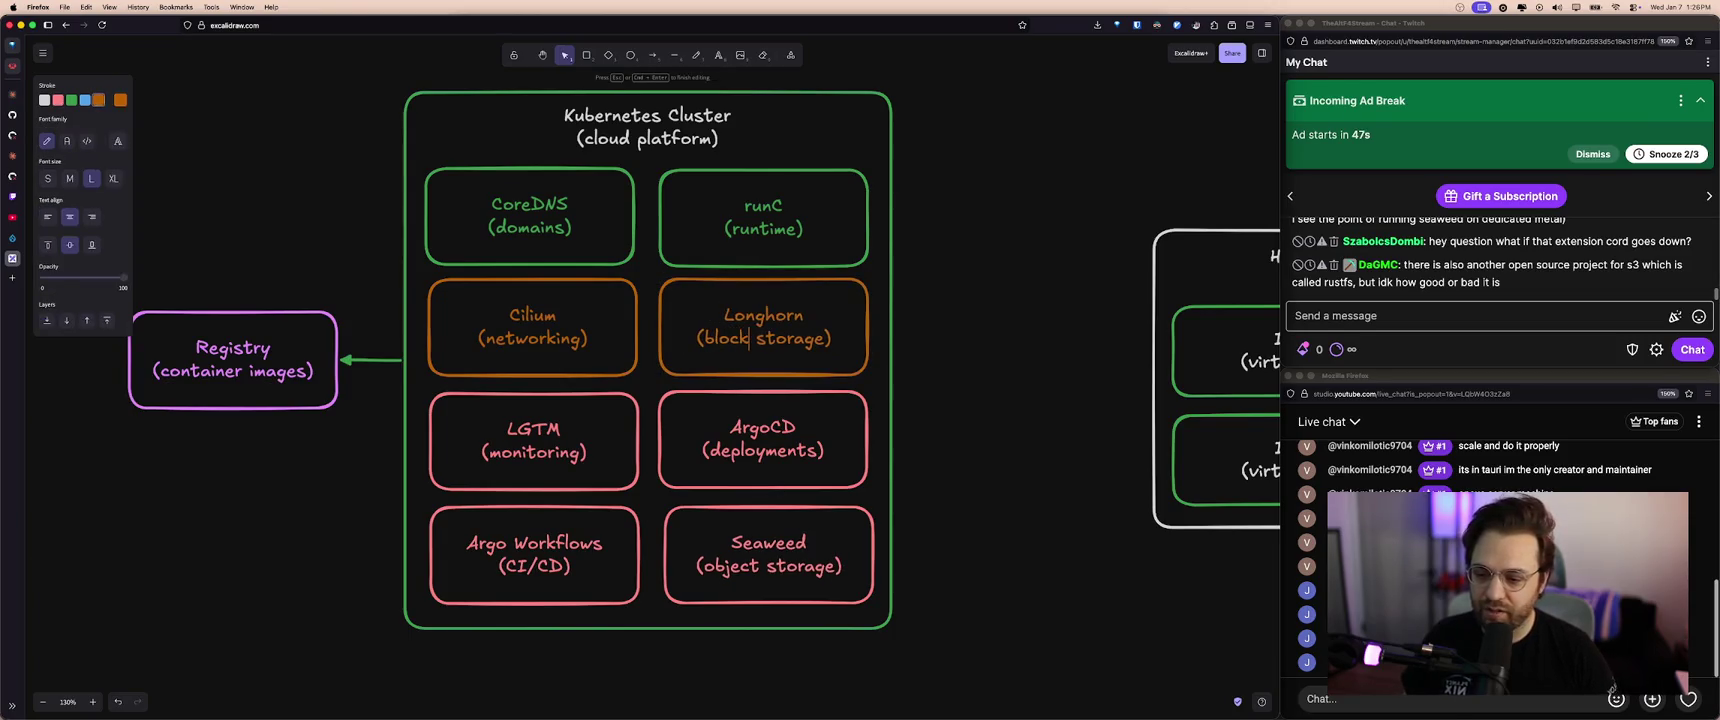
left_click(981, 423)
- Extend the Kubernetes Cluster container's bottom edge downward
scroll(981, 423, "up", 2)
scroll(981, 423, "right", 2)
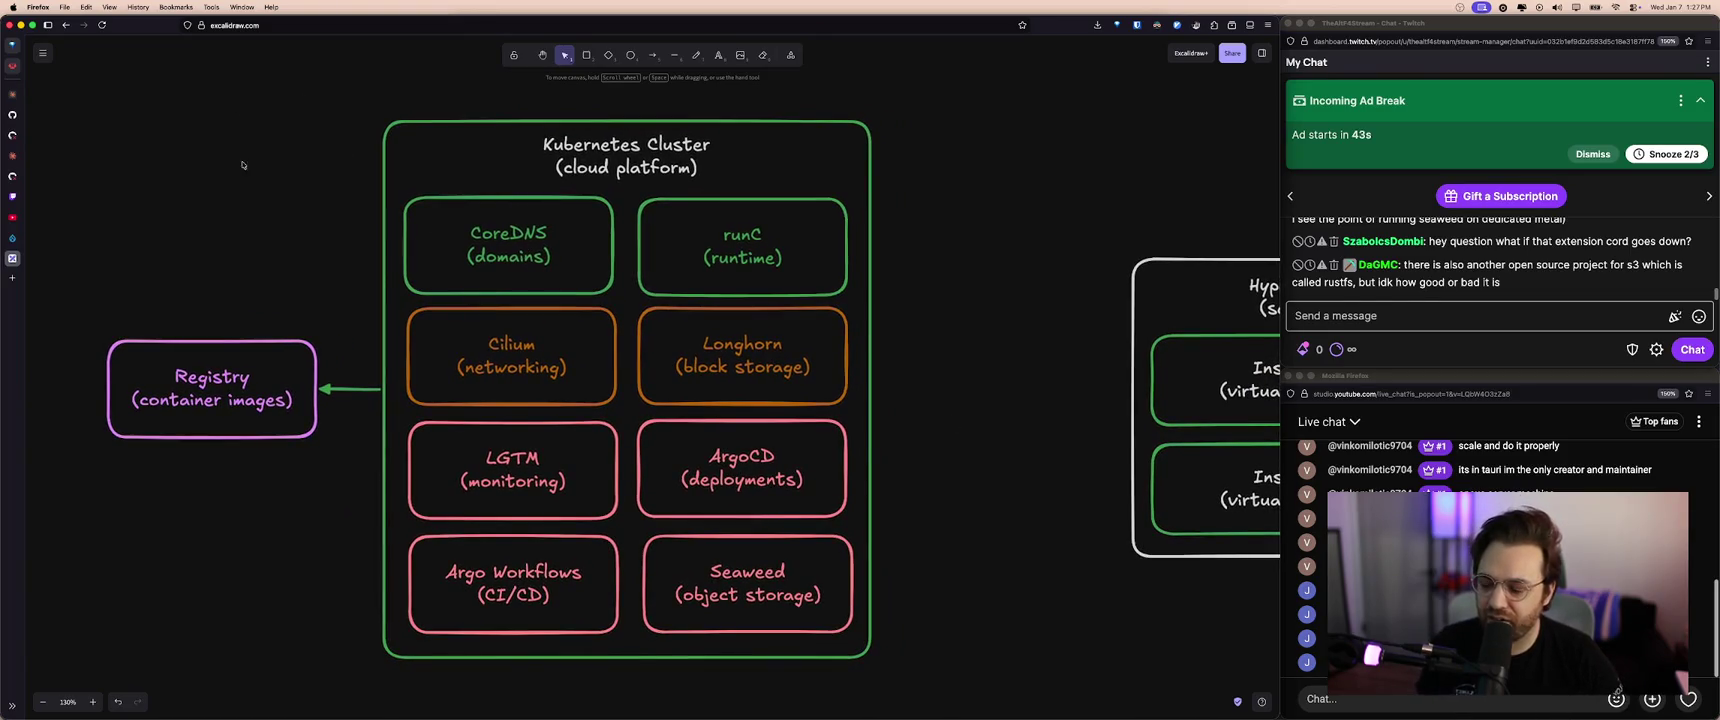
left_click_drag(62, 73, 651, 453)
left_click(910, 487)
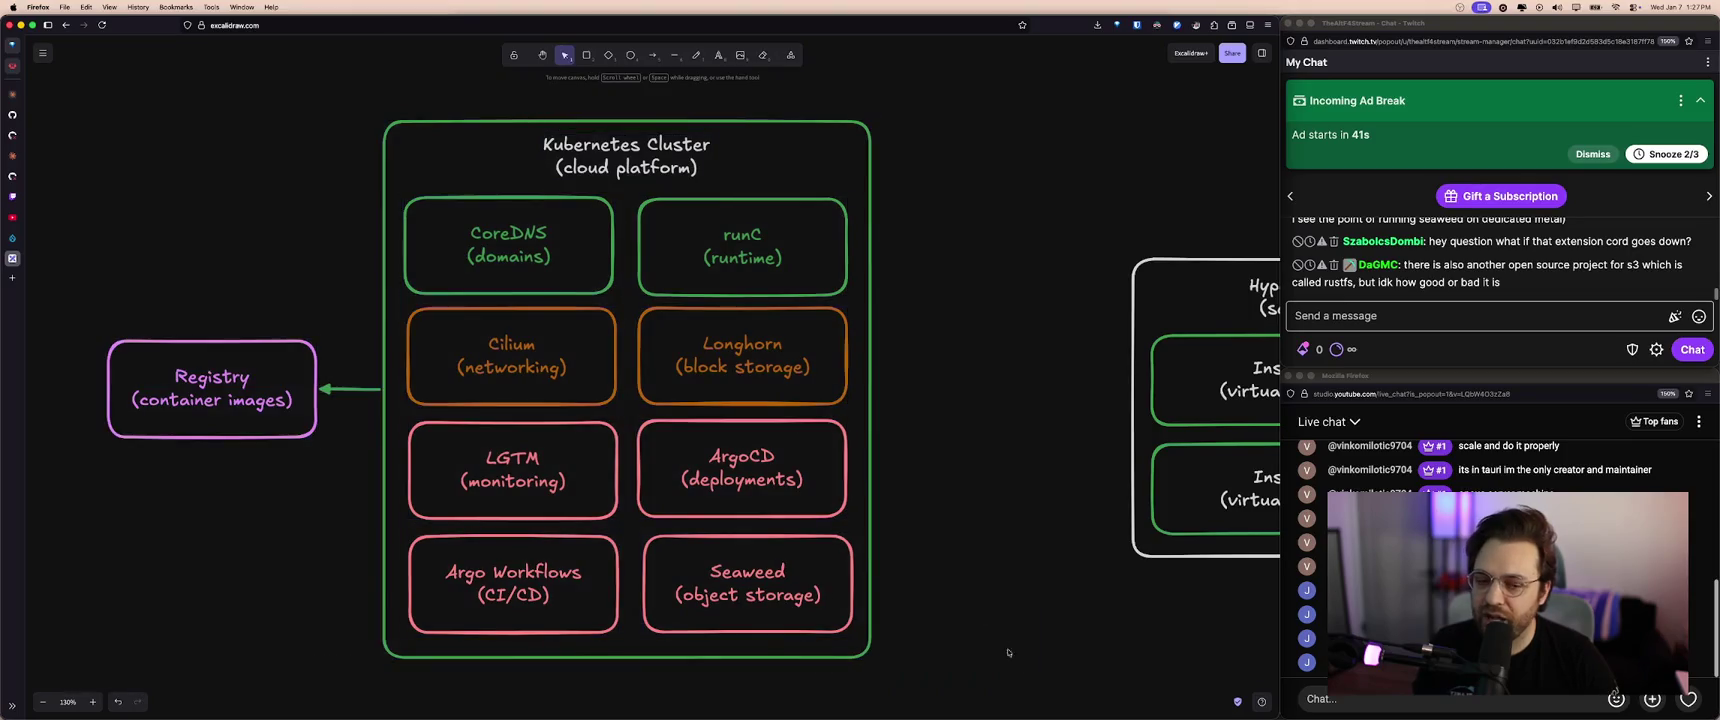
scroll(890, 482, "down", 1)
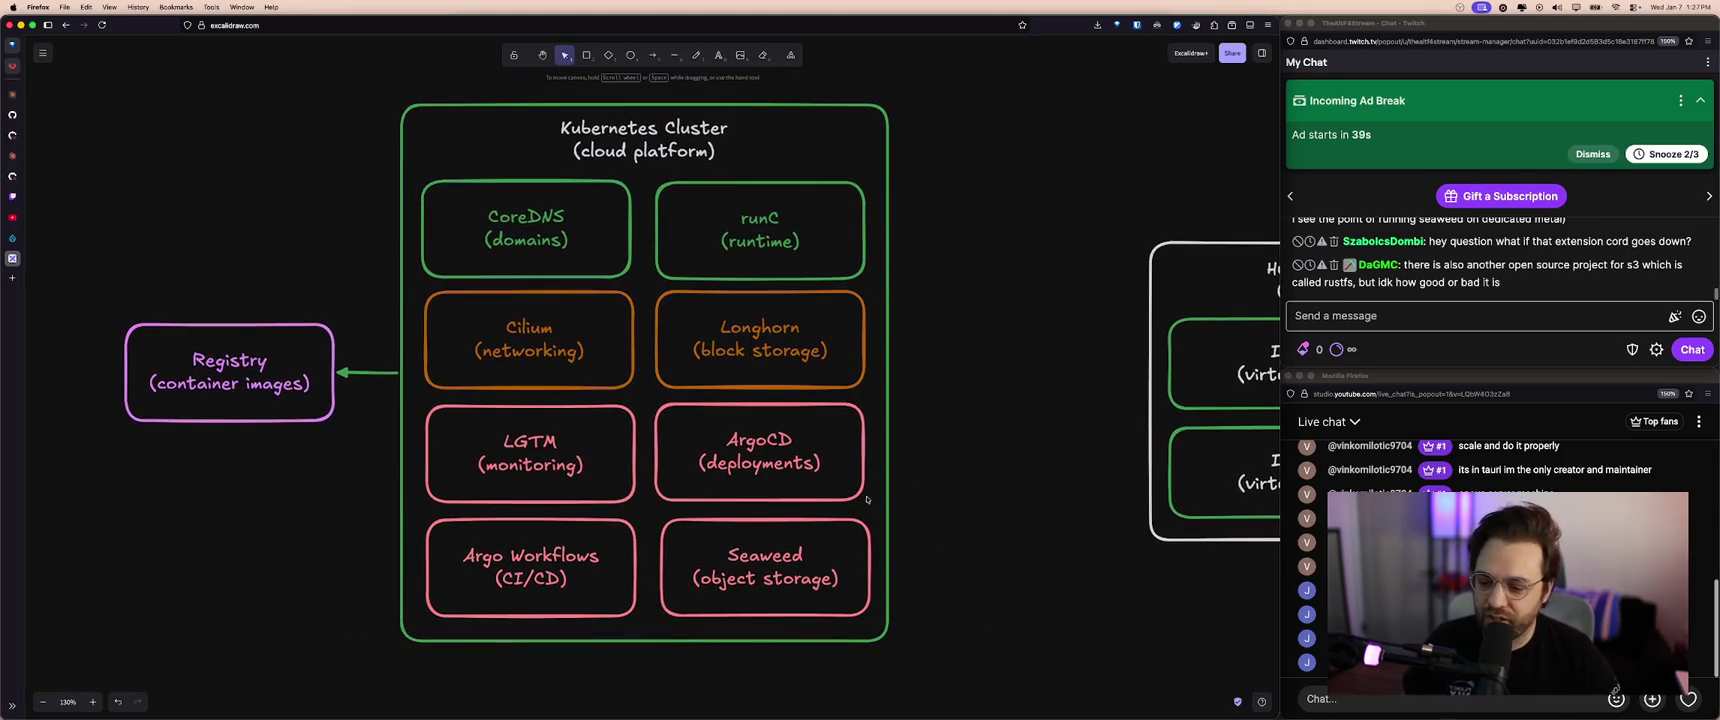
left_click(750, 640)
left_click_drag(767, 640, 773, 706)
- Nudge the eight service boxes and the cluster title slightly upward
scroll(797, 645, "down", 1)
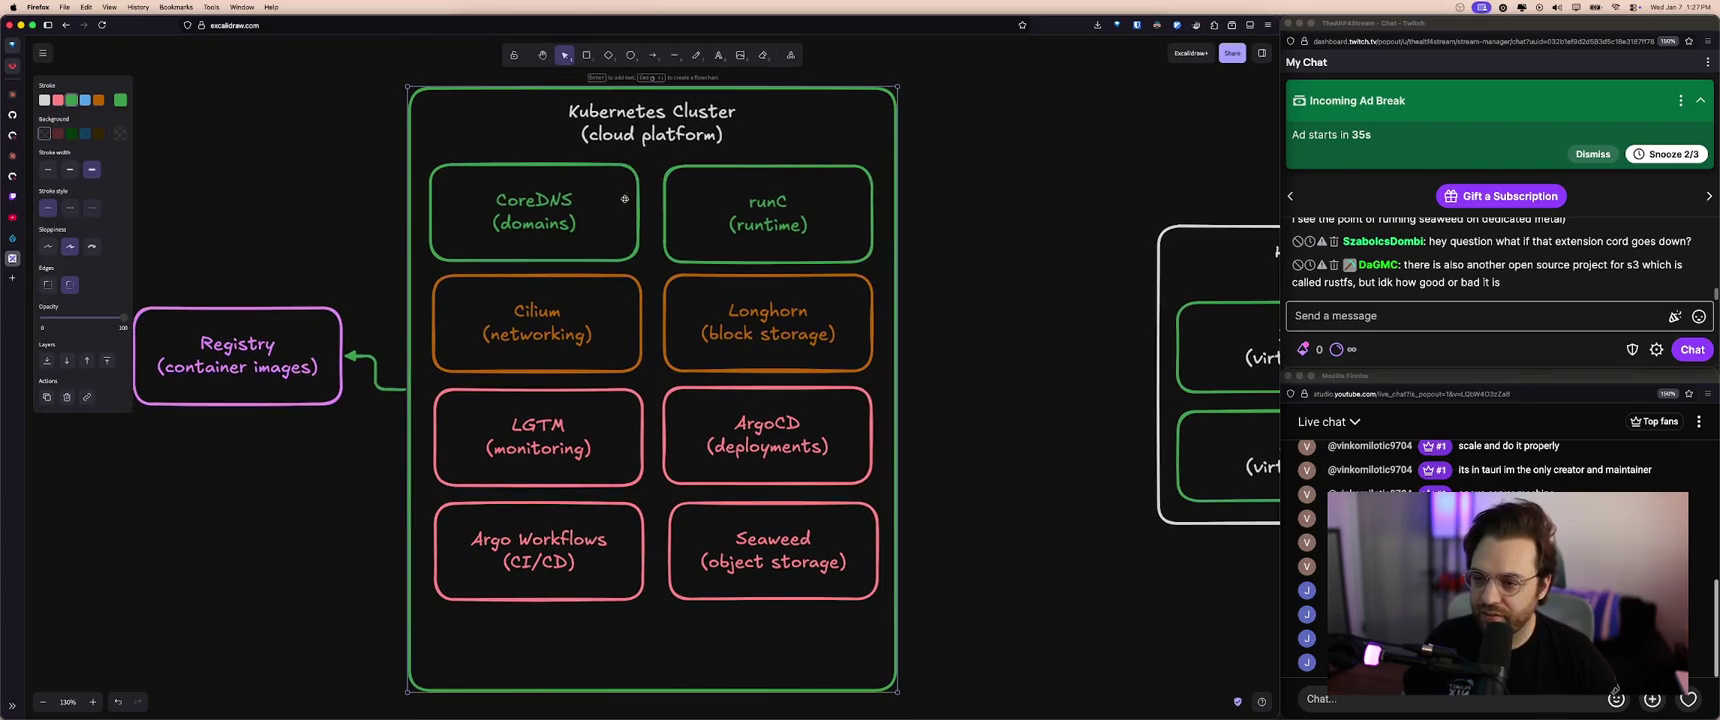
left_click(604, 332)
left_click(610, 247, "shift")
left_click(749, 241, "shift")
left_click(760, 345, "shift")
left_click(577, 440, "shift")
left_click(746, 460, "shift")
left_click(727, 543, "shift")
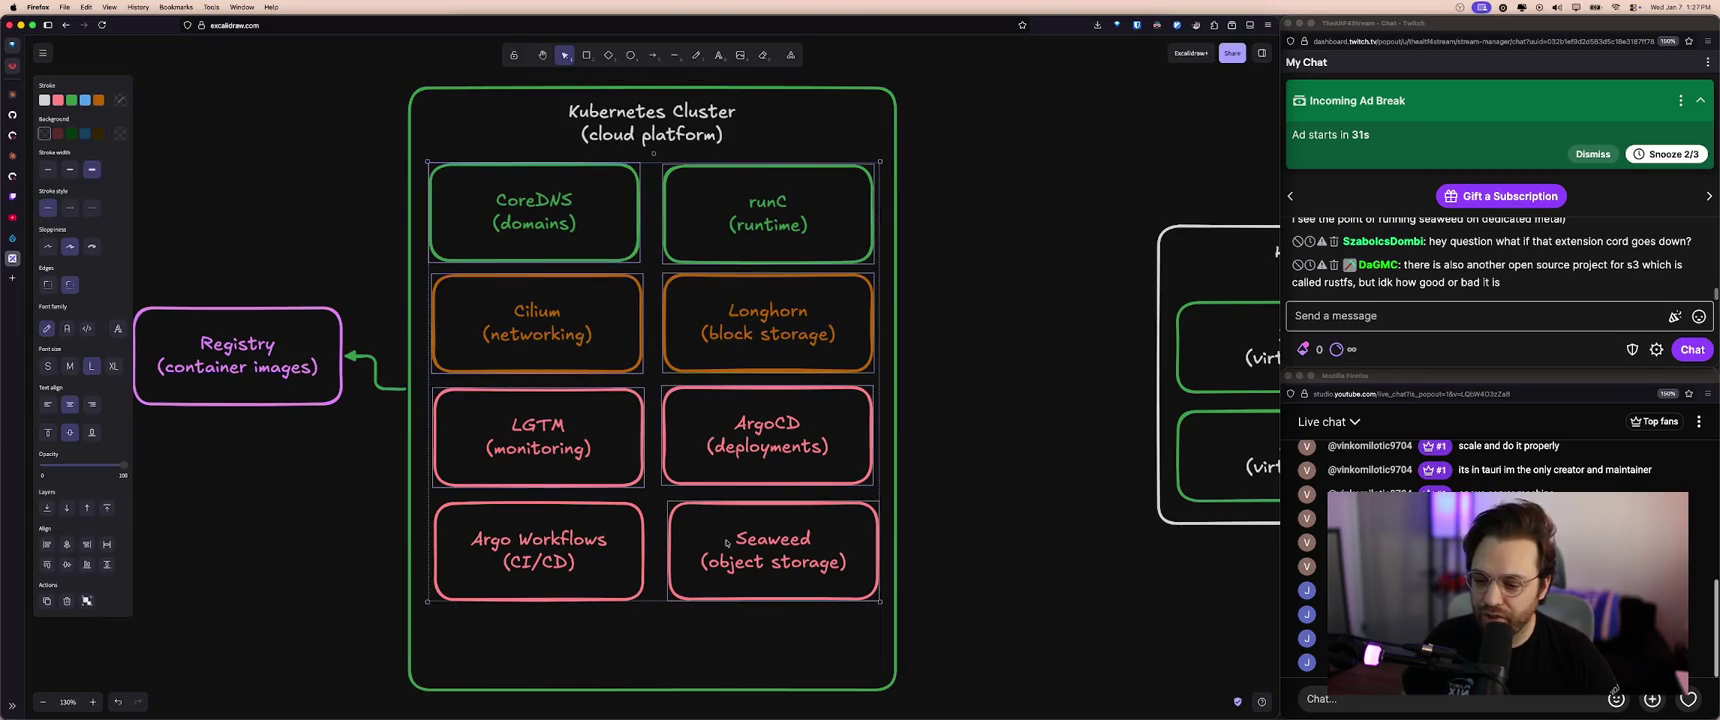
left_click(585, 567, "shift")
left_click_drag(571, 447, 569, 439)
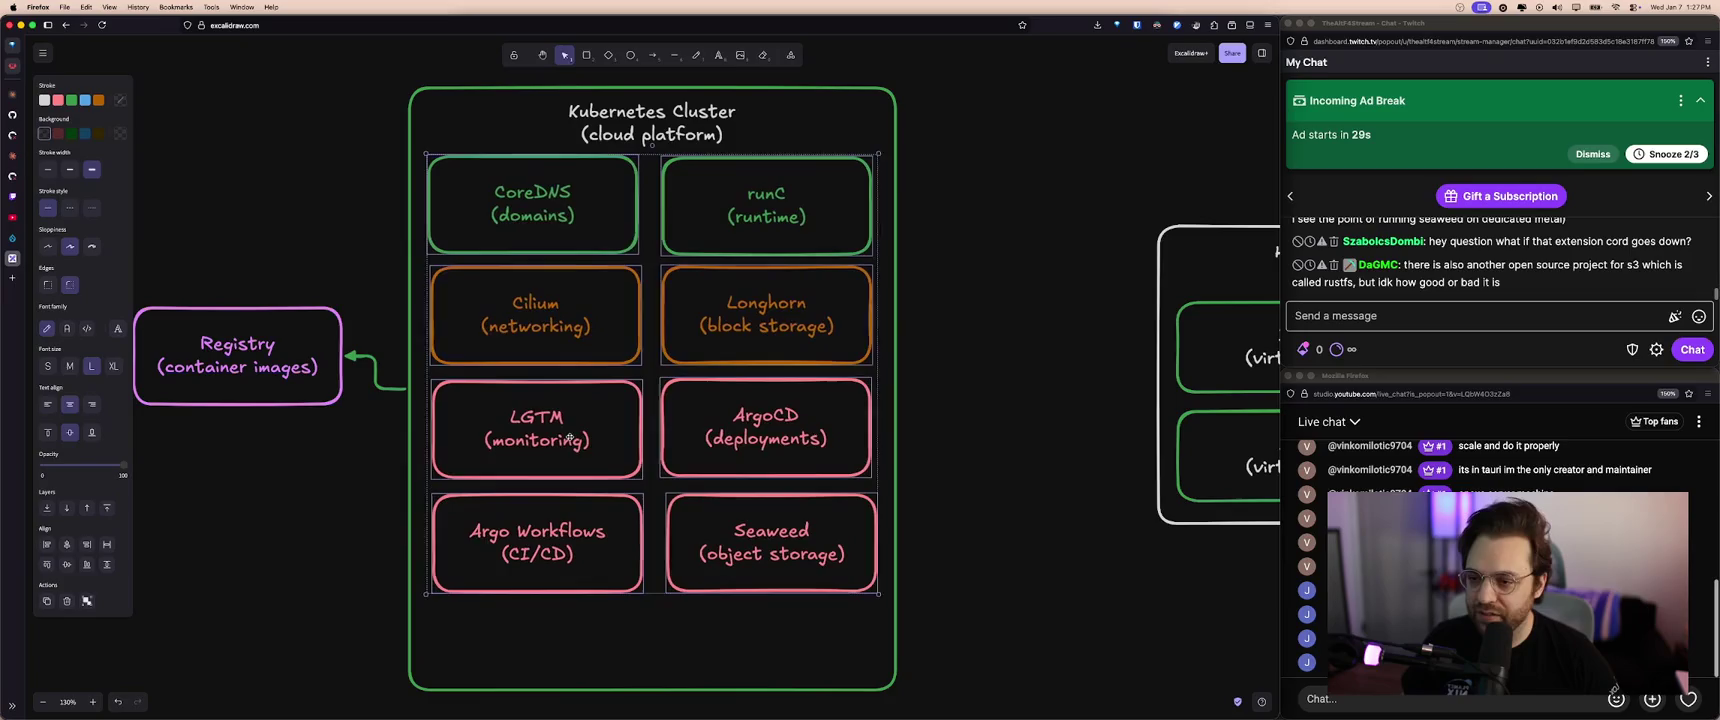
left_click(986, 257)
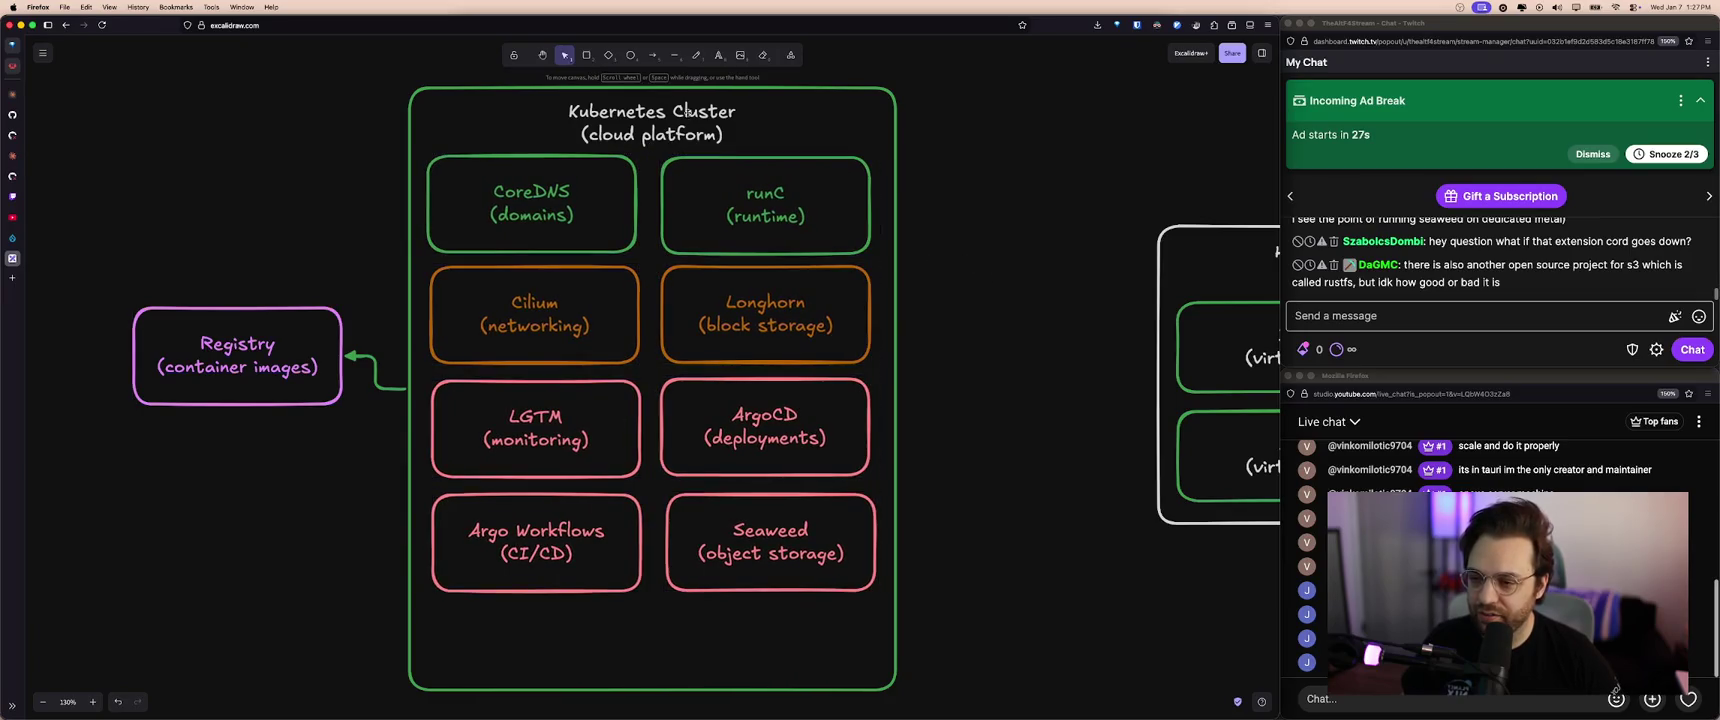
left_click_drag(681, 130, 681, 126)
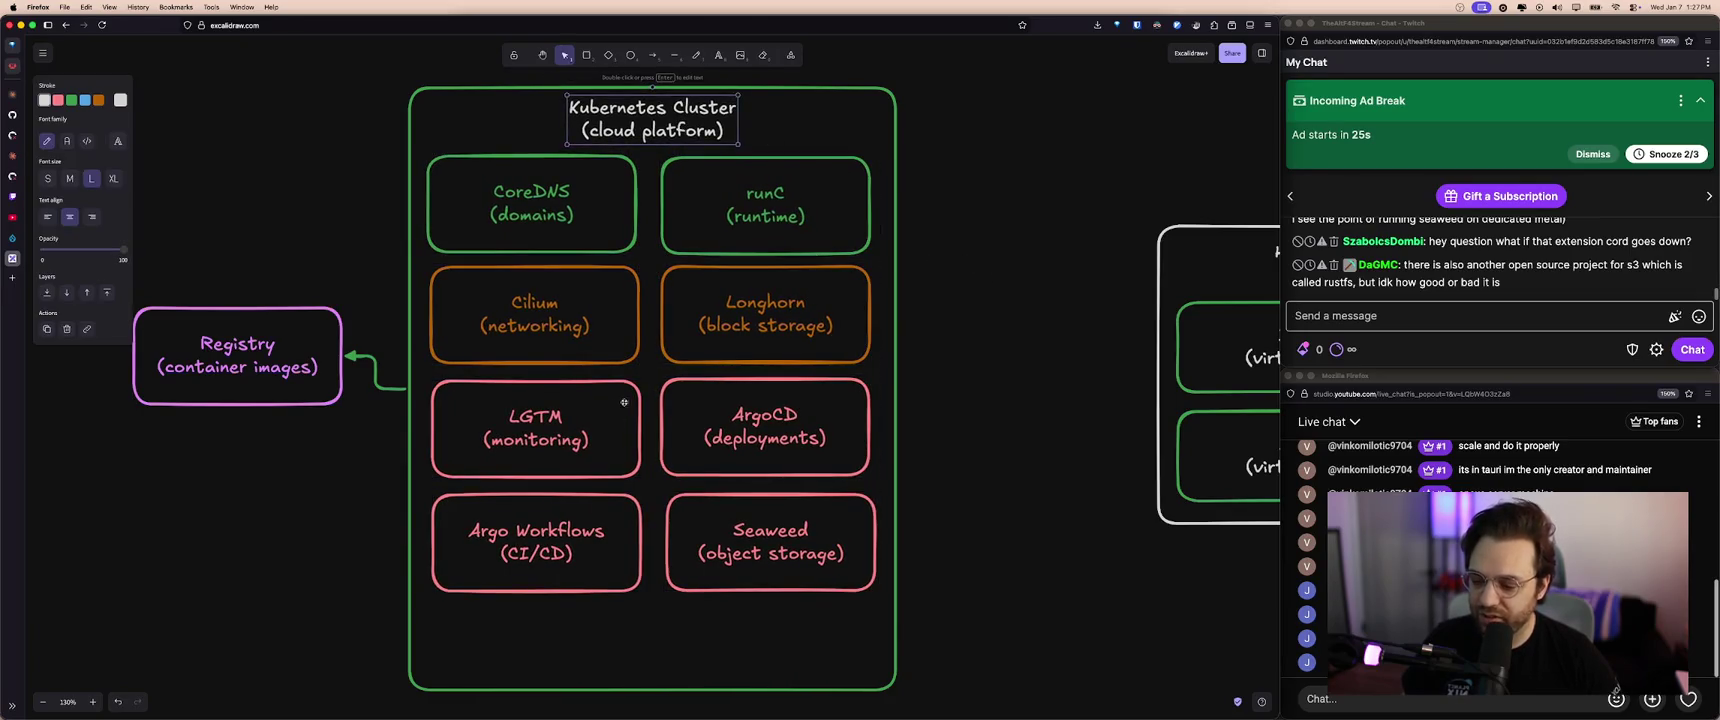
- Lengthen the green container, move the Registry box down, and recentre the view
scroll(641, 397, "down", 2)
left_click(690, 648)
left_click_drag(693, 648, 693, 662)
left_click_drag(285, 326, 285, 358)
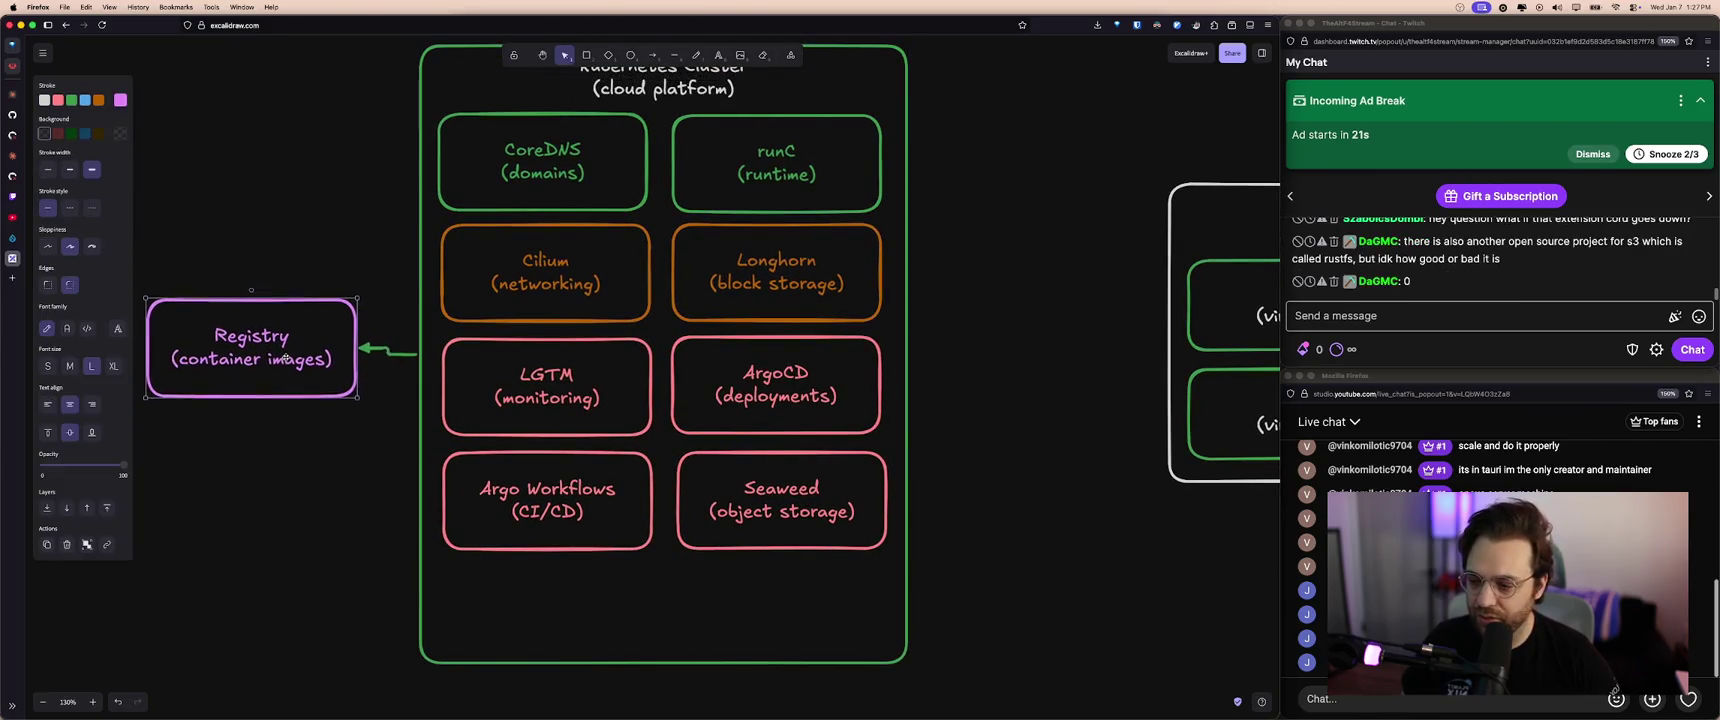
left_click(411, 470)
scroll(411, 470, "left", 2)
left_click_drag(411, 470, 343, 475)
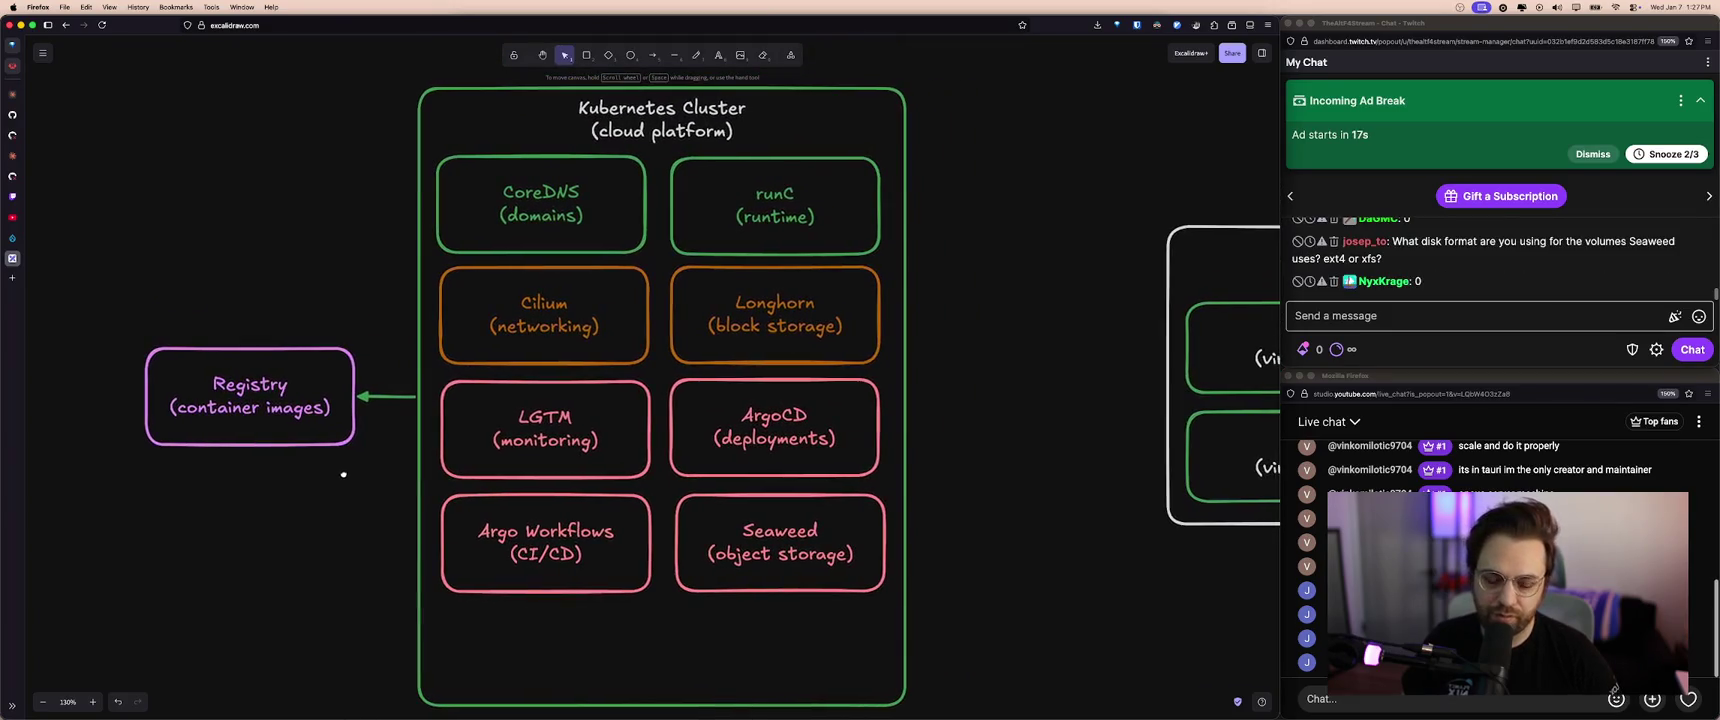
scroll(345, 476, "left", 2)
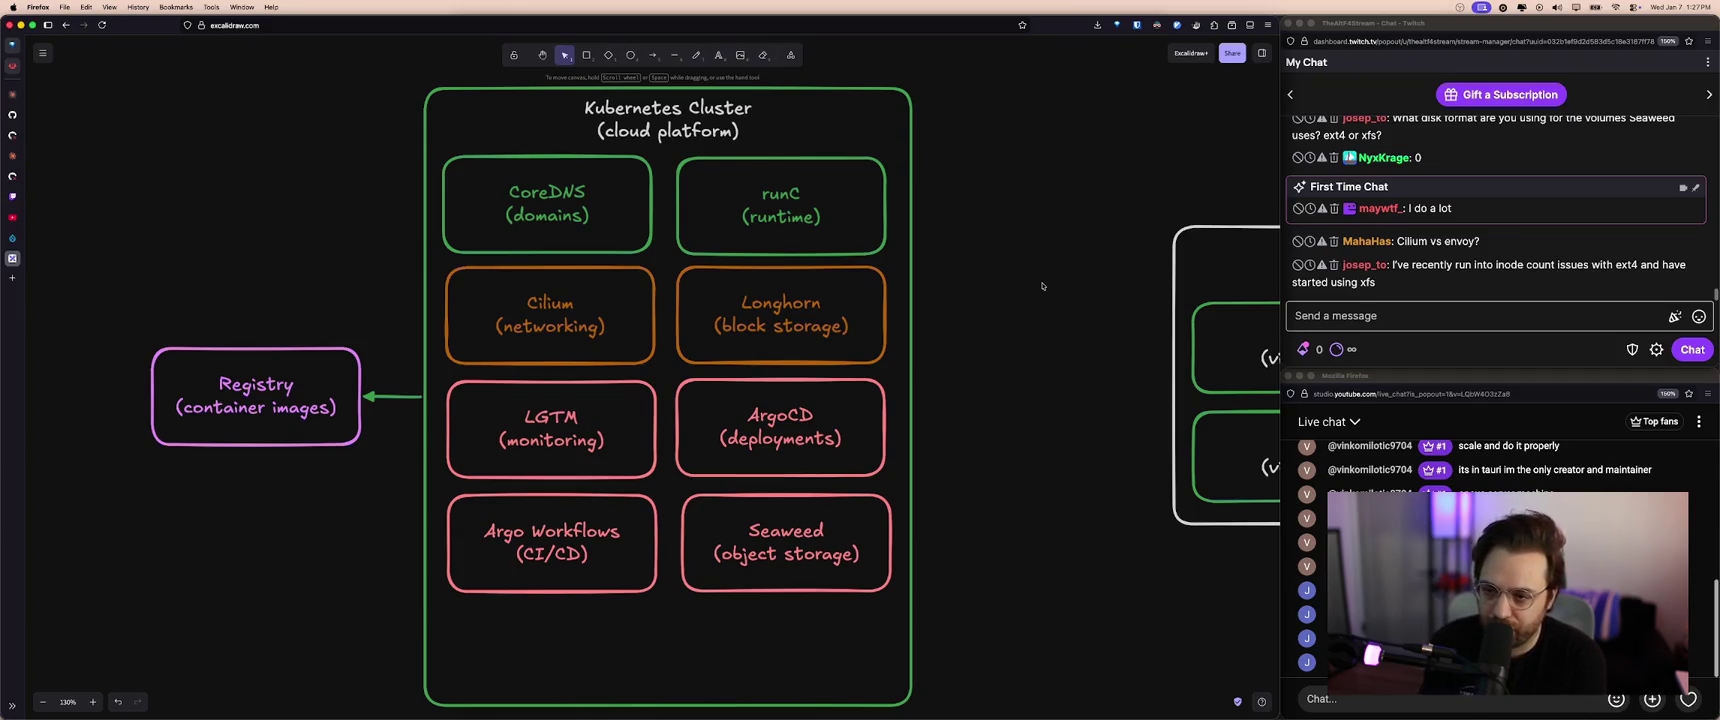
- Leave the Kubernetes Cluster diagram and switch to the AWS Lambda tab with Ctrl+Tab
scroll(1042, 288, "up", 1)
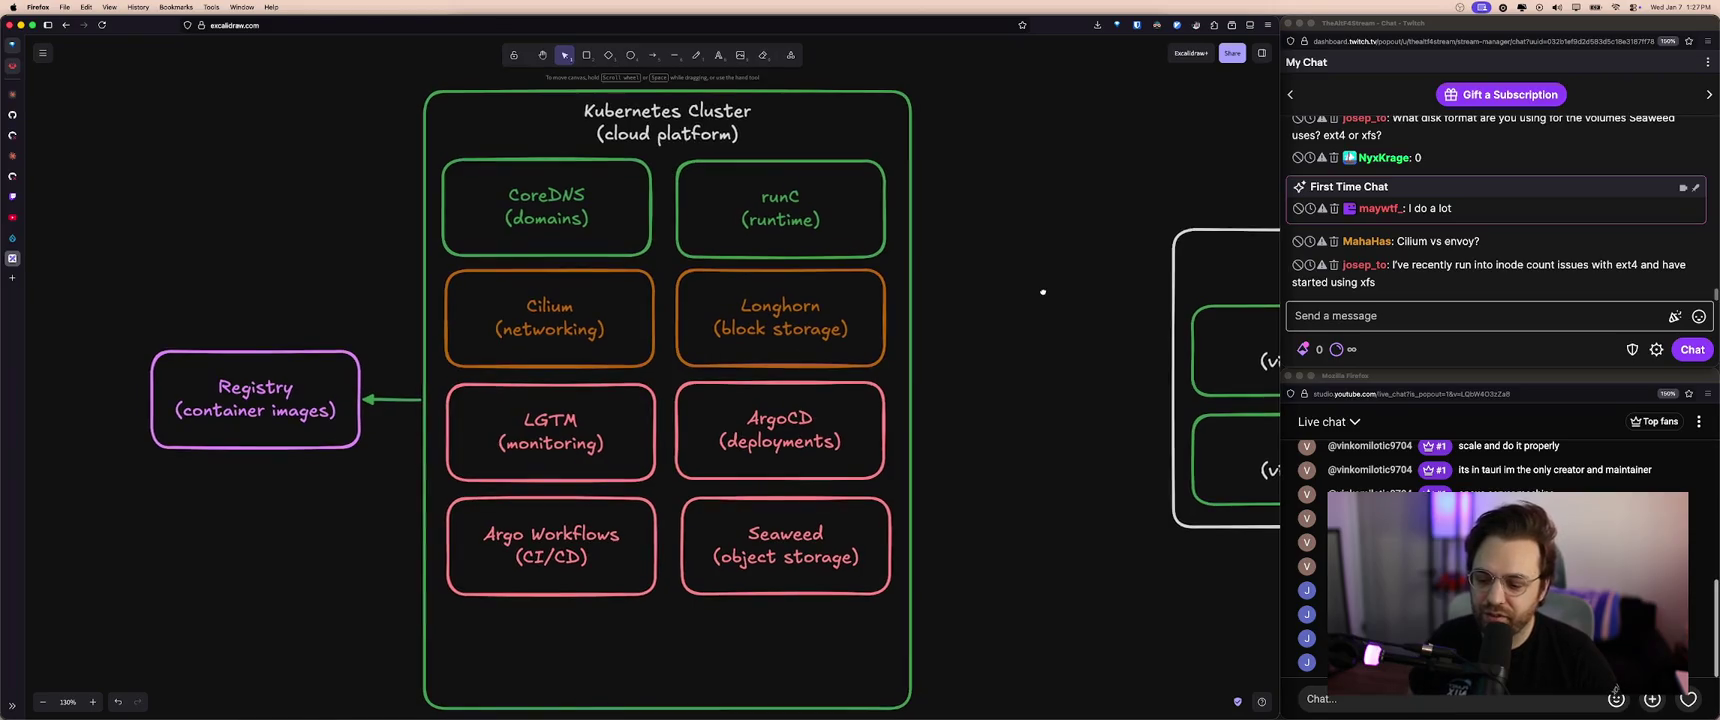
scroll(1042, 292, "down", 1)
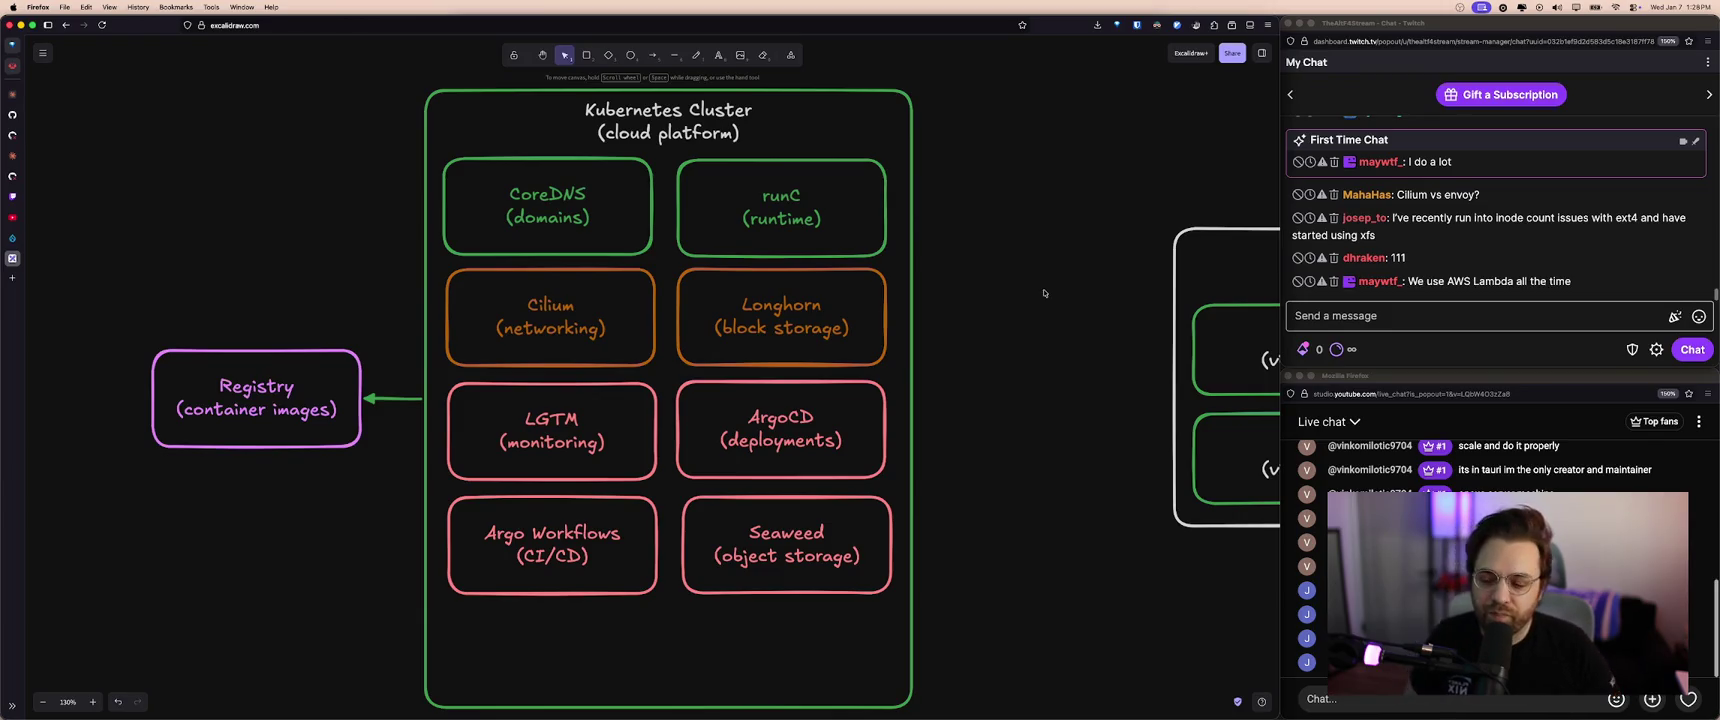
key("ctrl+Tab")
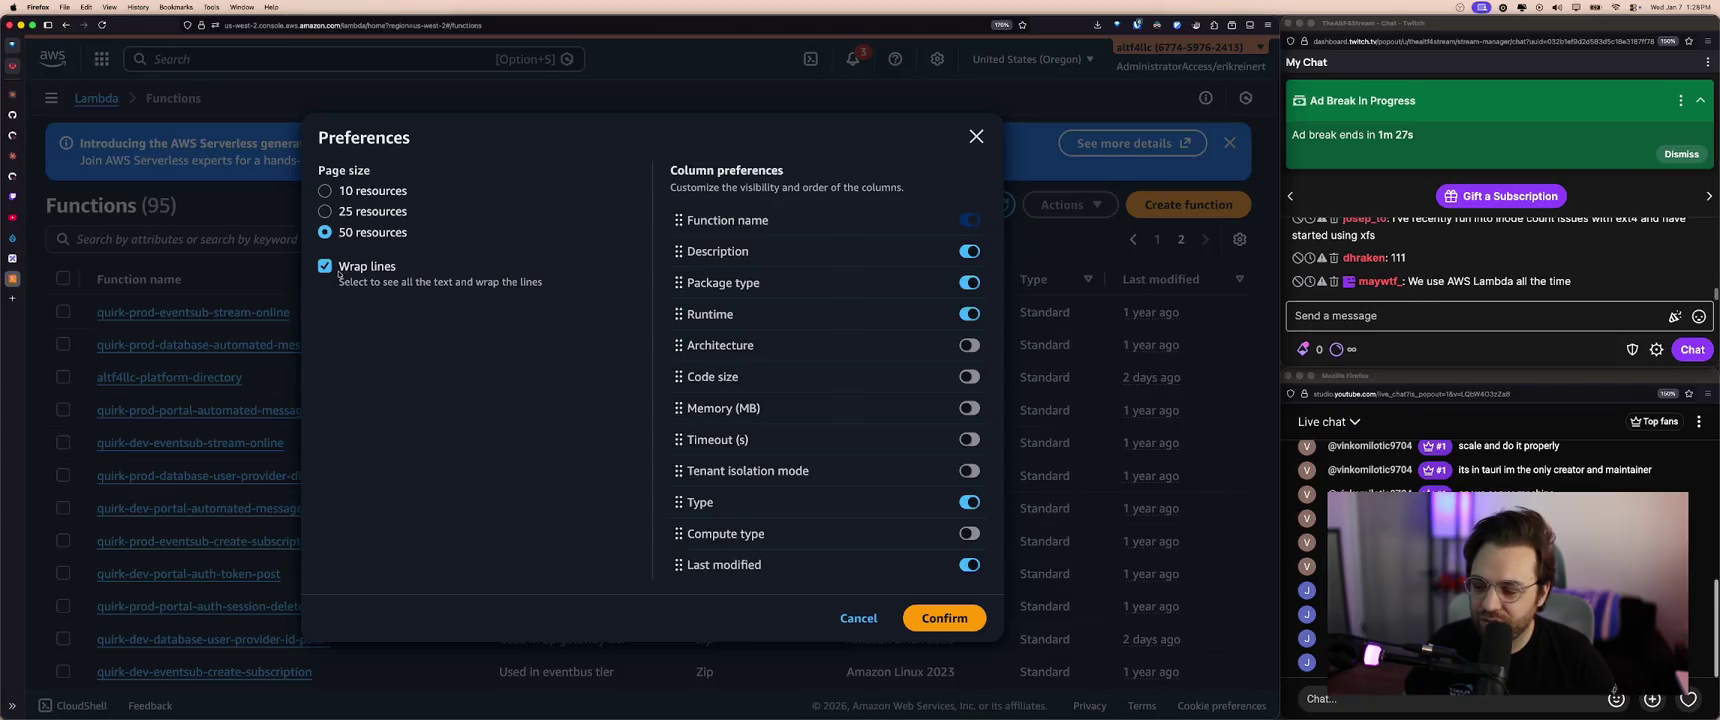
- Dismiss Preferences and open Lambda from Console Home, showing its 95 functions
key("Escape")
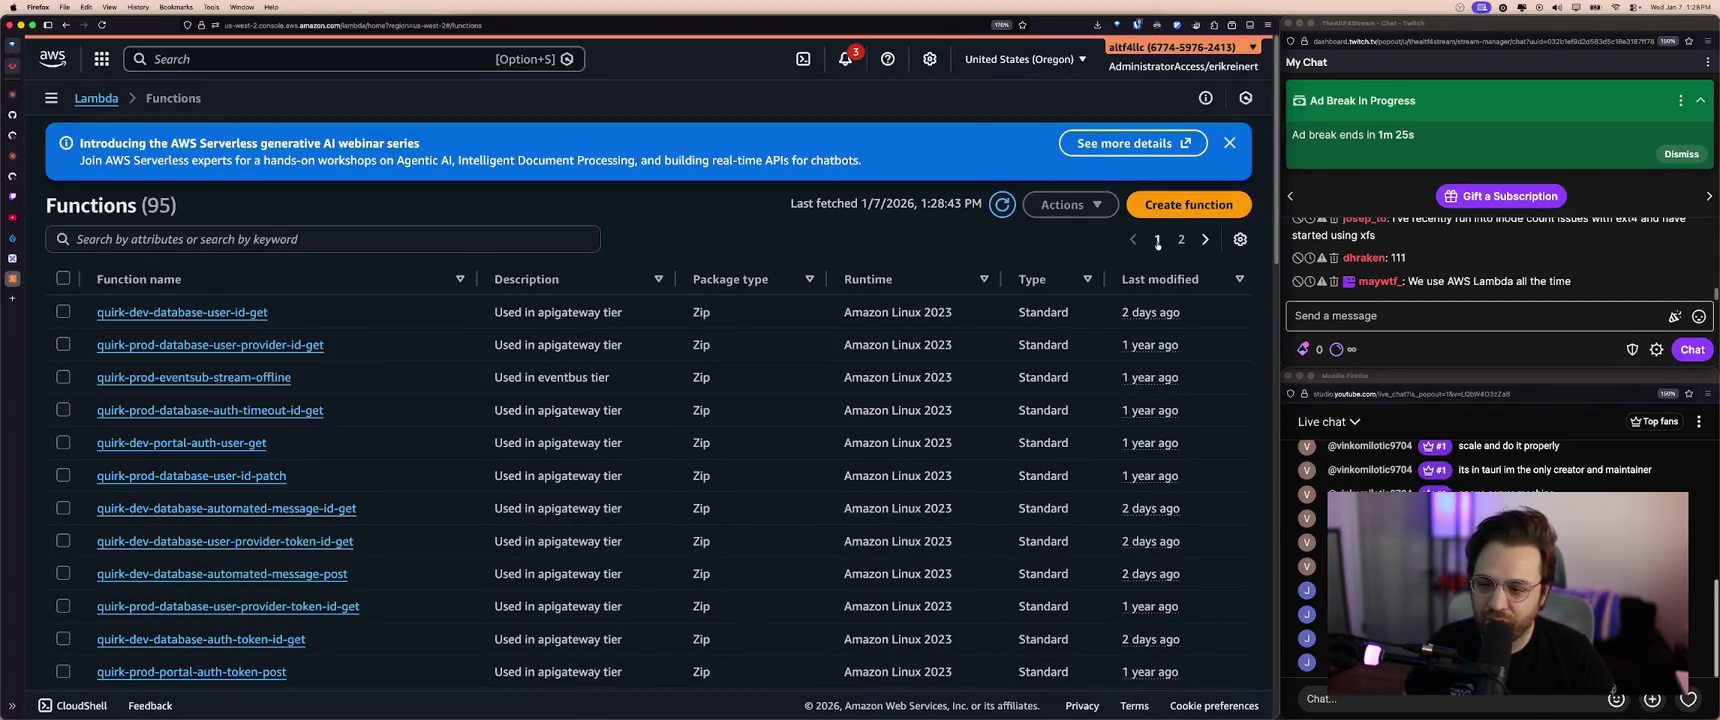
double_click(158, 205)
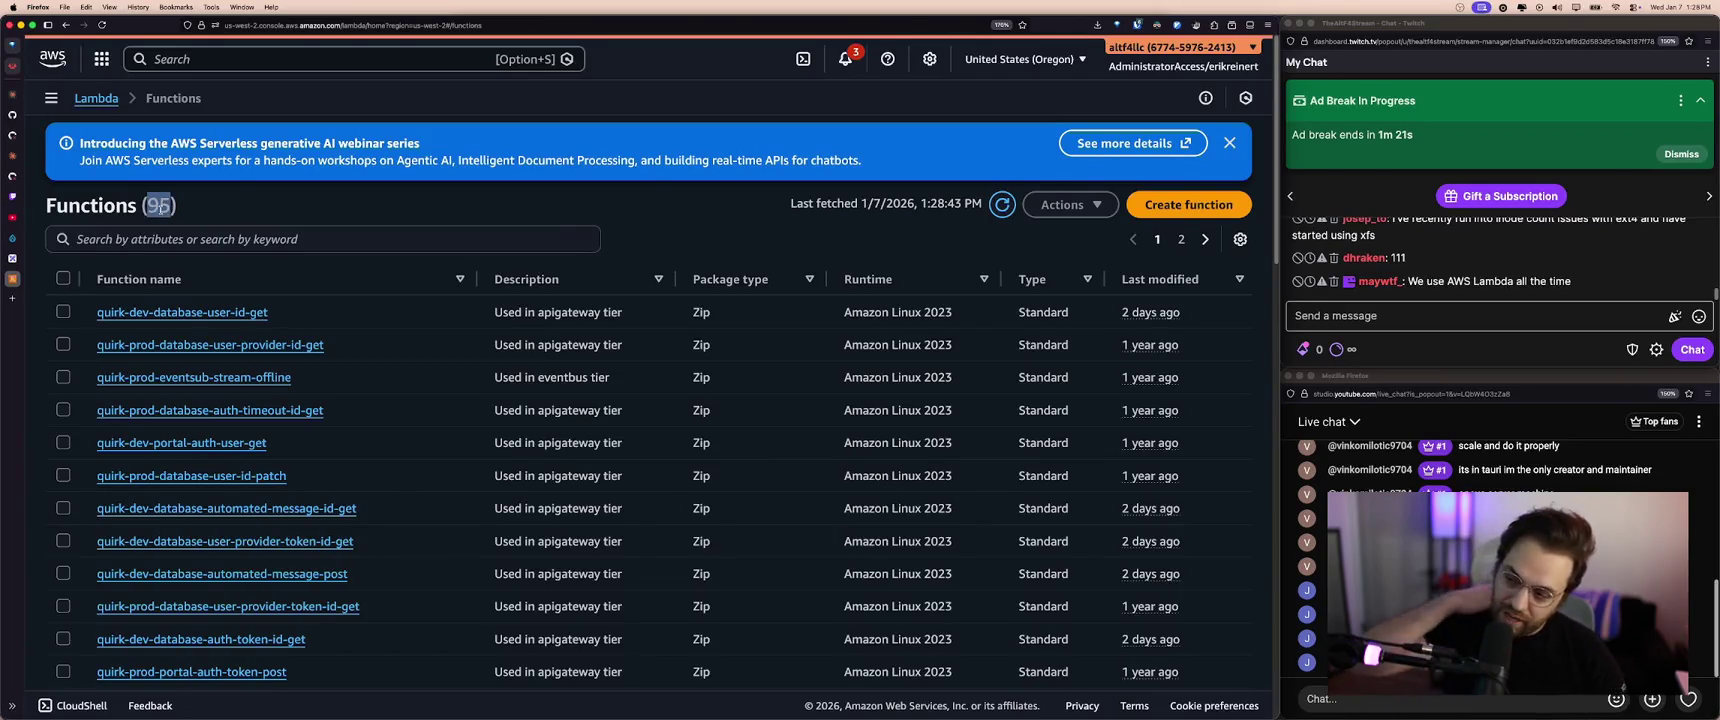
key("super+Left")
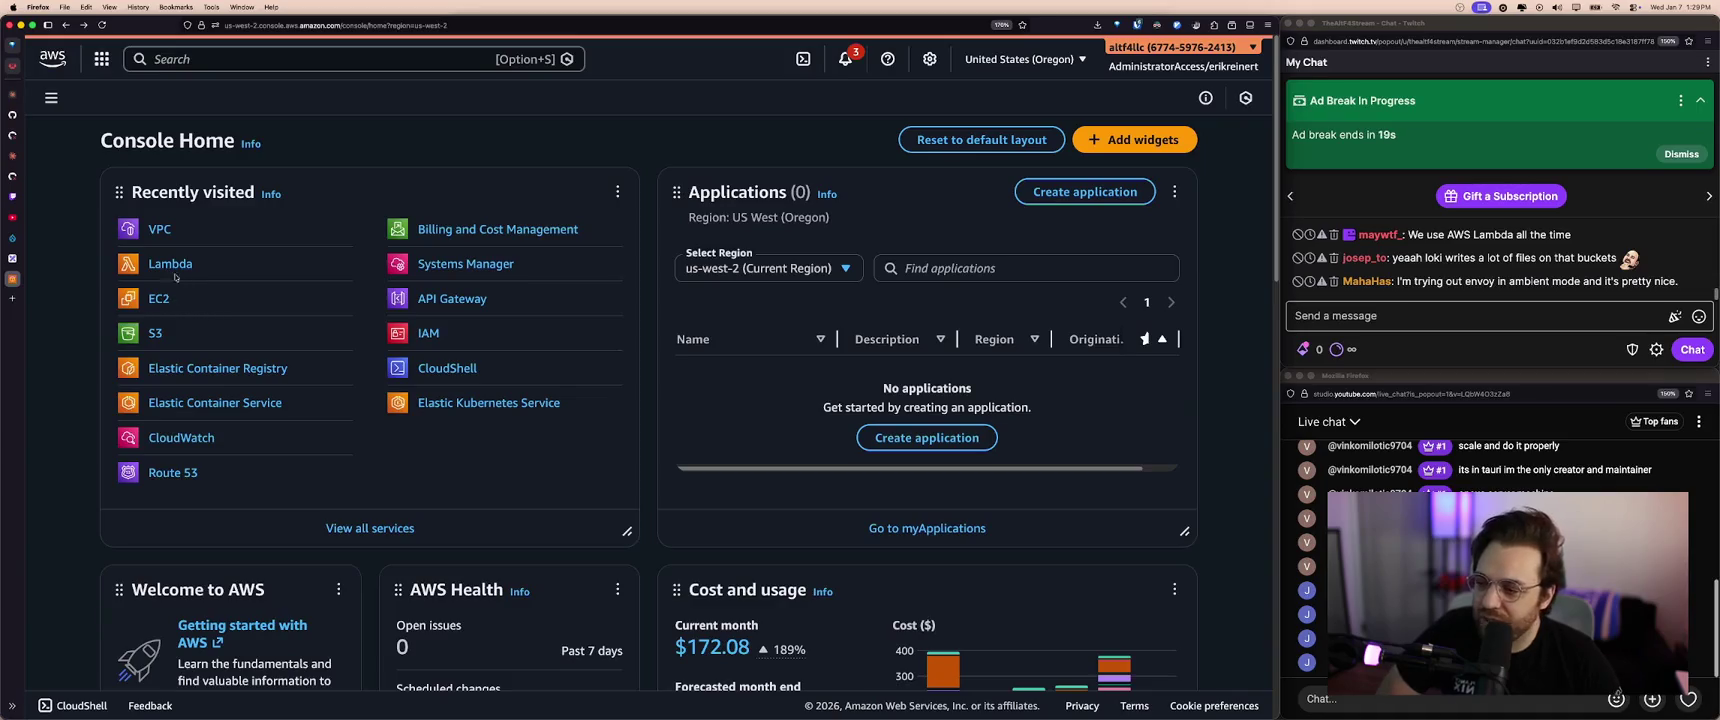
left_click_drag(150, 302, 113, 273)
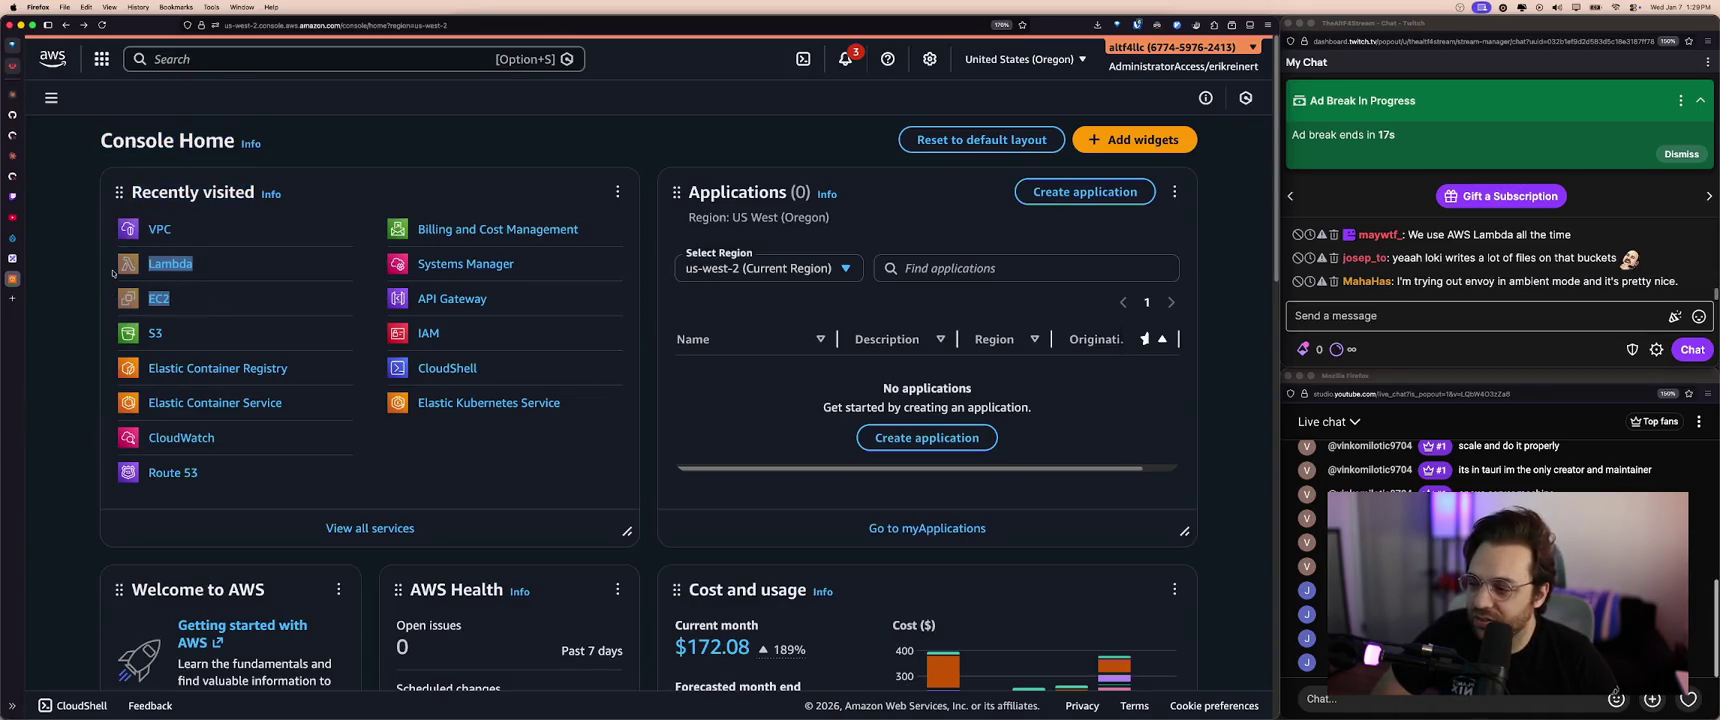
left_click(199, 294)
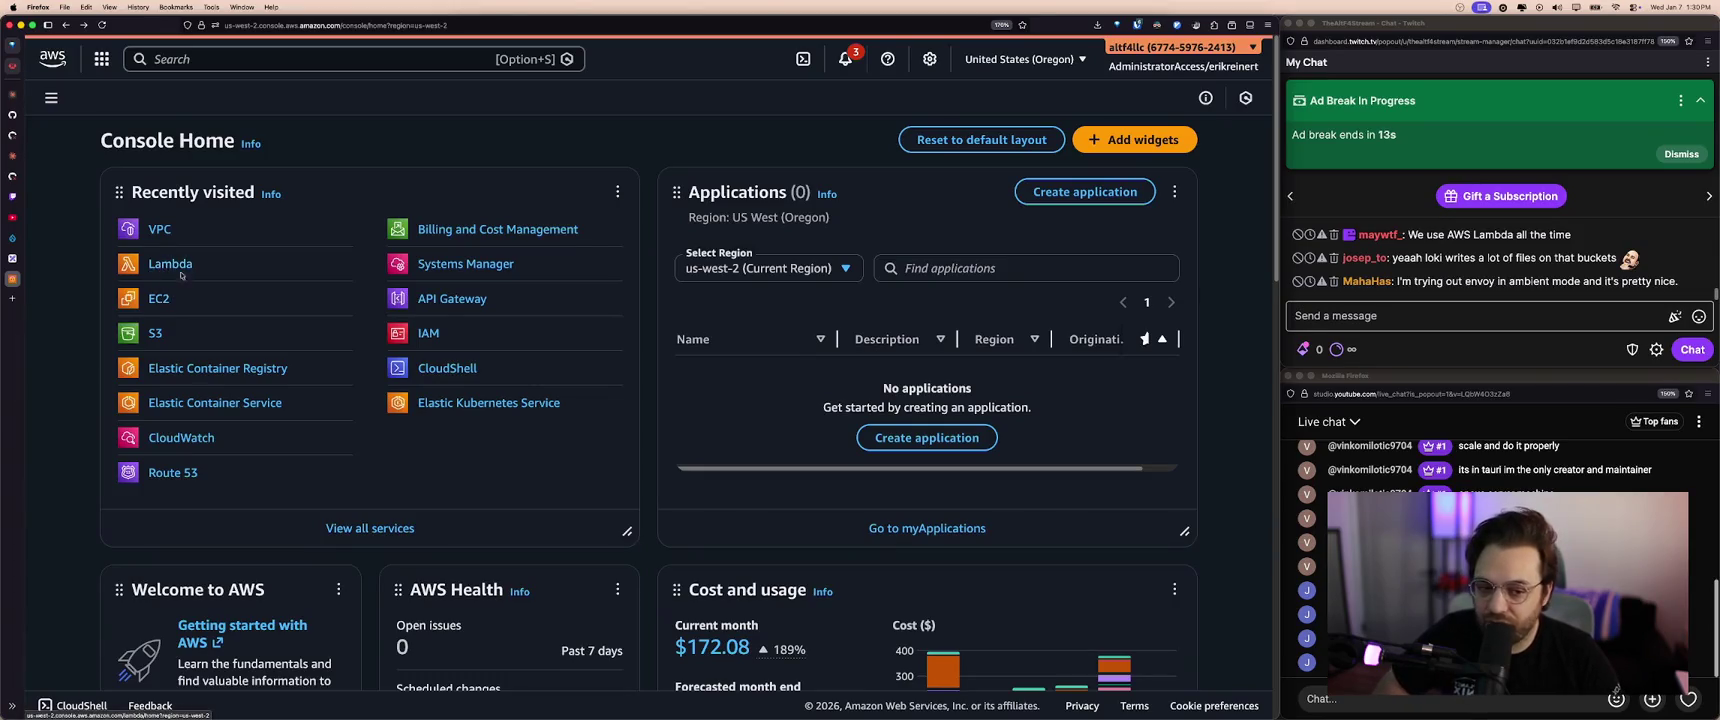
left_click(176, 266)
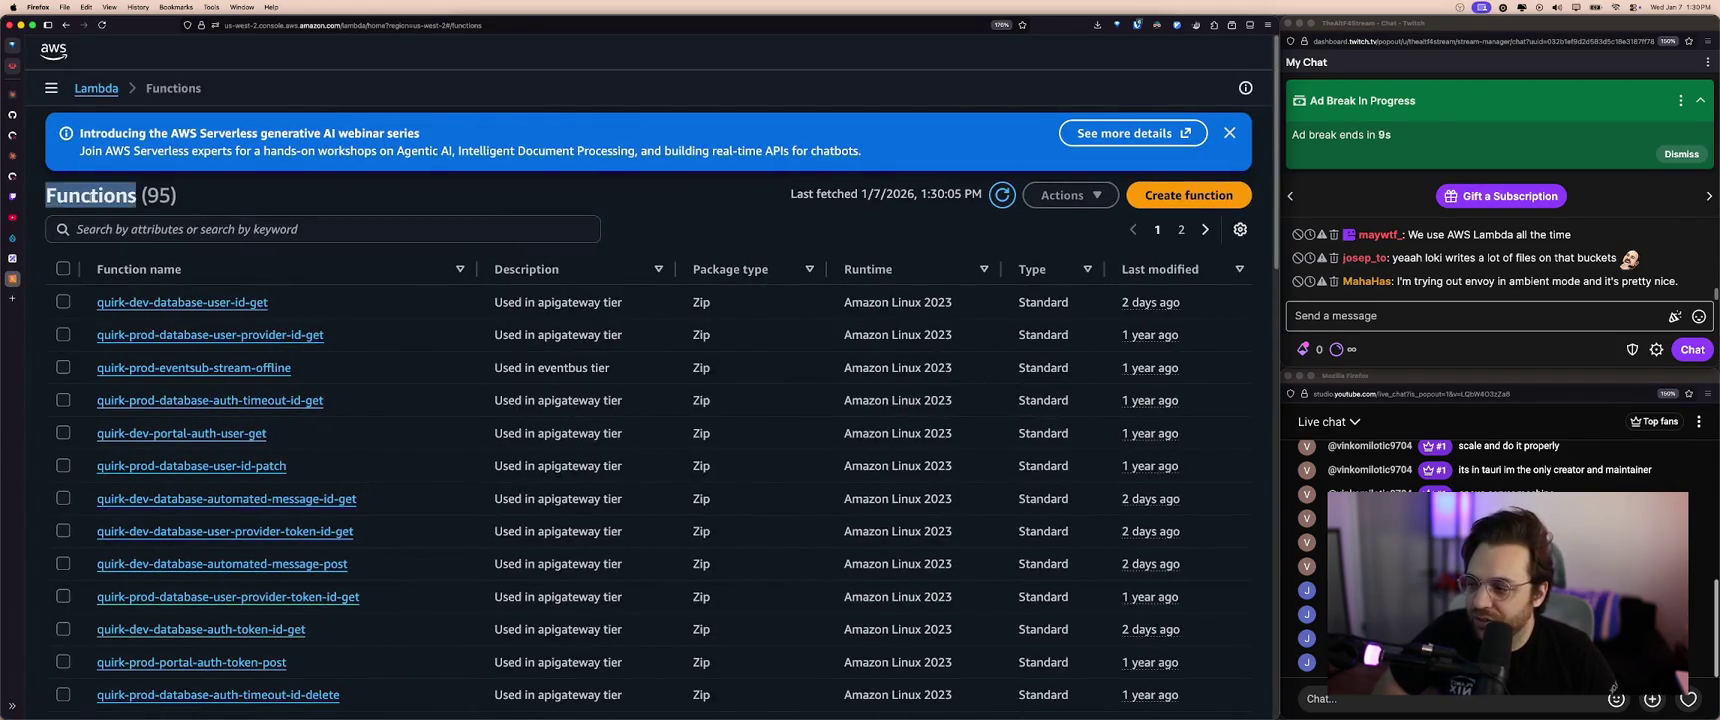
double_click(158, 205)
left_click(206, 207)
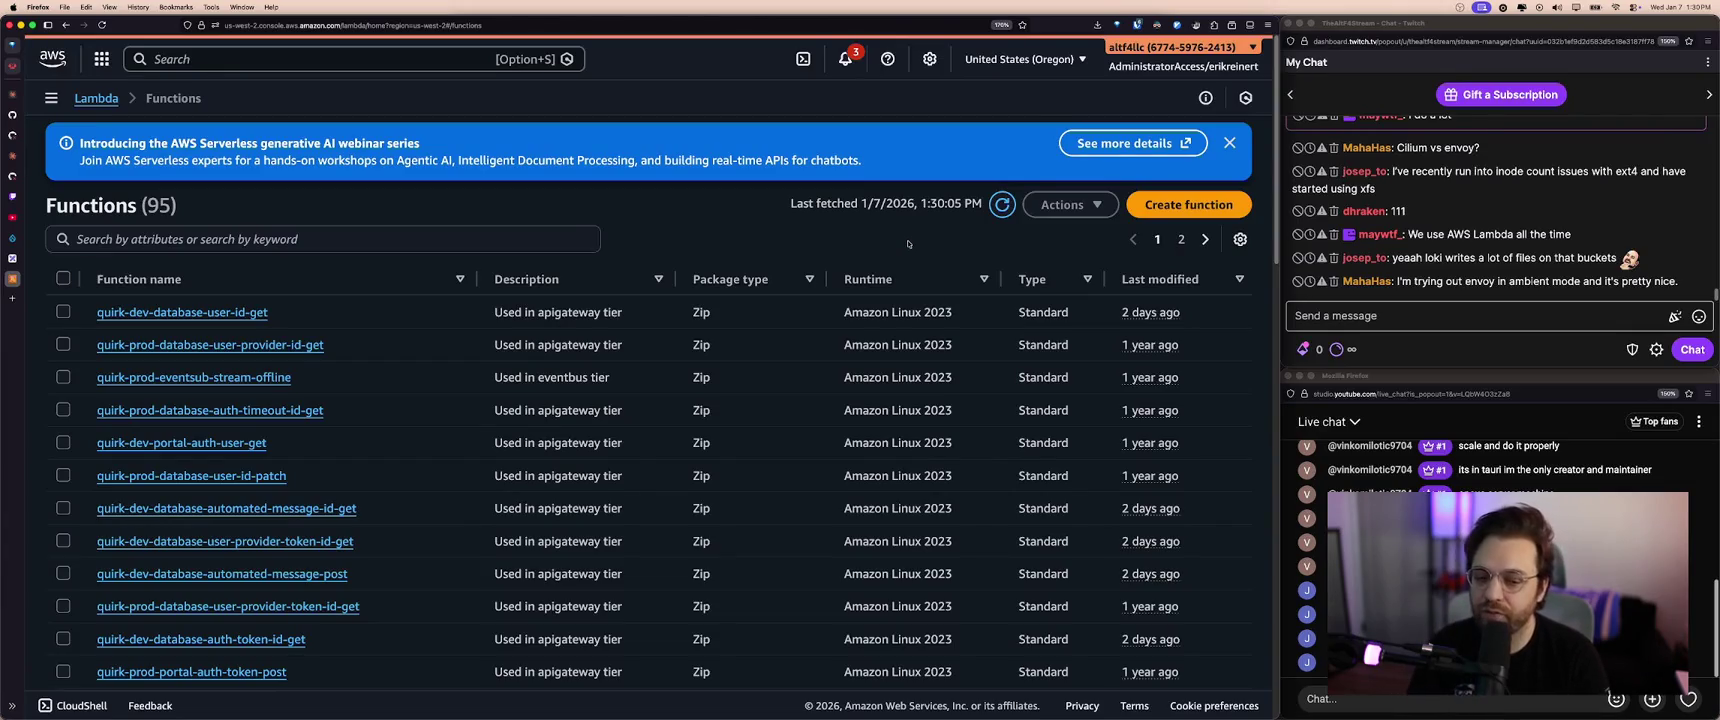
- Scroll the Lambda functions list, highlighting quirk-prod-database-user-provider-id-get
scroll(787, 383, "down", 5)
scroll(650, 400, "down", 5)
scroll(527, 419, "down", 5)
scroll(527, 419, "up", 5)
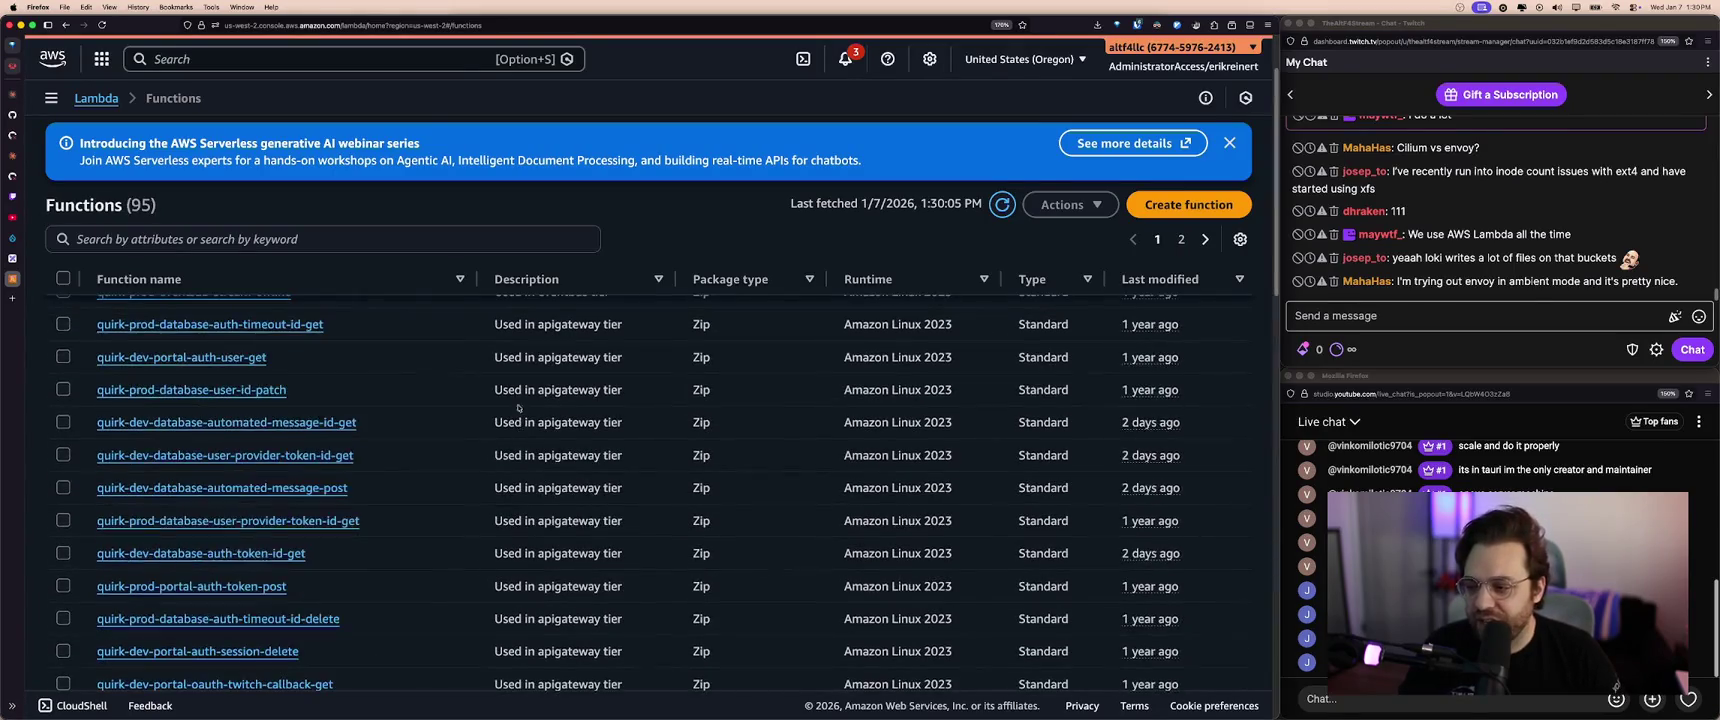
scroll(400, 390, "up", 10)
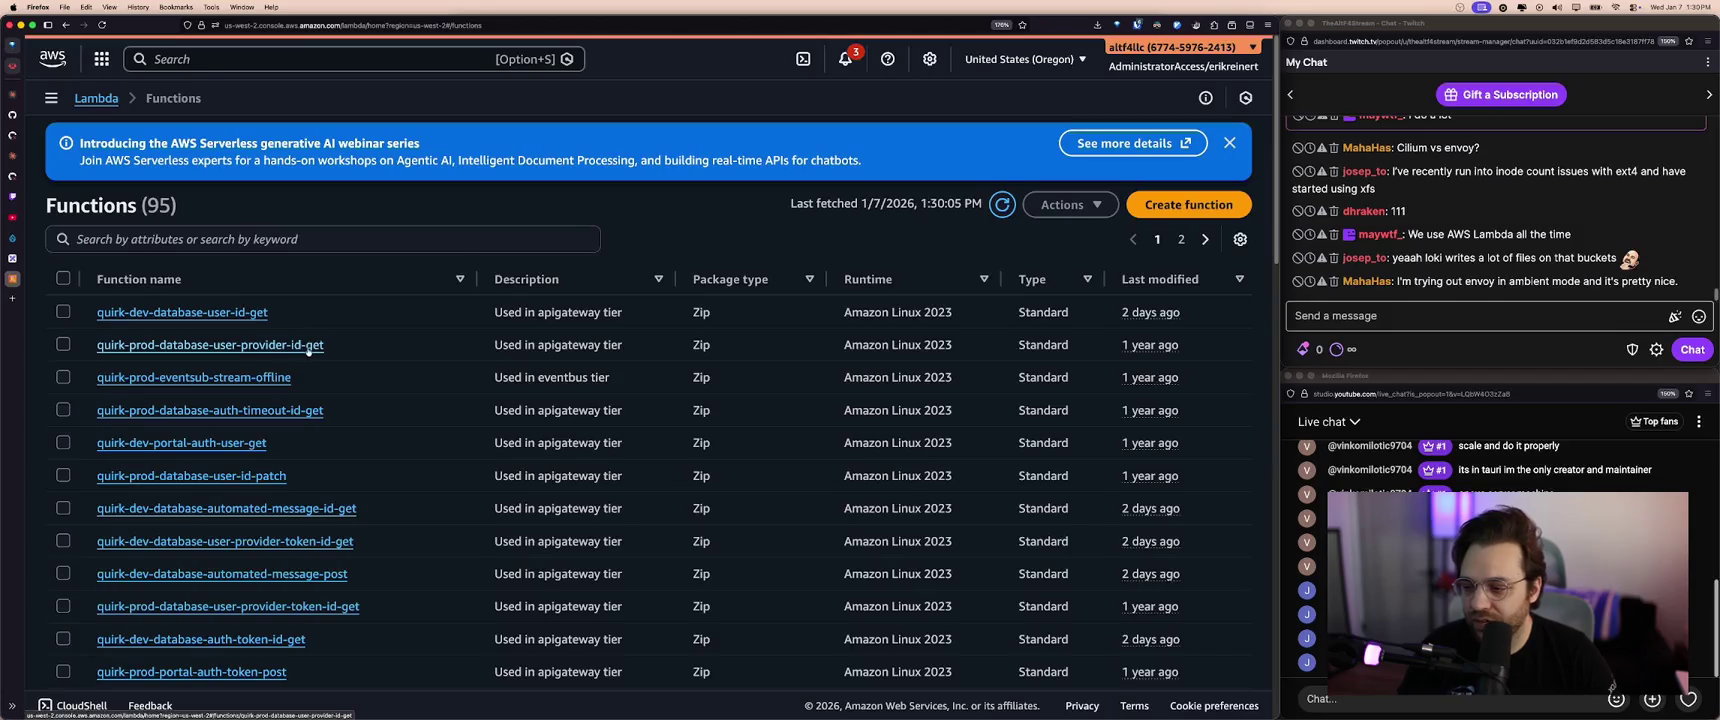
triple_click(222, 348)
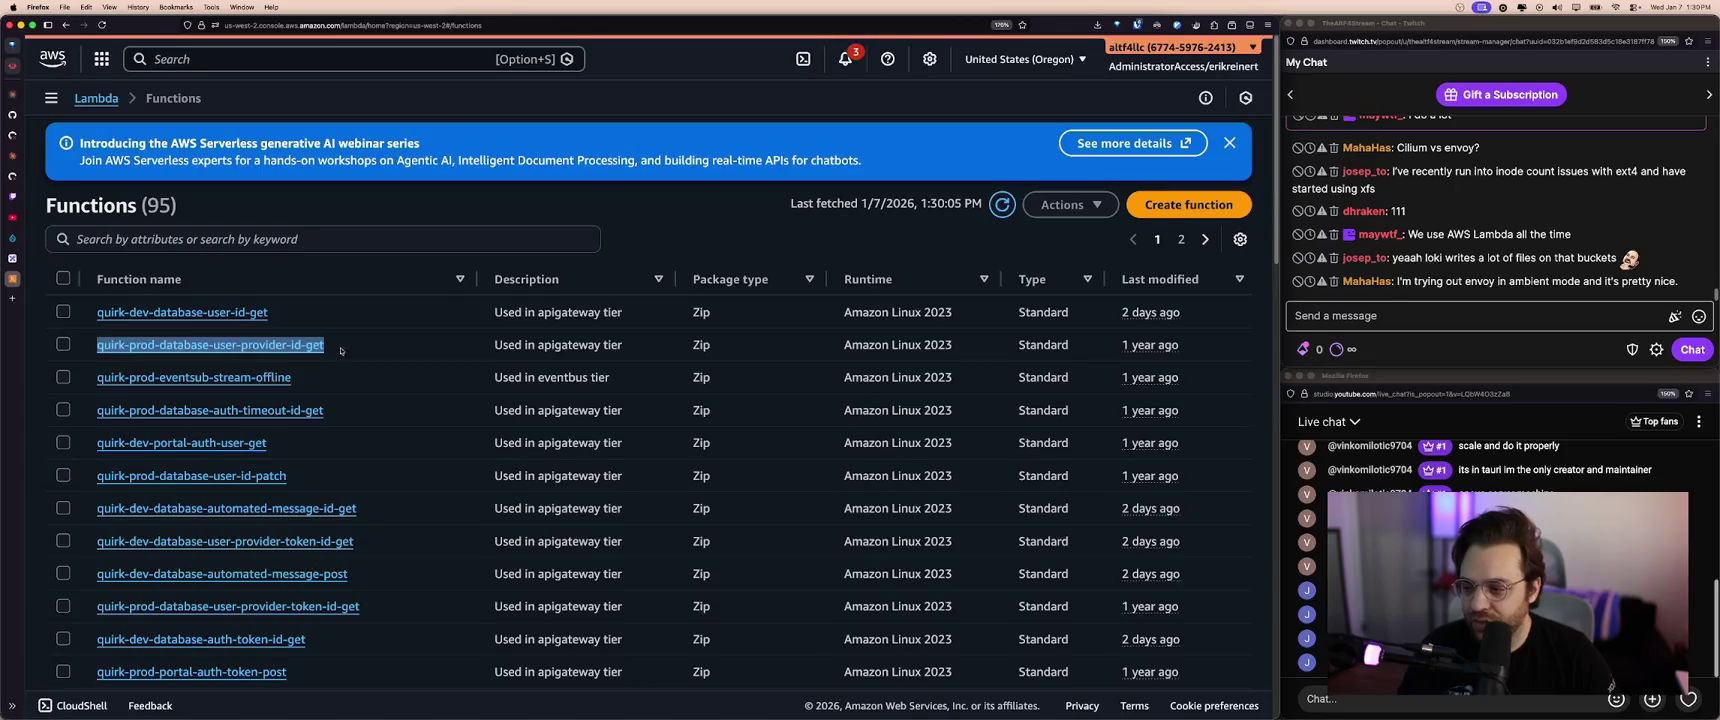
left_click(407, 365)
scroll(407, 365, "down", 5)
scroll(400, 400, "down", 5)
scroll(395, 447, "down", 5)
scroll(395, 447, "up", 3)
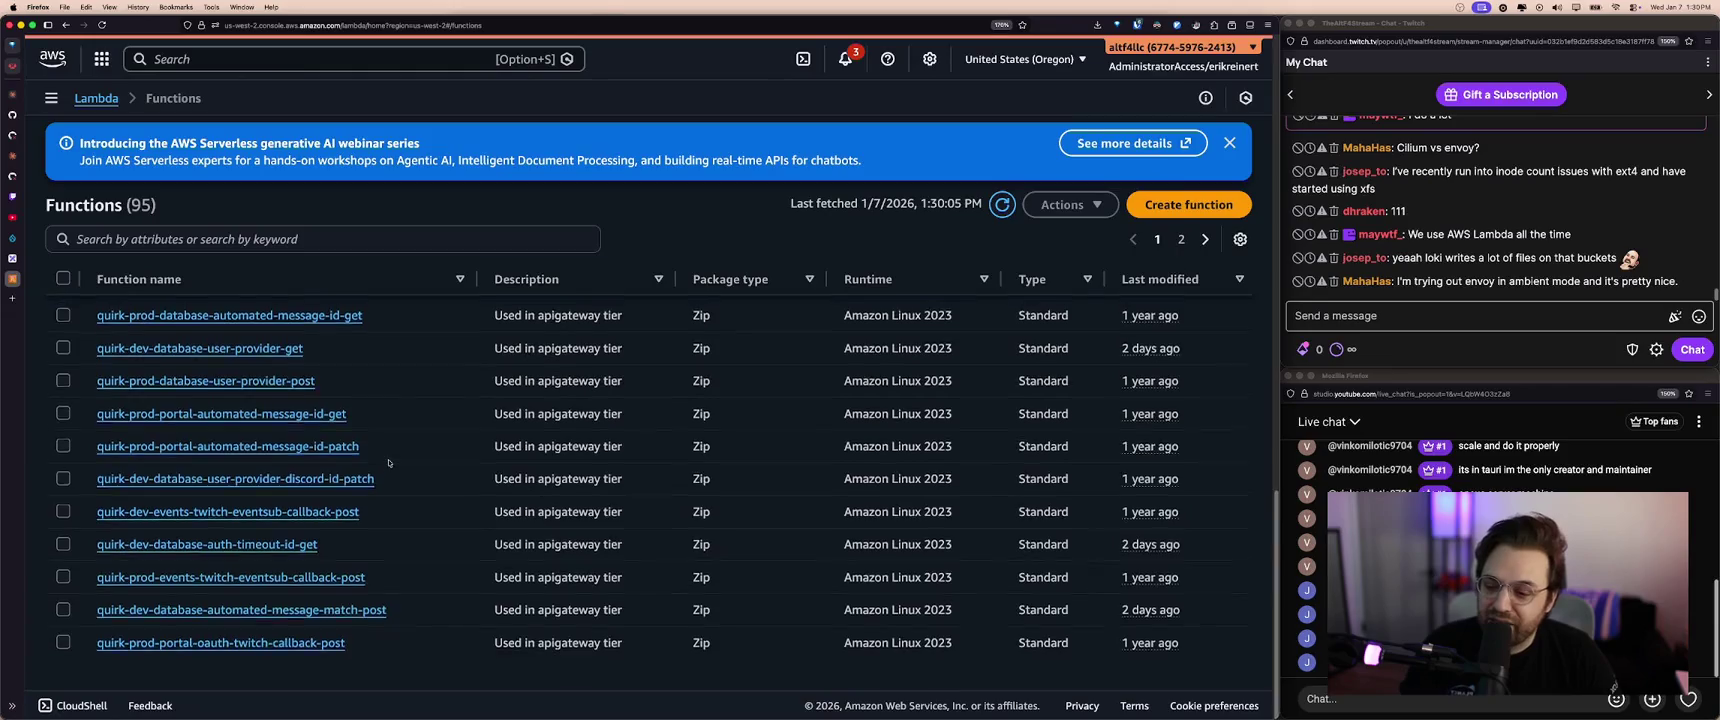
scroll(400, 455, "up", 5)
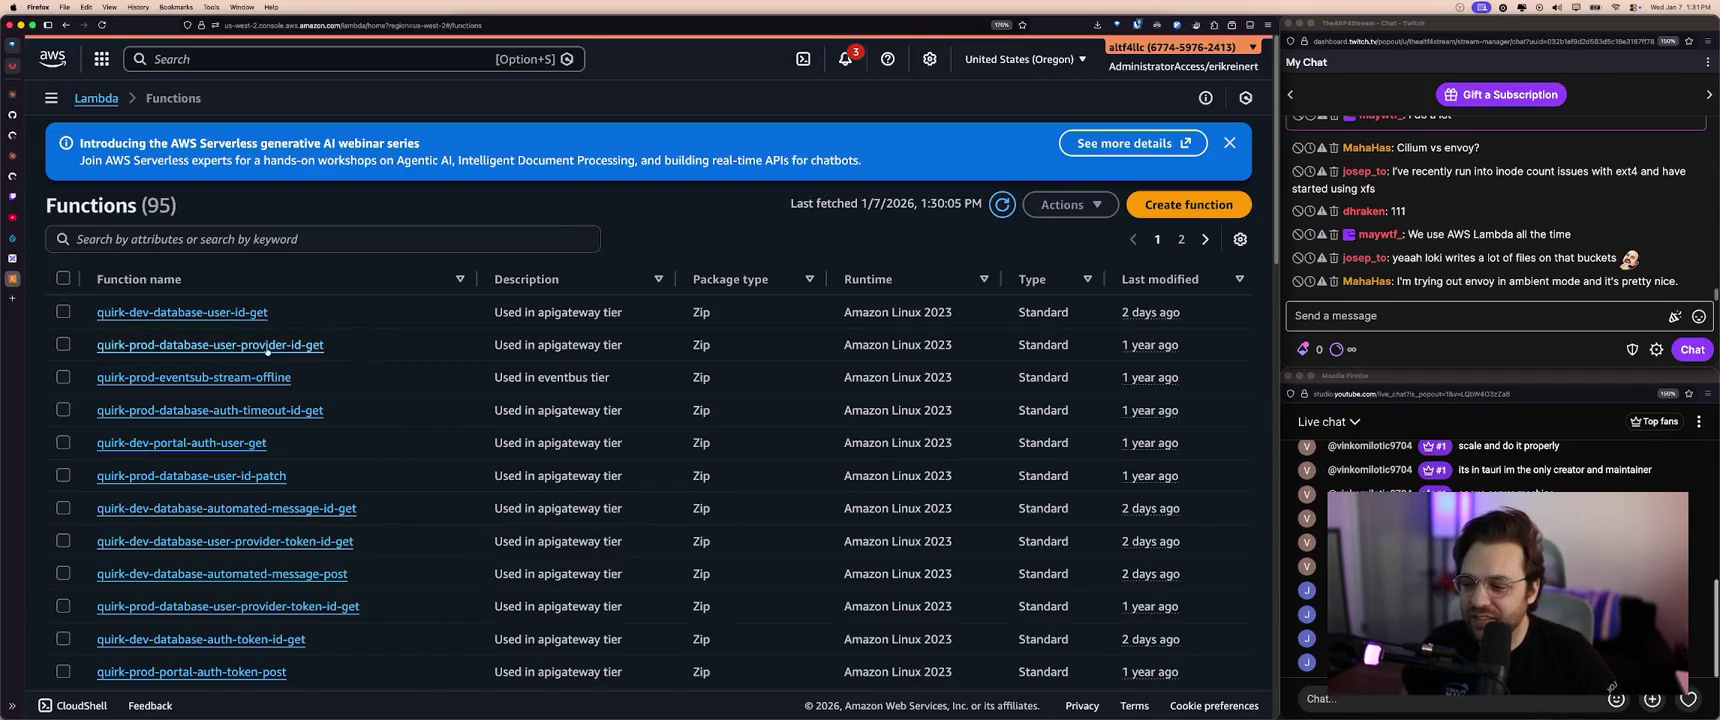
left_click_drag(338, 349, 86, 352)
left_click(381, 384)
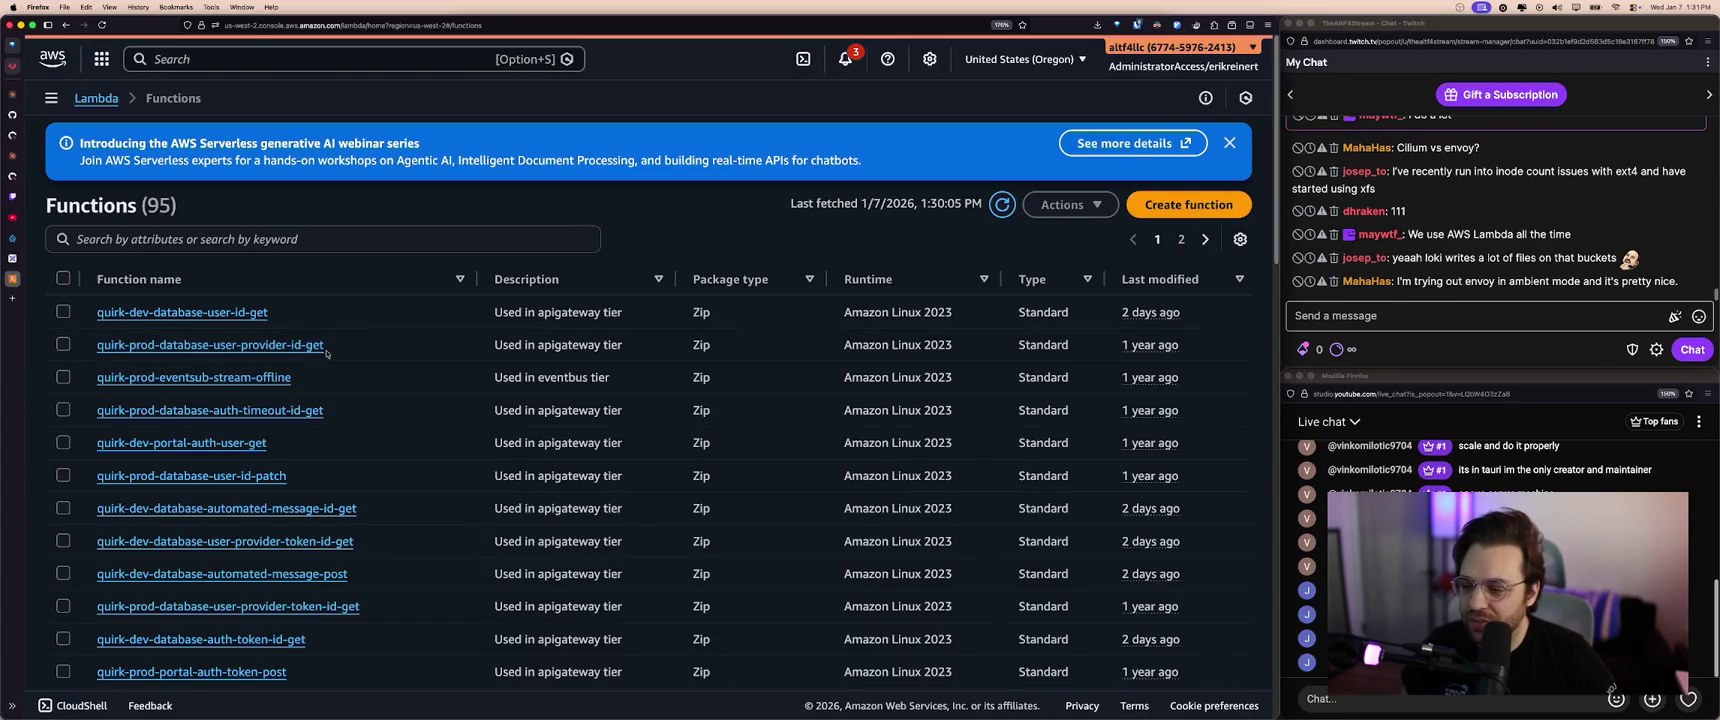
- Scroll to the lower part of the Lambda functions list
scroll(381, 384, "down", 10)
scroll(381, 384, "down", 5)
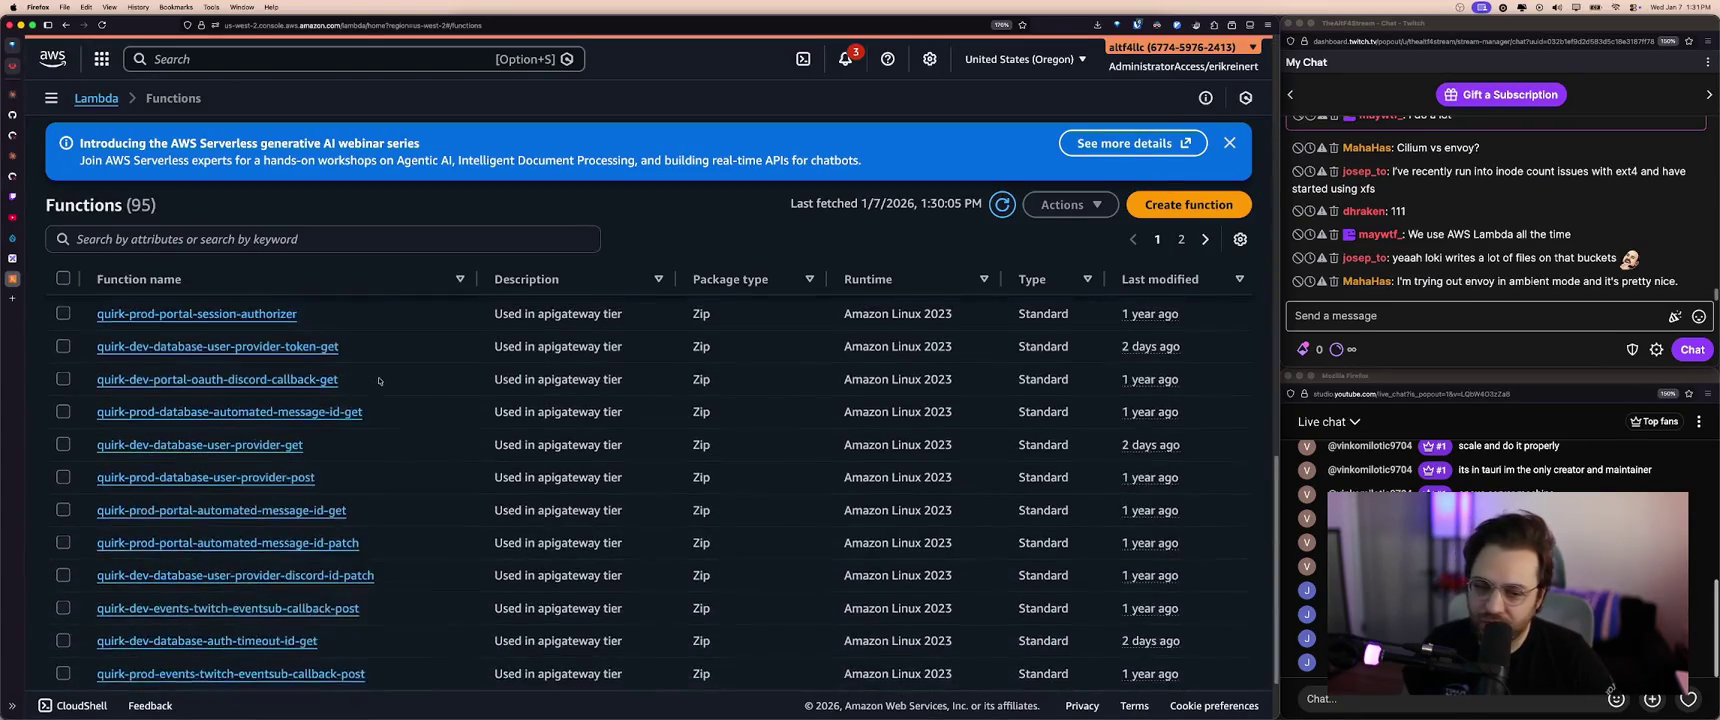
scroll(380, 382, "down", 5)
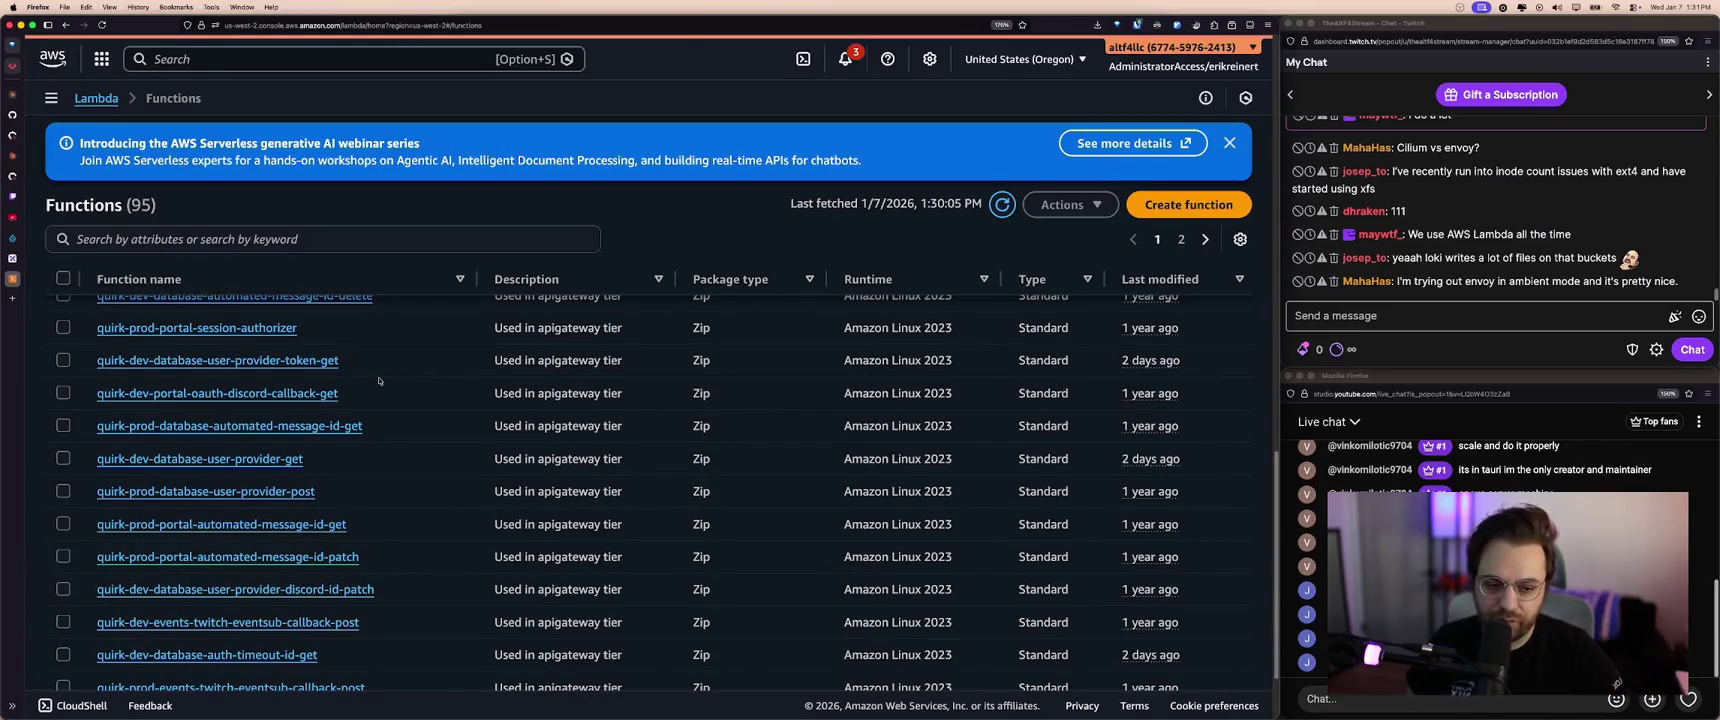
scroll(378, 376, "down", 5)
scroll(380, 377, "down", 3)
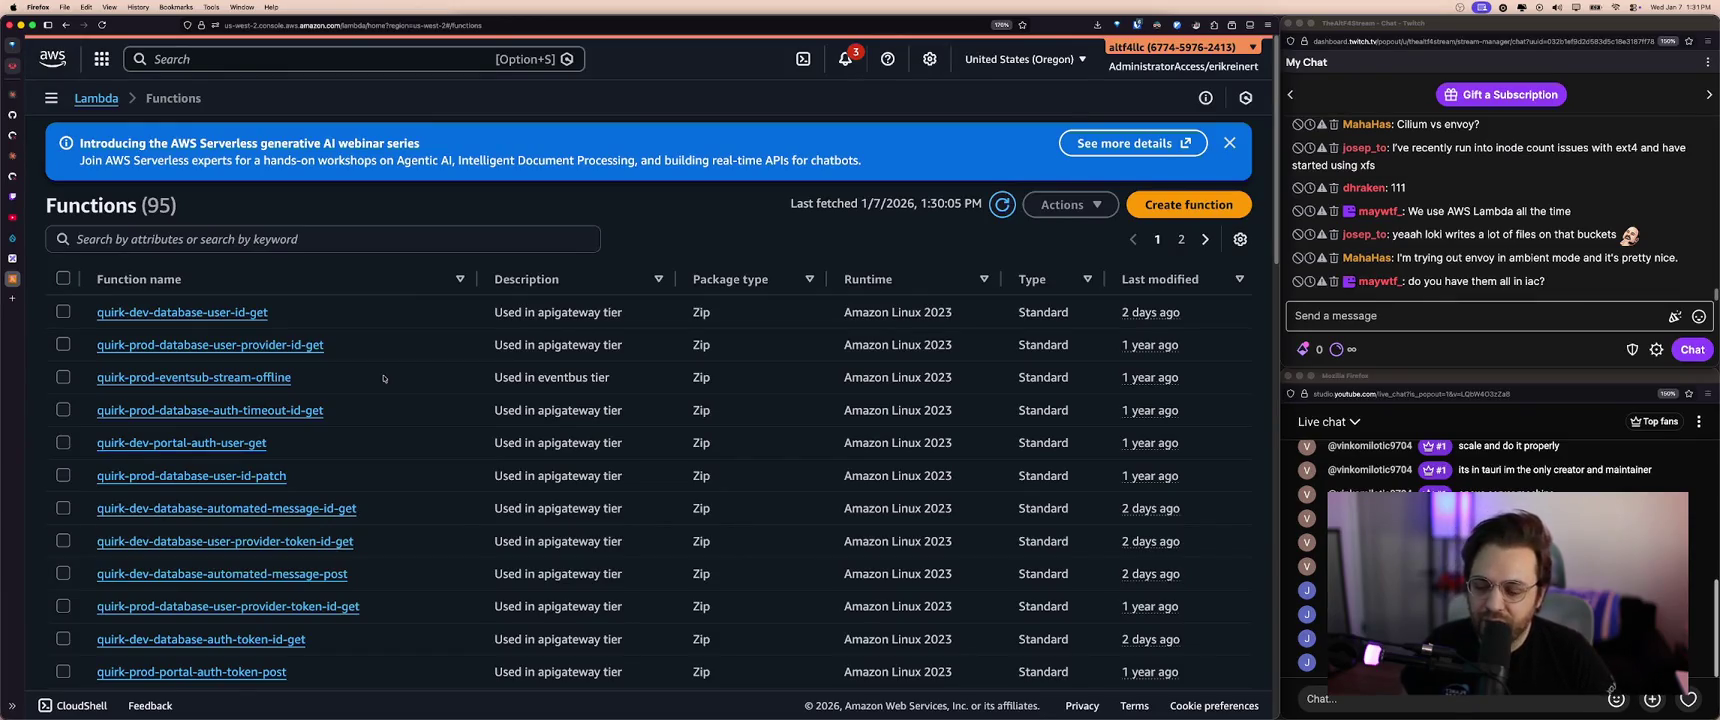
key("super+grave")
key("super+grave")
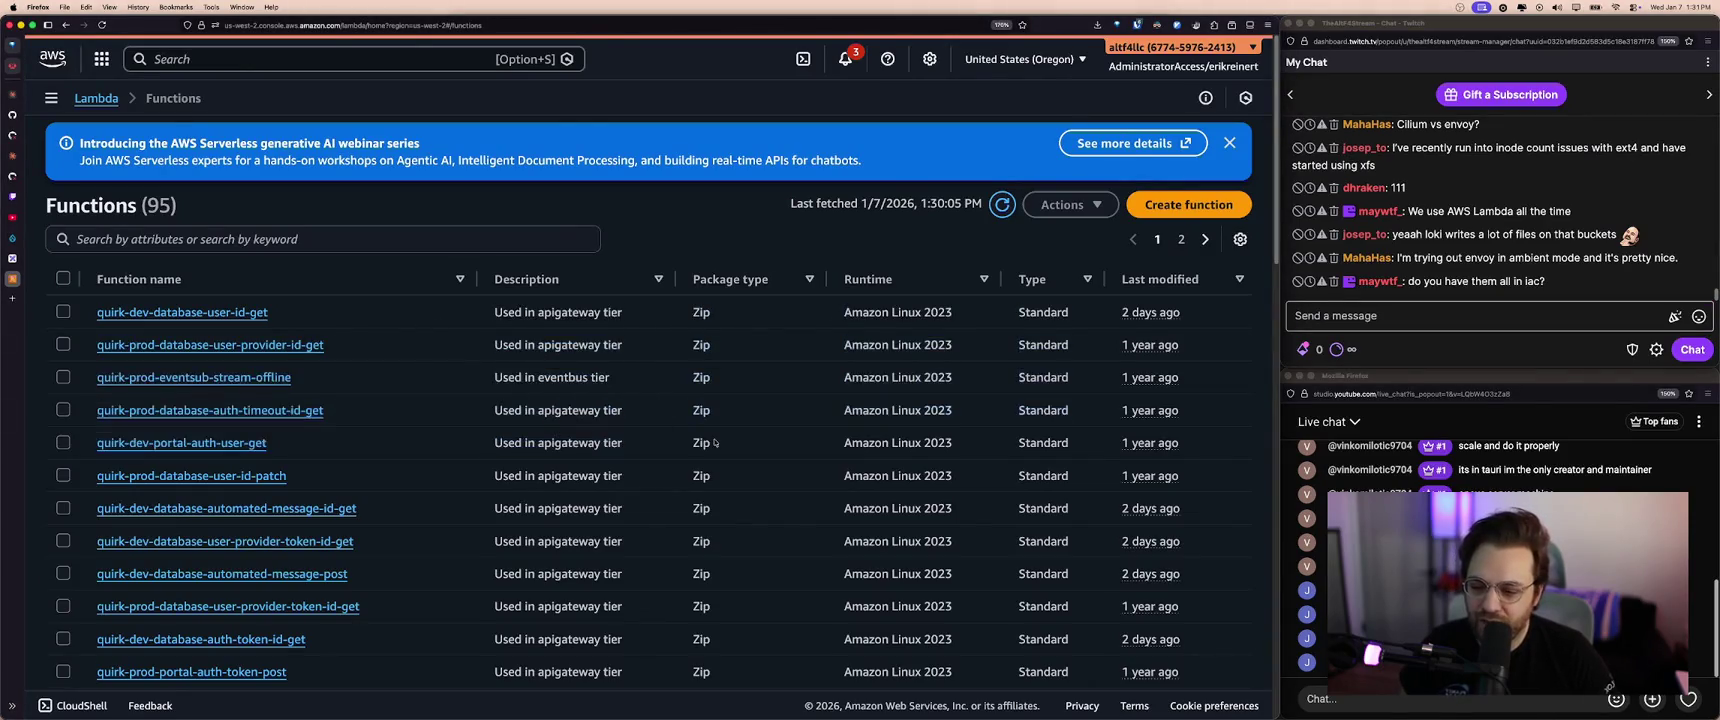
scroll(650, 432, "down", 3)
scroll(589, 421, "up", 3)
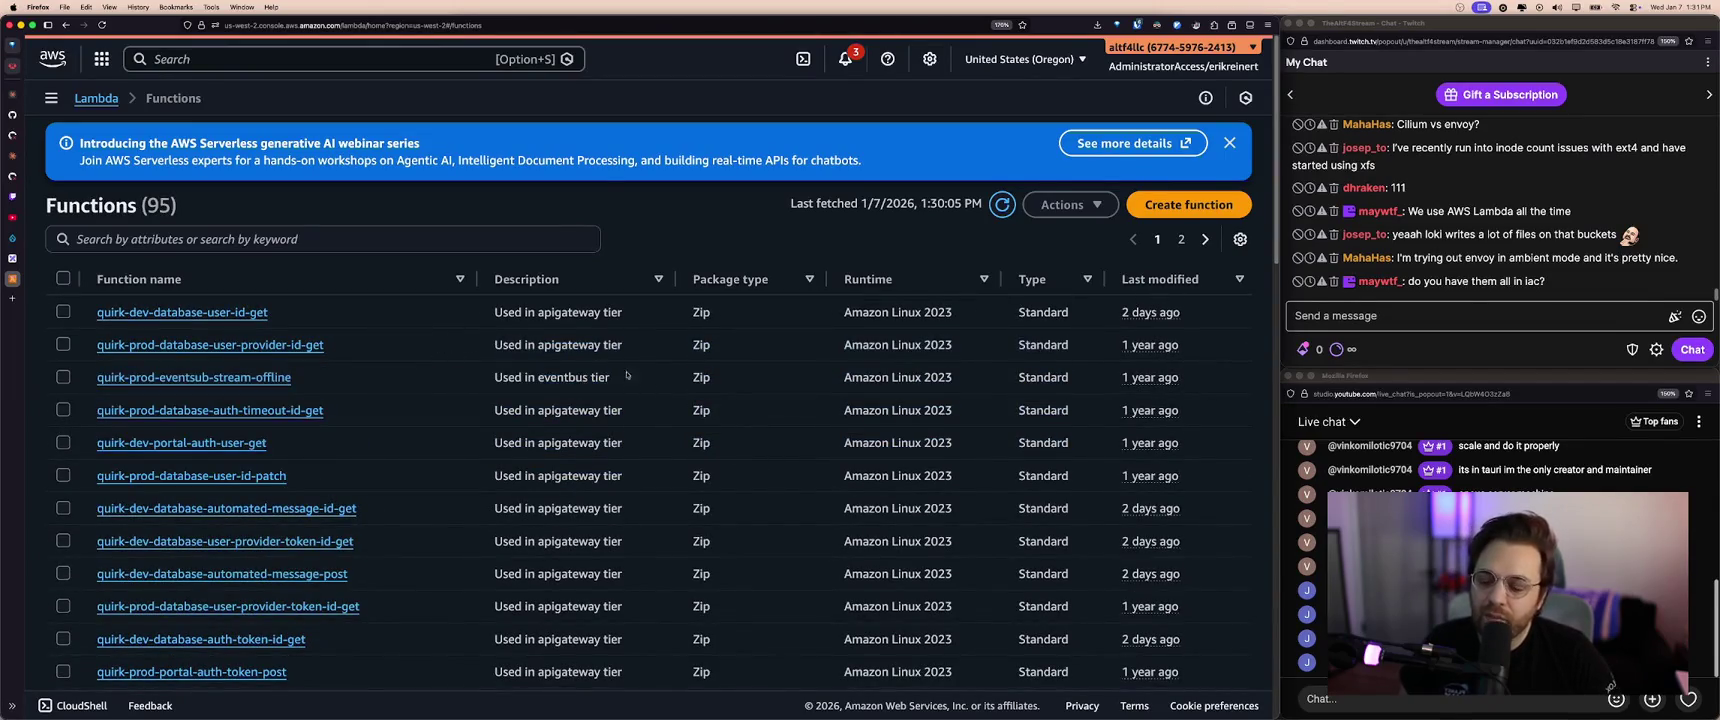
- Close the SeaweedFS Admin tab and return to the Lambda functions tab
left_click(12, 70)
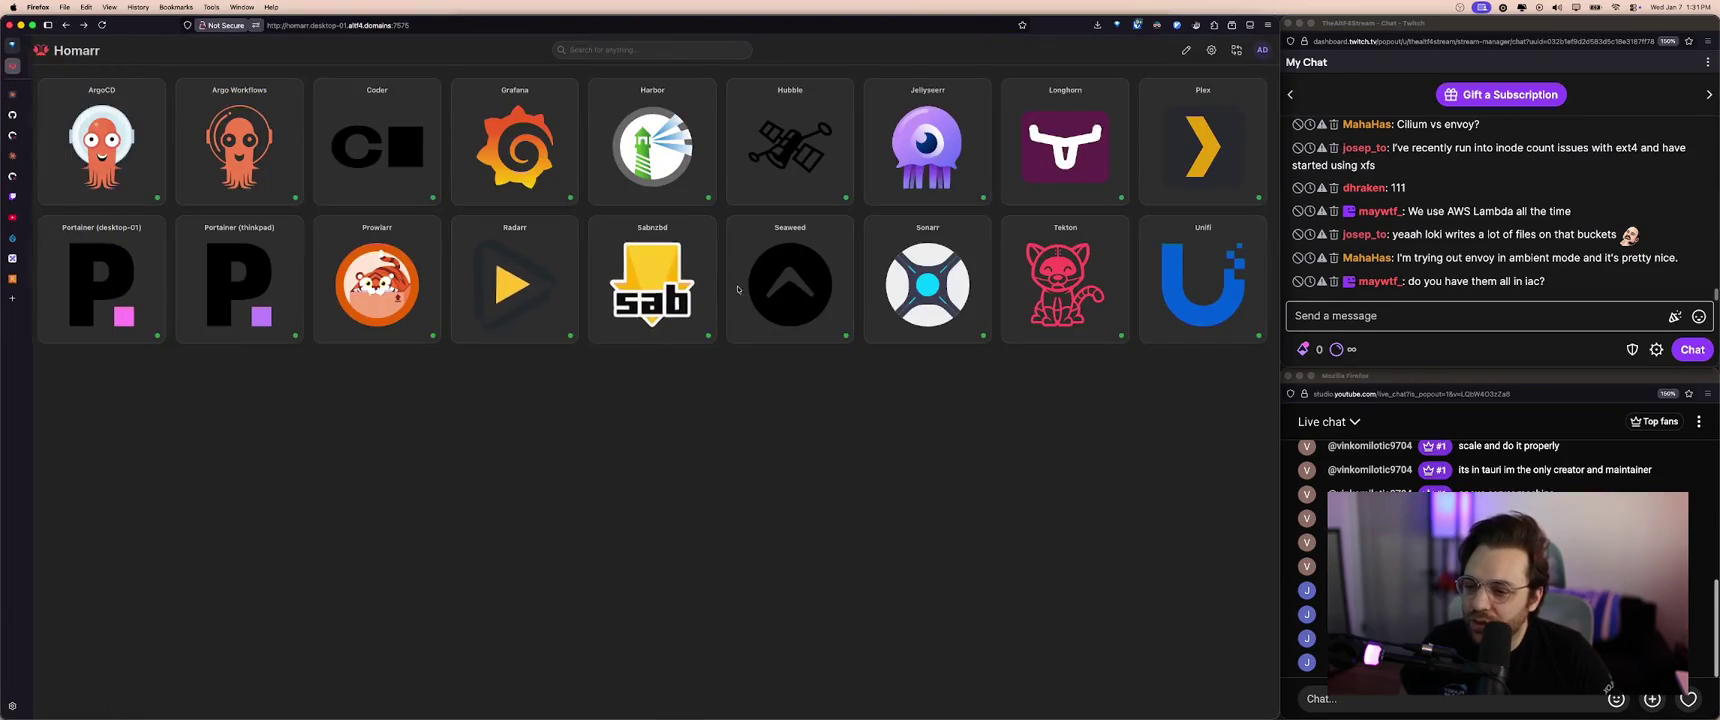
left_click(60, 95)
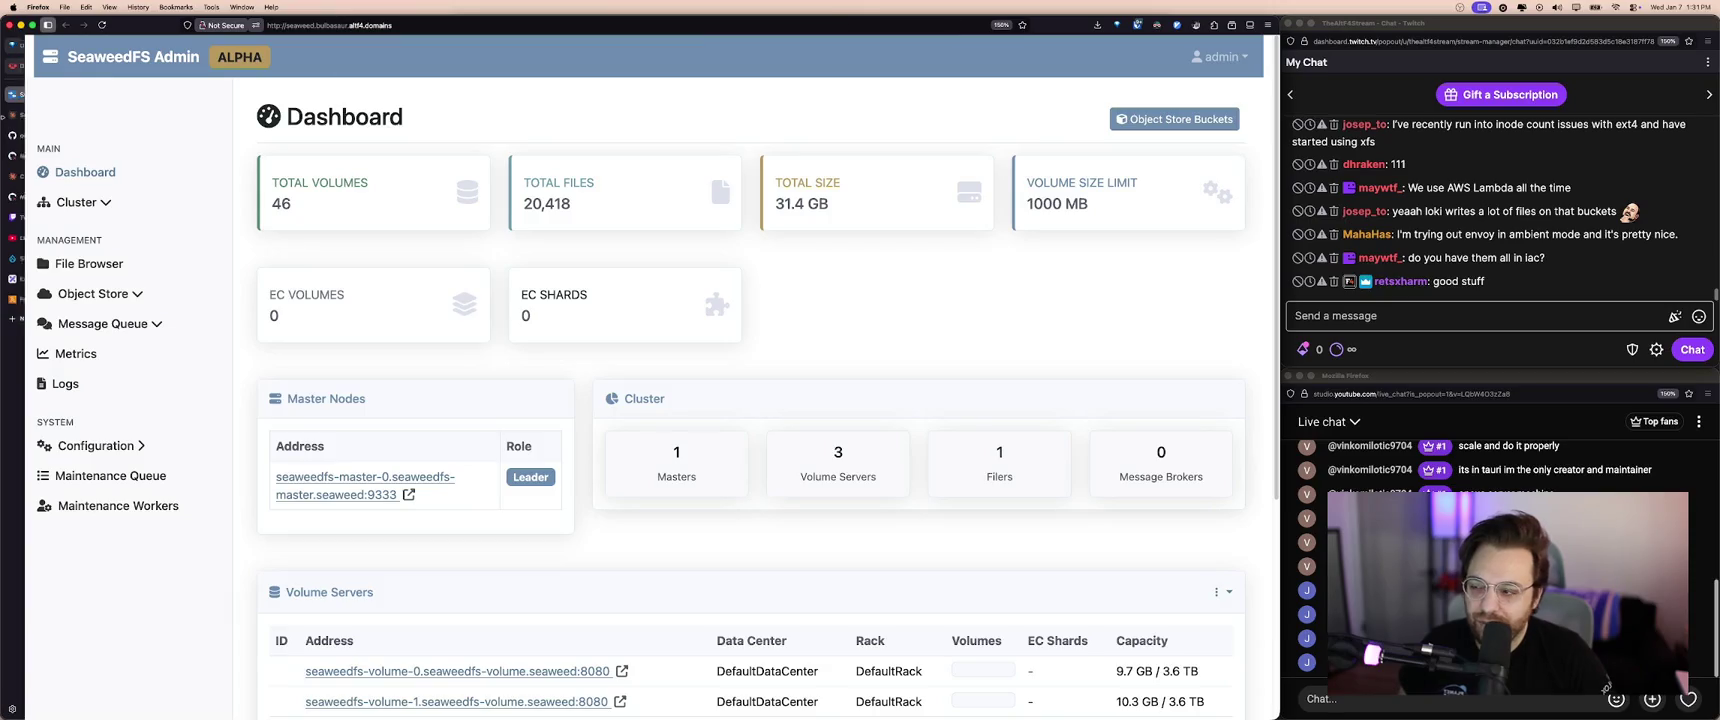
mouse_move(60, 94)
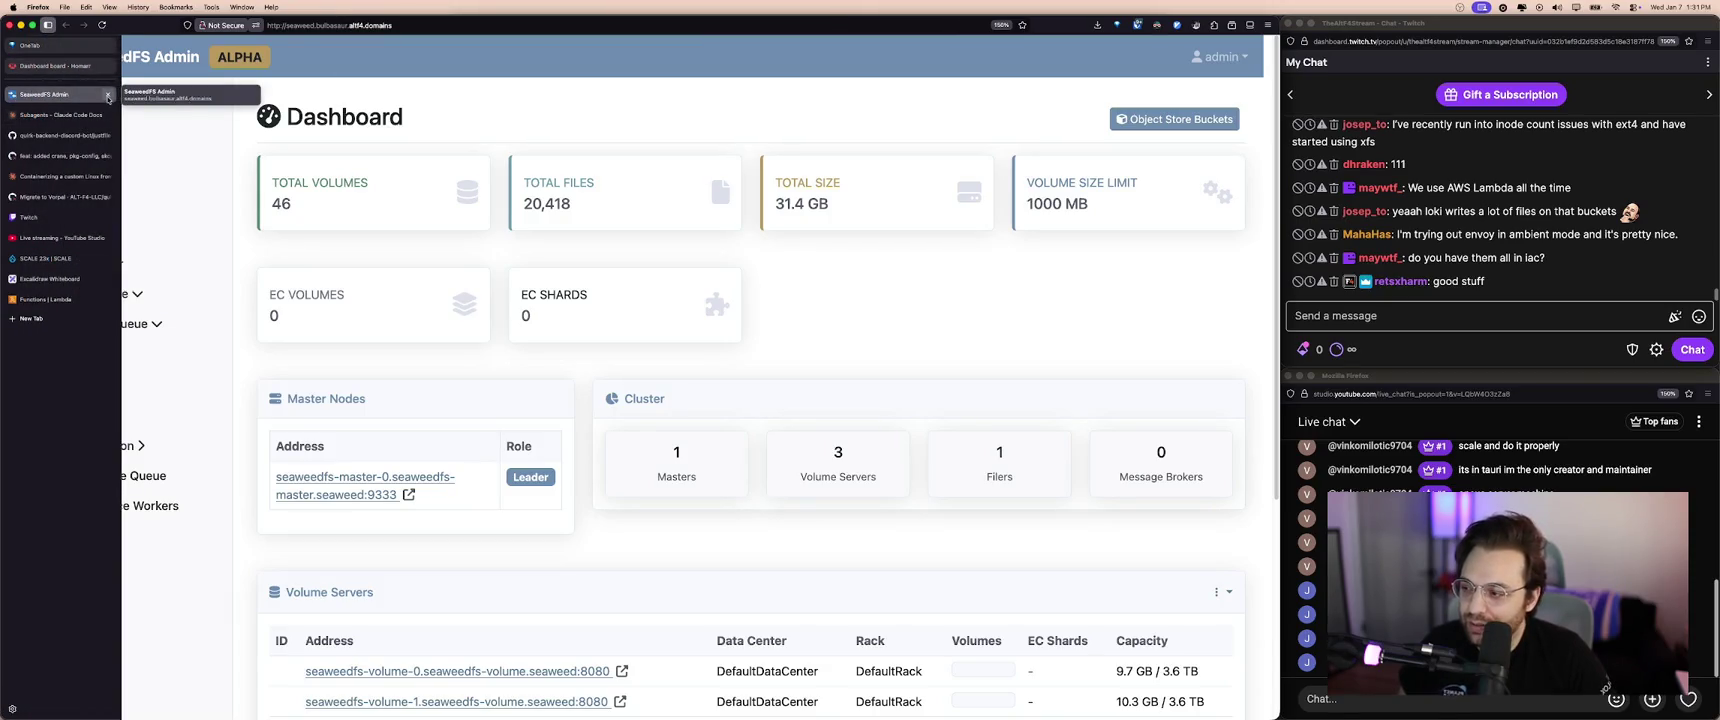
left_click(108, 96)
left_click(70, 279)
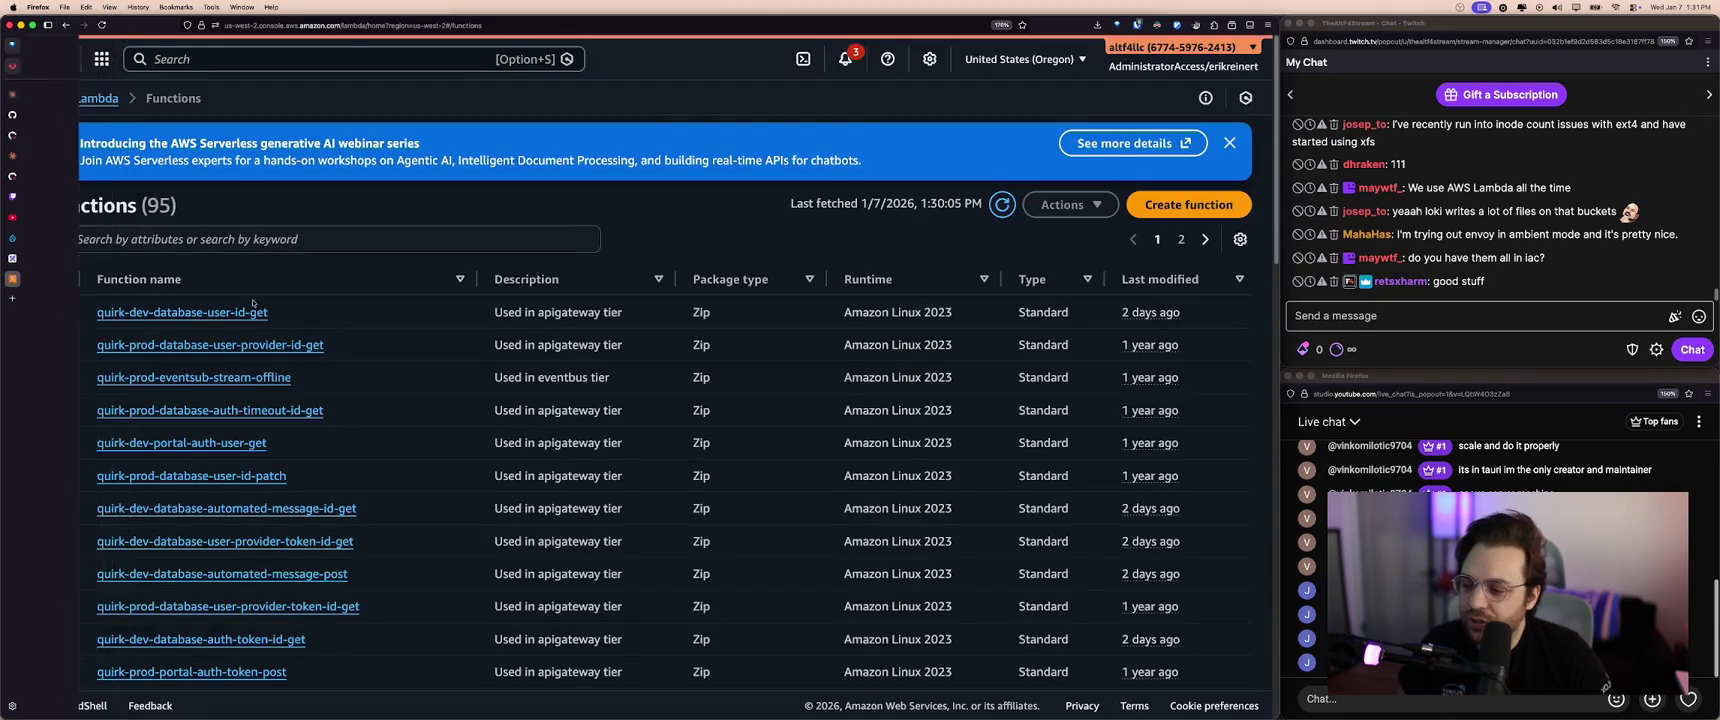
- Scroll through the Lambda functions list again down to its end
scroll(396, 321, "down", 5)
scroll(396, 321, "down", 5)
scroll(399, 324, "down", 5)
scroll(399, 324, "down", 5)
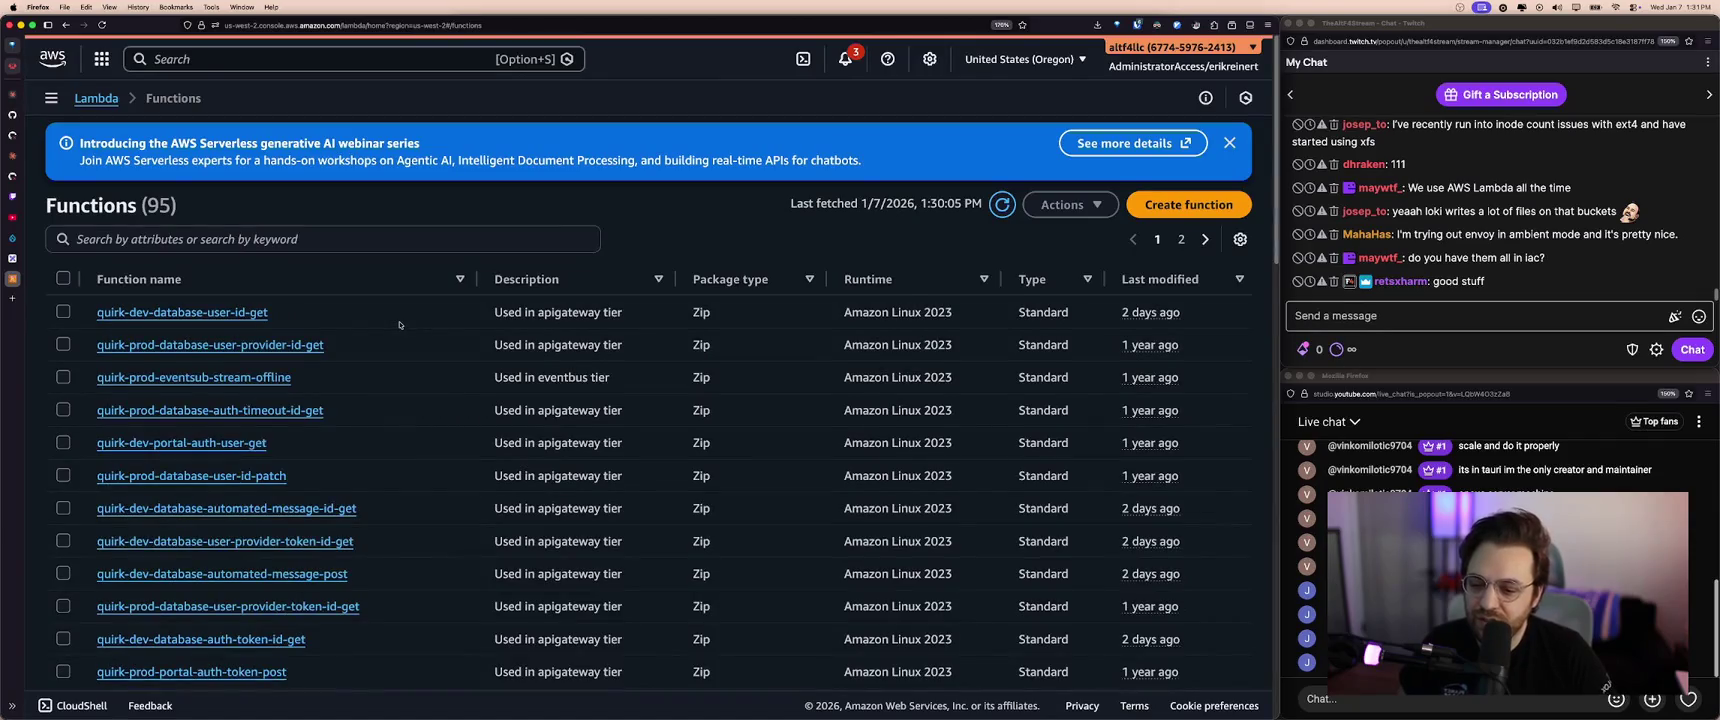
scroll(399, 324, "down", 5)
scroll(402, 348, "down", 5)
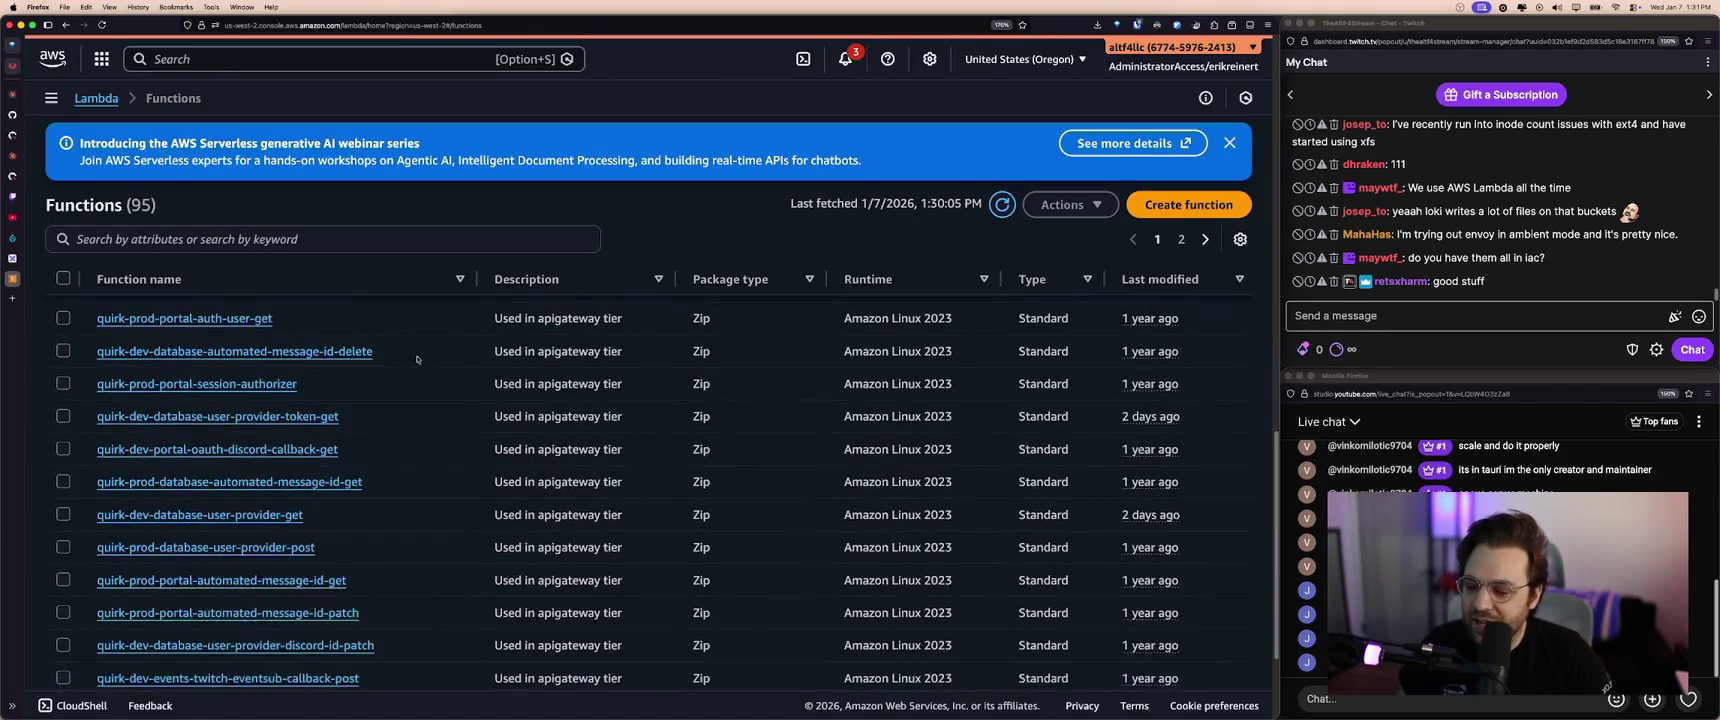
scroll(417, 359, "up", 5)
scroll(417, 359, "down", 5)
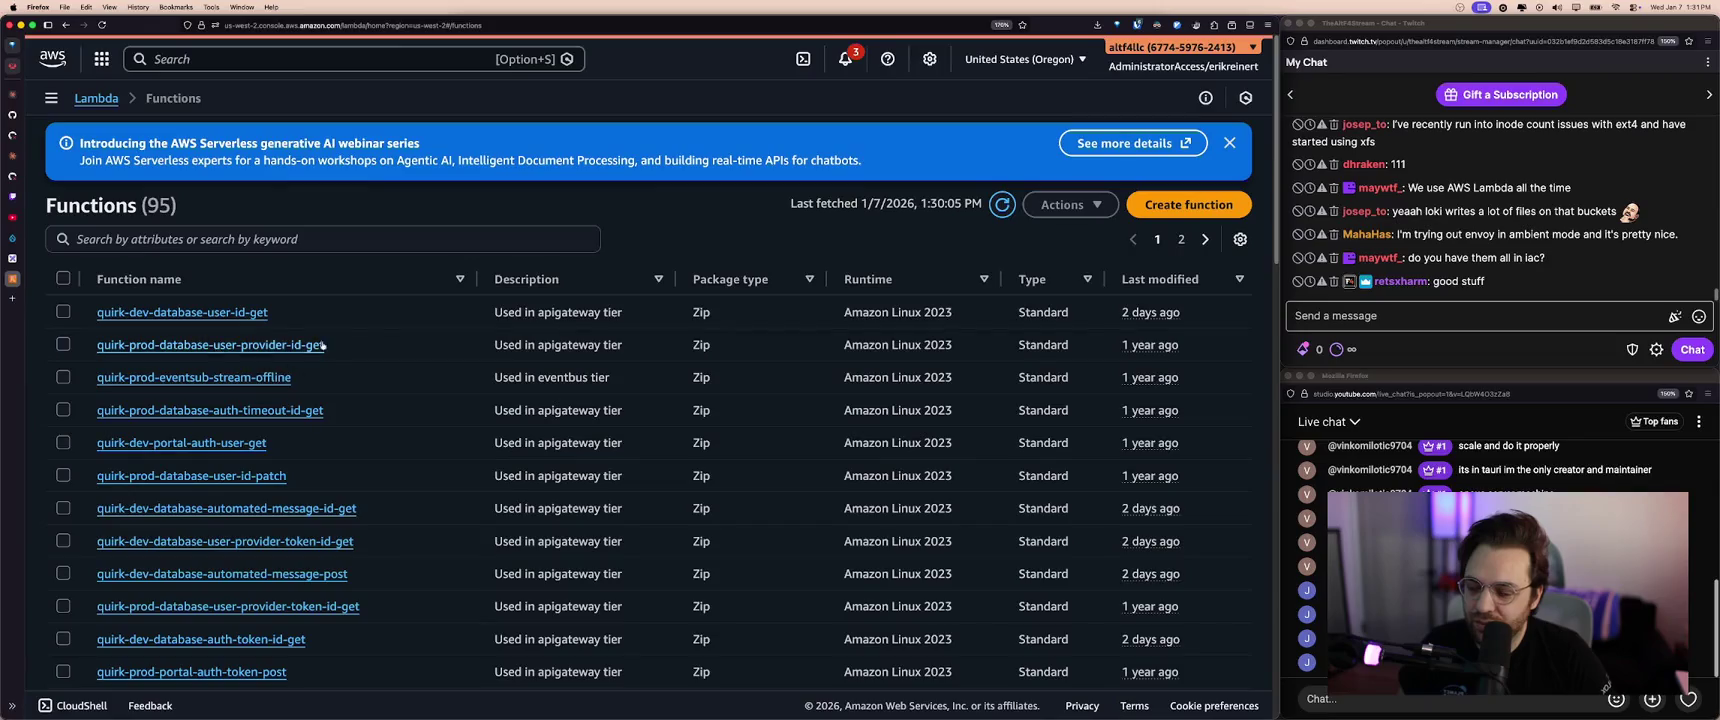
scroll(433, 370, "down", 5)
scroll(433, 370, "up", 5)
- Glance at the Excalidraw Kubernetes Cluster diagram, then go back to Lambda
mouse_move(12, 258)
left_click(50, 258)
left_click(60, 280)
left_click(50, 258)
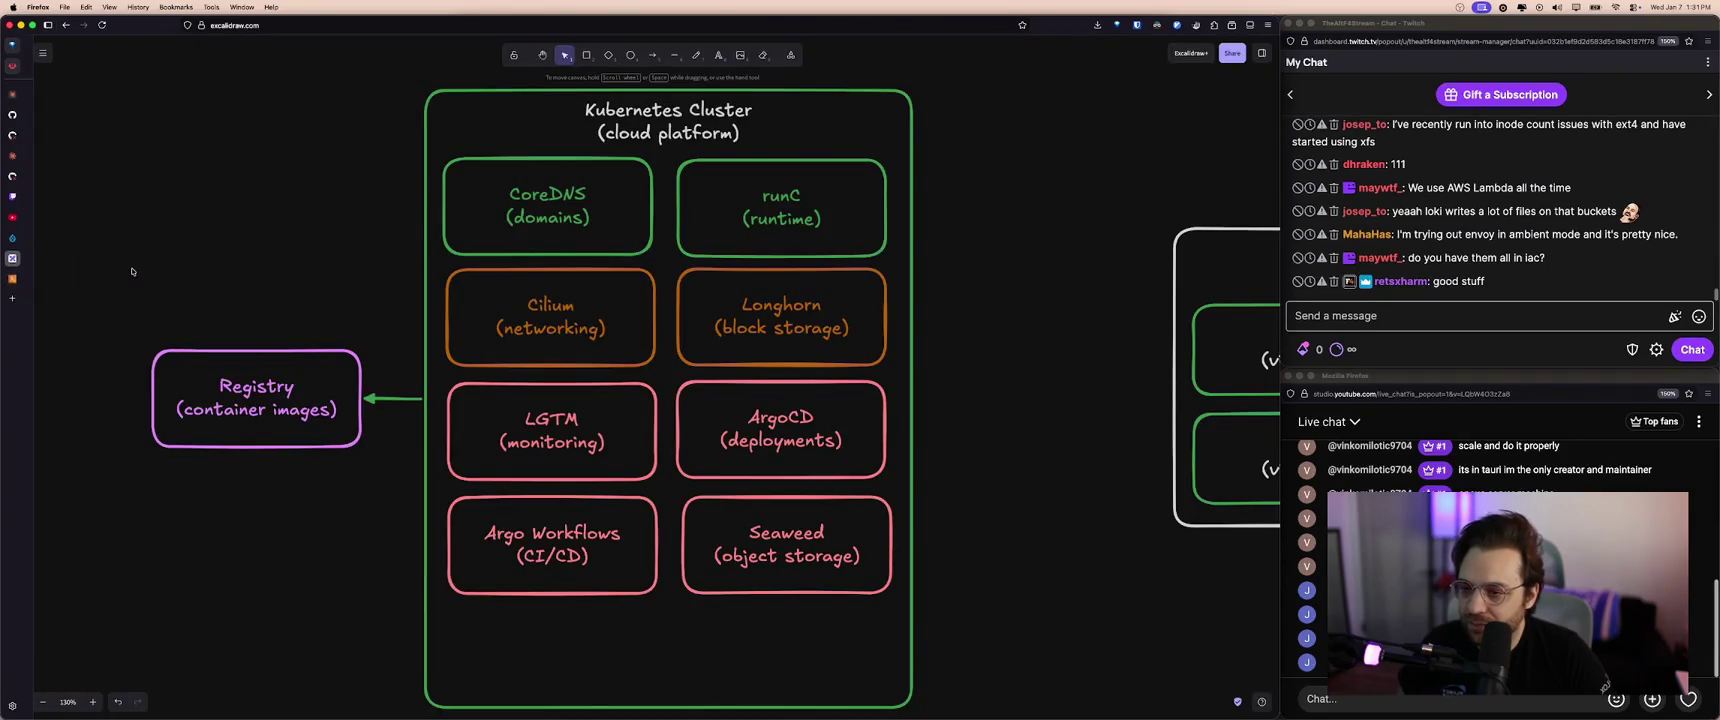
scroll(660, 400, "down", 1)
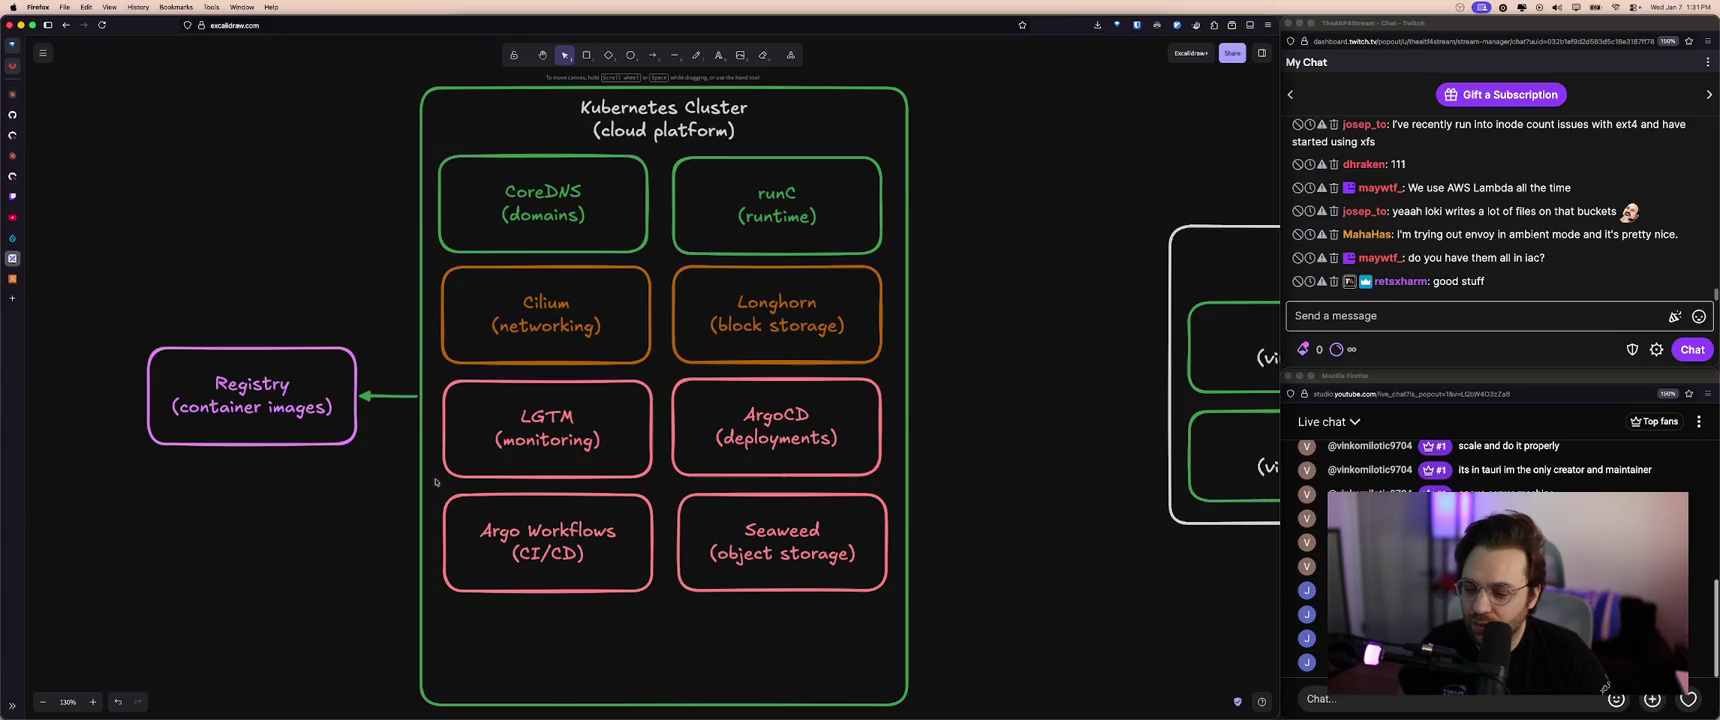
left_click(12, 279)
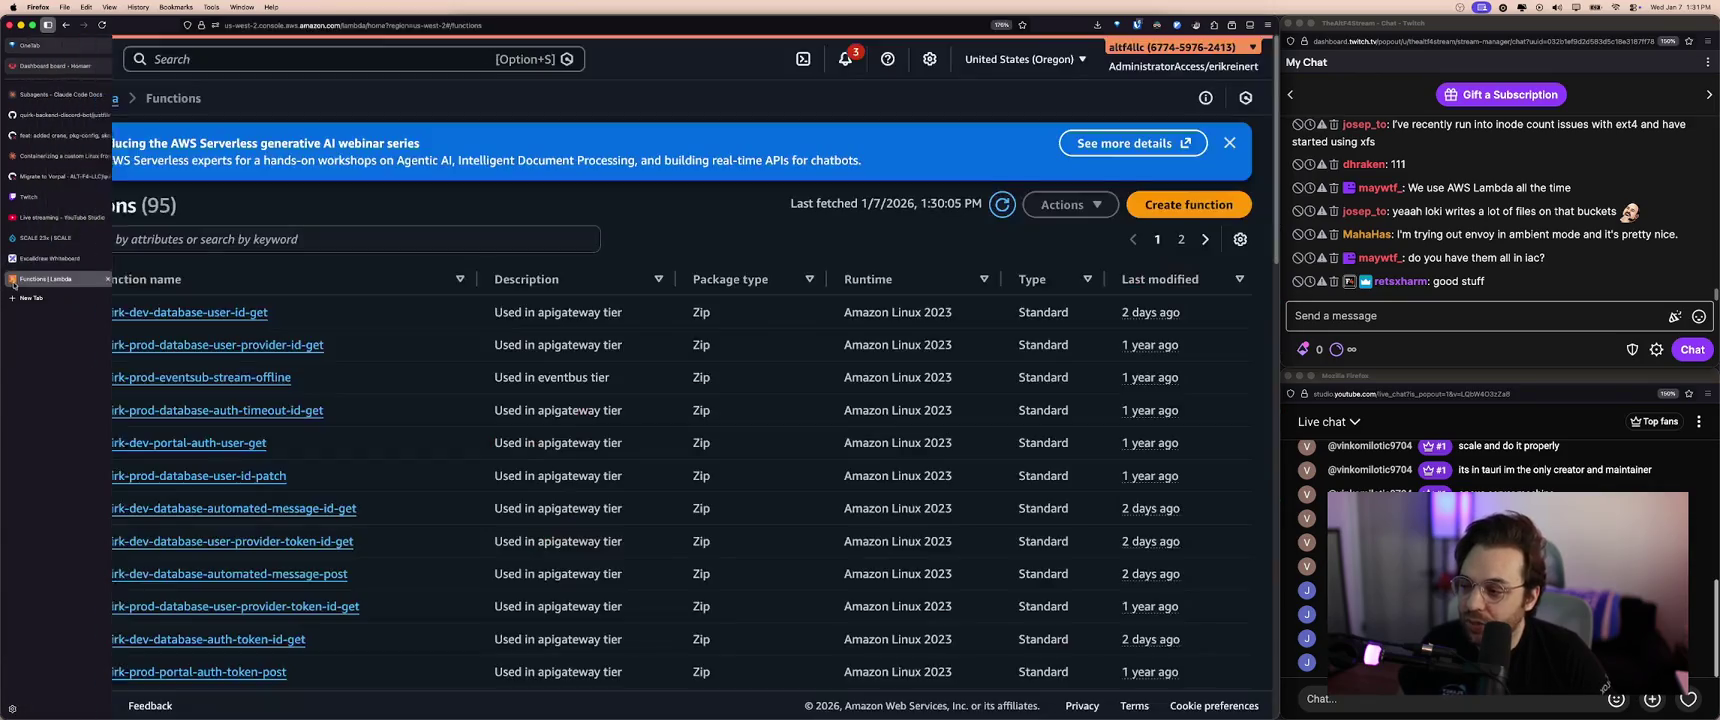
left_click(224, 313)
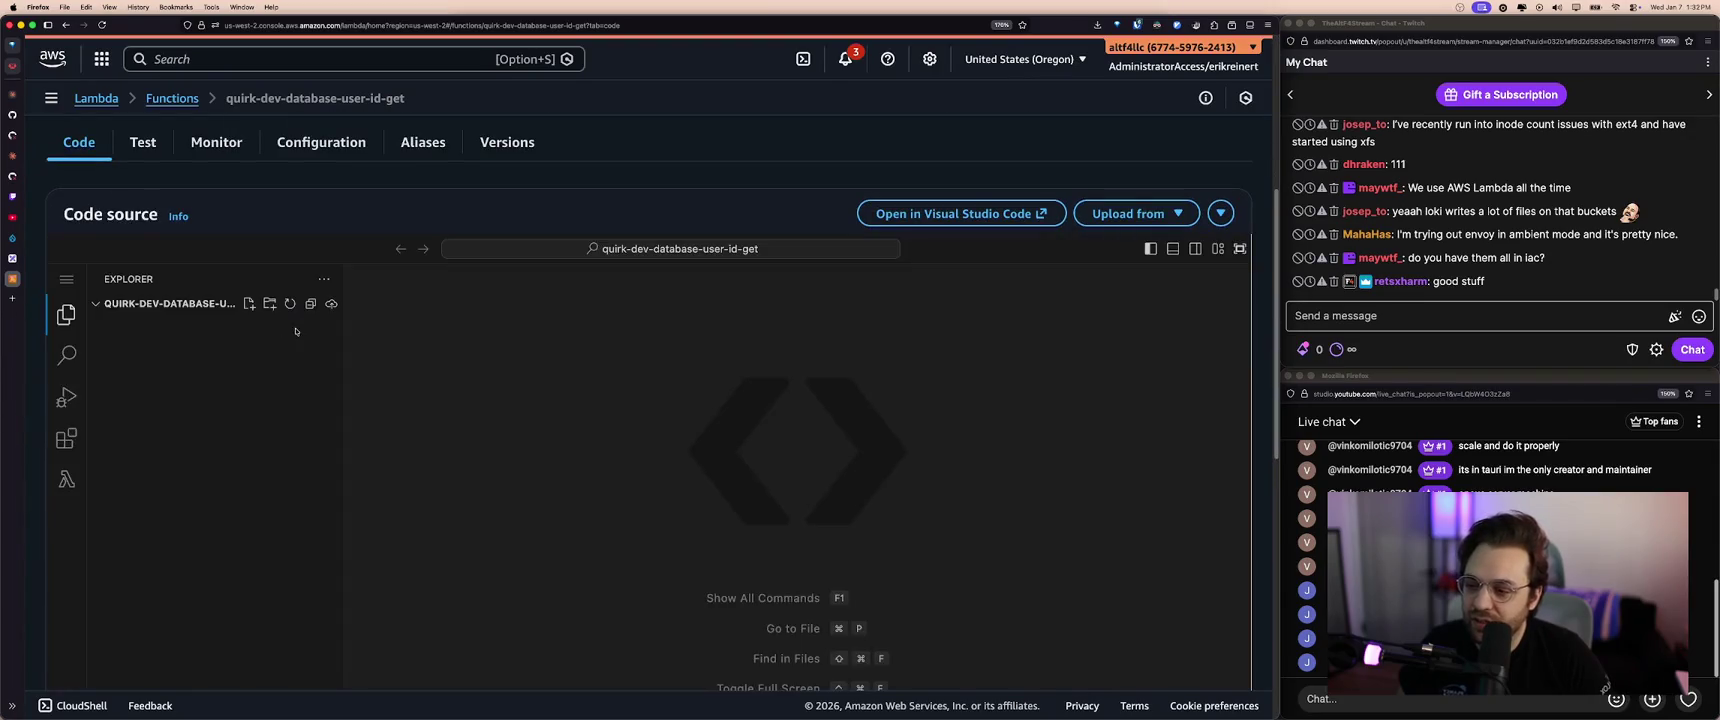
scroll(190, 260, "up", 3)
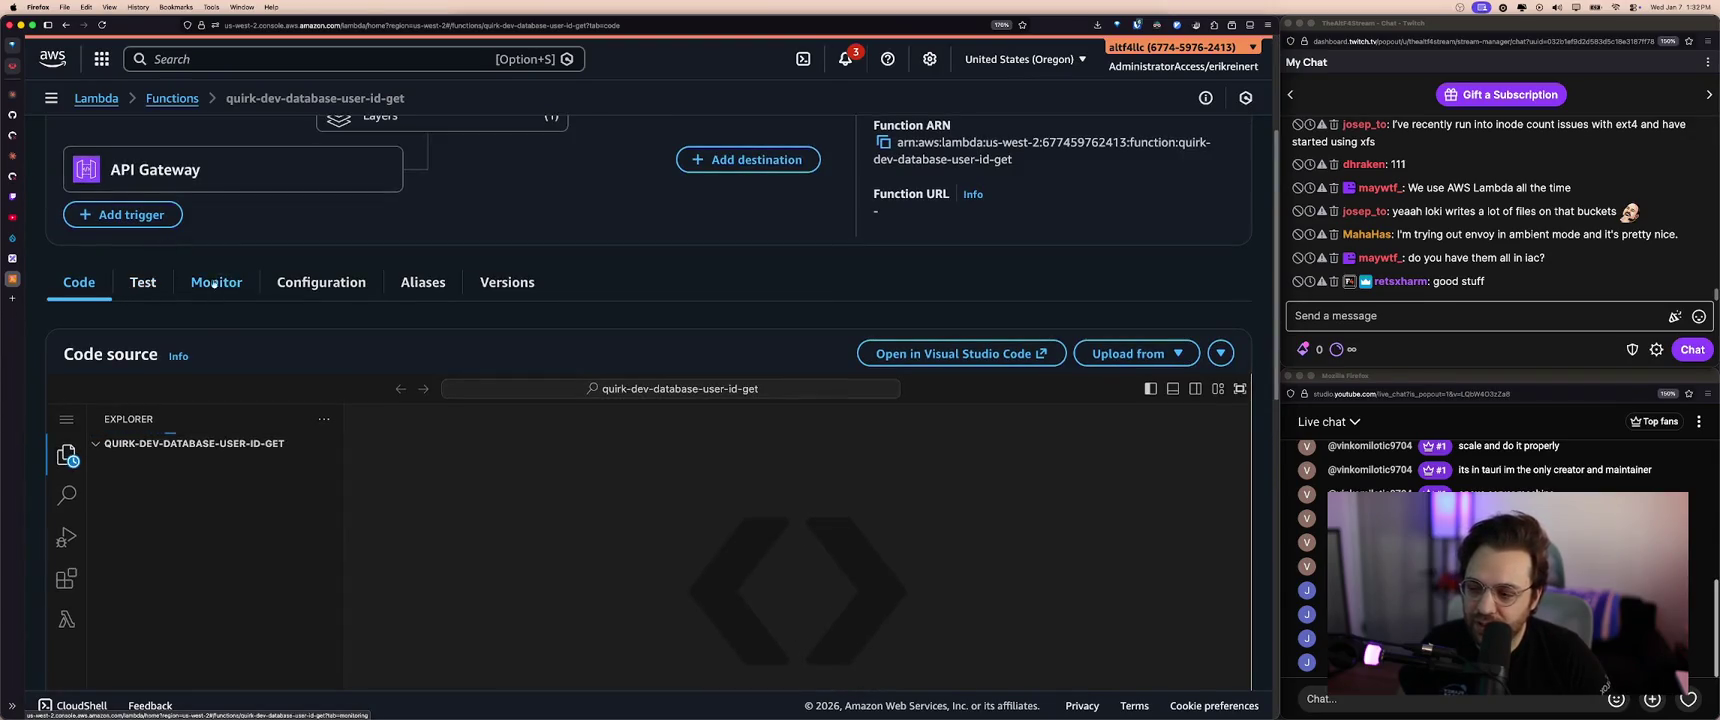
key("super+Left")
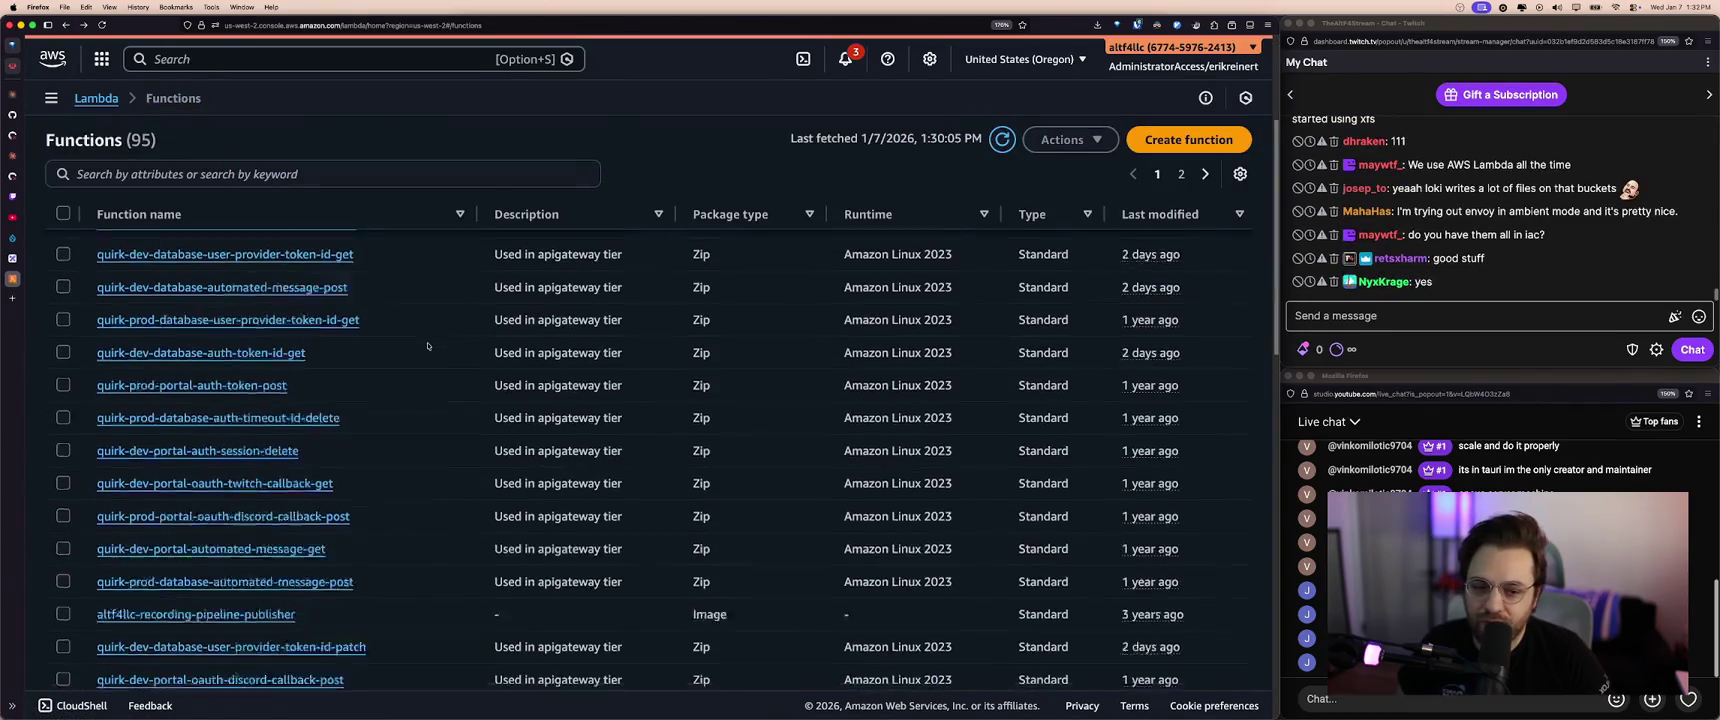
scroll(400, 346, "up", 3)
scroll(291, 351, "up", 1)
scroll(391, 387, "up", 1)
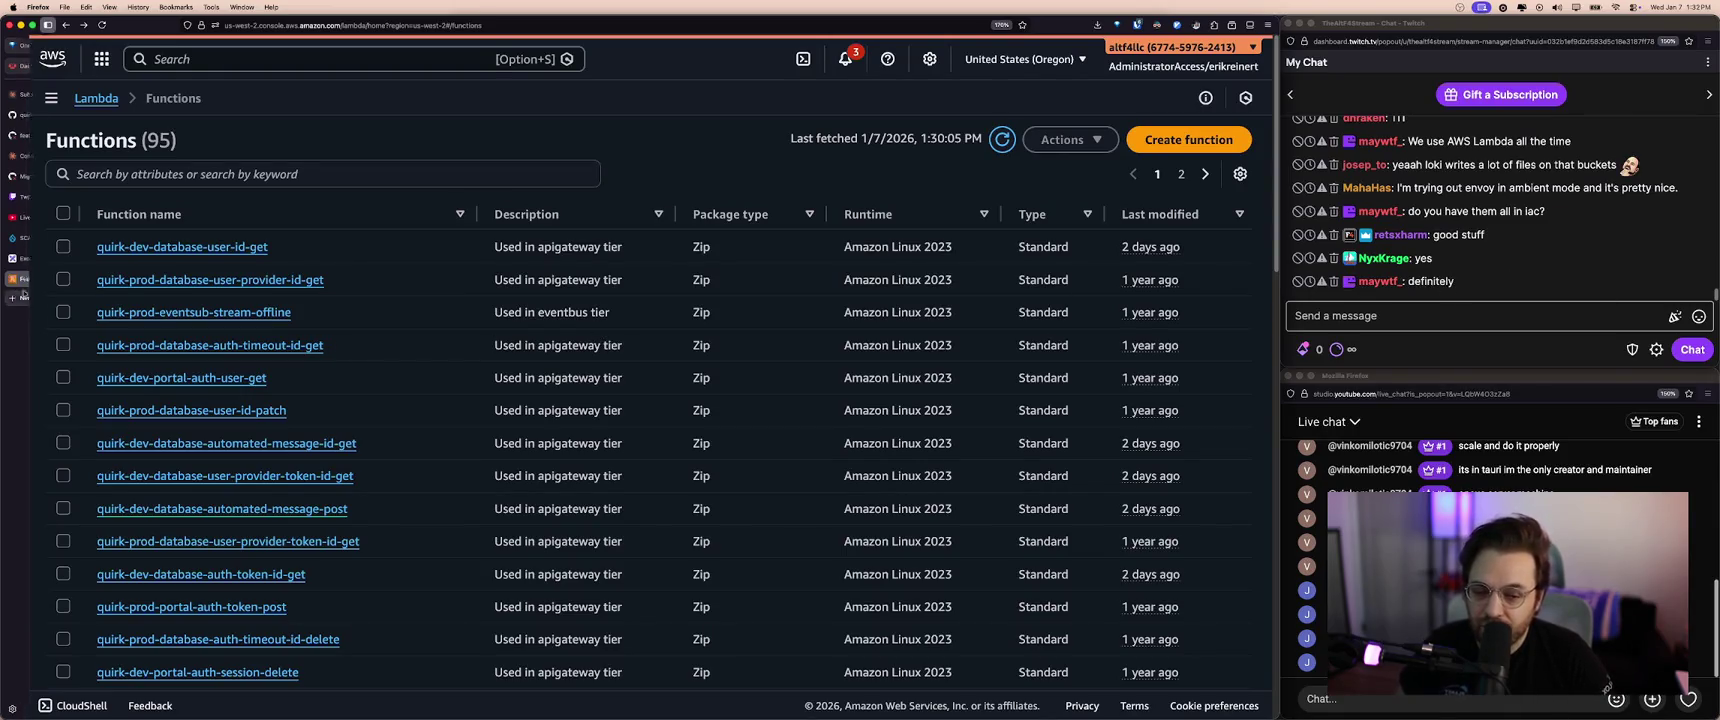
mouse_move(30, 296)
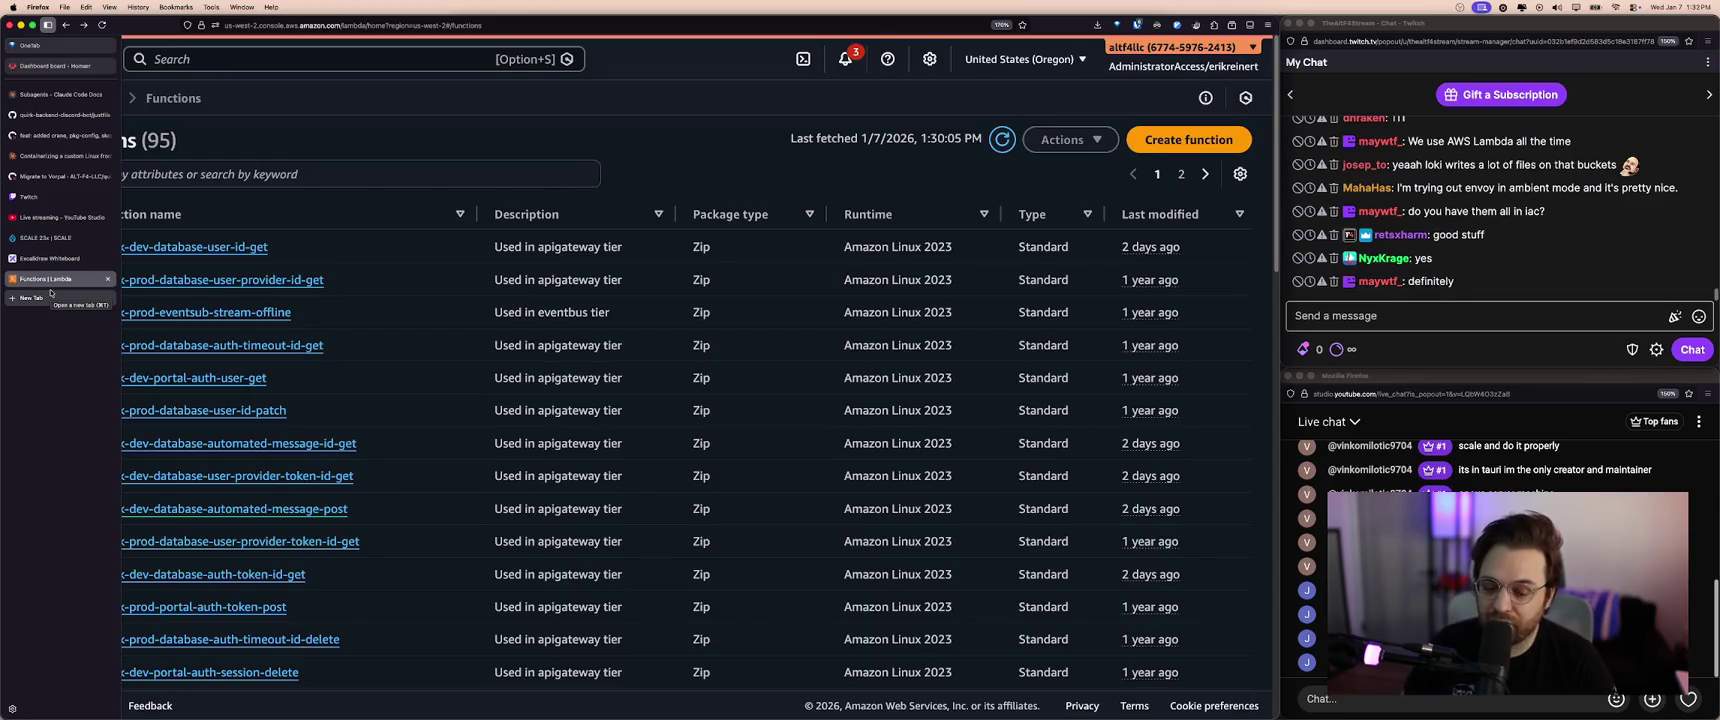
left_click(50, 294)
type("knative.dev")
- Load the Knative website and send 'what is your youtube?' in the Twitch chat
key("Return")
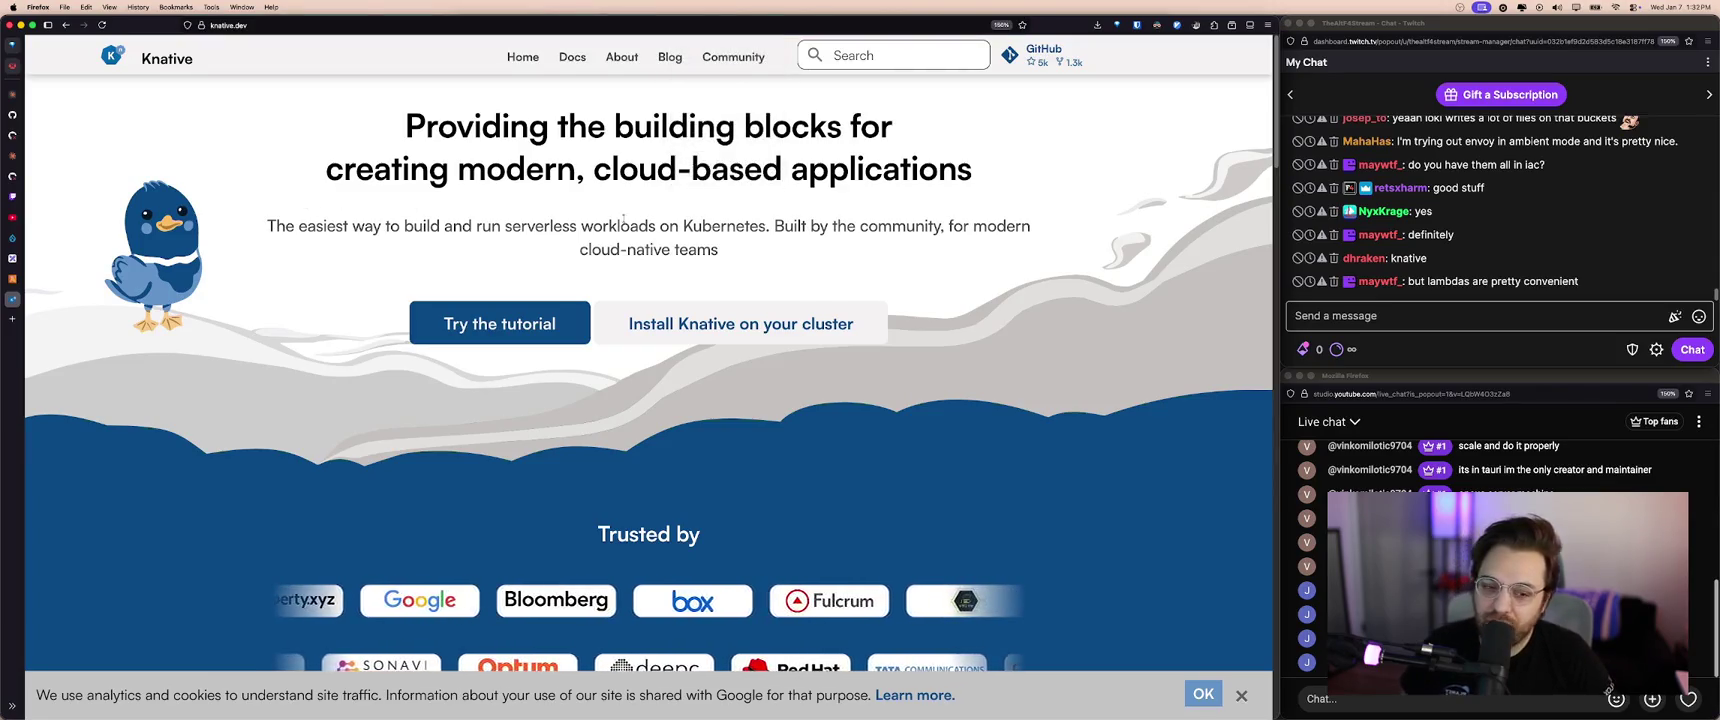
left_click(1436, 317)
type("what is your youtube?")
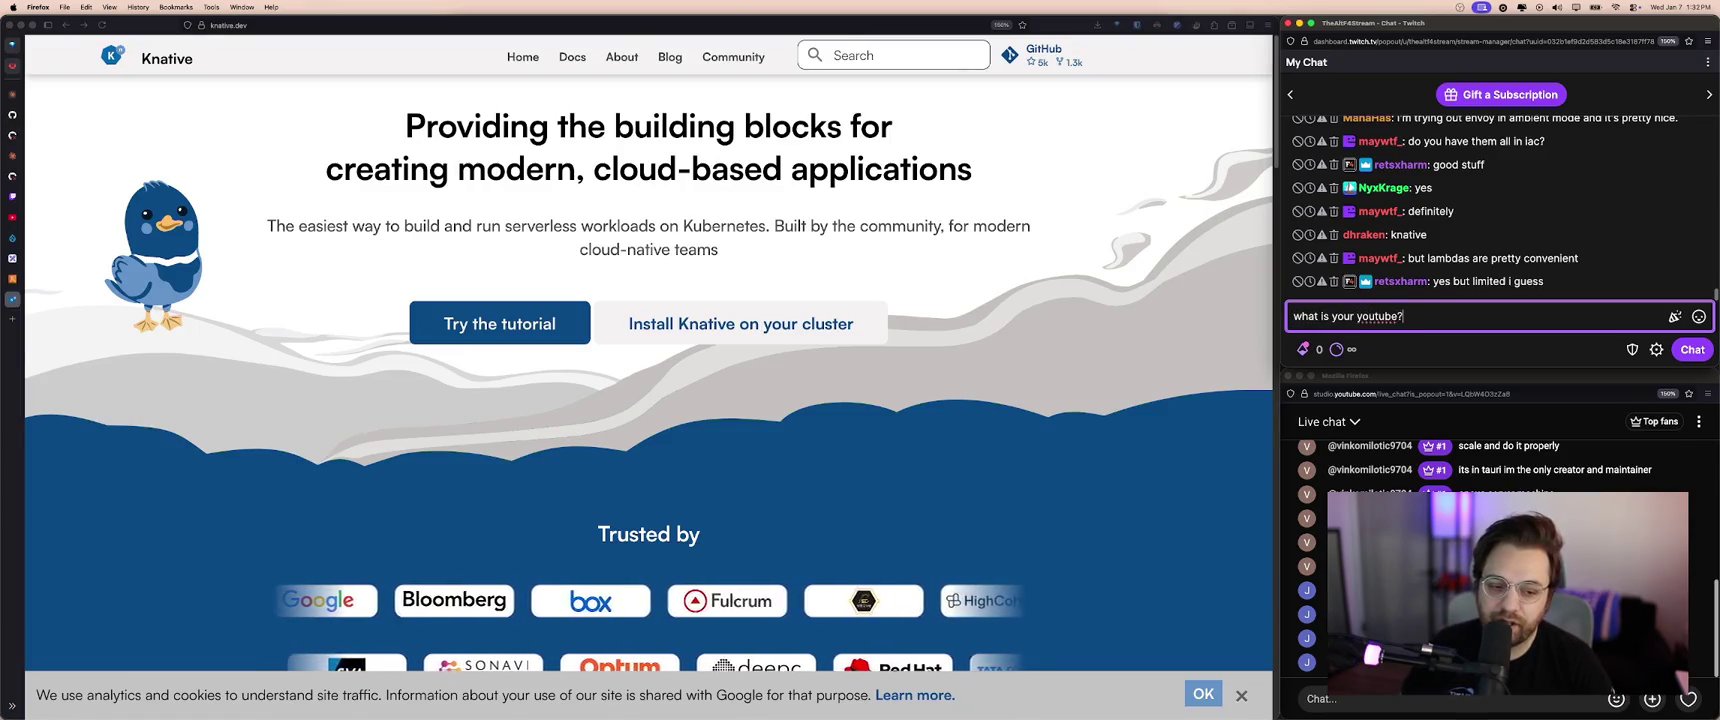
key("Return")
left_click(1100, 240)
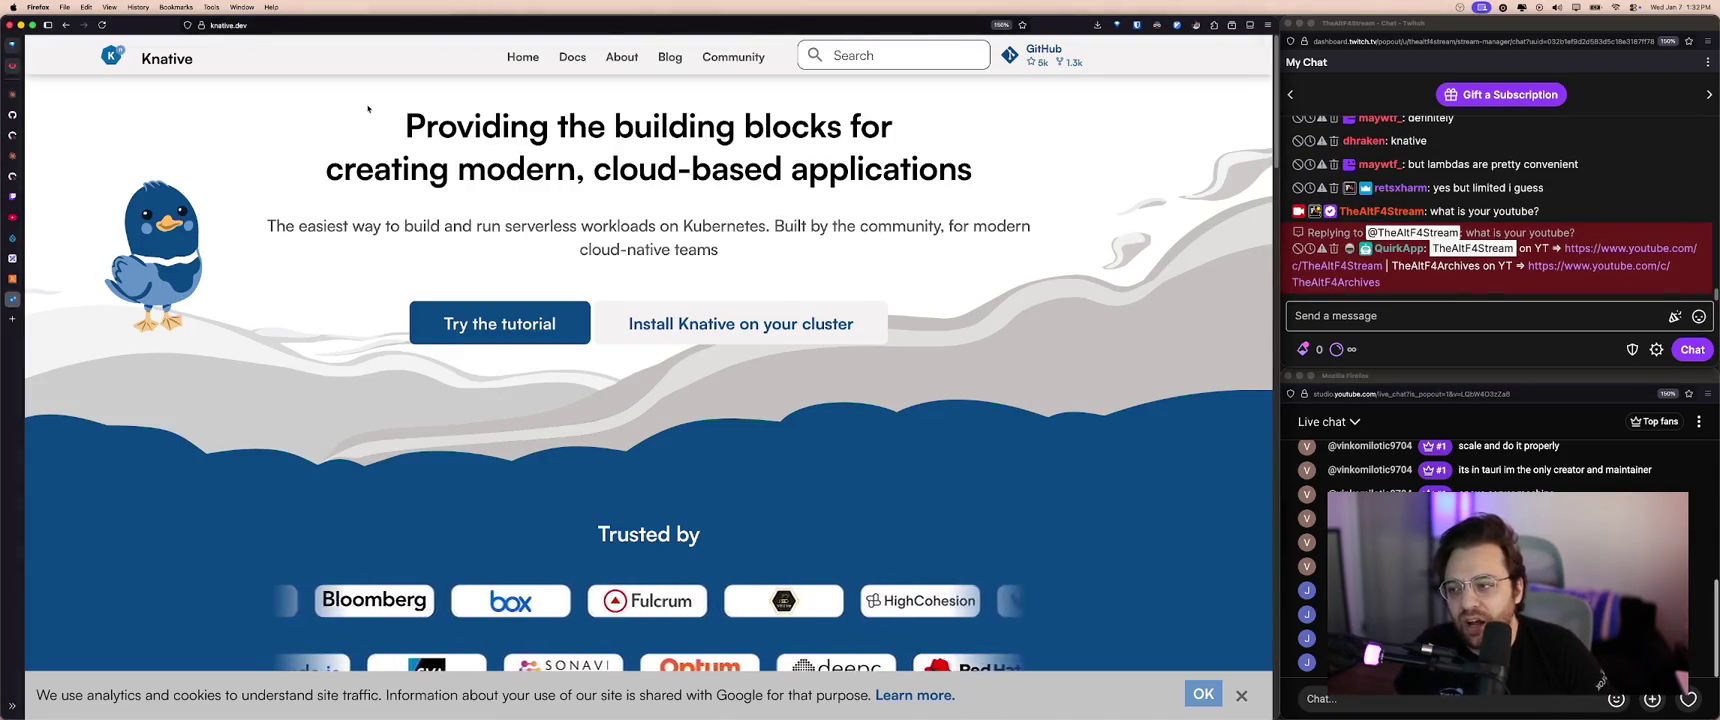
key("super+l")
key("Escape")
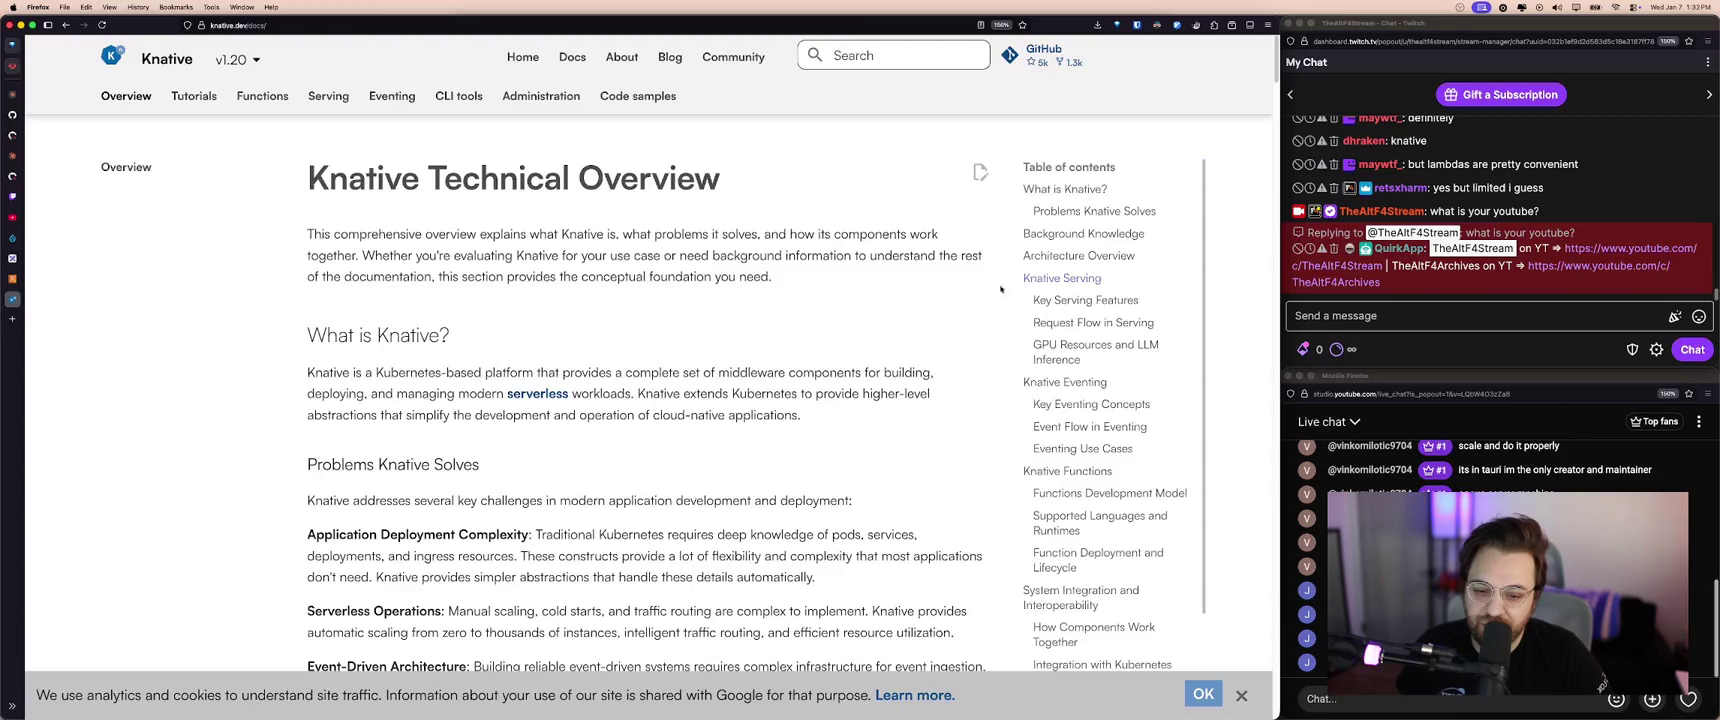
- Skim the Technical Overview, then the Knative Functions overview docs
scroll(1000, 330, "down", 1)
scroll(1105, 352, "down", 3)
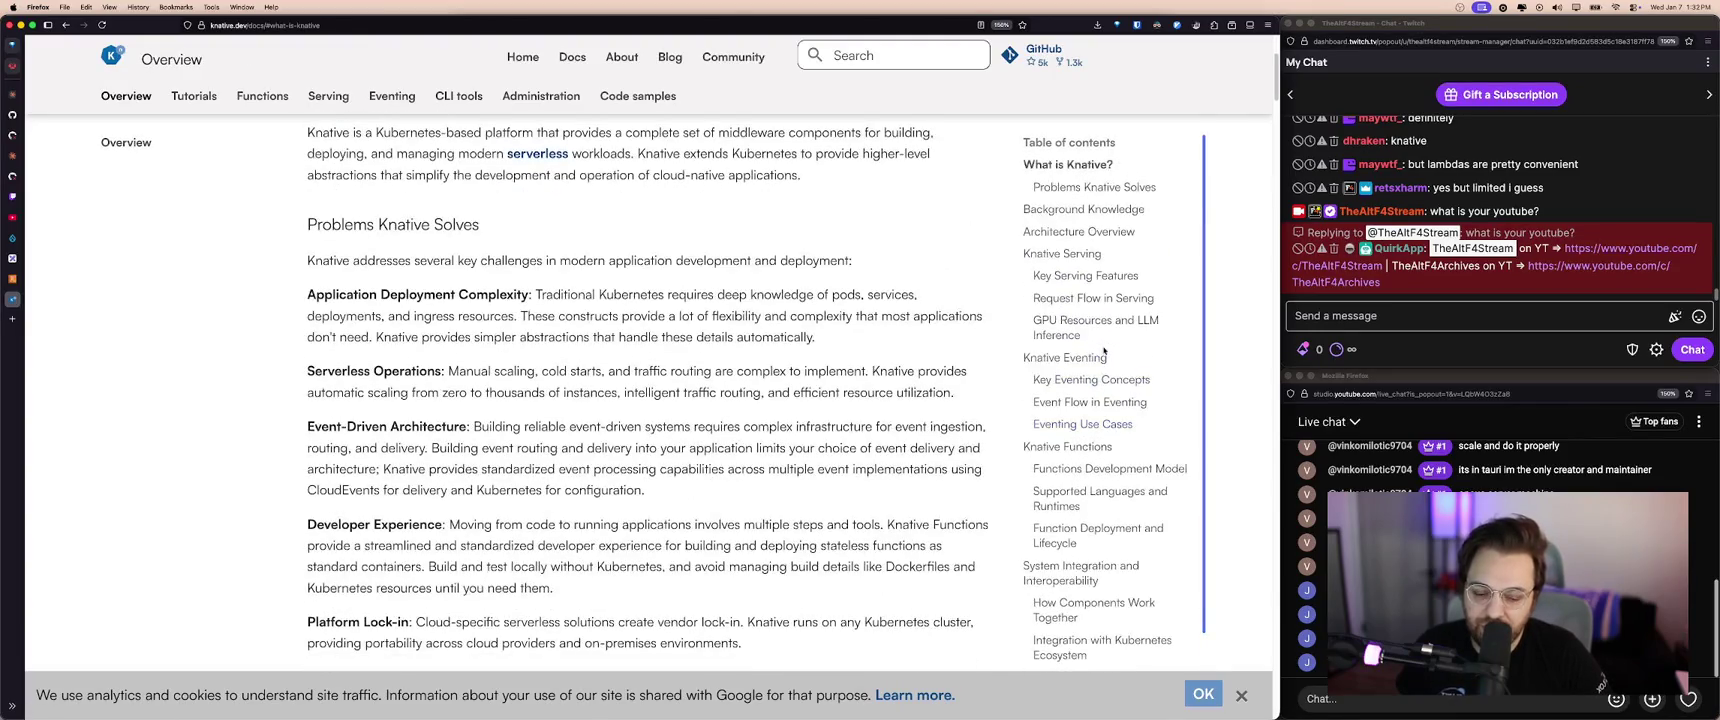
scroll(1105, 352, "up", 3)
left_click(262, 96)
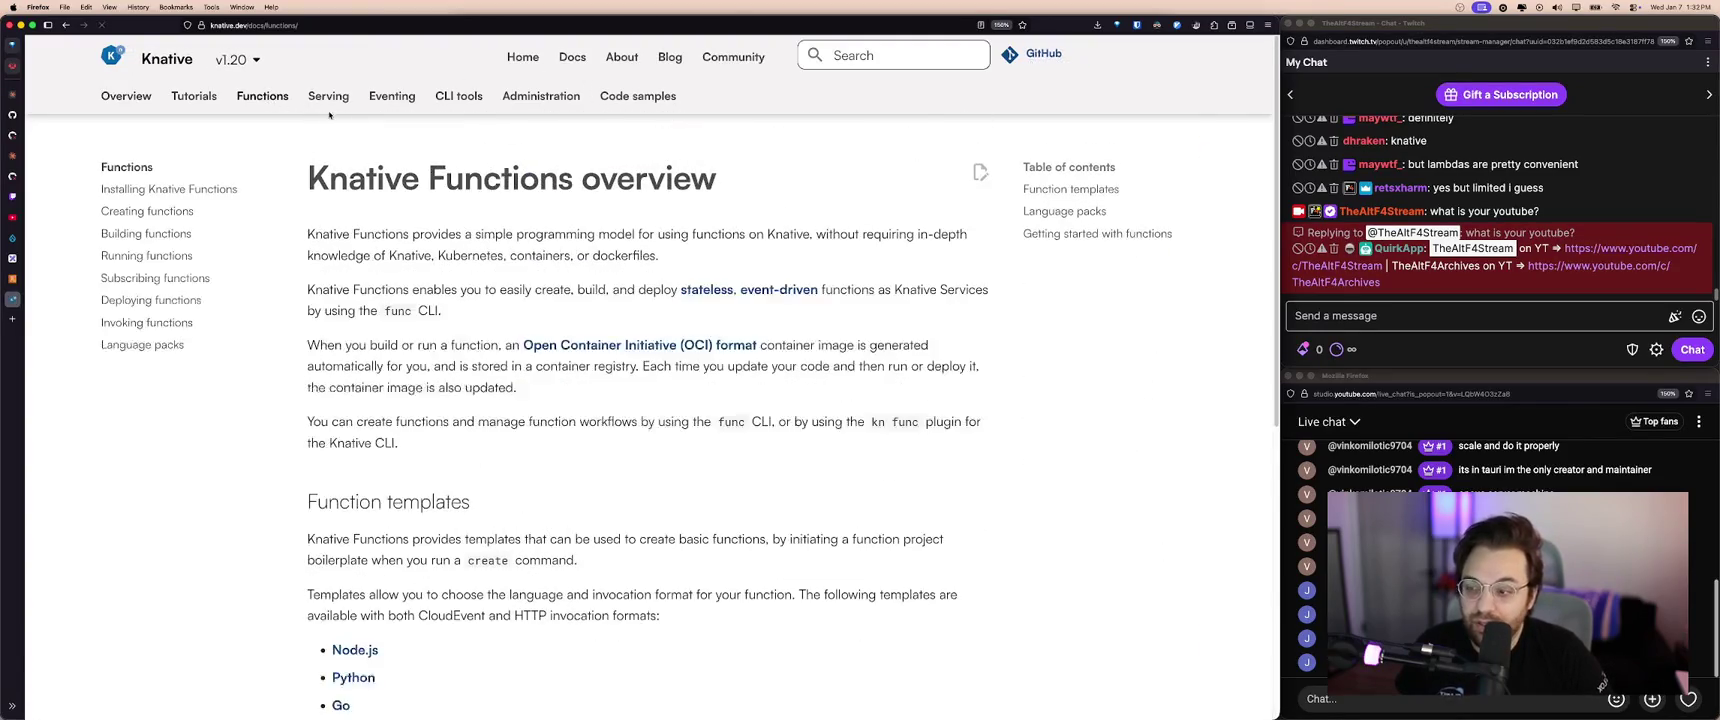
scroll(437, 262, "down", 5)
scroll(437, 262, "down", 3)
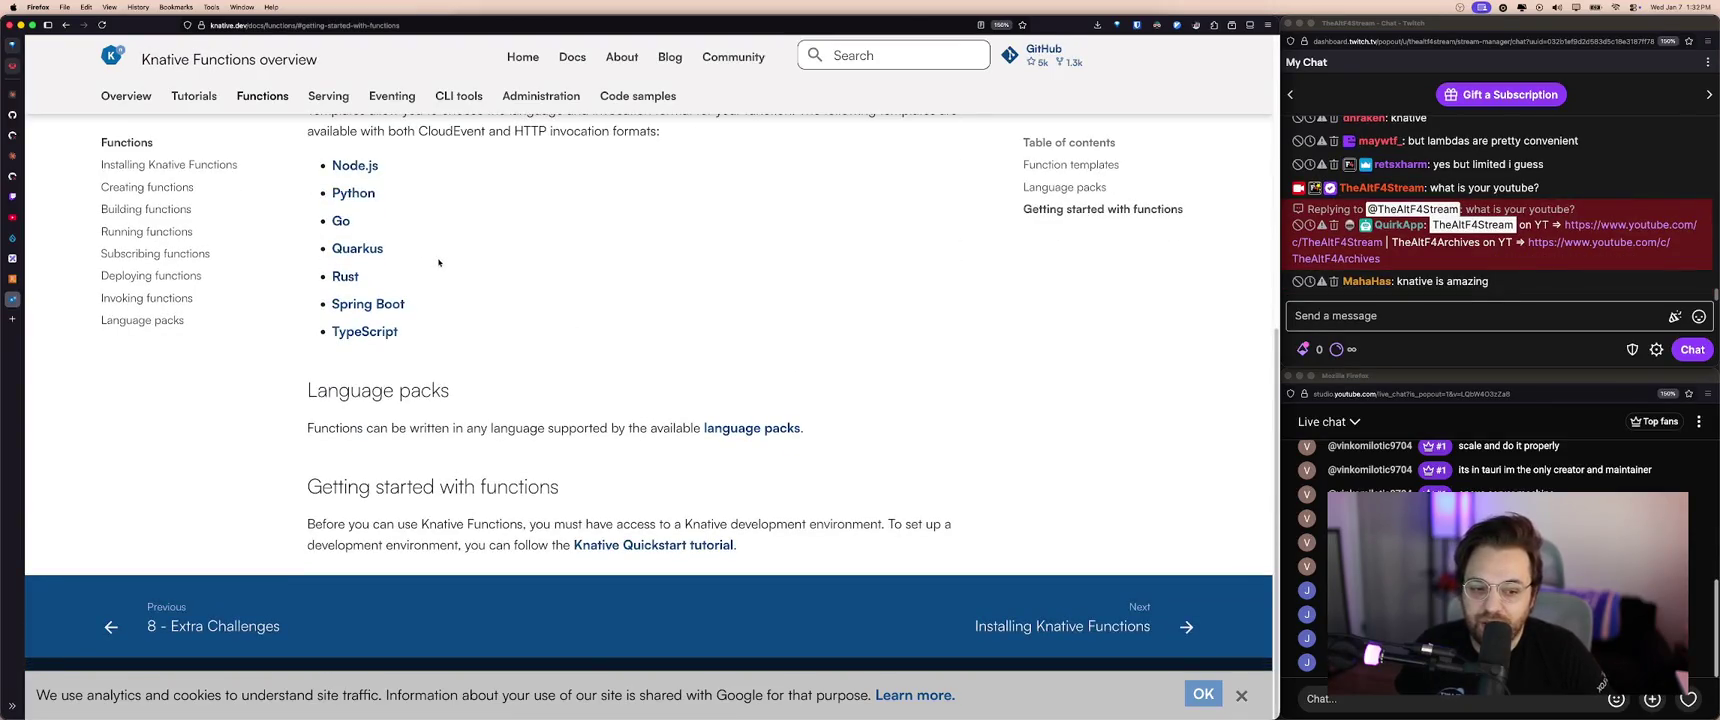
scroll(438, 262, "up", 8)
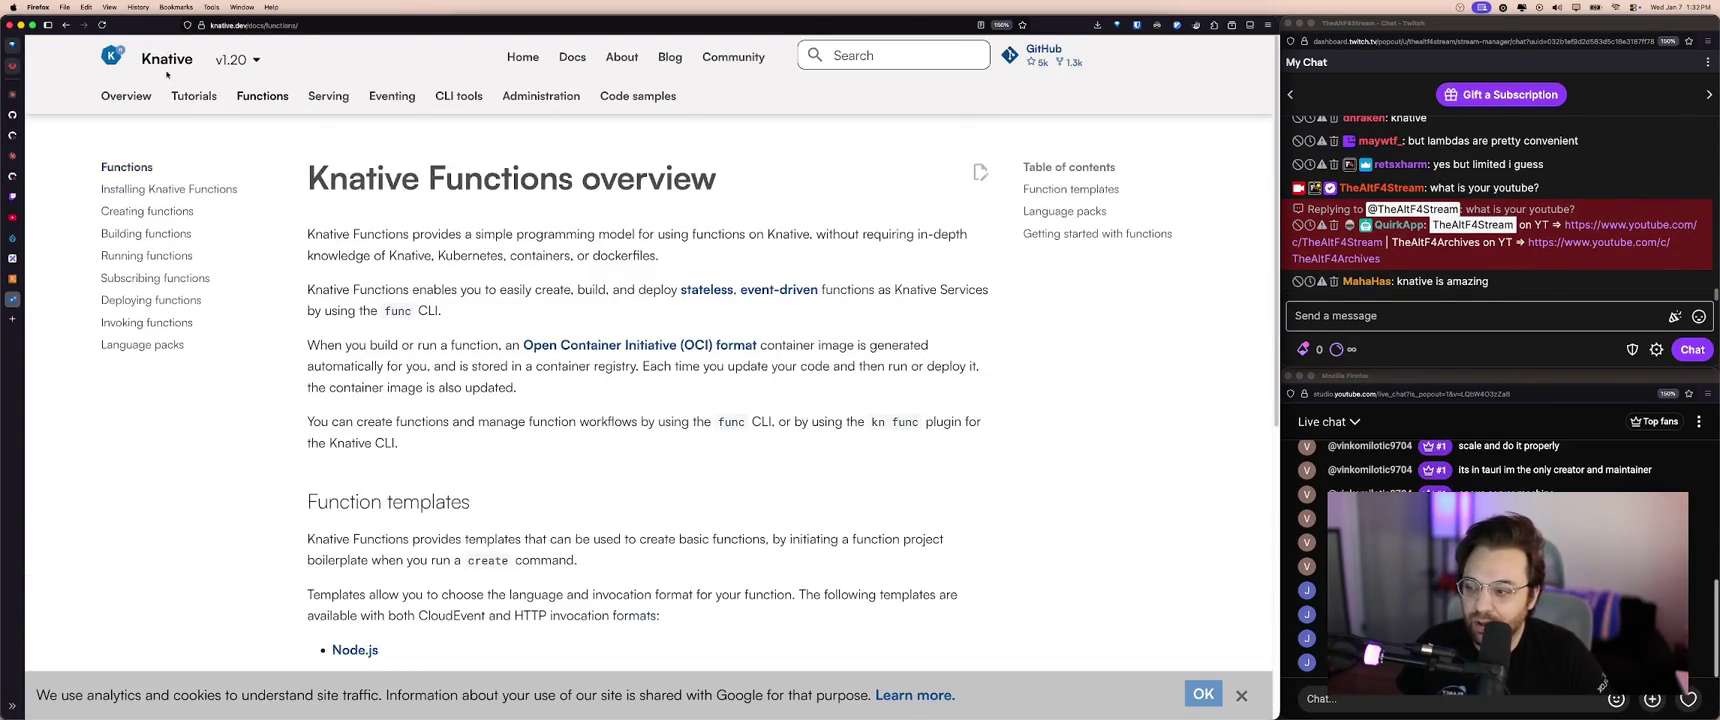
- Read Building functions down to On-cluster Builds, then return to AWS Lambda
left_click(146, 233)
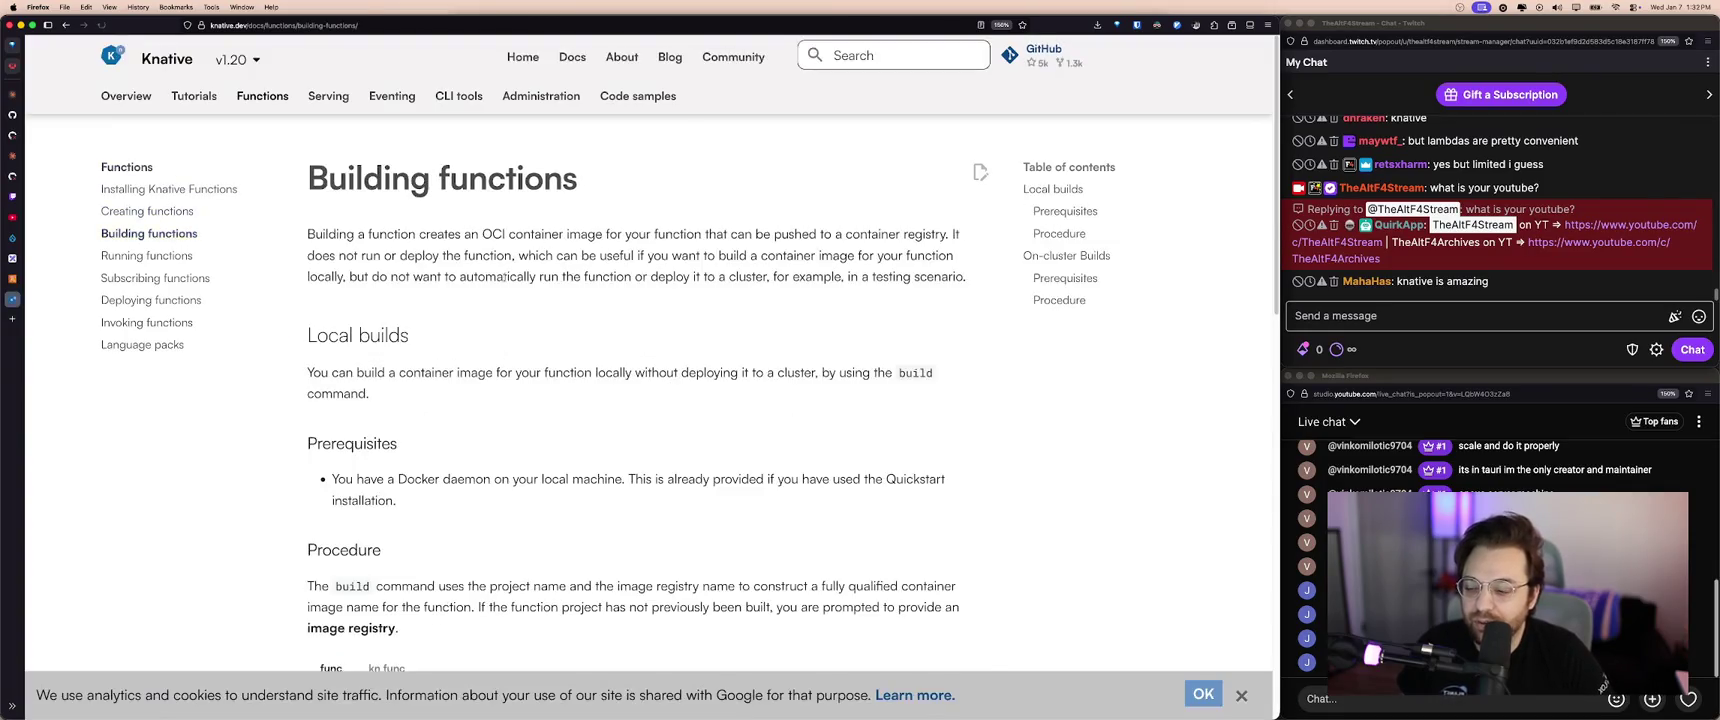
scroll(504, 281, "down", 10)
scroll(504, 281, "down", 5)
scroll(504, 281, "down", 3)
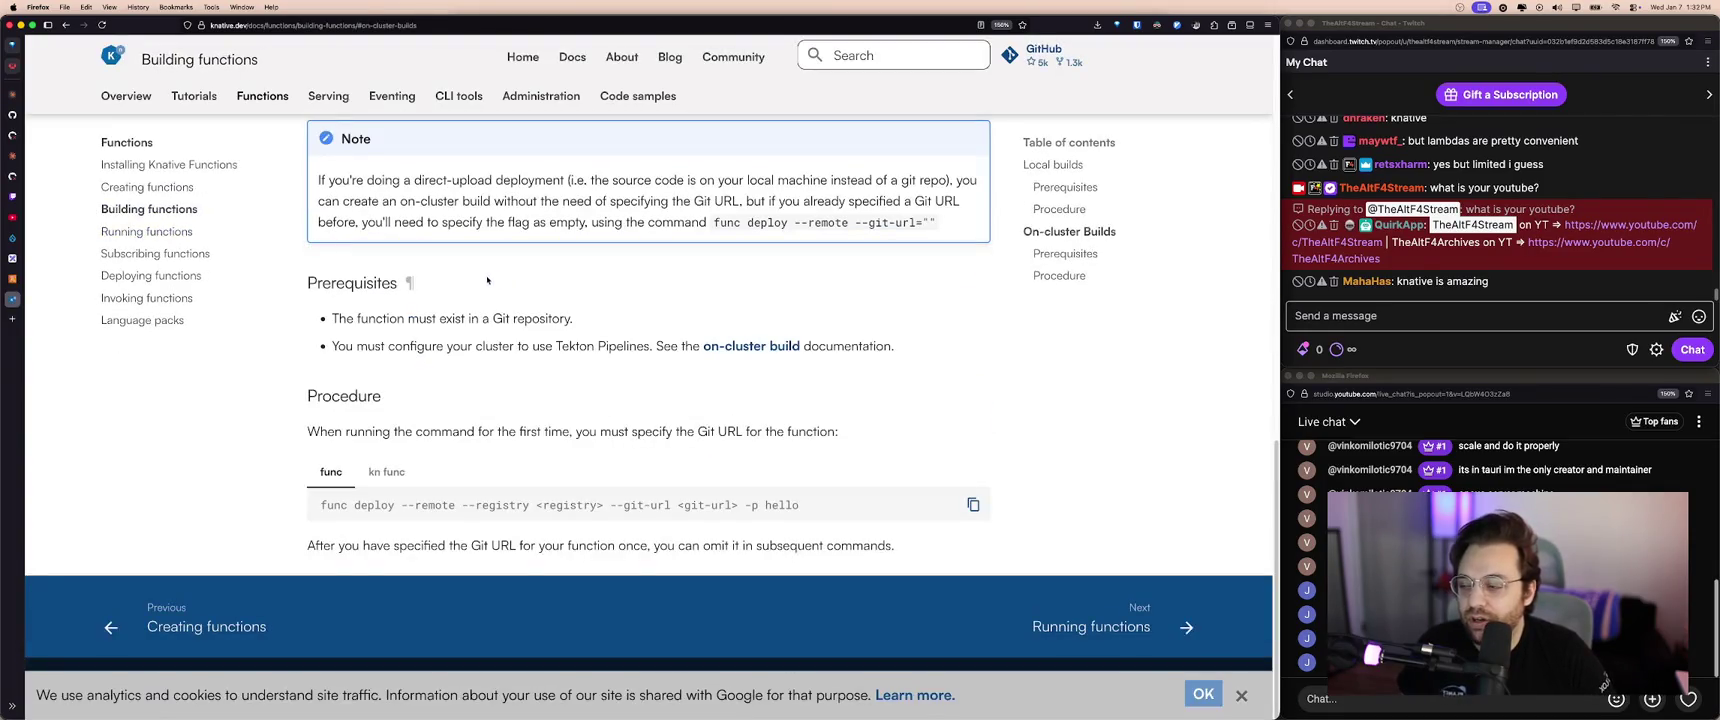
mouse_move(12, 269)
left_click(120, 279)
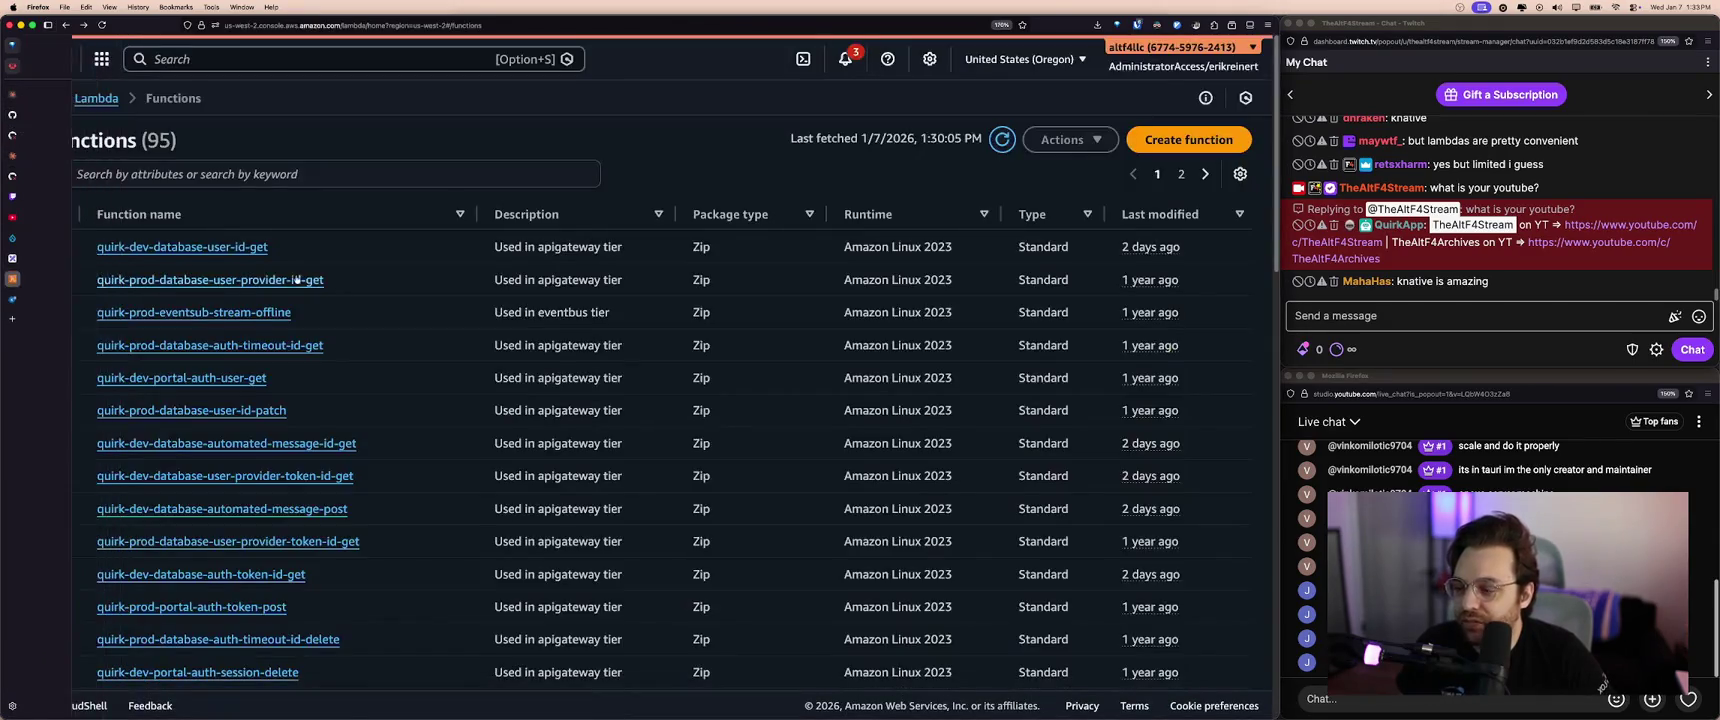
left_click(63, 246)
left_click(63, 279)
left_click(63, 312)
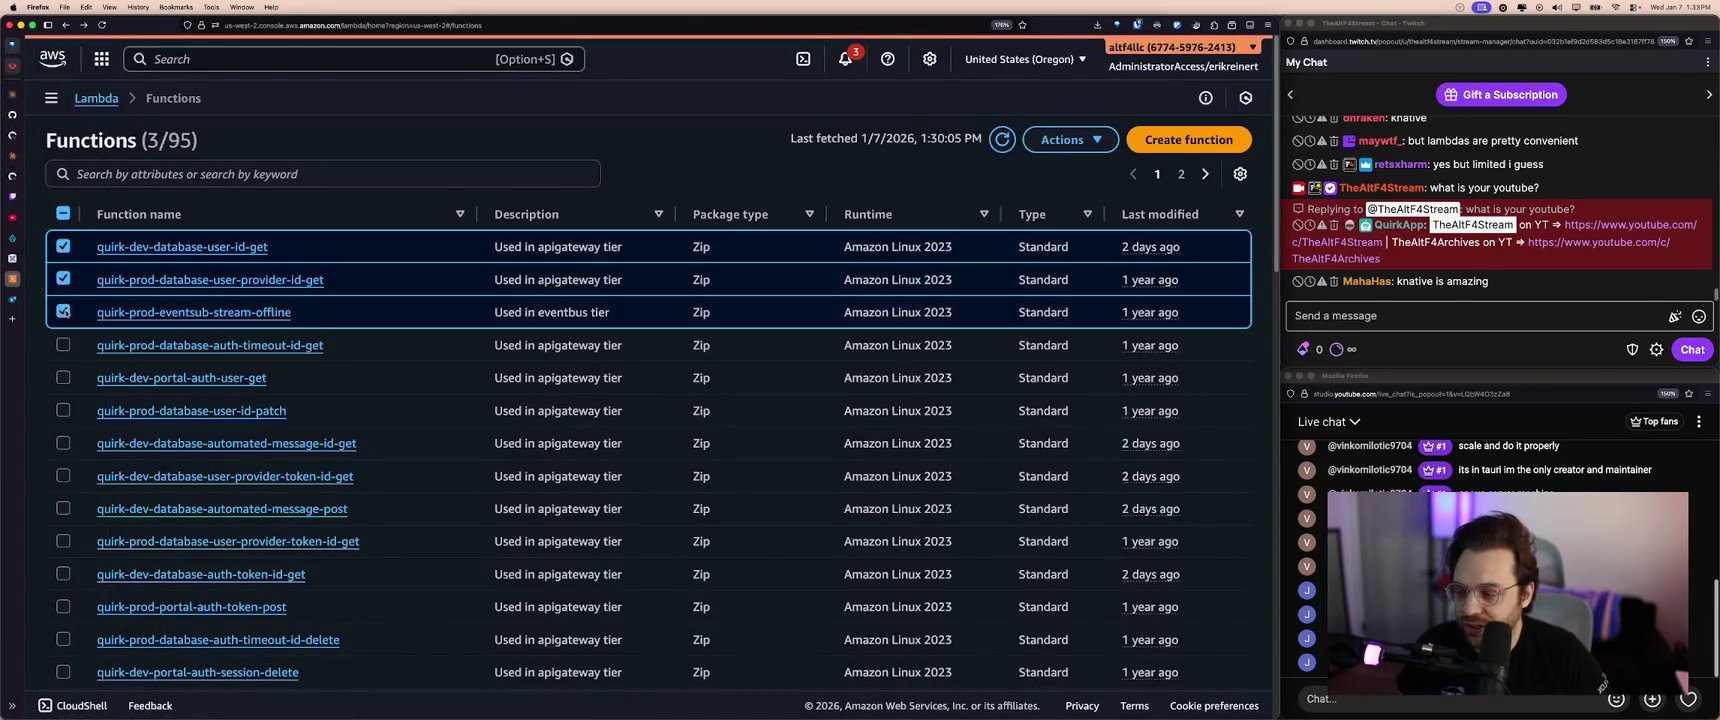
left_click(63, 312)
left_click(63, 279)
left_click(63, 246)
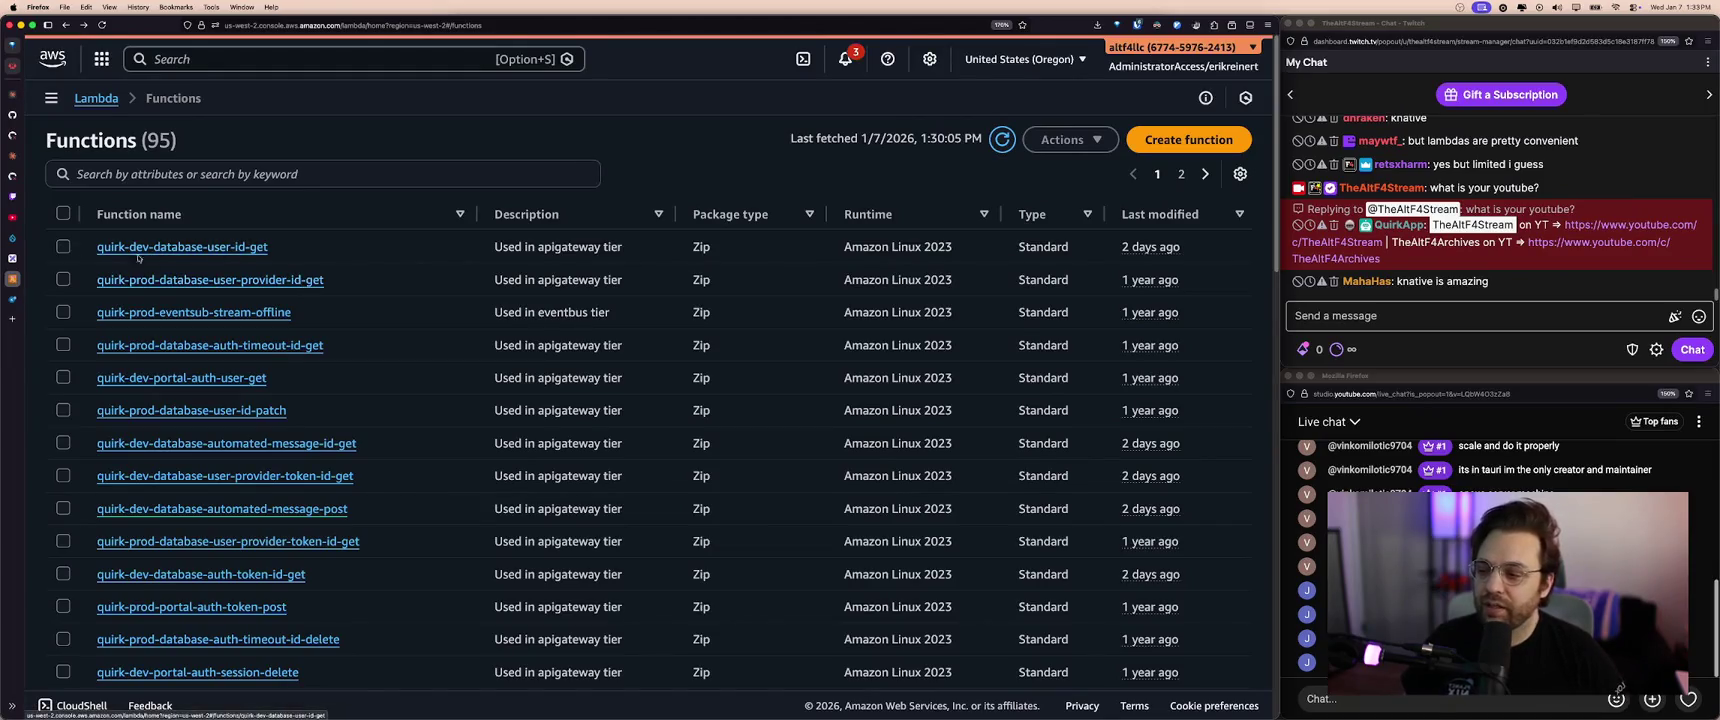
mouse_move(12, 300)
left_click(66, 300)
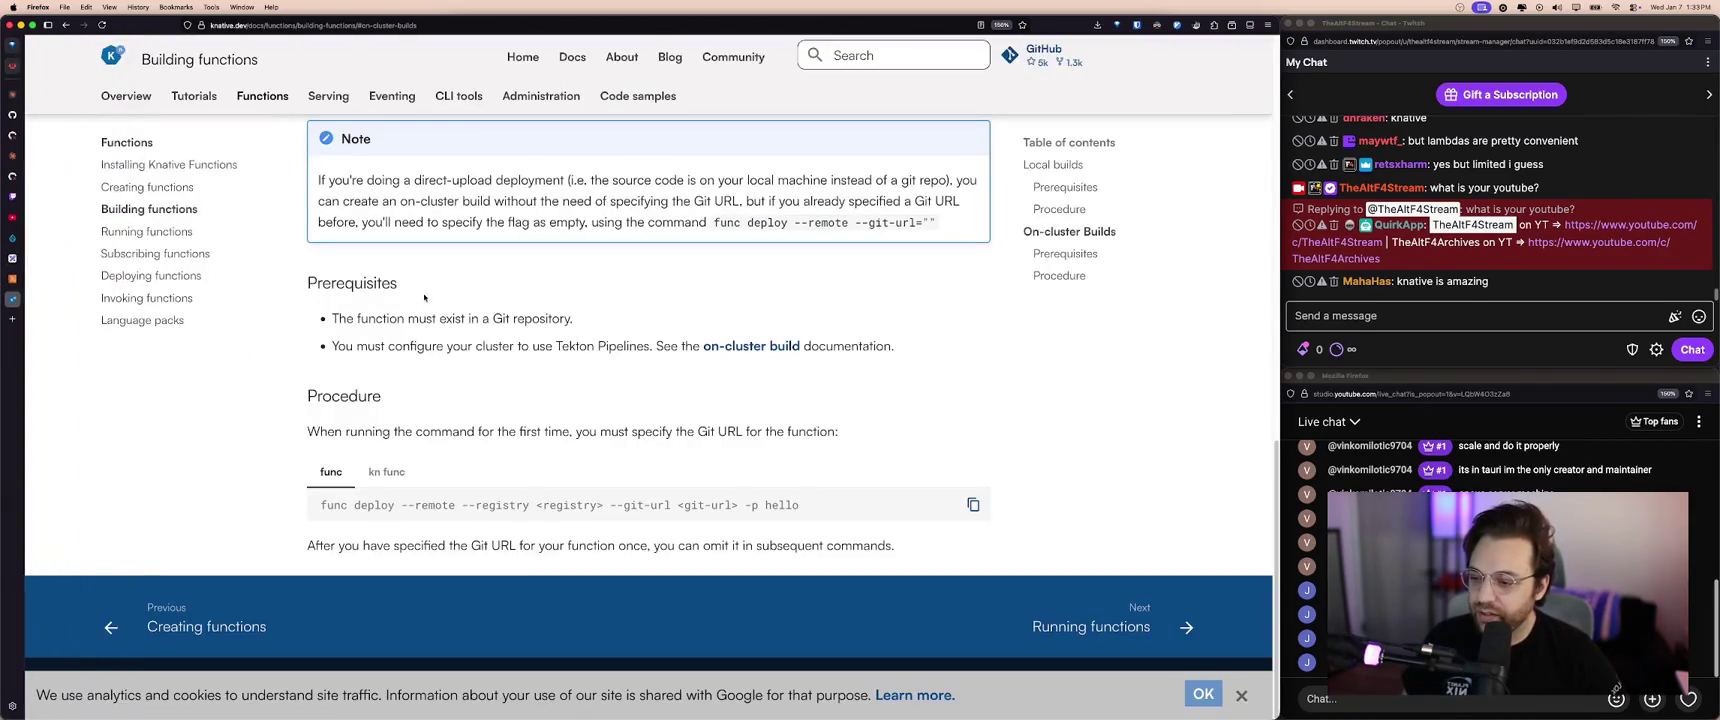
scroll(441, 297, "up", 2)
scroll(441, 297, "up", 5)
scroll(441, 297, "up", 5)
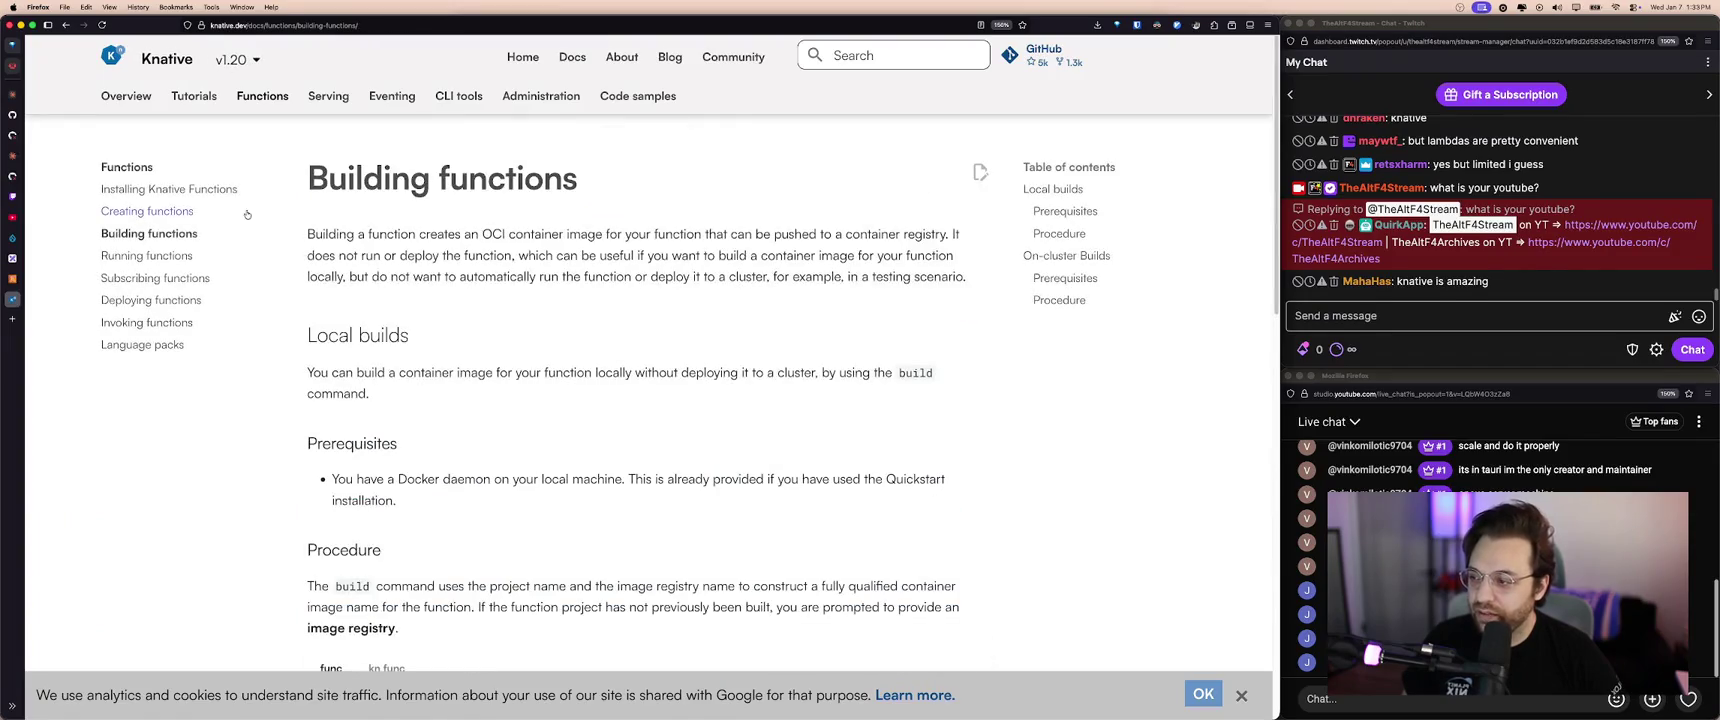
mouse_move(231, 59)
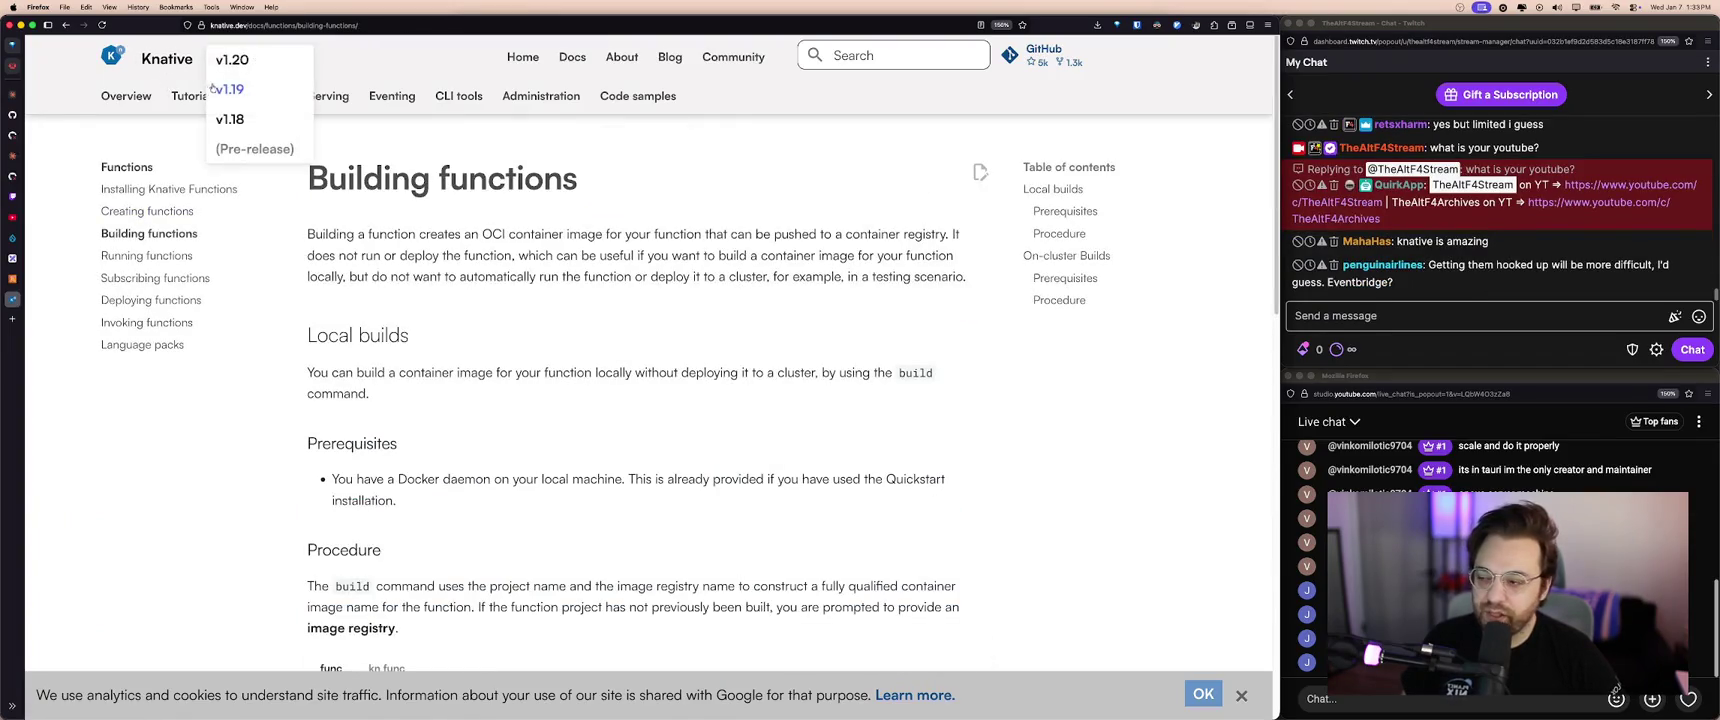
left_click(150, 58)
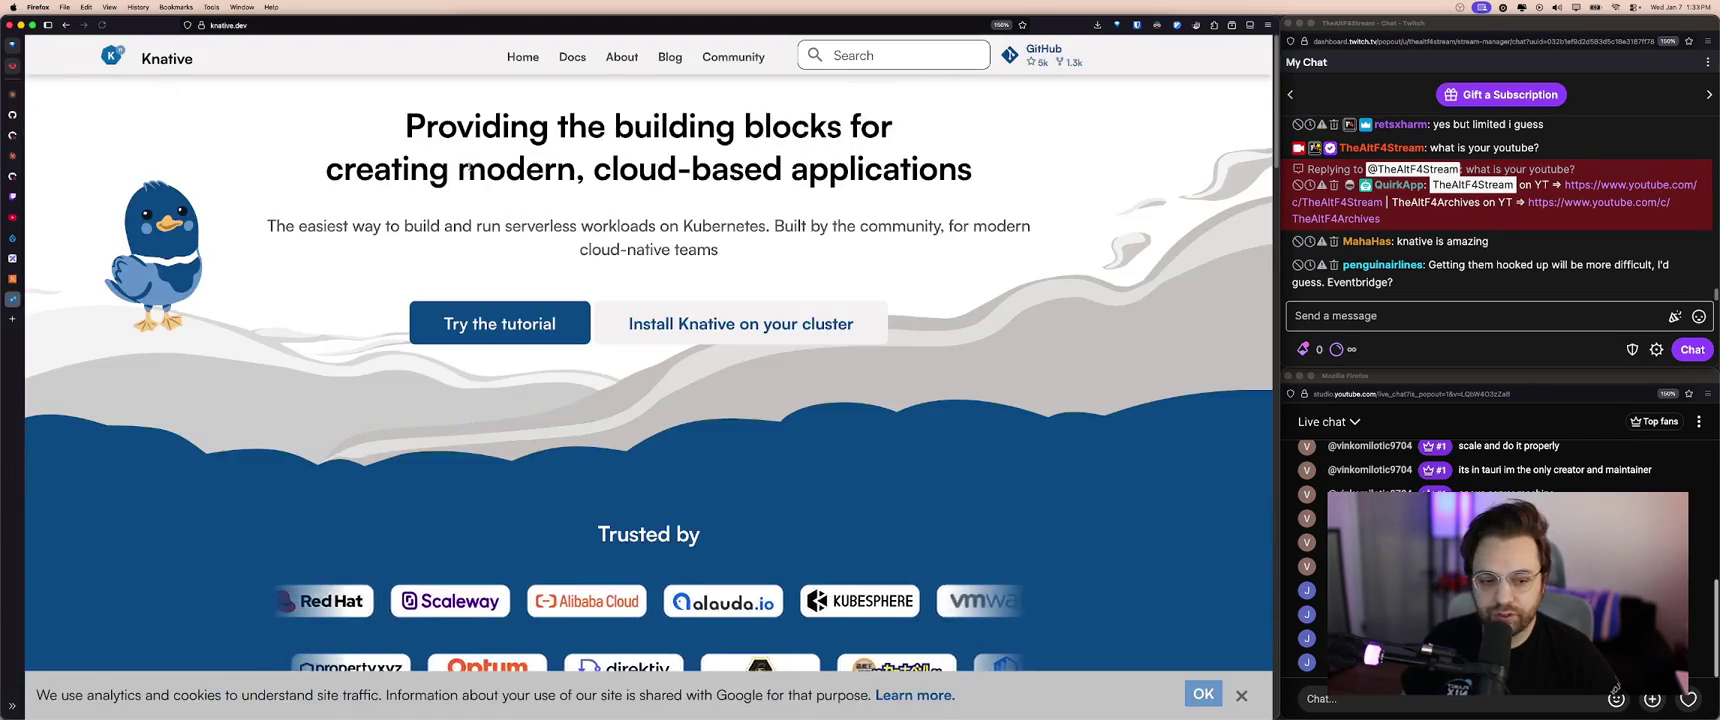
key("super+Left")
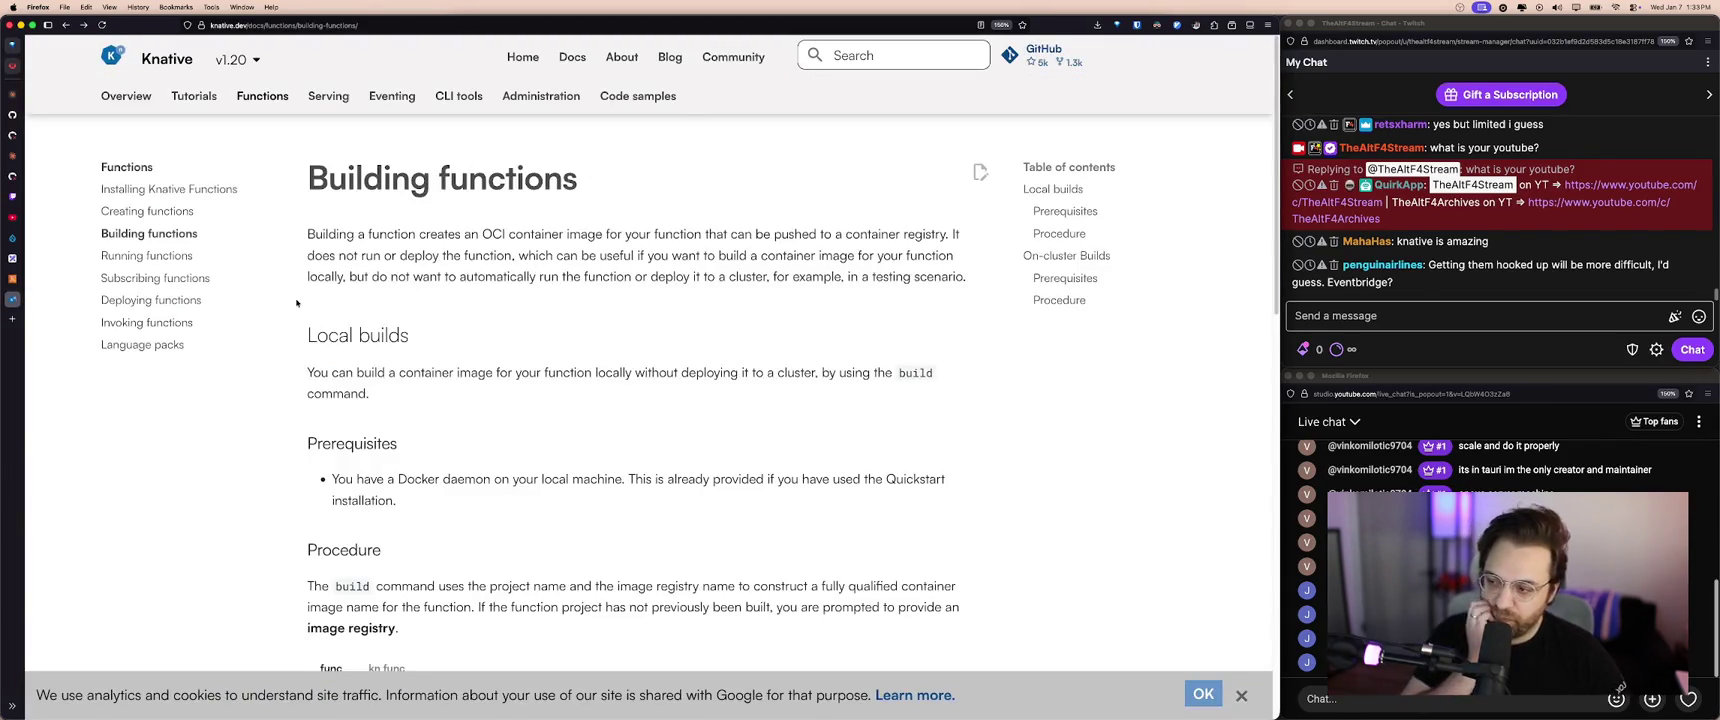
- Open the Knative Serving docs page and highlight words of its 'Knative Serving' title
left_click(328, 96)
scroll(420, 259, "down", 1)
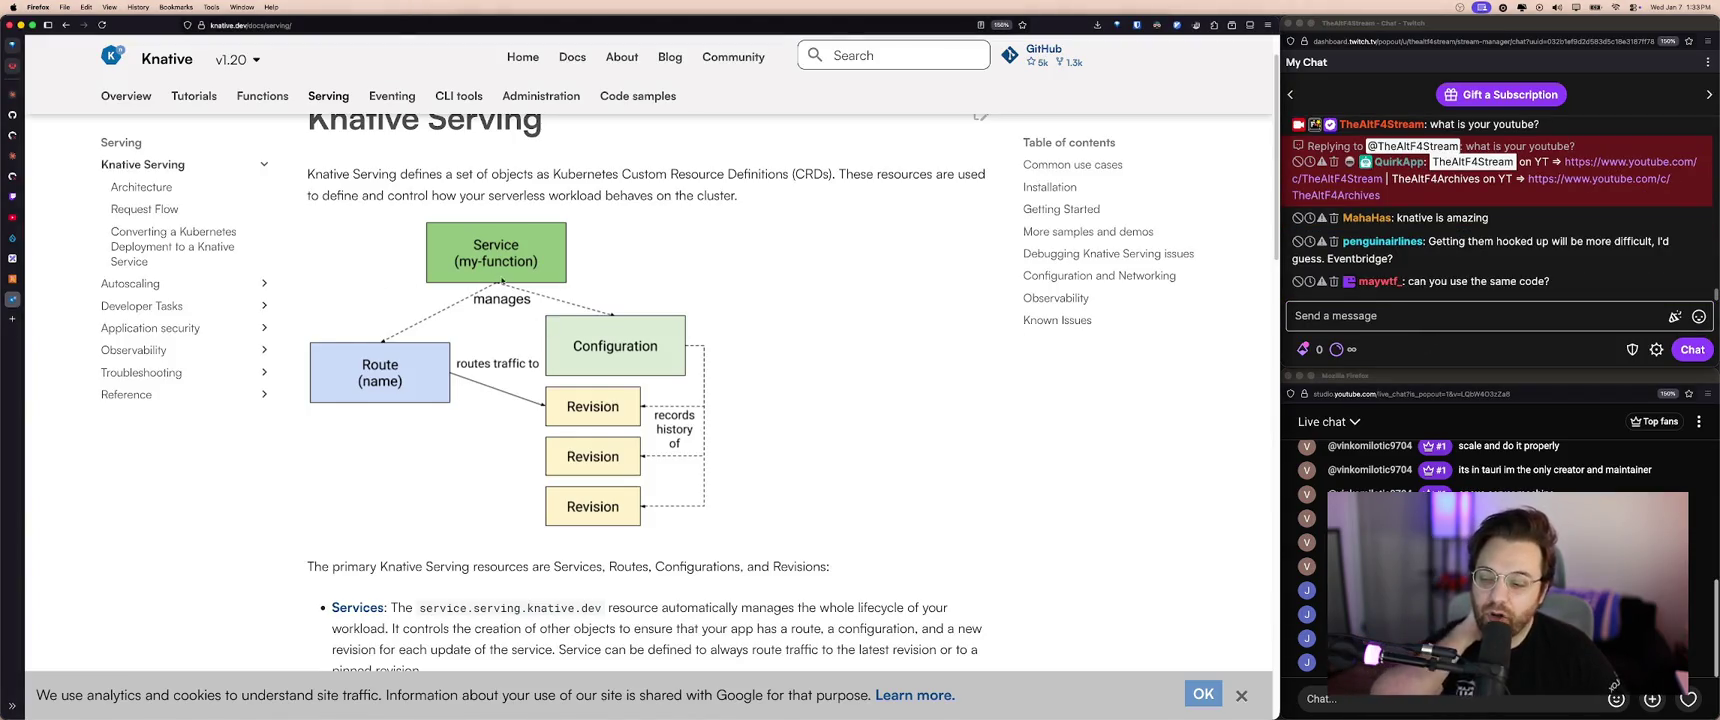
scroll(467, 272, "up", 1)
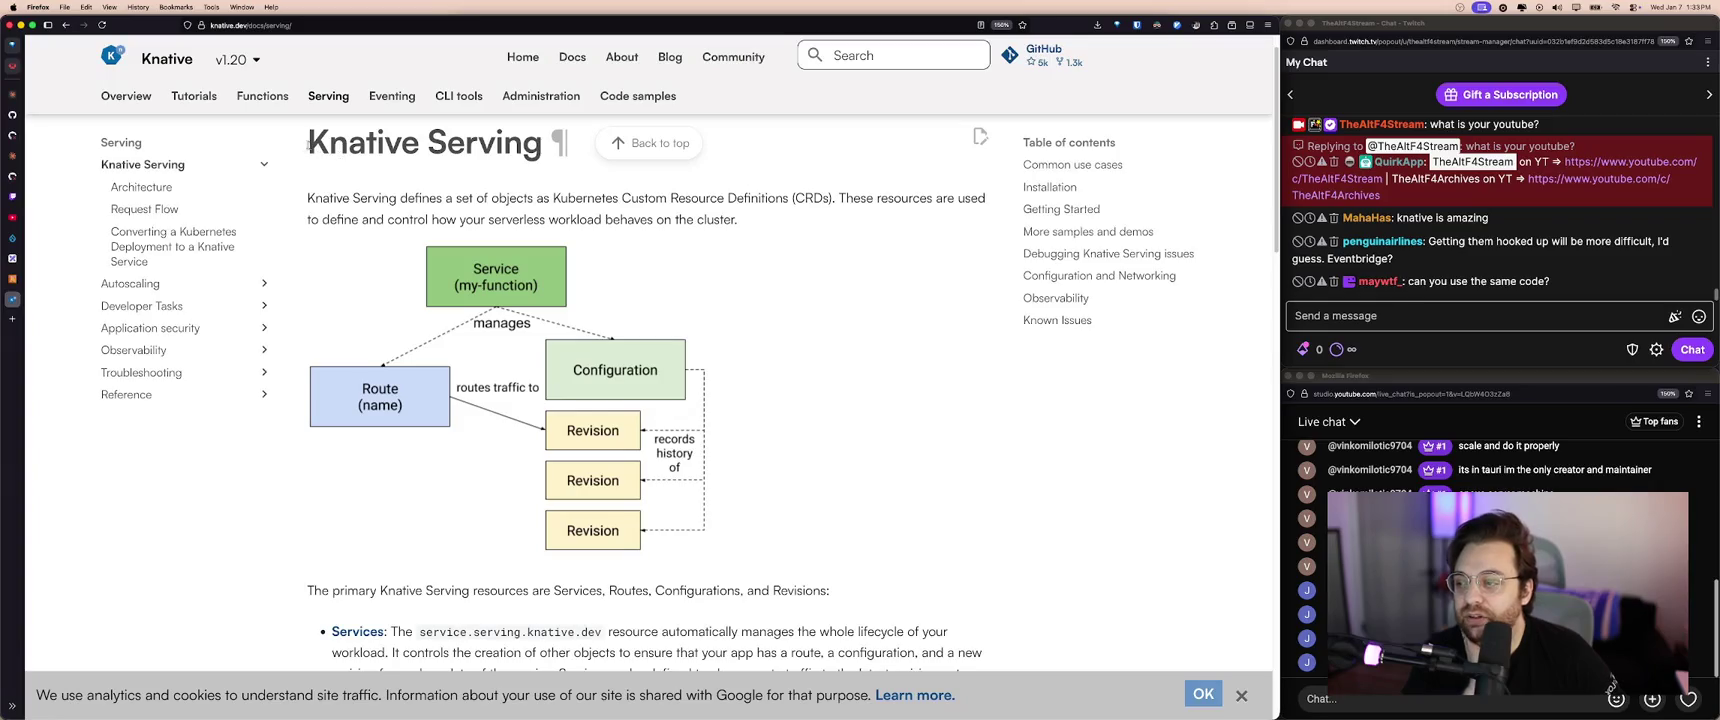
left_click_drag(309, 143, 543, 143)
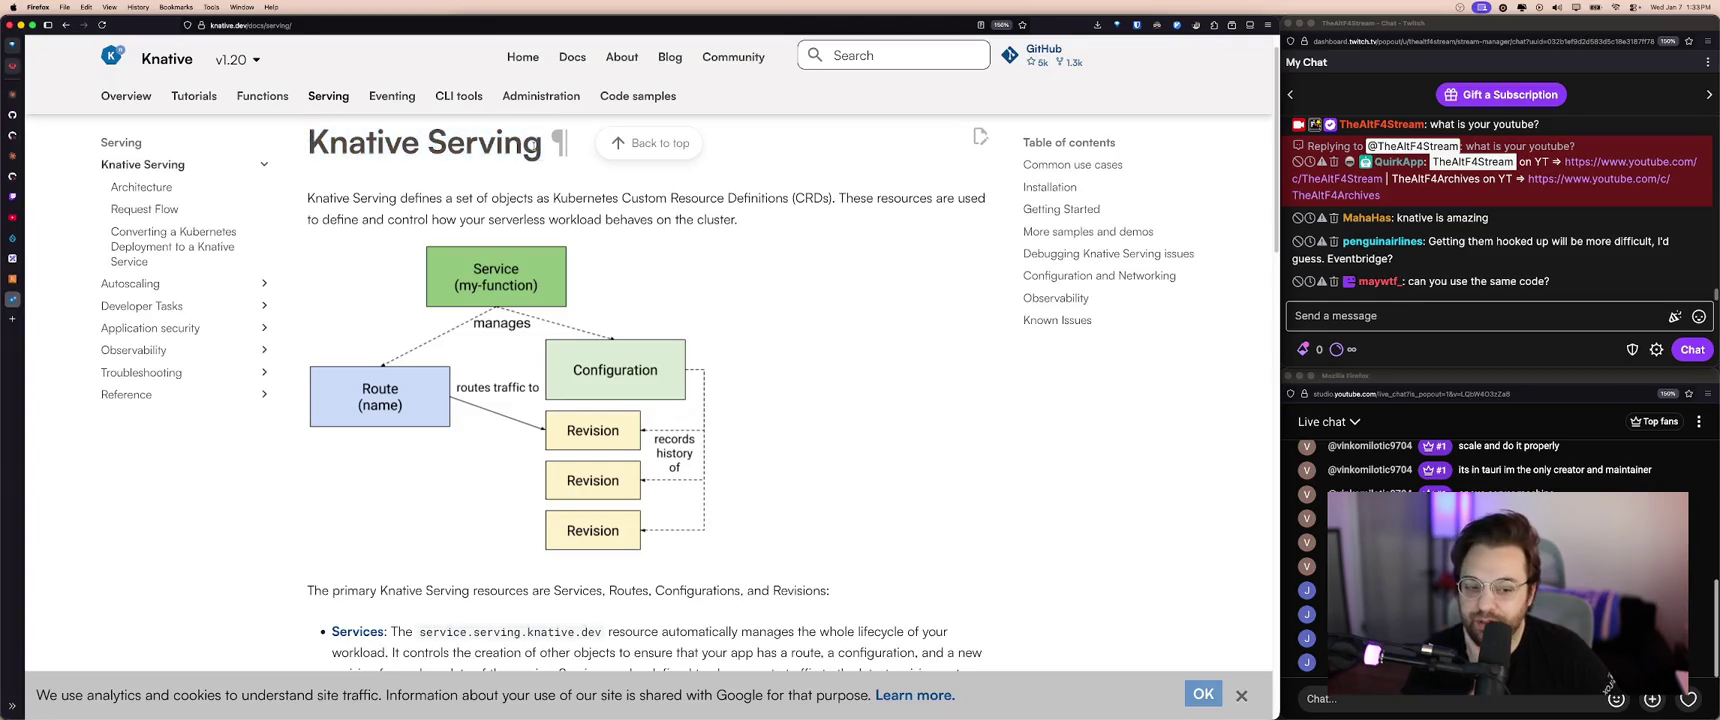
double_click(481, 146)
double_click(368, 157)
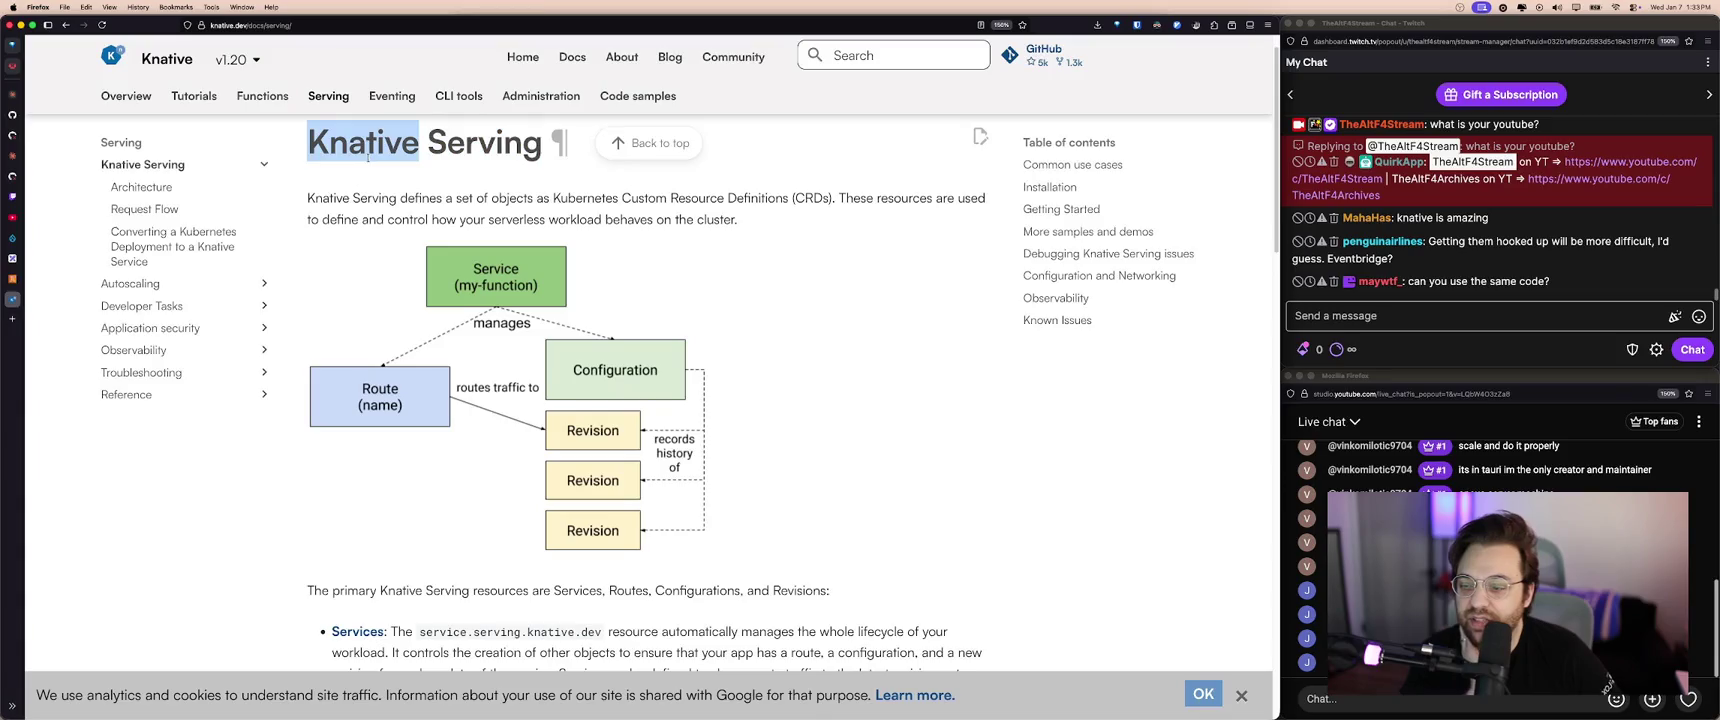
- Compare with the AWS Lambda functions list, selecting the function quirk-dev-database-user-id-get
left_click(60, 278)
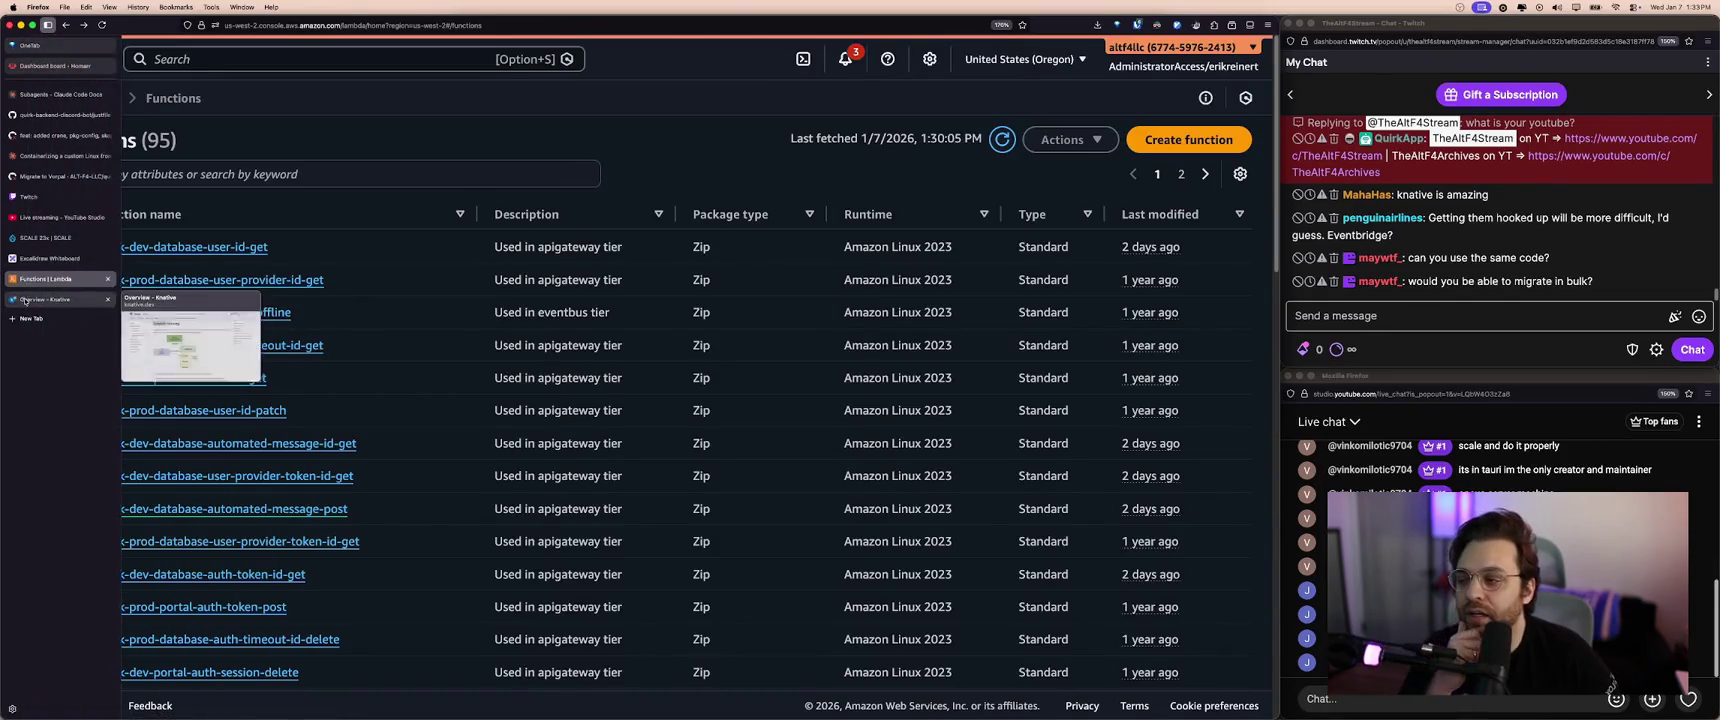
left_click(54, 299)
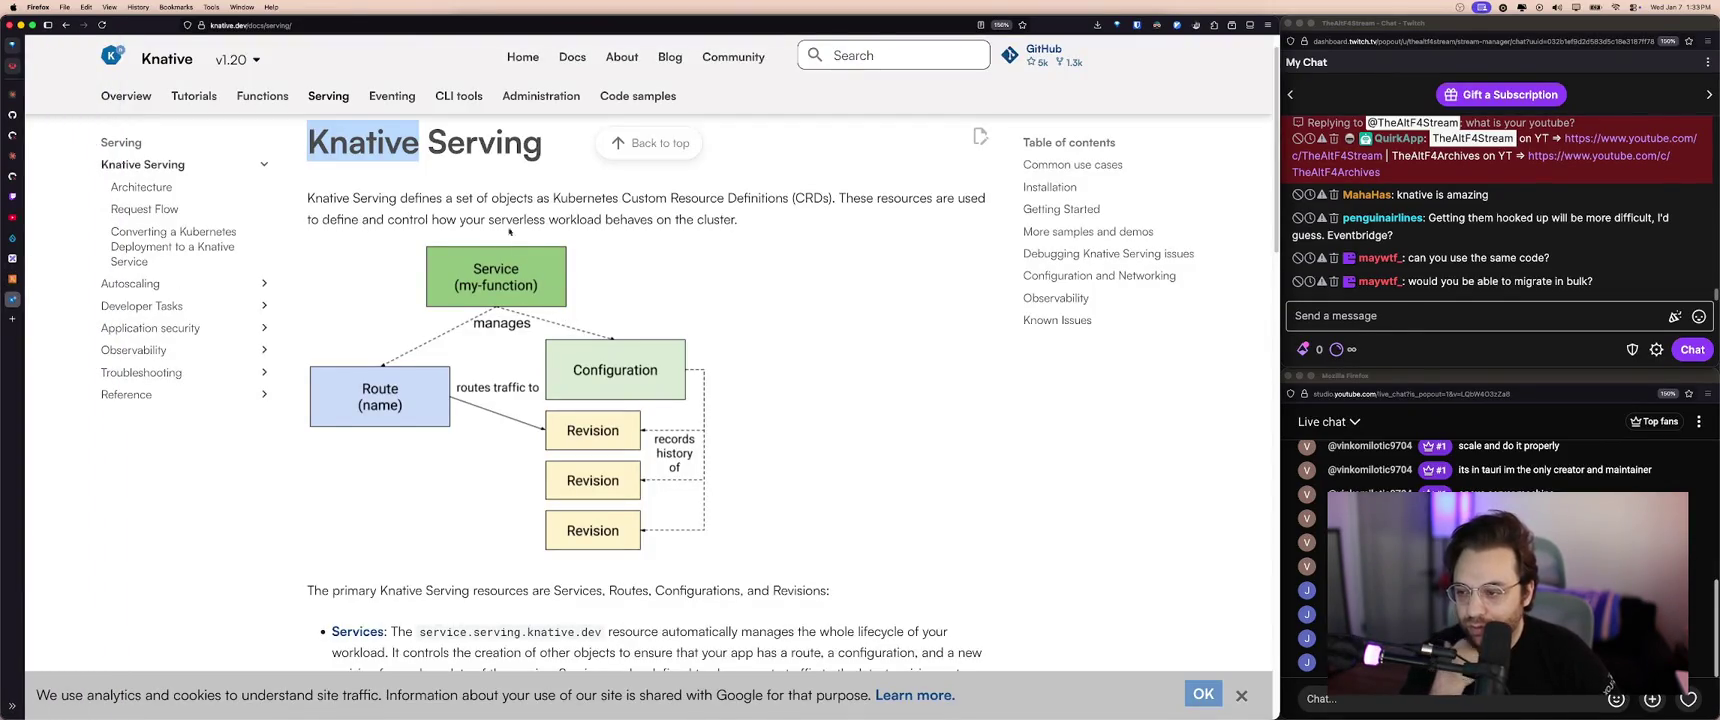
double_click(458, 143)
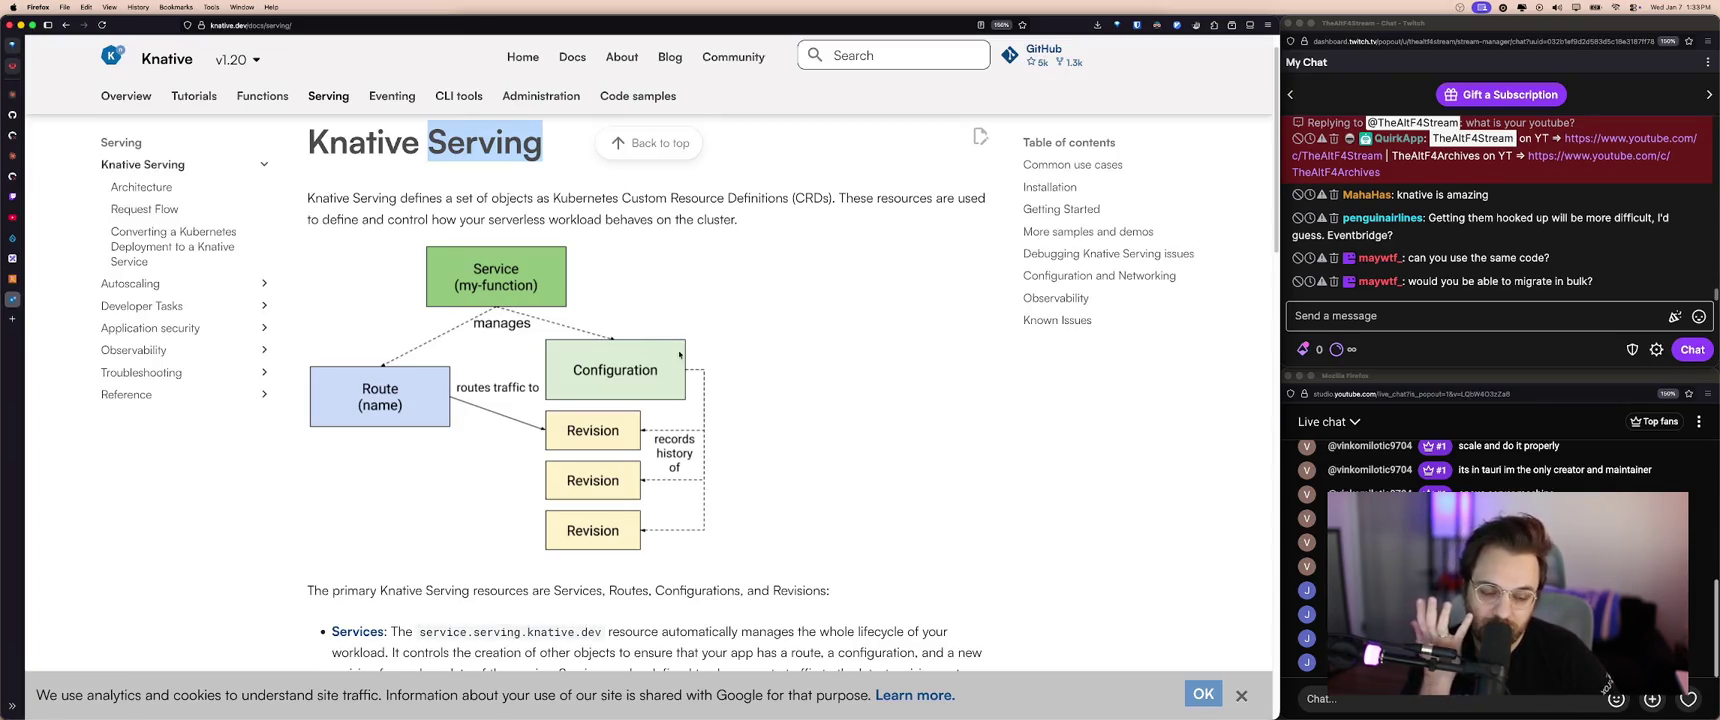
left_click(50, 279)
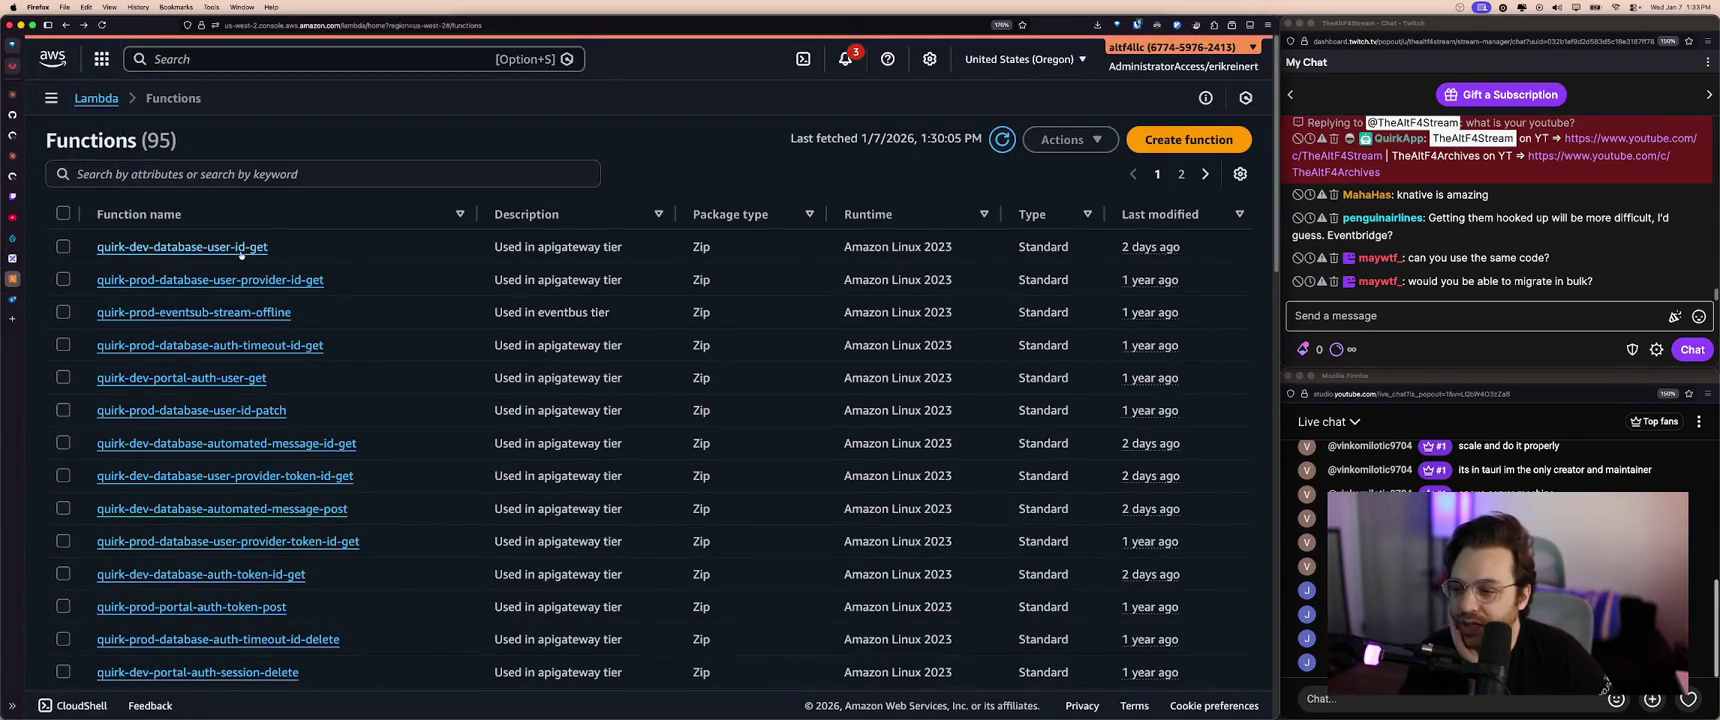
left_click_drag(269, 247, 100, 249)
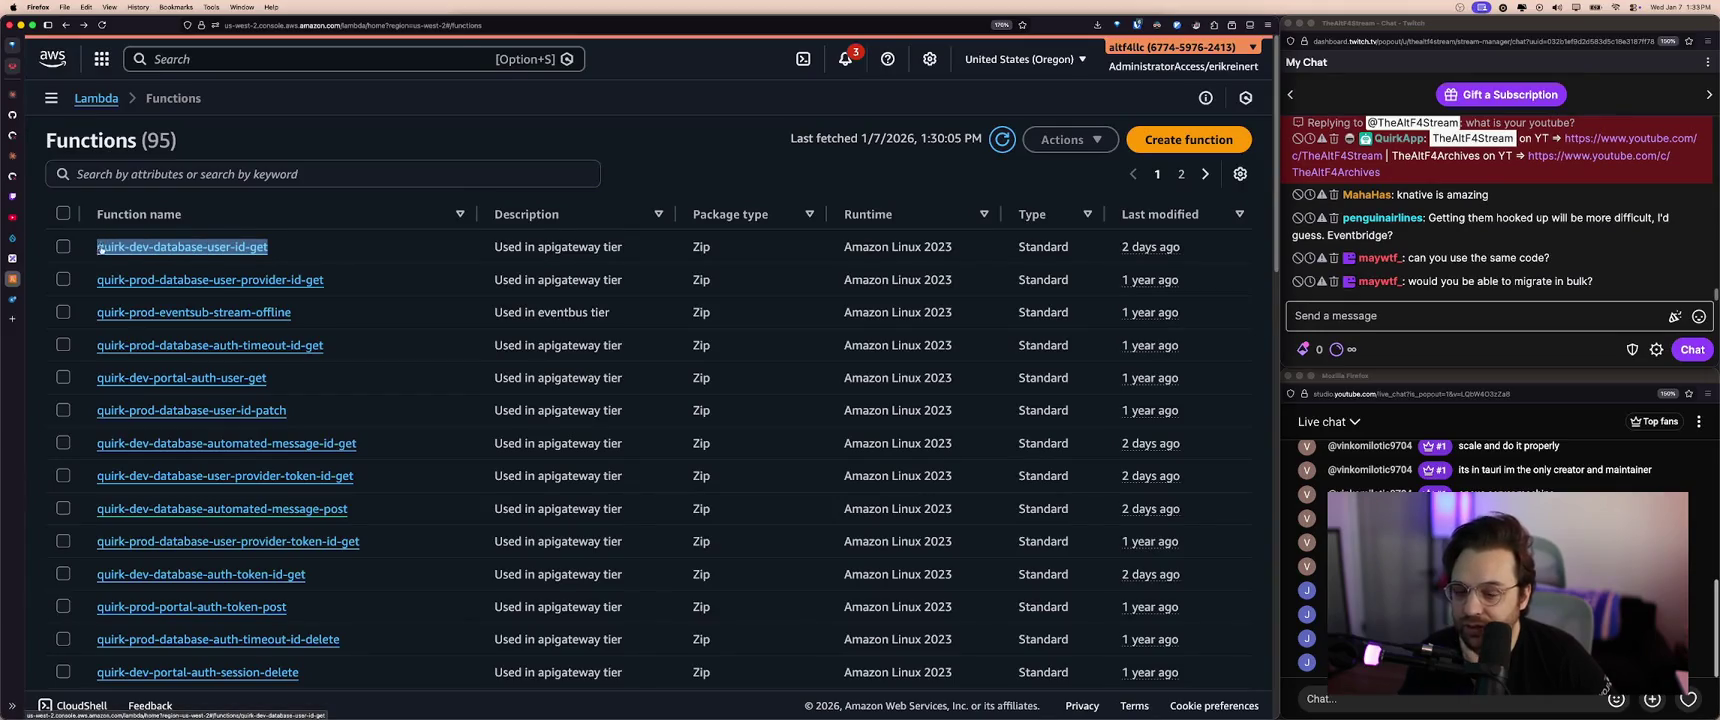
left_click(12, 299)
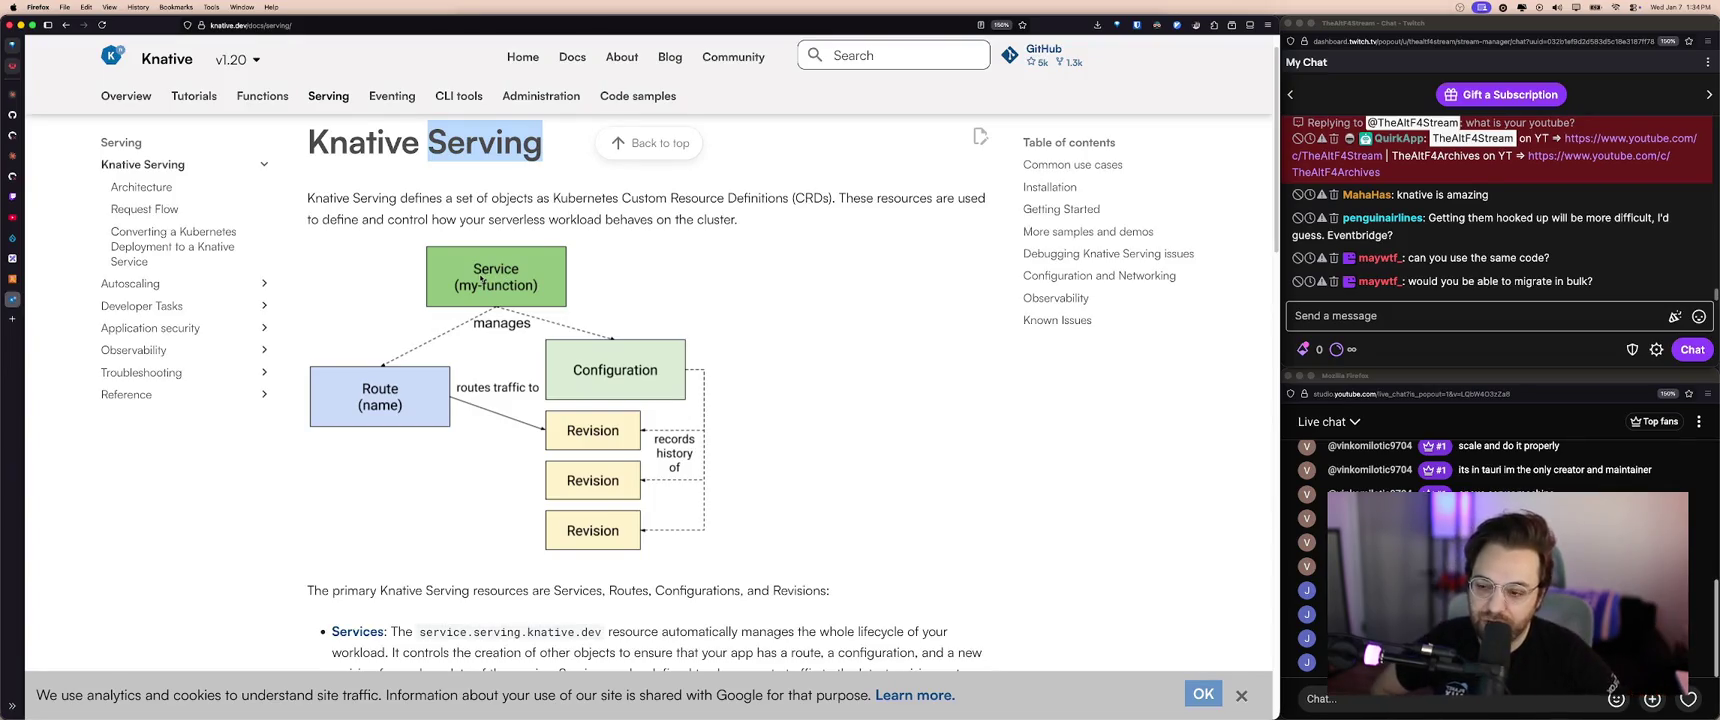
- Back on the Serving docs, select and deselect the word 'Serving' in the title
left_click(499, 285)
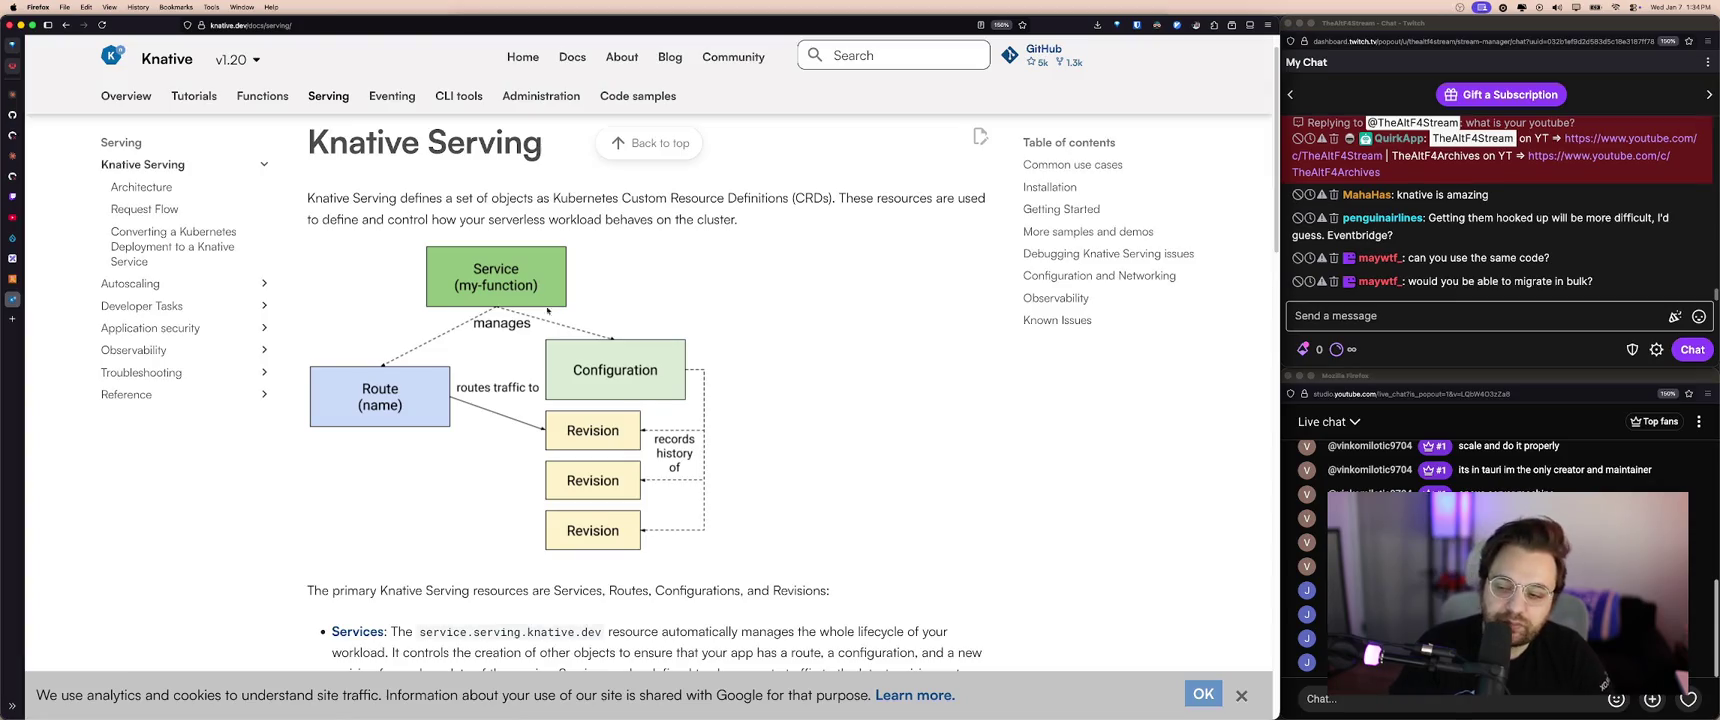
double_click(487, 140)
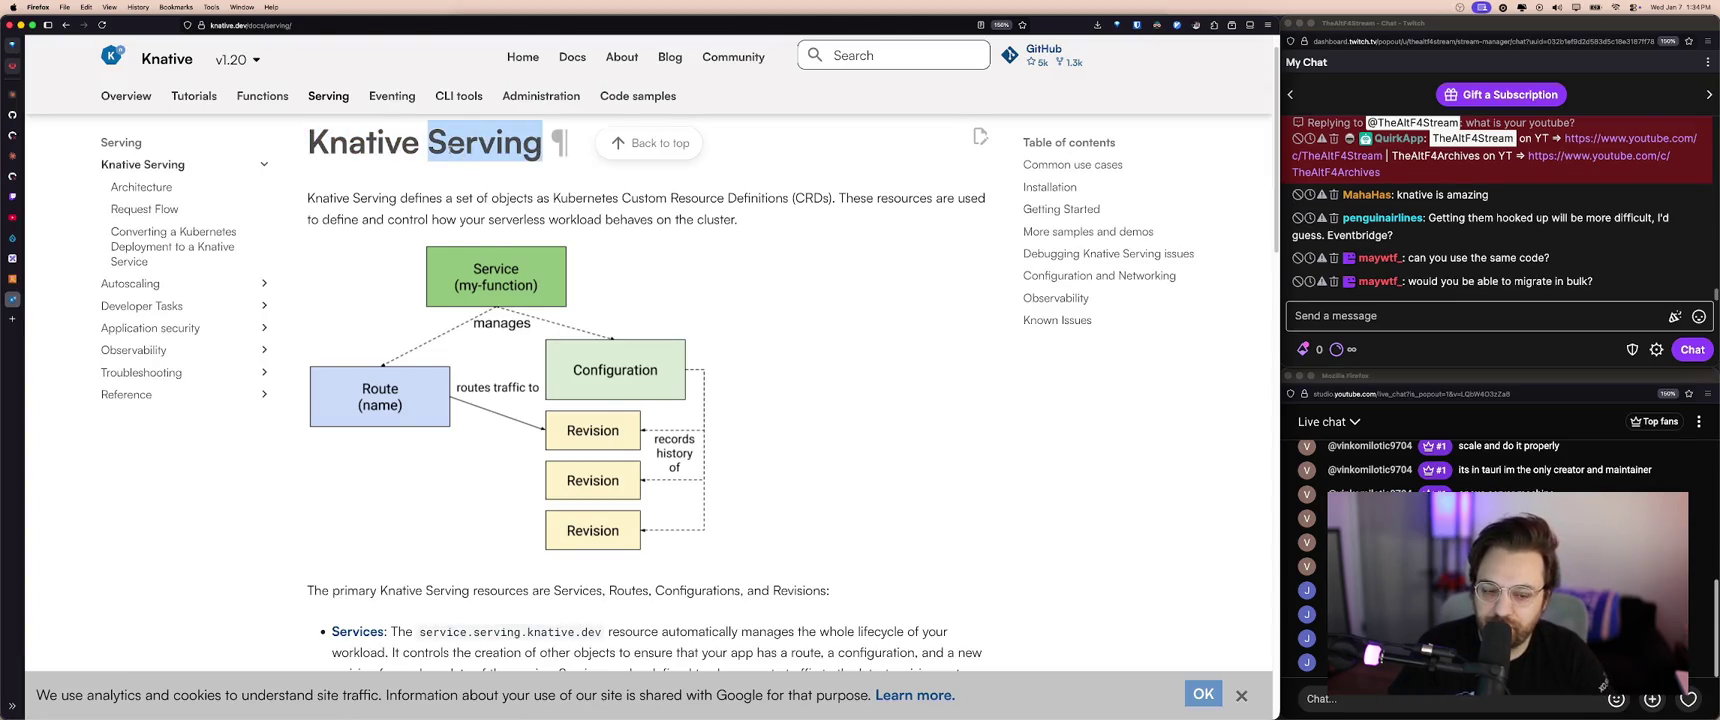
left_click(487, 140)
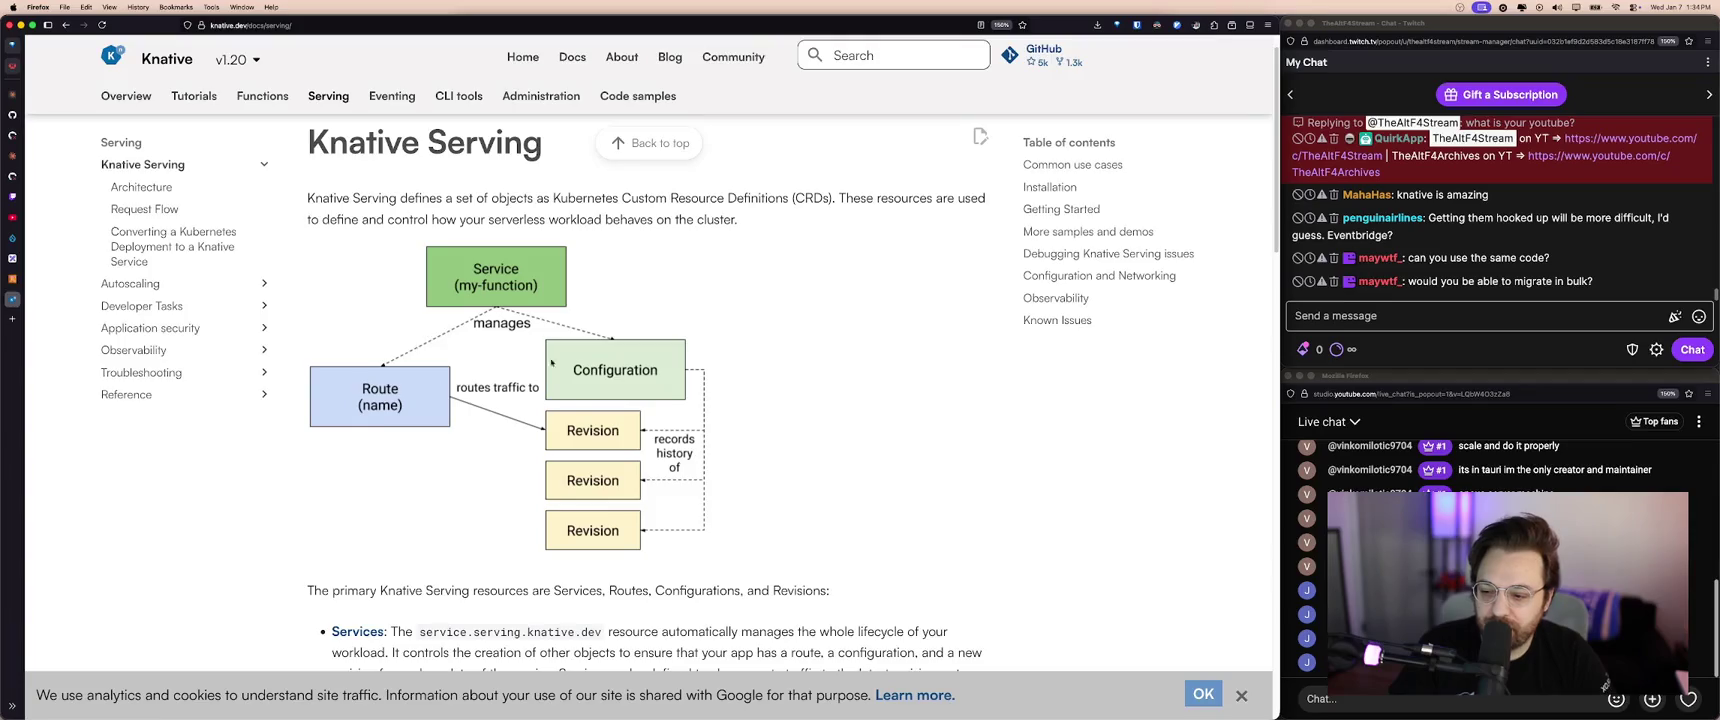
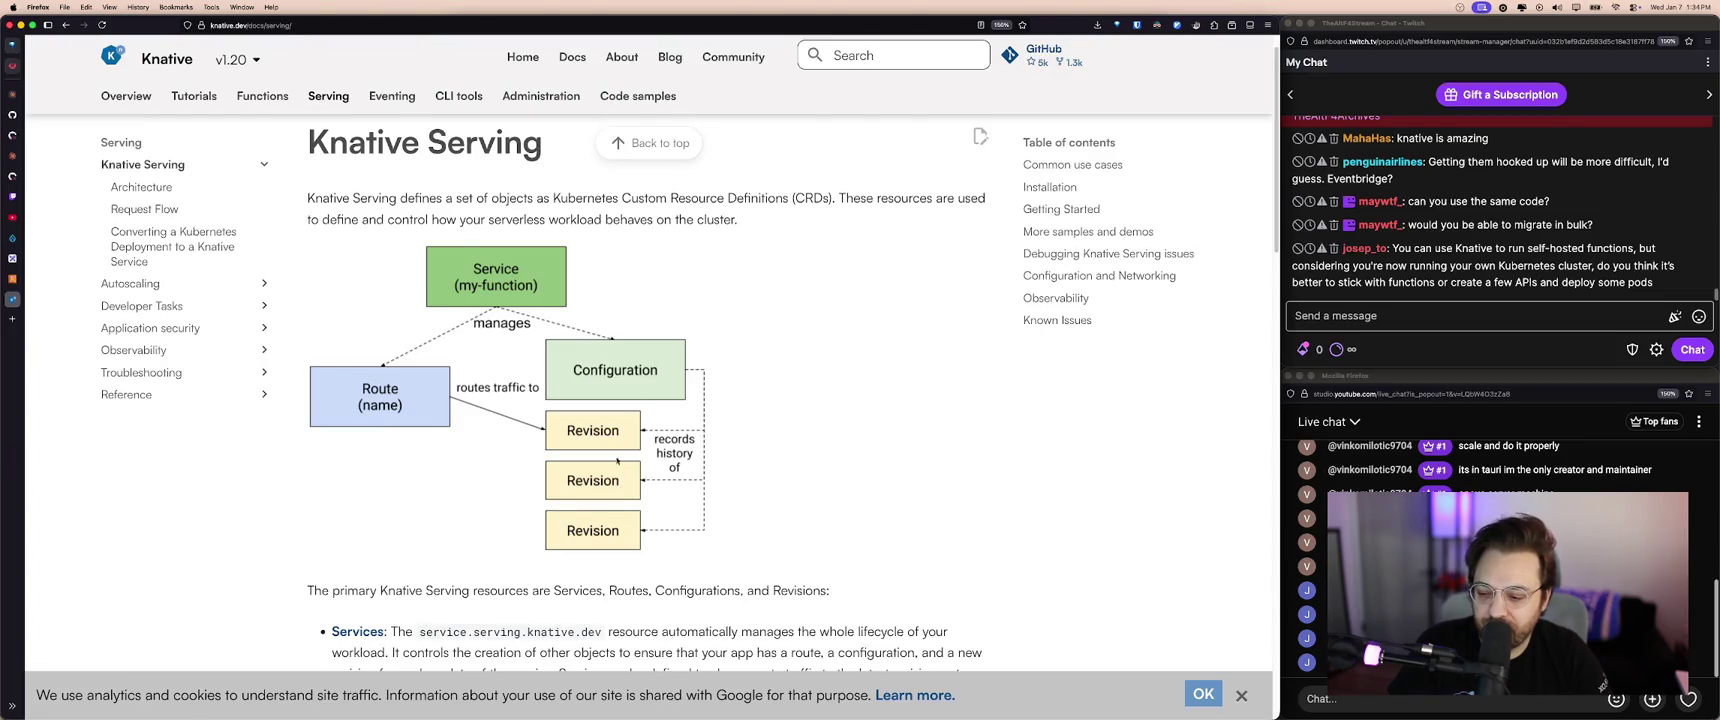
- Read through the Knative Eventing and Event Mesh documentation pages
scroll(619, 469, "down", 2)
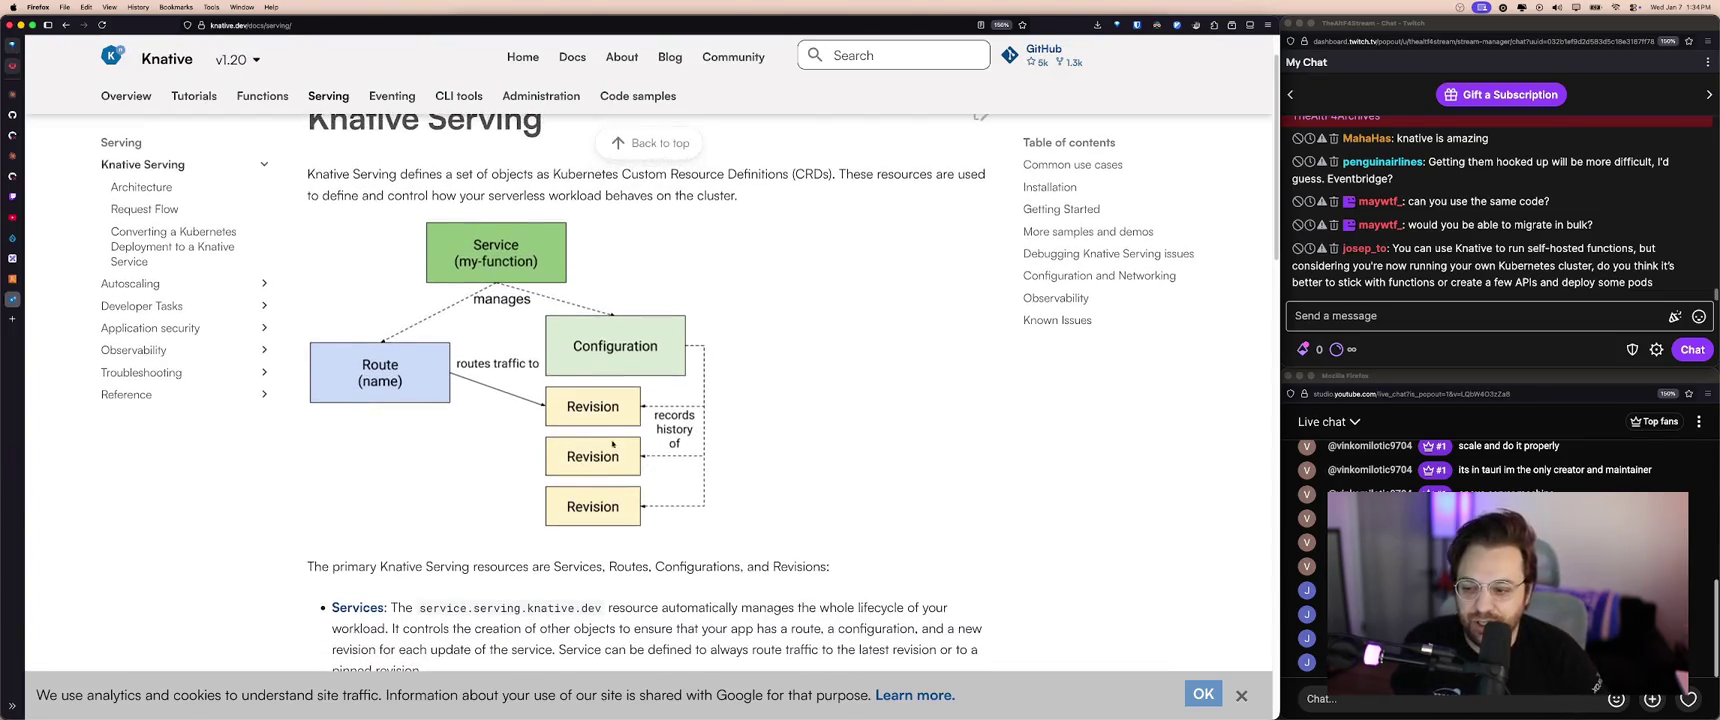
scroll(487, 334, "up", 3)
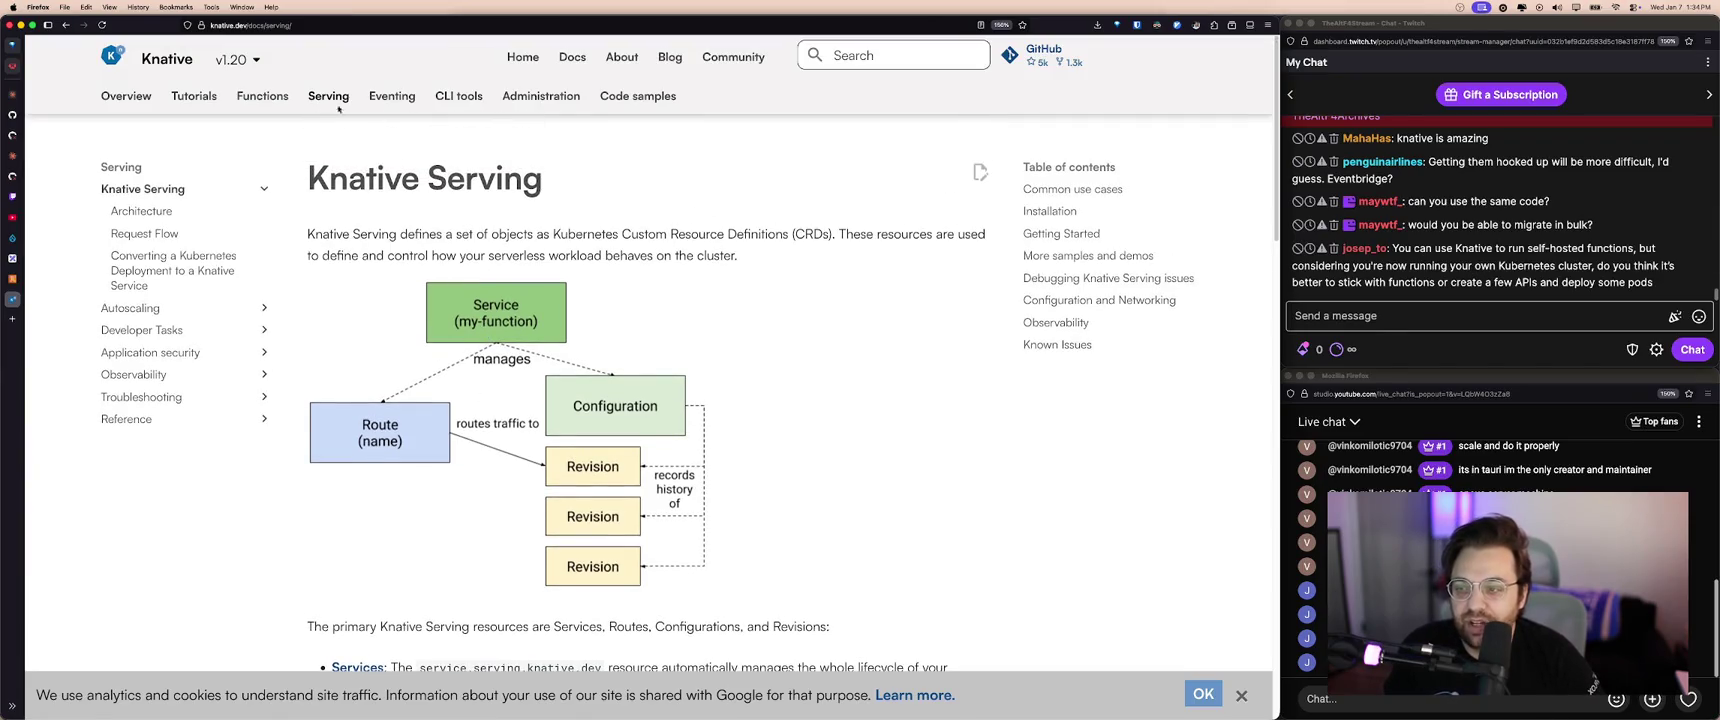
left_click(391, 96)
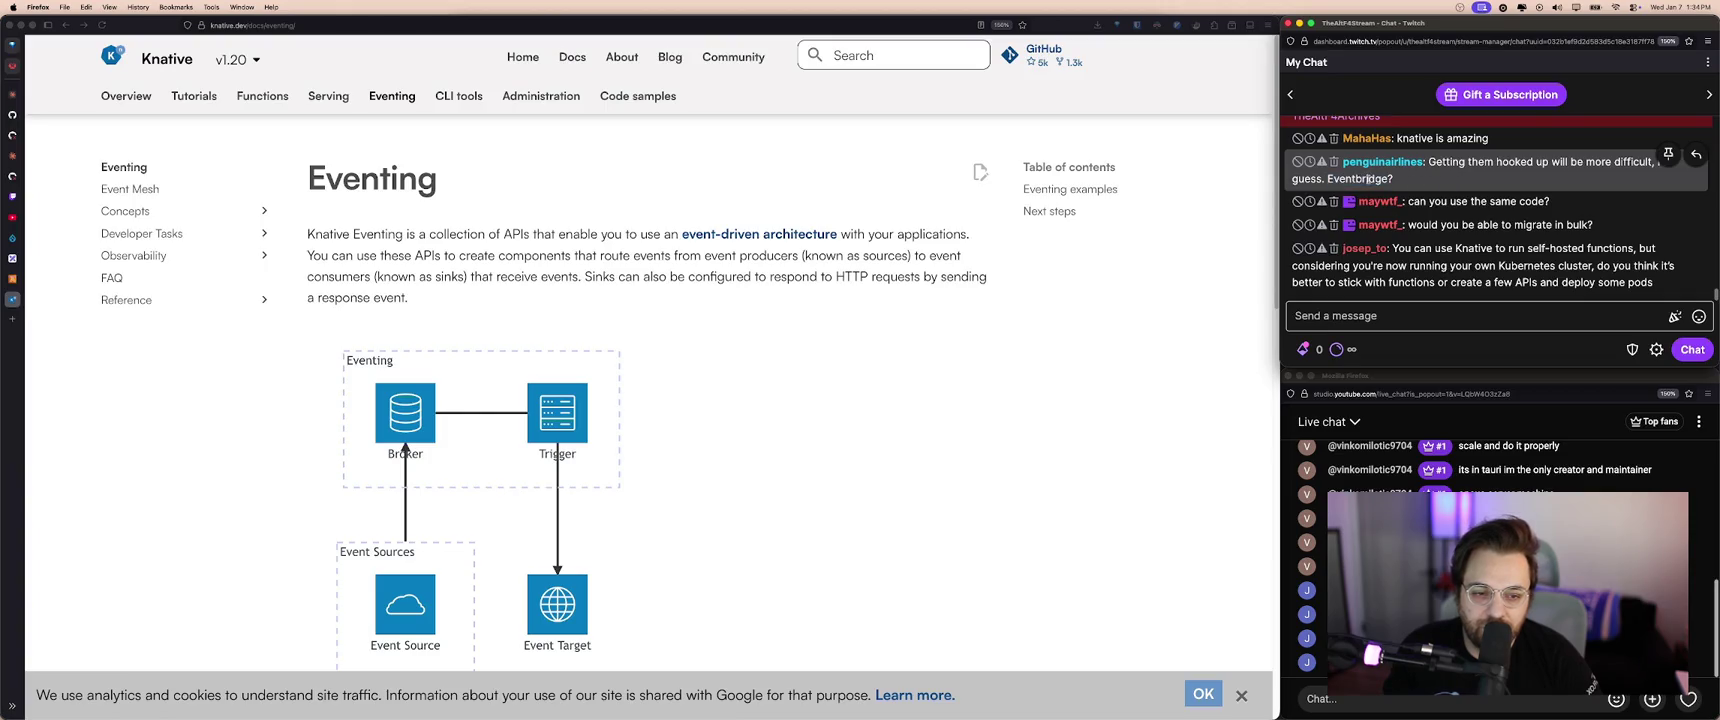
left_click(1054, 345)
scroll(1054, 345, "down", 2)
scroll(700, 230, "up", 2)
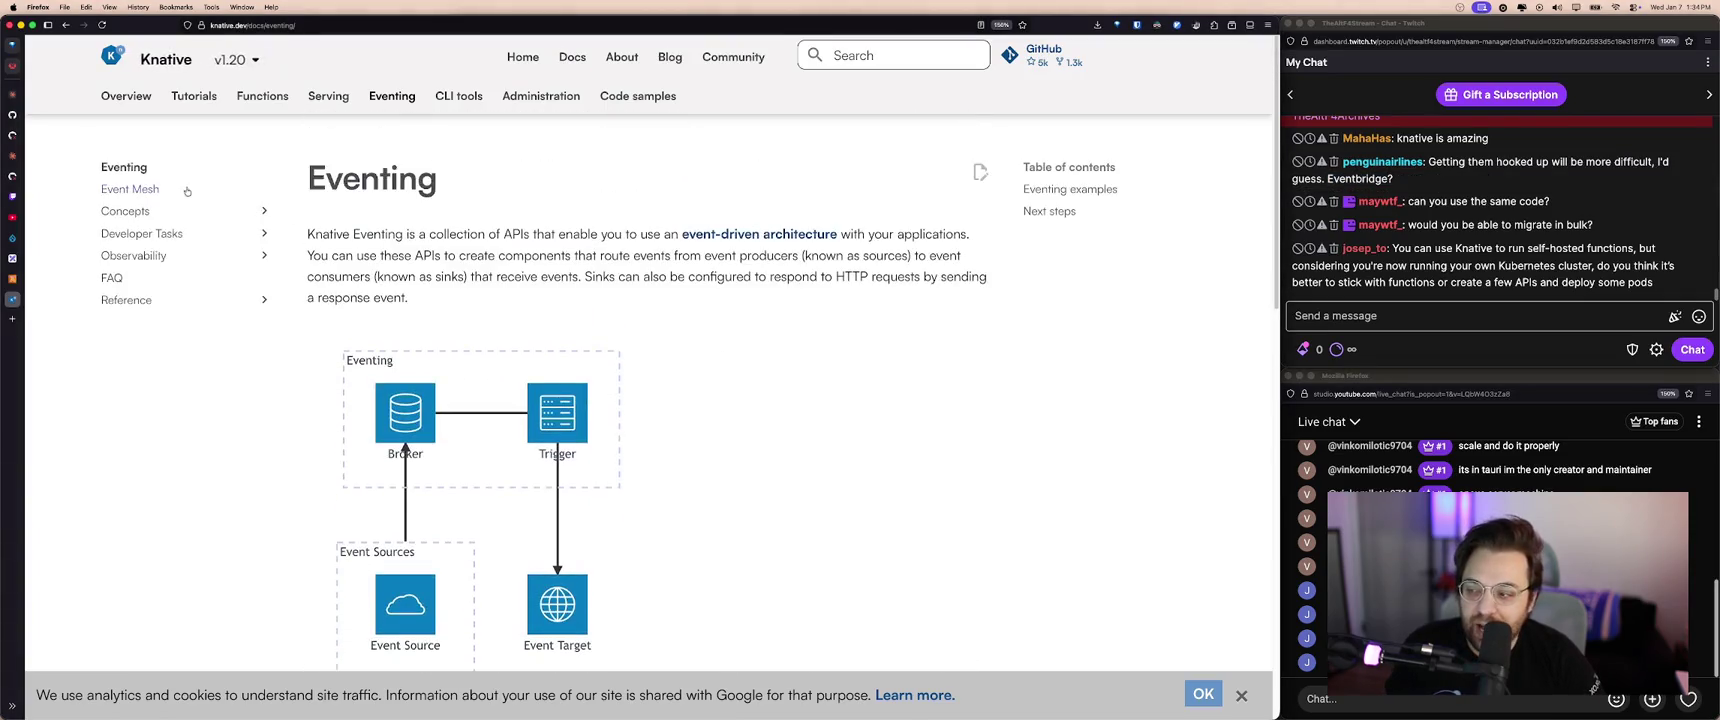
scroll(440, 215, "down", 2)
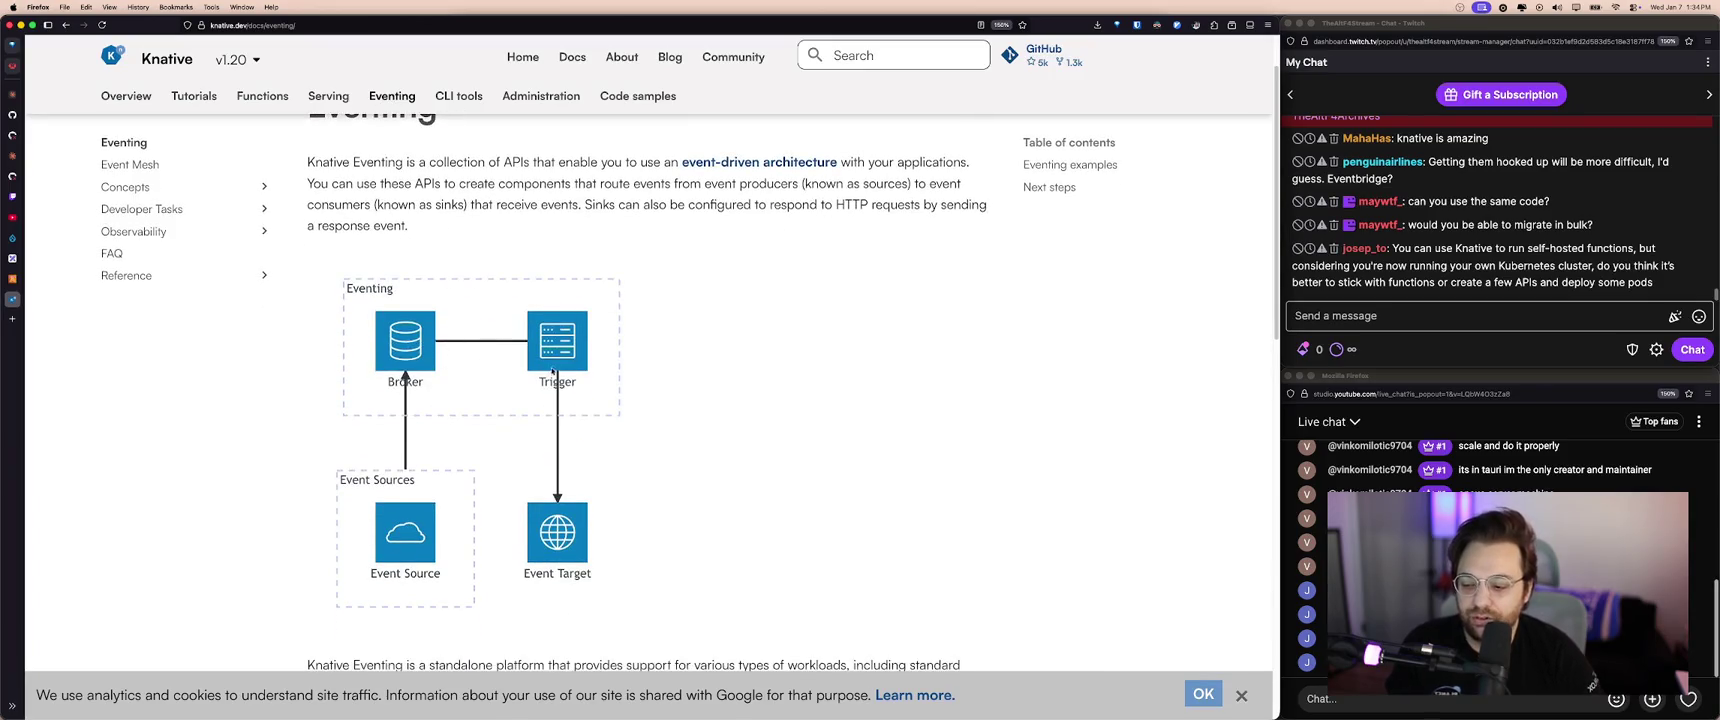
scroll(553, 421, "up", 2)
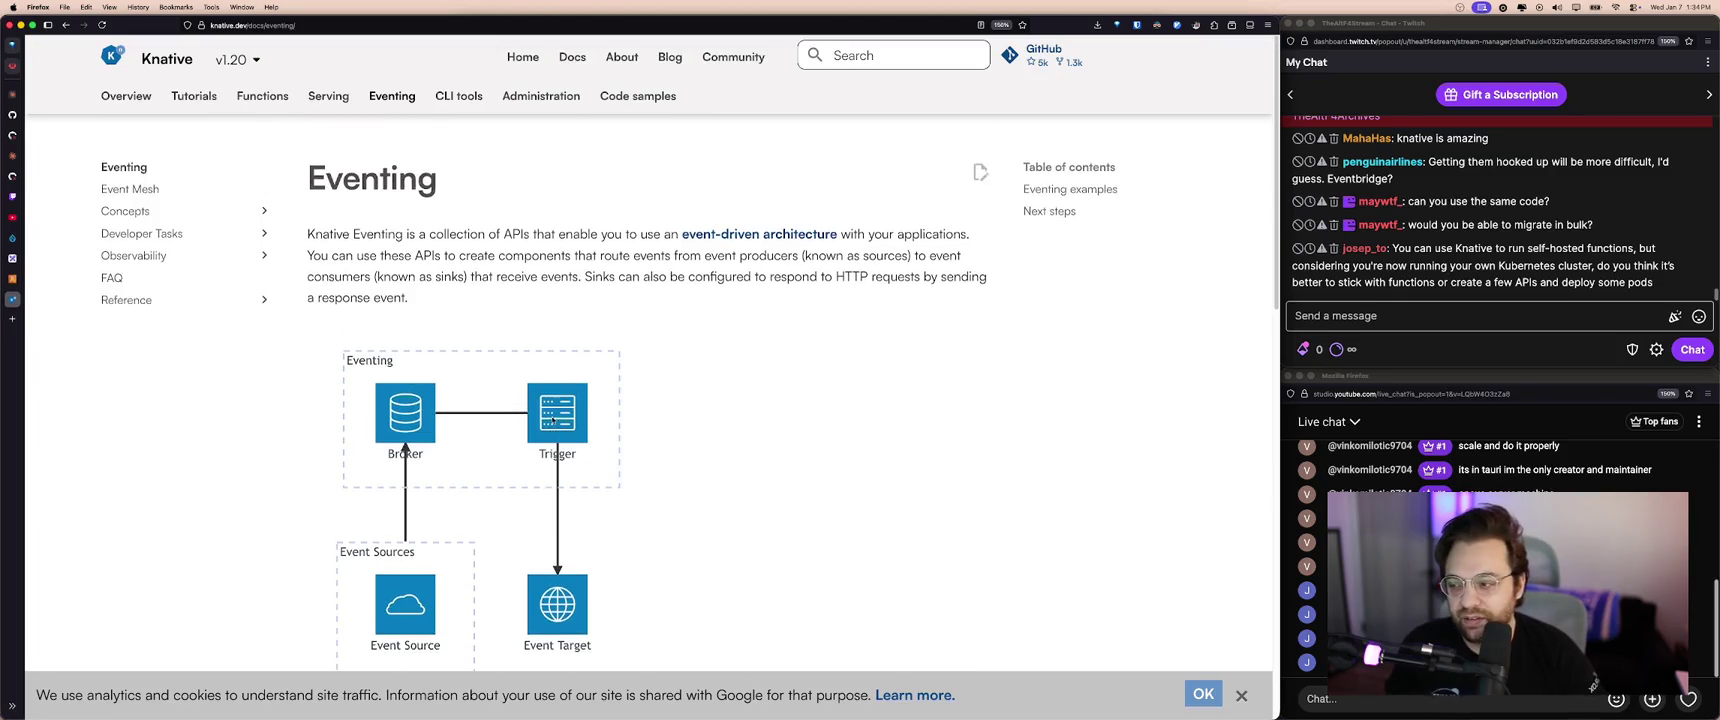
scroll(450, 180, "down", 5)
scroll(603, 316, "down", 5)
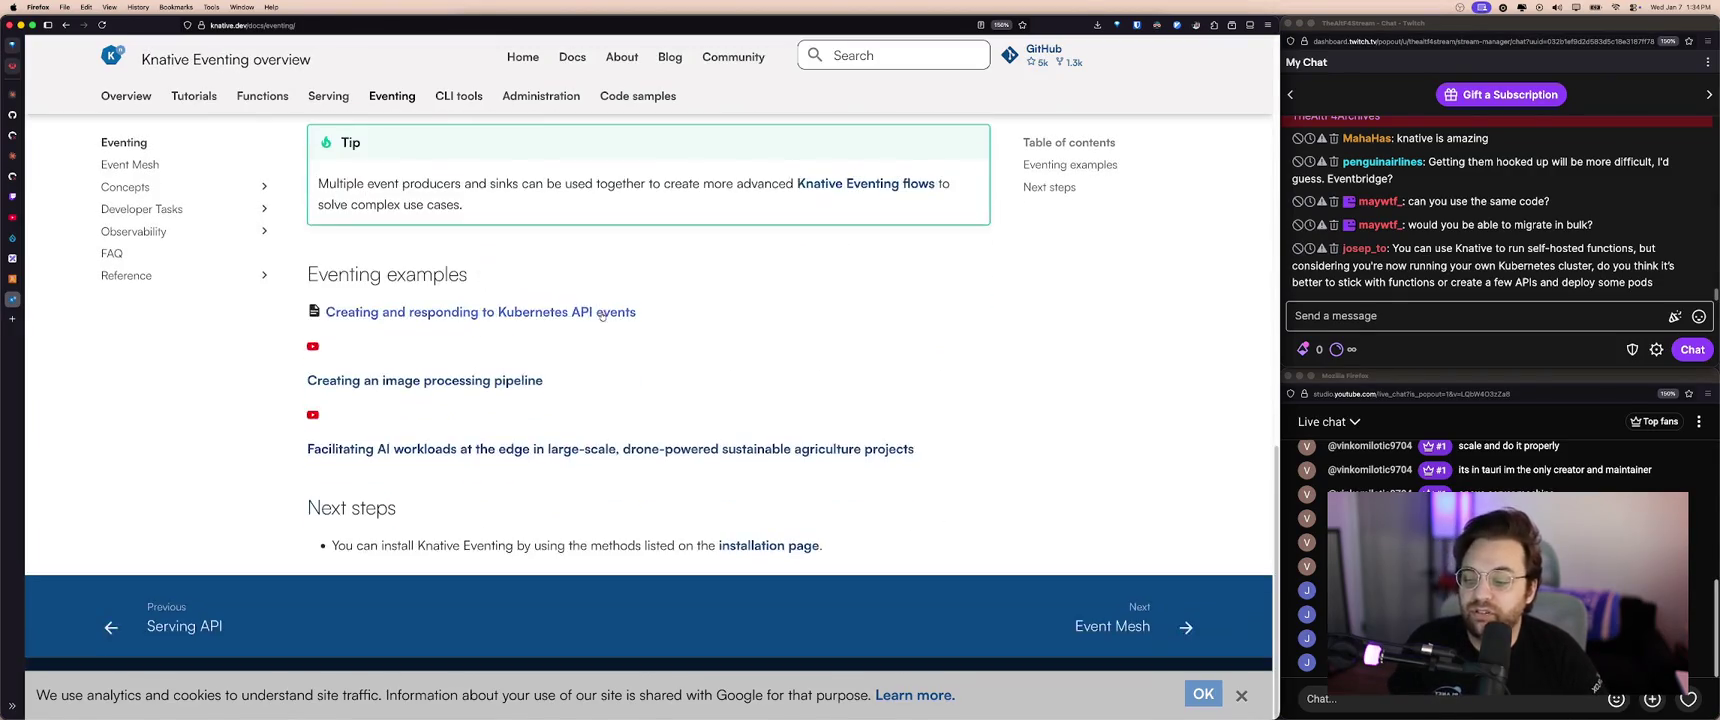
scroll(597, 315, "up", 10)
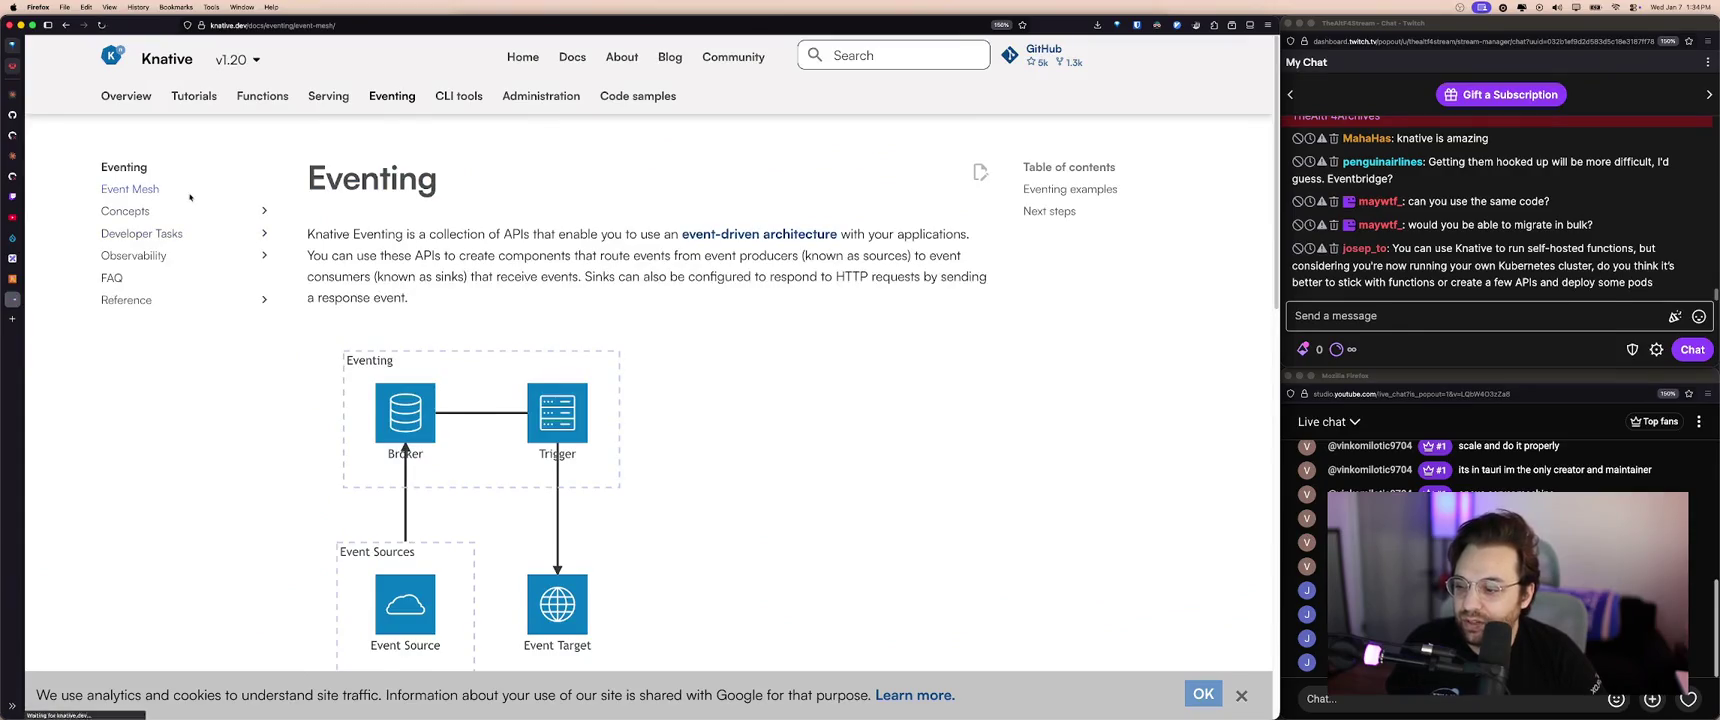
scroll(481, 325, "down", 10)
scroll(481, 325, "up", 2)
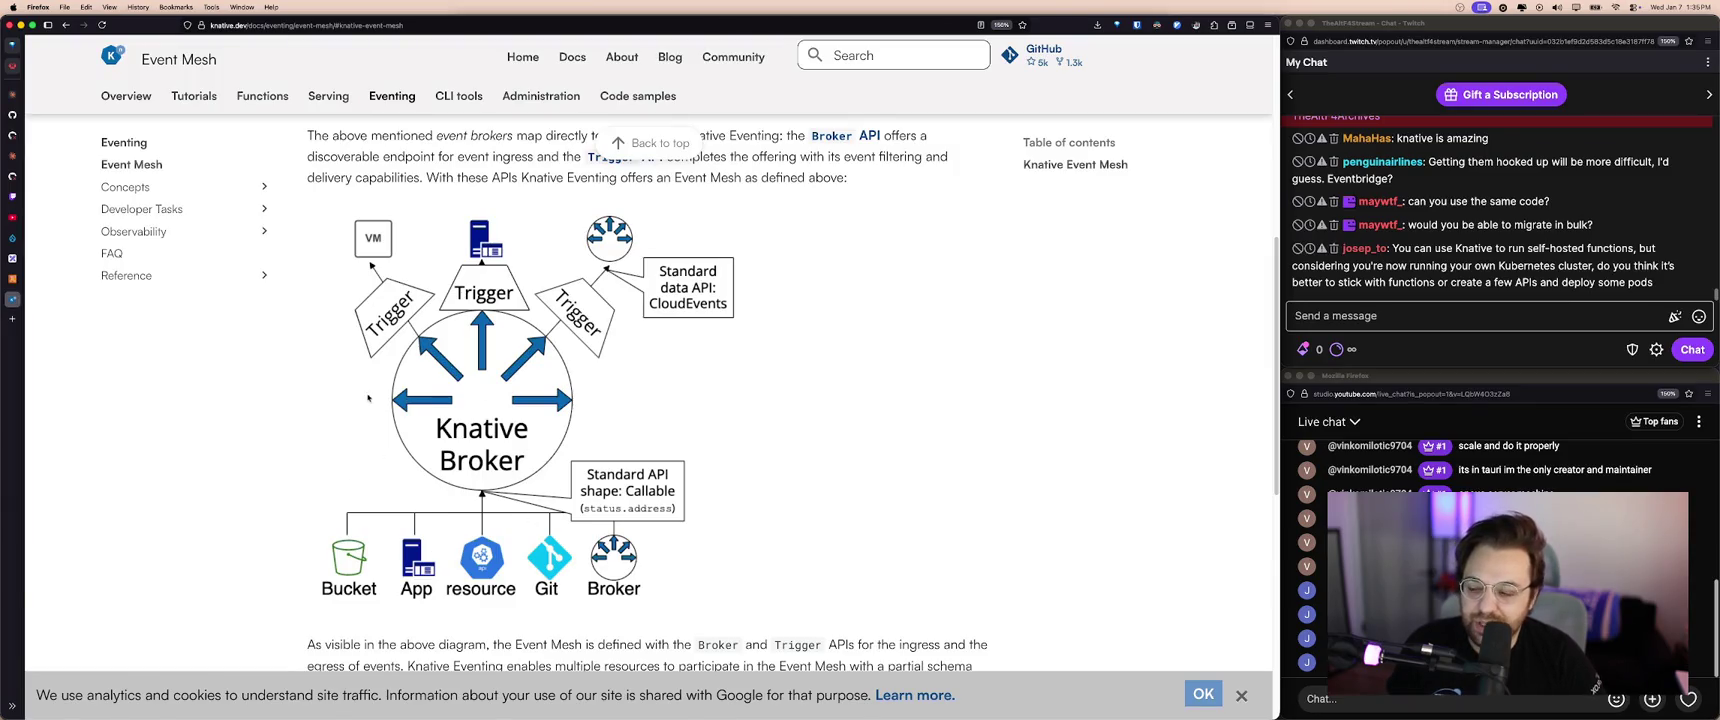
scroll(376, 398, "up", 5)
- Return to the Knative homepage, glance at the AWS Lambda functions, then go back to Excalidraw
left_click(120, 57)
mouse_move(54, 278)
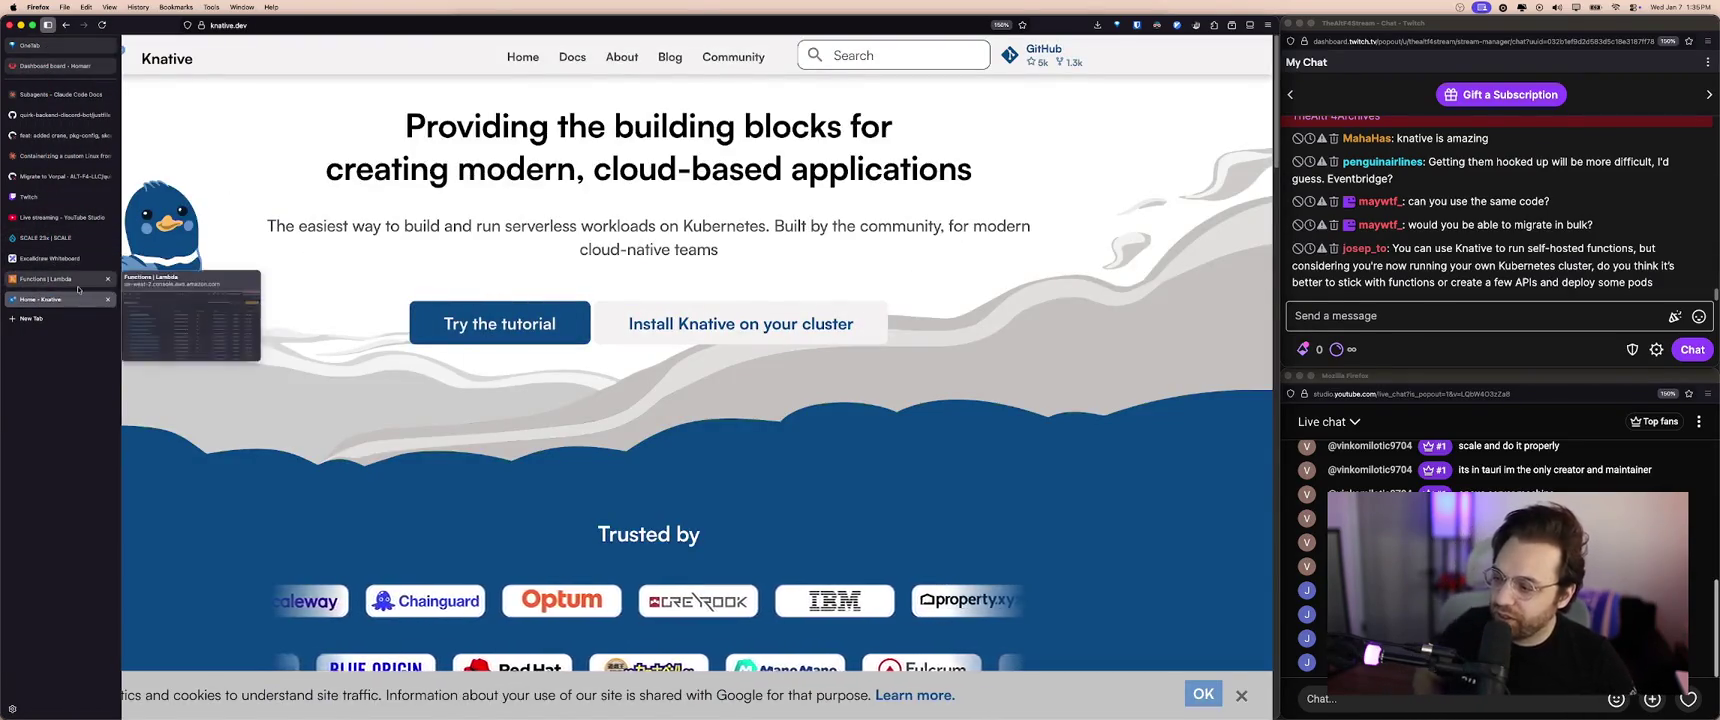
left_click(46, 279)
left_click(63, 247)
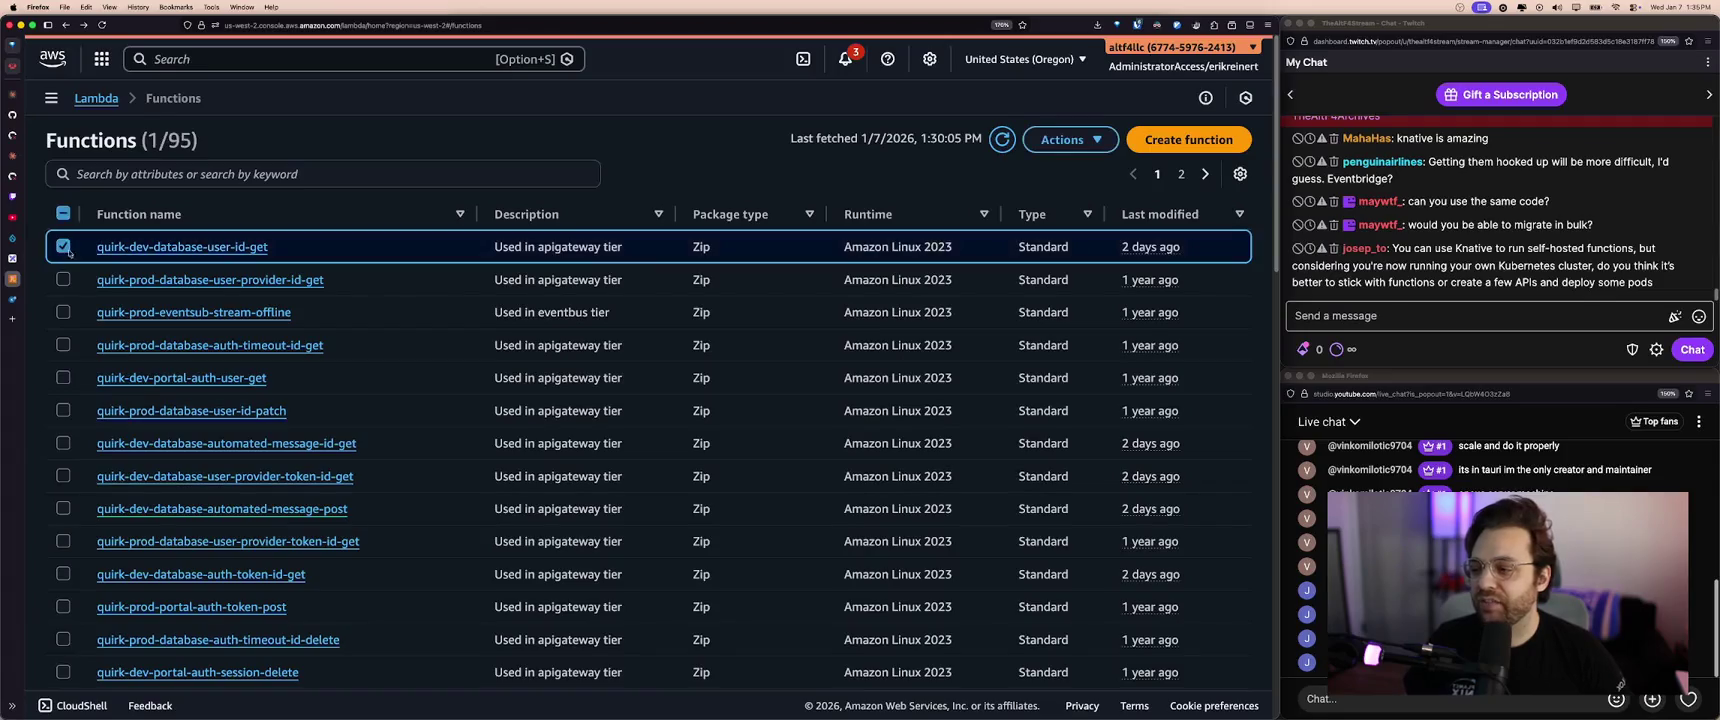
left_click(63, 279)
left_click(769, 286)
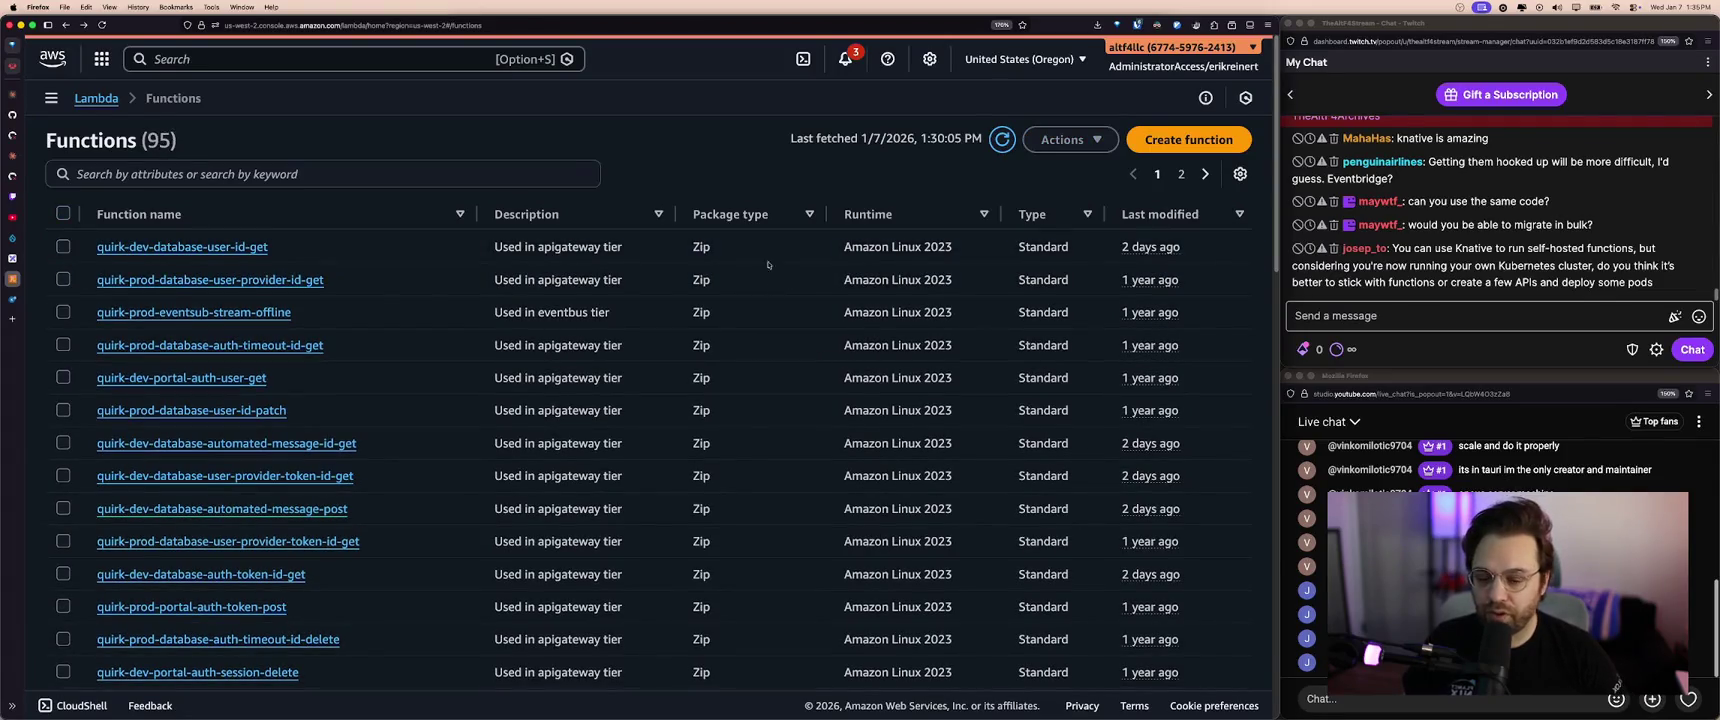
left_click(60, 258)
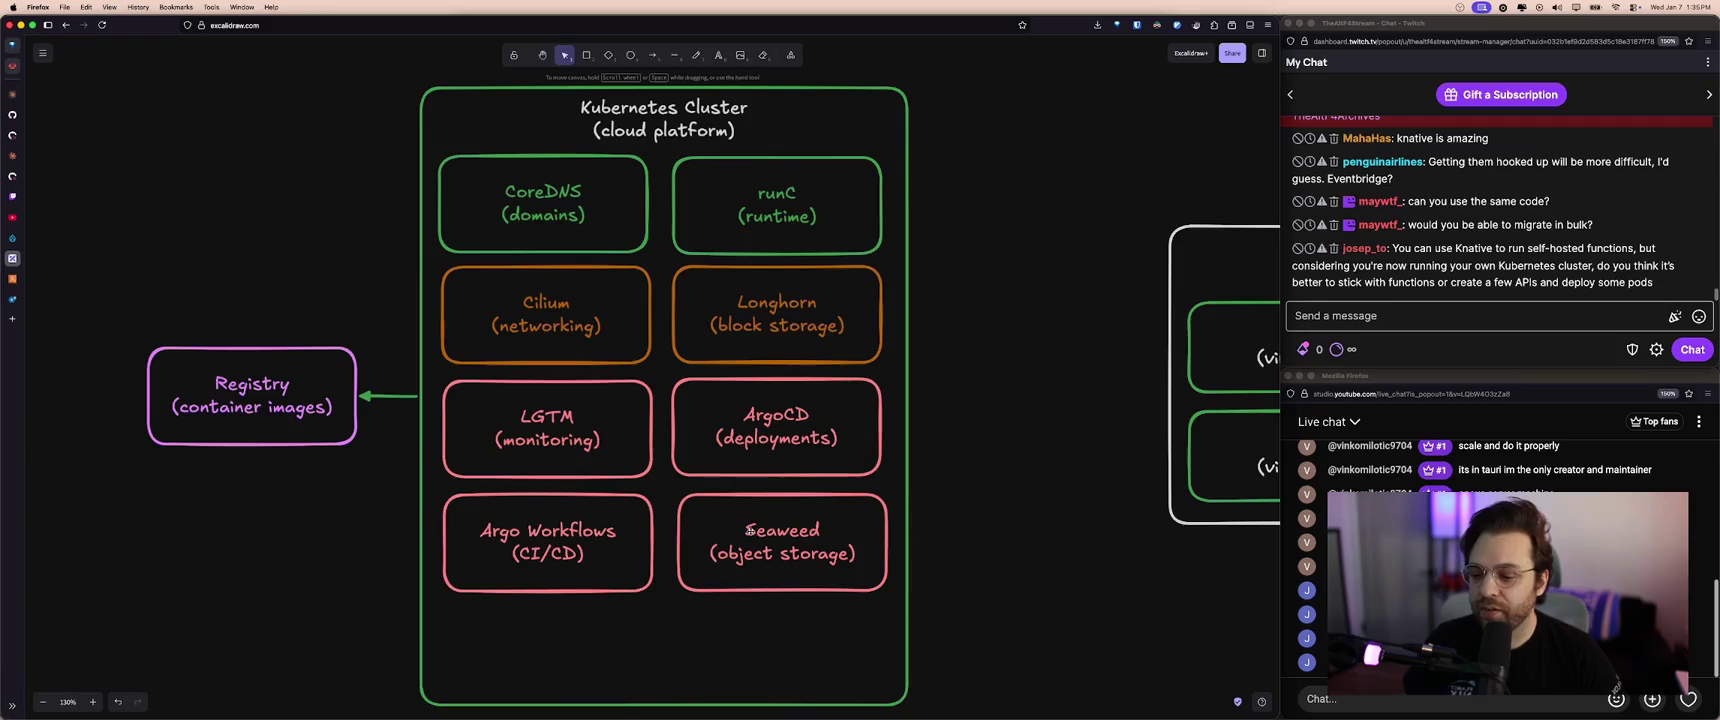
- Duplicate the Seaweed box below Argo Workflows, extend the cluster frame down, and nudge Registry lower
scroll(760, 510, "down", 2)
left_click(777, 478)
left_click_drag(790, 480, 555, 592)
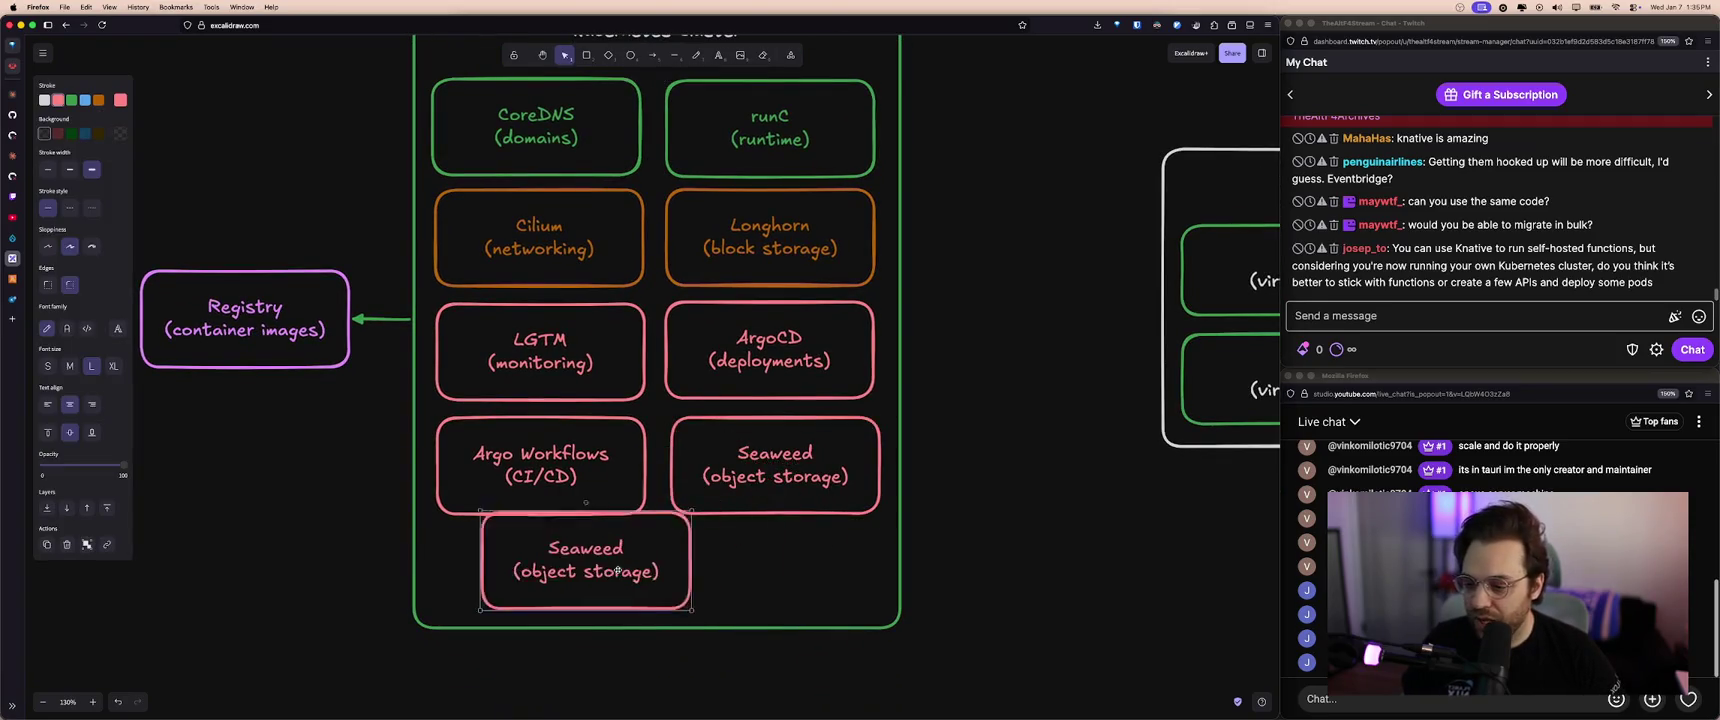
left_click(732, 628)
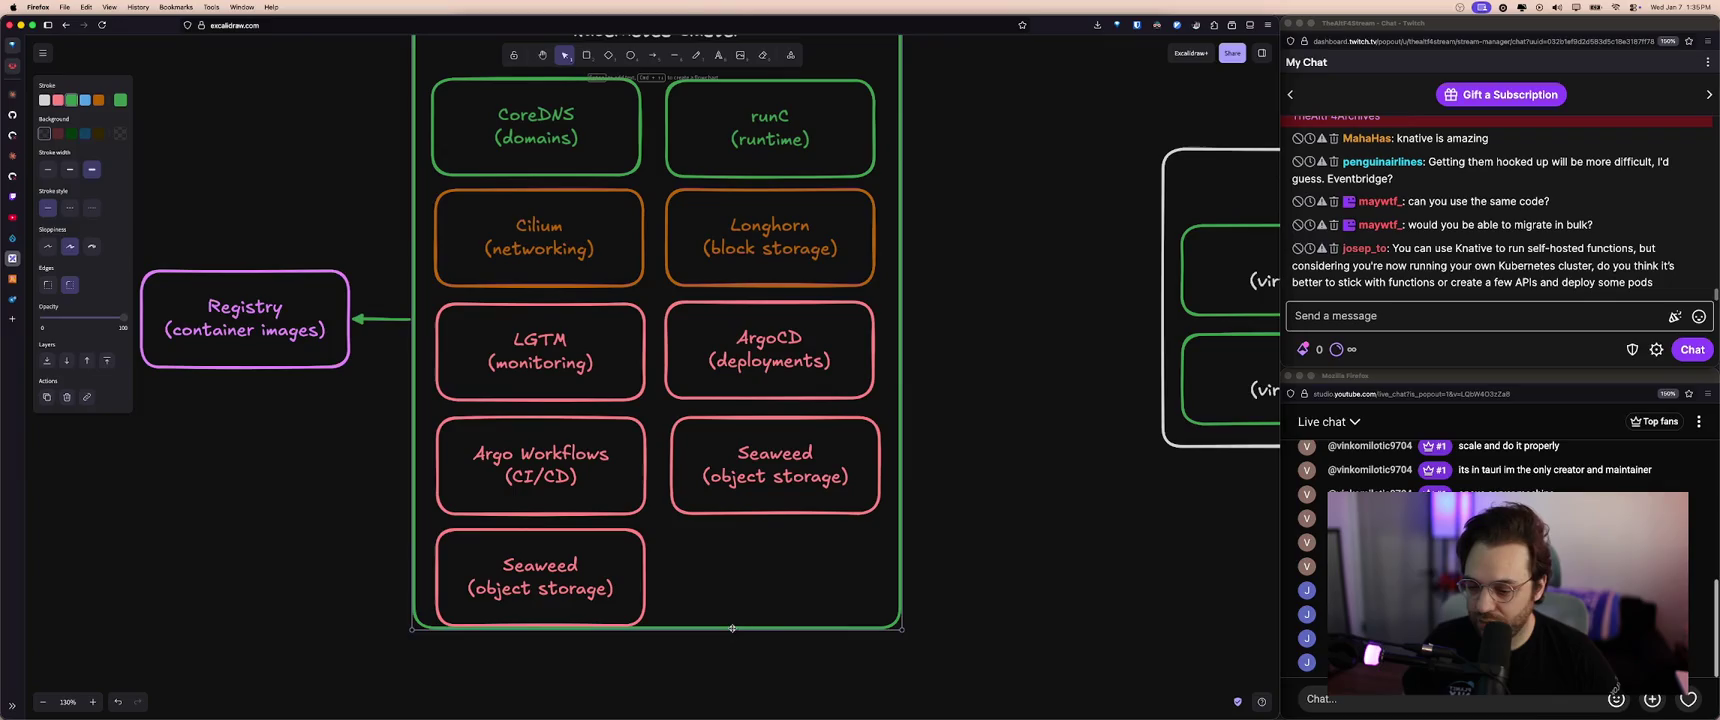
left_click_drag(745, 630, 745, 648)
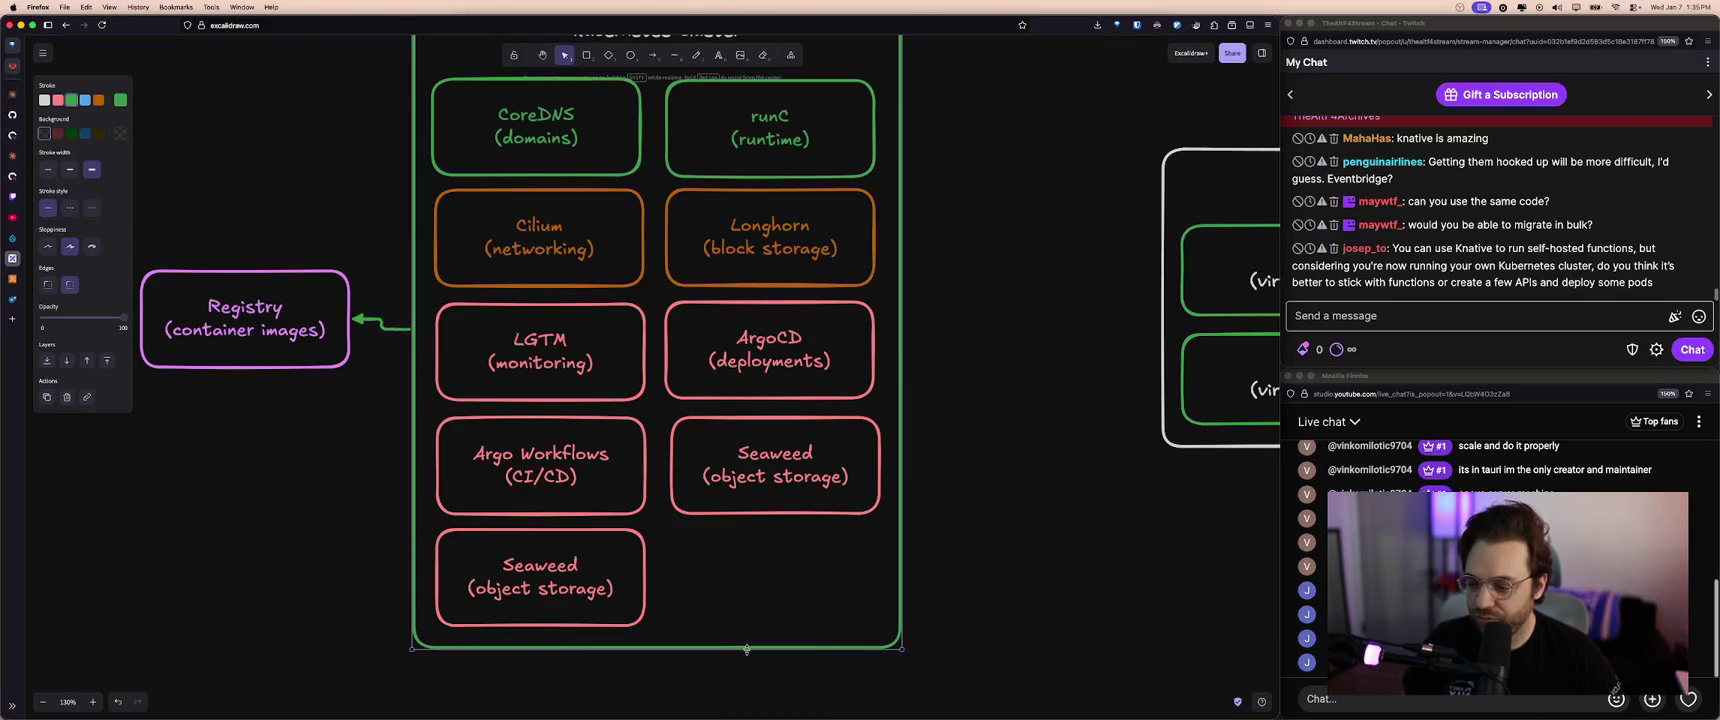
left_click_drag(305, 378, 303, 388)
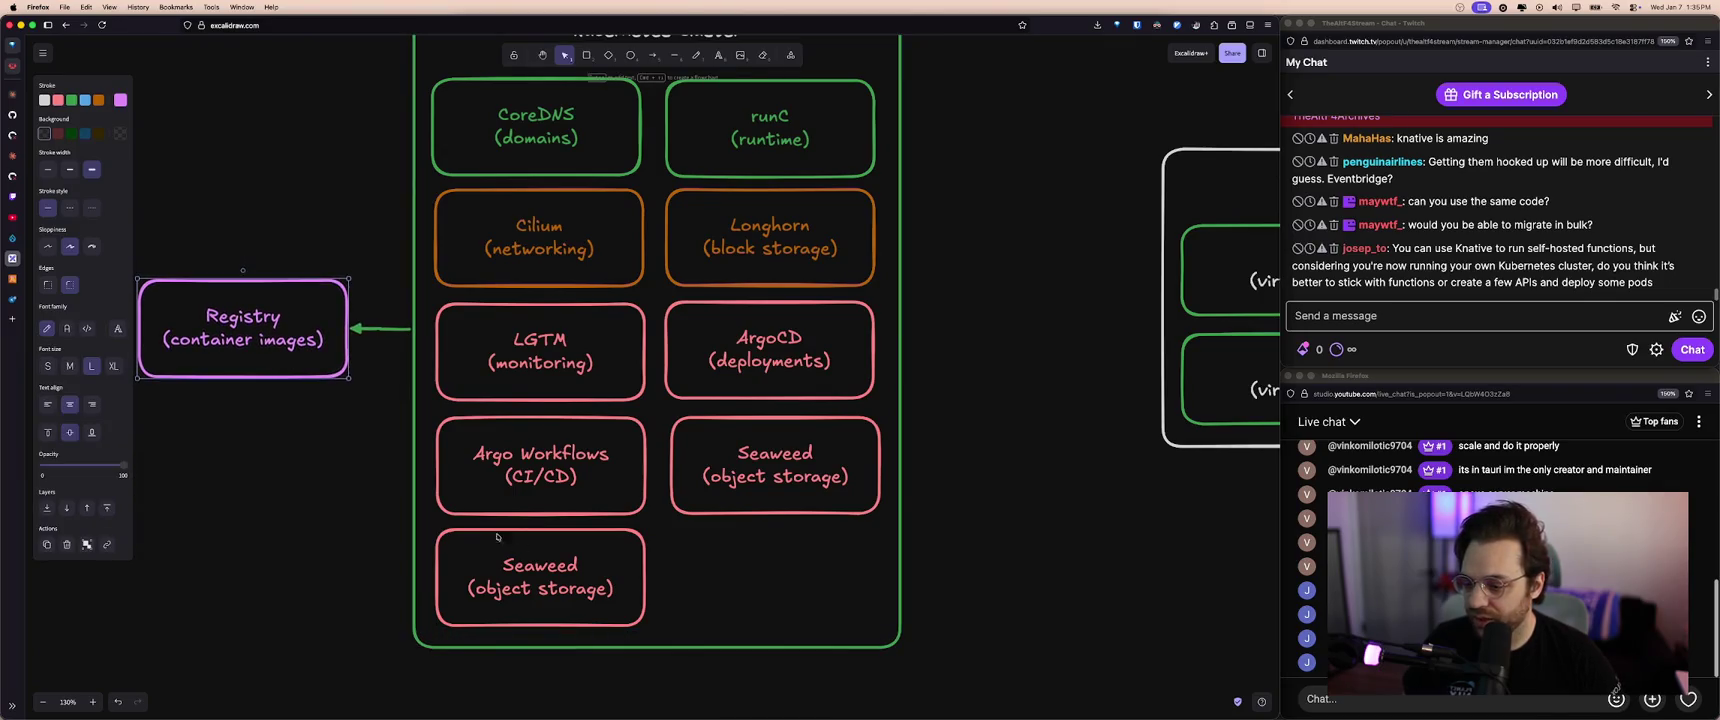
- Relabel the copied box as 'Knative (functions)'
double_click(544, 566)
type("Knative")
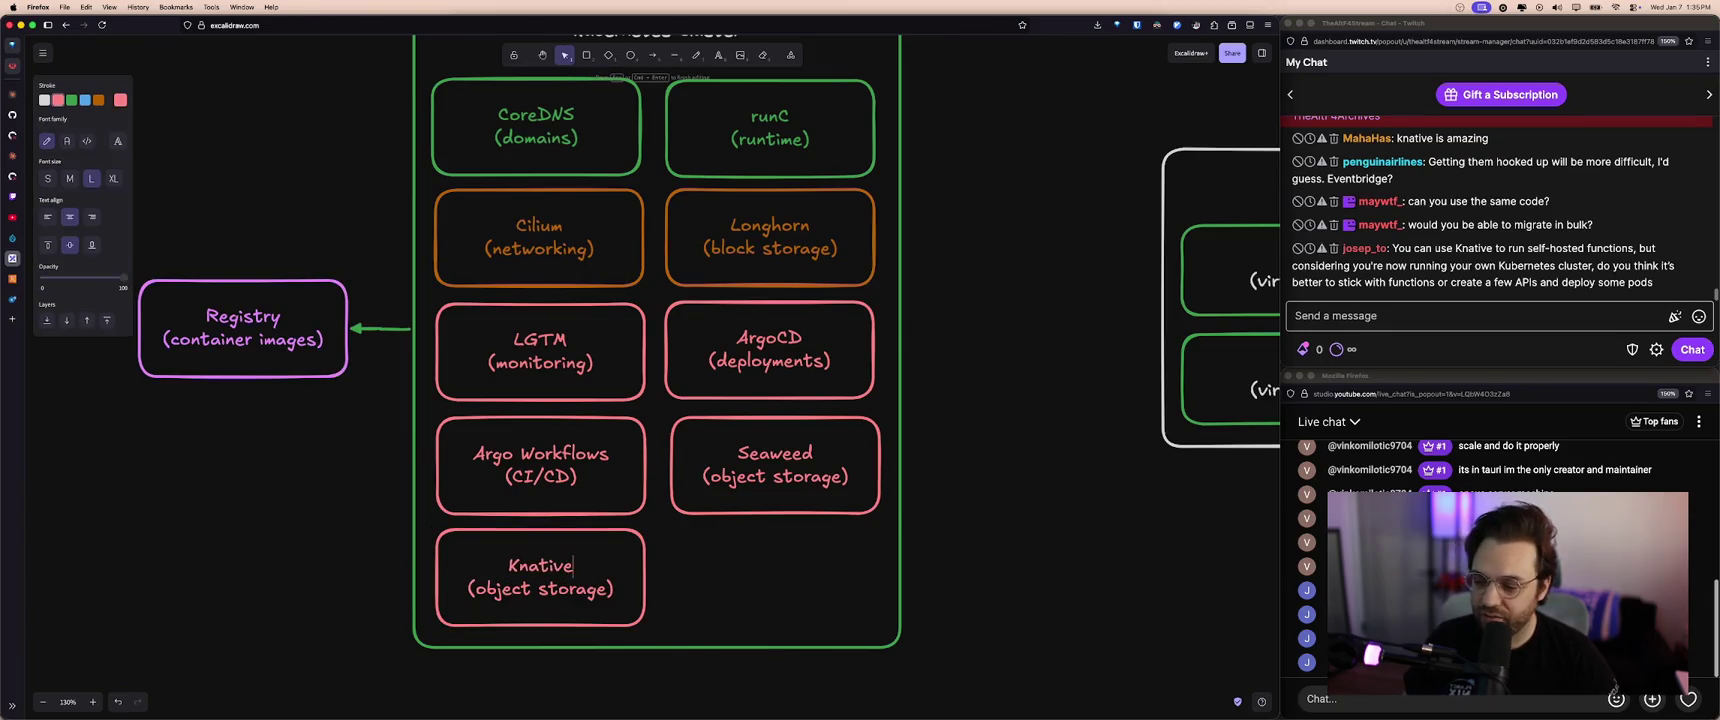
double_click(506, 587)
type("cloud functions")
double_click(499, 606)
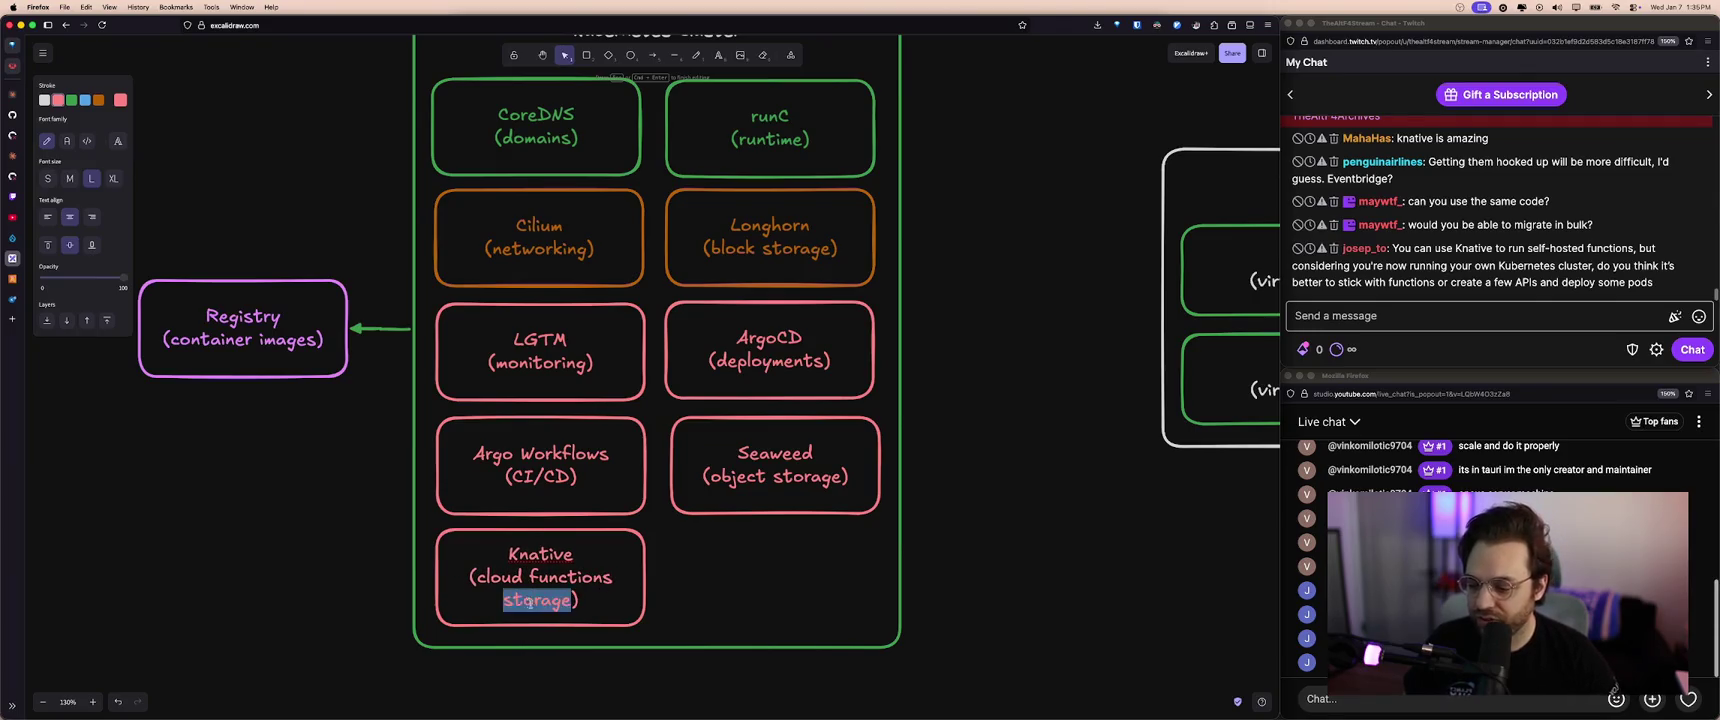
key("BackSpace")
double_click(497, 587)
key("BackSpace")
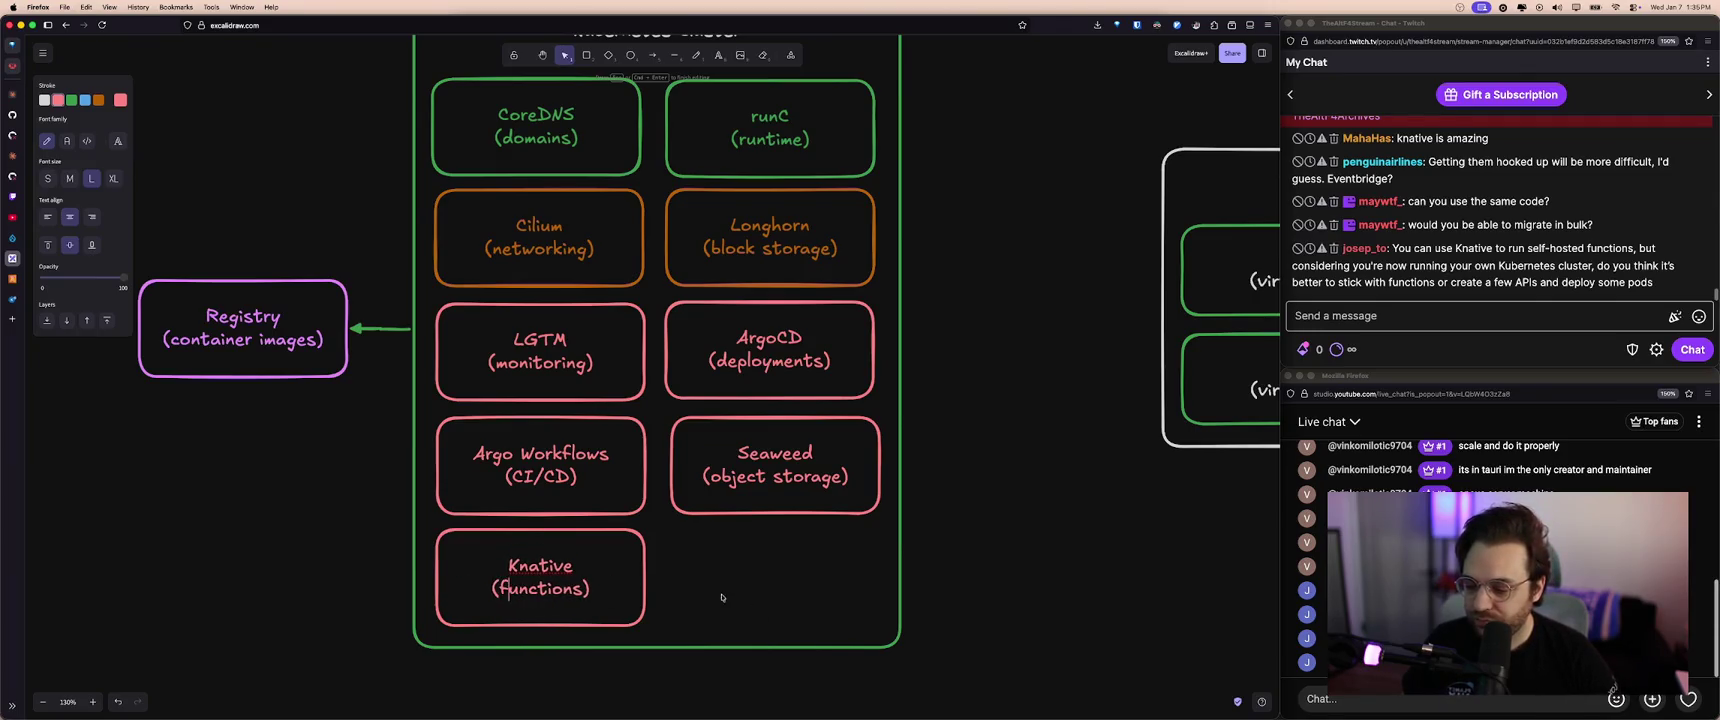
key("Escape")
scroll(718, 620, "up", 3)
scroll(724, 646, "right", 1)
scroll(722, 640, "down", 1)
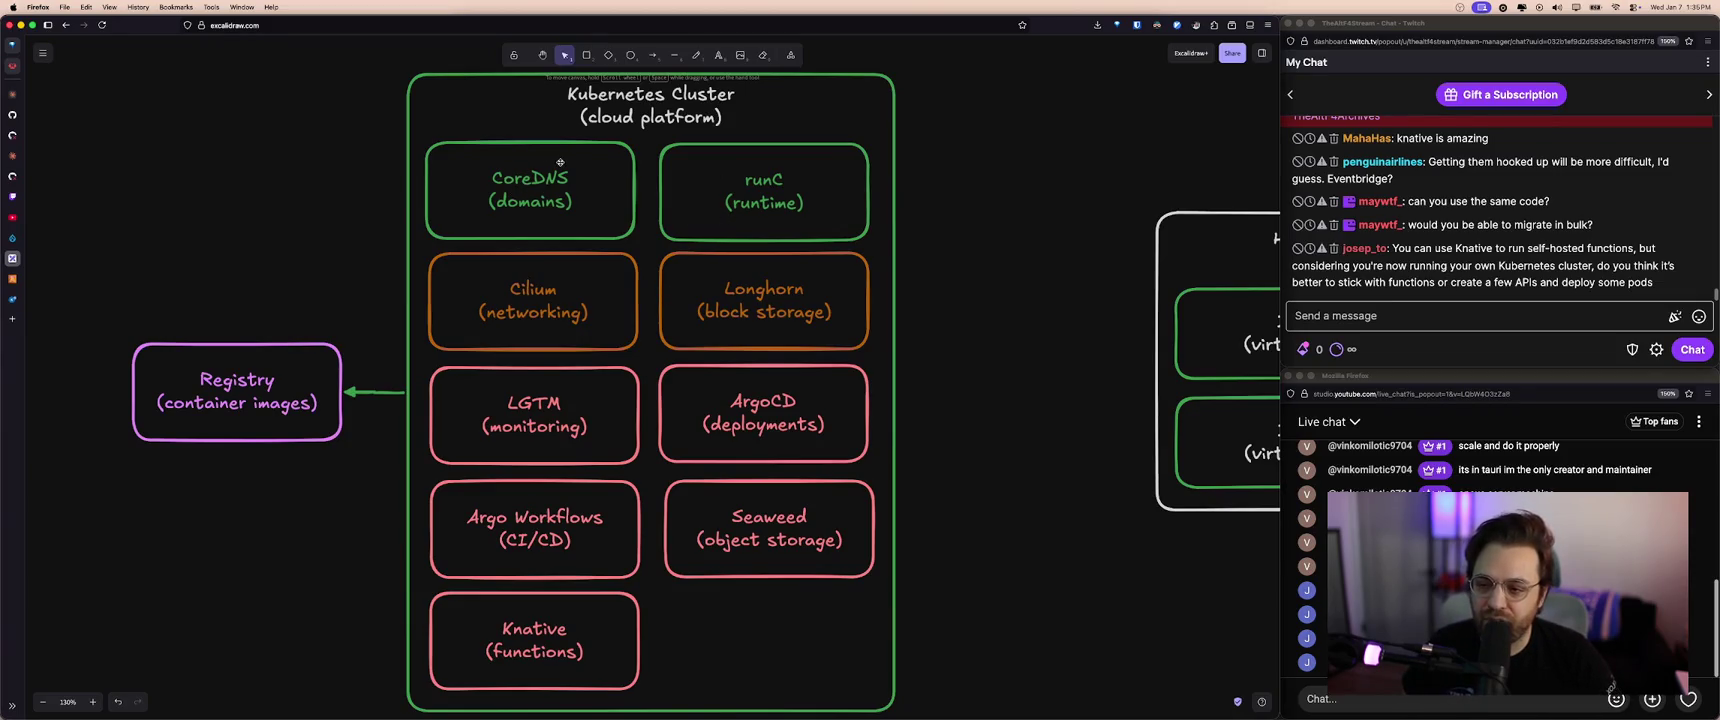
left_click(668, 115)
left_click(789, 116)
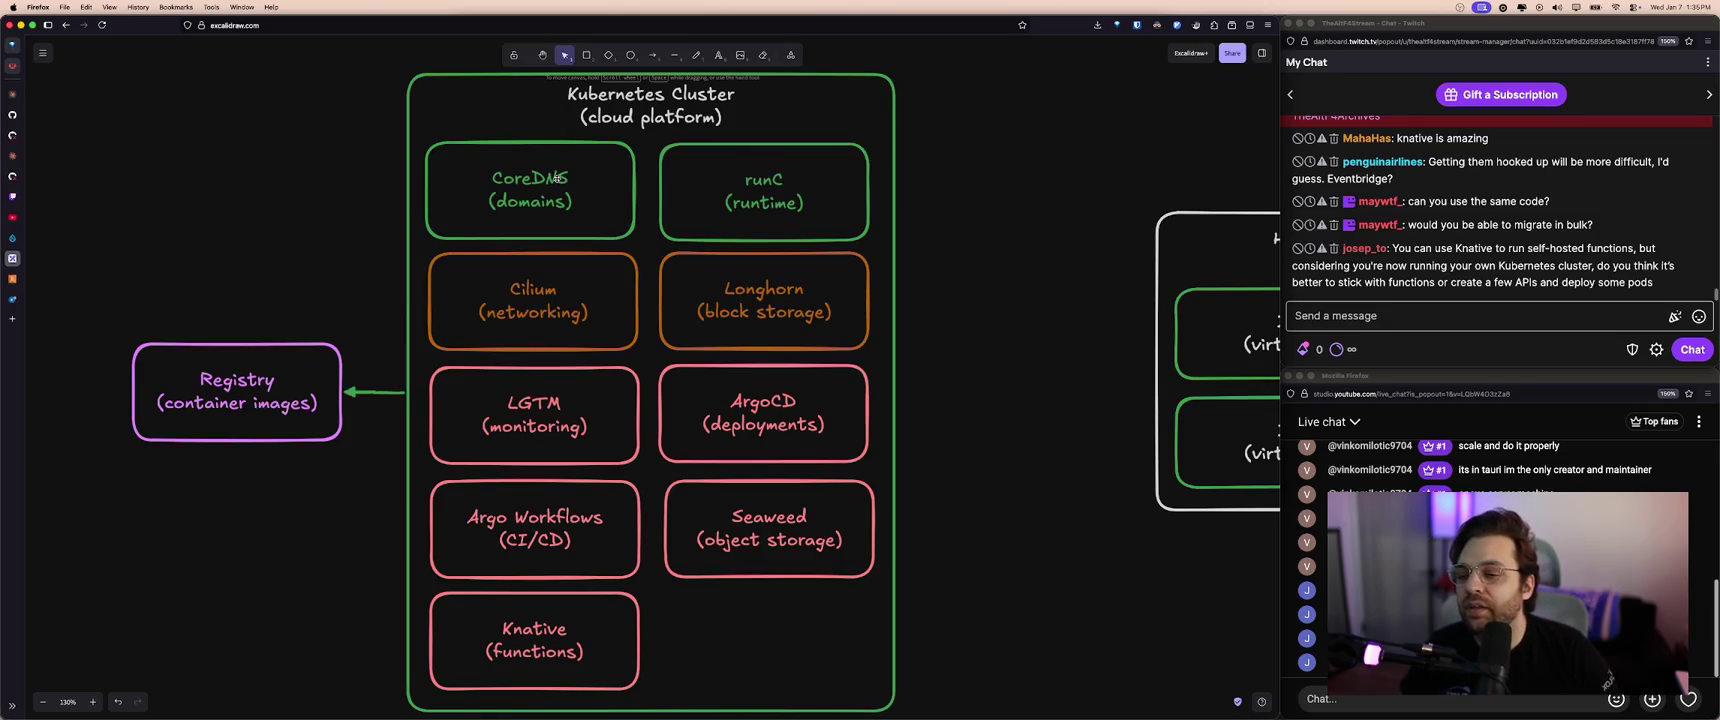
left_click(534, 201)
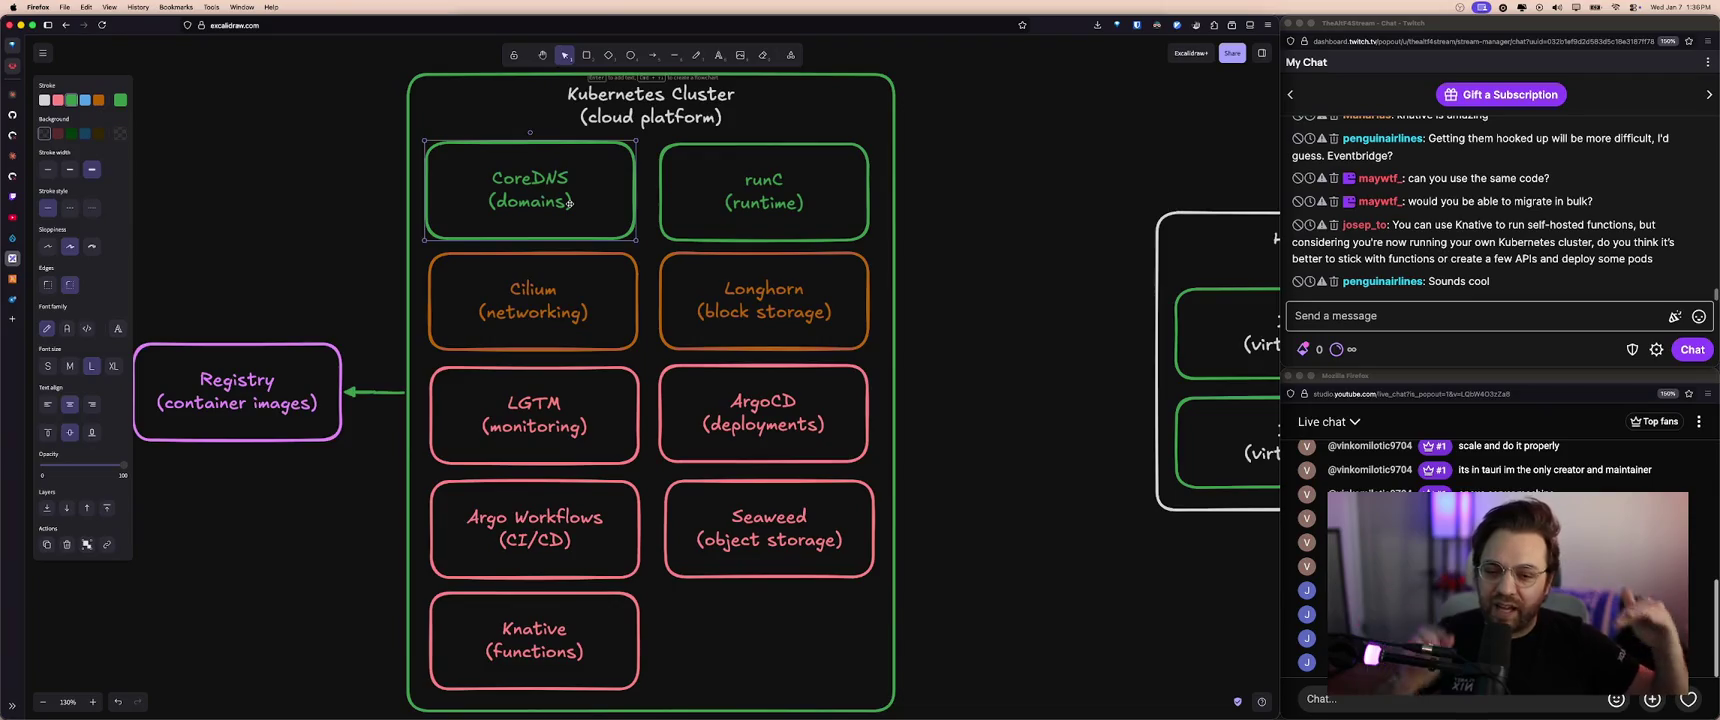
left_click(752, 218)
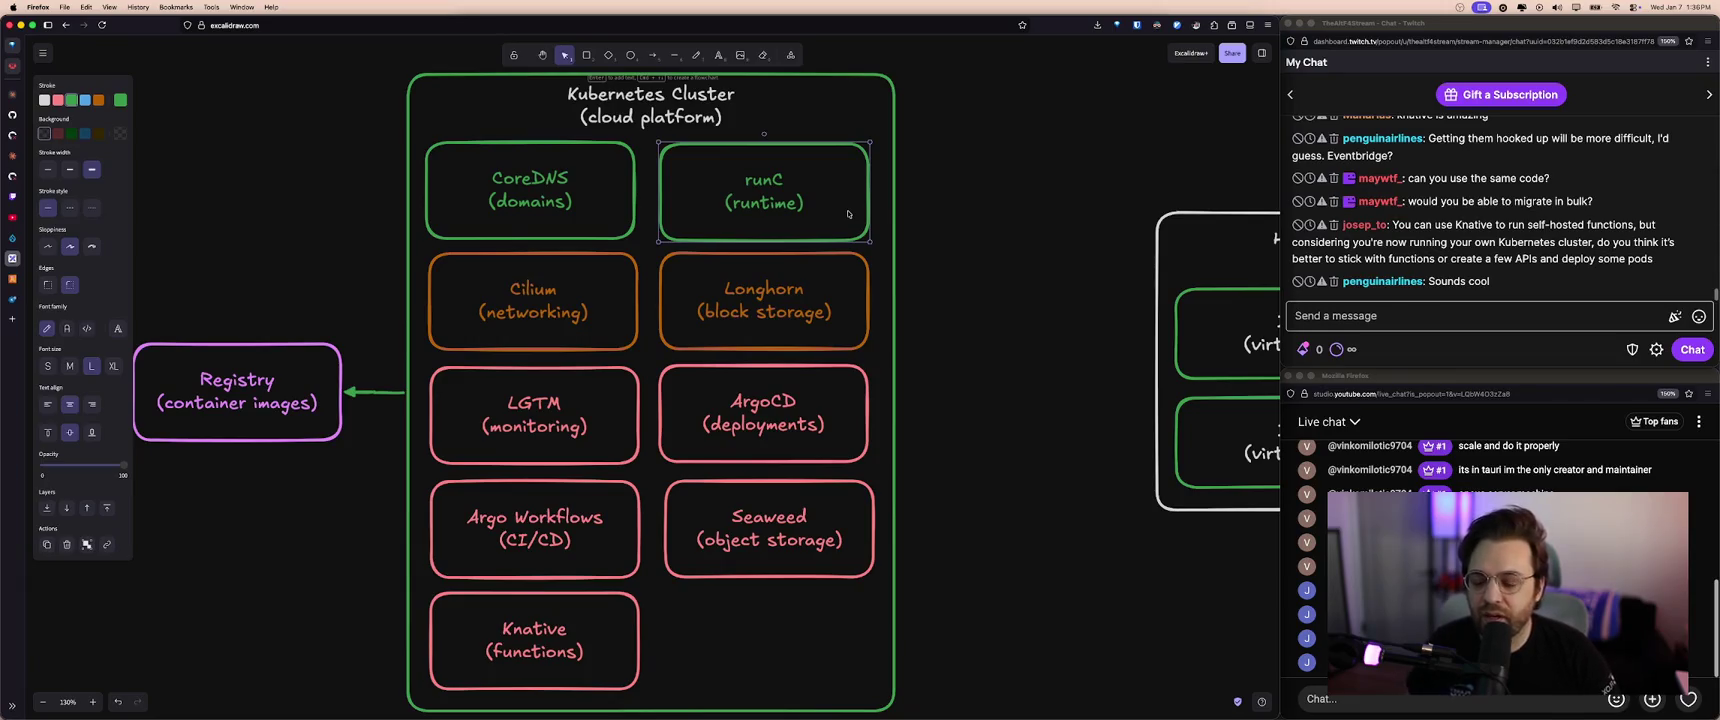
left_click(638, 290)
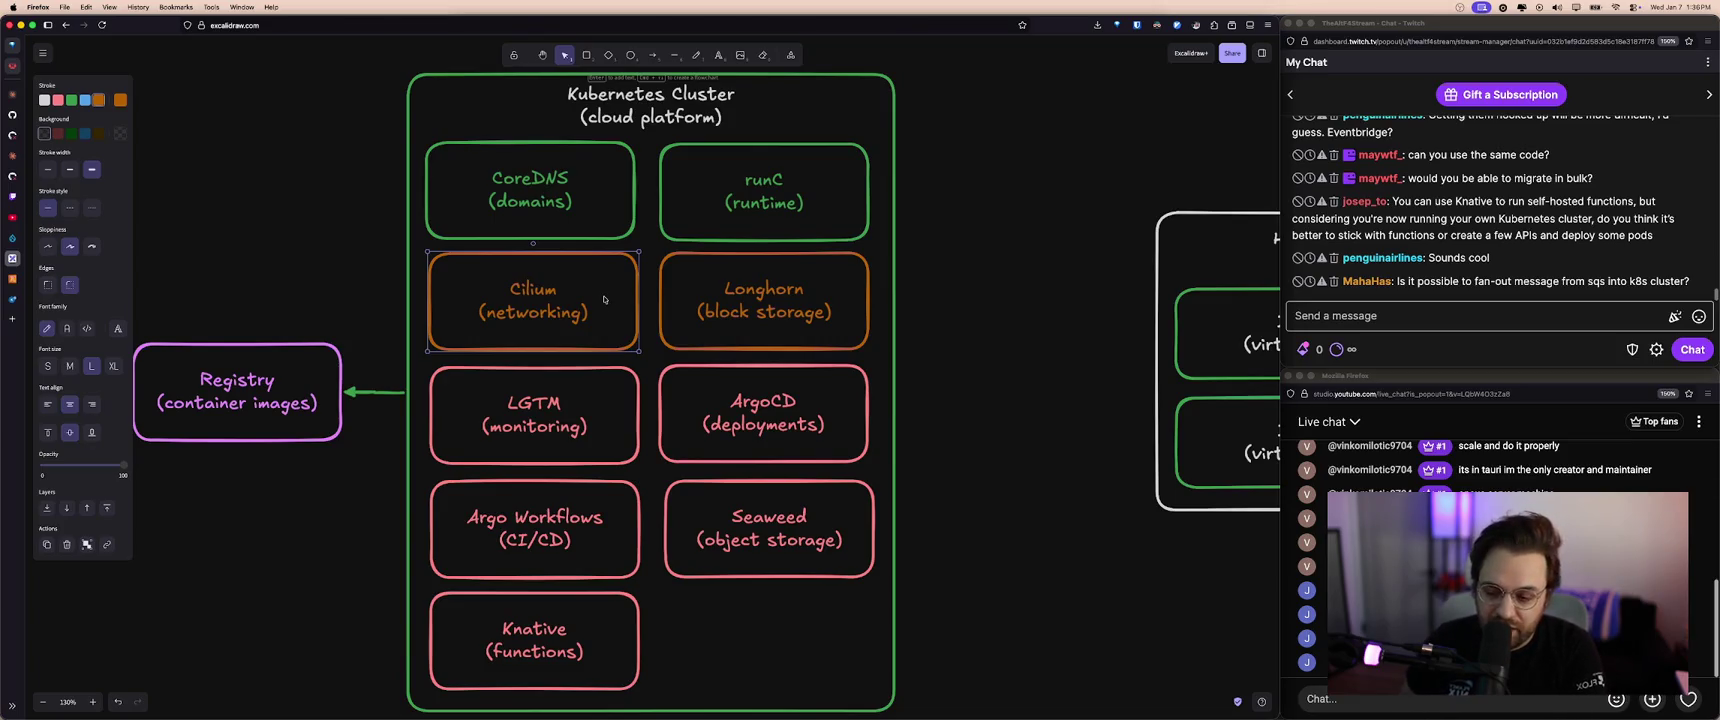
scroll(604, 299, "left", 1)
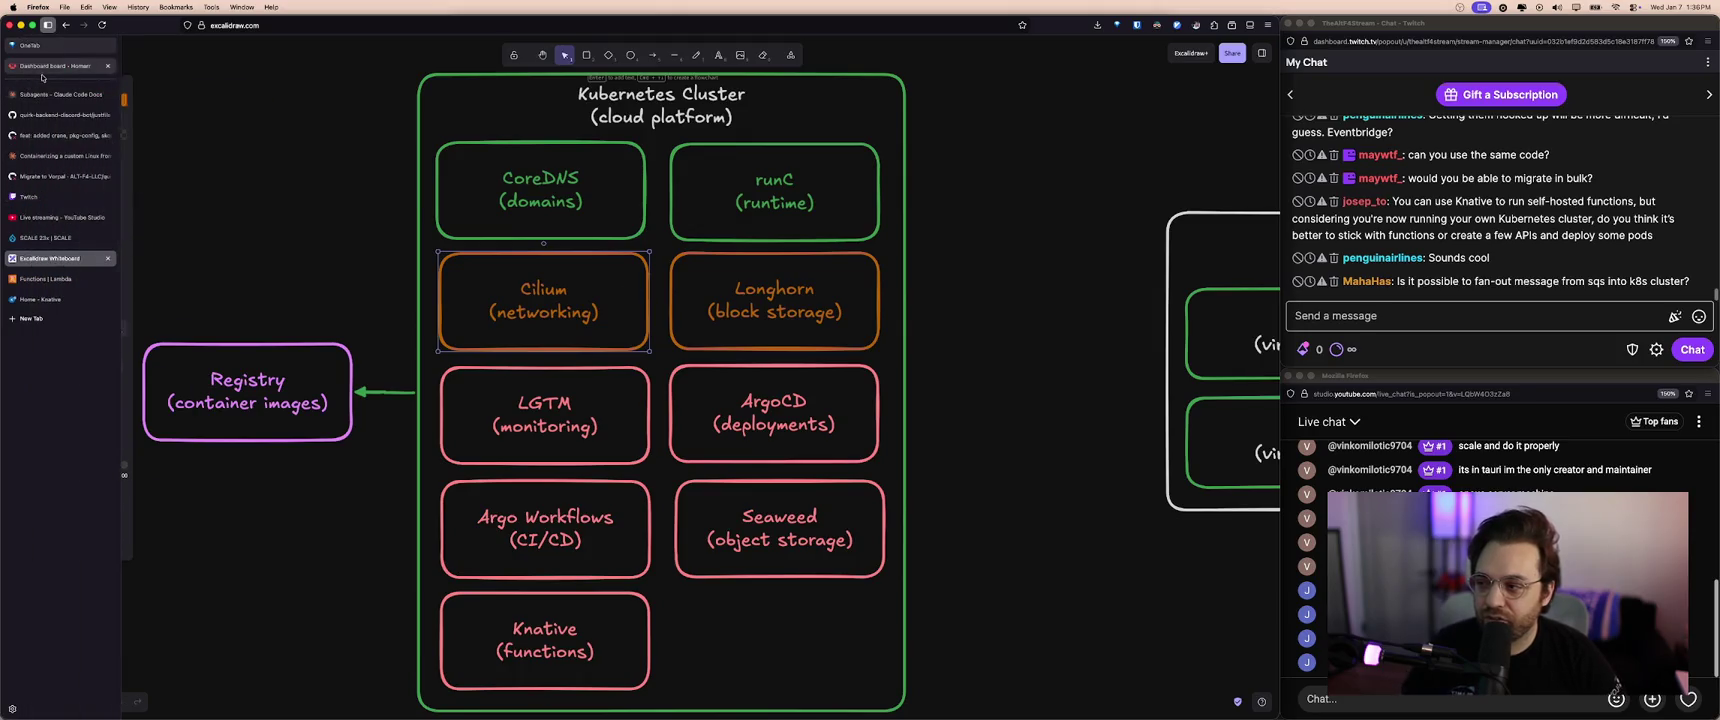
- Open Grafana from its Homarr dashboard tile
mouse_move(12, 175)
left_click(60, 68)
left_click(544, 157)
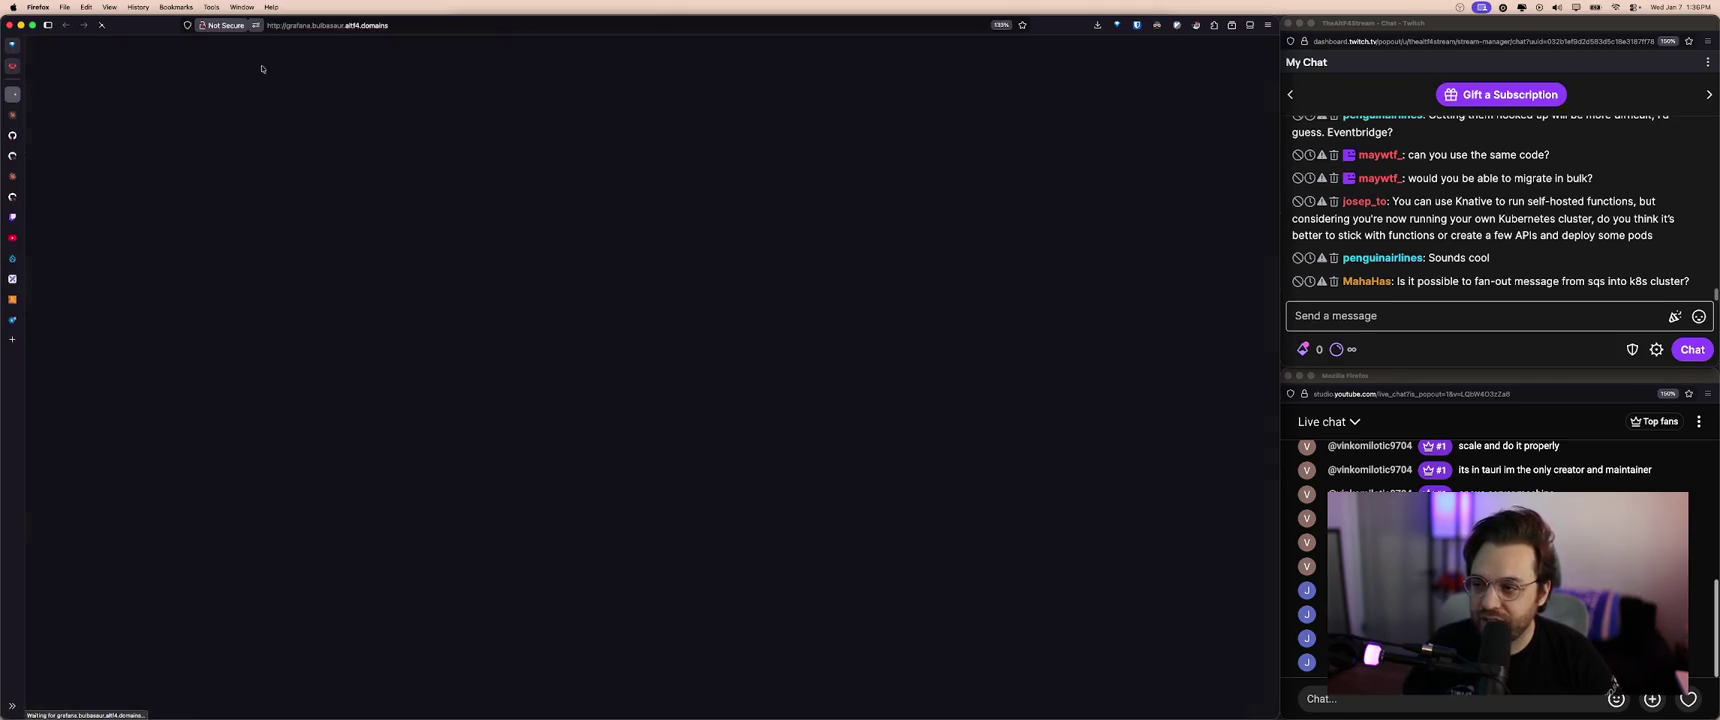
left_click(300, 26)
key("Escape")
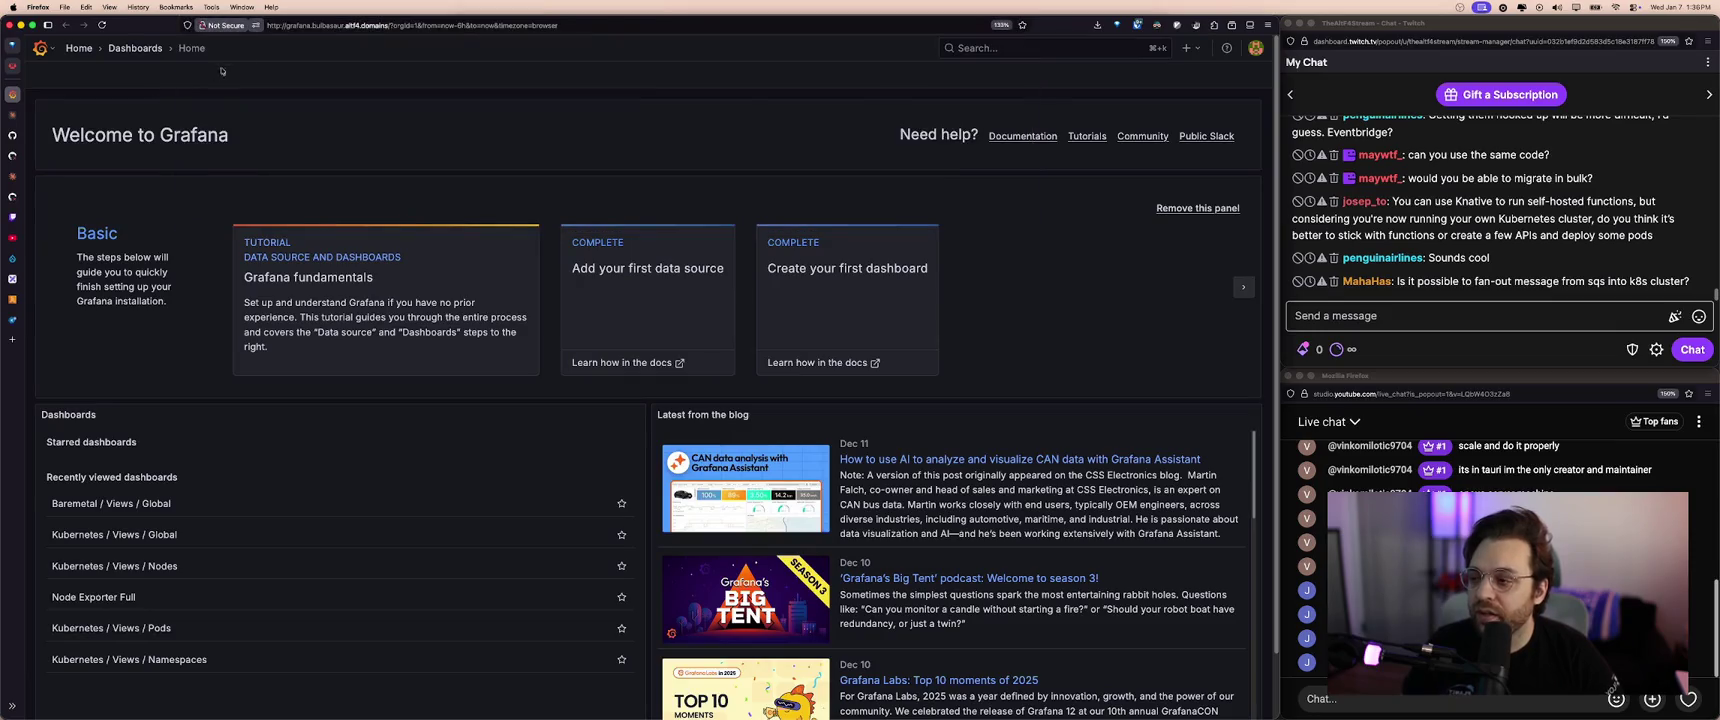
- Dismiss the address suggestions, close the Grafana tab, and return to the Excalidraw whiteboard
double_click(304, 27)
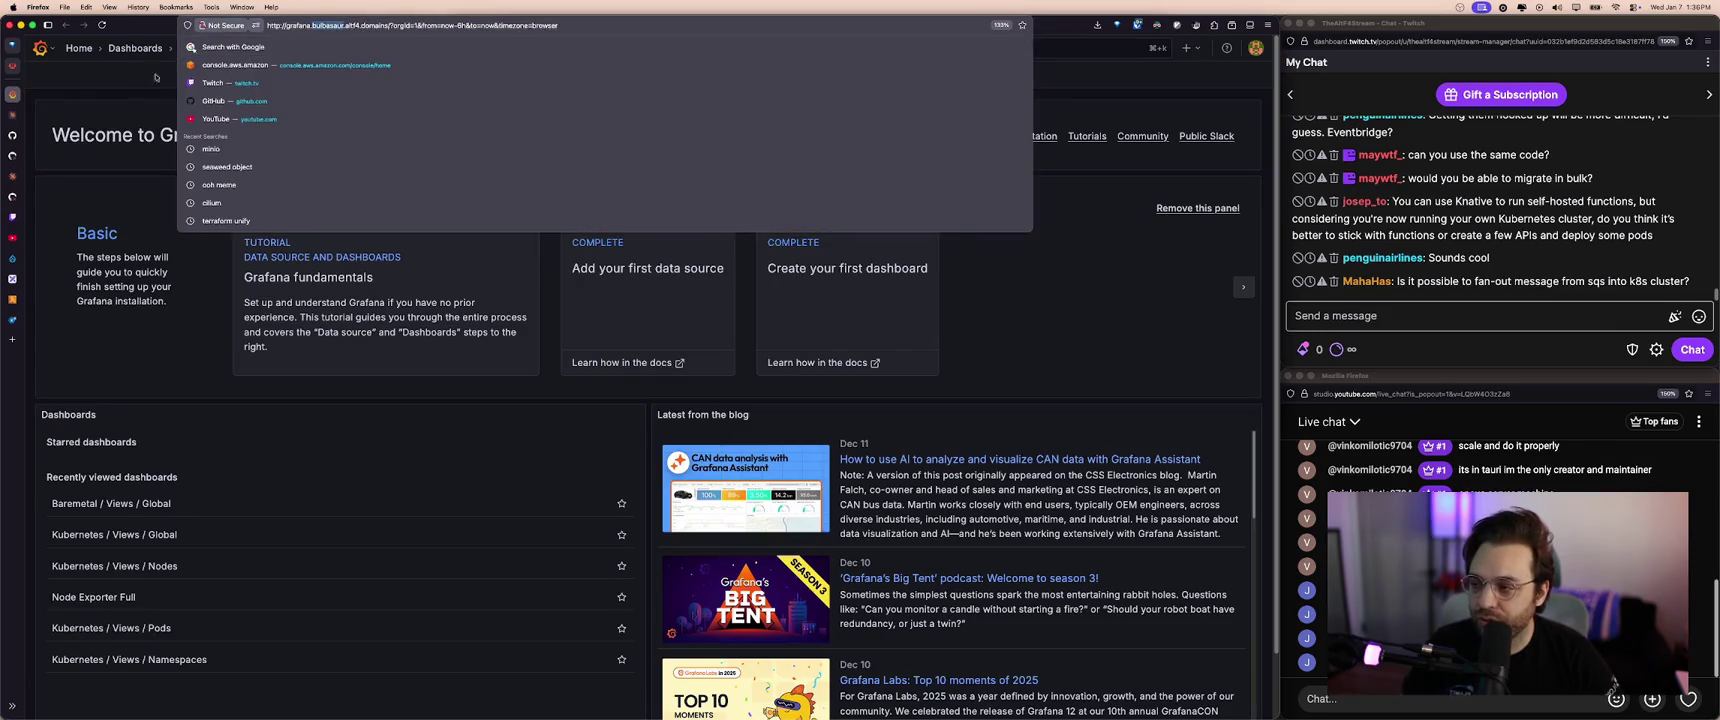
left_click(171, 79)
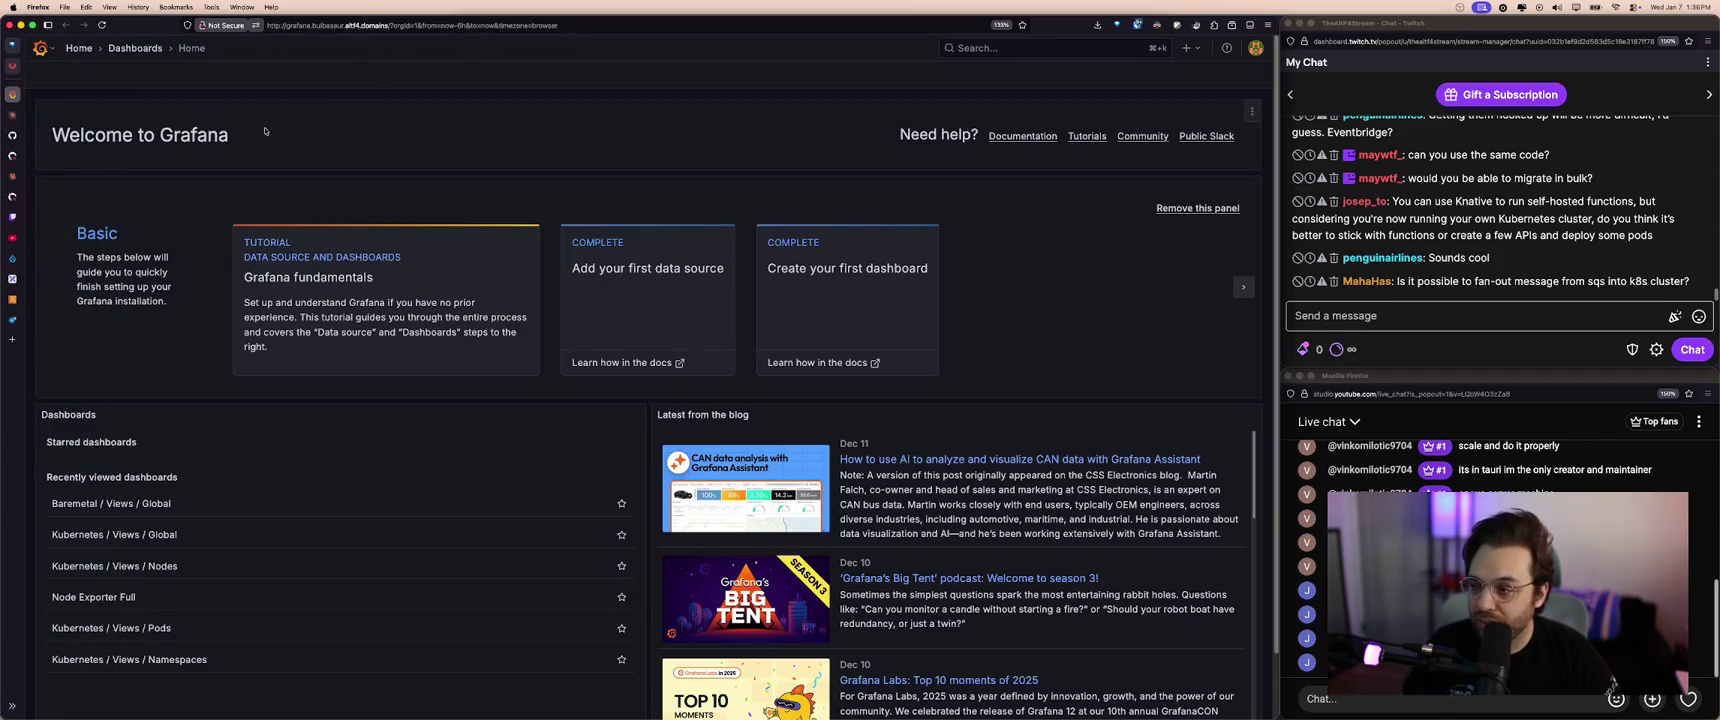
key("super+w")
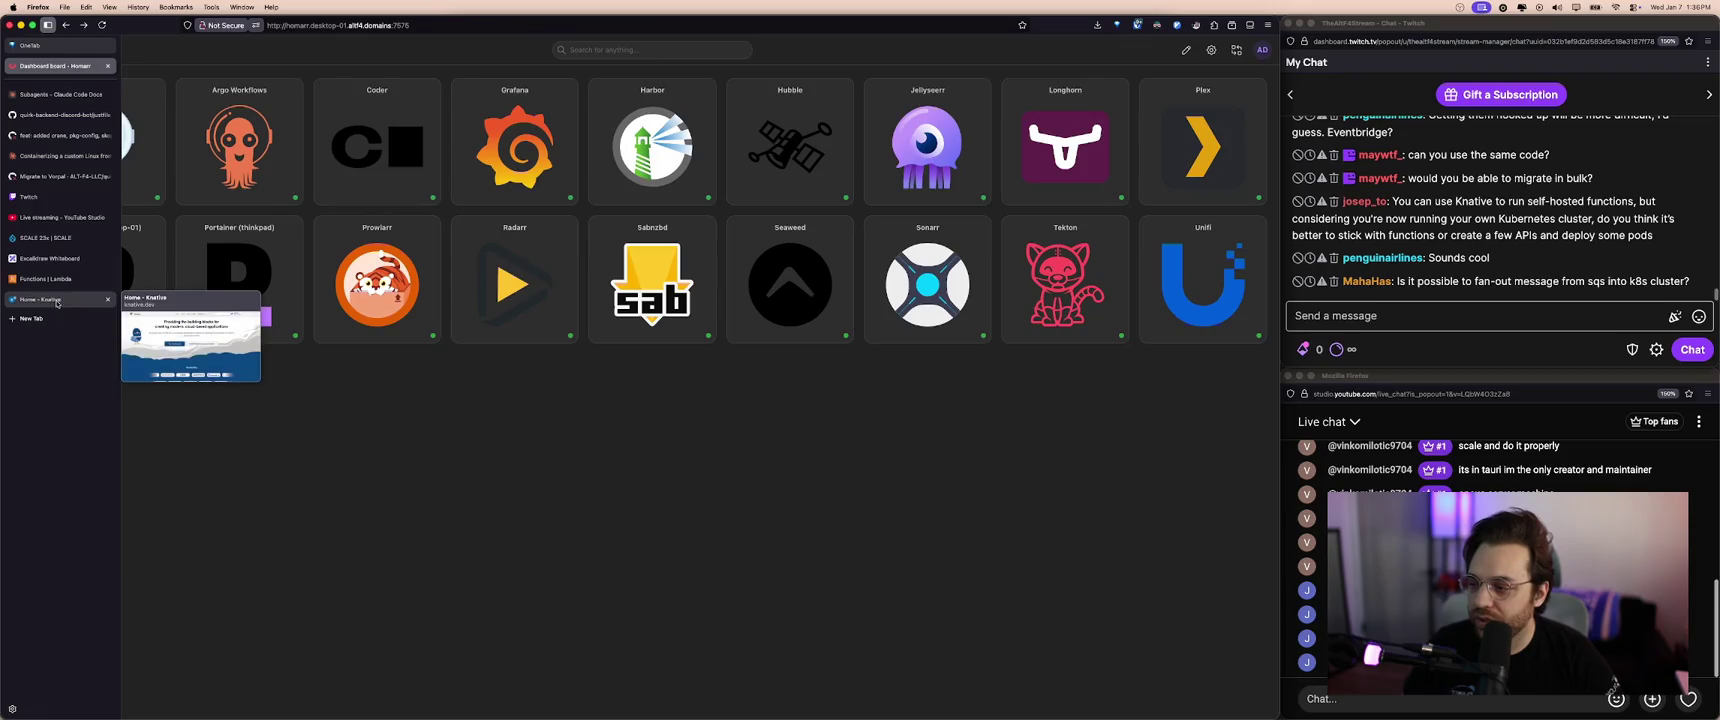
left_click(57, 300)
left_click(57, 279)
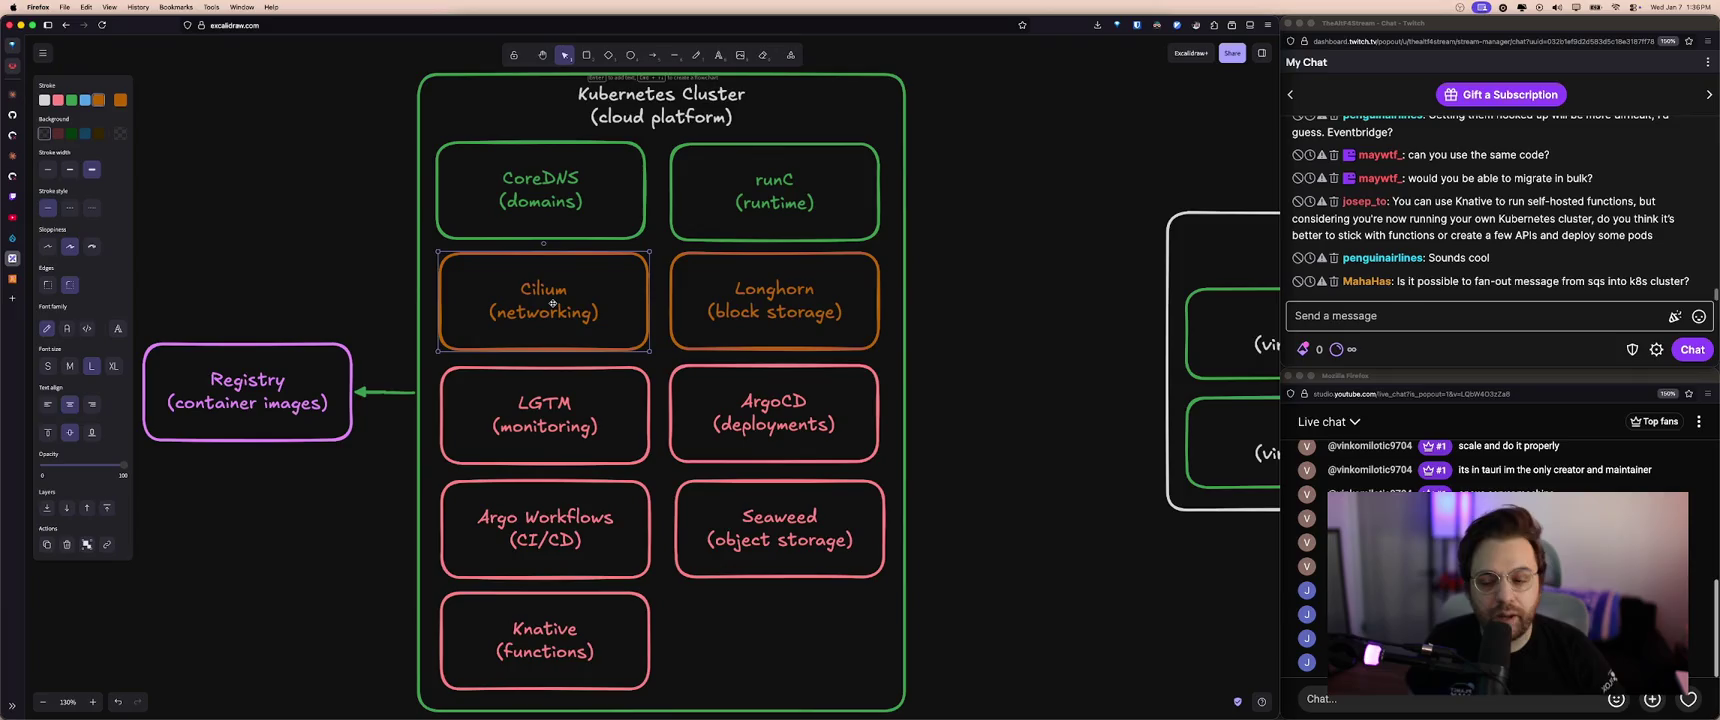
left_click(718, 316)
left_click(607, 316)
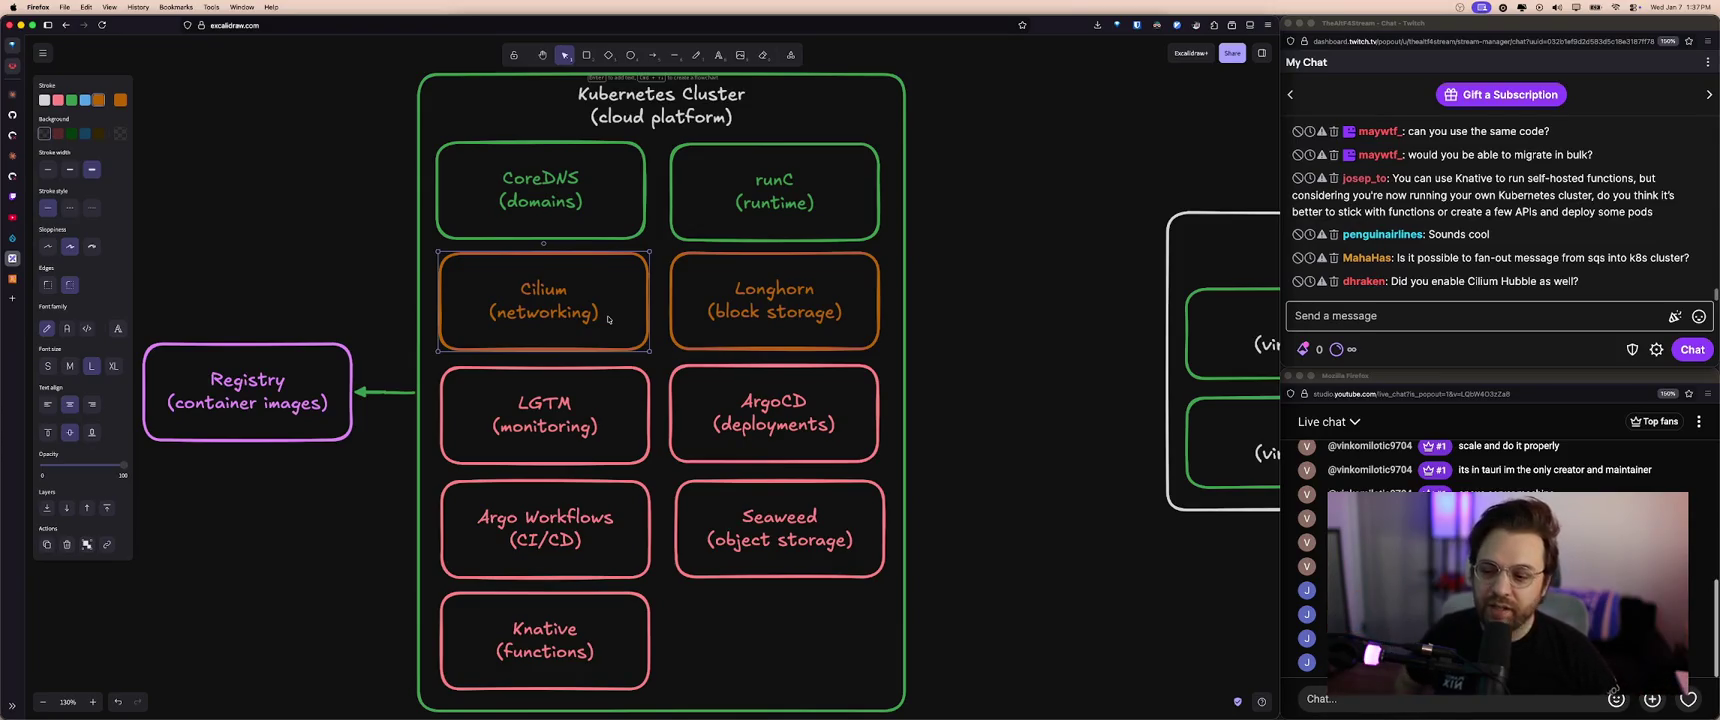
left_click(715, 329)
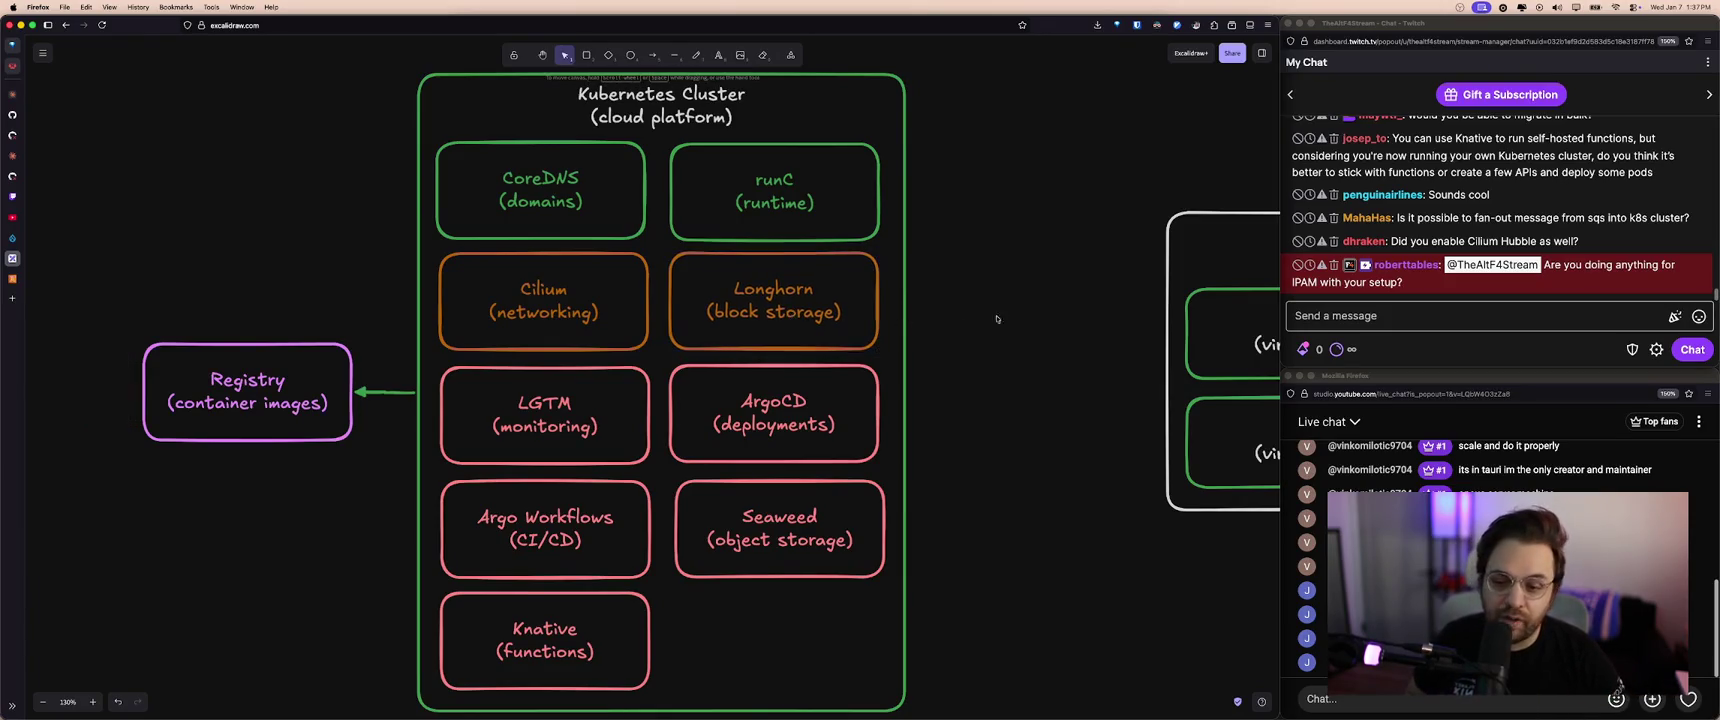
left_click(935, 319)
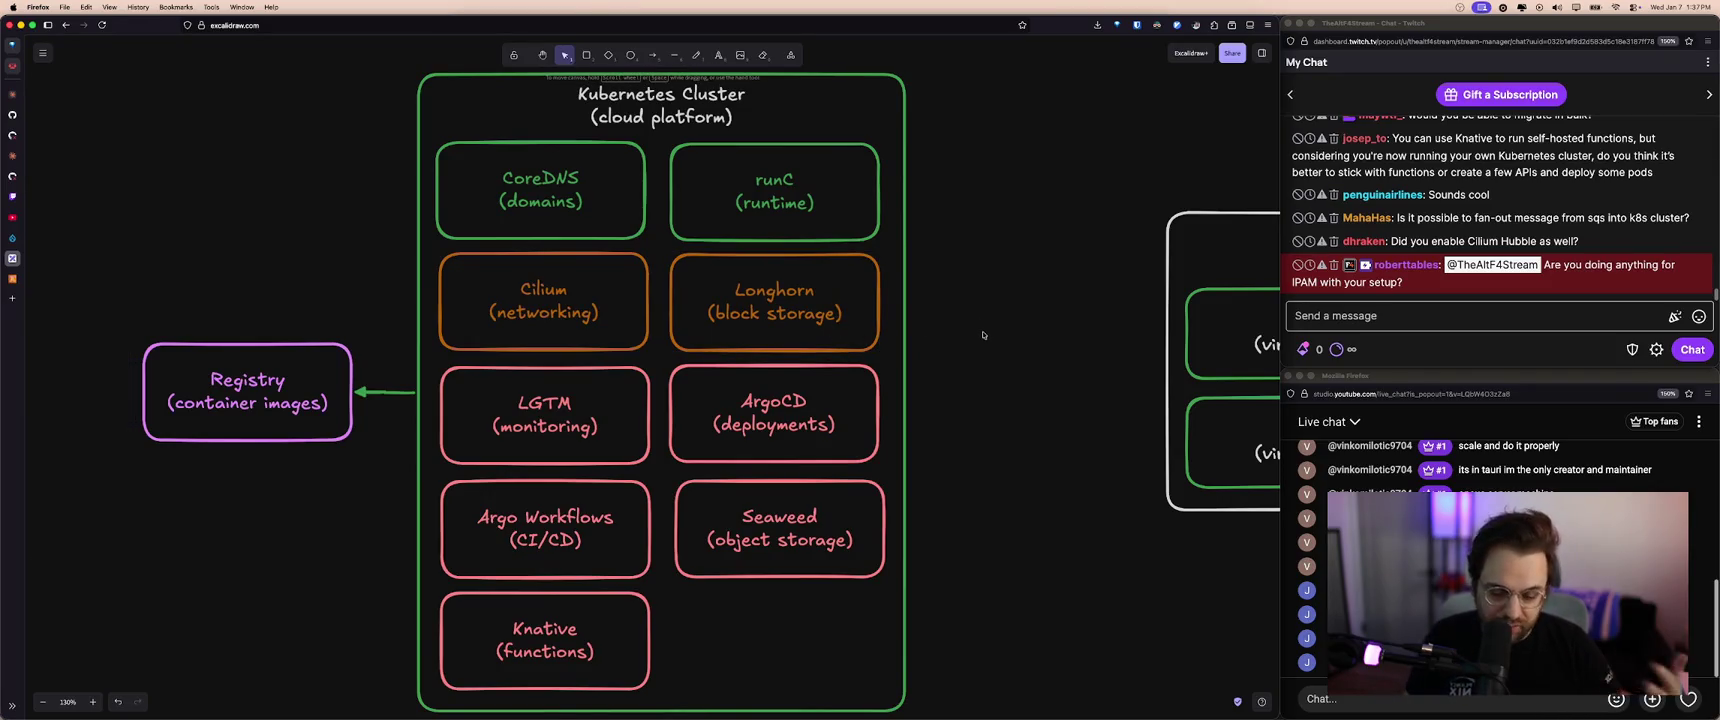
mouse_move(48, 94)
left_click(50, 279)
- Check the six EBS volumes in the AWS EC2 console, then return to the Excalidraw diagram
left_click(101, 59)
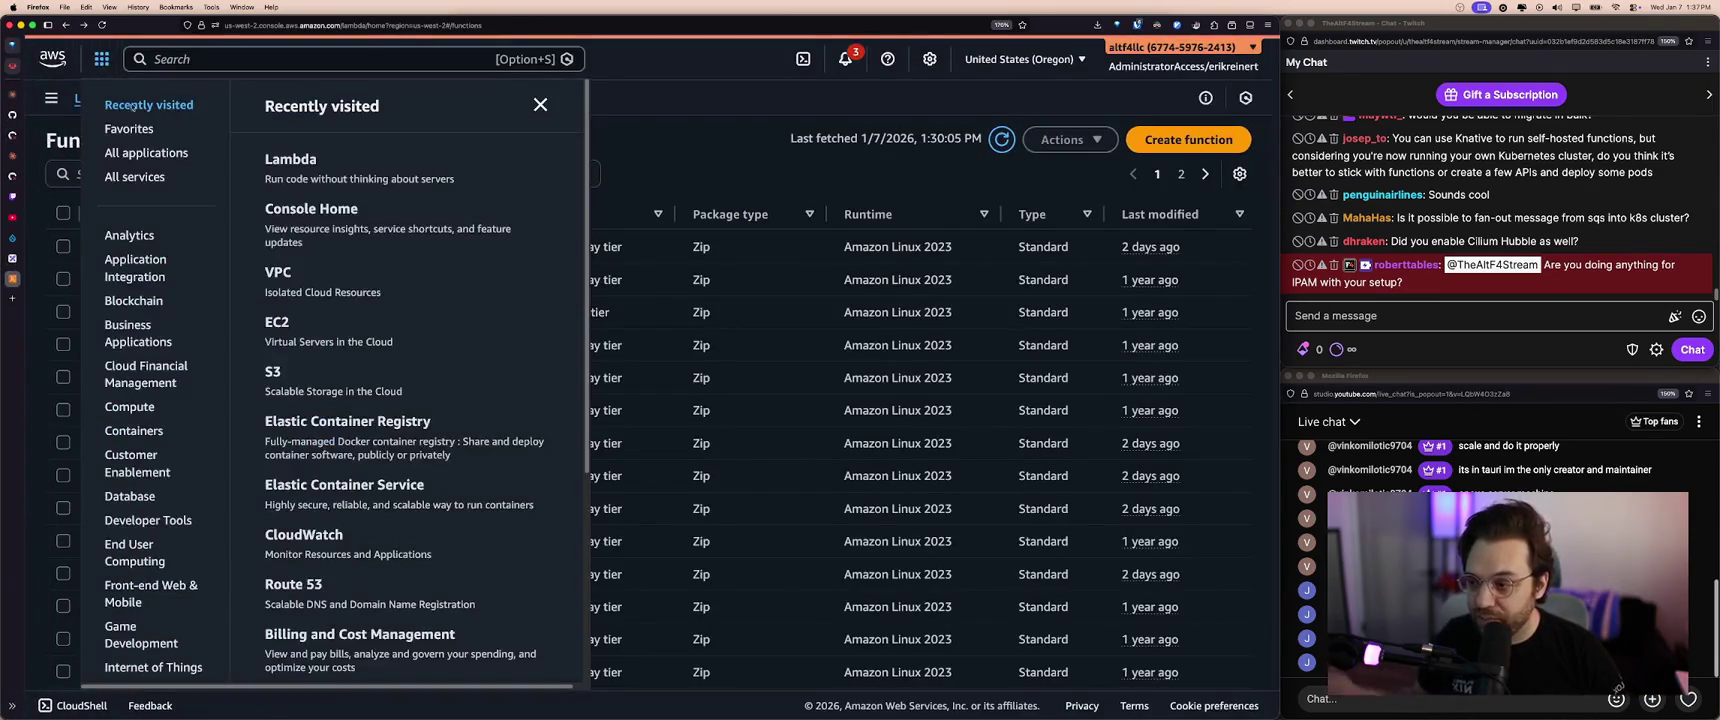
left_click(298, 334)
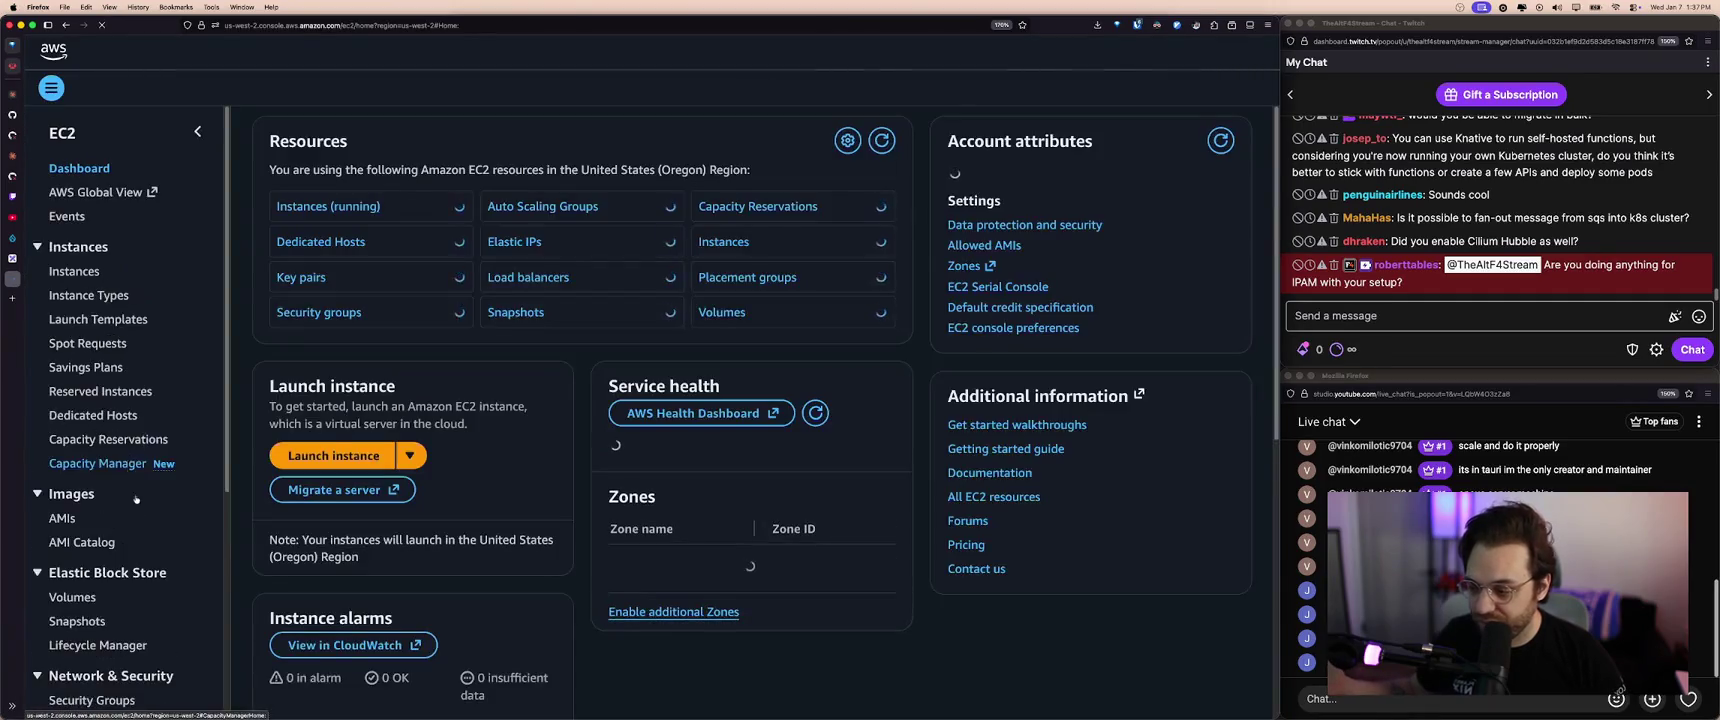
scroll(138, 542, "down", 5)
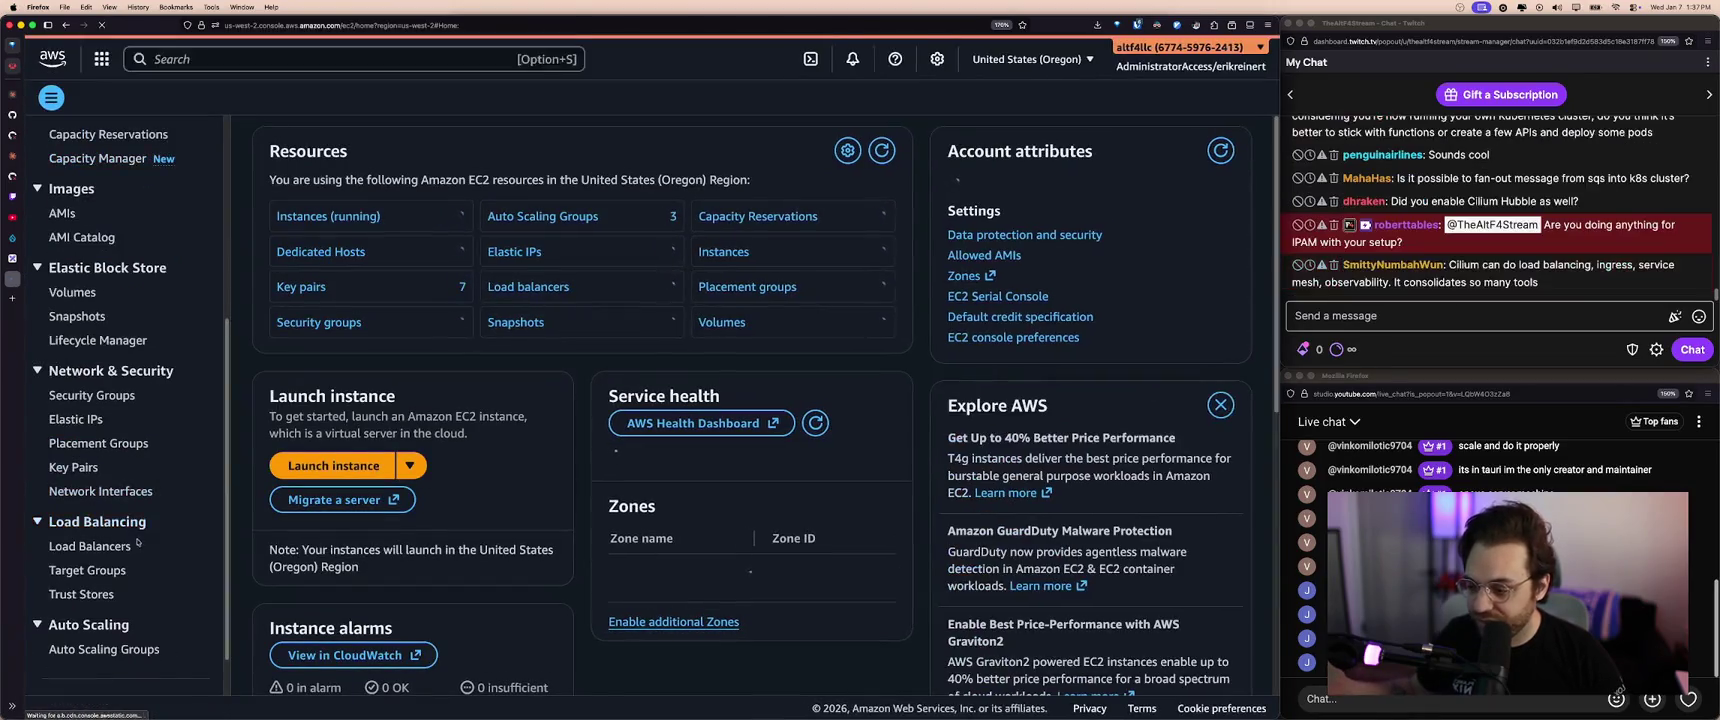
left_click(73, 292)
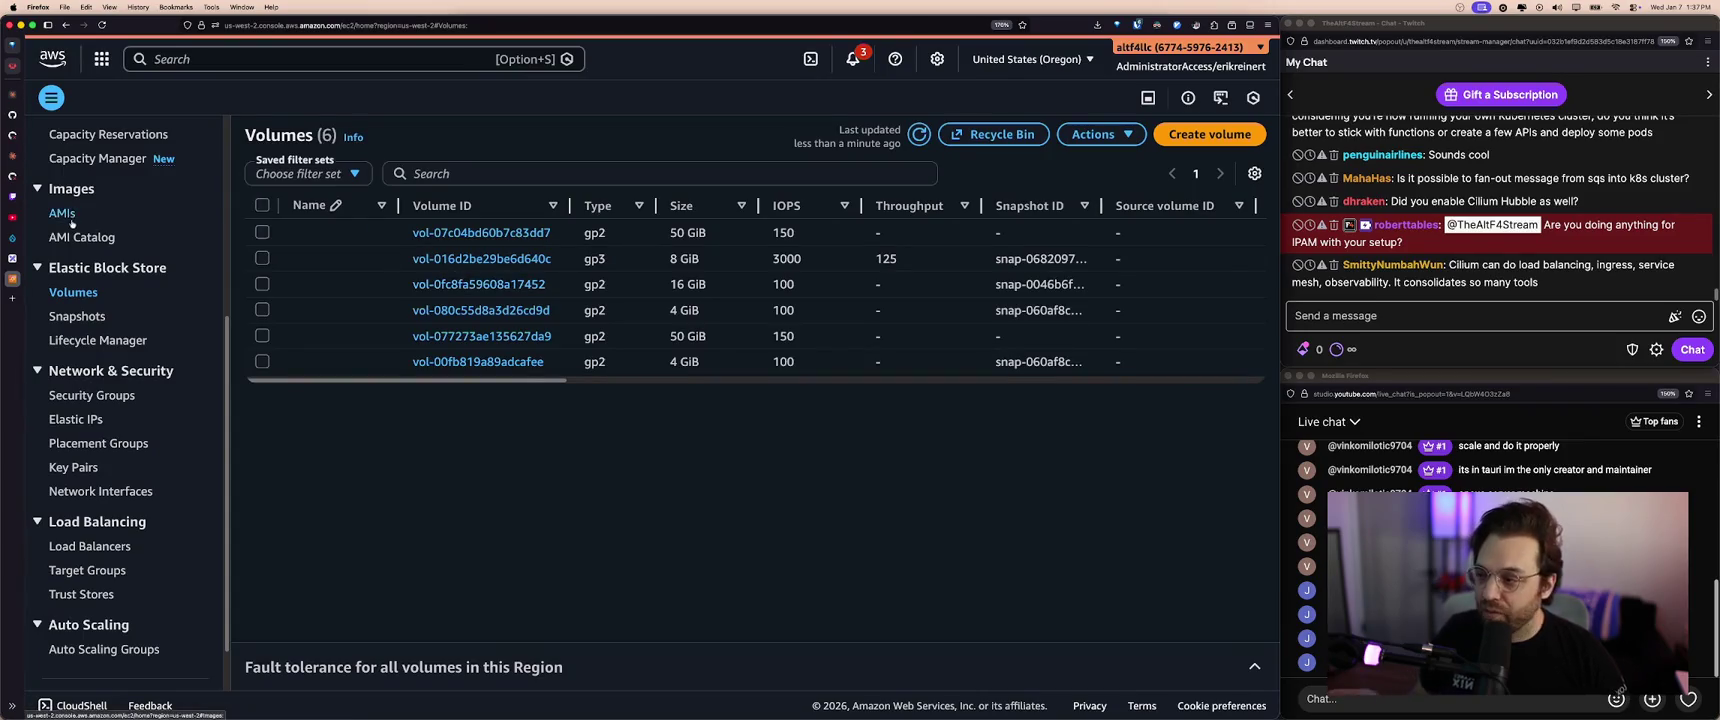
left_click(12, 258)
left_click(878, 315)
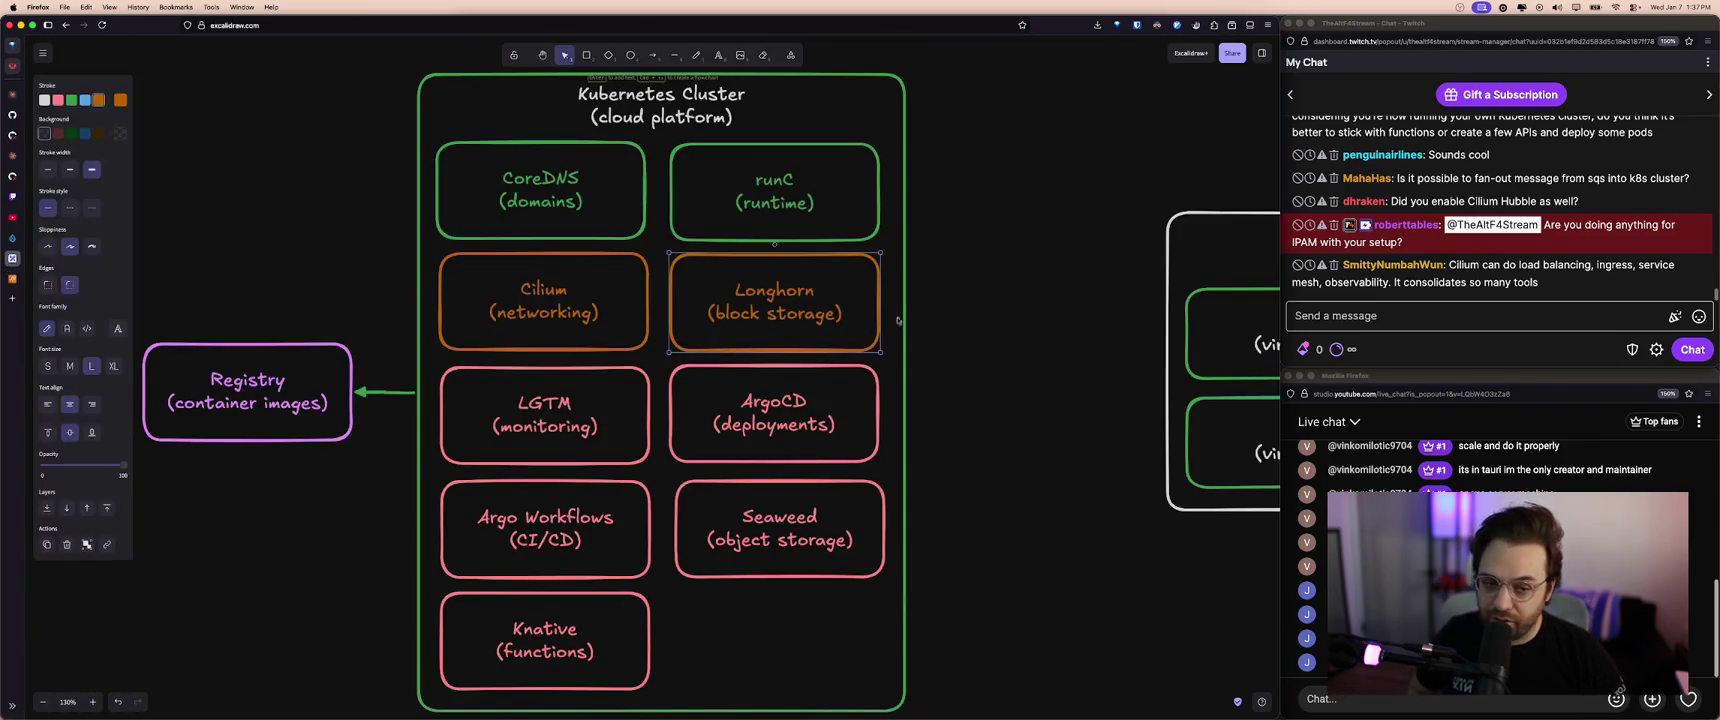
- Open Longhorn from Homarr, review its Volume and Node lists, then close it and return
left_click(903, 307)
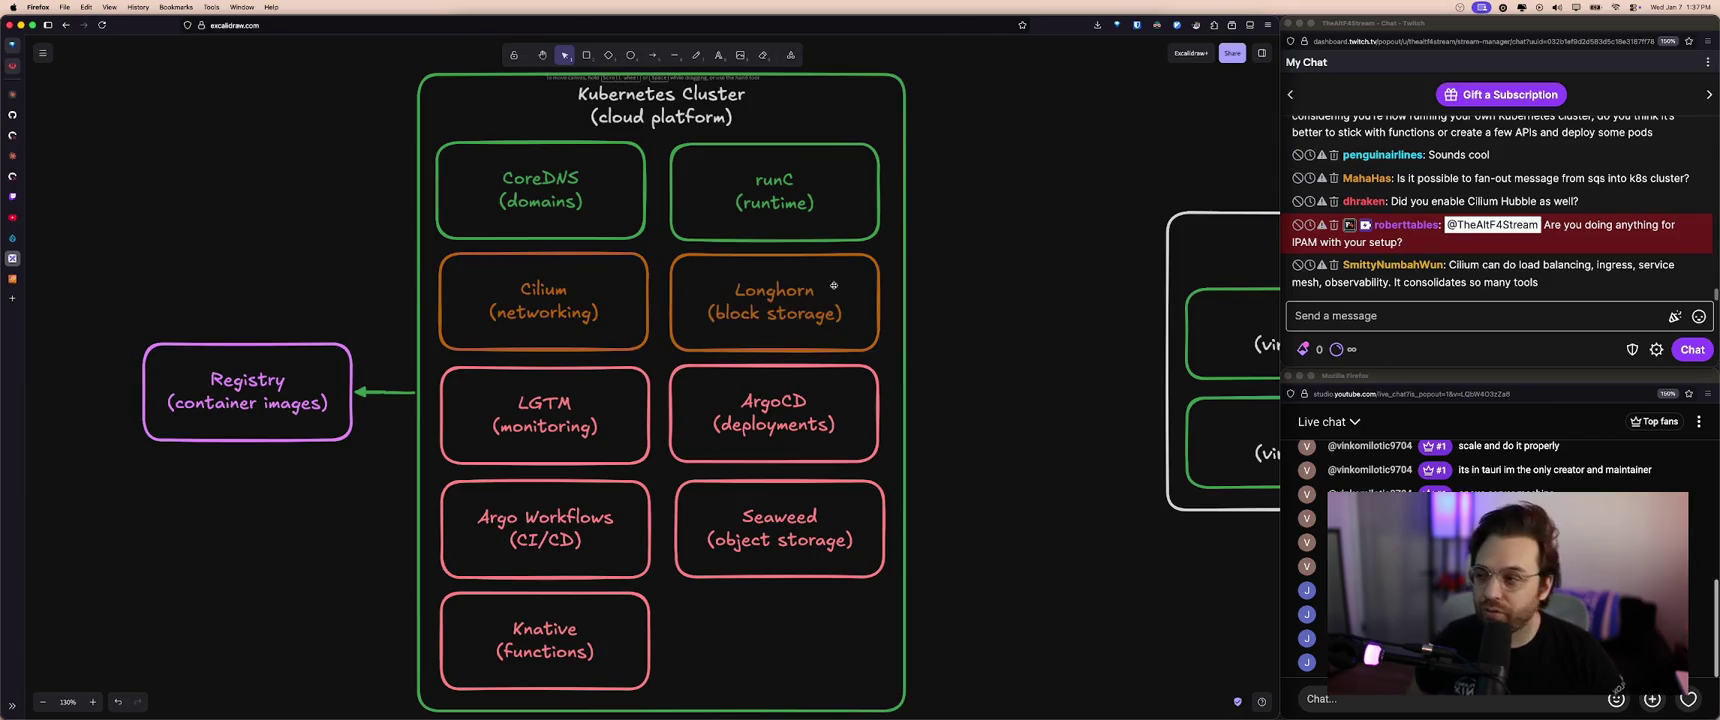
left_click(12, 94)
left_click(653, 142)
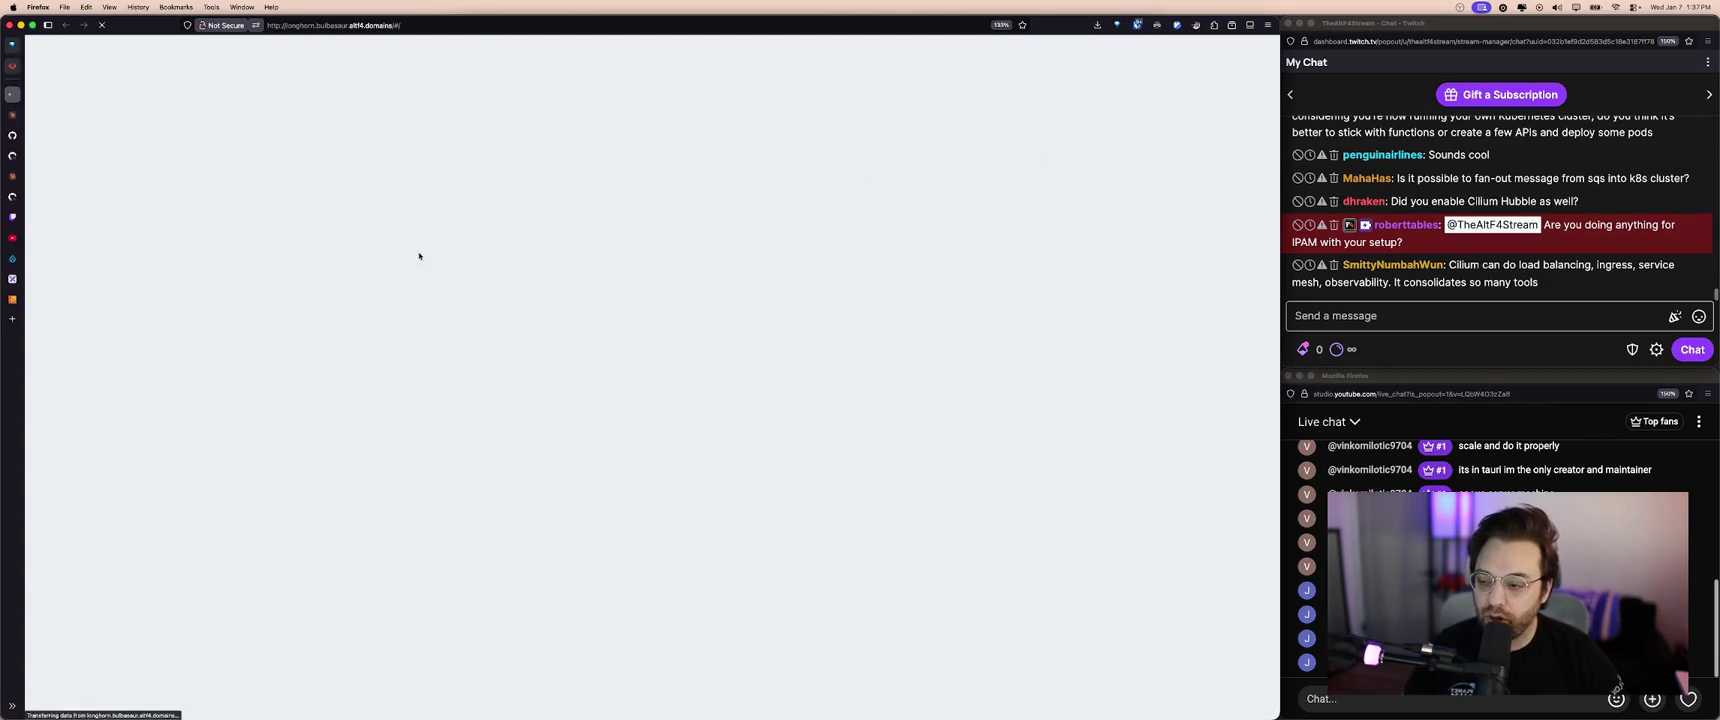
scroll(686, 238, "down", 5)
scroll(431, 238, "up", 5)
left_click(348, 68)
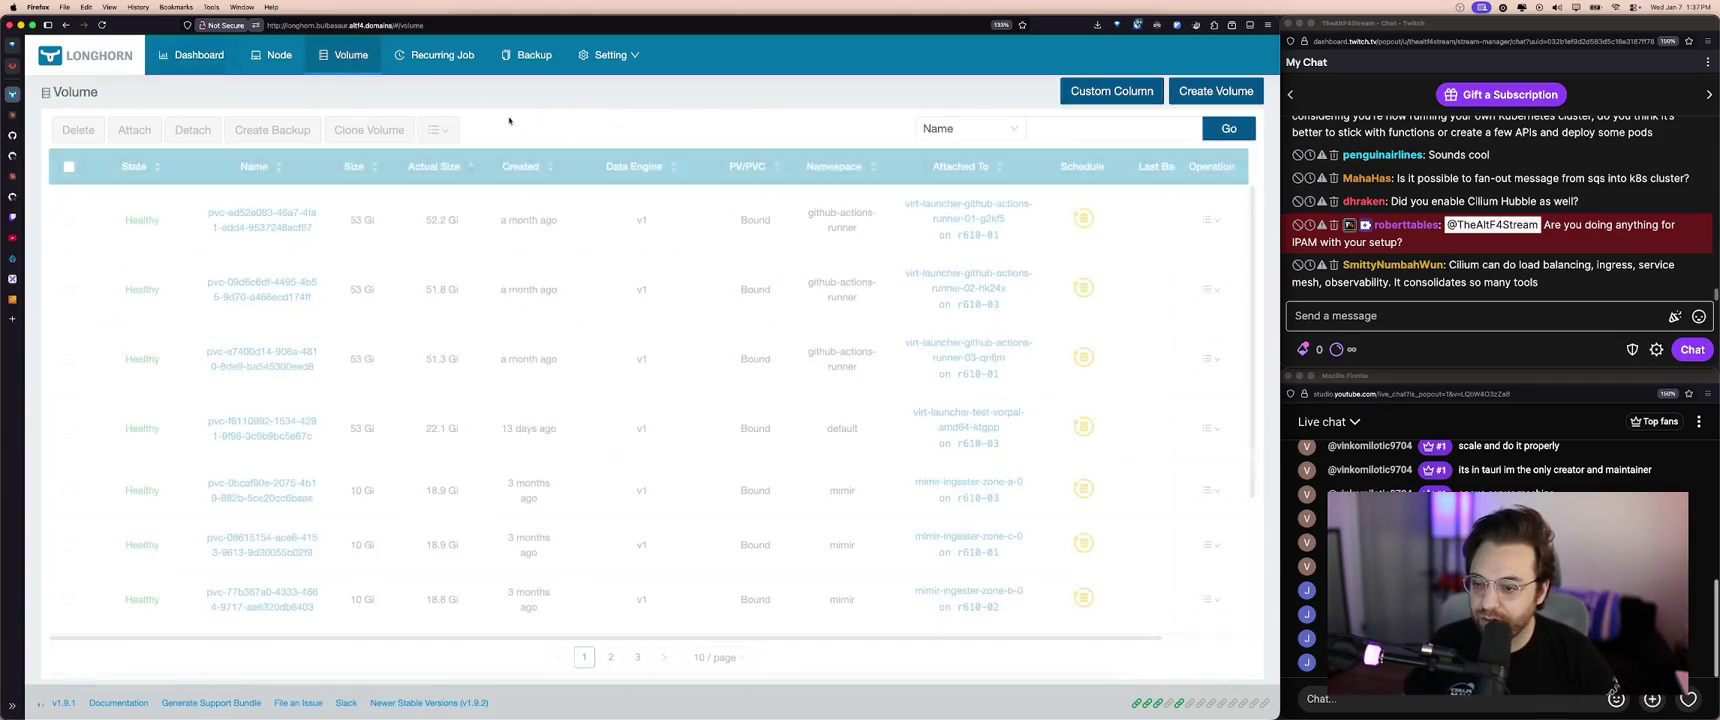
left_click(299, 68)
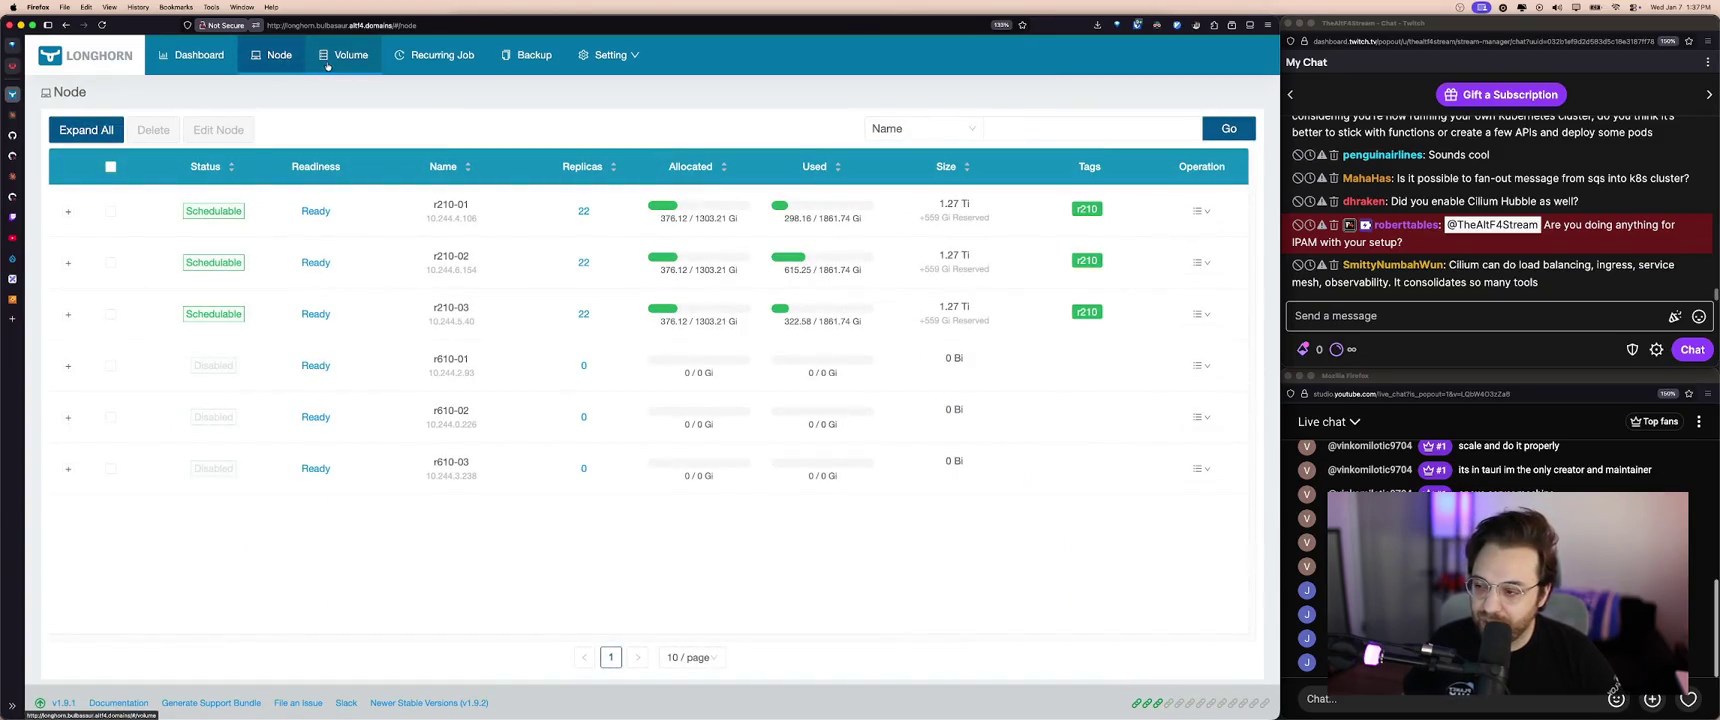
left_click(328, 66)
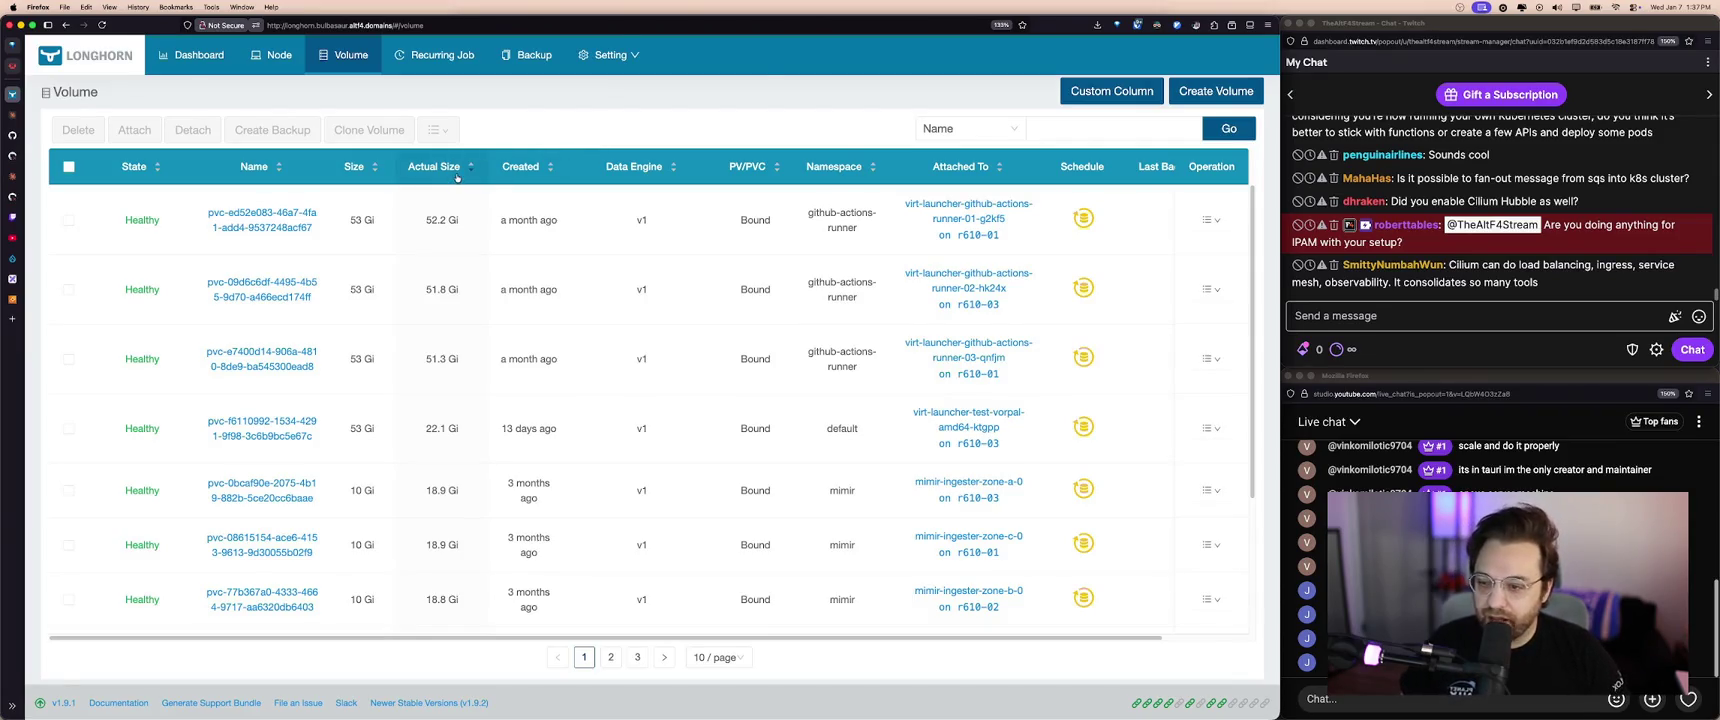
key("super+w")
left_click(12, 258)
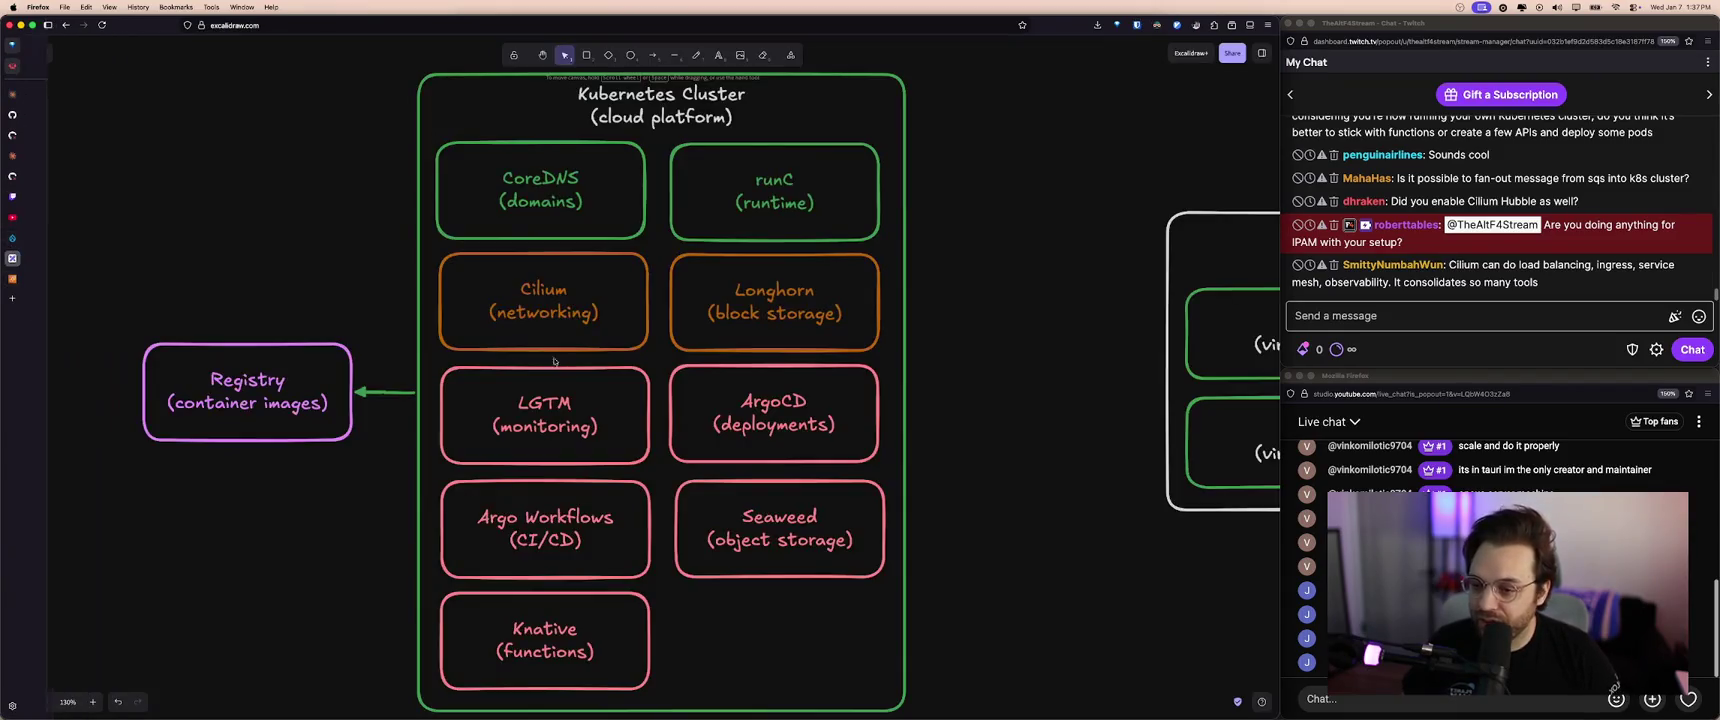
- Inspect the Longhorn, CoreDNS and LGTM boxes without changes, then go to the Homarr dashboard
left_click(754, 311)
left_click(578, 225)
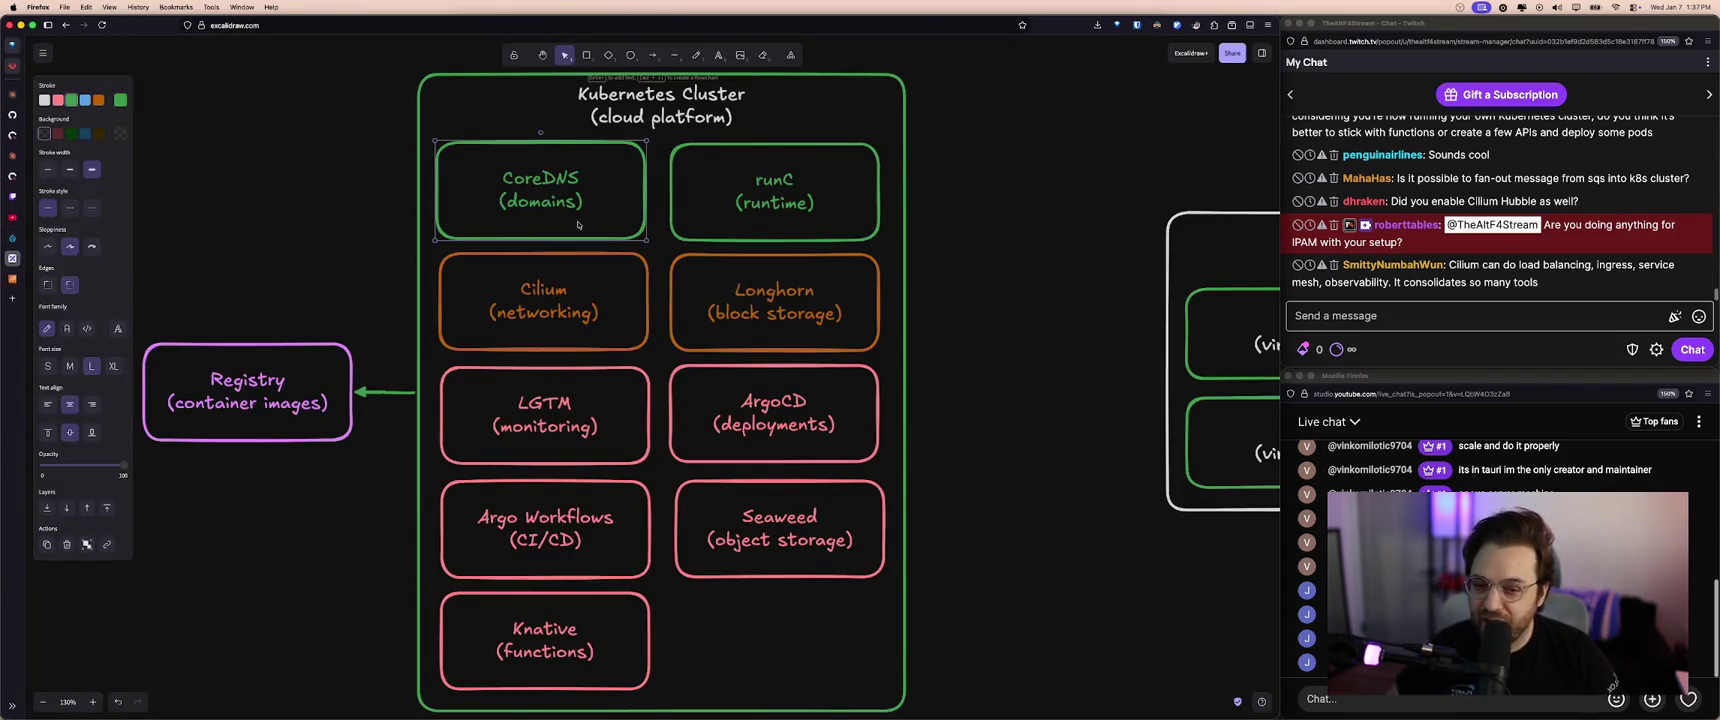
left_click(950, 244)
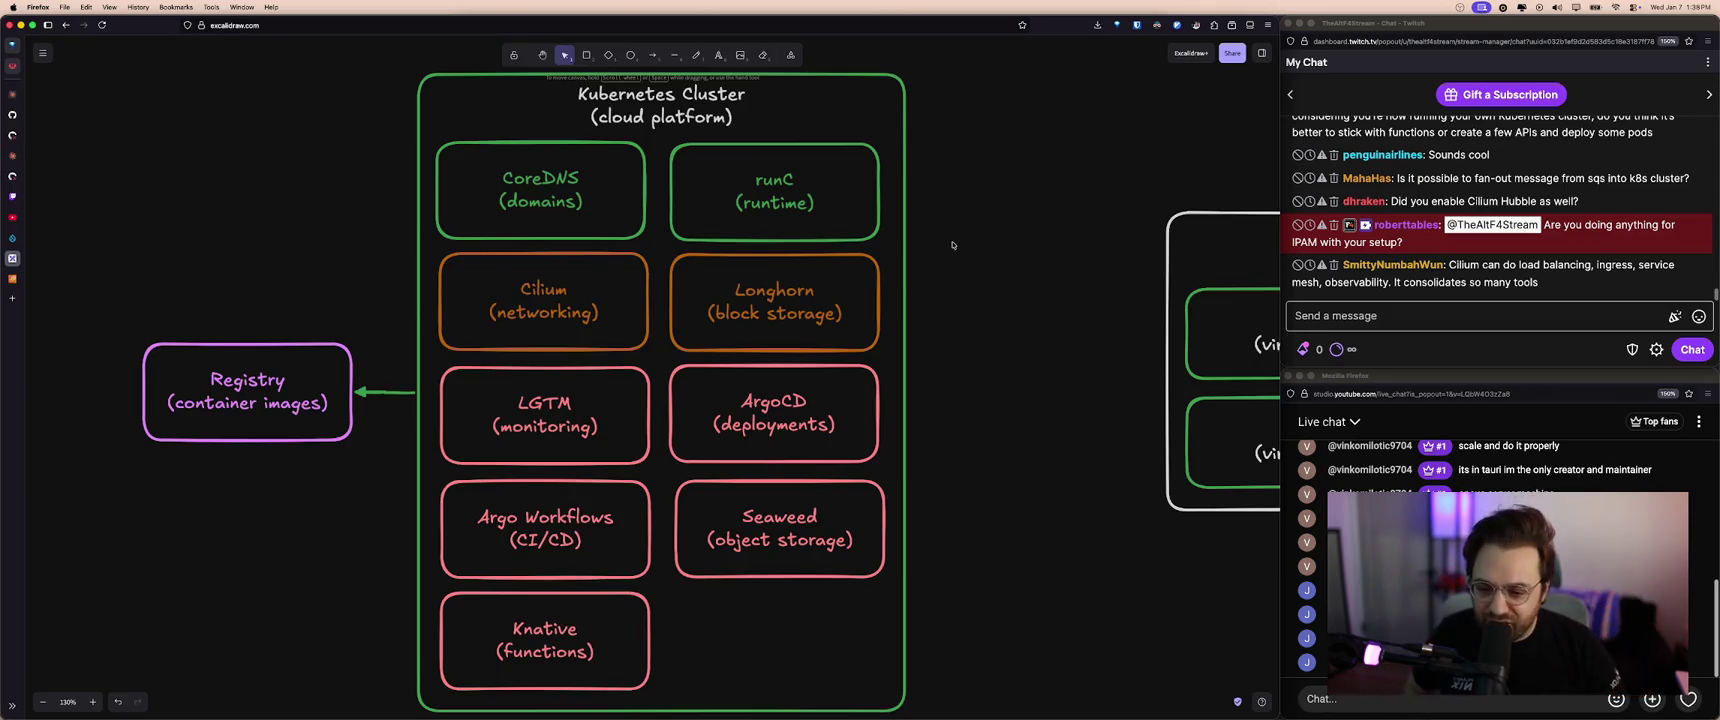
left_click(557, 426)
left_click(656, 485)
left_click(621, 455)
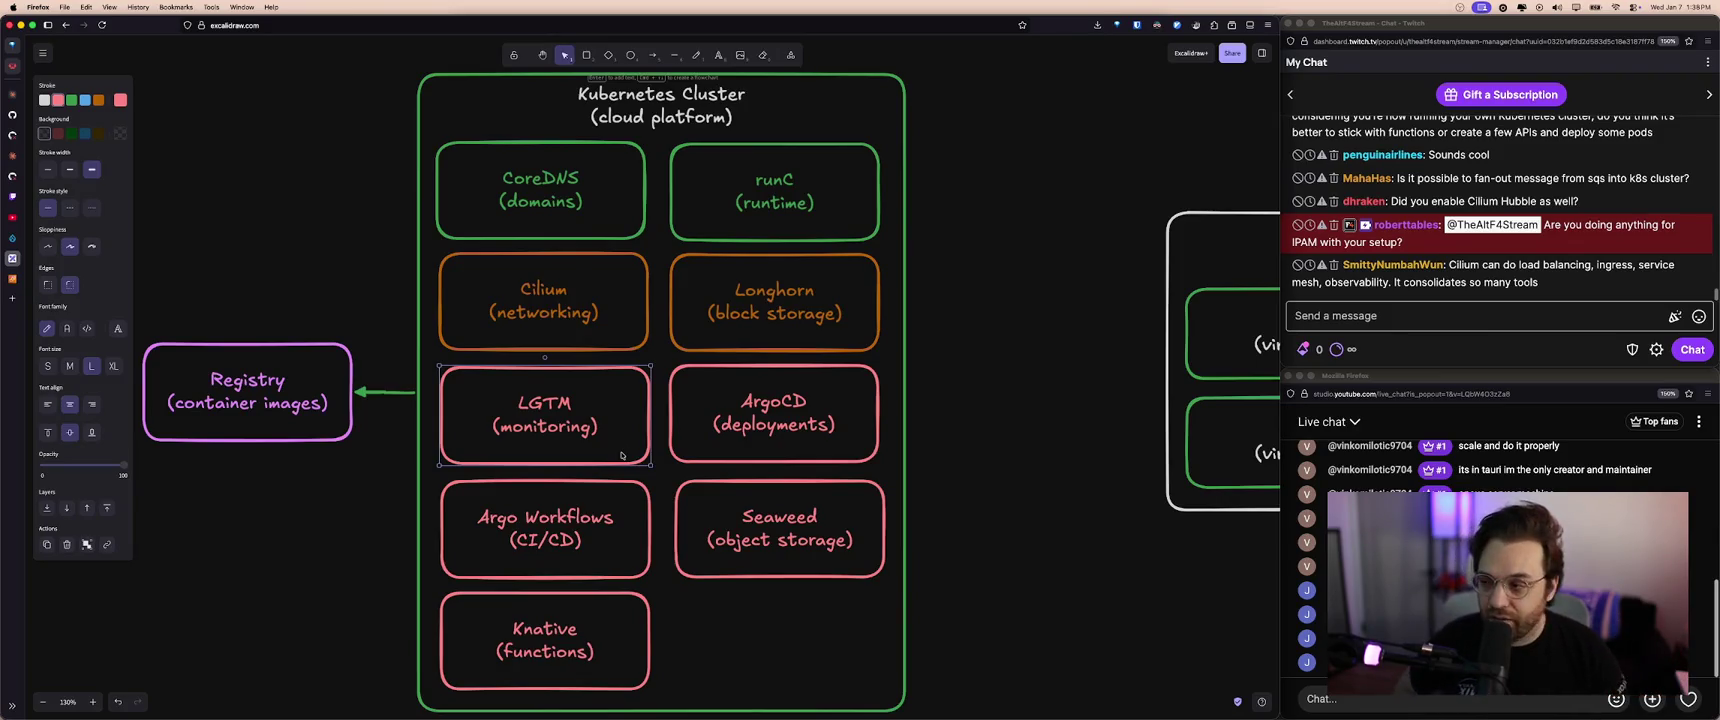
left_click(725, 445)
left_click(598, 432)
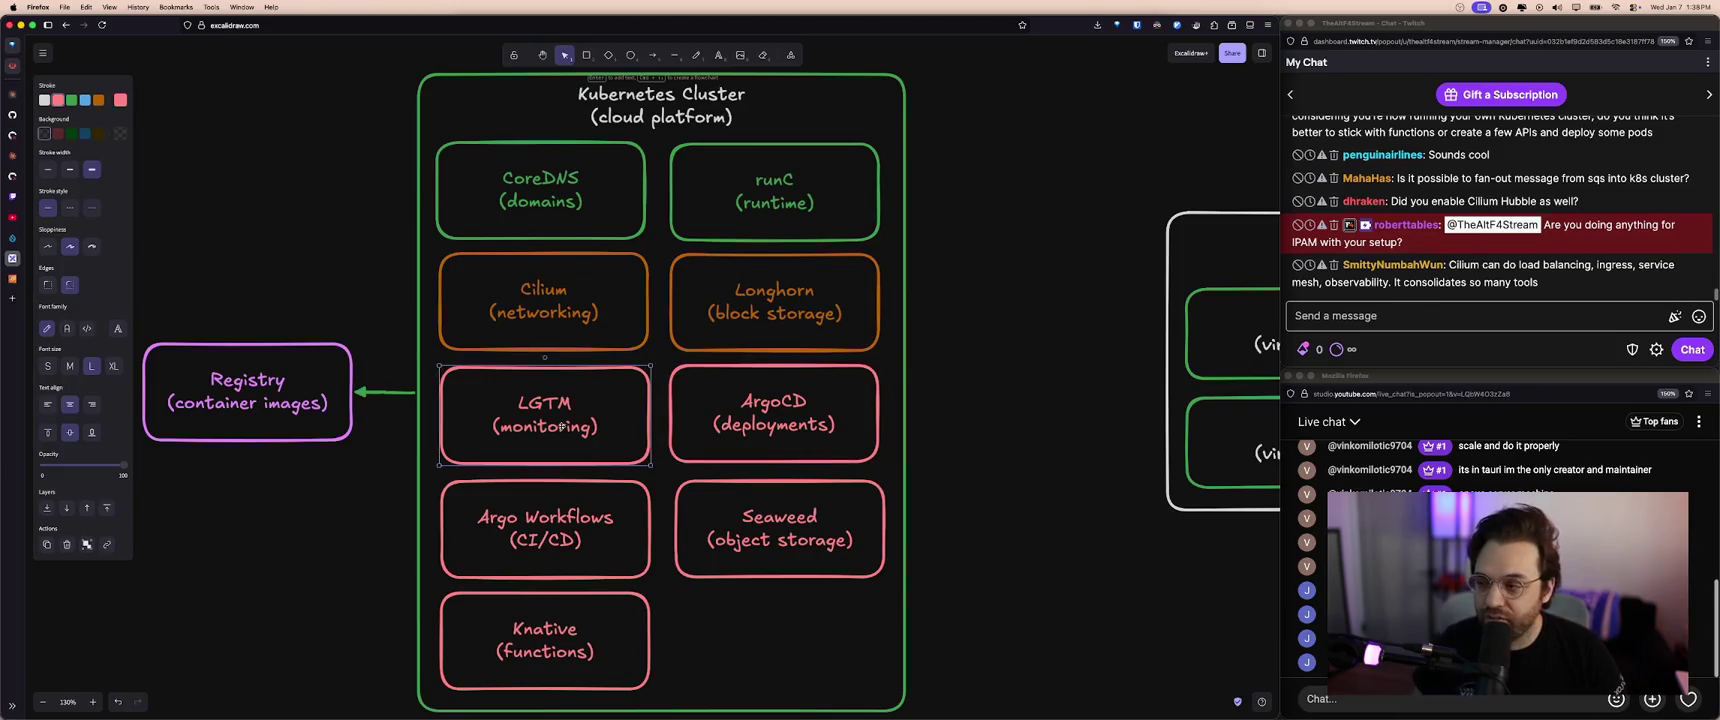
left_click(12, 94)
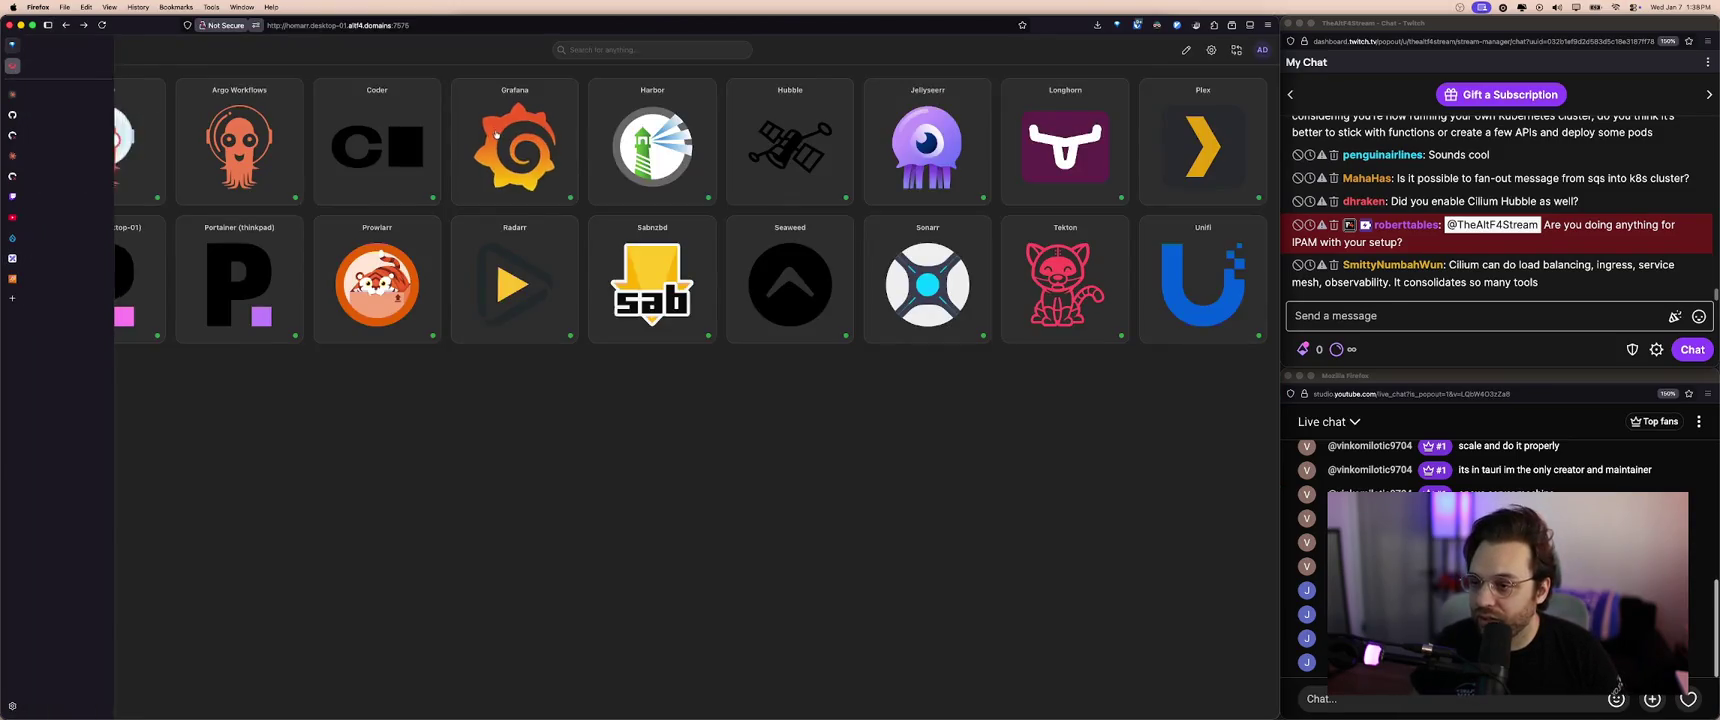
- View Grafana's Baremetal / Views / Global dashboard, then return to Homarr
left_click(510, 142)
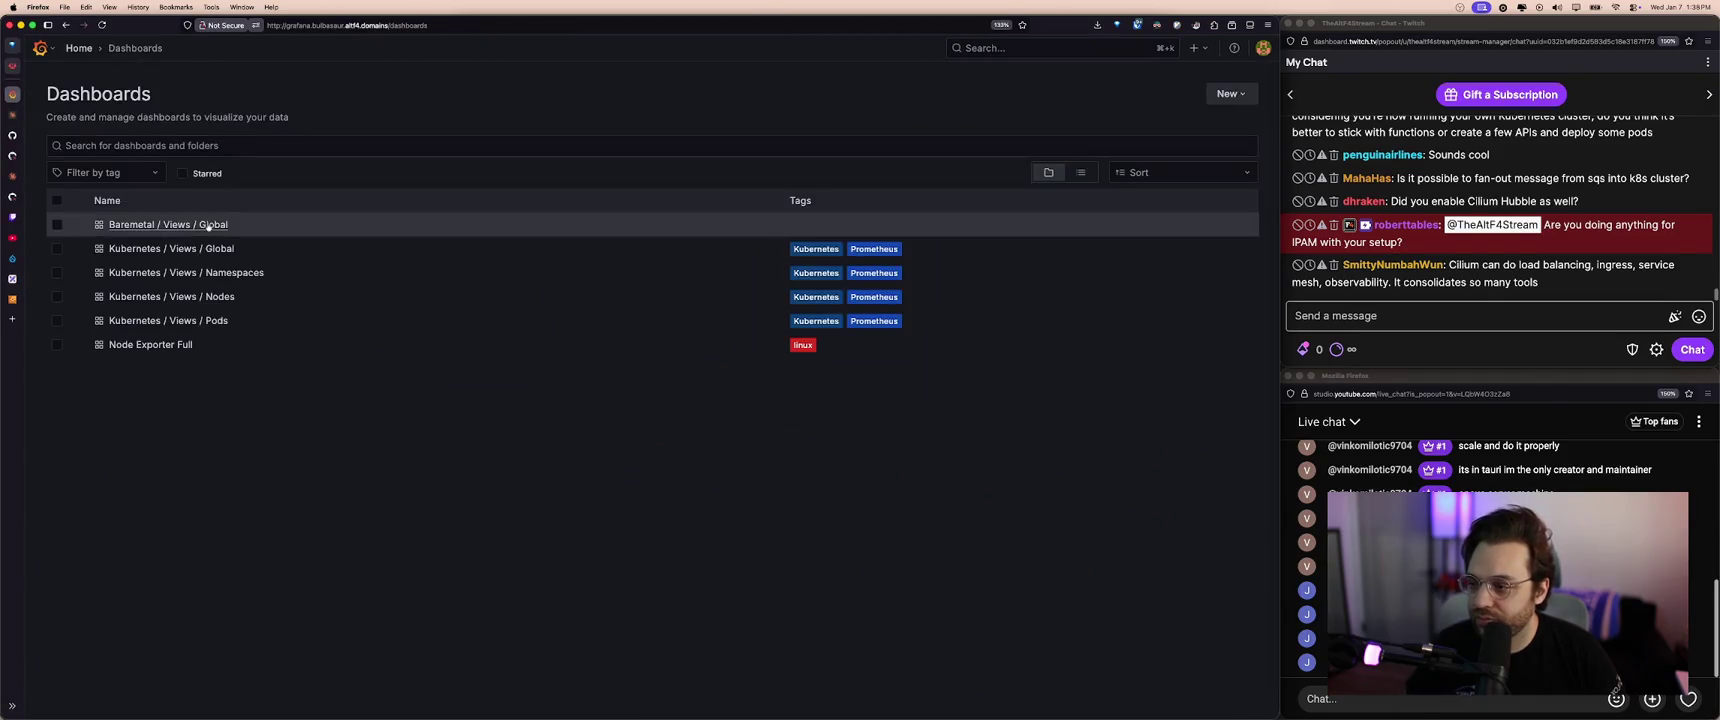
left_click(453, 263)
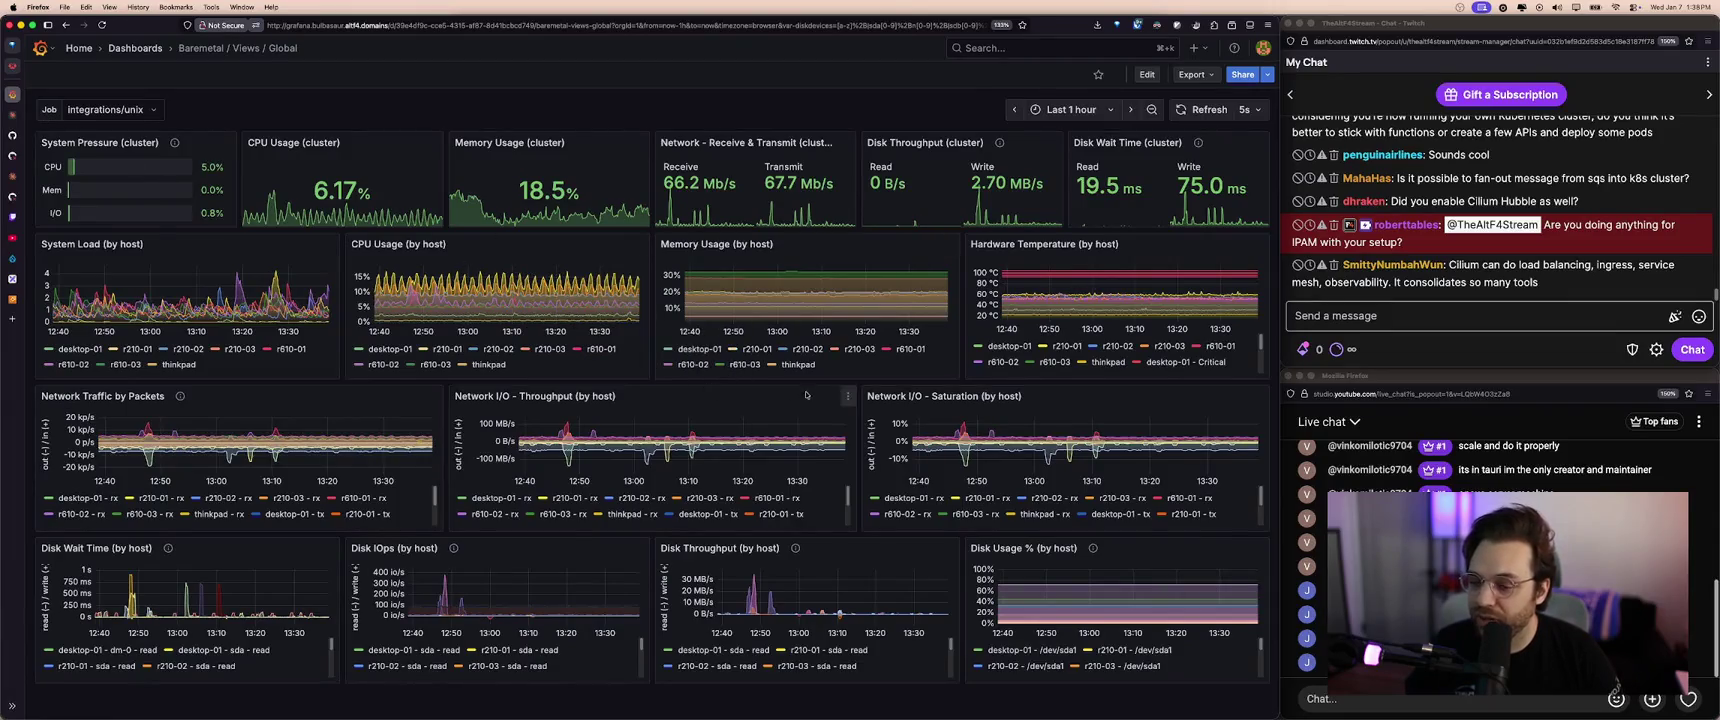
key("super+shift+h")
- Check Argo CD's quirk-dev-backend-discord-bot application, then return to the Excalidraw whiteboard
left_click(574, 268)
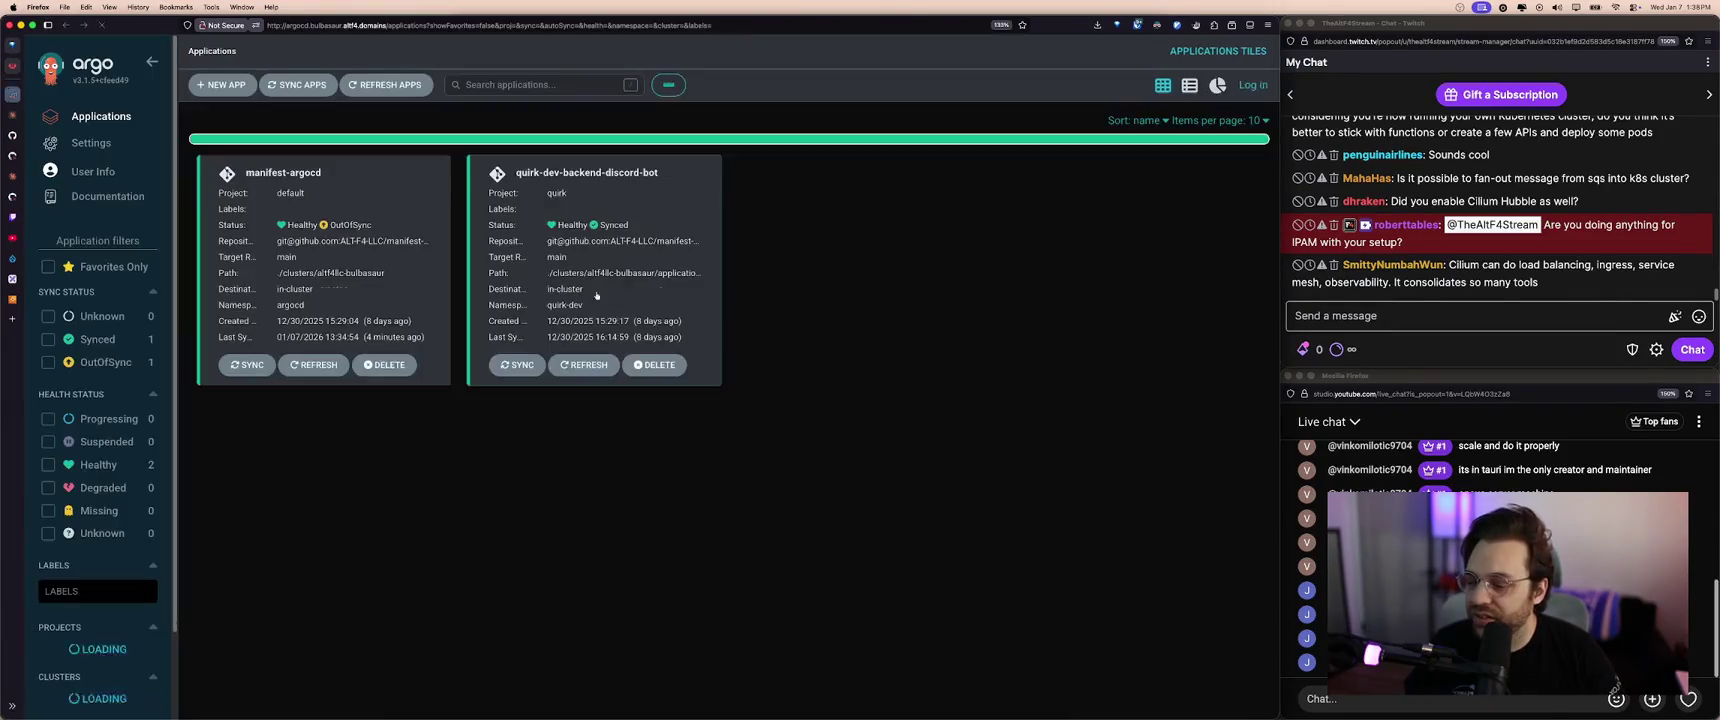
left_click(574, 268)
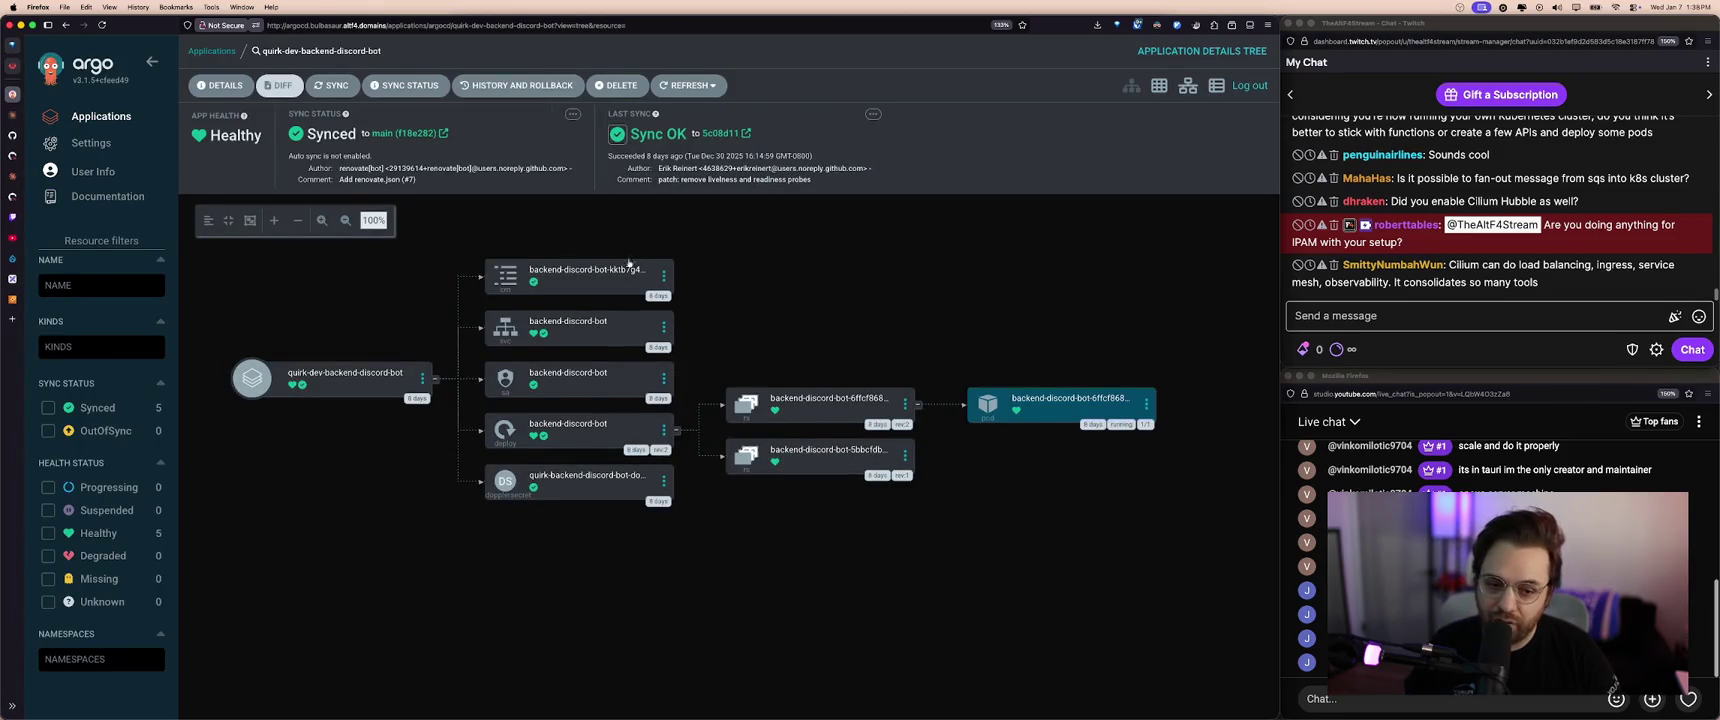
key("super+shift+h")
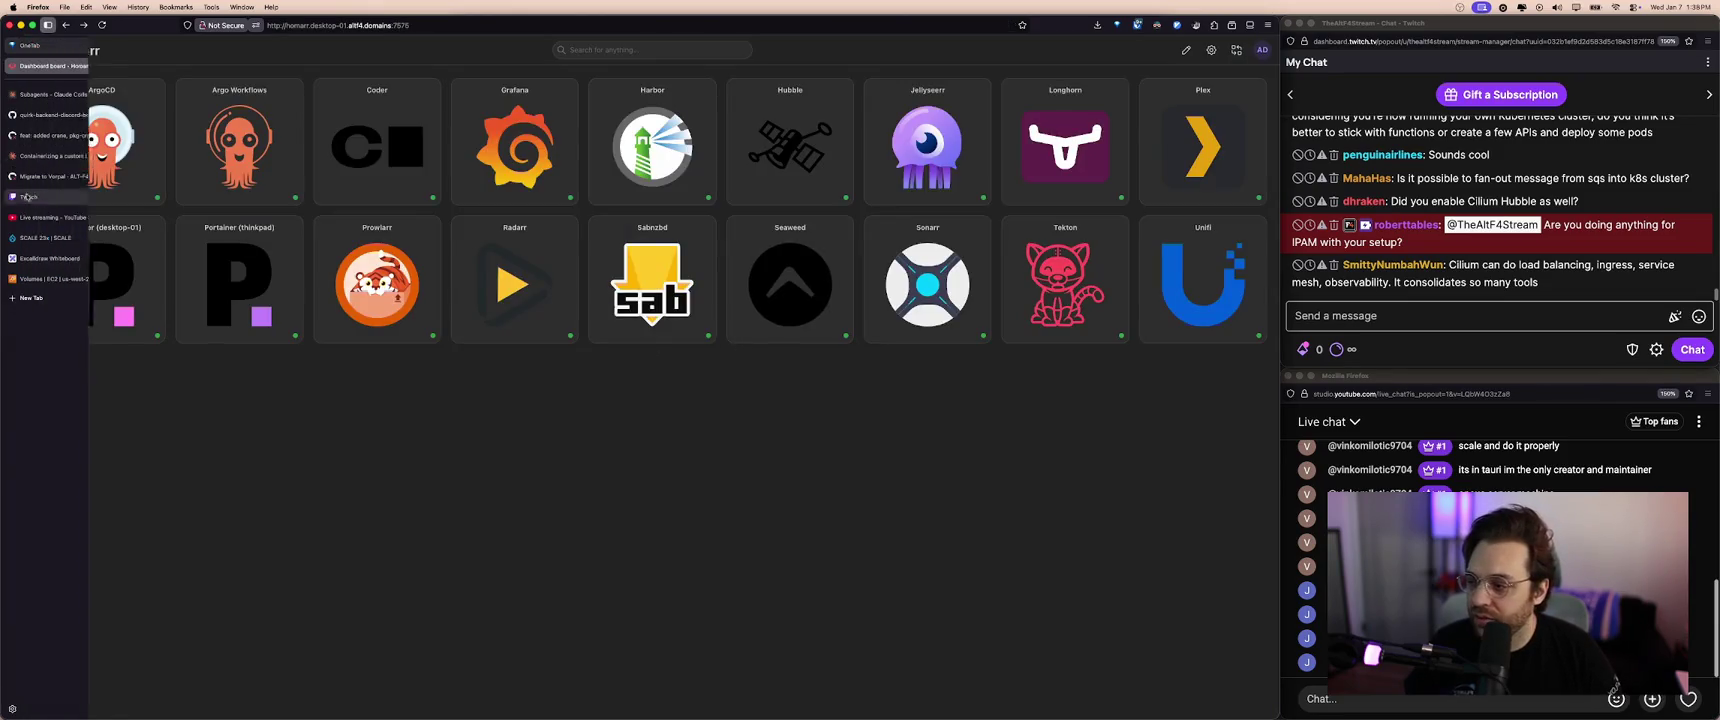
left_click(57, 278)
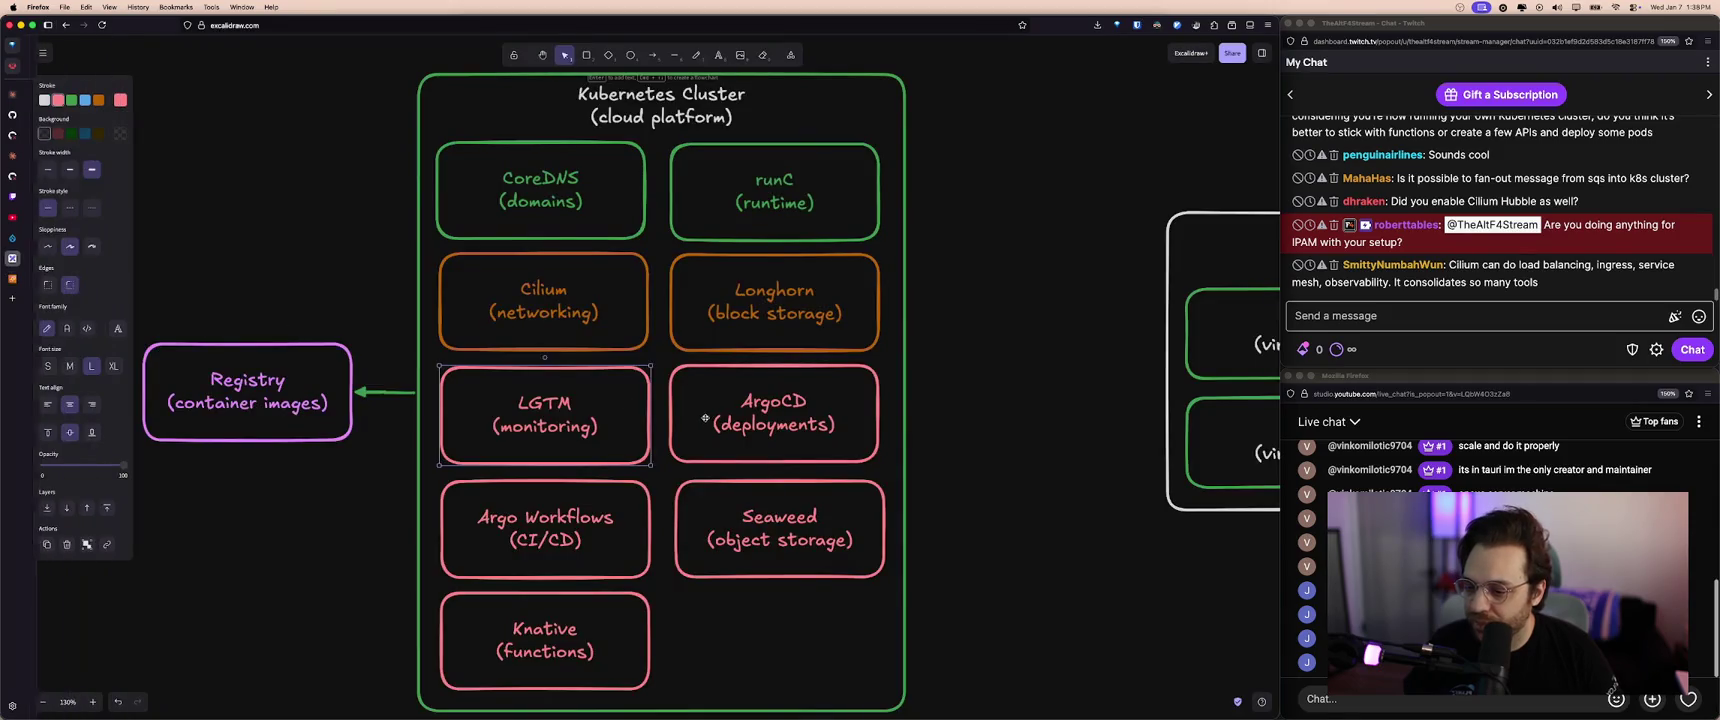
- Open Argo Workflows from Homarr, see its empty argo namespace list, and go back
key("super+shift+h")
left_click(245, 155)
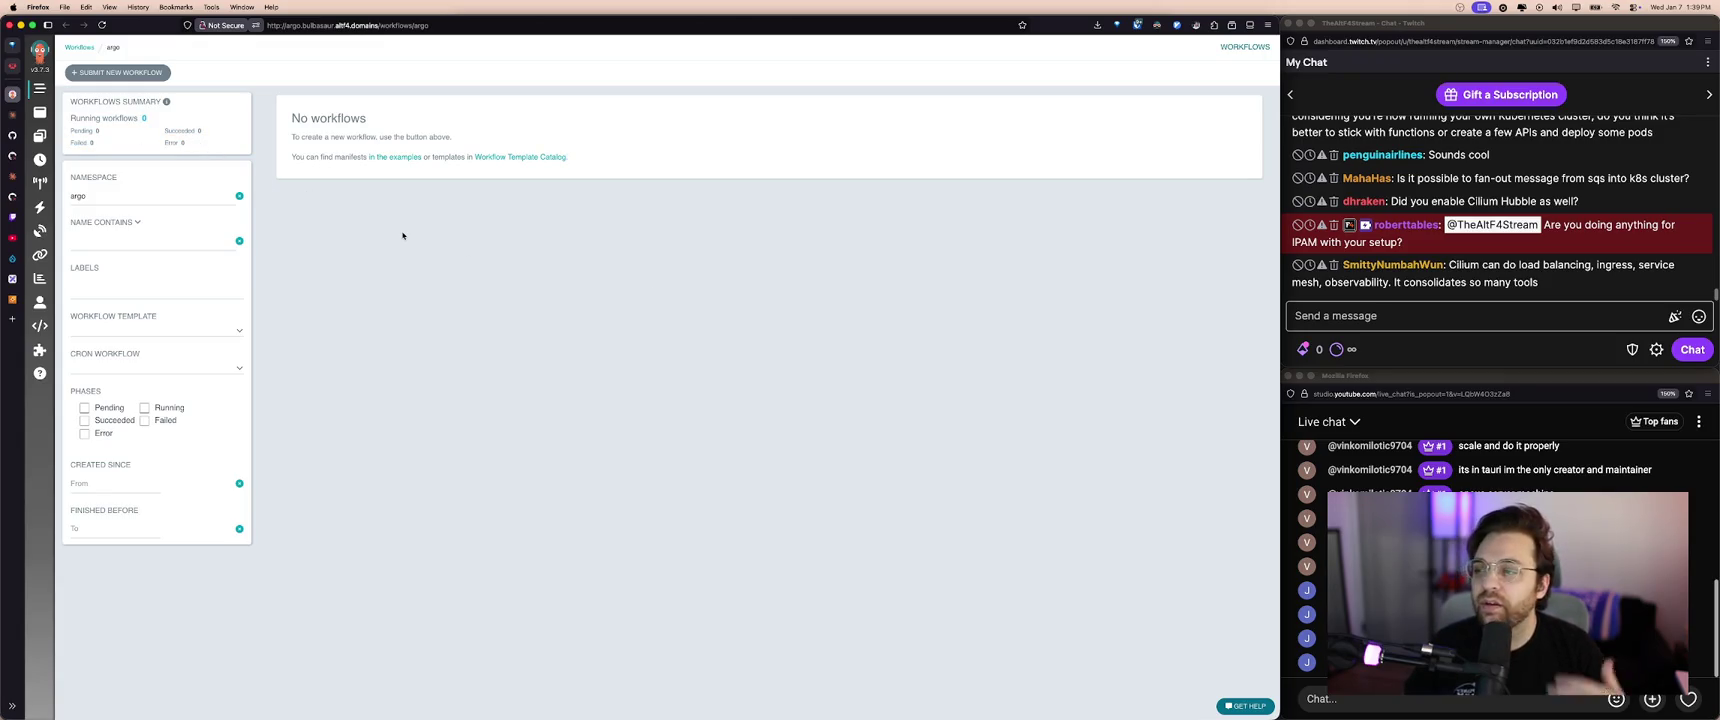
key("super+Left")
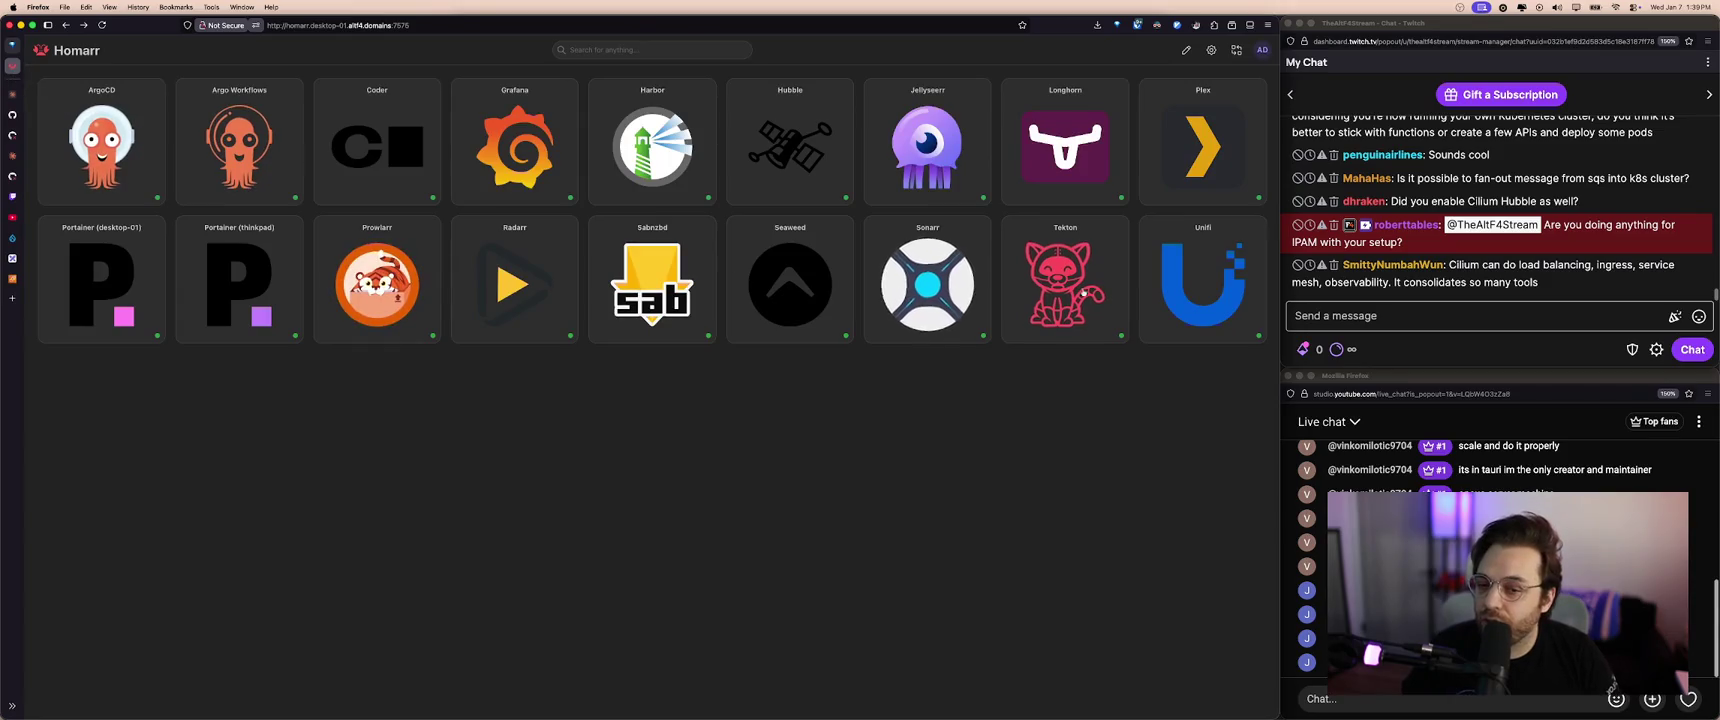
- Open the Tekton Dashboard, zoom in and read the About Tekton page, then close it
left_click(1065, 285)
key("super+equal")
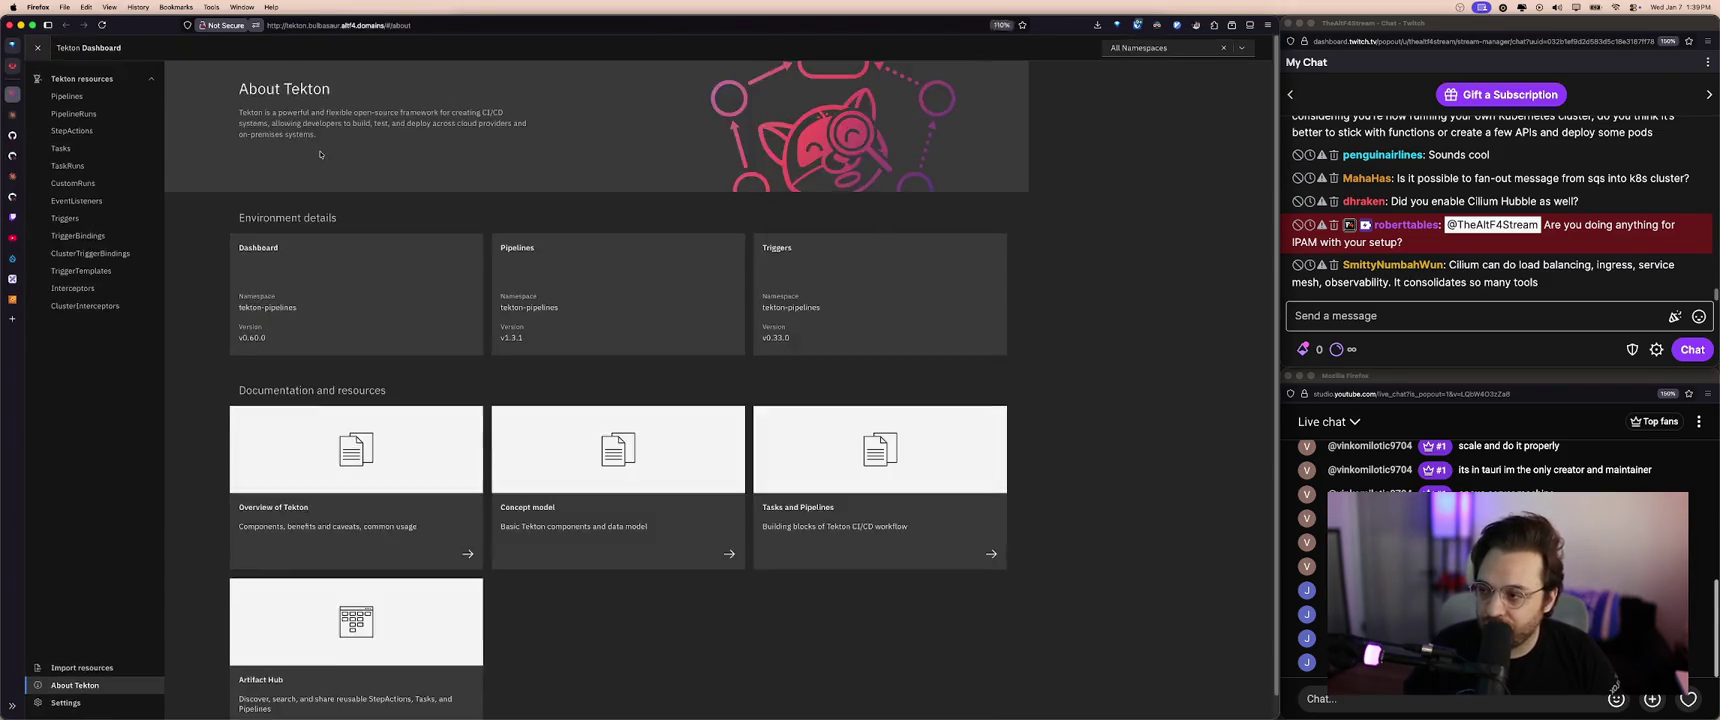
key("super+equal")
key("super+equal")
key("super+equal")
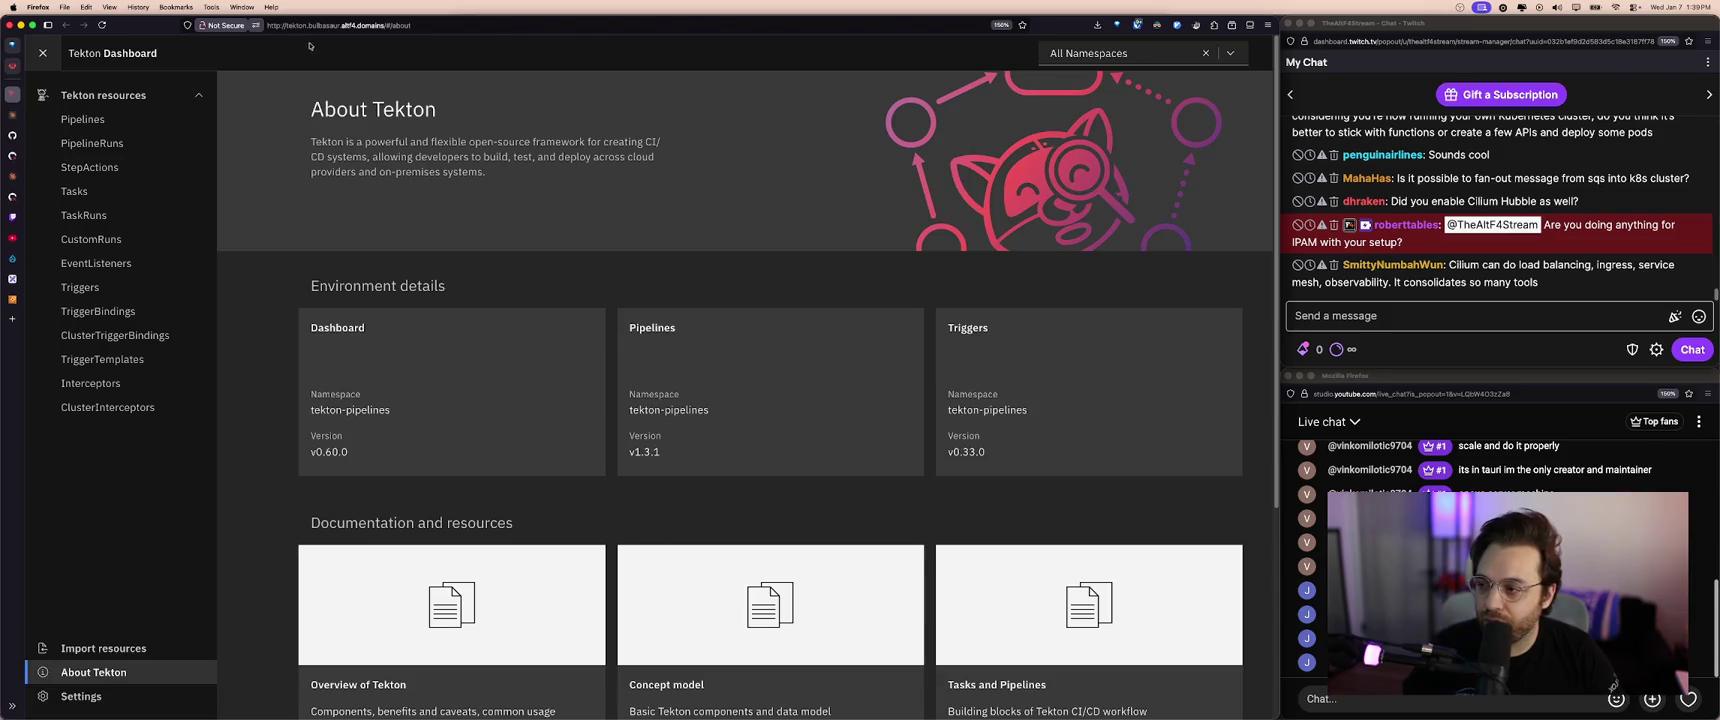
scroll(645, 170, "down", 5)
scroll(583, 186, "up", 5)
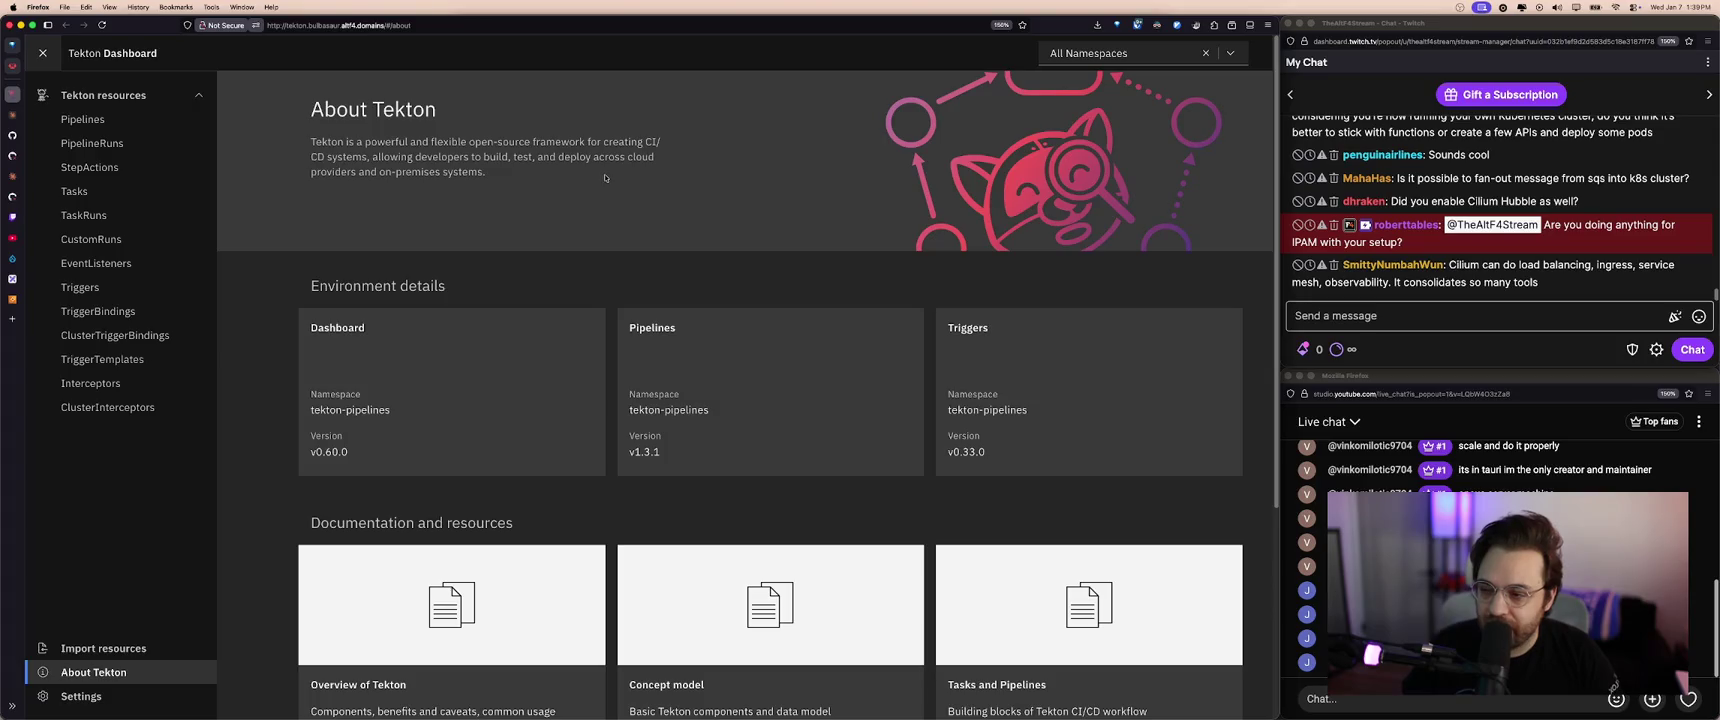
key("super+w")
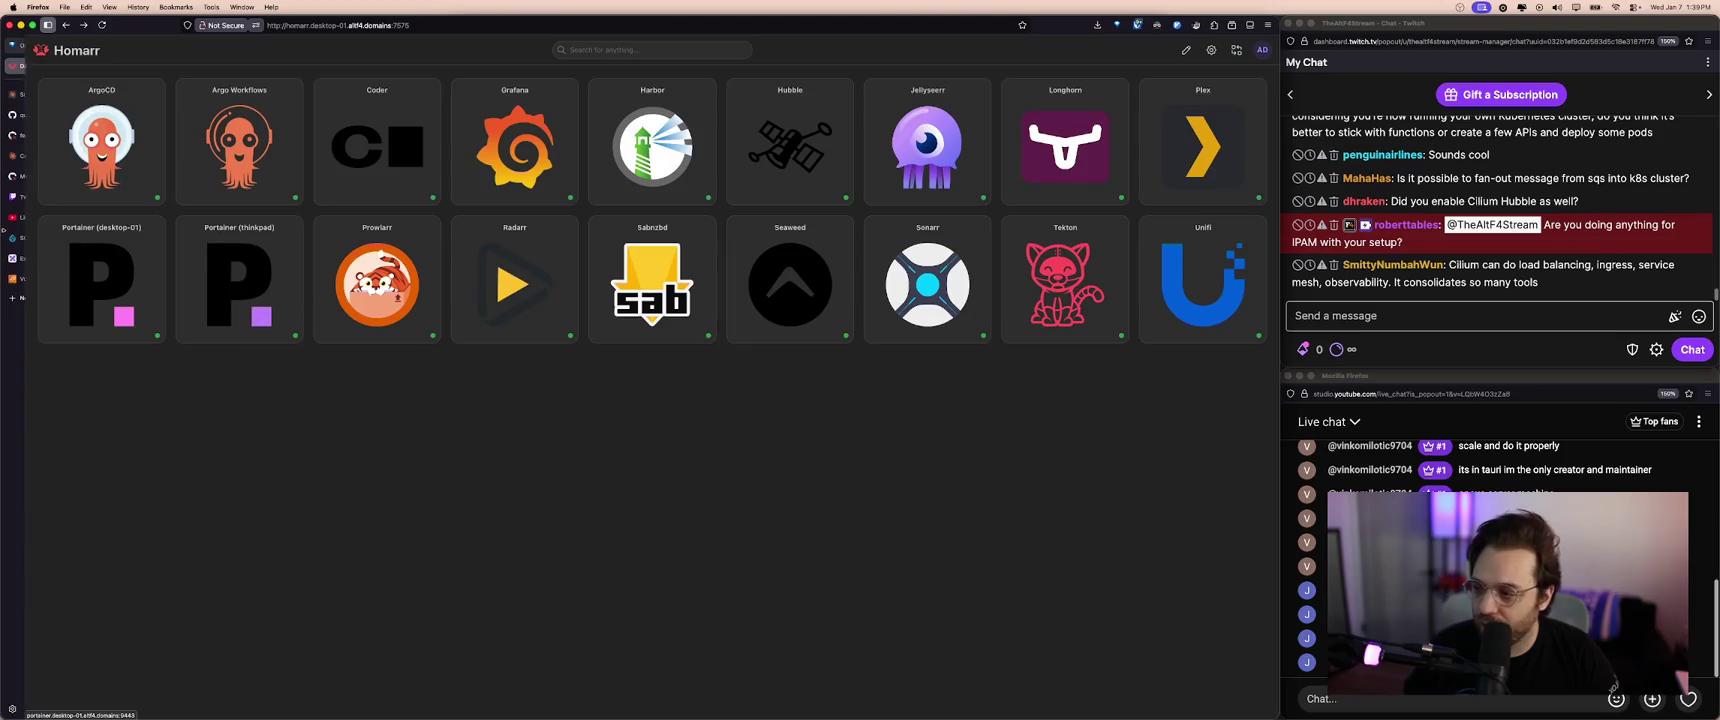
left_click(40, 258)
- Rename the Argo Workflows box label to 'Argo/Tekton'
double_click(545, 528)
left_click(613, 517)
key("alt+BackSpace")
type("Tekton")
left_click(685, 593)
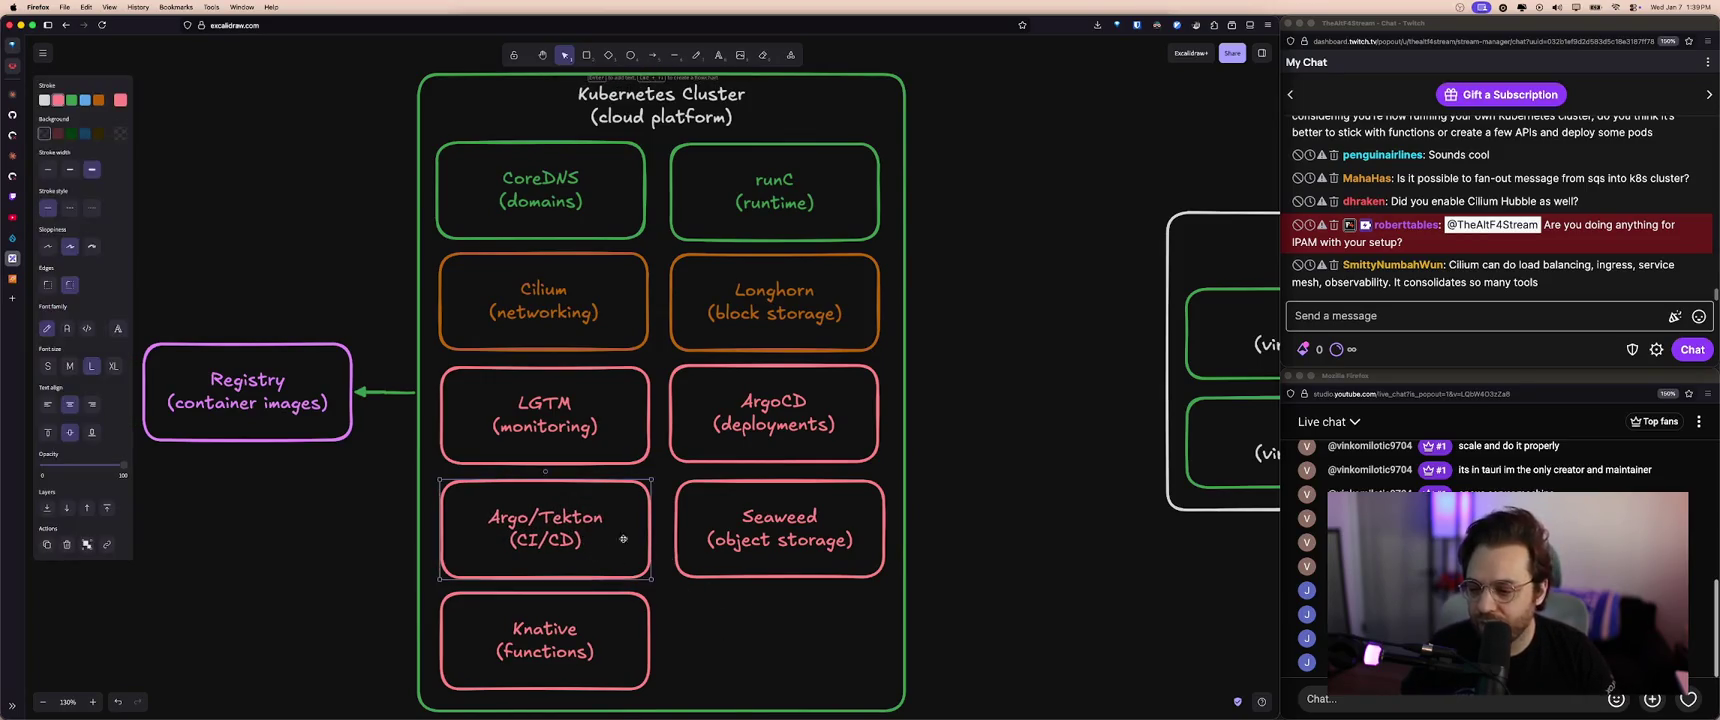
- Clear the diagram selection and switch to the AWS EC2 volumes page
left_click(794, 568)
key("Escape")
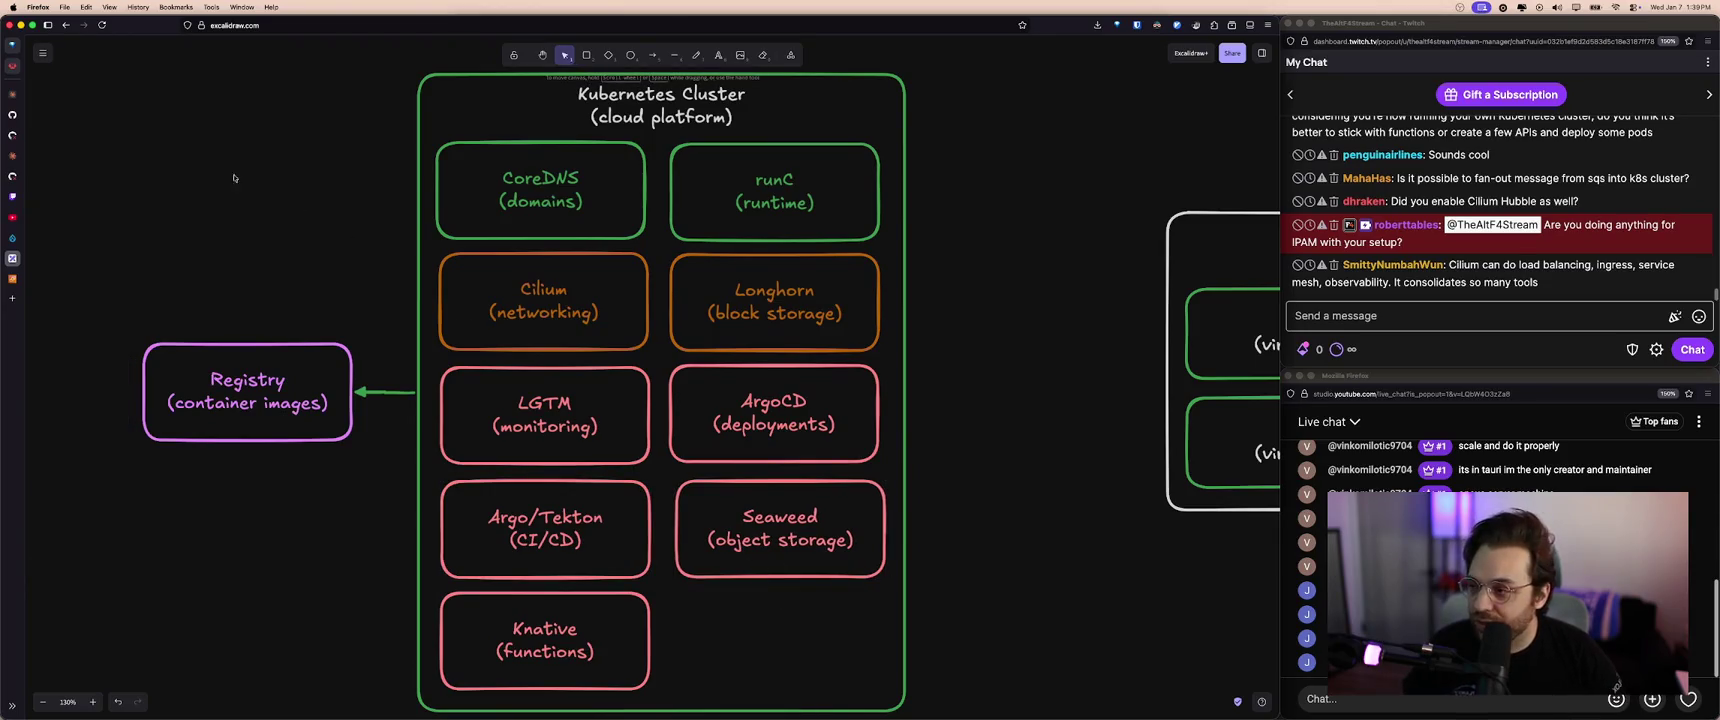
left_click(12, 65)
left_click(60, 278)
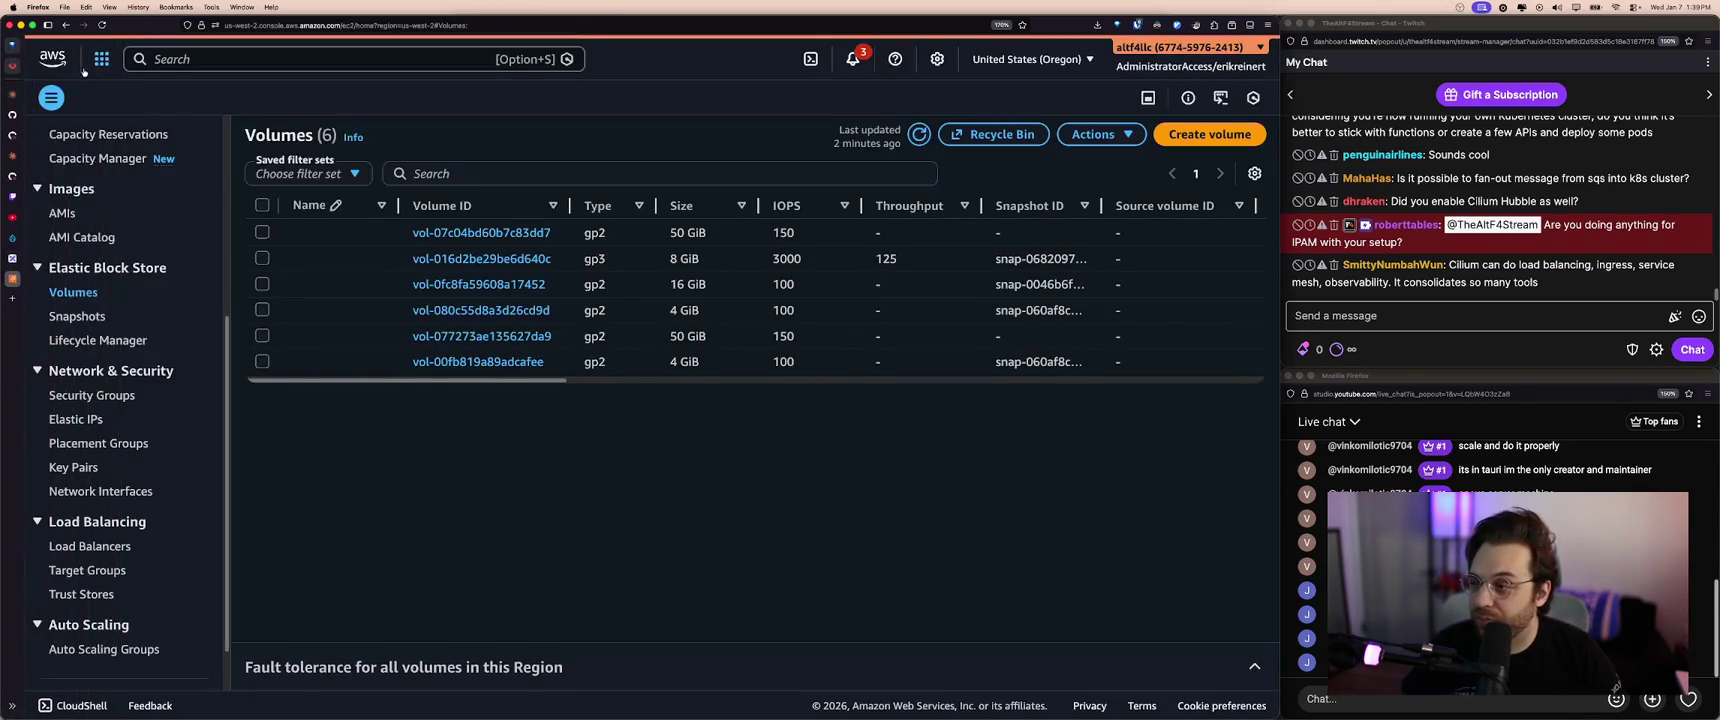
- Look over the 20 S3 general purpose buckets in the AWS Console
left_click(101, 59)
left_click(330, 386)
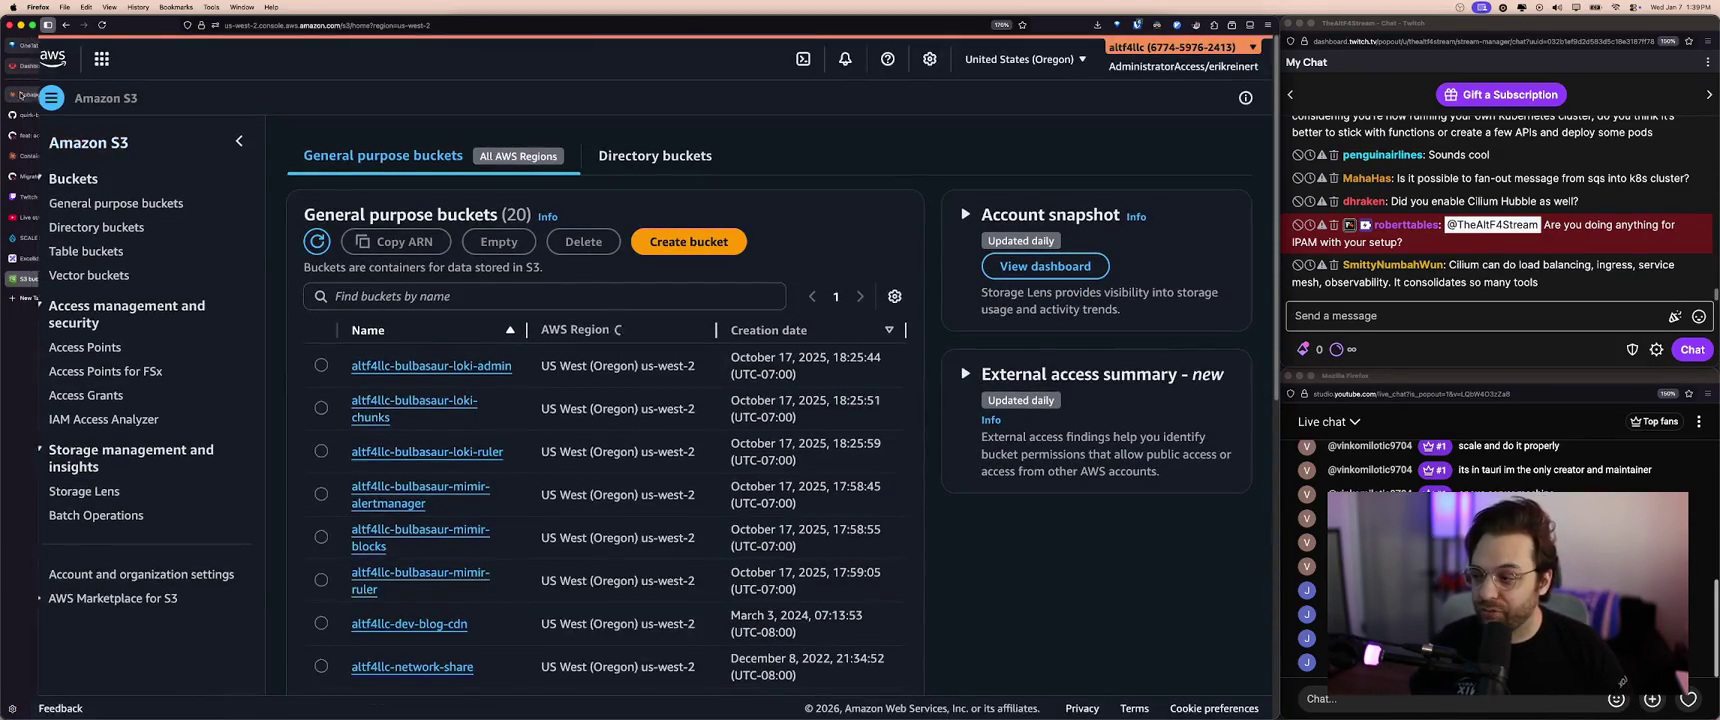
left_click(60, 258)
- Glance at the SeaweedFS admin from Homarr's Seaweed tile, then go back to the dashboard
left_click(55, 65)
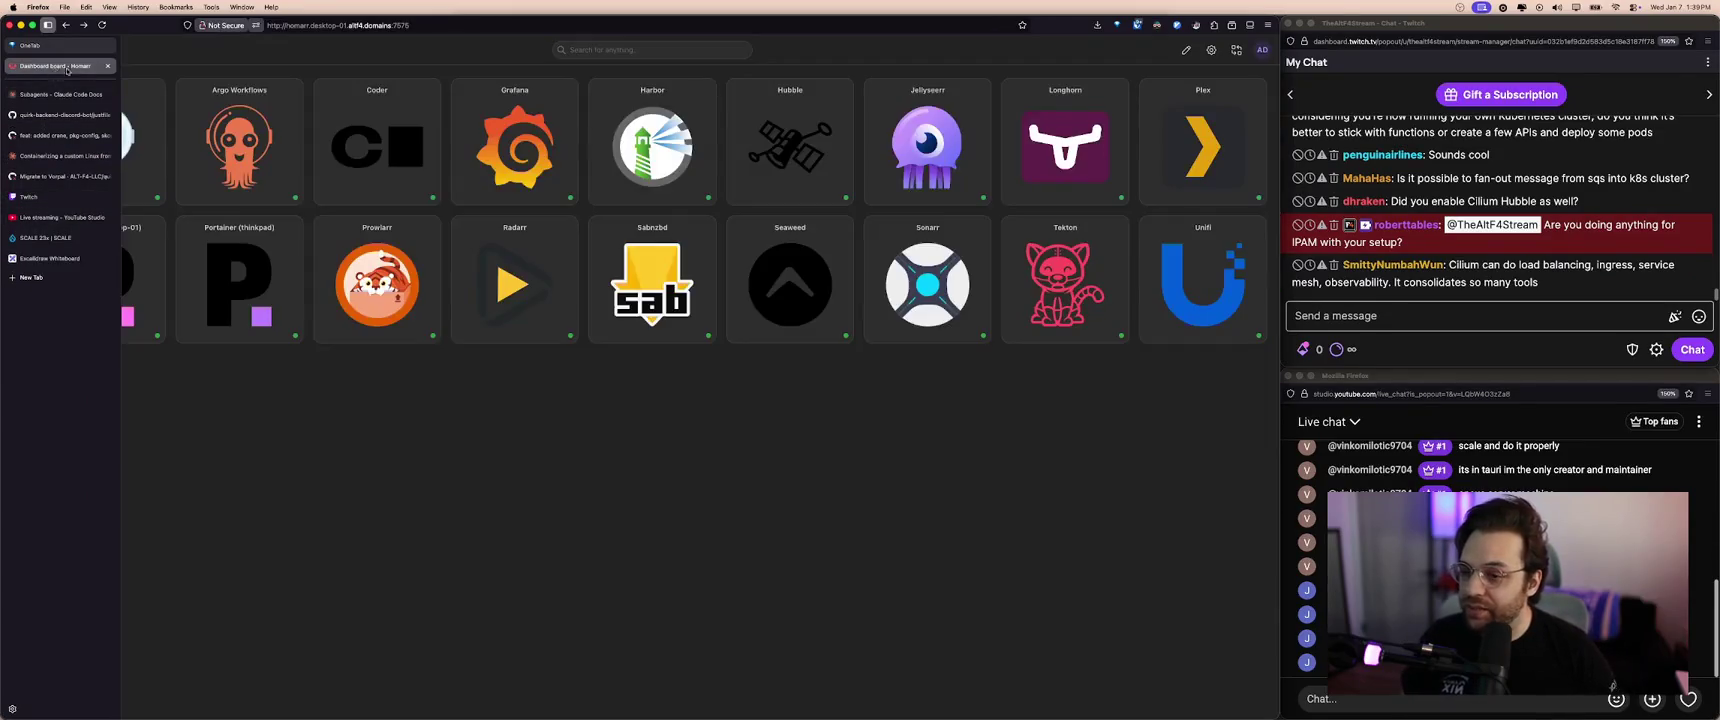
left_click(790, 285)
key("alt+Left")
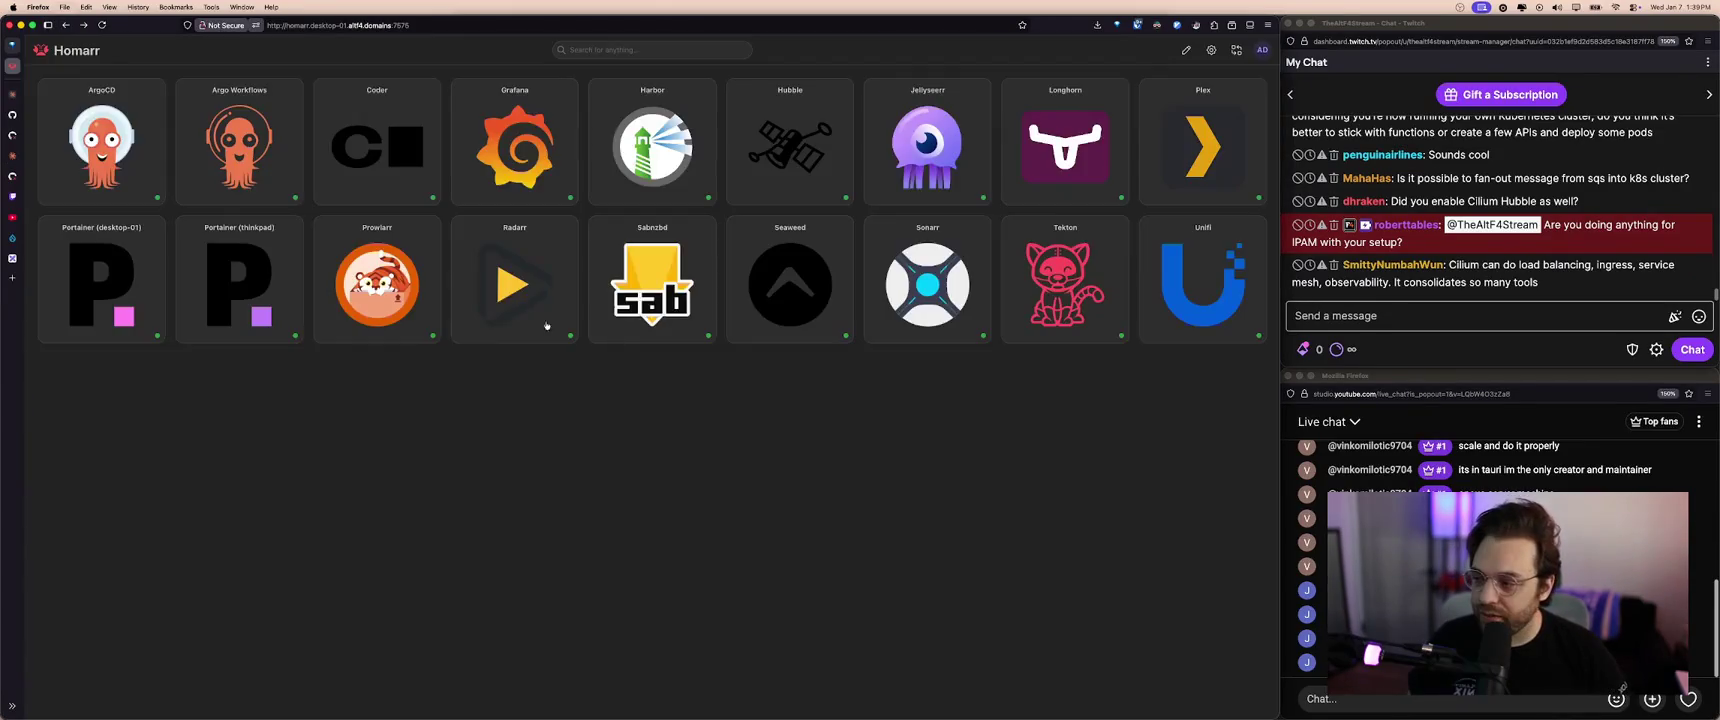
- Shift the Seaweed box left so it lines up under Longhorn
left_click(45, 258)
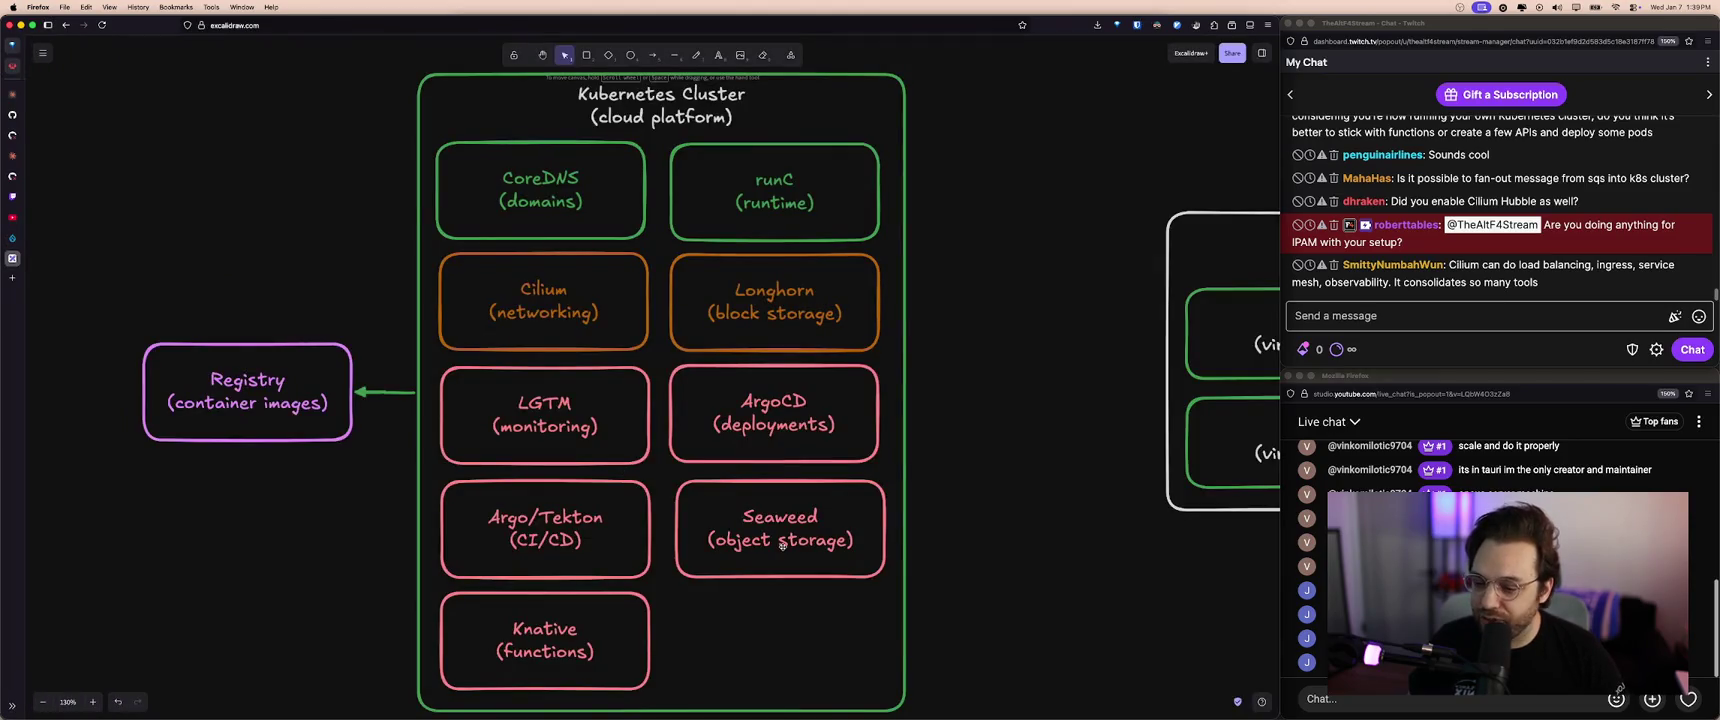
left_click_drag(768, 537, 762, 537)
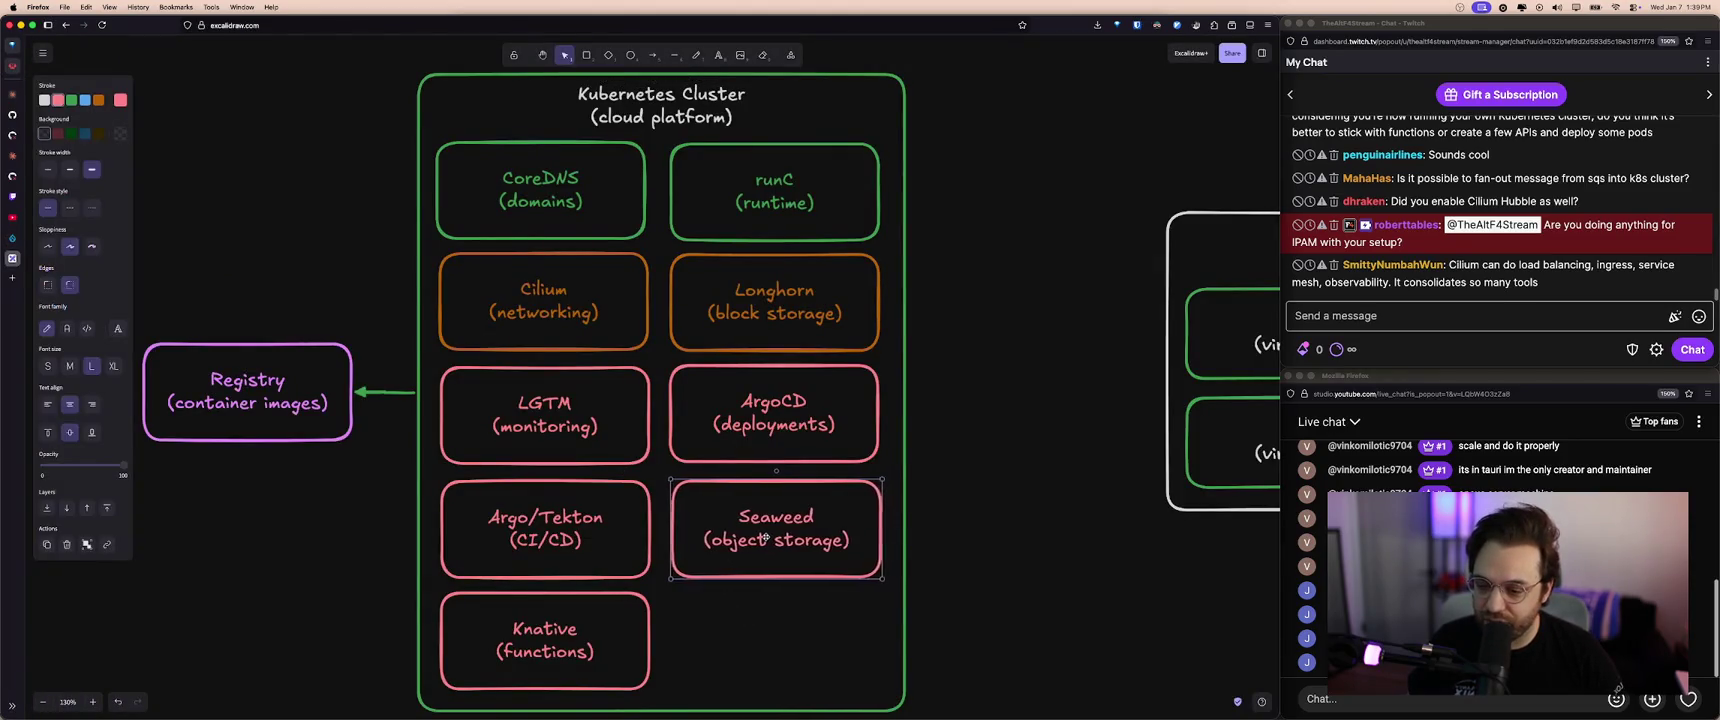
left_click(640, 619)
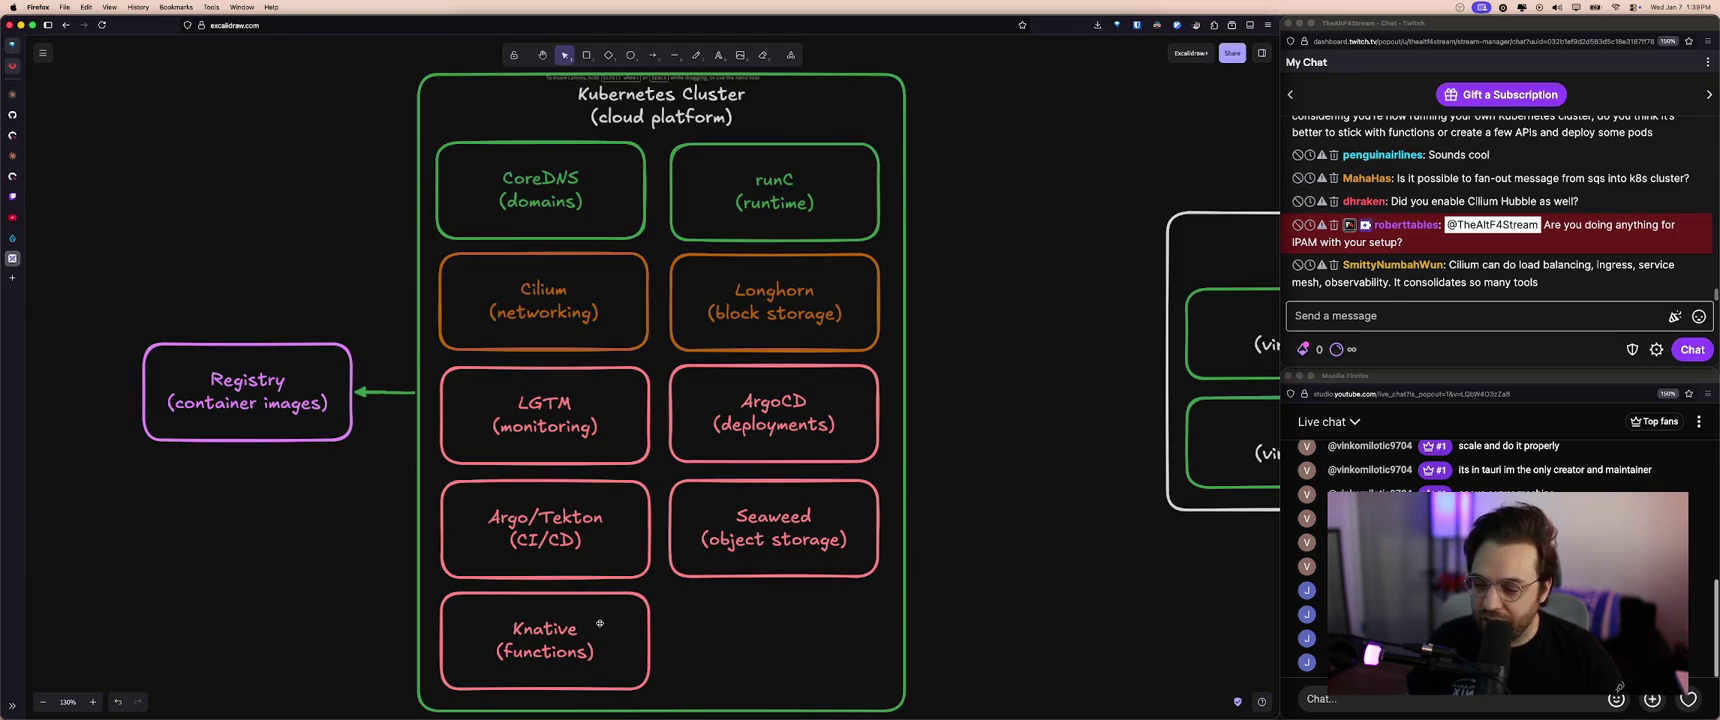
- Nudge the Knative (functions) box slightly lower, then return to the Homarr dashboard
left_click(600, 623)
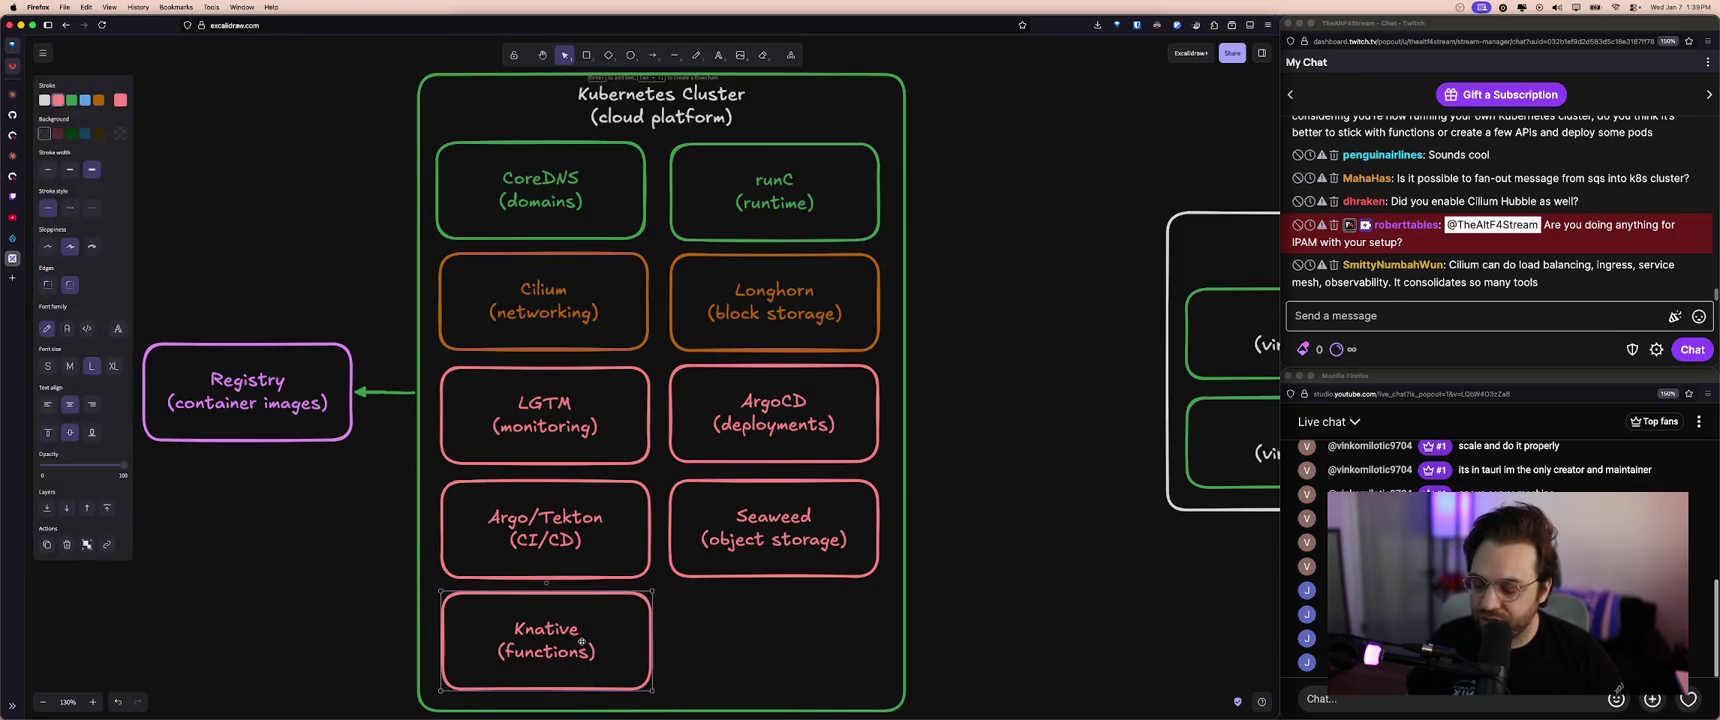
left_click_drag(615, 631, 603, 641)
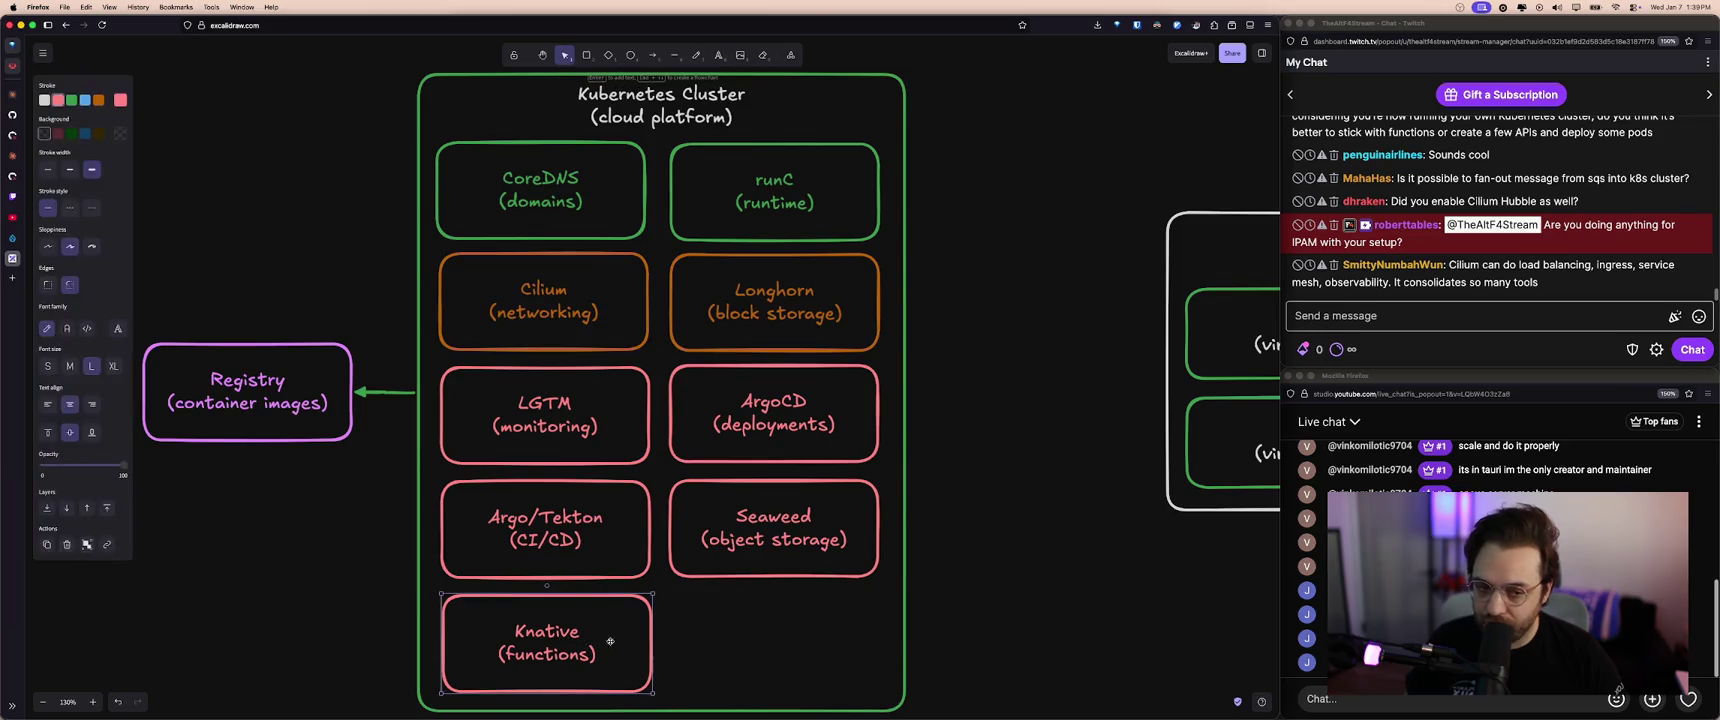
mouse_move(56, 66)
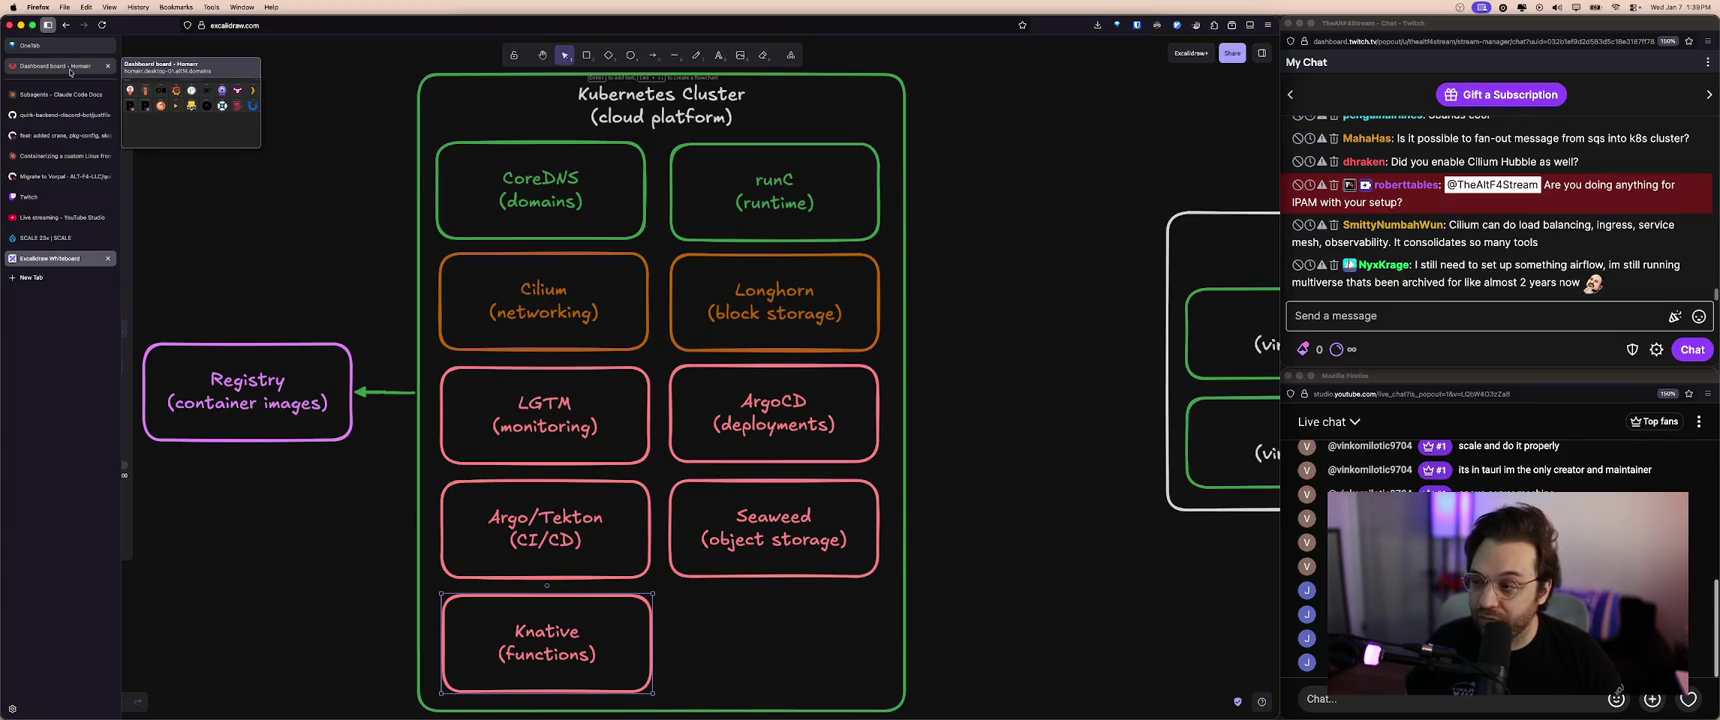
left_click(60, 66)
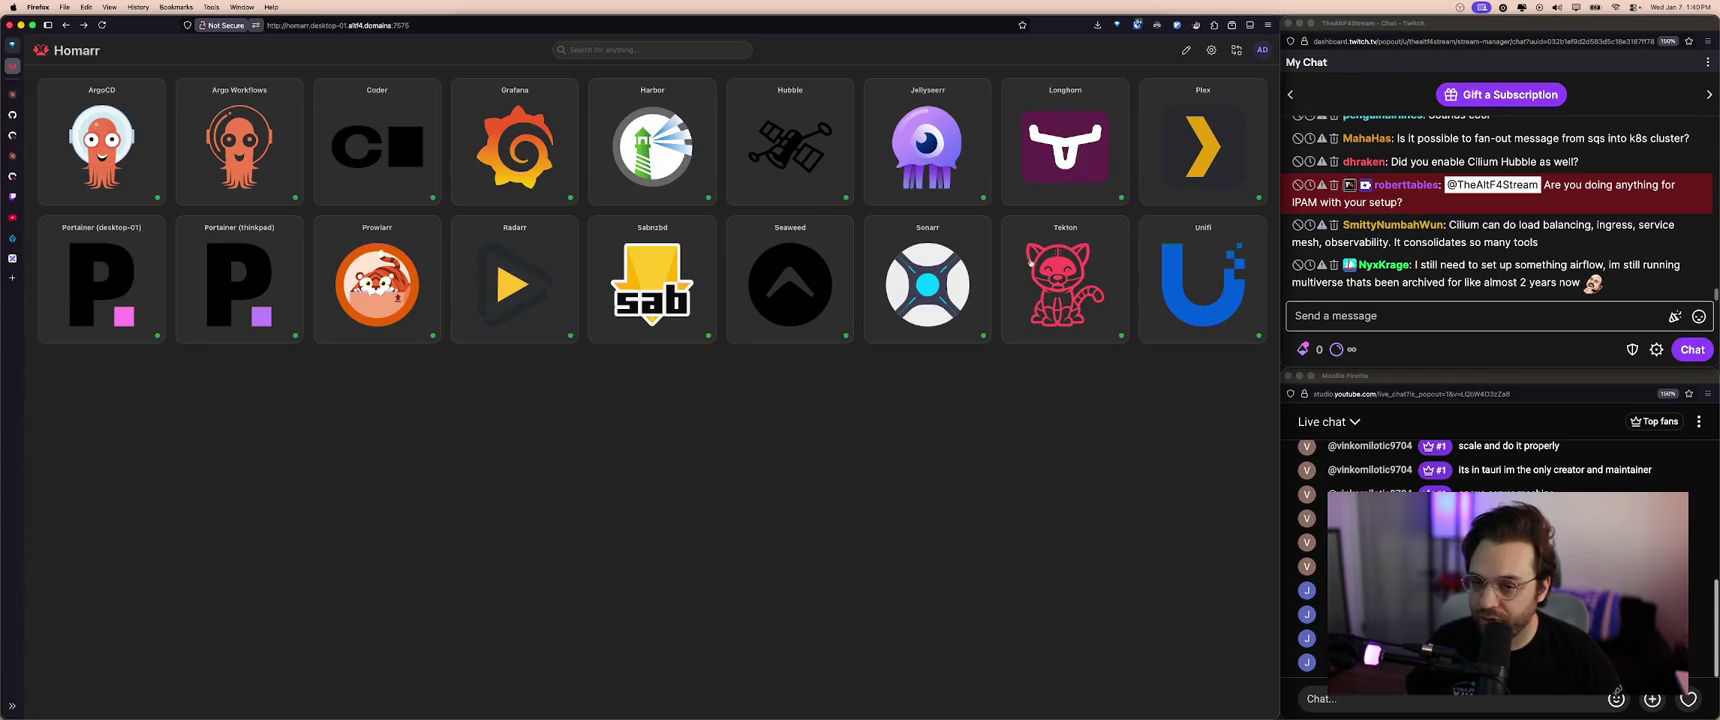
left_click(40, 259)
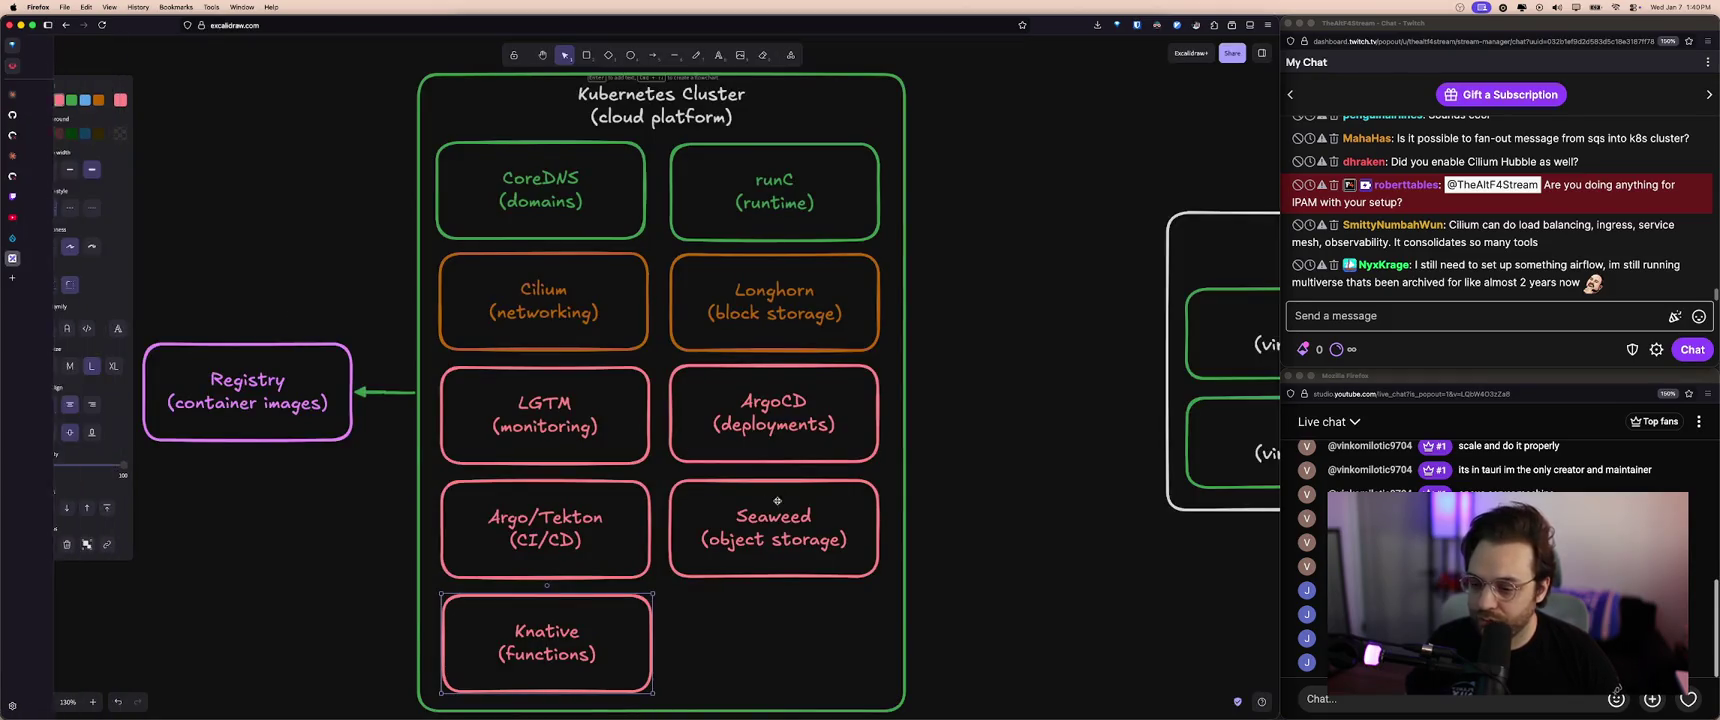
left_click(811, 641)
scroll(730, 594, "left", 1)
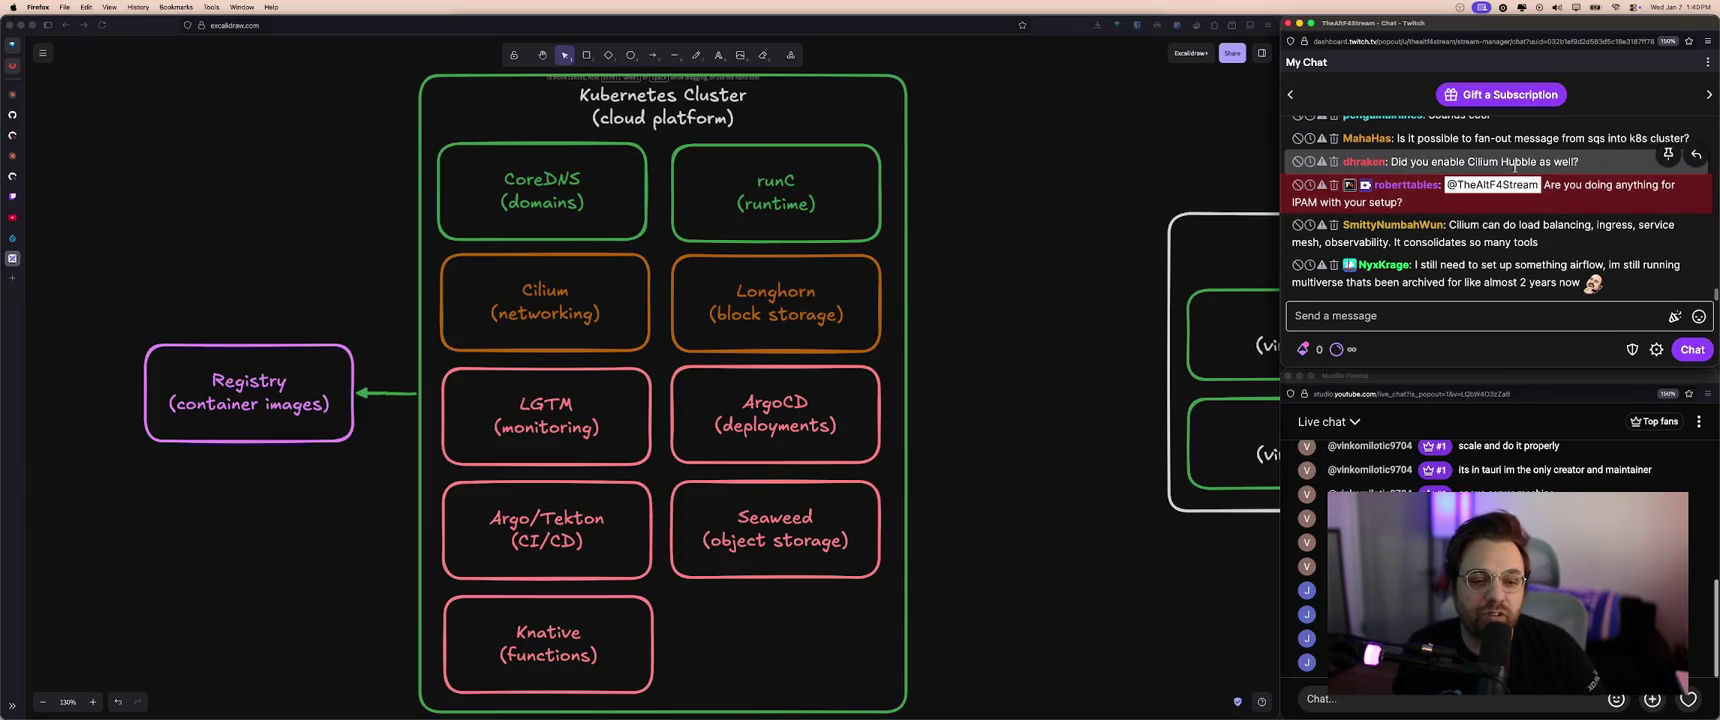
left_click(12, 66)
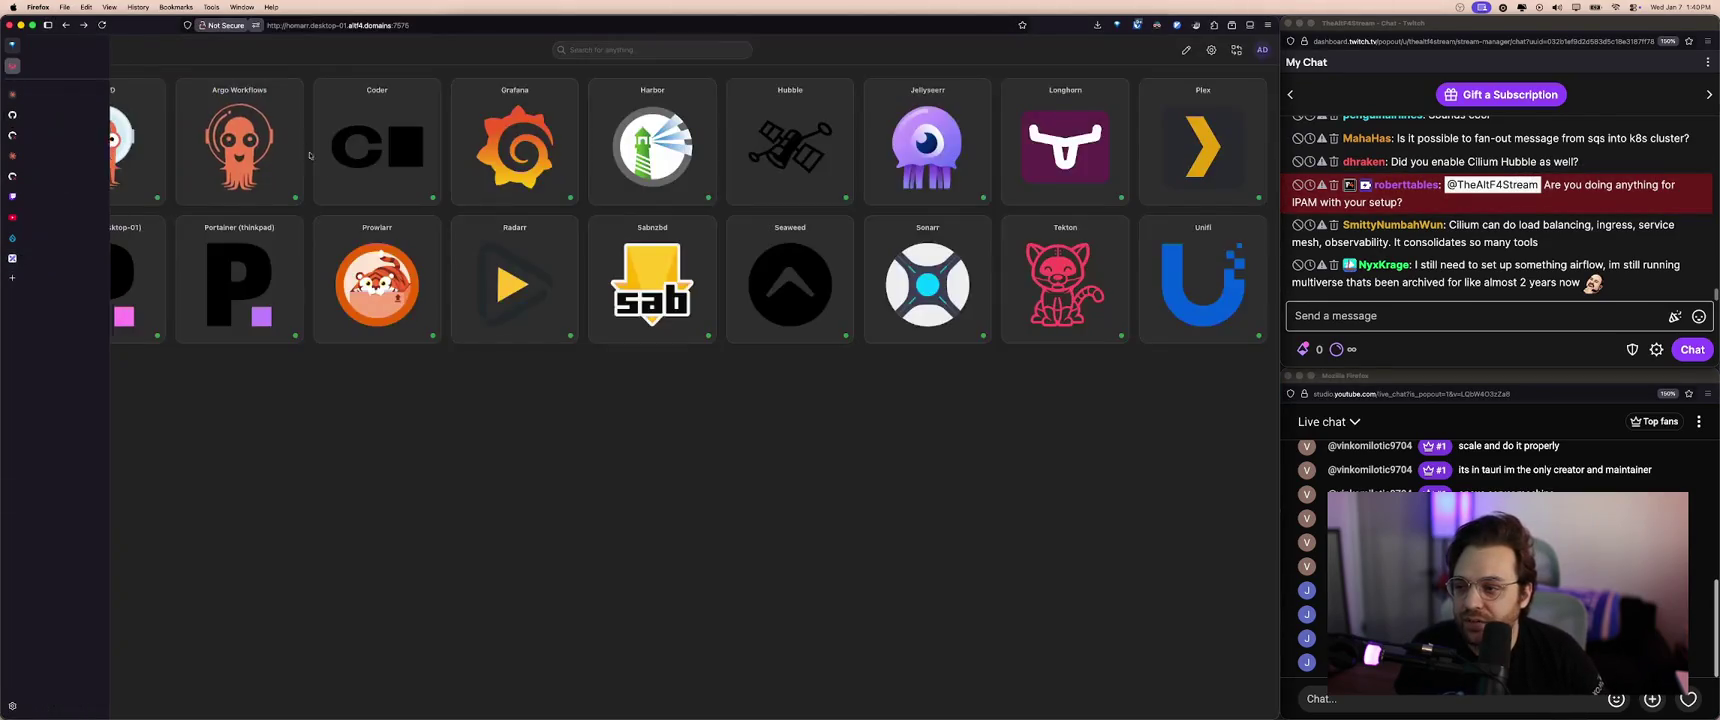
- Open Hubble and view flows for the quirk-dev namespace
left_click(764, 147)
left_click(651, 313)
scroll(660, 428, "down", 5)
scroll(660, 440, "down", 5)
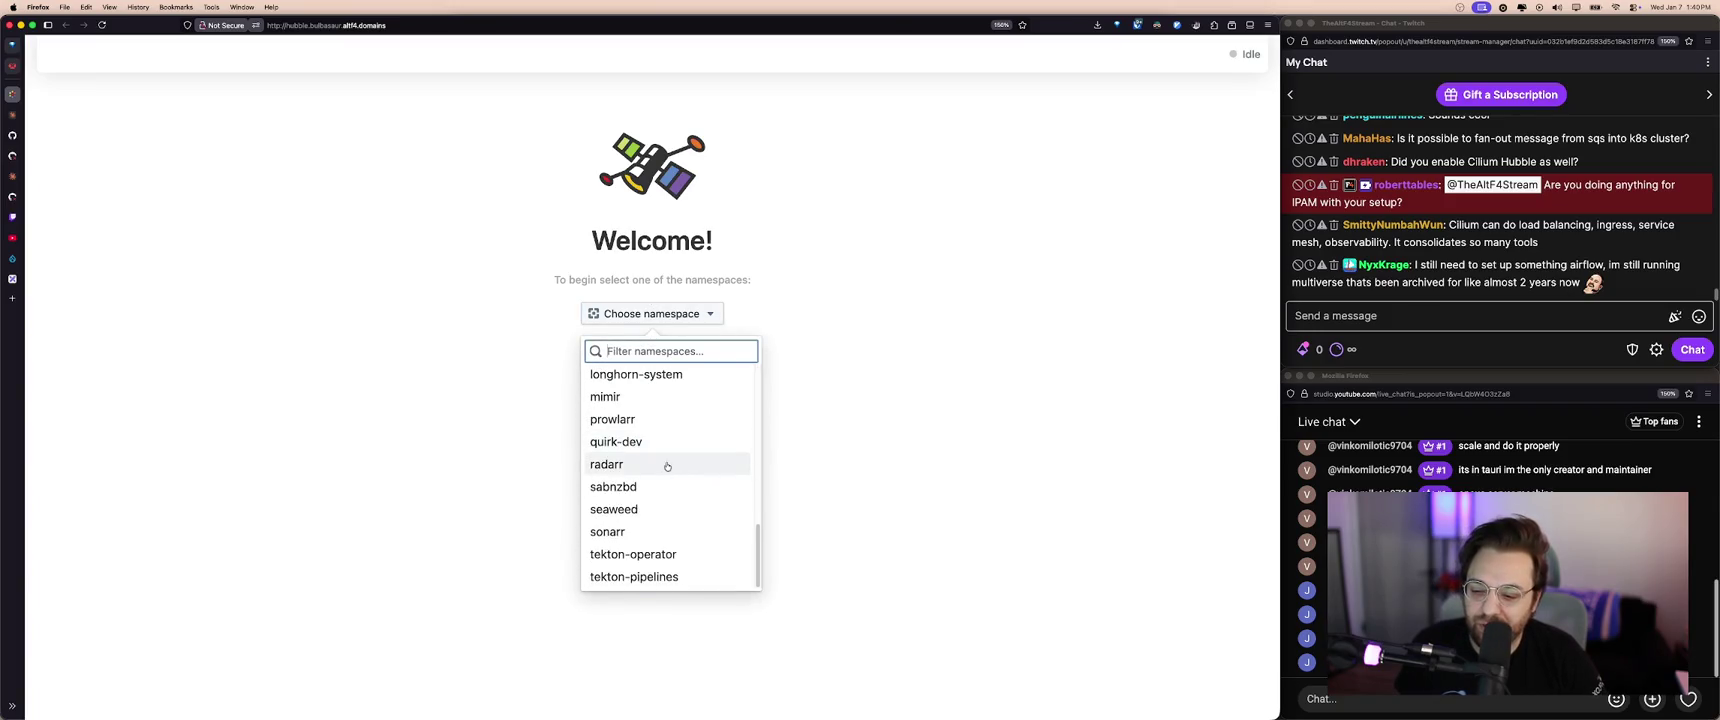
scroll(669, 495, "up", 1)
scroll(668, 490, "up", 1)
left_click(668, 484)
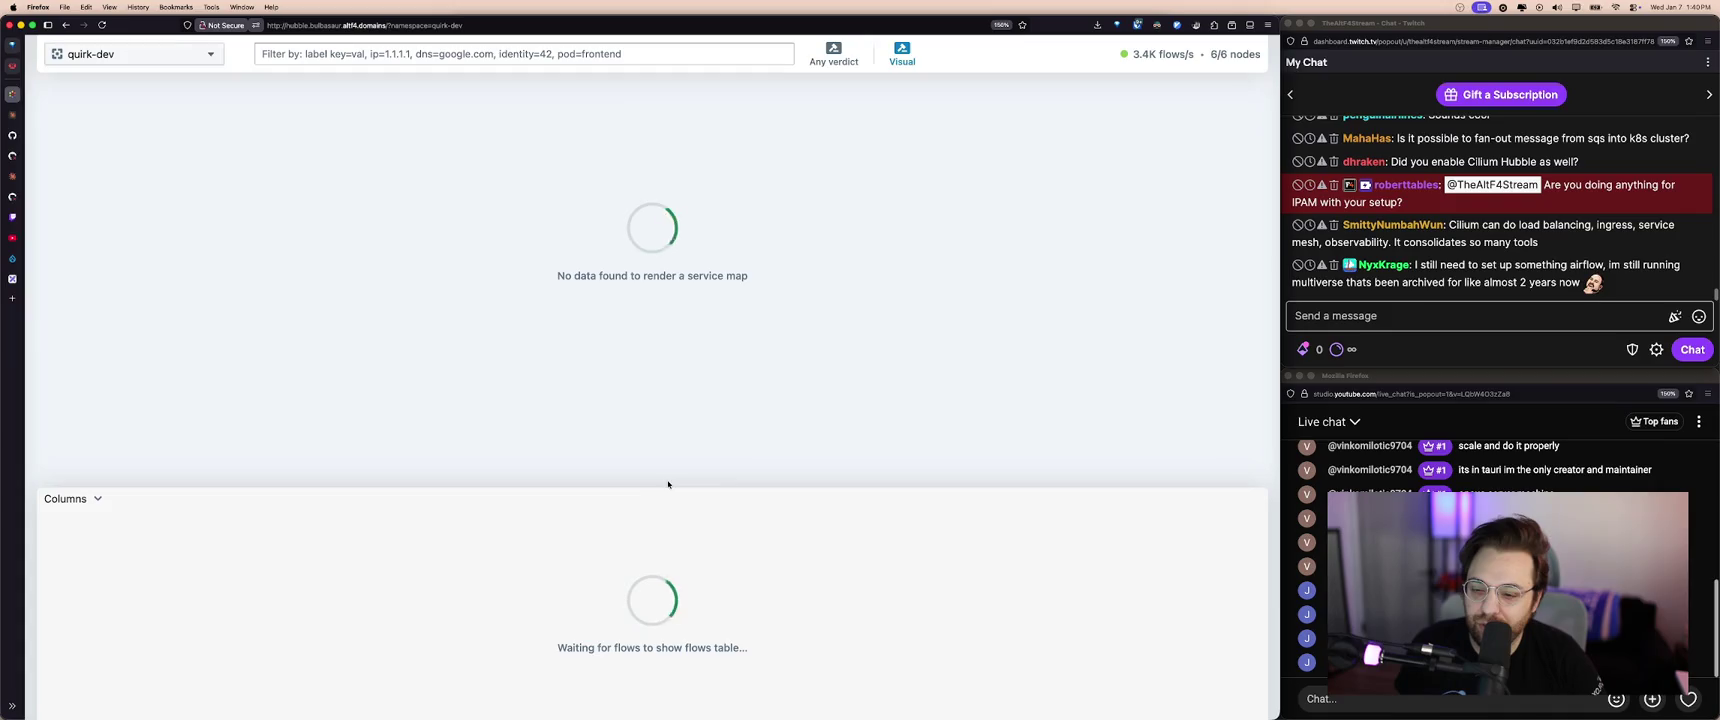
- Switch the Hubble namespace to argocd, then argo, then alloy
left_click(130, 54)
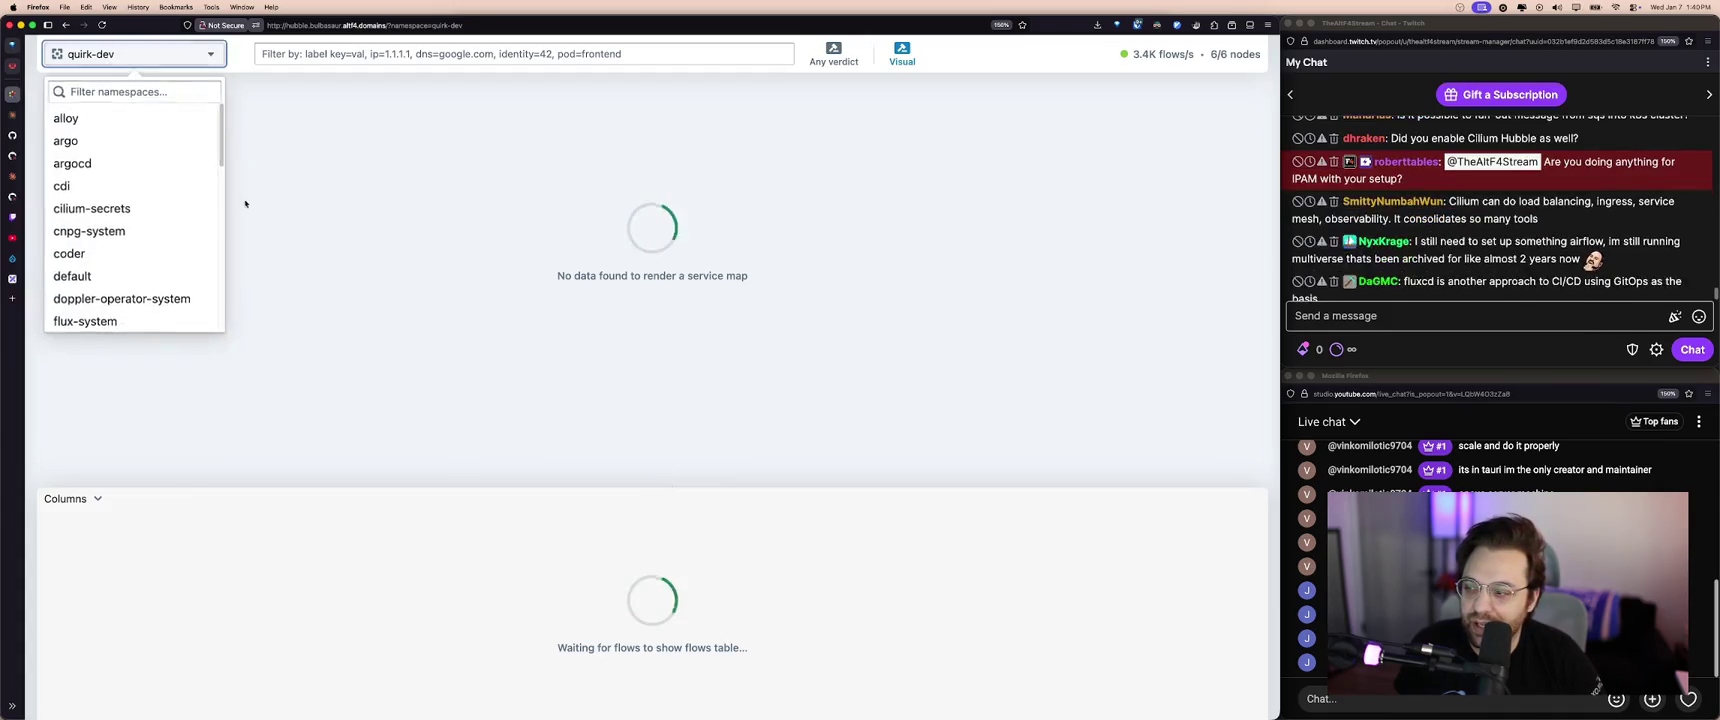
left_click(118, 168)
left_click(131, 58)
left_click(121, 141)
left_click(138, 55)
left_click(128, 124)
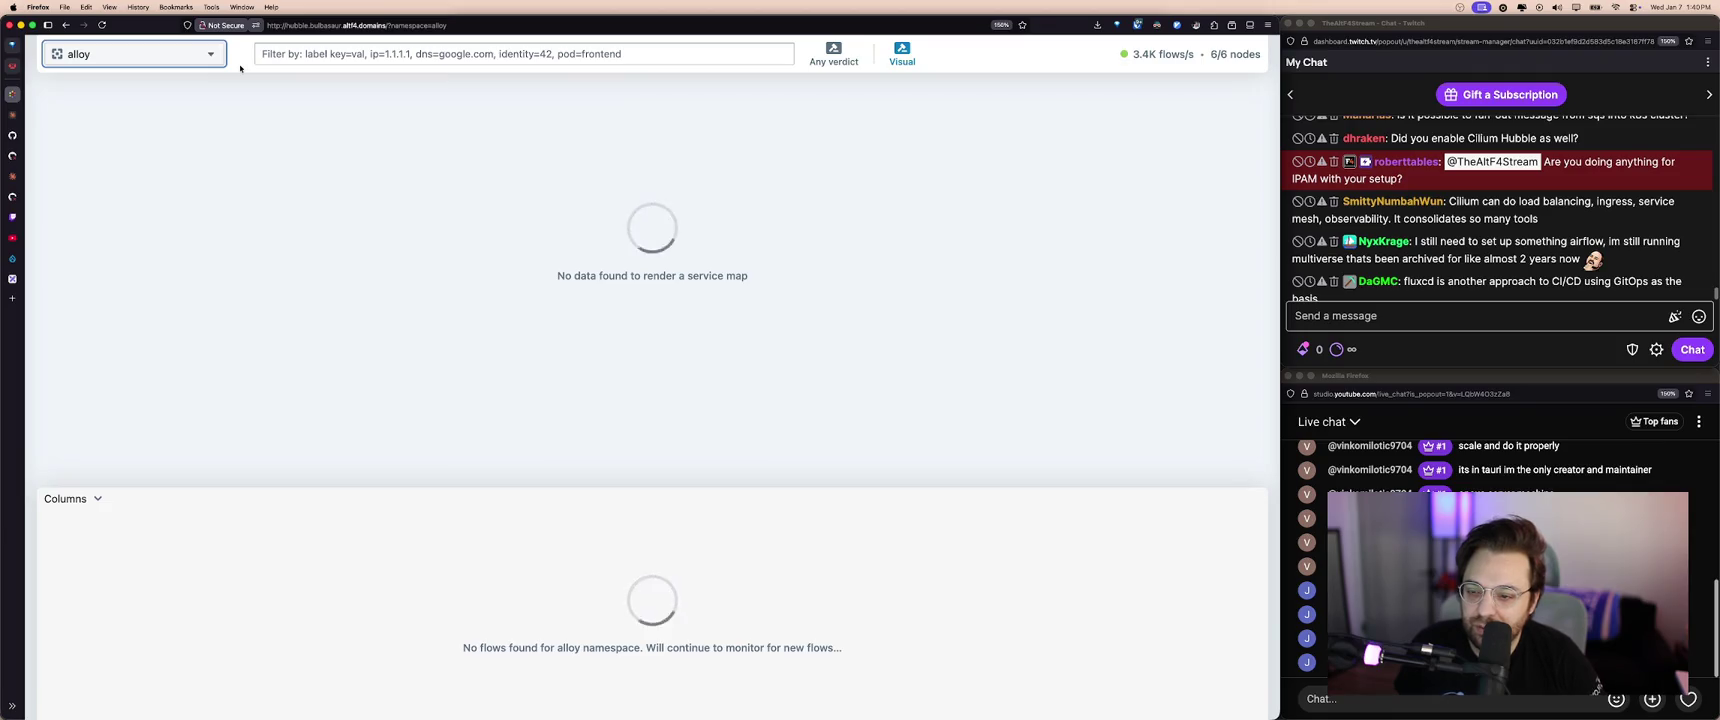
- Scroll the namespace list and switch to the mimir namespace
left_click(200, 56)
scroll(154, 258, "down", 1)
scroll(150, 240, "down", 2)
scroll(145, 210, "down", 5)
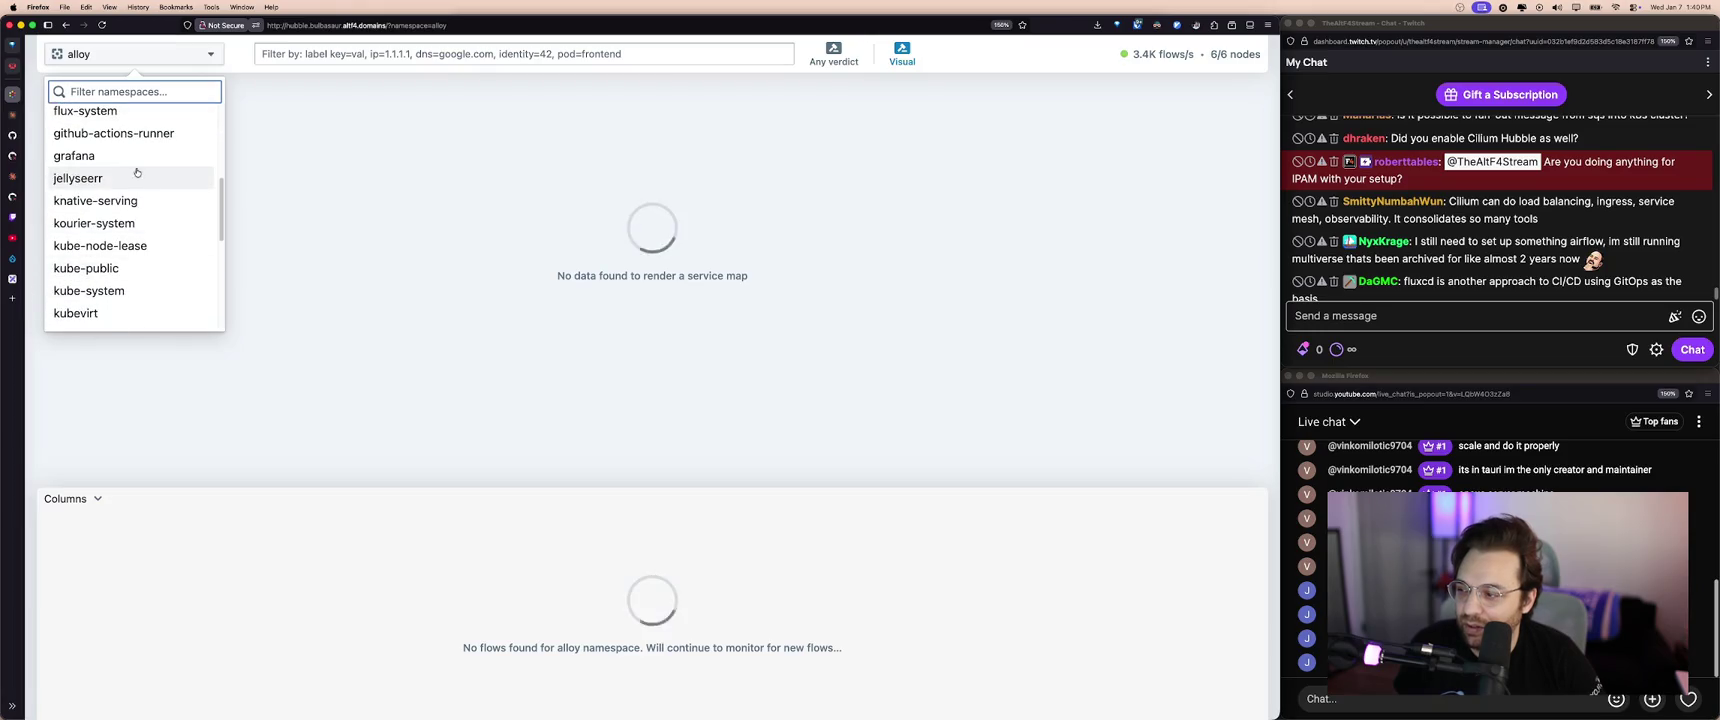
scroll(137, 200, "down", 3)
left_click(133, 245)
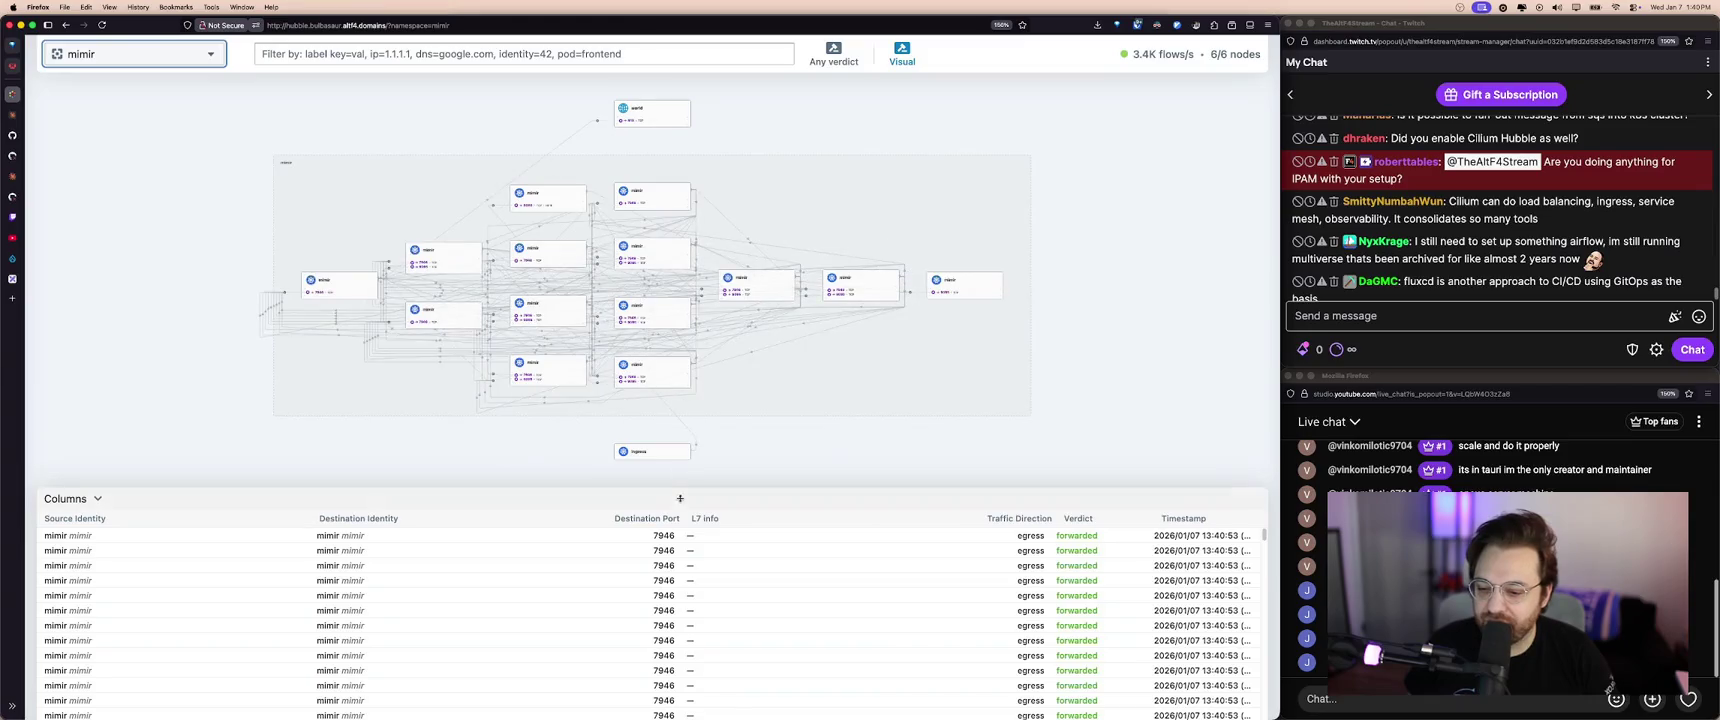
- Enlarge the mimir service map and filter it to Ingress and mimir identity traffic
left_click_drag(684, 490, 684, 620)
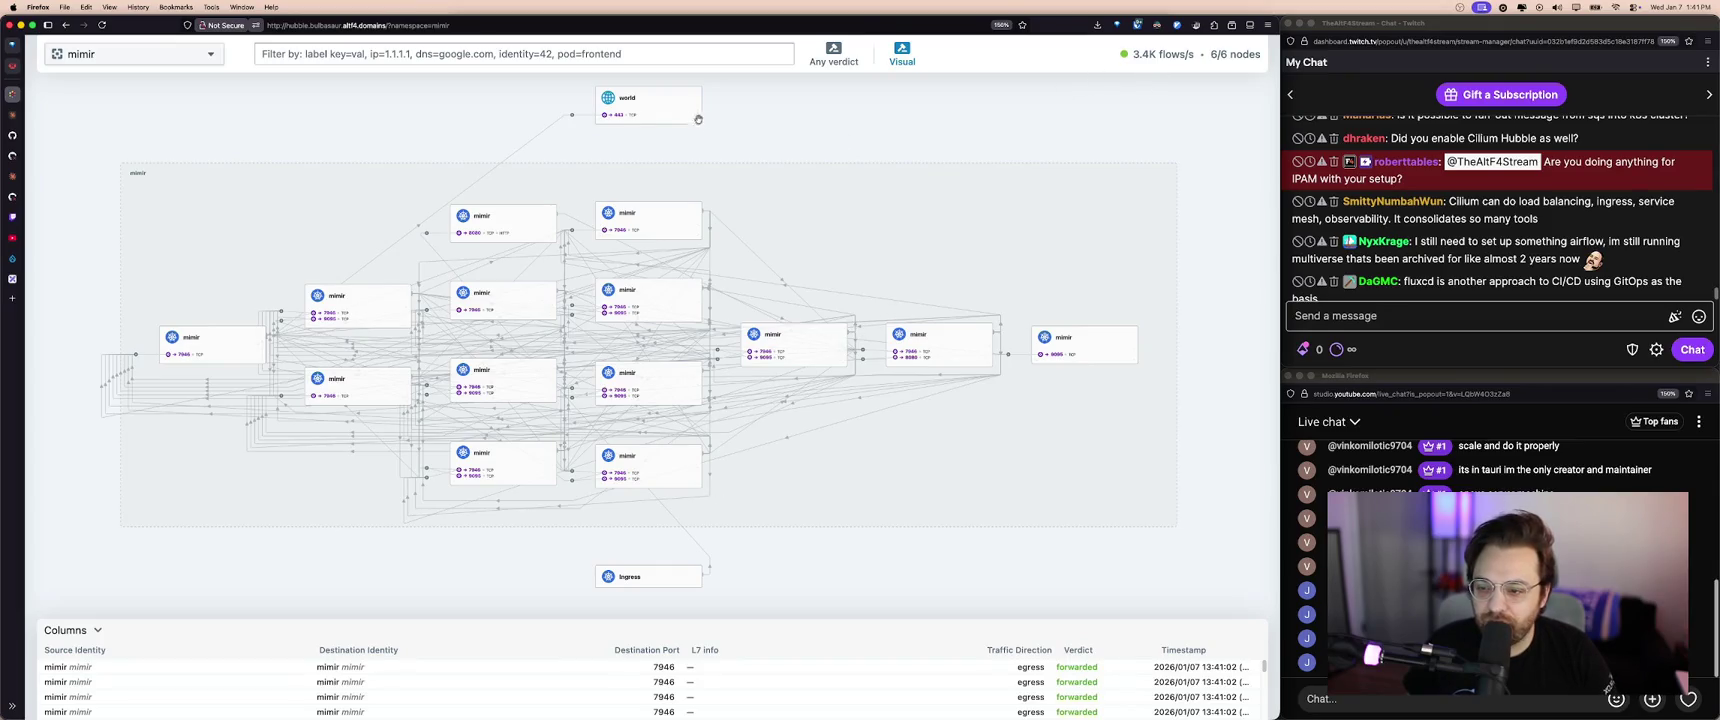
left_click(644, 578)
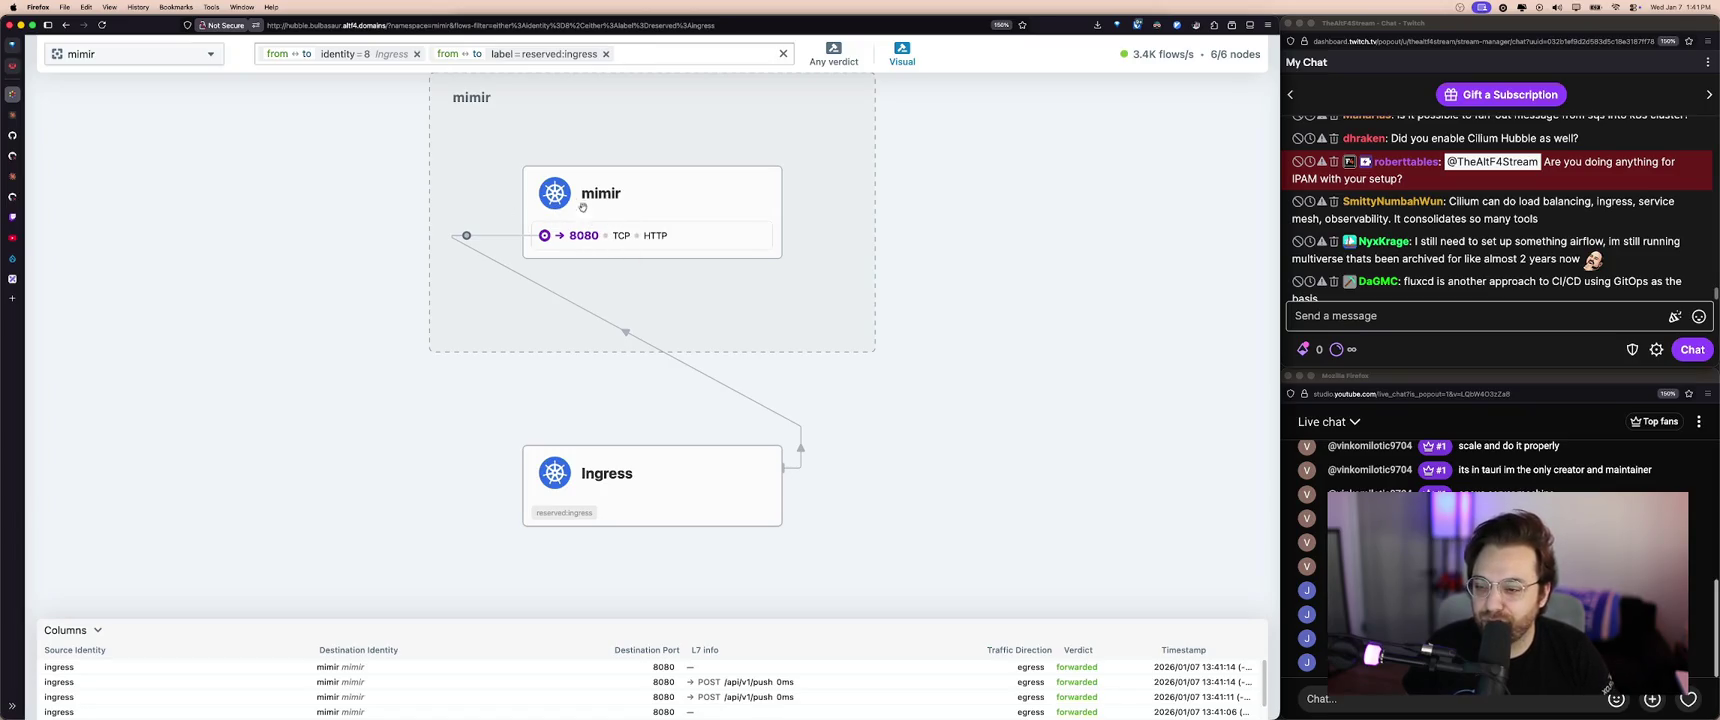
left_click(641, 204)
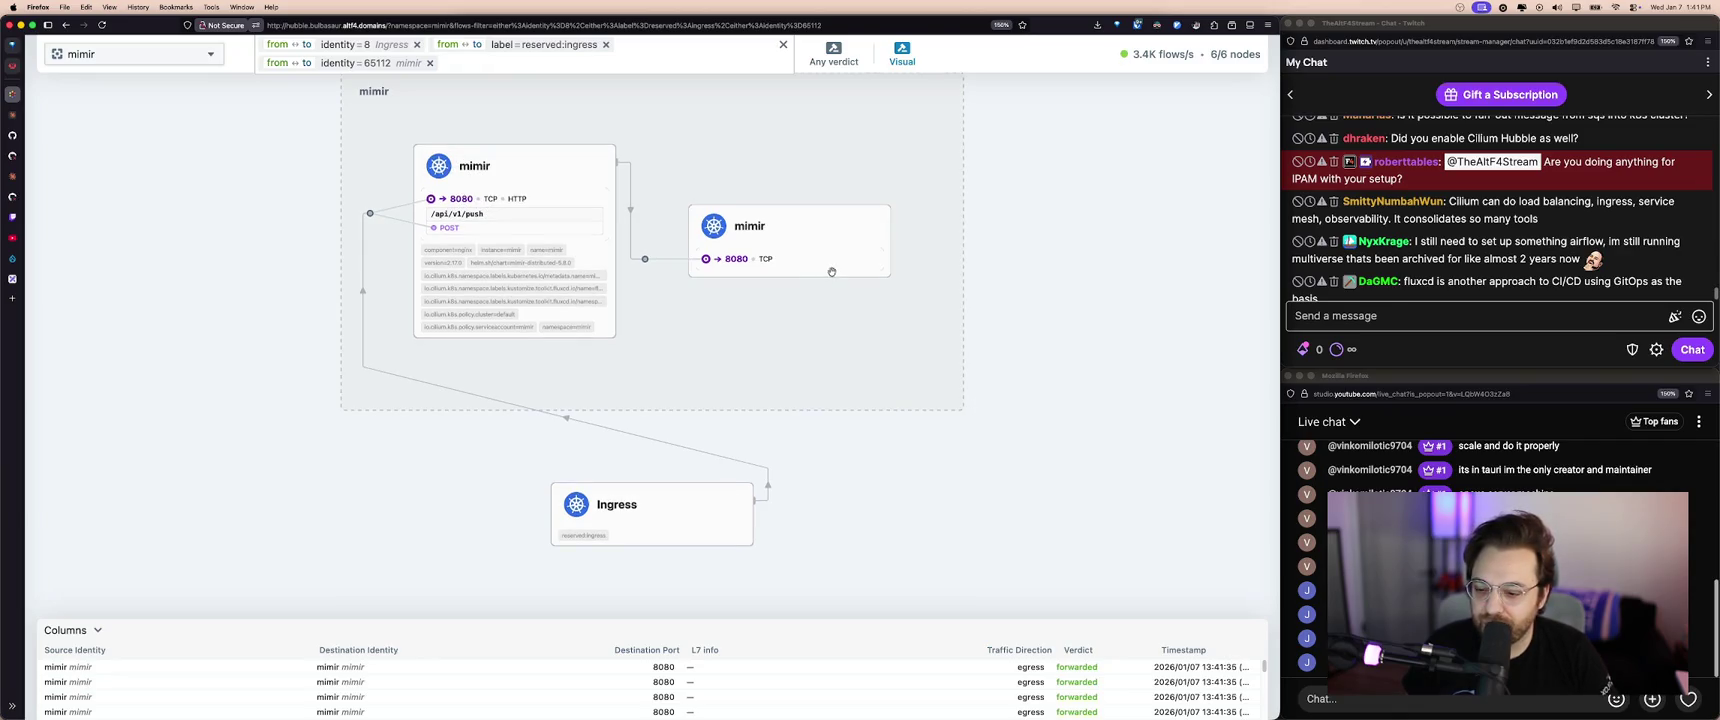
- Re-toggle the Ingress filters, add the mimir-distributor workload, then open Grafana from Homarr
left_click(674, 517)
left_click(671, 505)
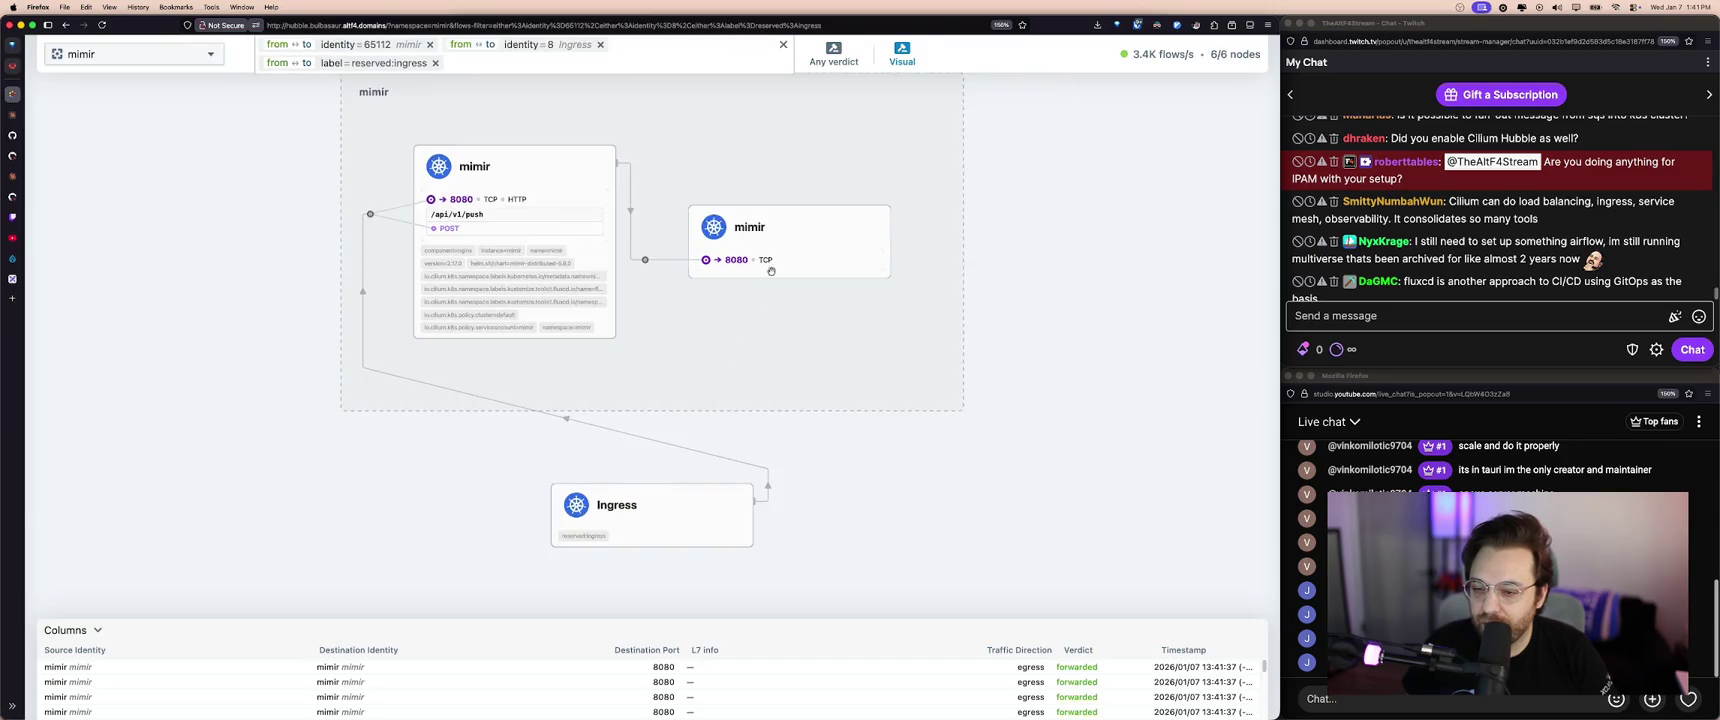
left_click(805, 240)
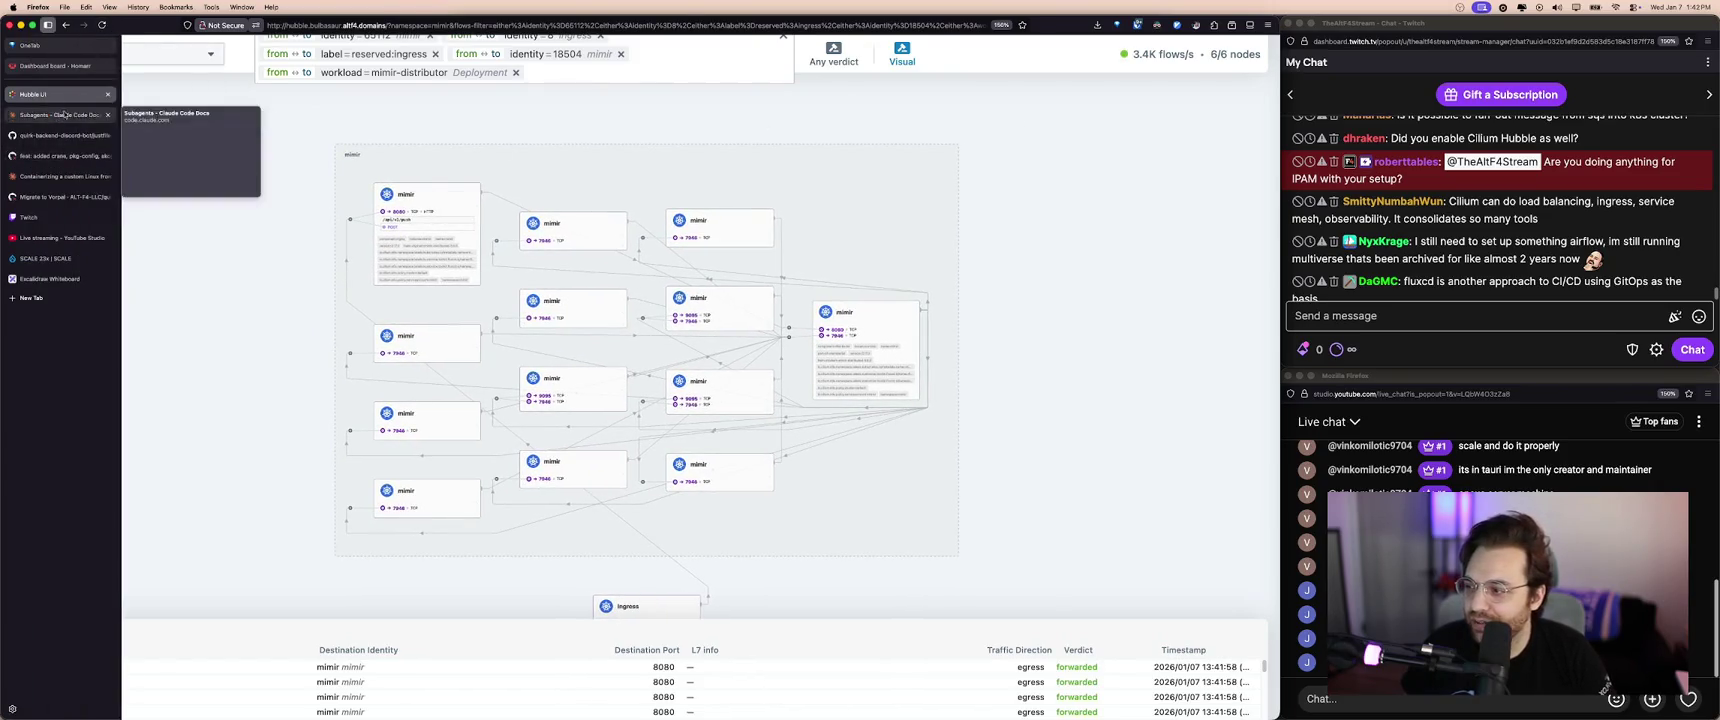
left_click(60, 66)
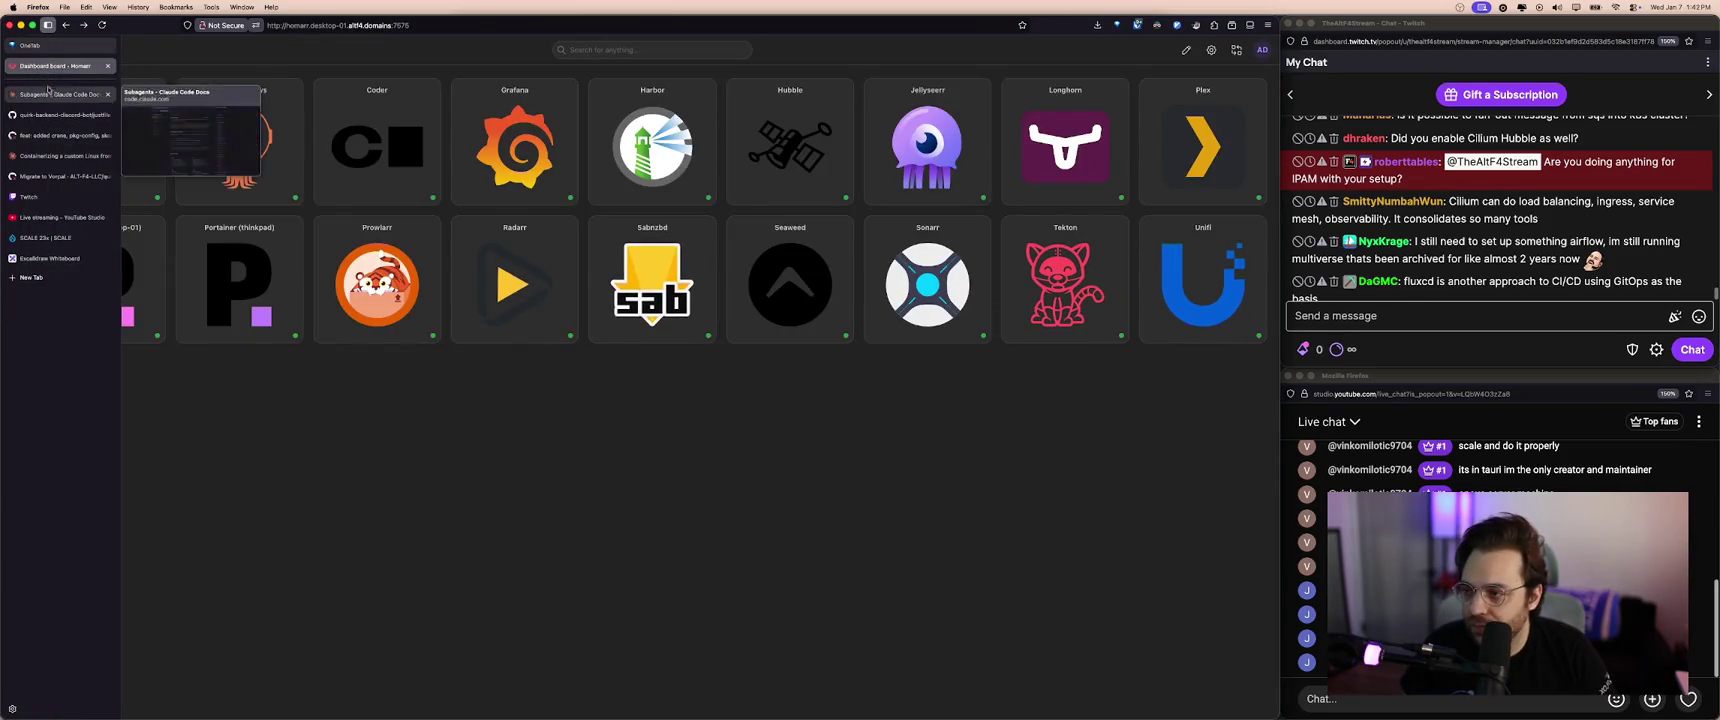
left_click(515, 148)
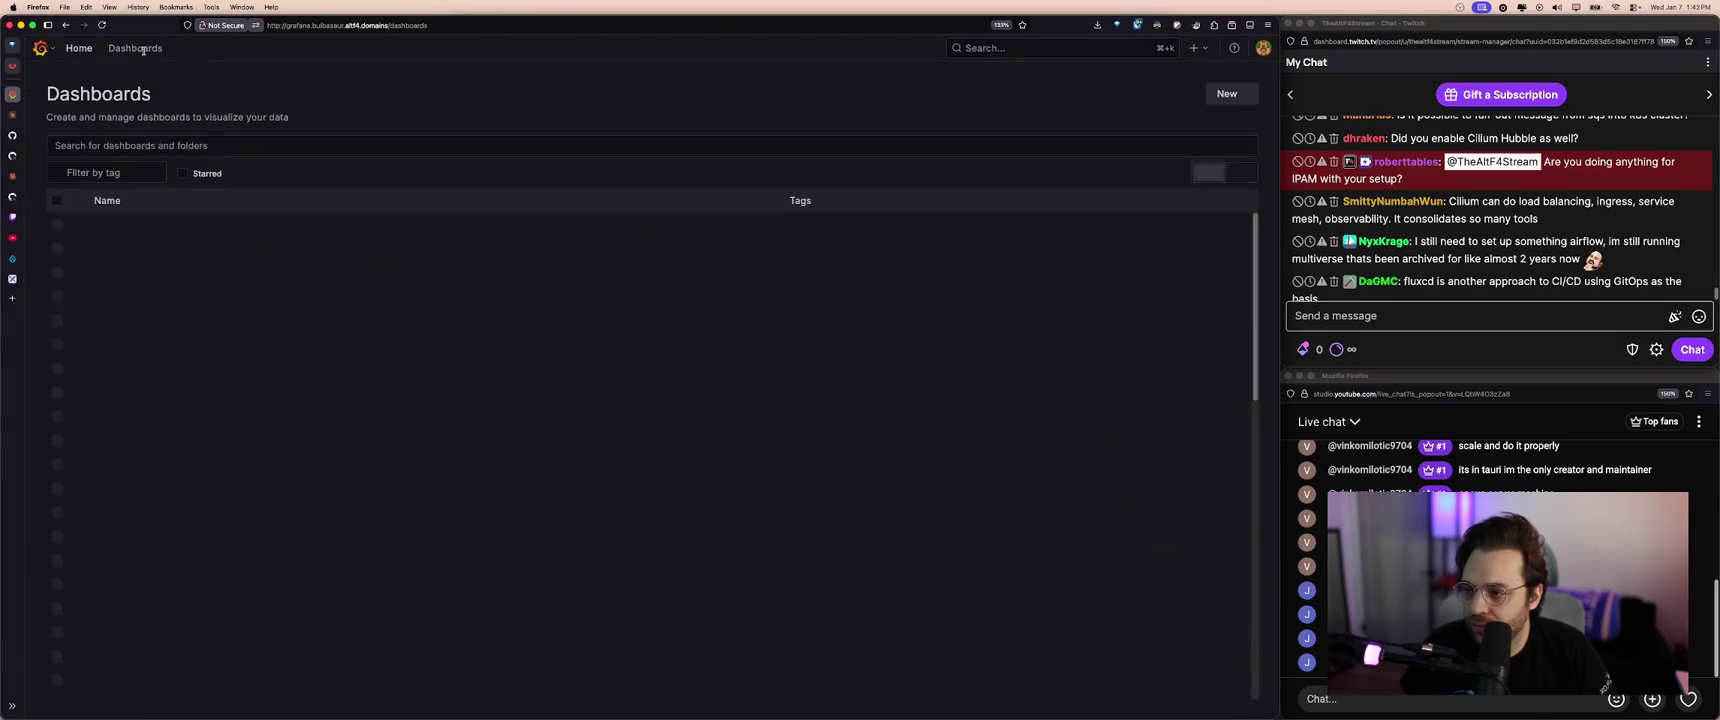
- Open the Baremetal / Views / Global Grafana dashboard and catch up on the stream chat
left_click(194, 226)
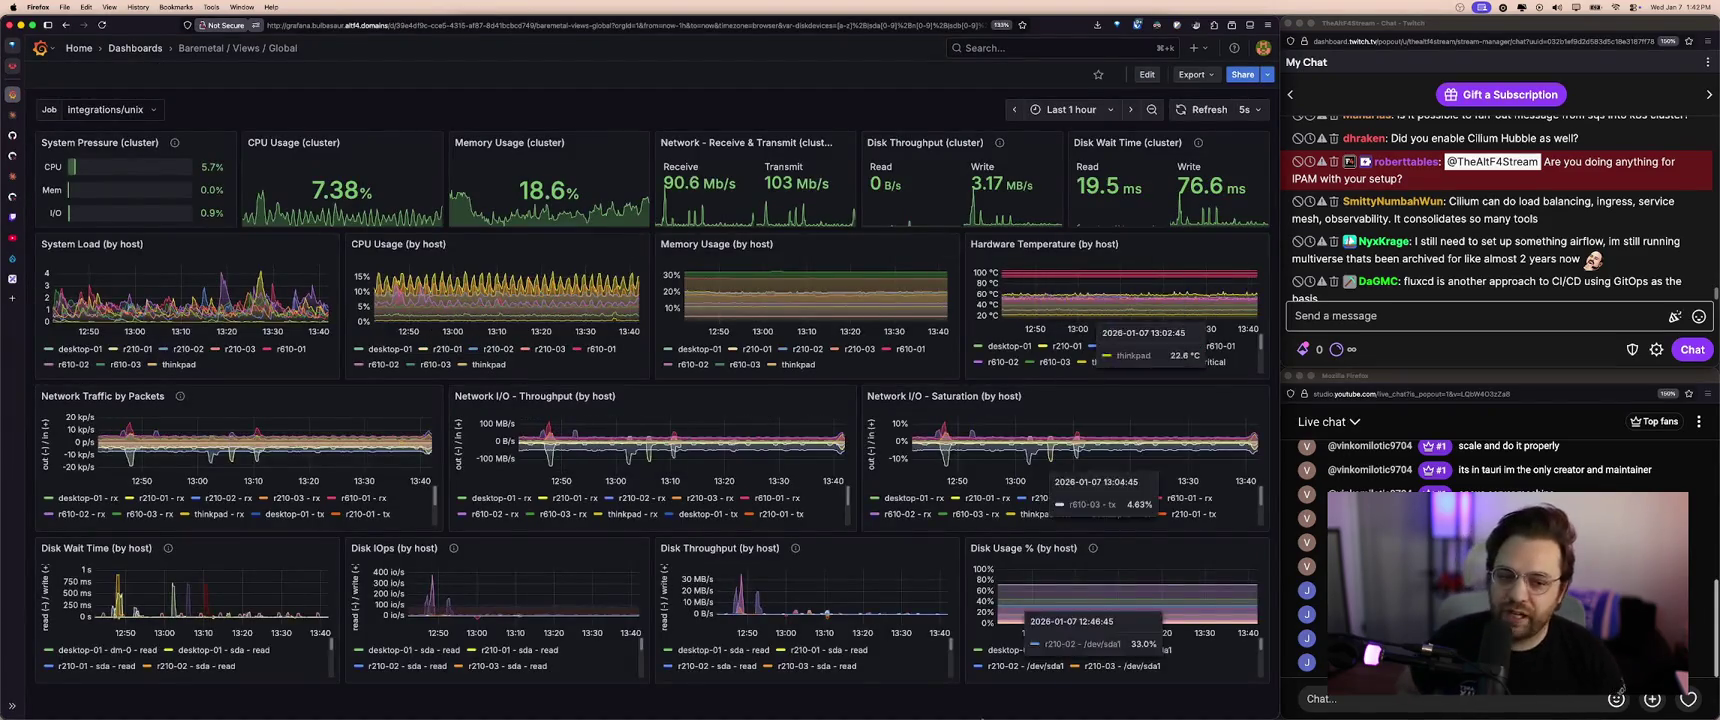
left_click(1411, 308)
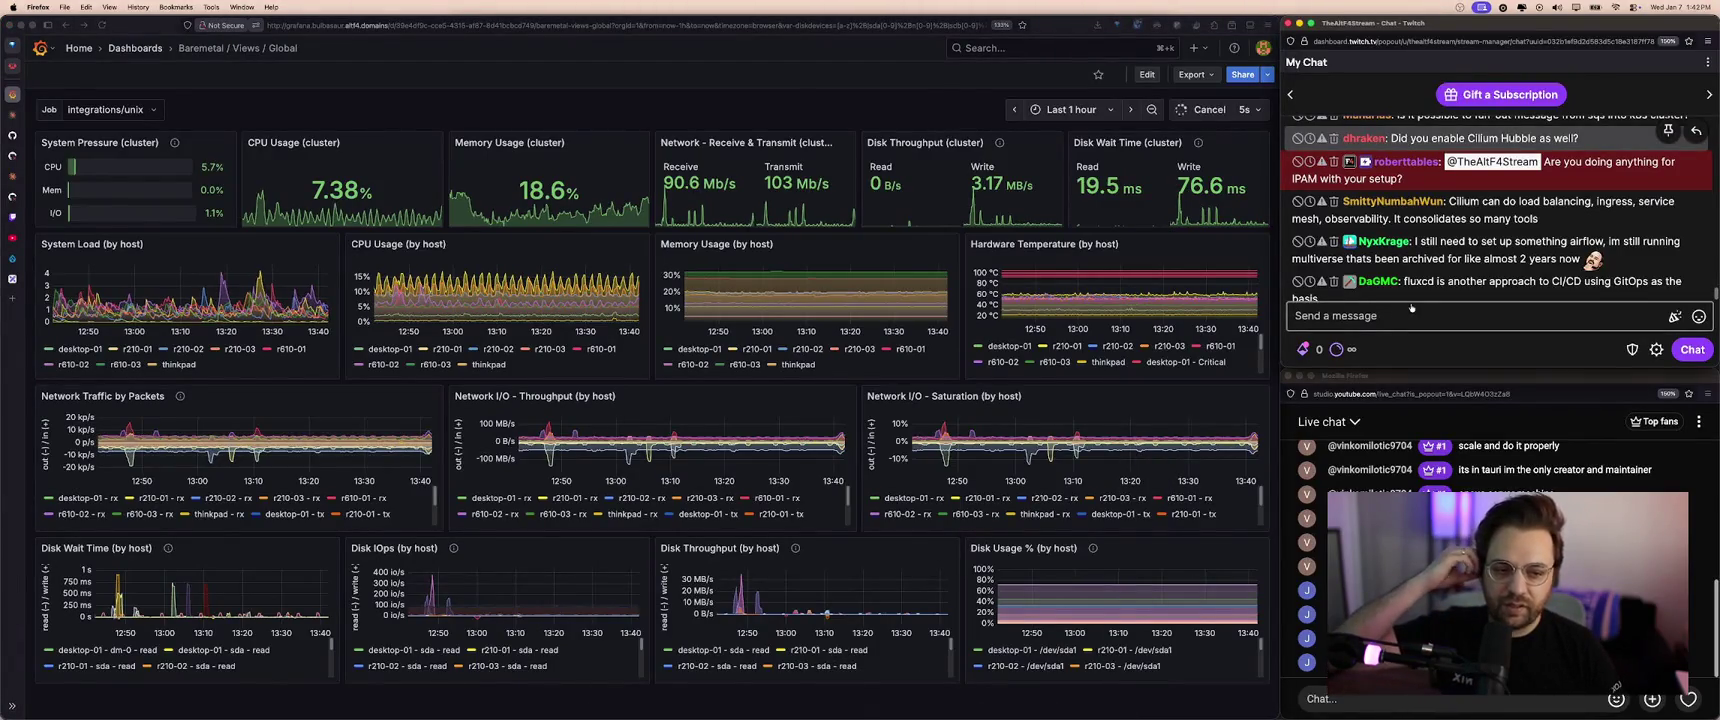
left_click(1440, 313)
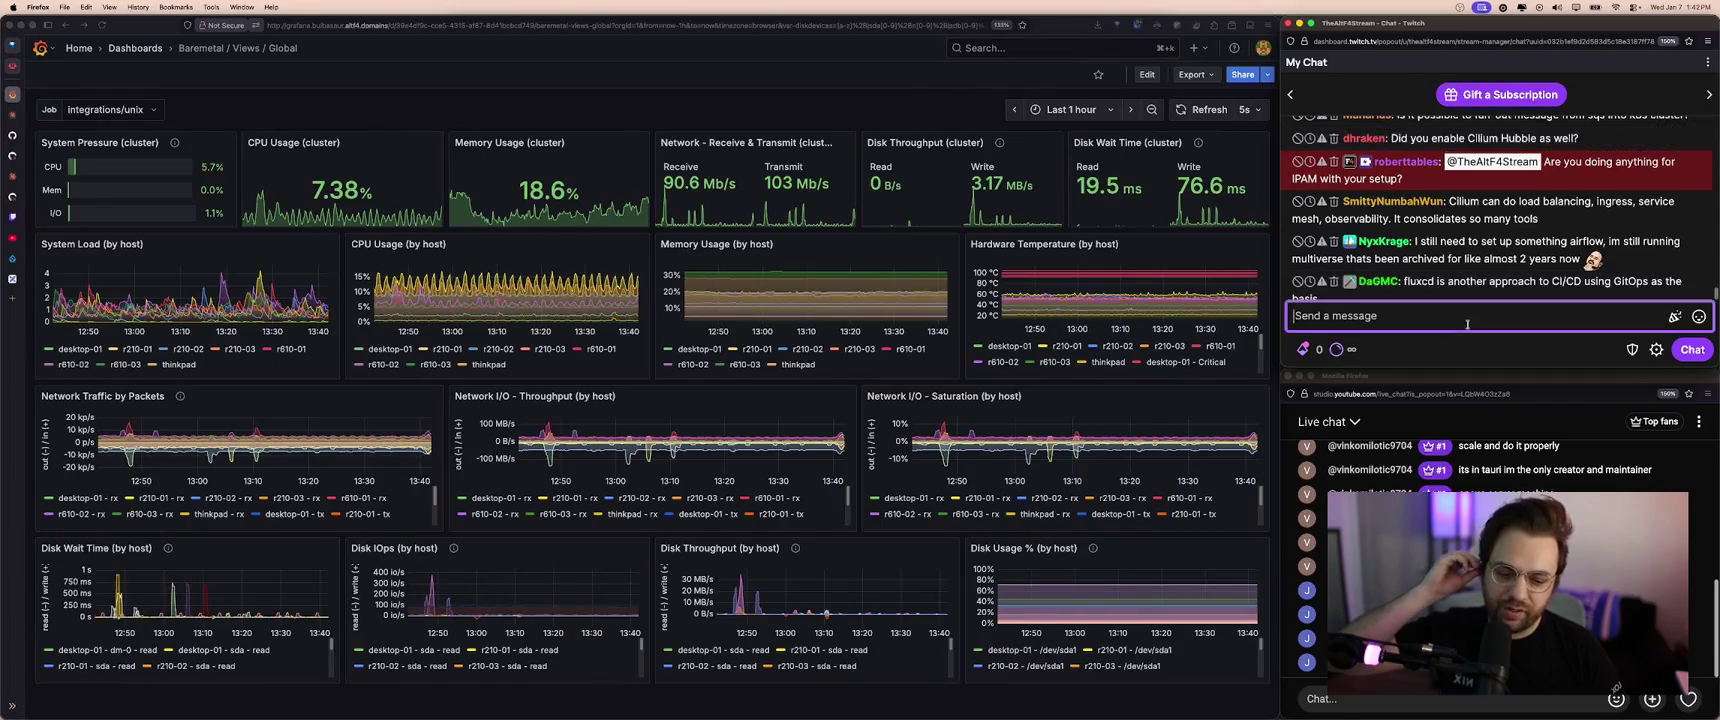
left_click(1471, 285)
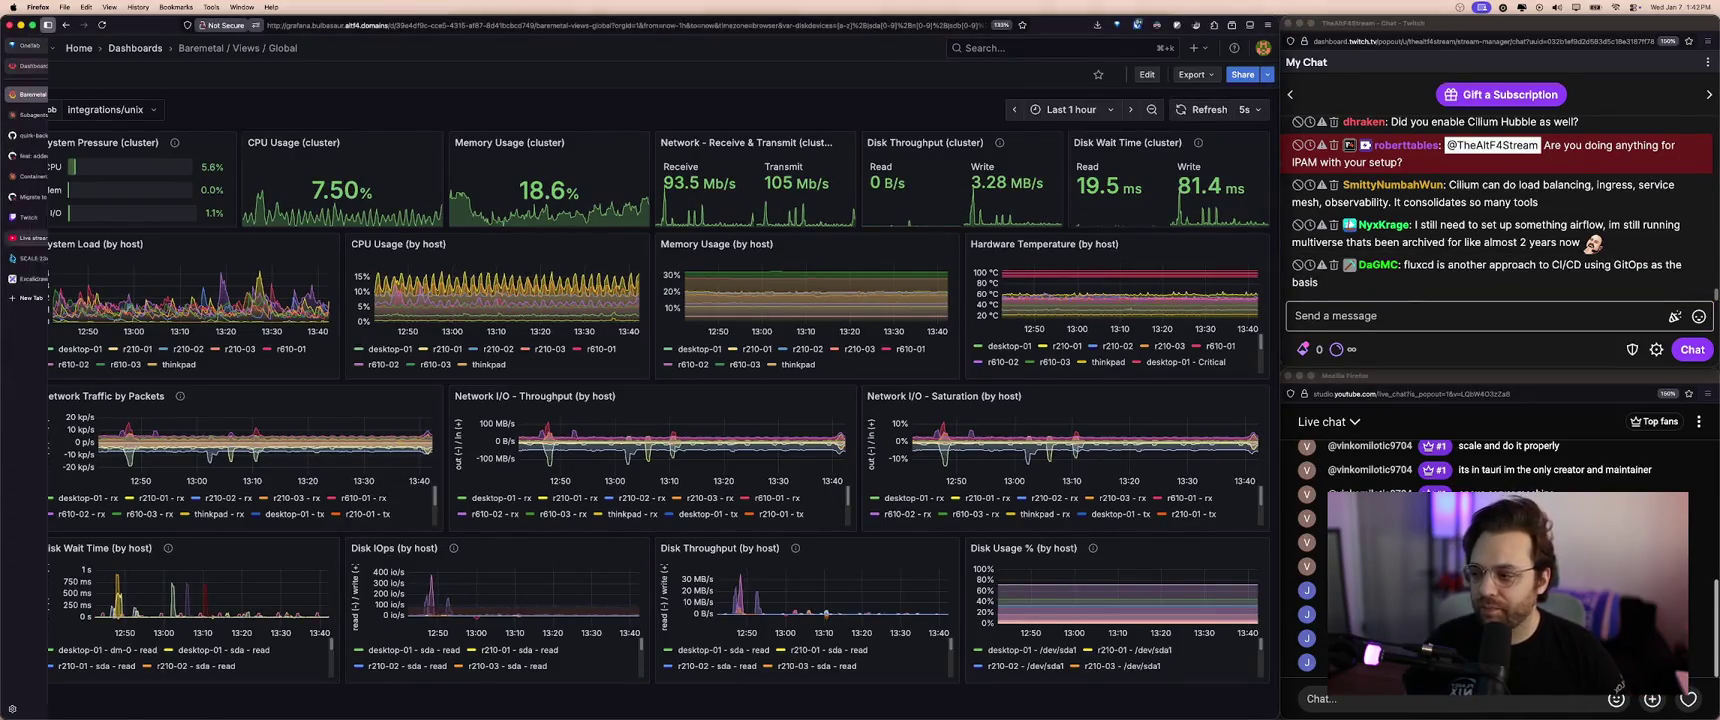
left_click(60, 278)
- Multi-select the Cilium, Longhorn, LGTM, ArgoCD, Argo/Tekton, Seaweed and Knative boxes
left_click(436, 243)
left_click(567, 298)
left_click(696, 301, "shift")
left_click(614, 375, "shift")
left_click(684, 421, "shift")
left_click(645, 525, "shift")
left_click(616, 635, "shift")
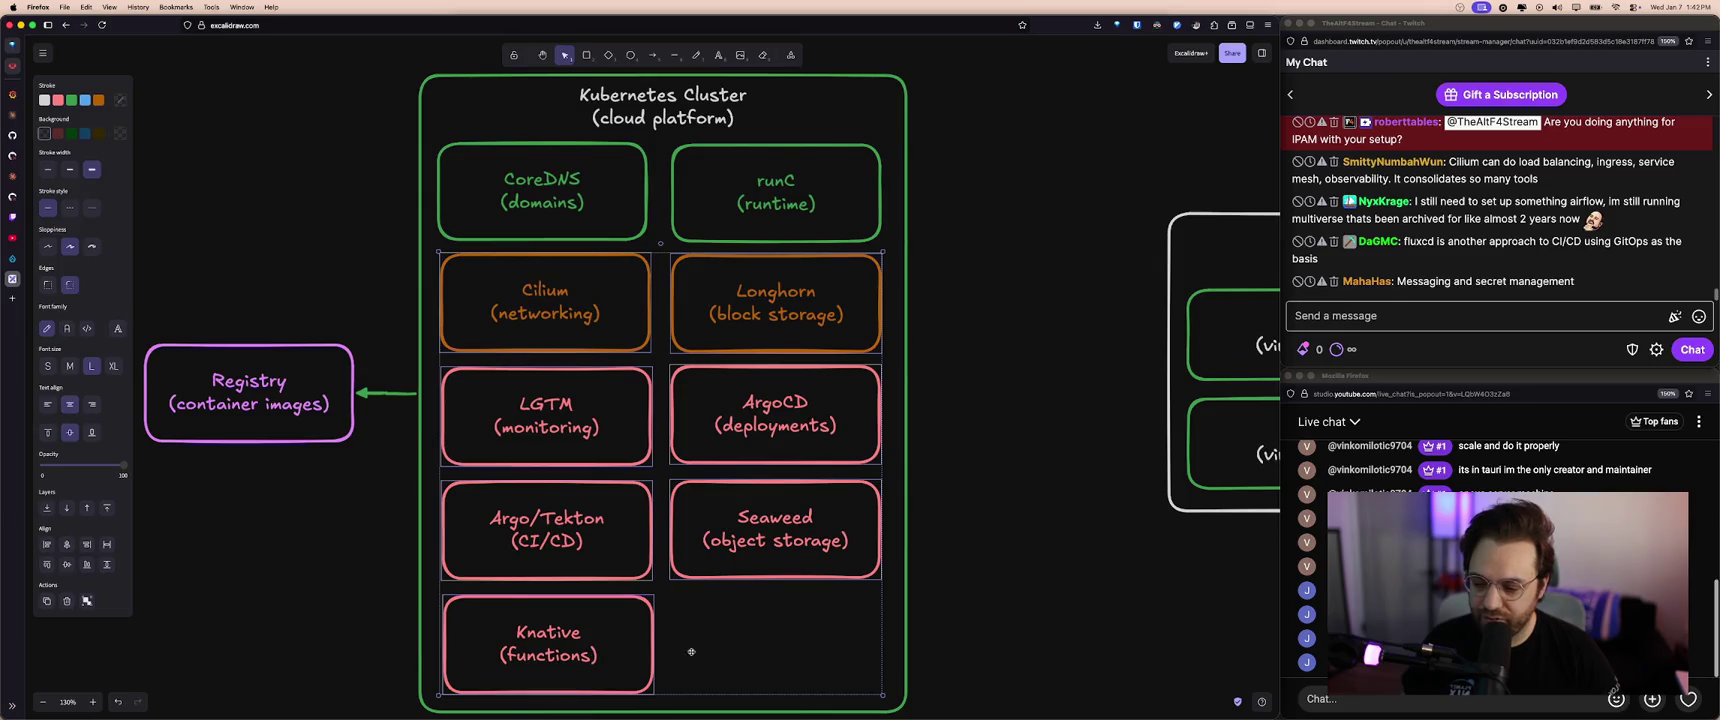
left_click(768, 628)
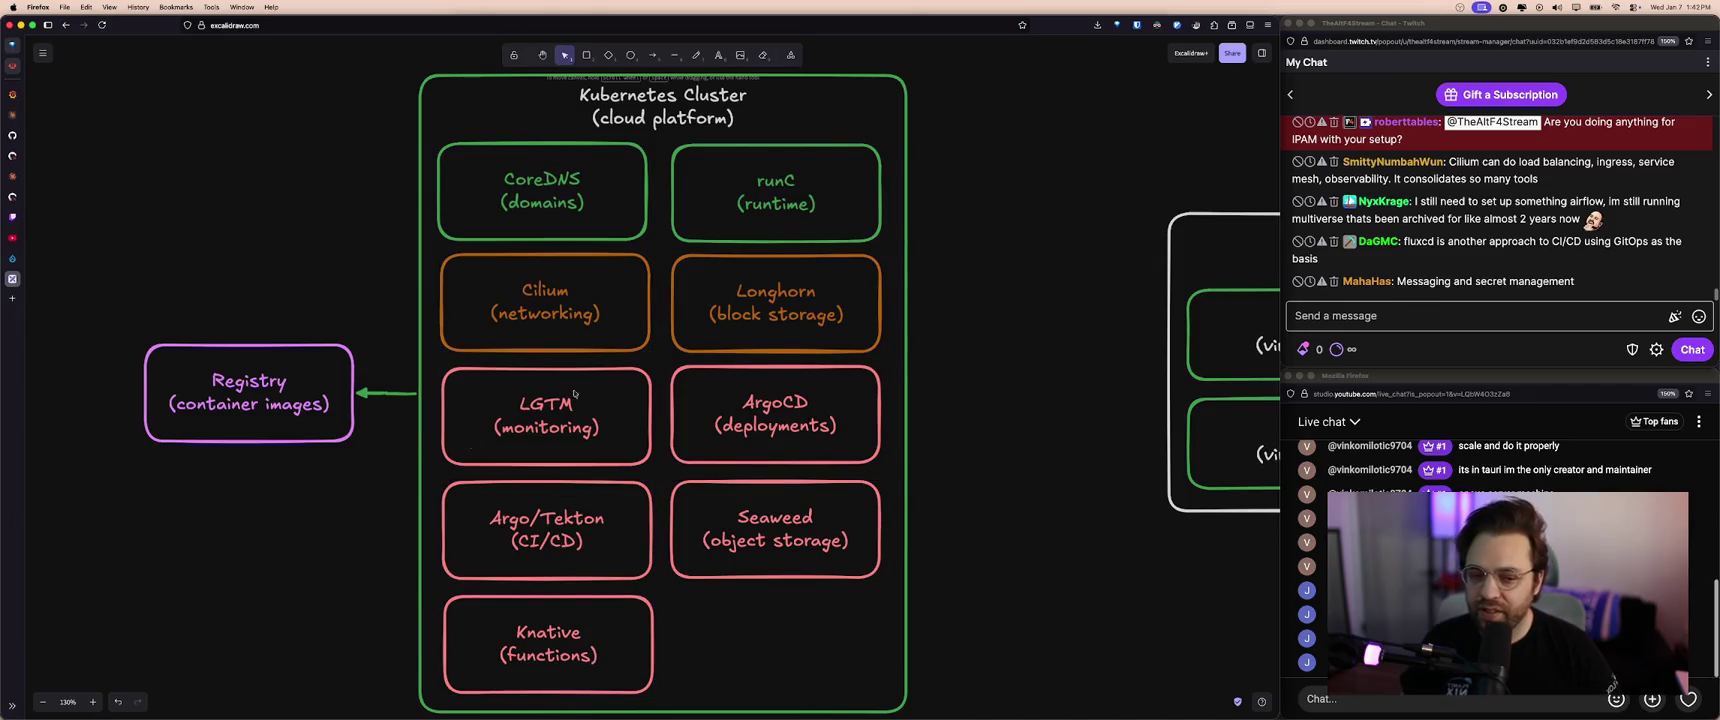
left_click(690, 430)
left_click(690, 500)
left_click(653, 481)
scroll(670, 488, "right", 1)
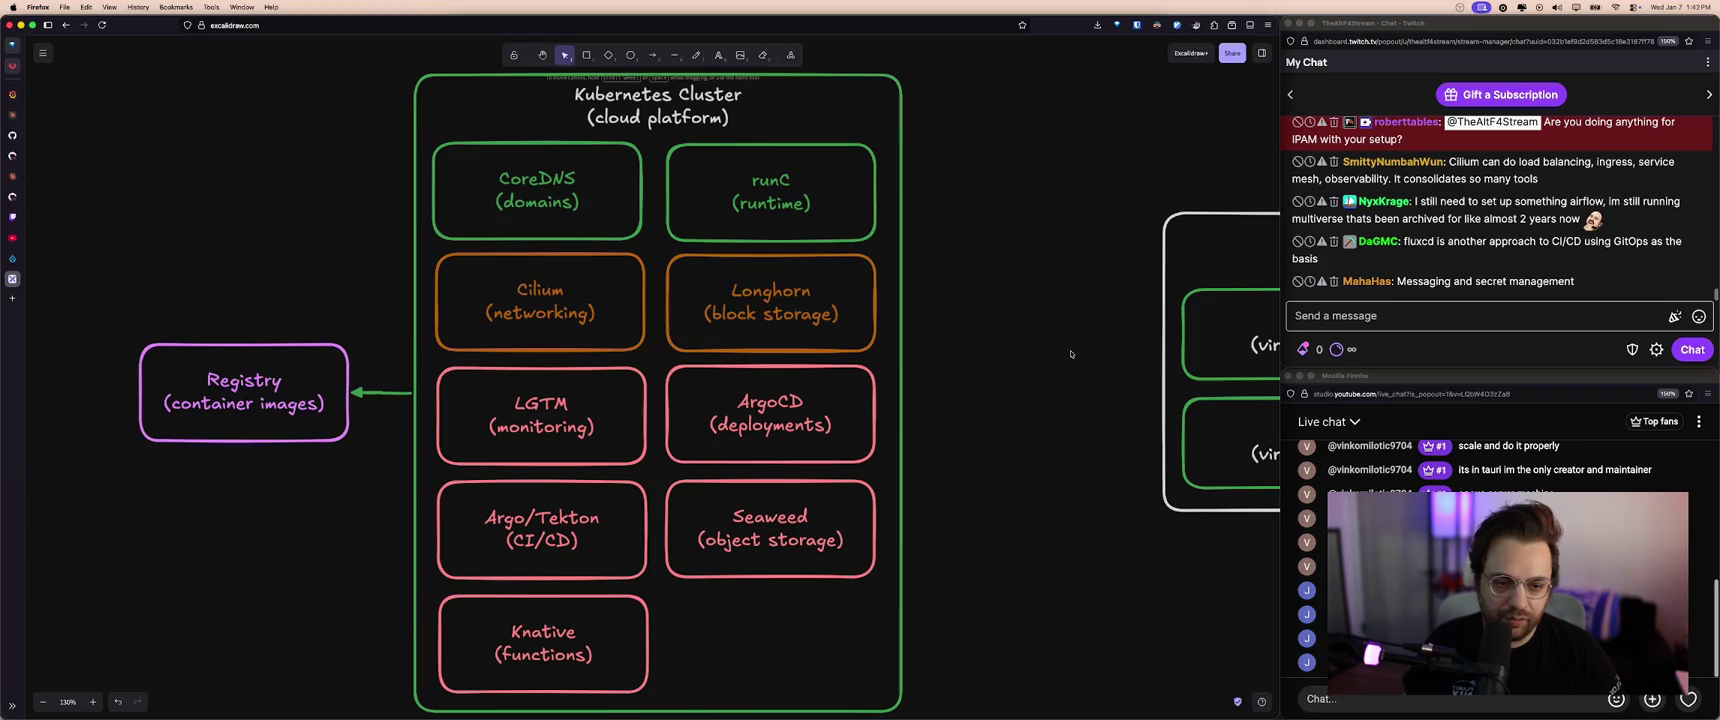
scroll(1065, 355, "up", 1)
left_click(1519, 303)
left_click(996, 322)
scroll(1002, 318, "up", 1)
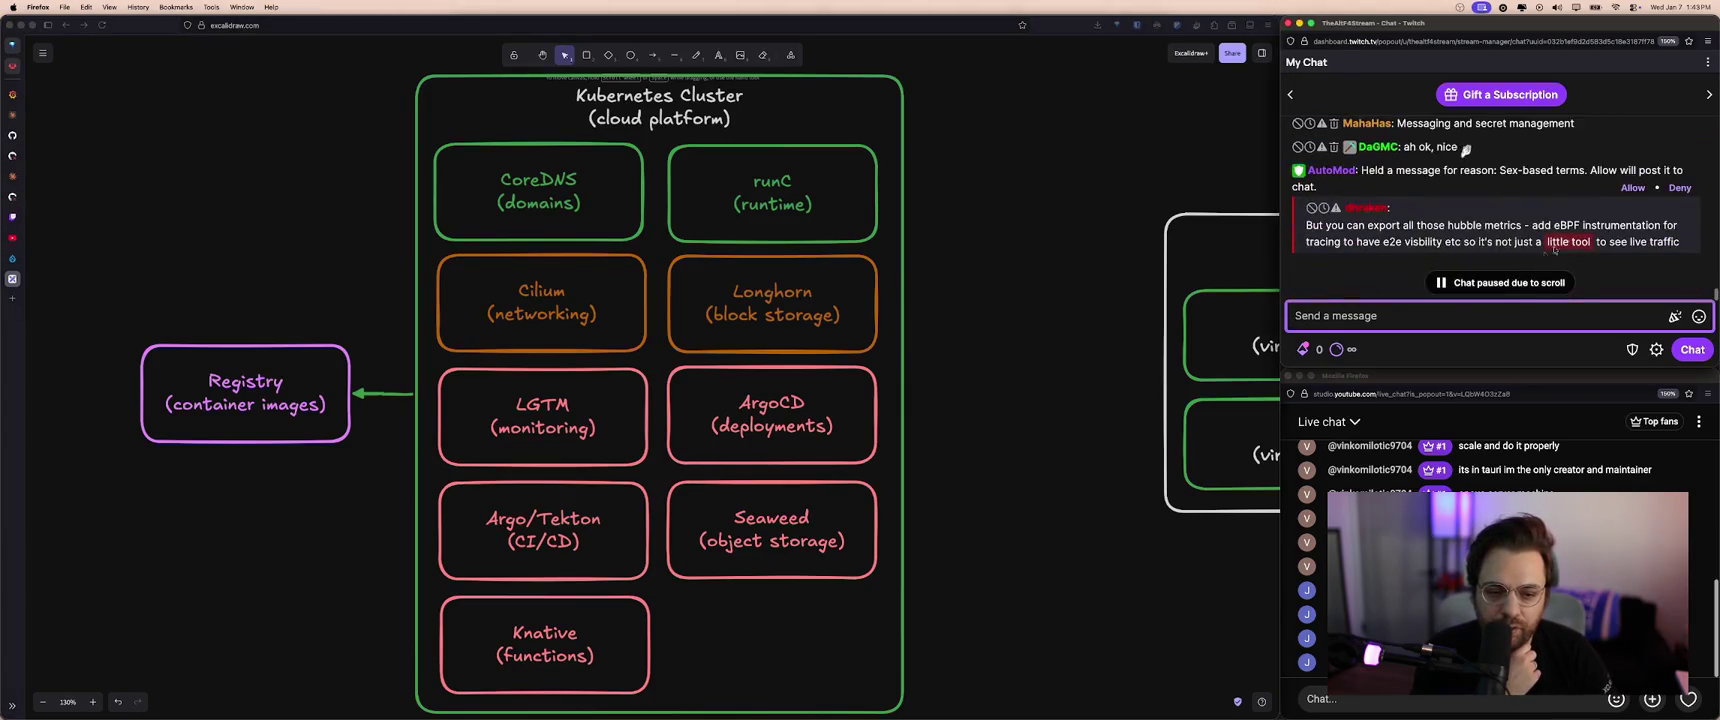
scroll(1517, 229, "up", 2)
scroll(1517, 229, "down", 2)
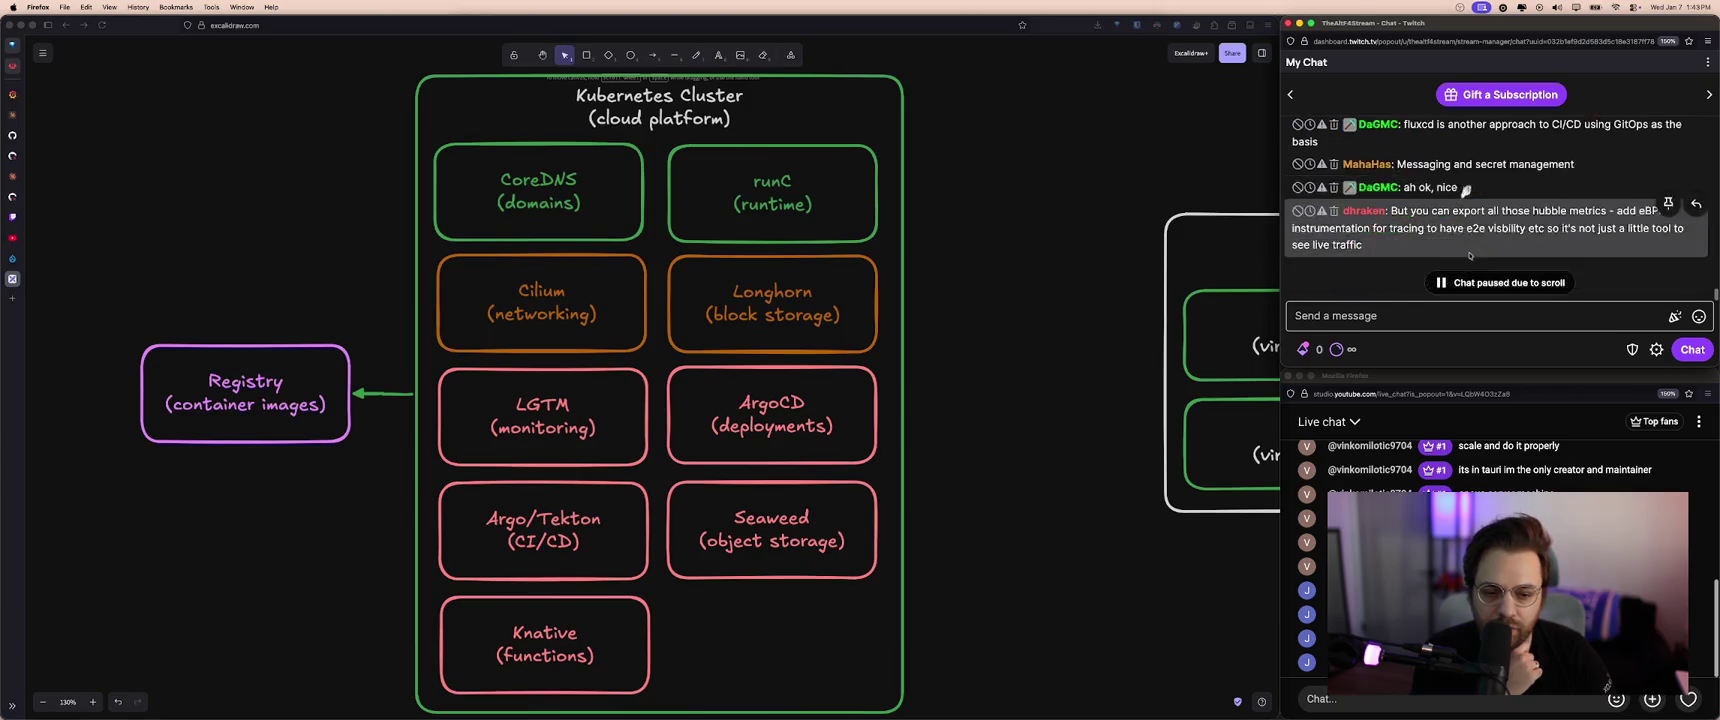
left_click(1057, 269)
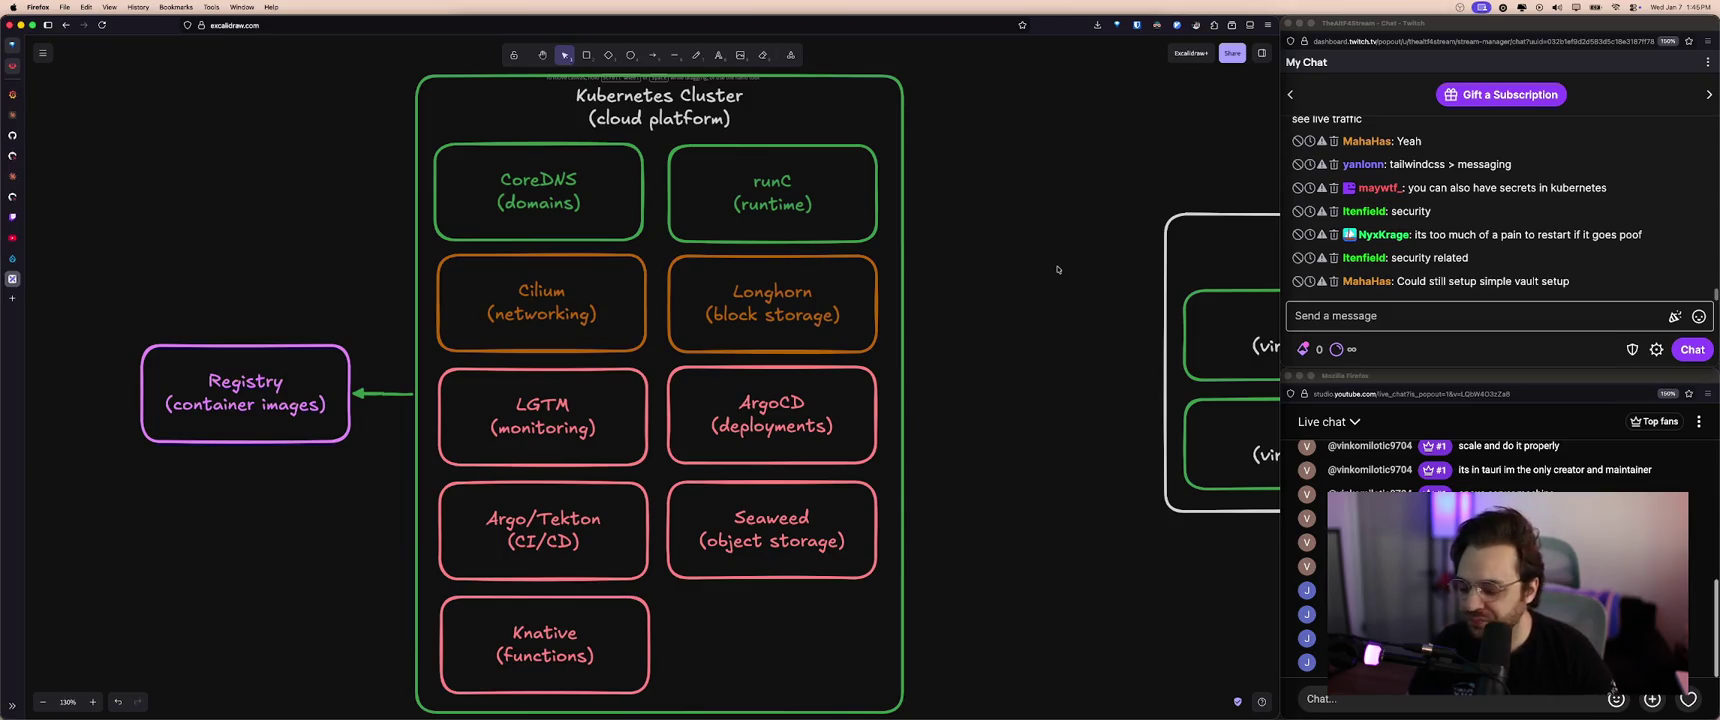
key("ctrl+t")
- Load doppler.com and zoom the page in twice
type("doppler.com")
key("Return")
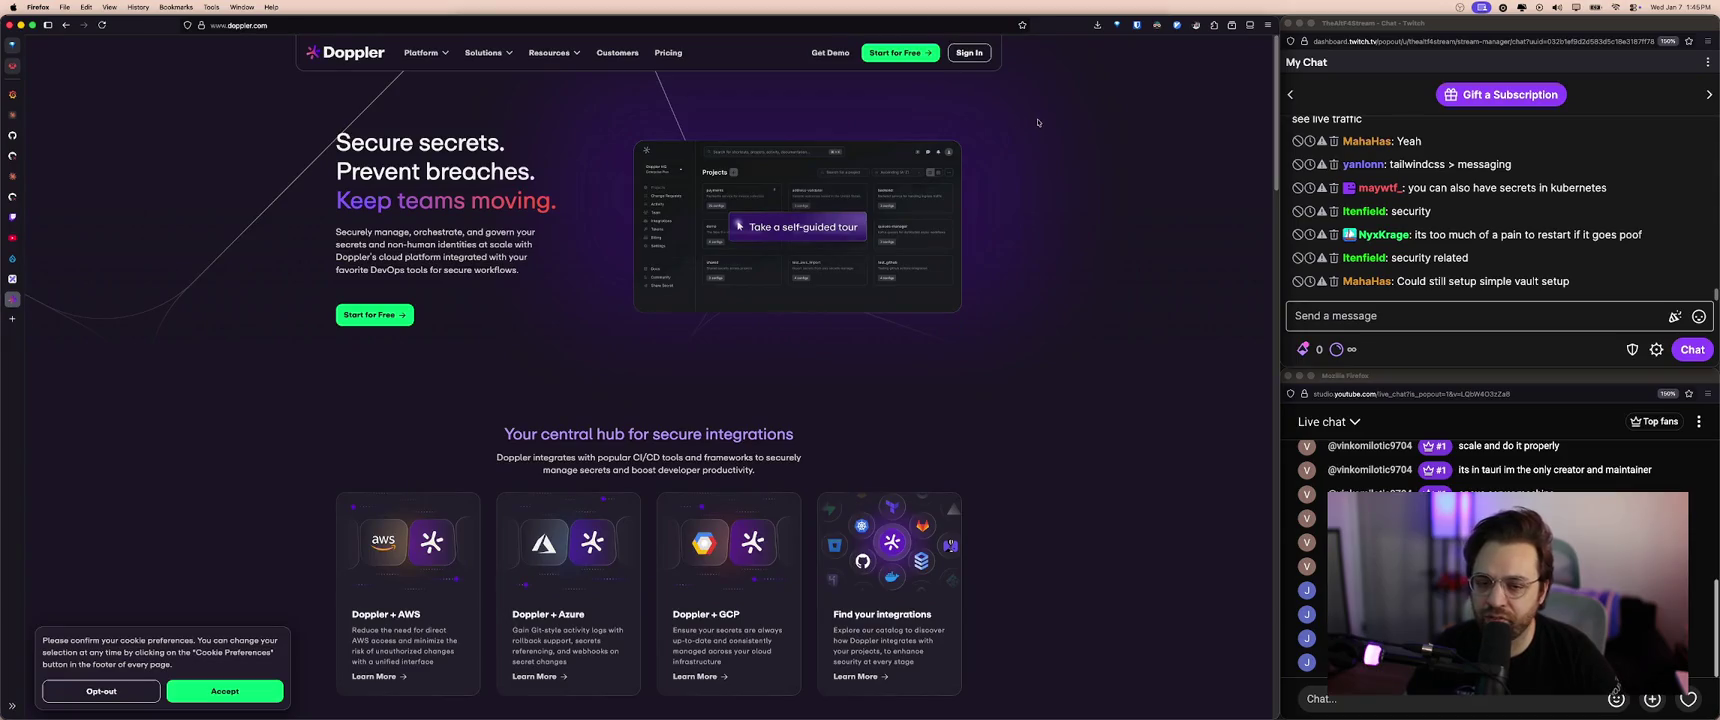
key("ctrl+plus")
key("ctrl+plus")
key("ctrl+plus")
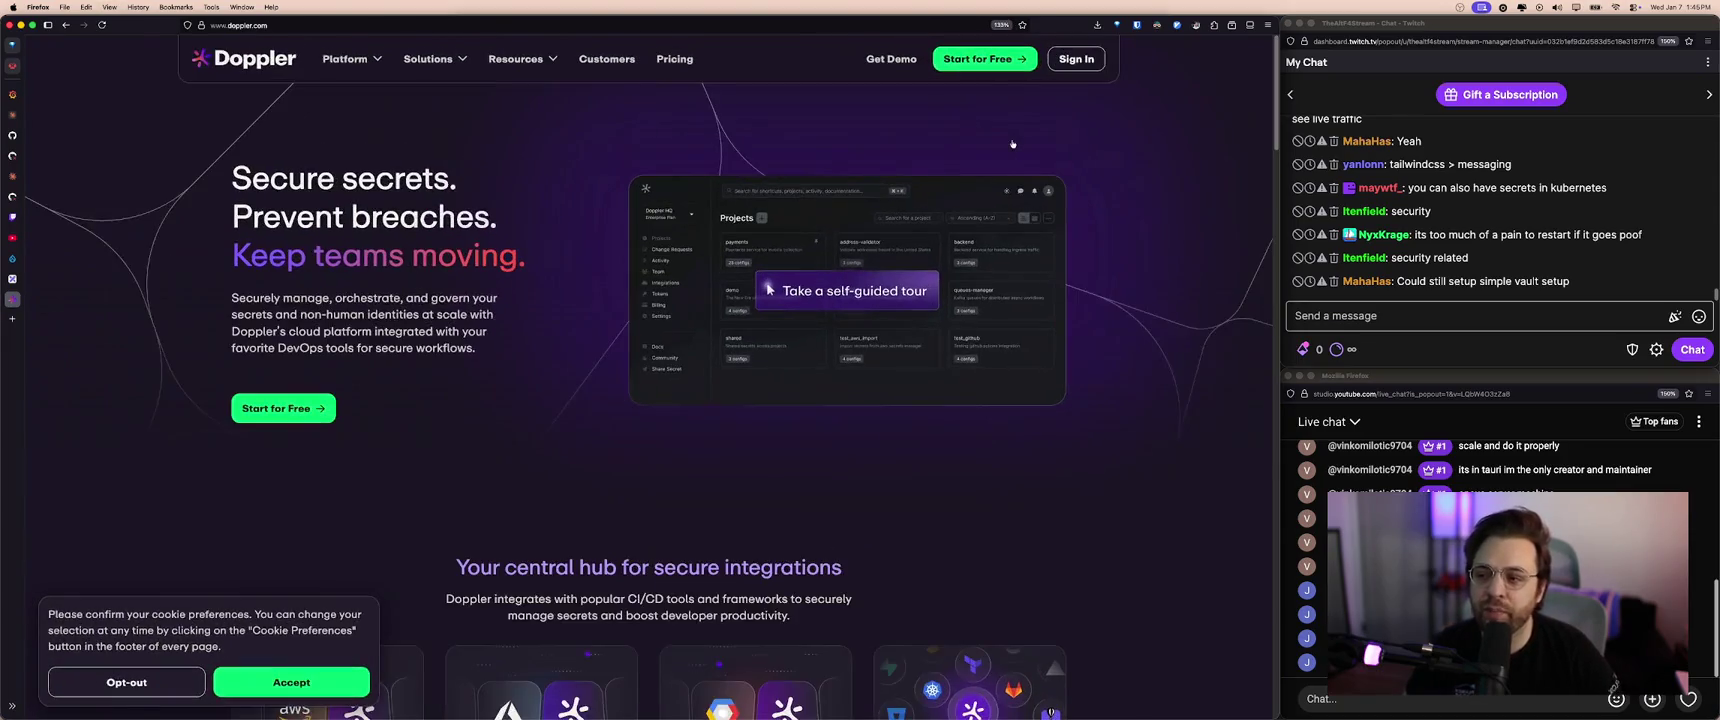
key("ctrl+plus")
key("ctrl+plus")
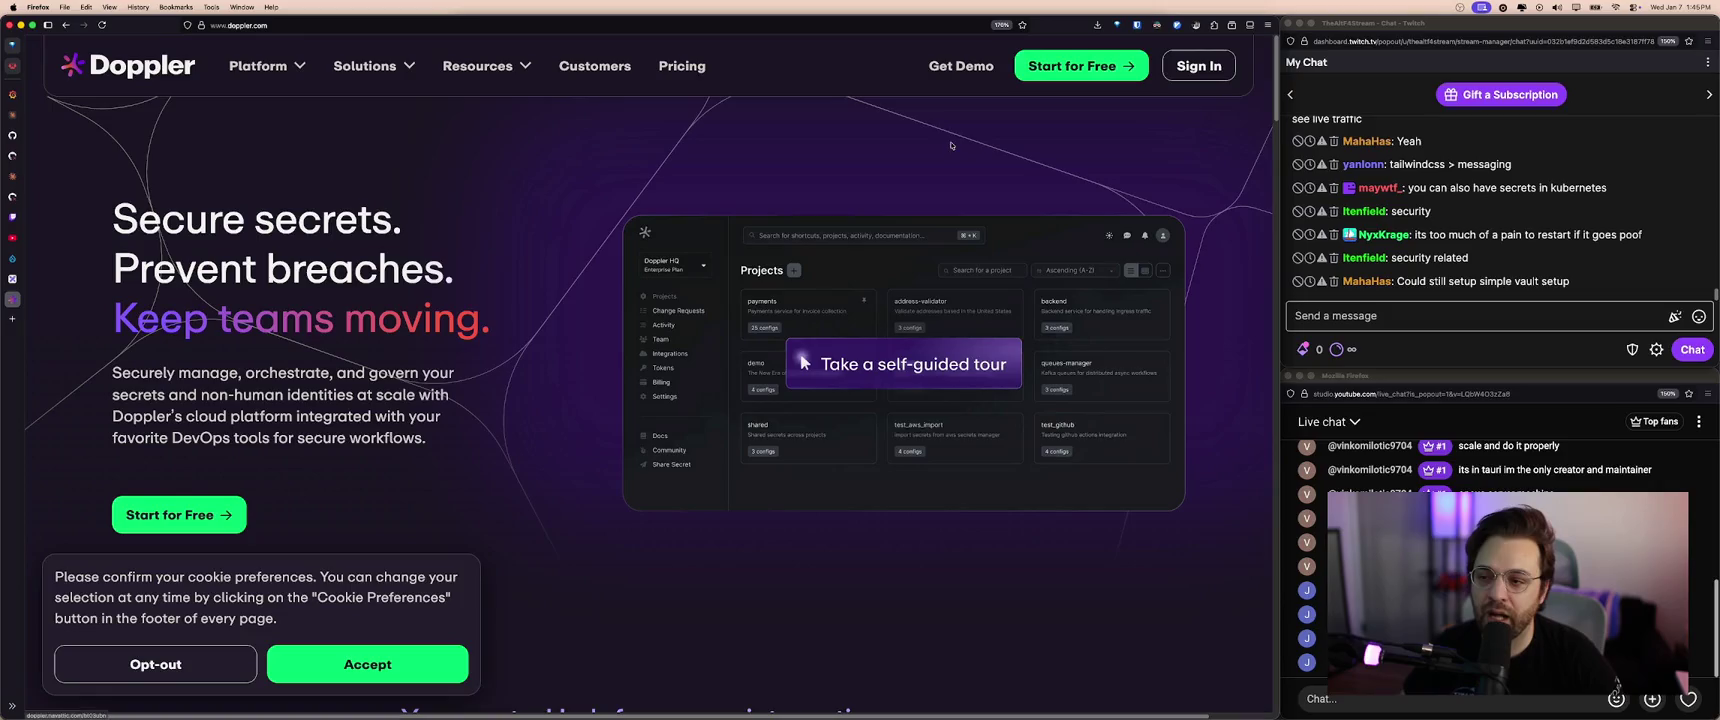
- Opt out of optional cookies and go to the signed-in Doppler dashboard
scroll(463, 257, "down", 5)
scroll(227, 622, "up", 10)
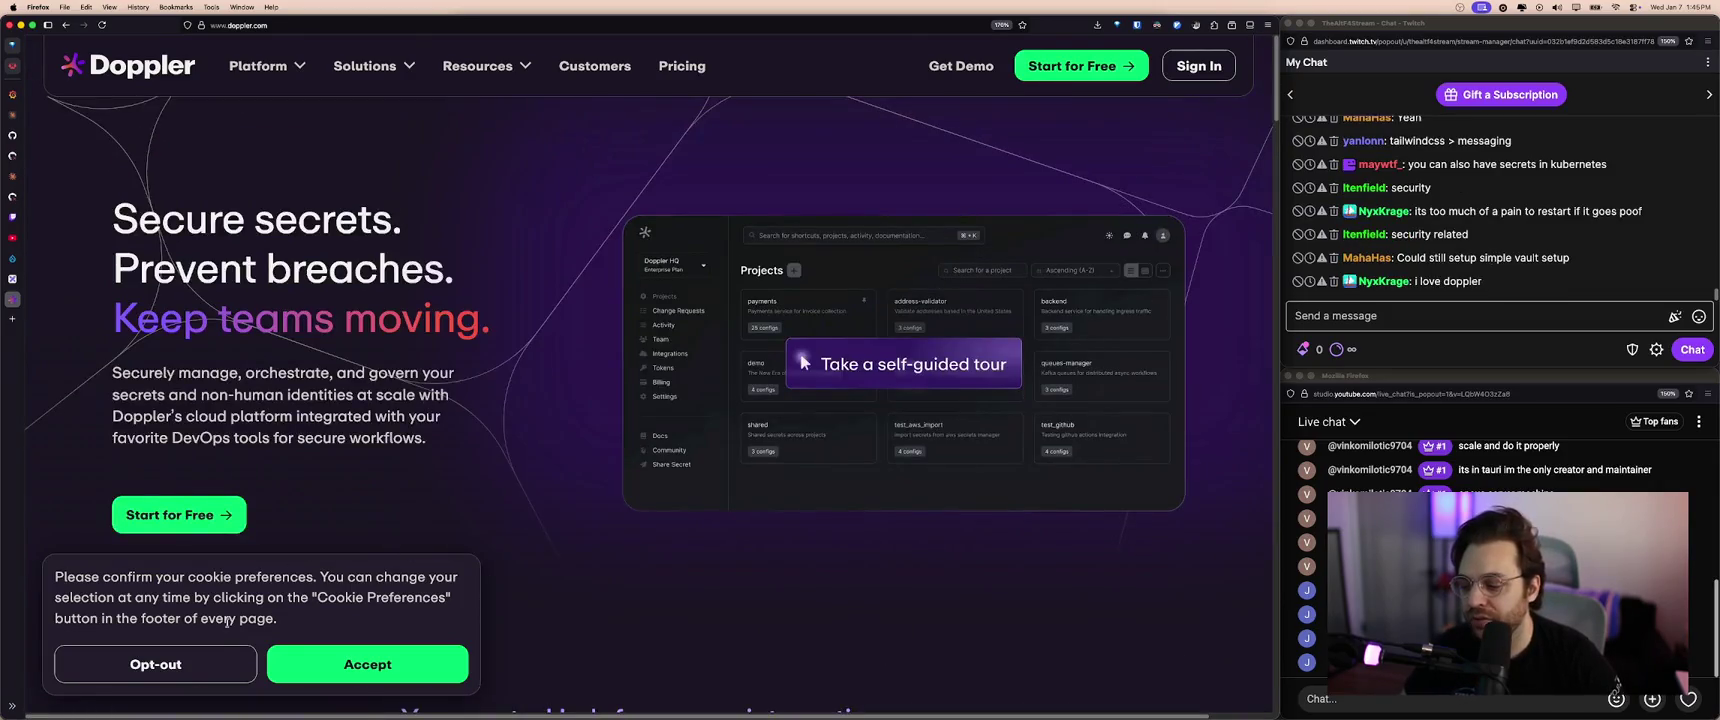
left_click(211, 663)
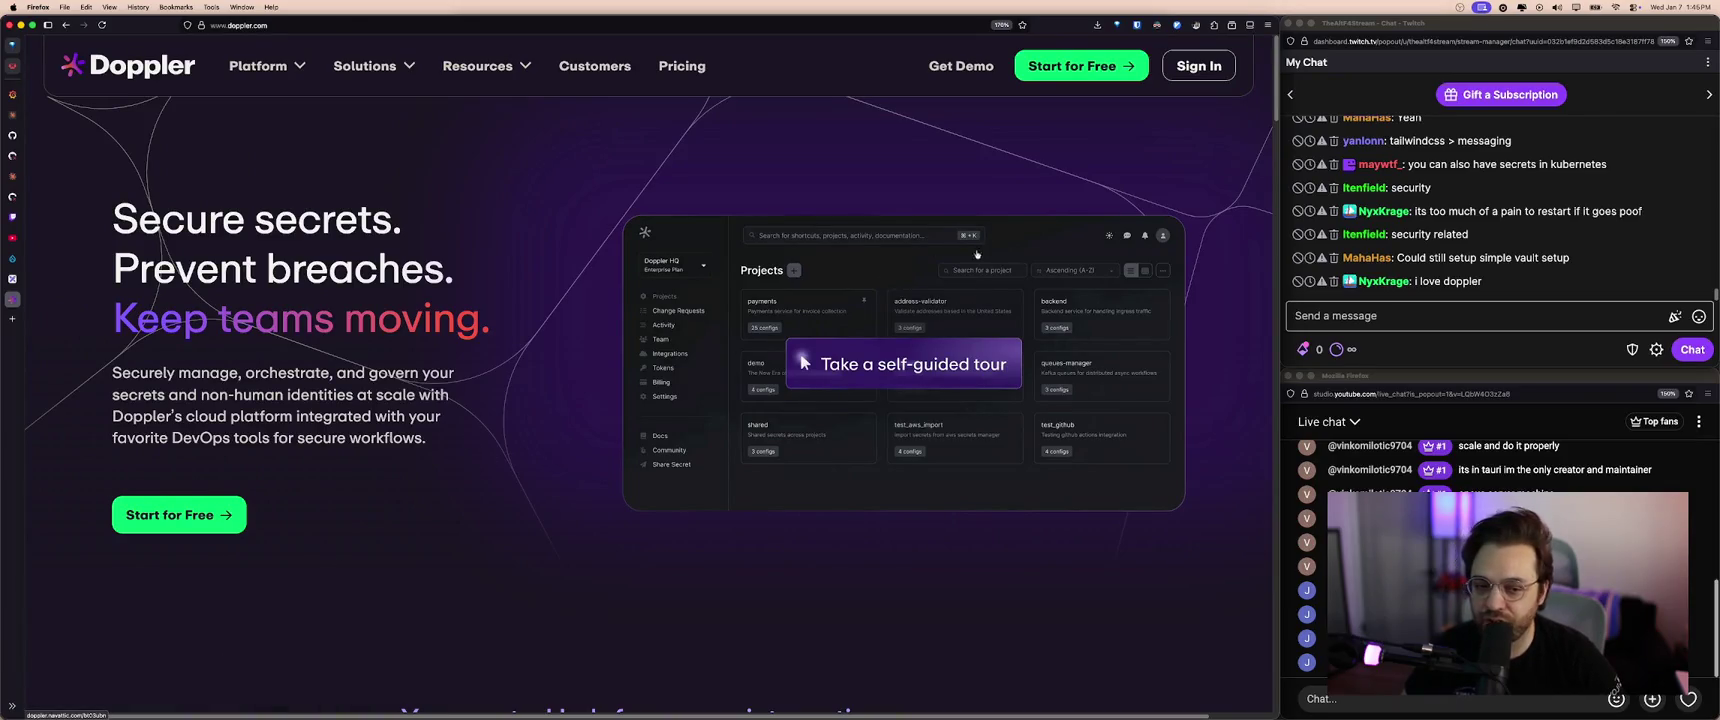
left_click(1157, 25)
left_click(1157, 25)
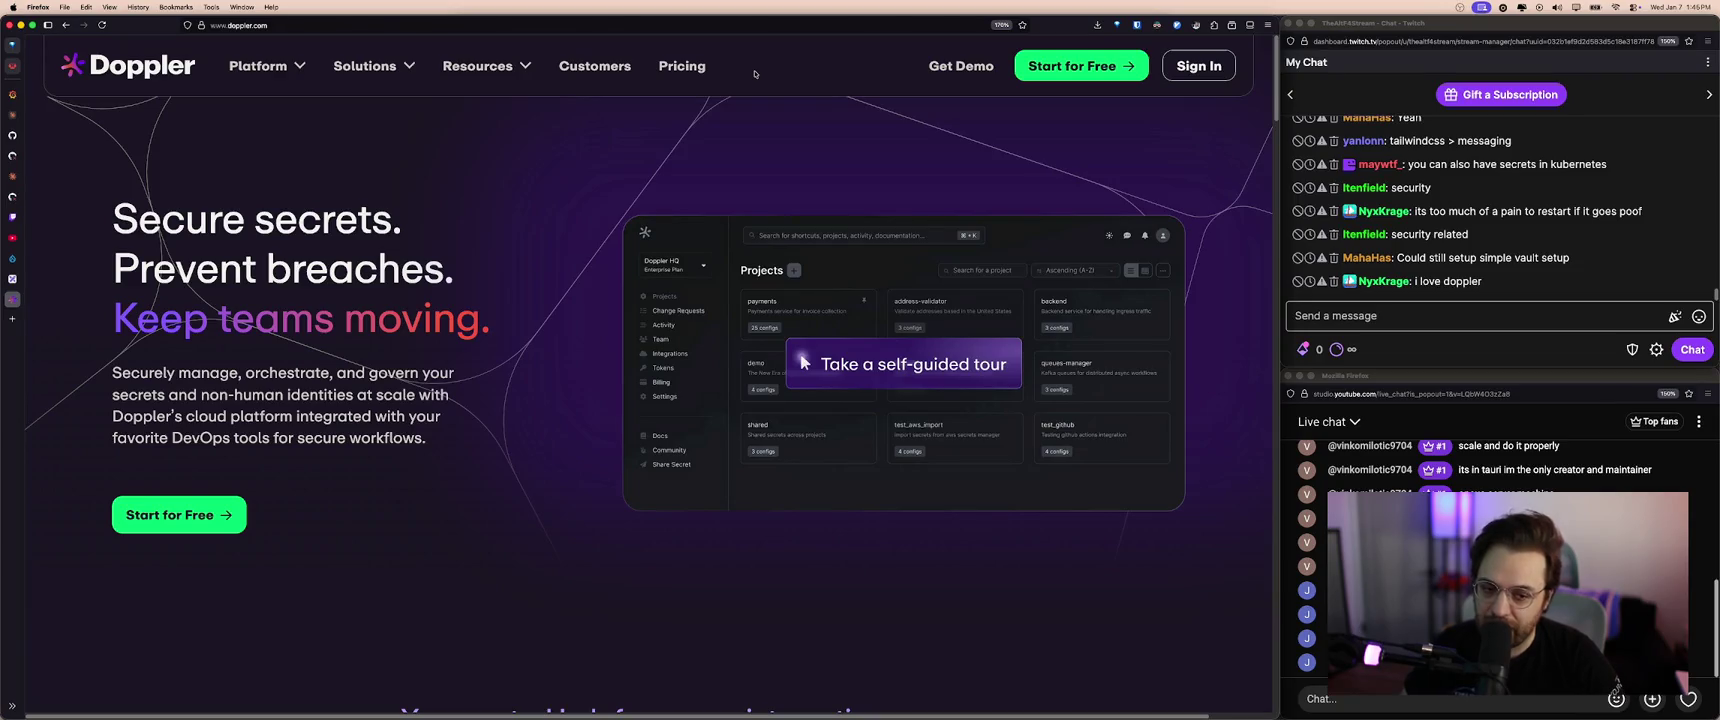
left_click(1198, 66)
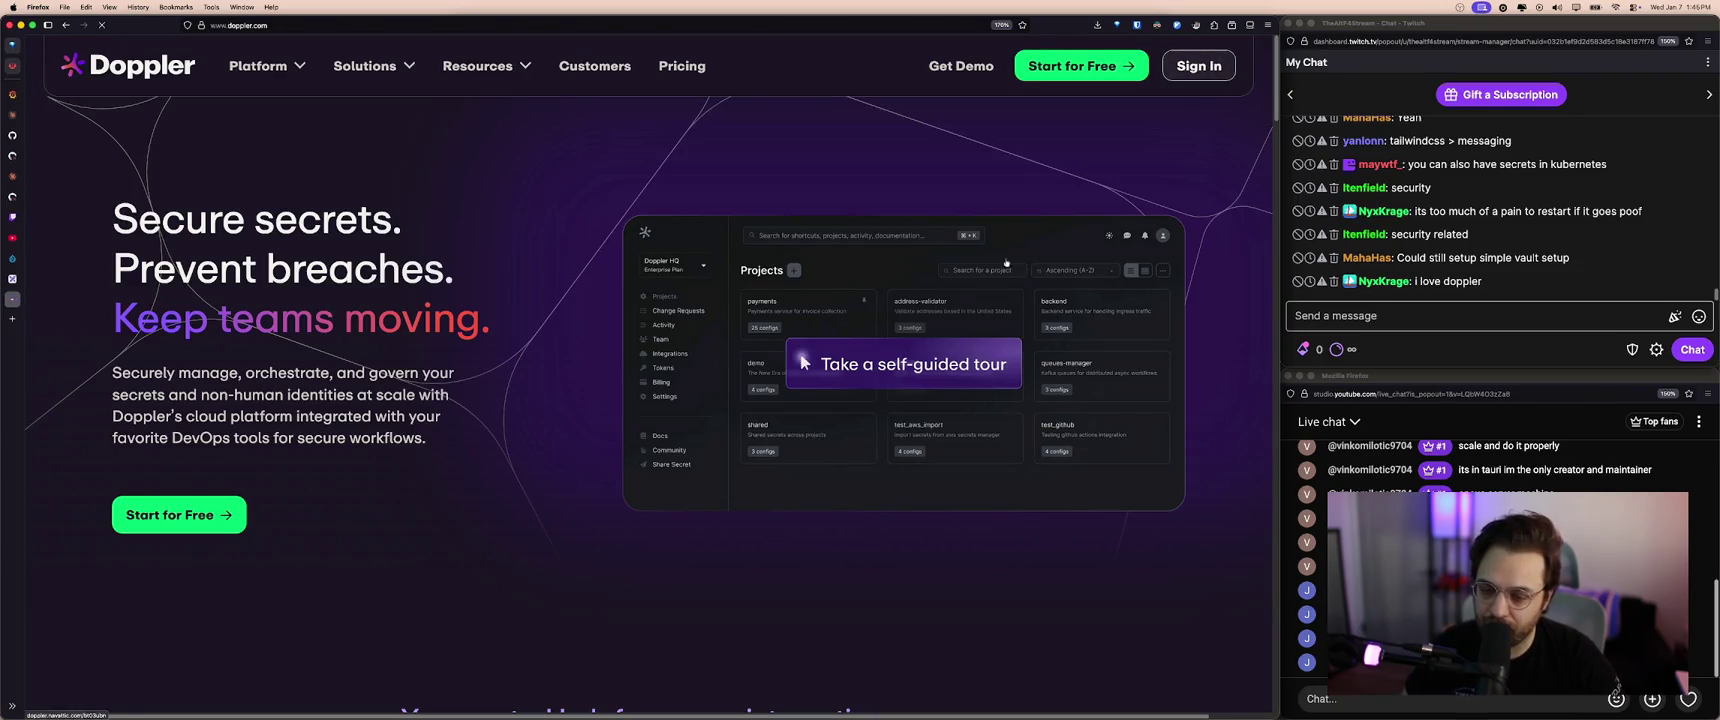
- Zoom the Doppler dashboard in twice and clear a stray text selection
key("ctrl+plus")
key("ctrl+plus")
key("ctrl+plus")
key("ctrl+plus")
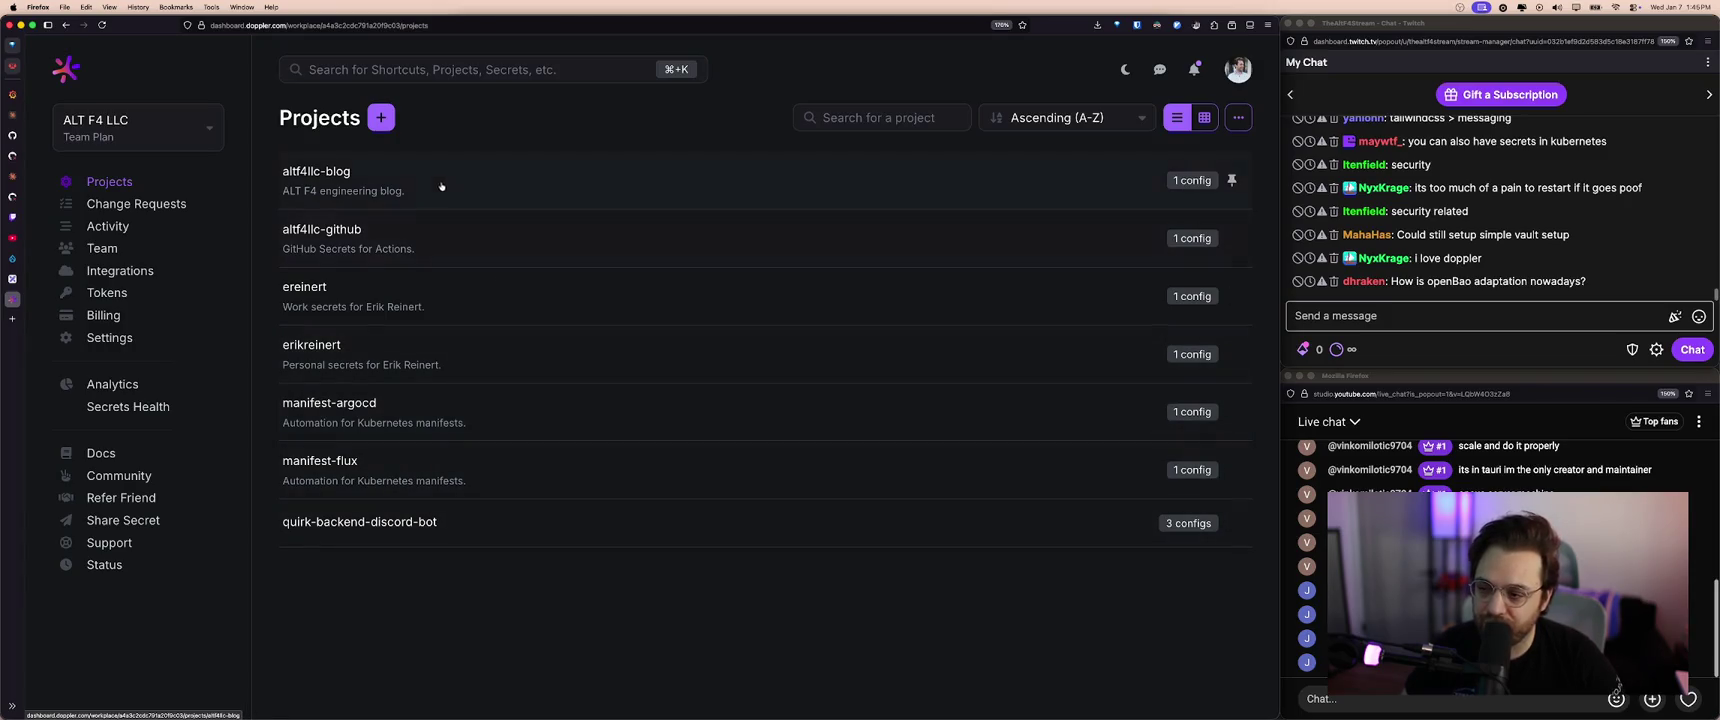
key("super+equal")
double_click(381, 139)
double_click(381, 139)
left_click(497, 151)
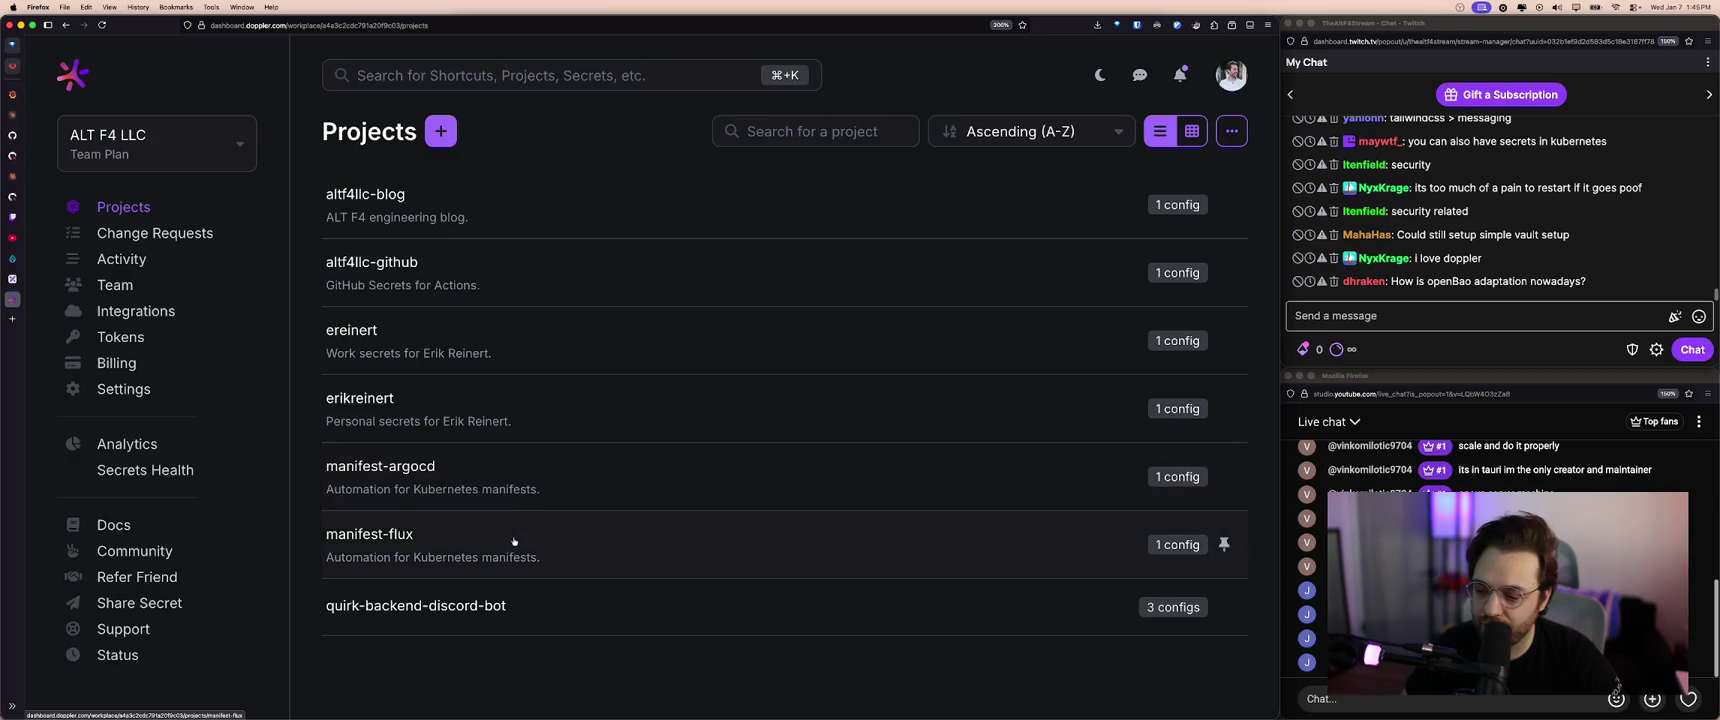
- Open manifest-argocd's prod config secrets, then go back to the Projects list
left_click(505, 478)
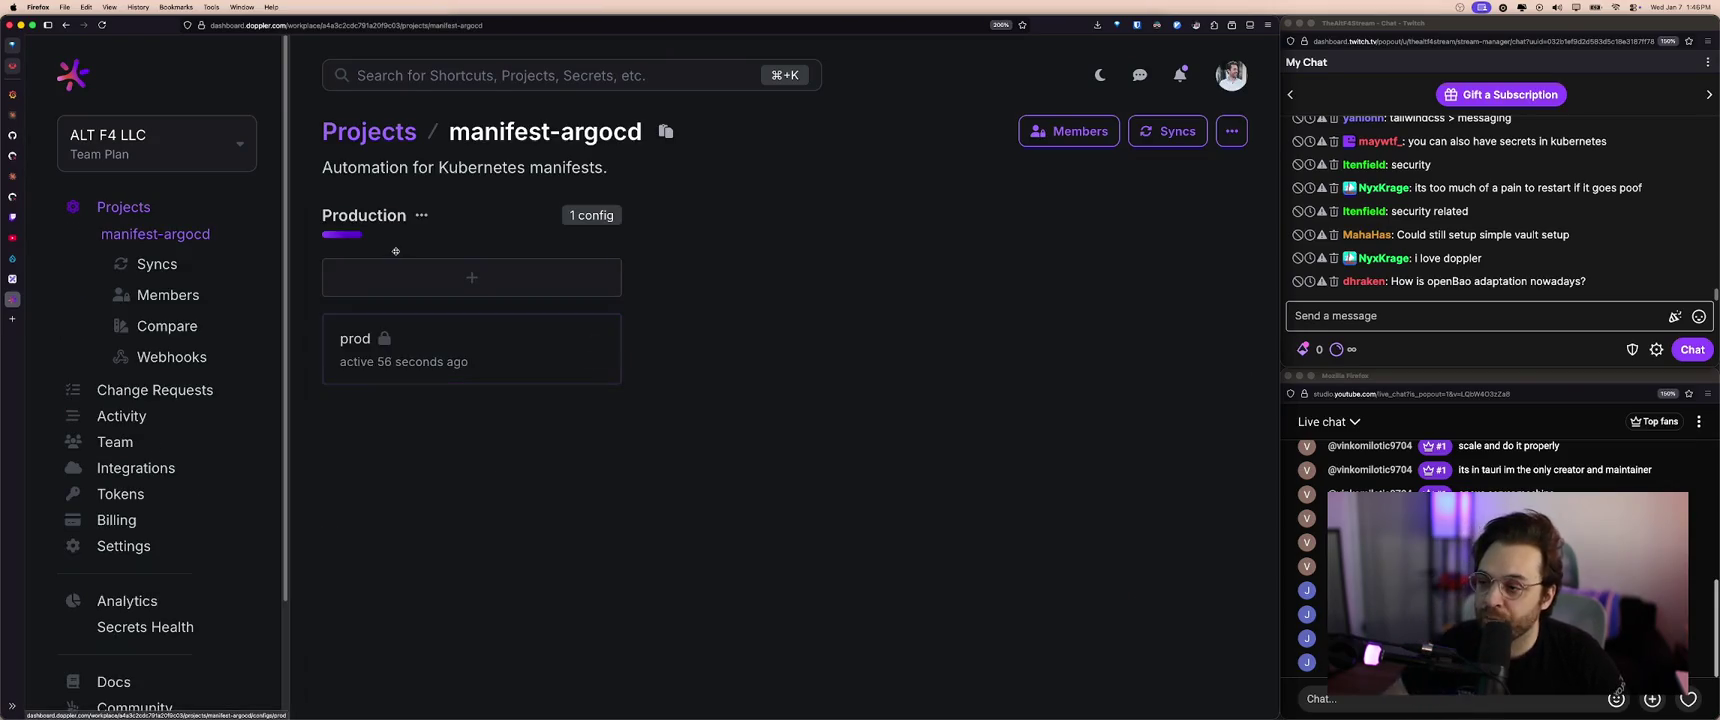
left_click_drag(477, 168, 549, 175)
left_click(549, 175)
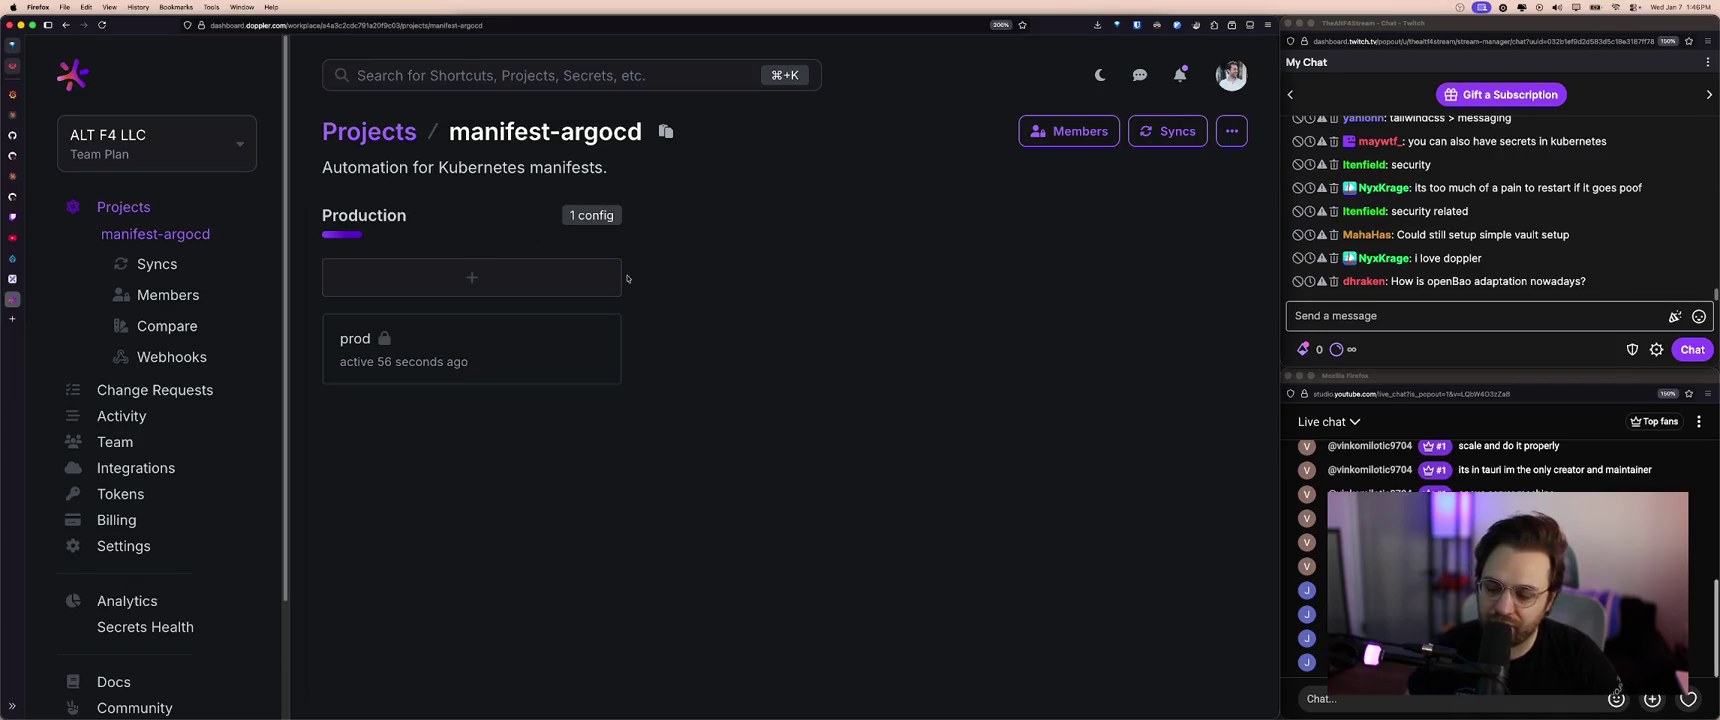
left_click(467, 343)
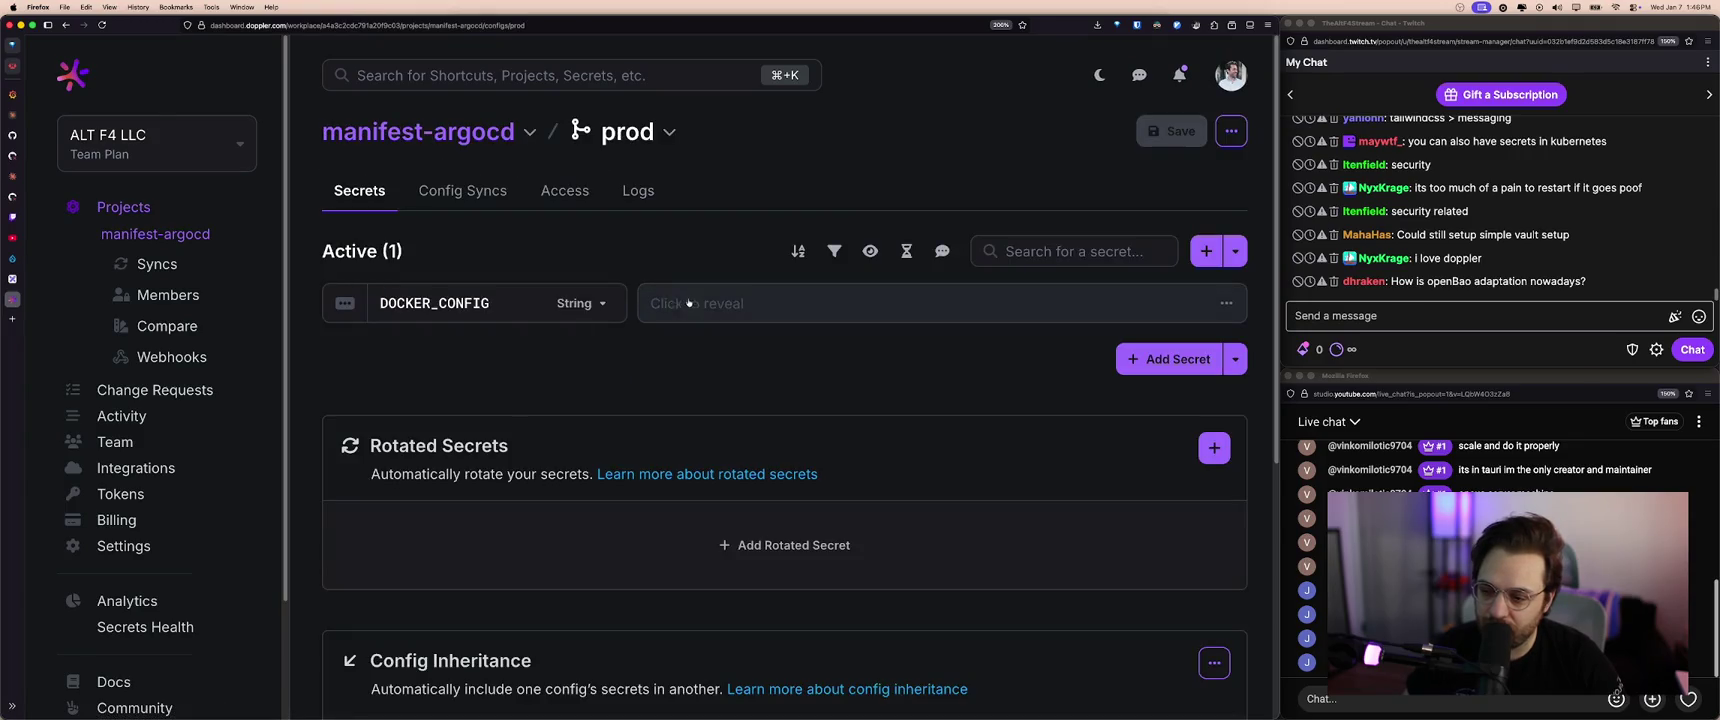
key("super+bracketleft")
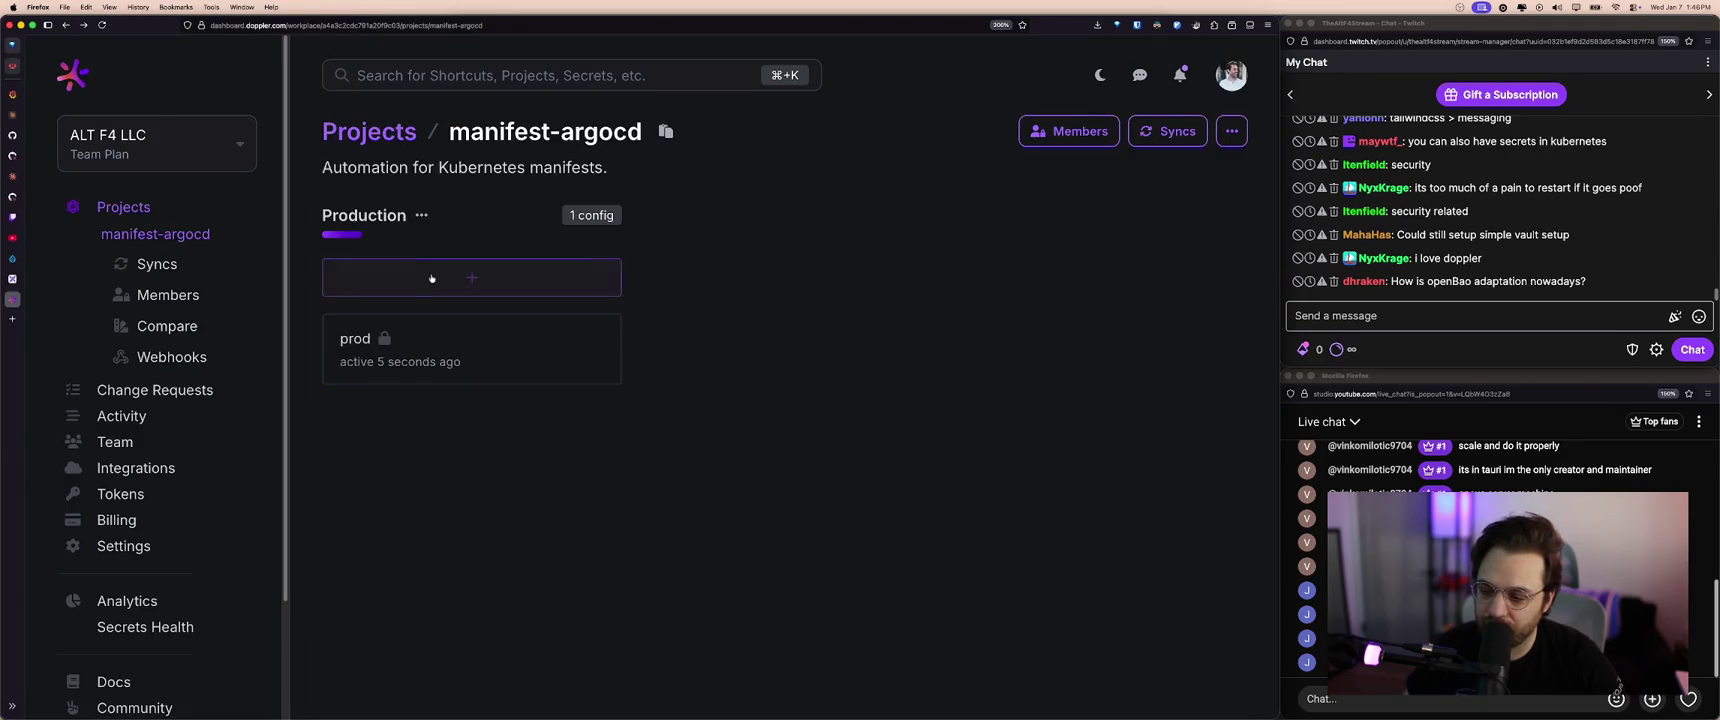
key("super+bracketleft")
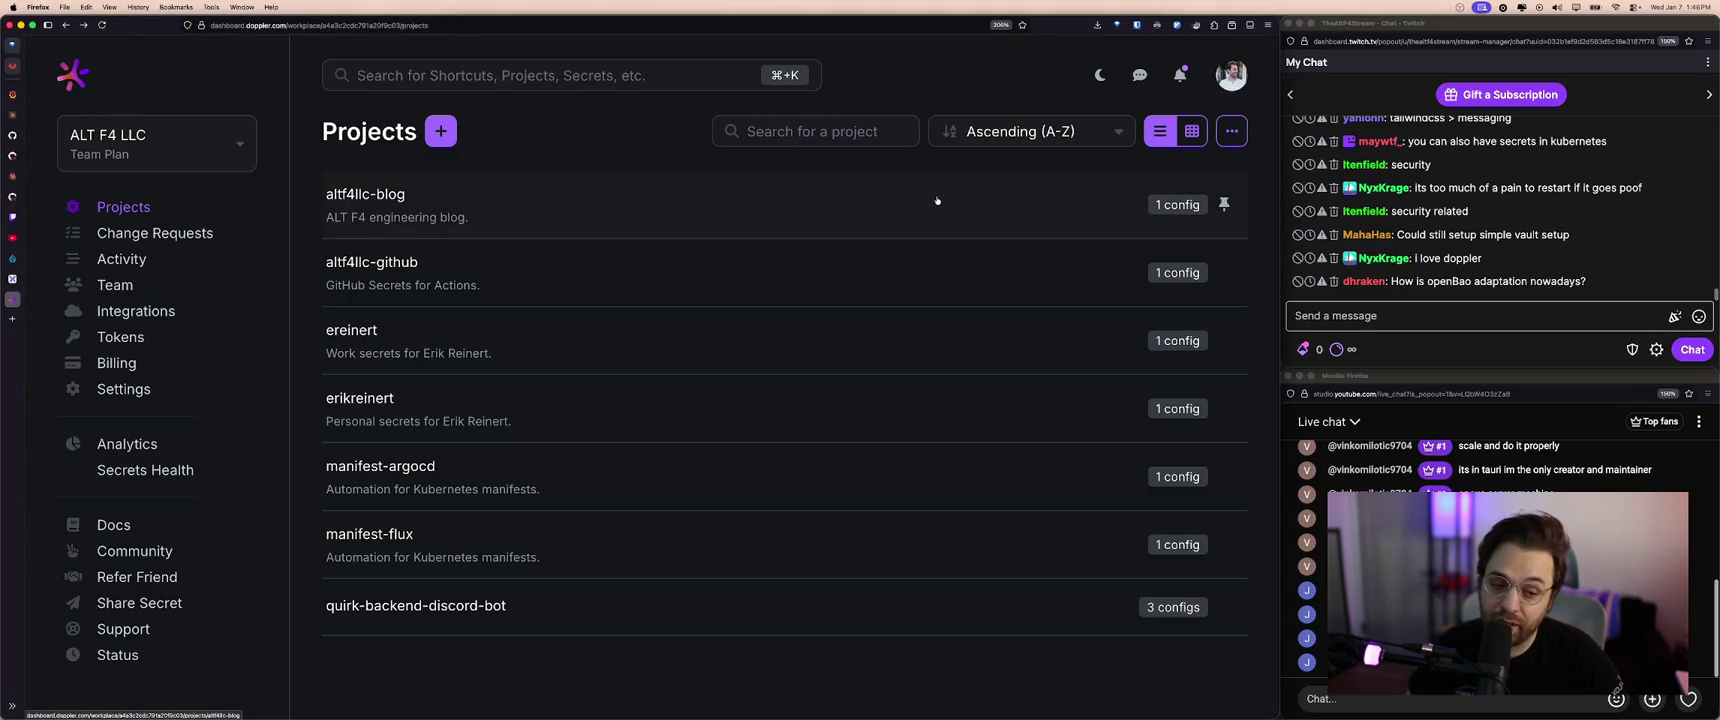
left_click(1487, 350)
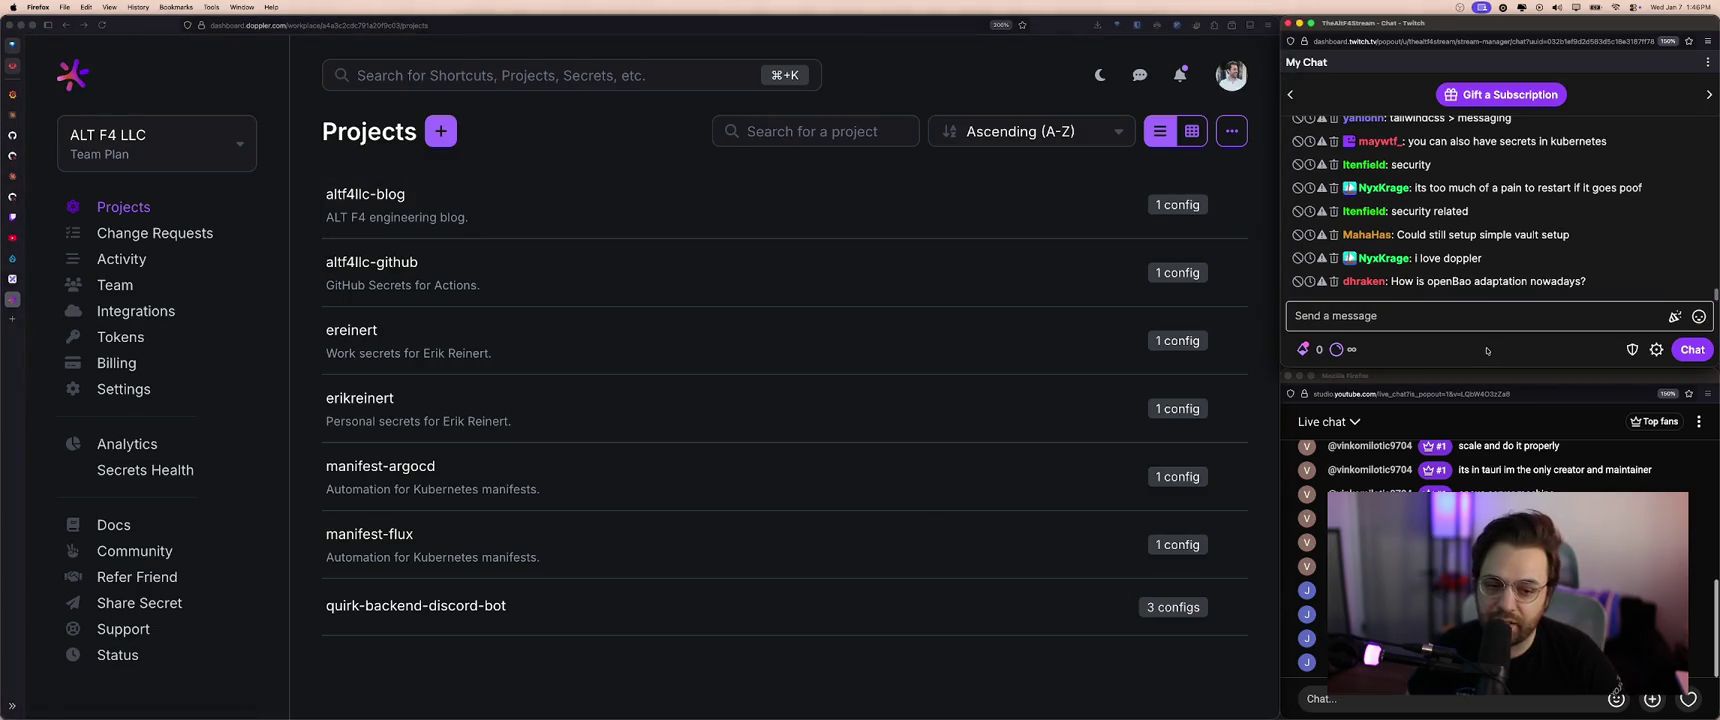
left_click(702, 385)
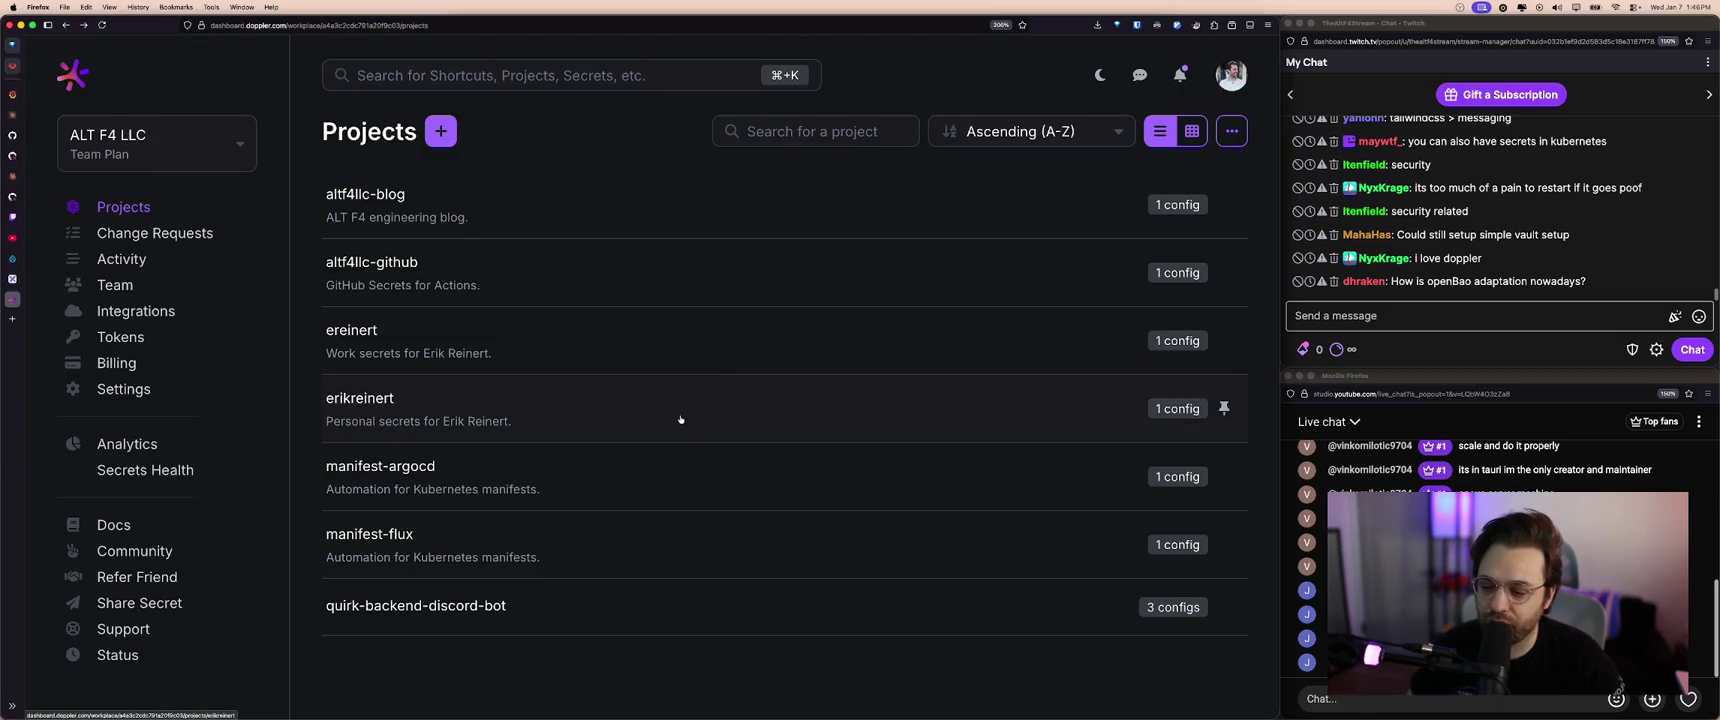
left_click(650, 603)
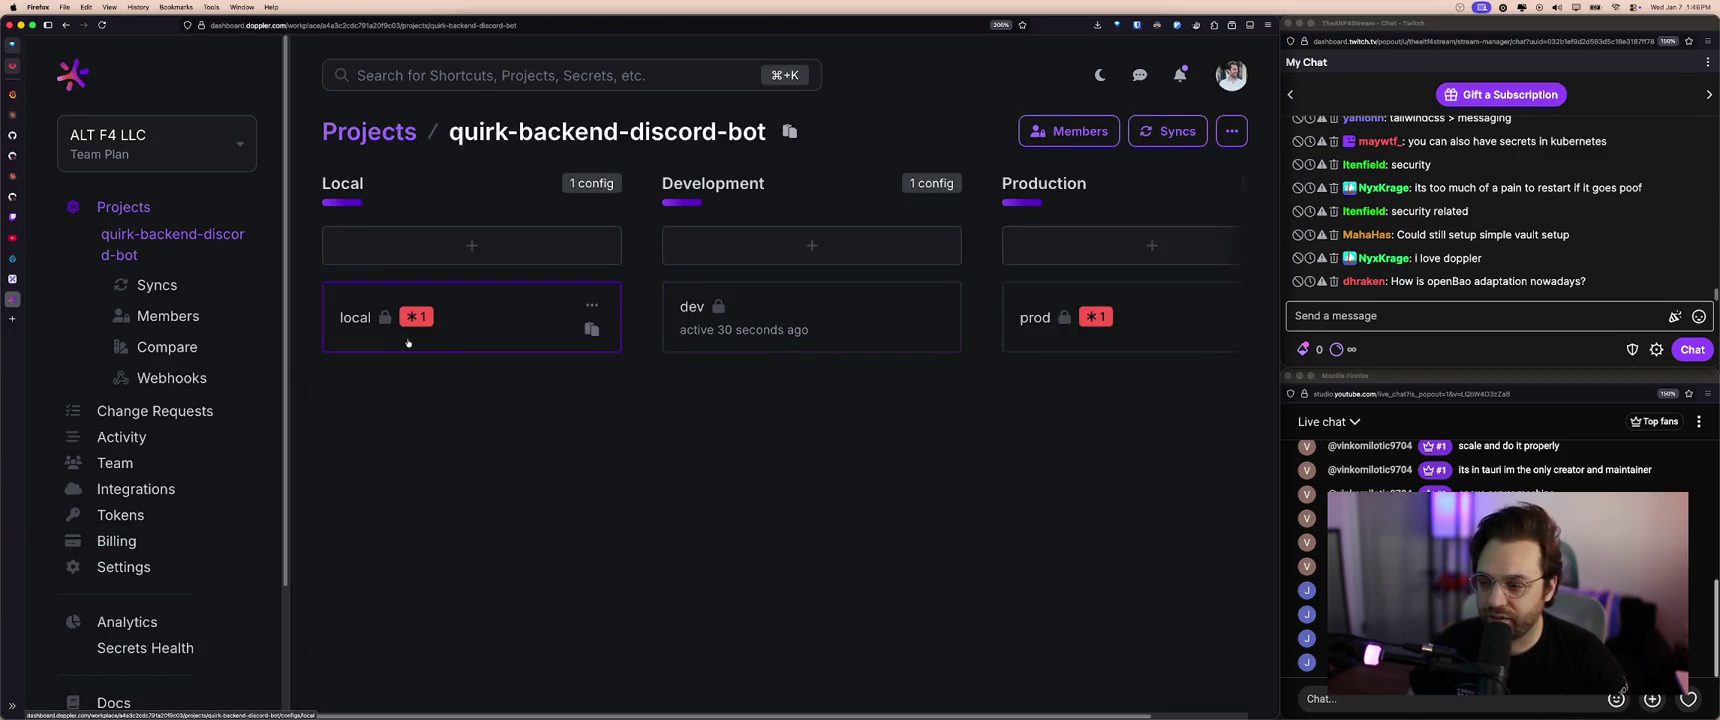
scroll(236, 271, "down", 3)
scroll(236, 271, "up", 3)
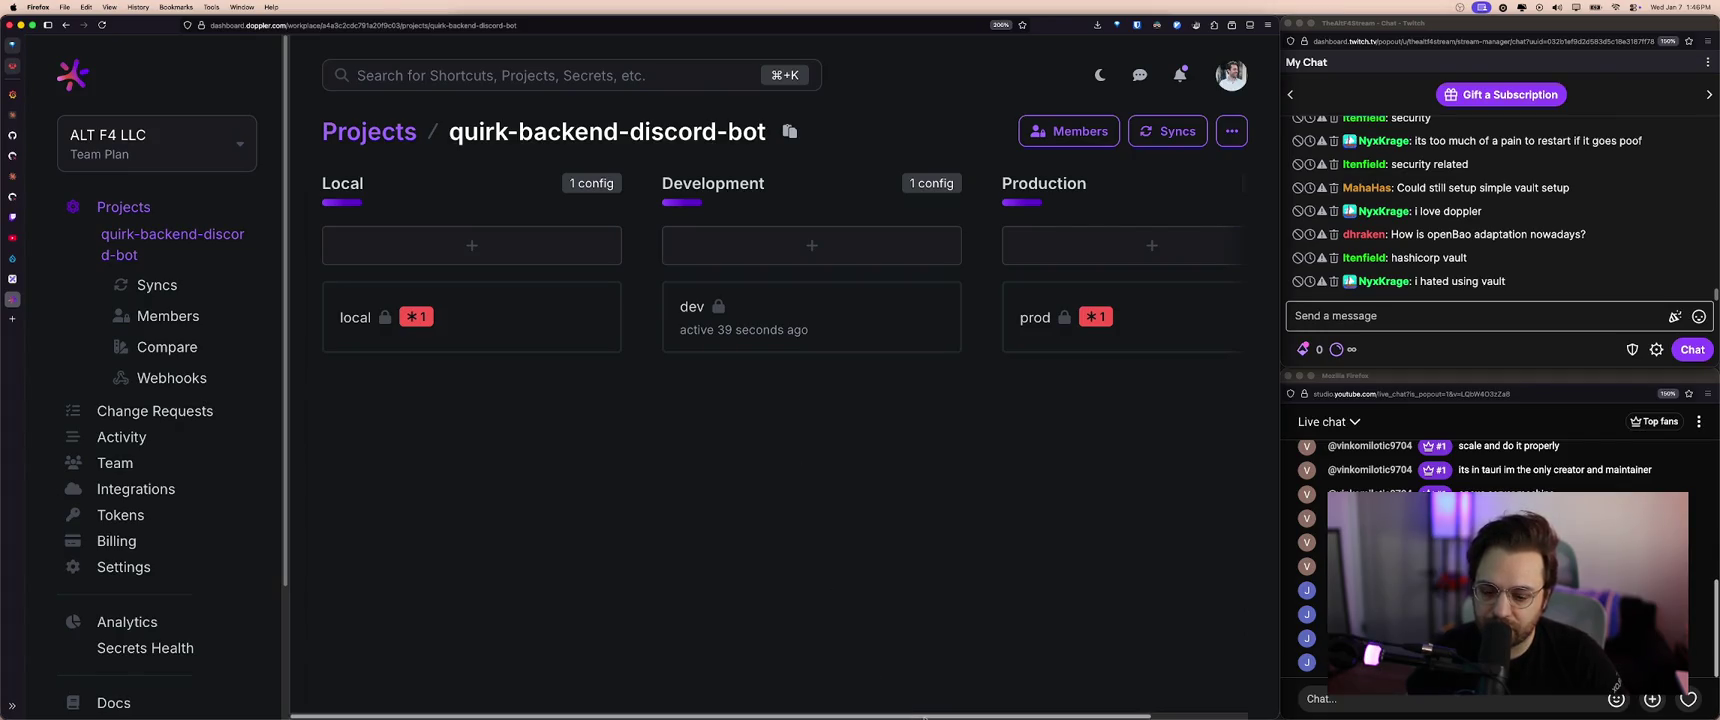
scroll(760, 640, "right", 2)
scroll(700, 670, "left", 2)
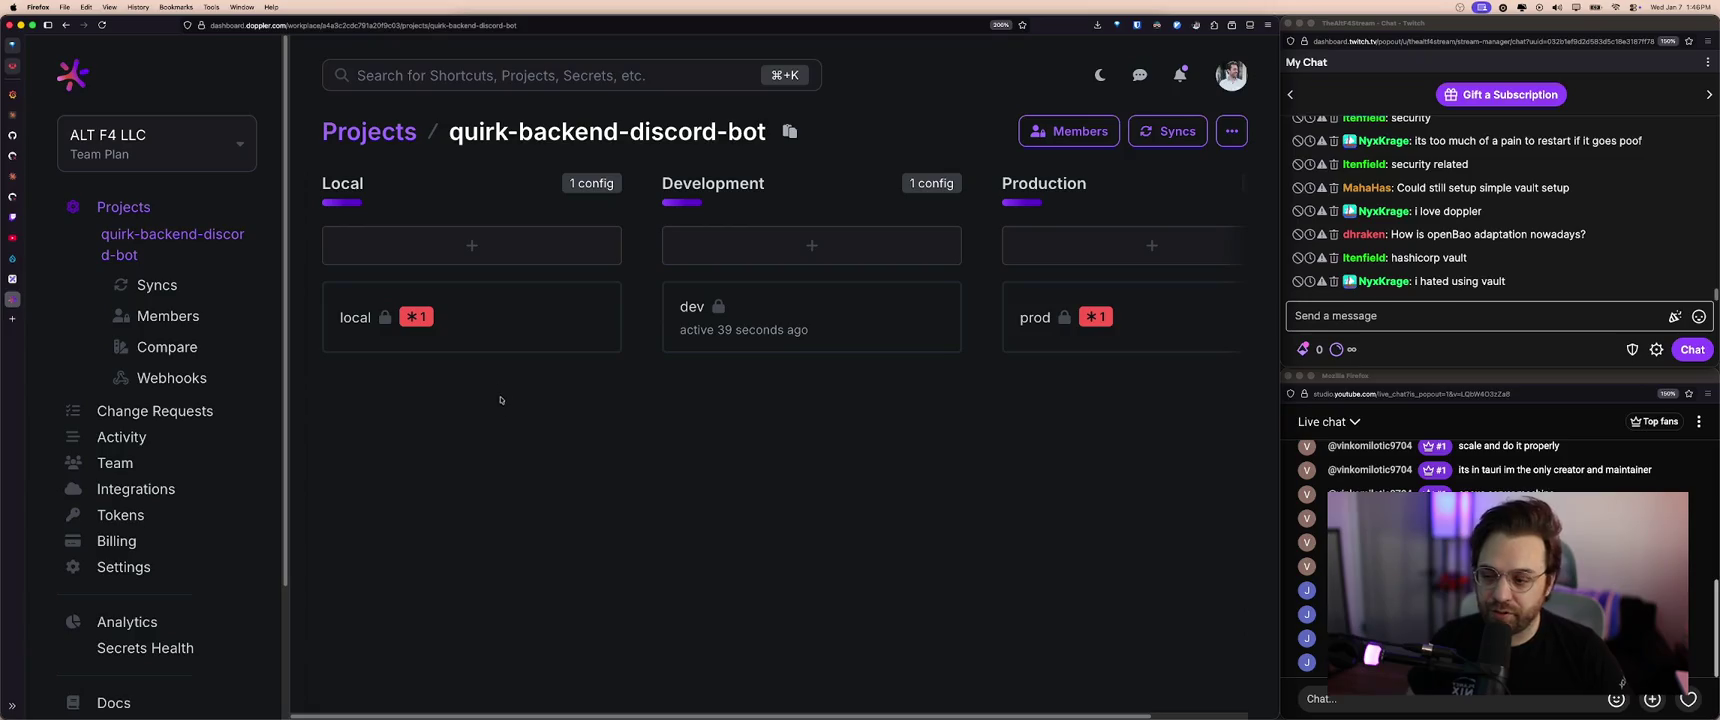
left_click(75, 78)
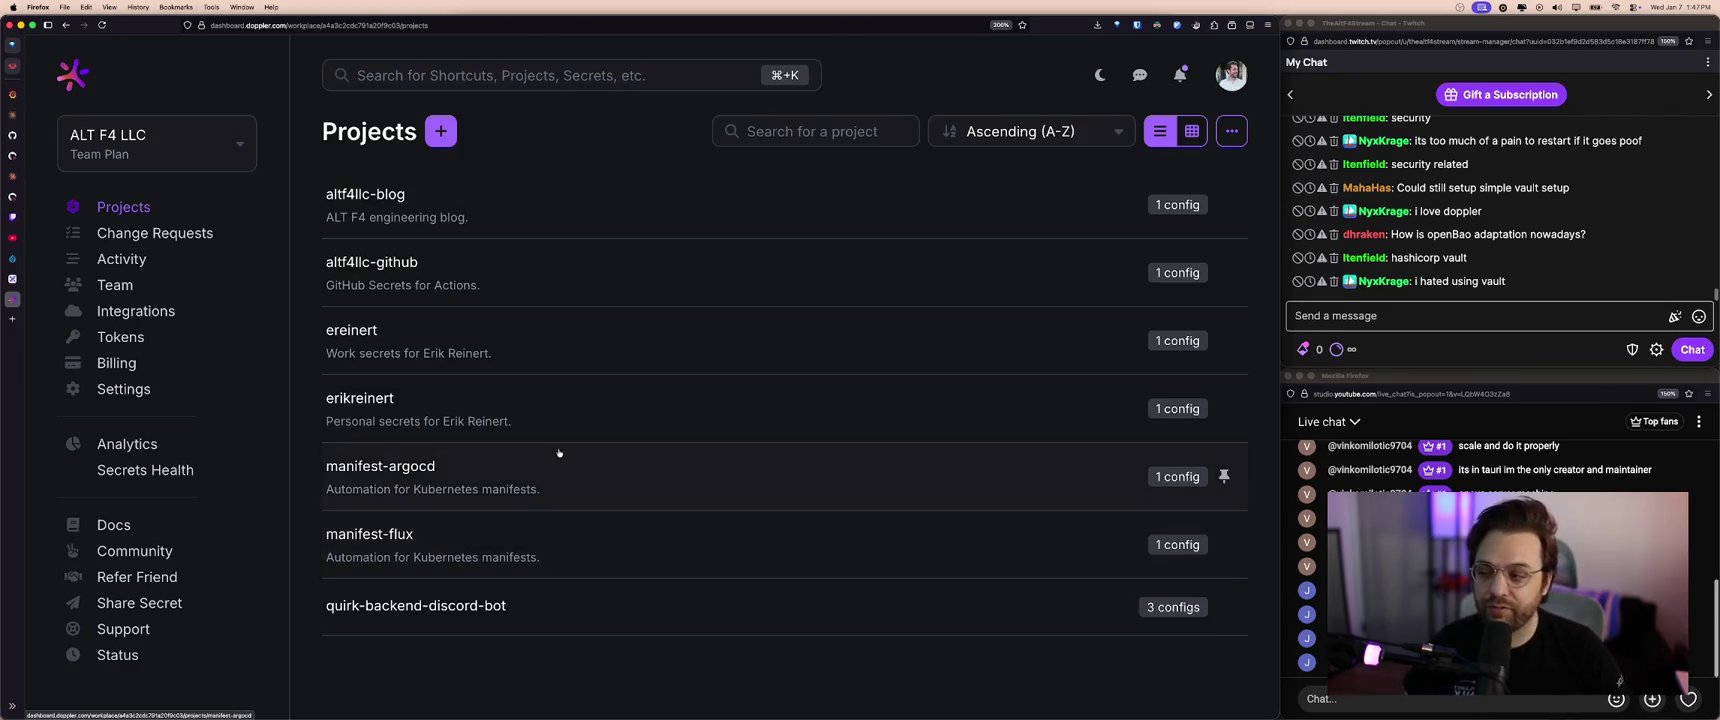
- Duplicate the Registry box by dragging a copy above it
left_click(30, 284)
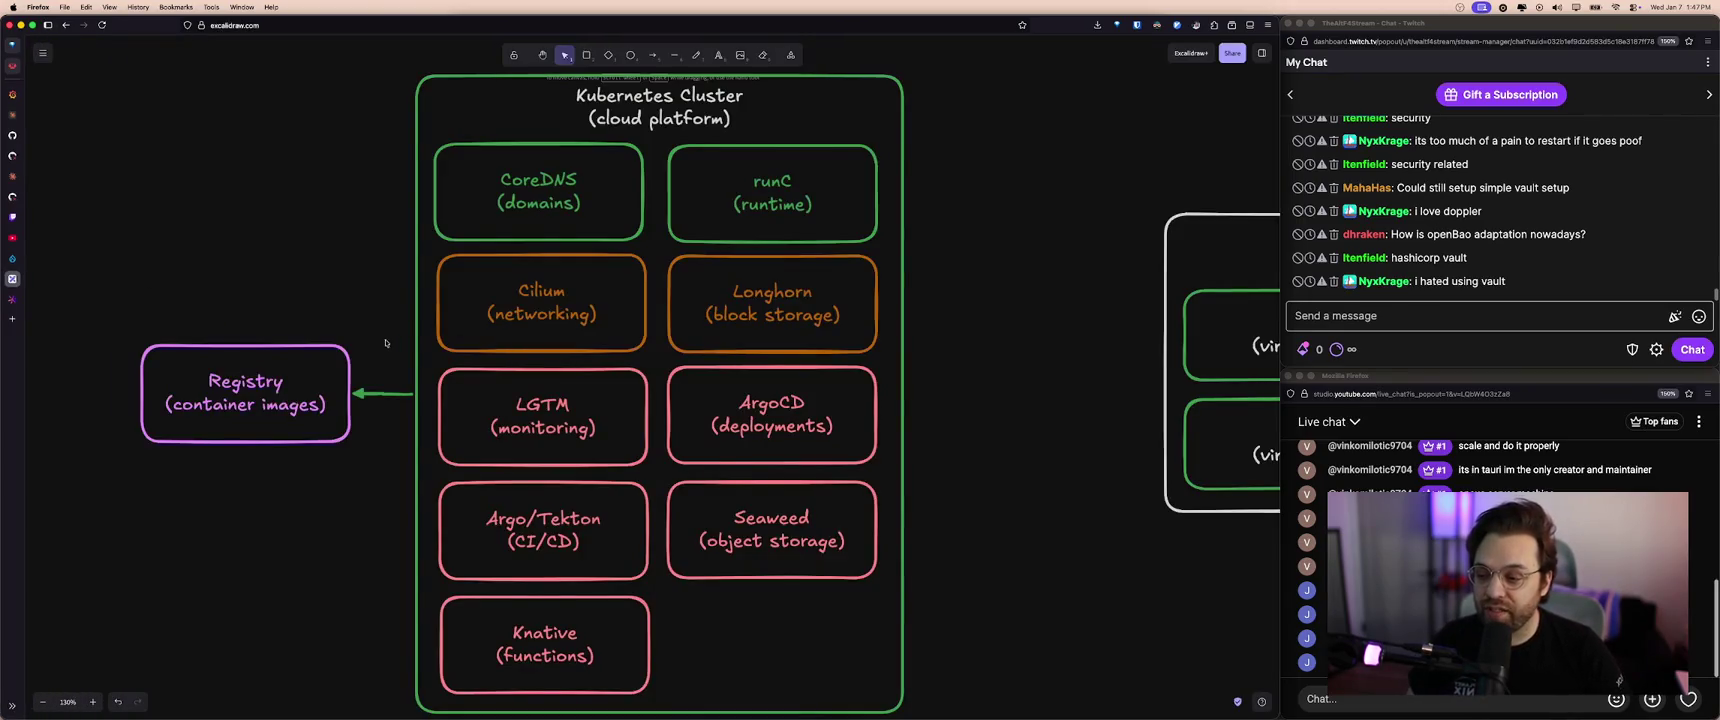
scroll(385, 343, "left", 2)
left_click(333, 393)
left_click_drag(333, 393, 333, 272)
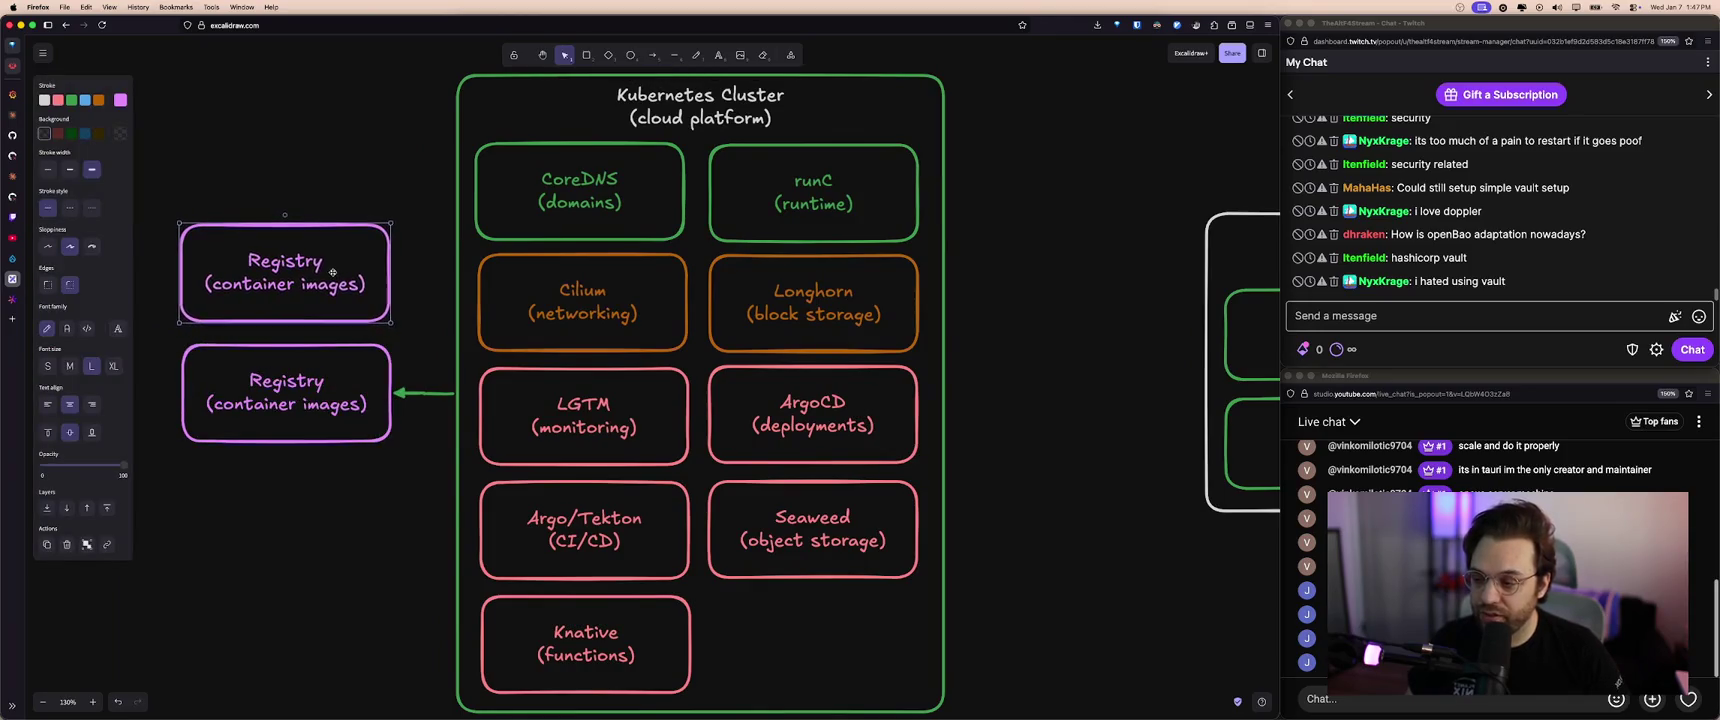
- Rename the lower box's label to 'Secrets'
double_click(283, 260)
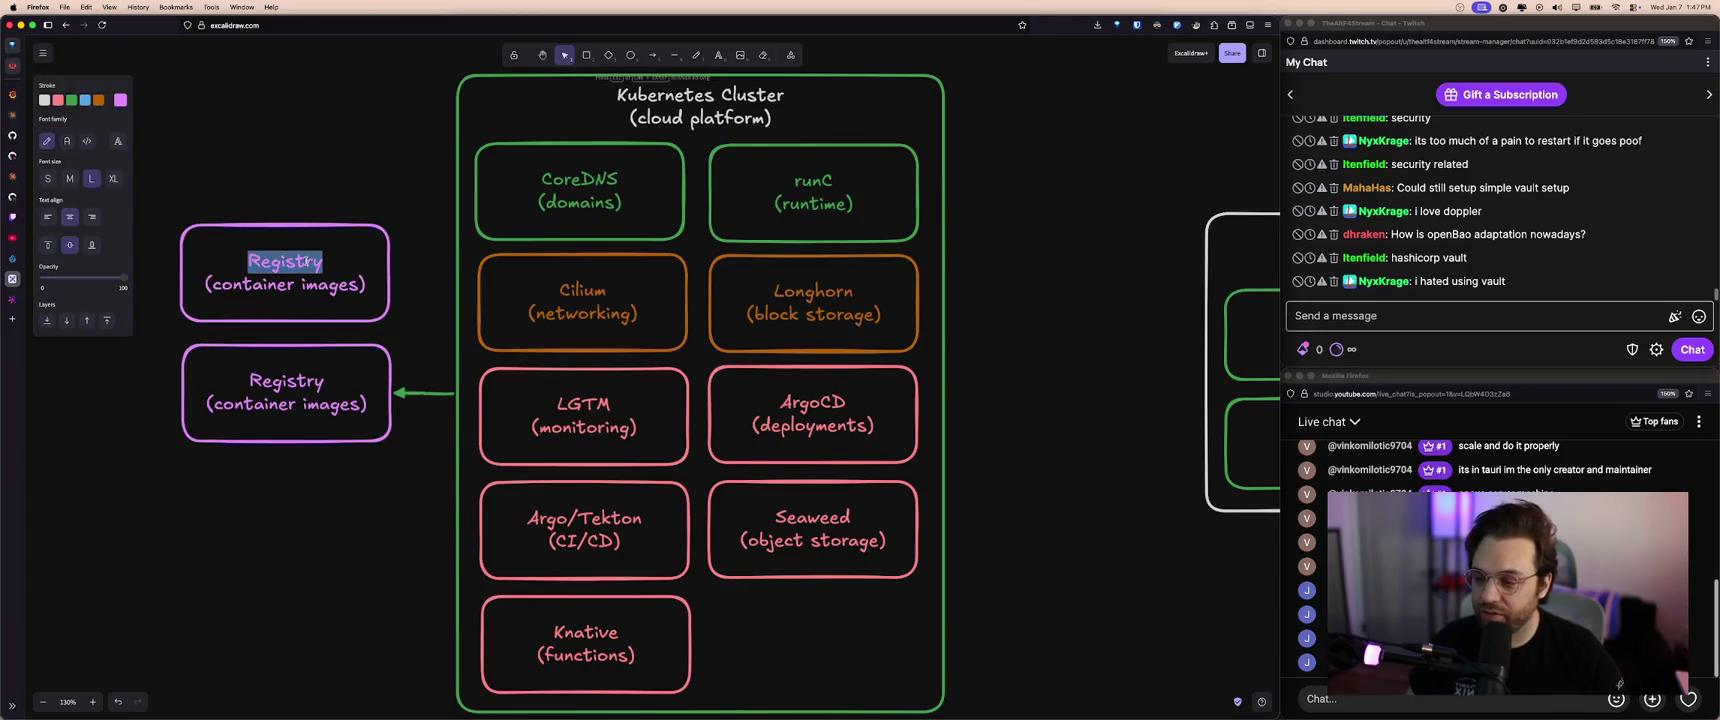
left_click(295, 385)
double_click(300, 387)
type("Secrets")
left_click(271, 311)
- Set the Secrets box outline colour to blue
left_click(287, 338)
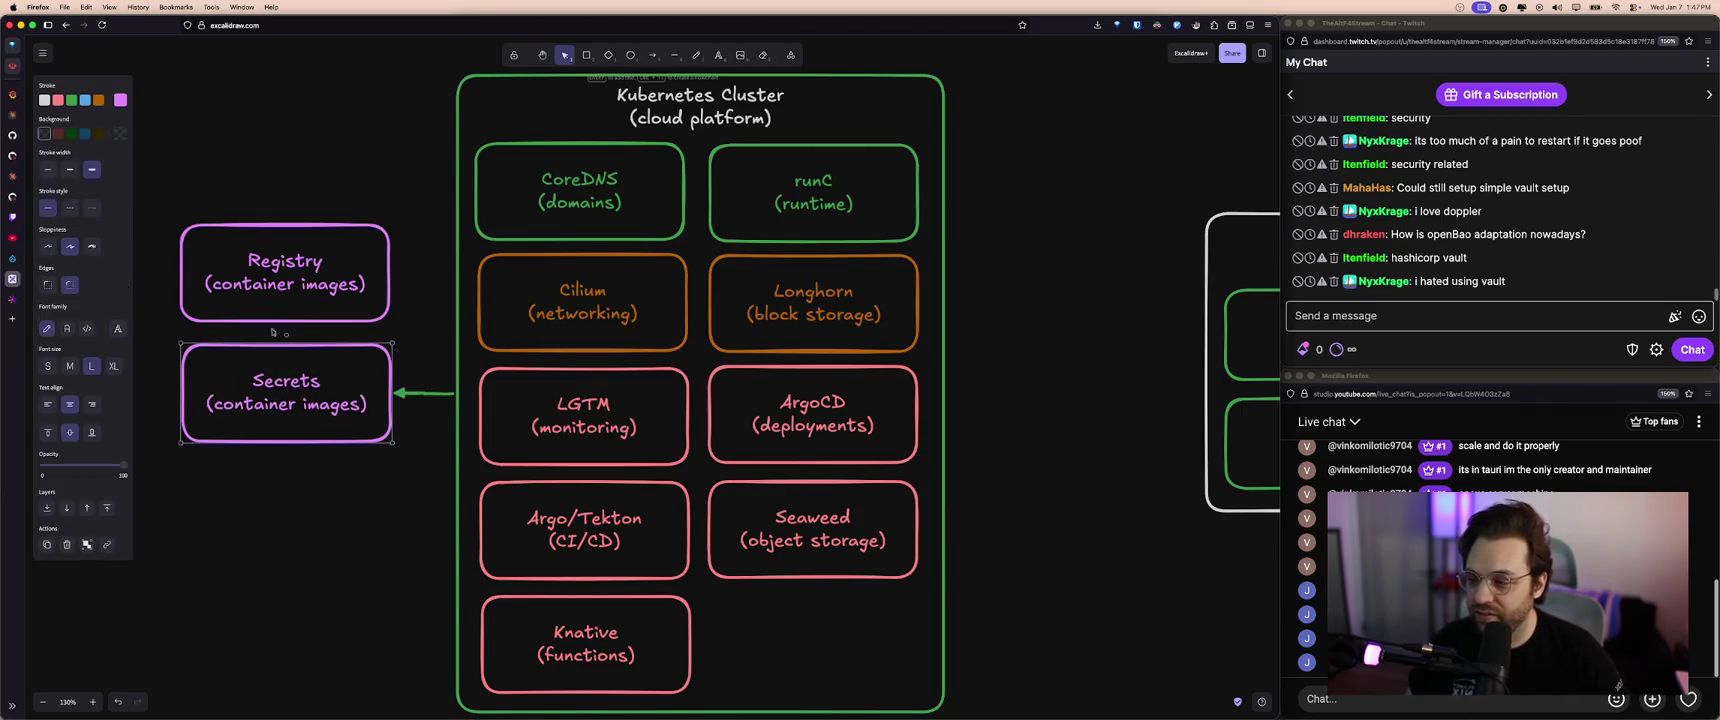
left_click(120, 100)
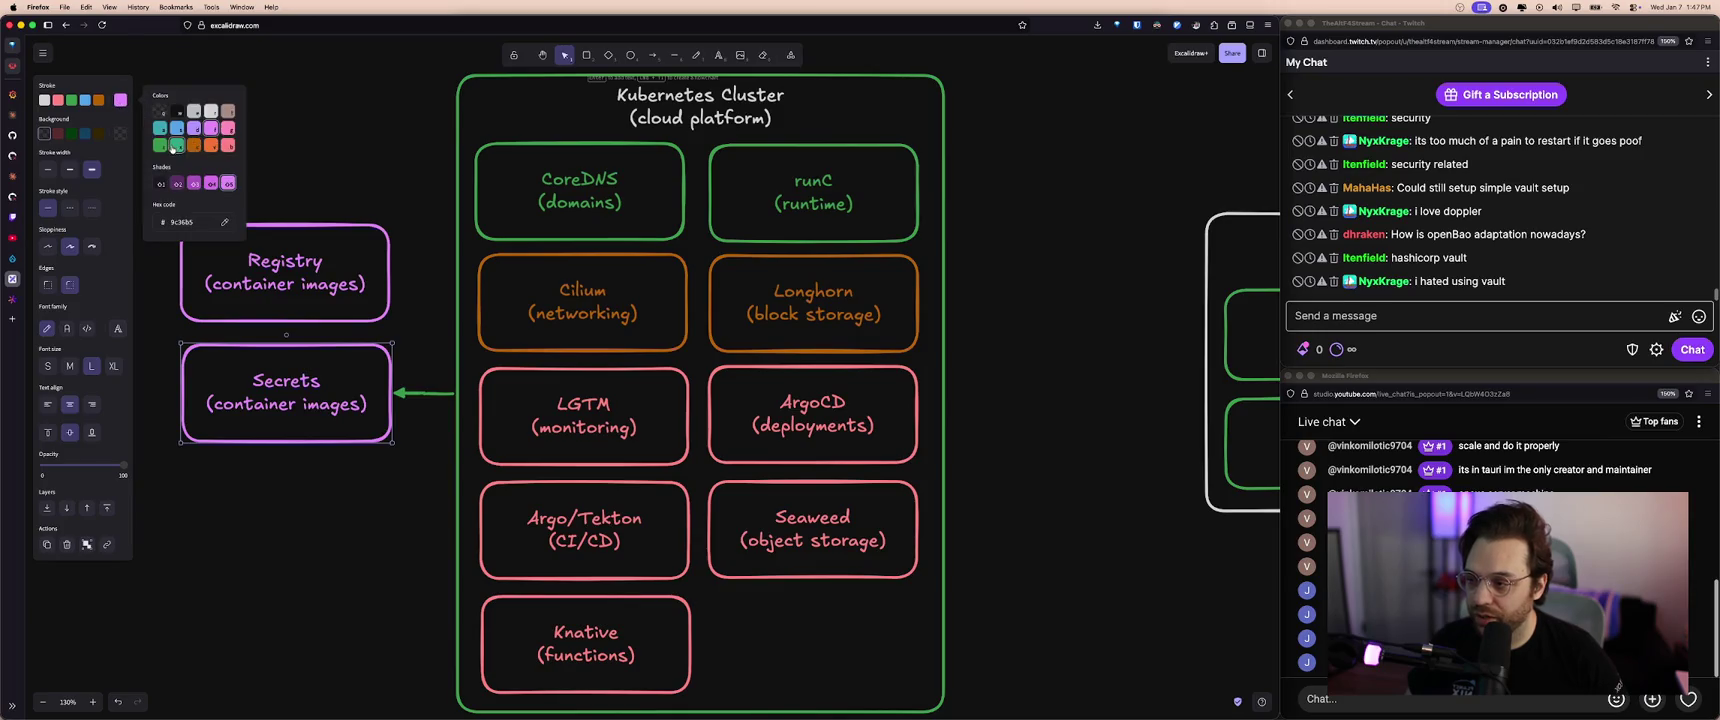
left_click(176, 129)
left_click(358, 176)
- Move the Registry and Secrets boxes together down and to the left
left_click(348, 375)
left_click_drag(165, 215, 405, 452)
left_click_drag(322, 417, 300, 479)
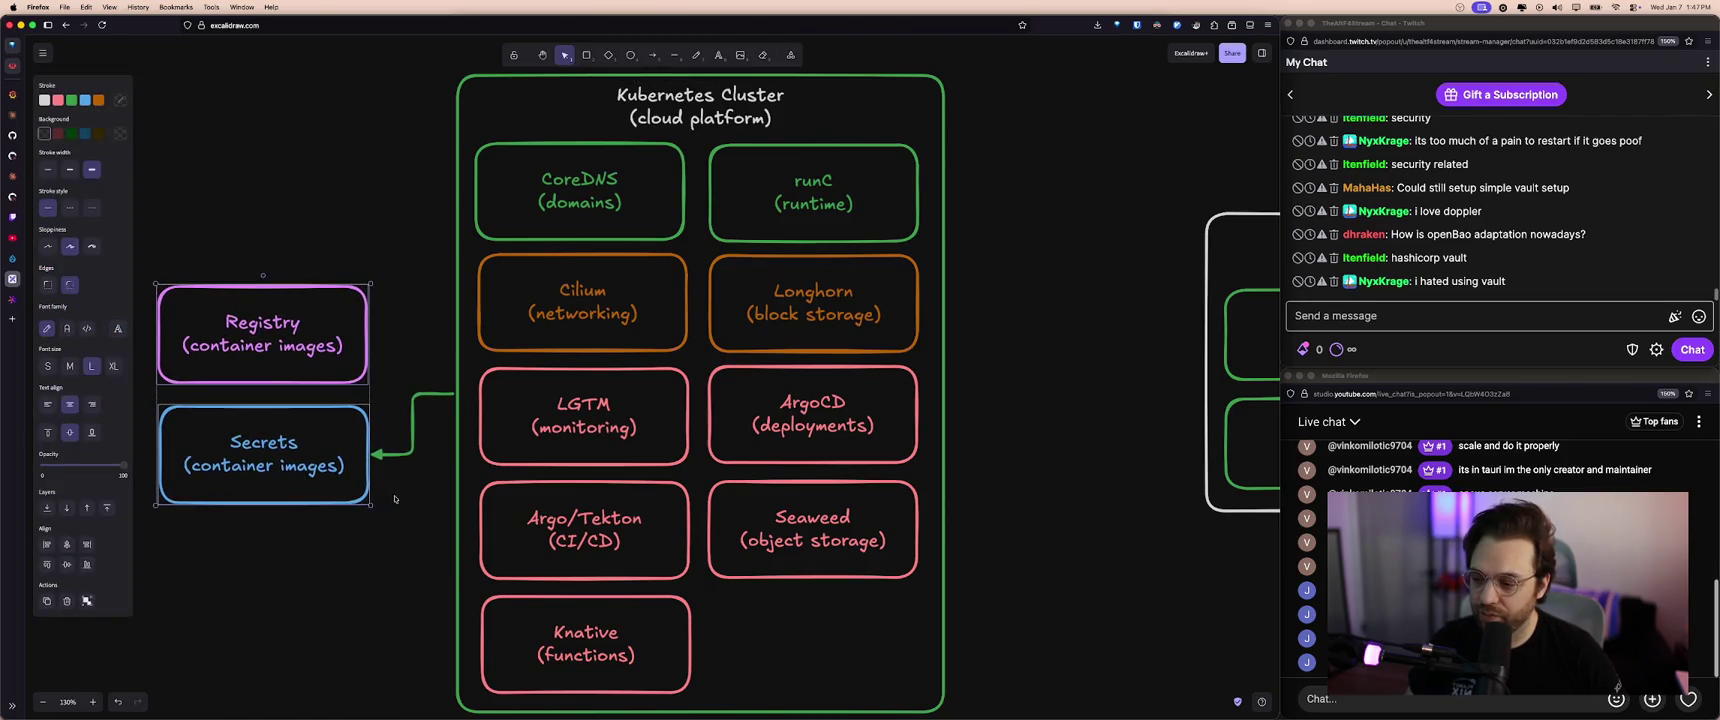
left_click(521, 188)
- Draw an arrow from the cluster to Registry and nudge both boxes up slightly
left_click(652, 55)
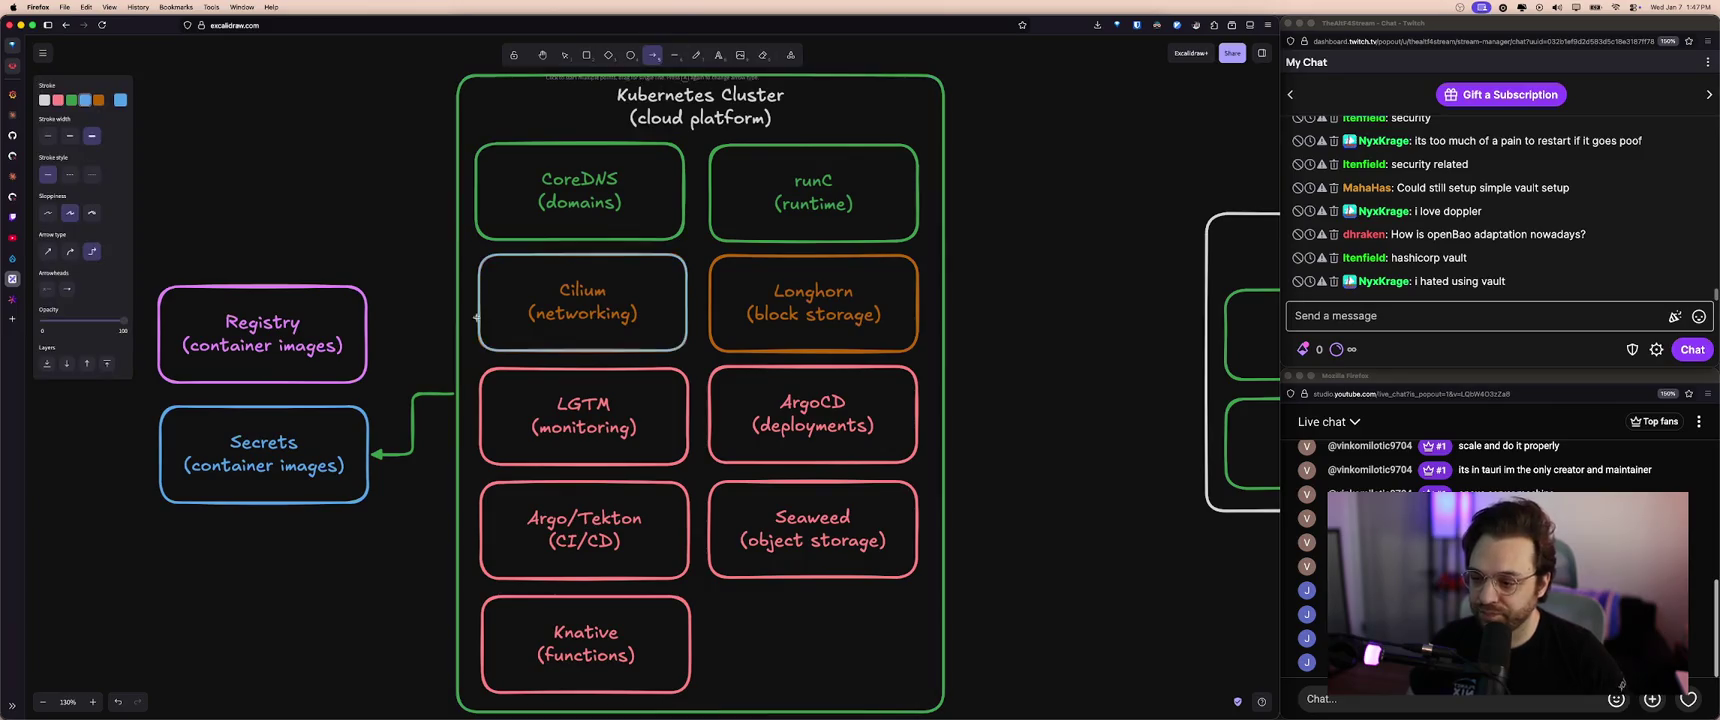
left_click_drag(455, 336, 372, 336)
left_click(287, 346)
left_click_drag(128, 266, 378, 510)
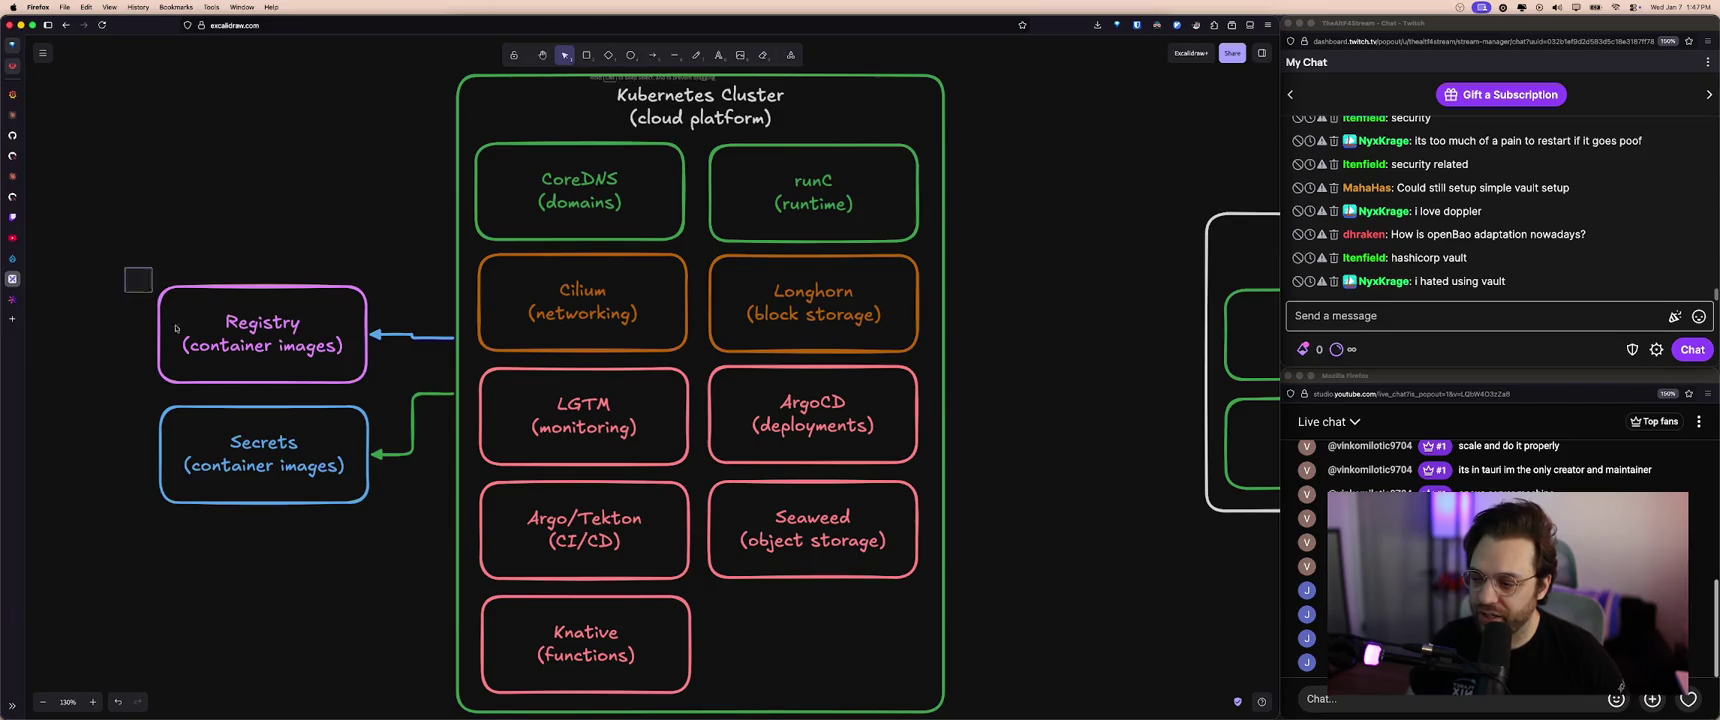
left_click_drag(290, 483, 292, 457)
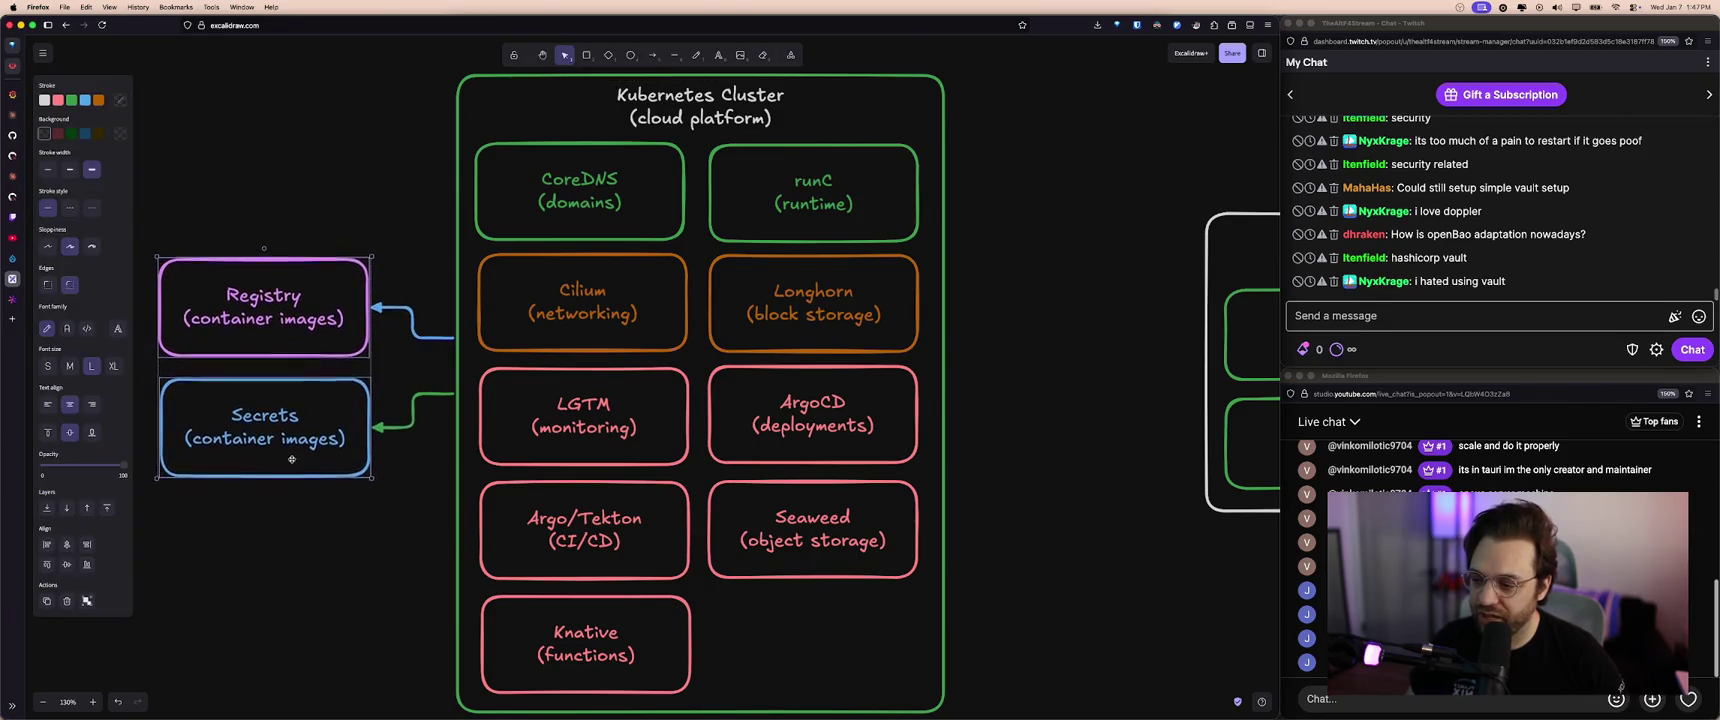
left_click(380, 400)
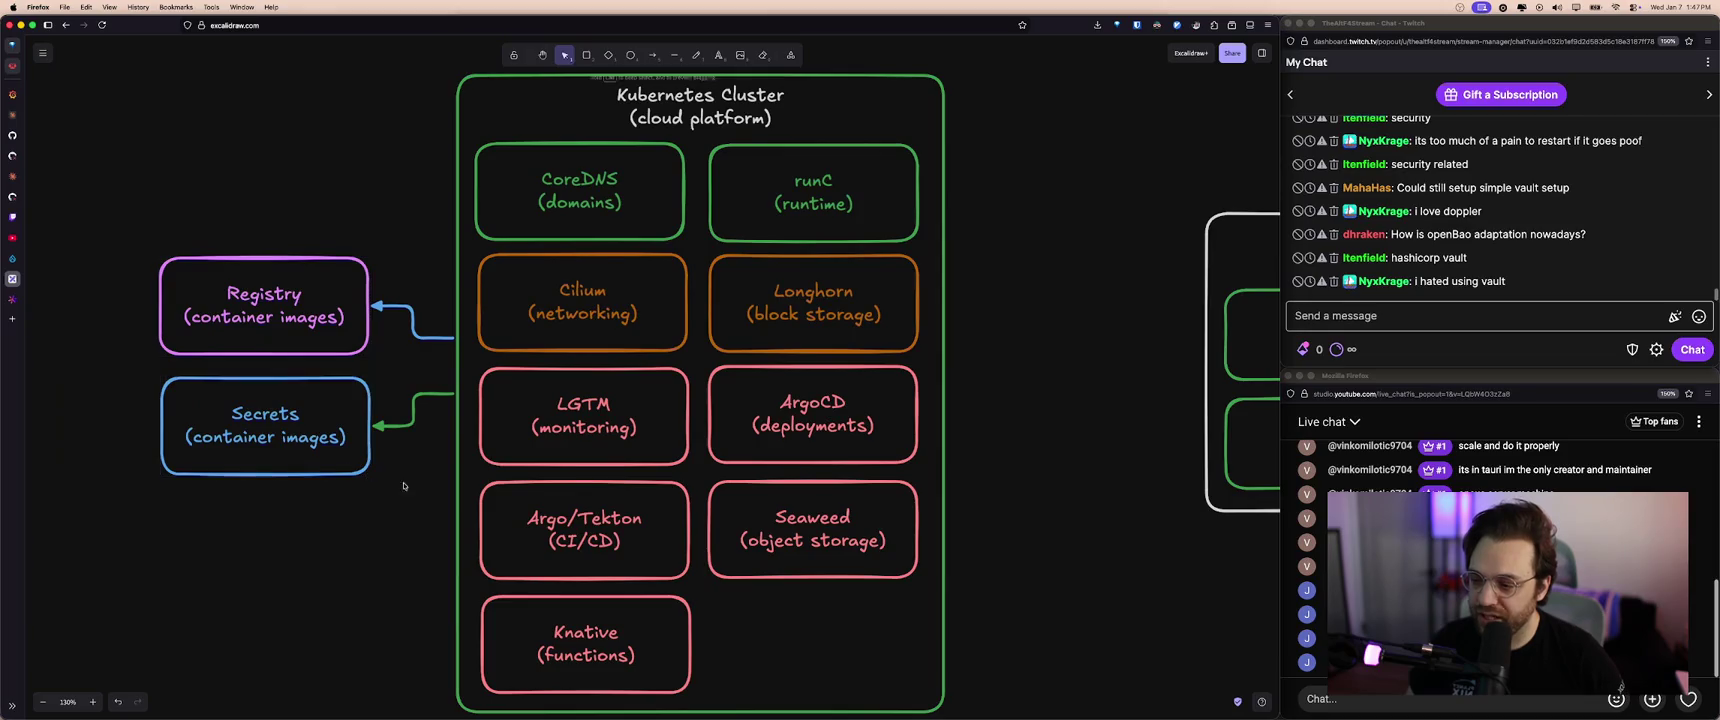
- Open the quirk-backend-discord-bot-doppler secret's details in Argo CD
left_click(420, 338)
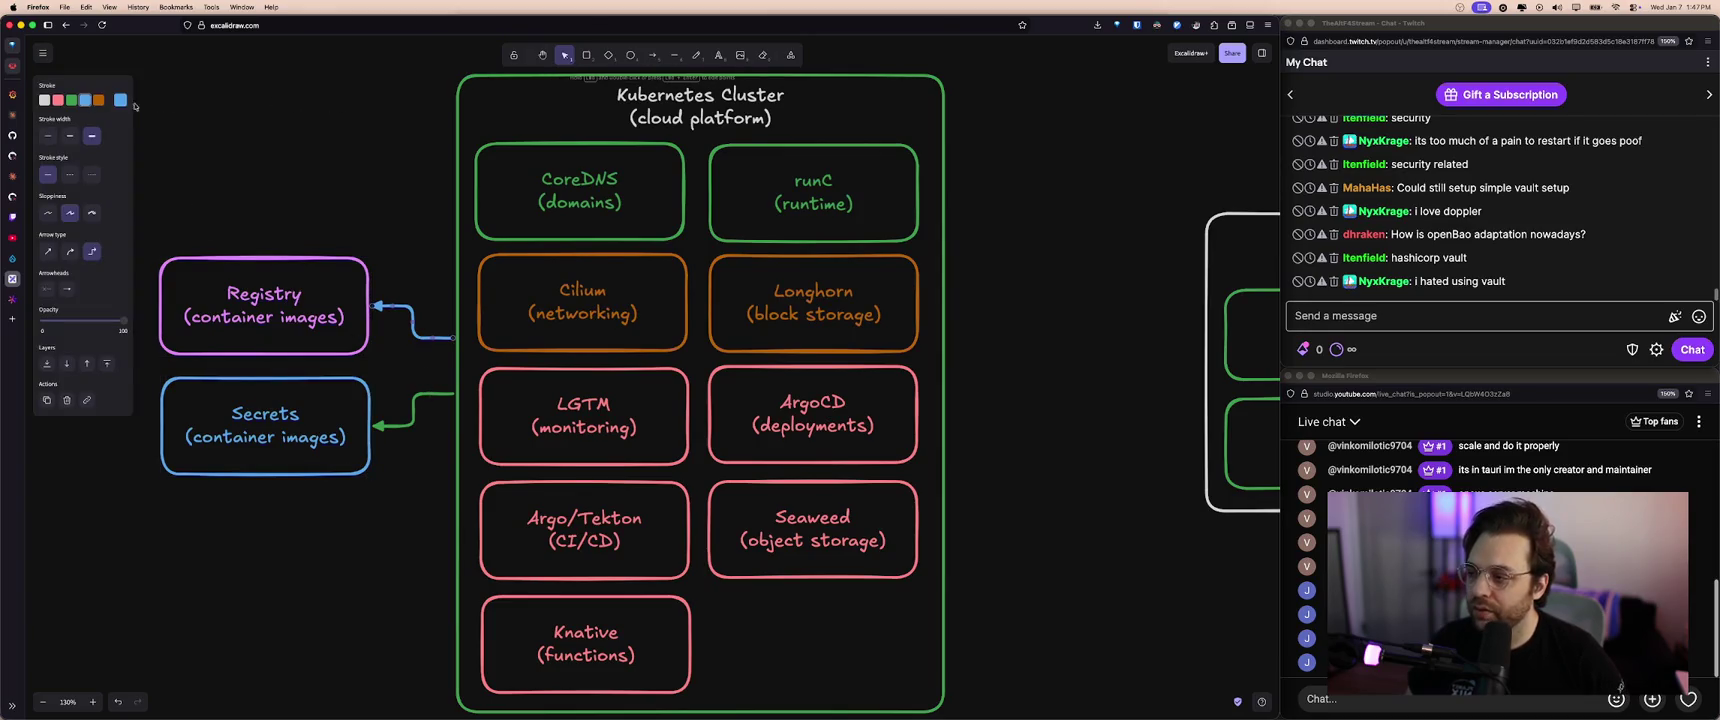
key("Escape")
left_click(12, 94)
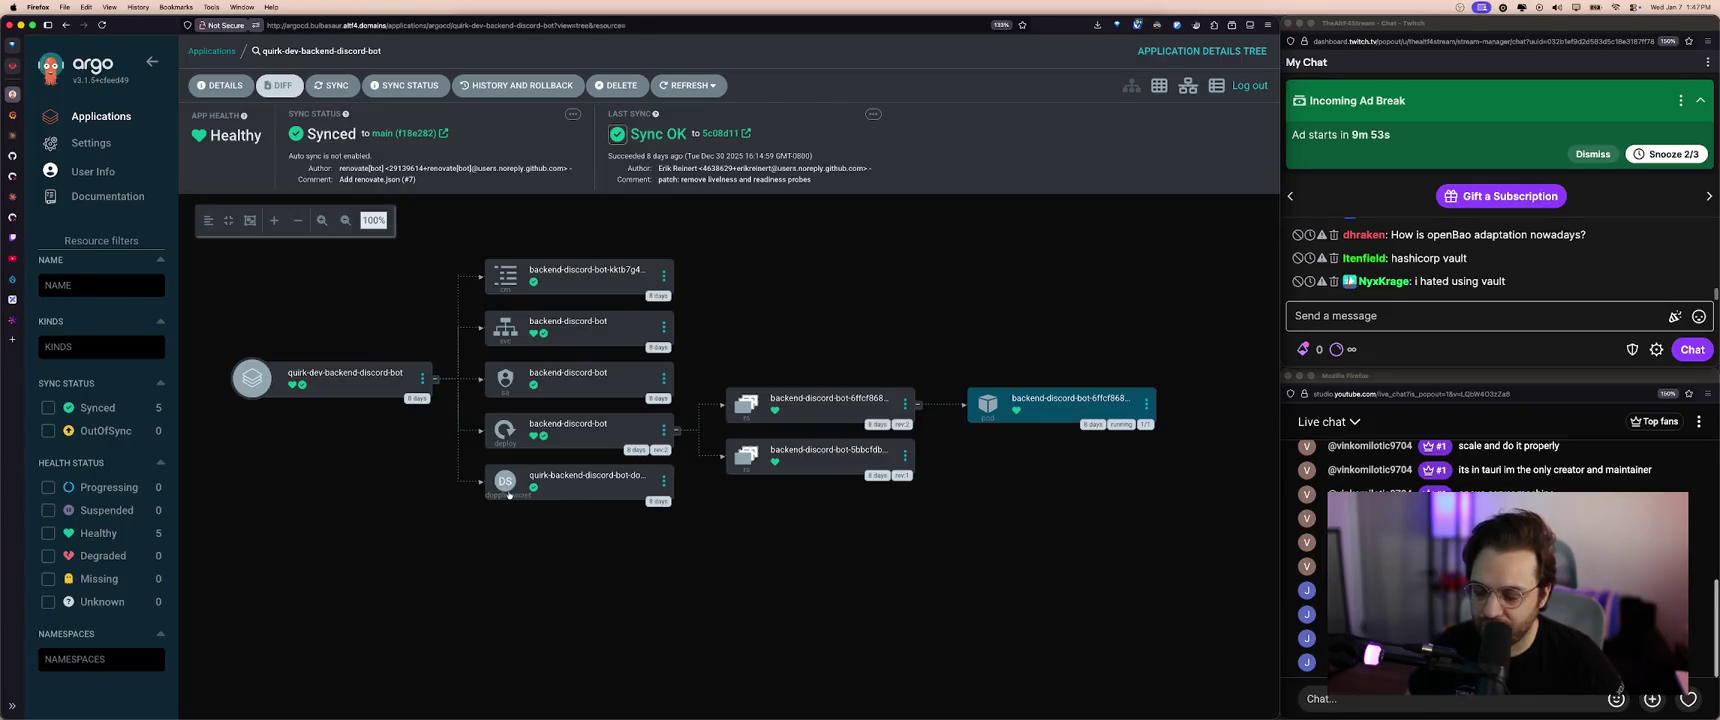
left_click(563, 489)
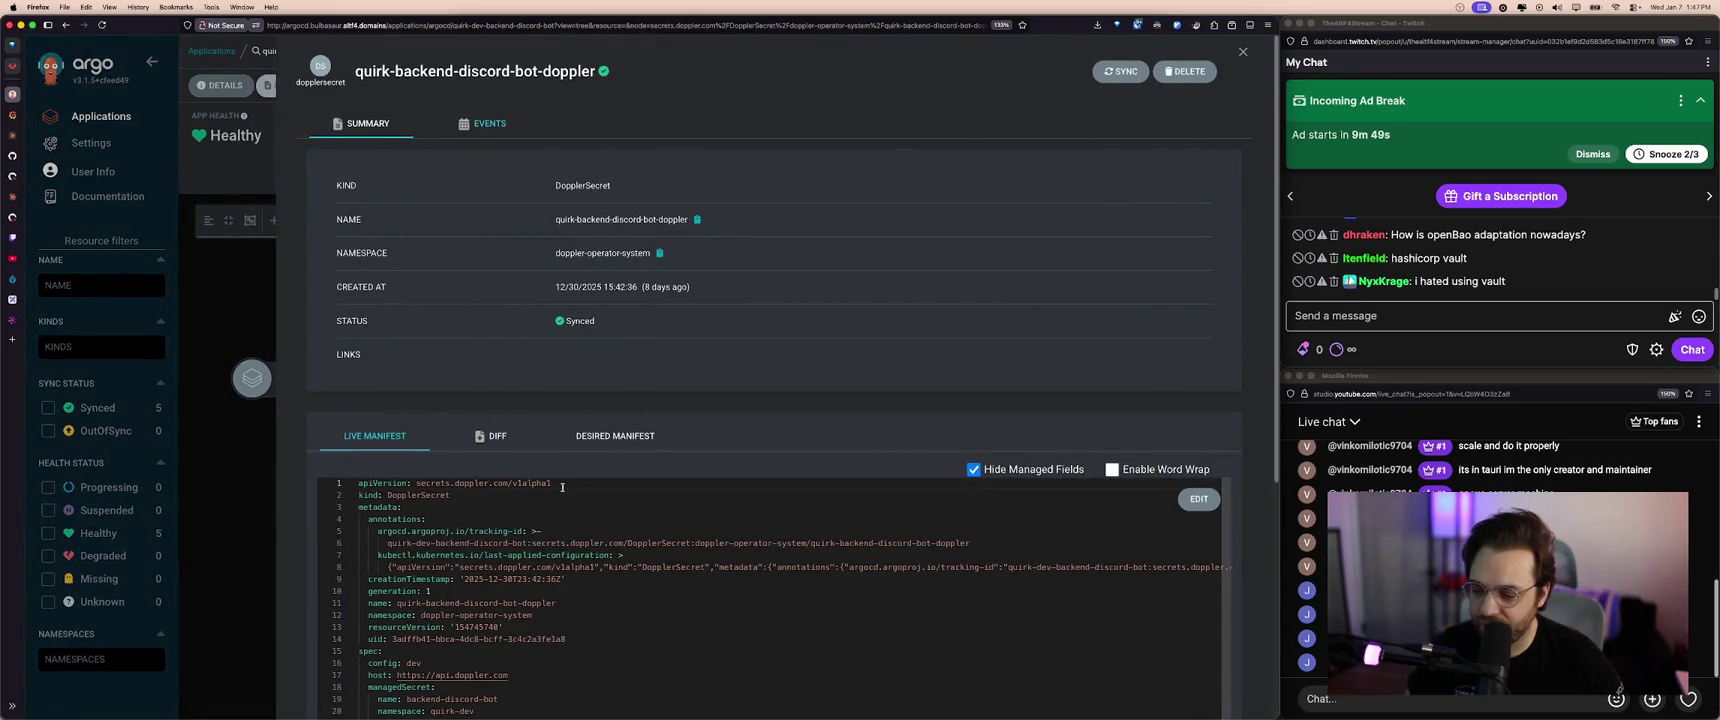
- Zoom in and highlight the managedSecret block and quirk-backend-discord-bot project in the Live Manifest
scroll(504, 200, "down", 5)
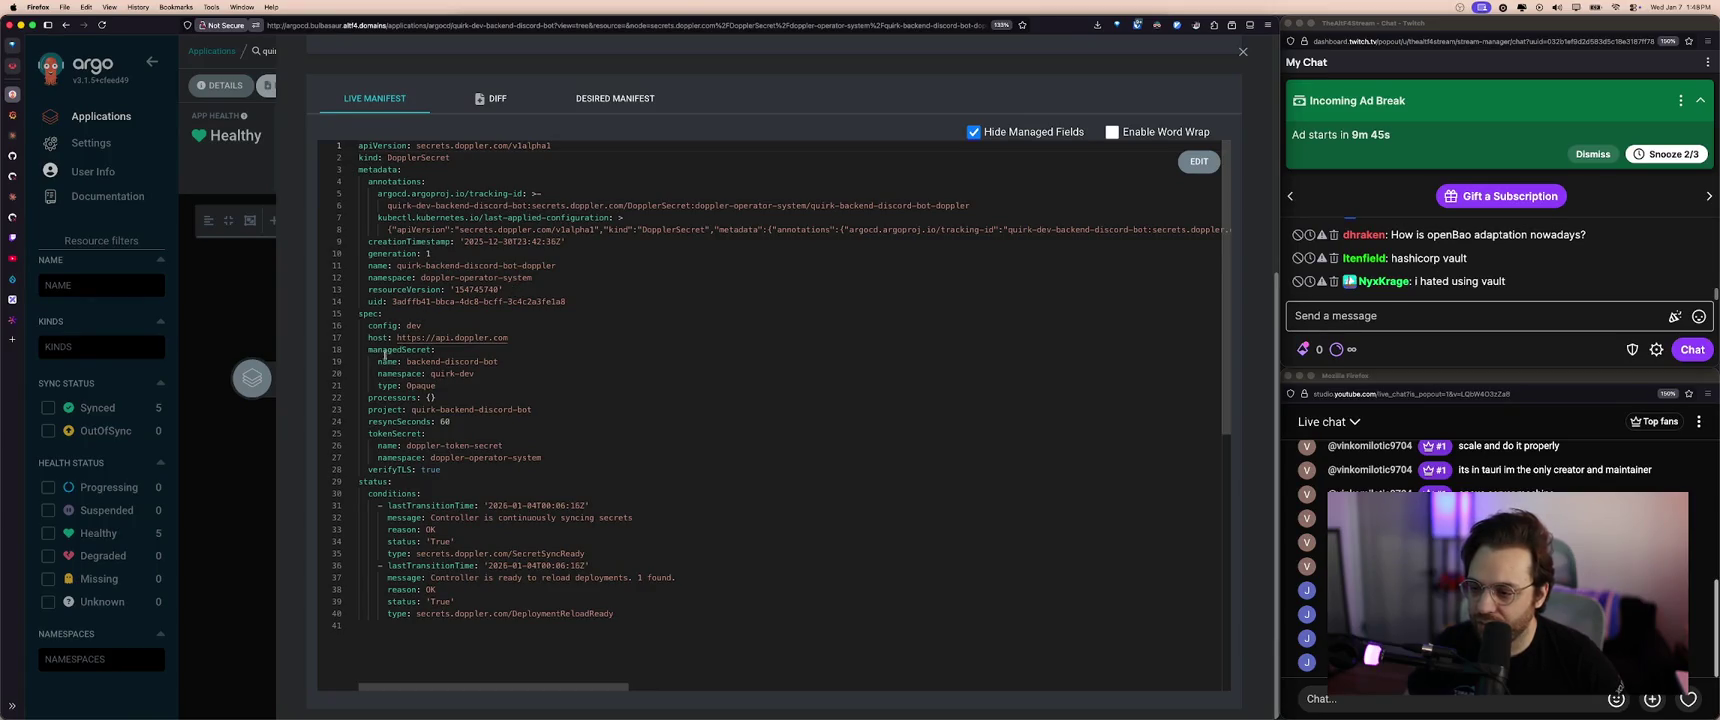
key("super+equal")
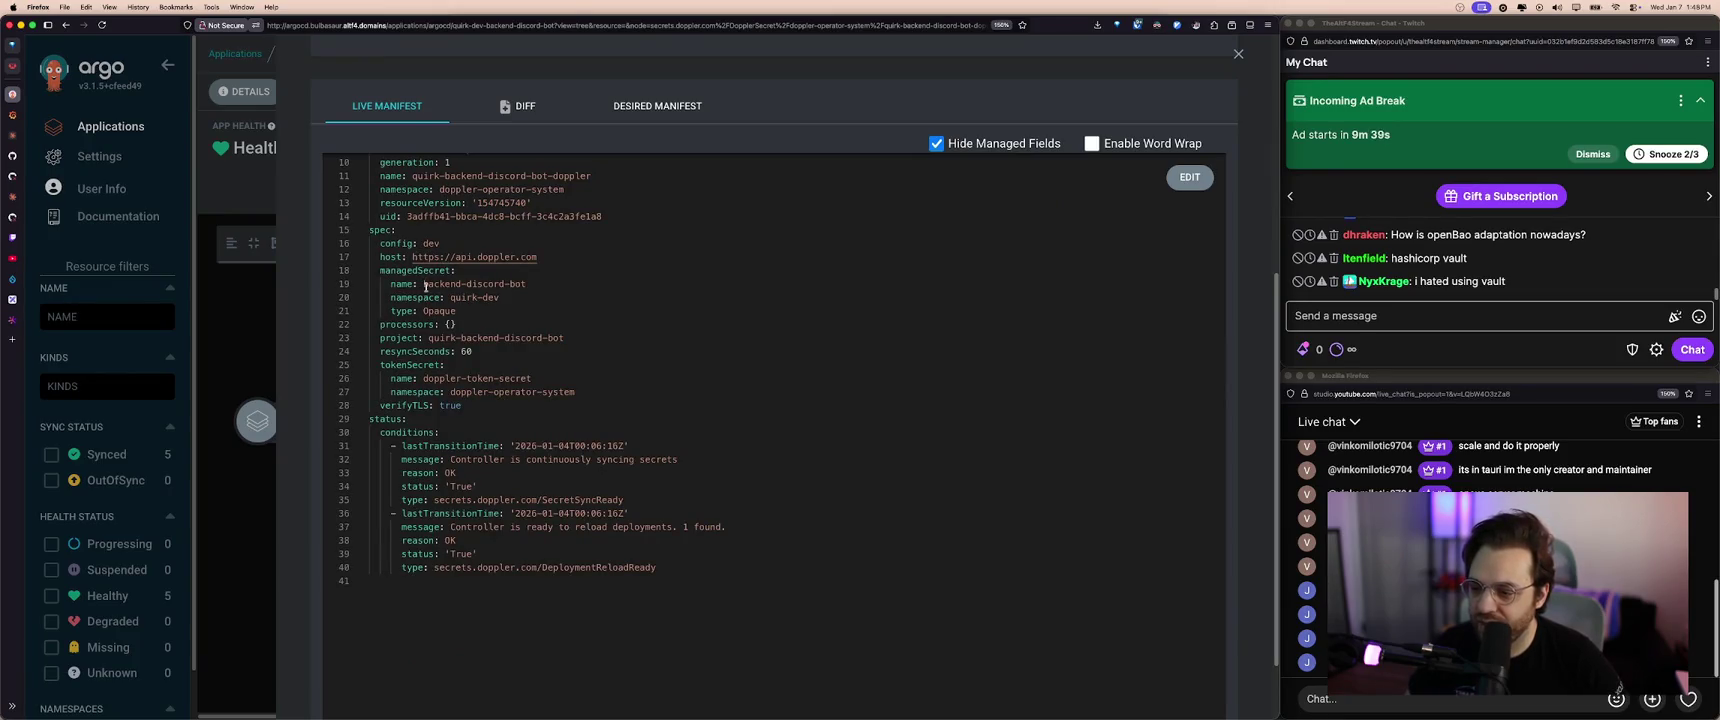
left_click_drag(500, 297, 358, 282)
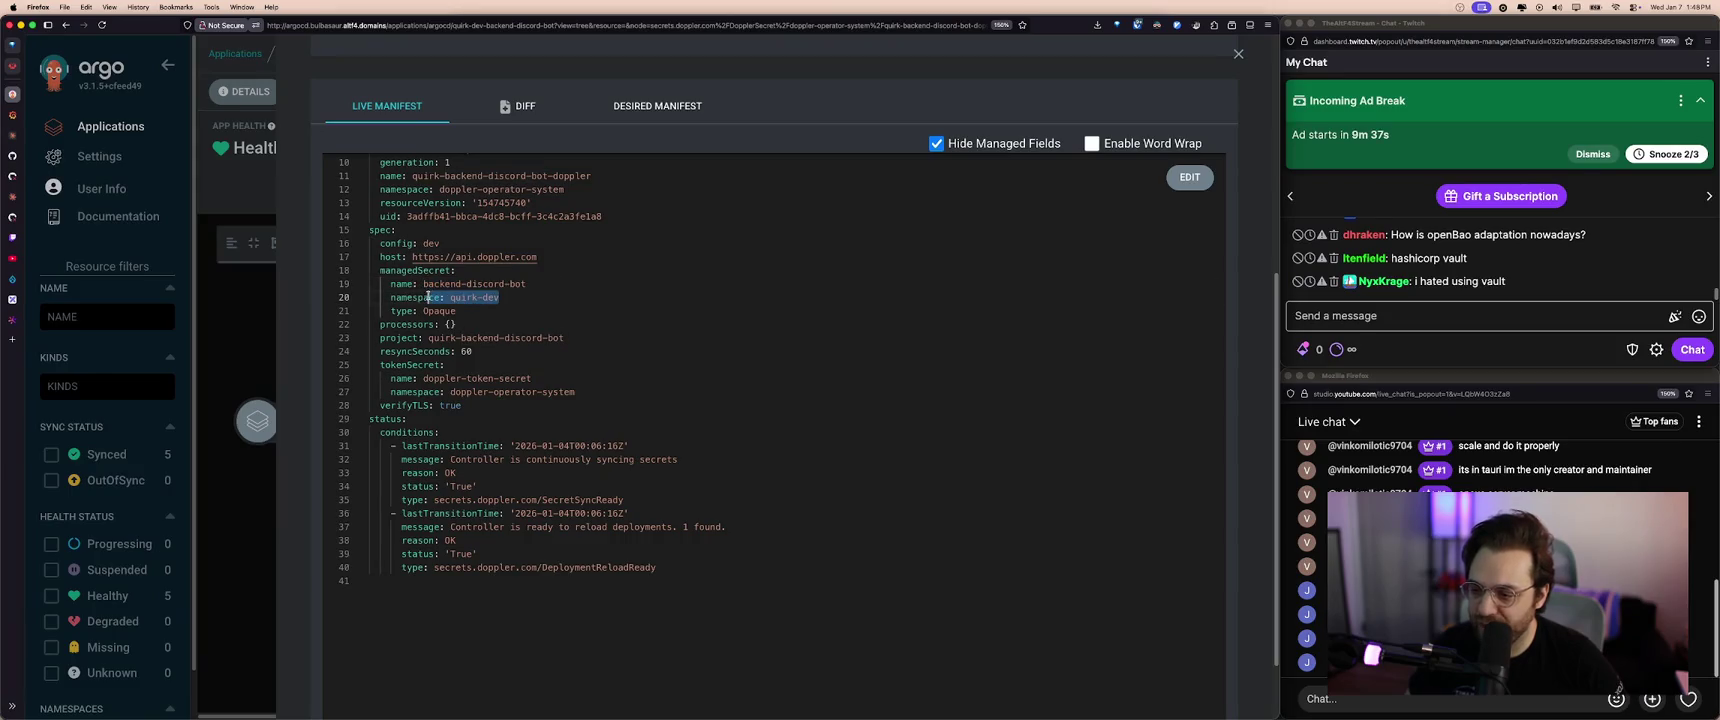
left_click_drag(457, 311, 363, 276)
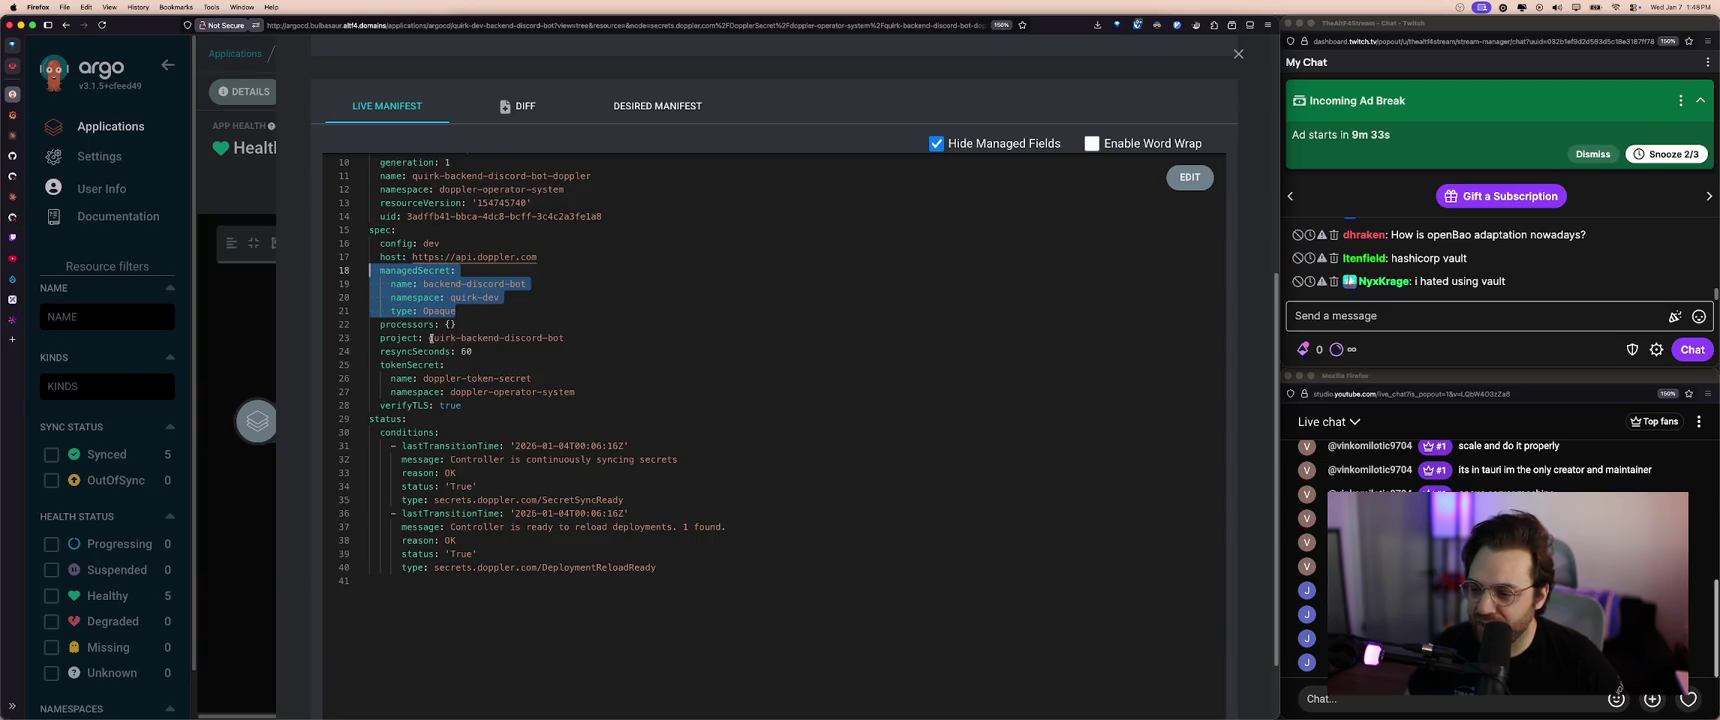
left_click_drag(431, 338, 564, 338)
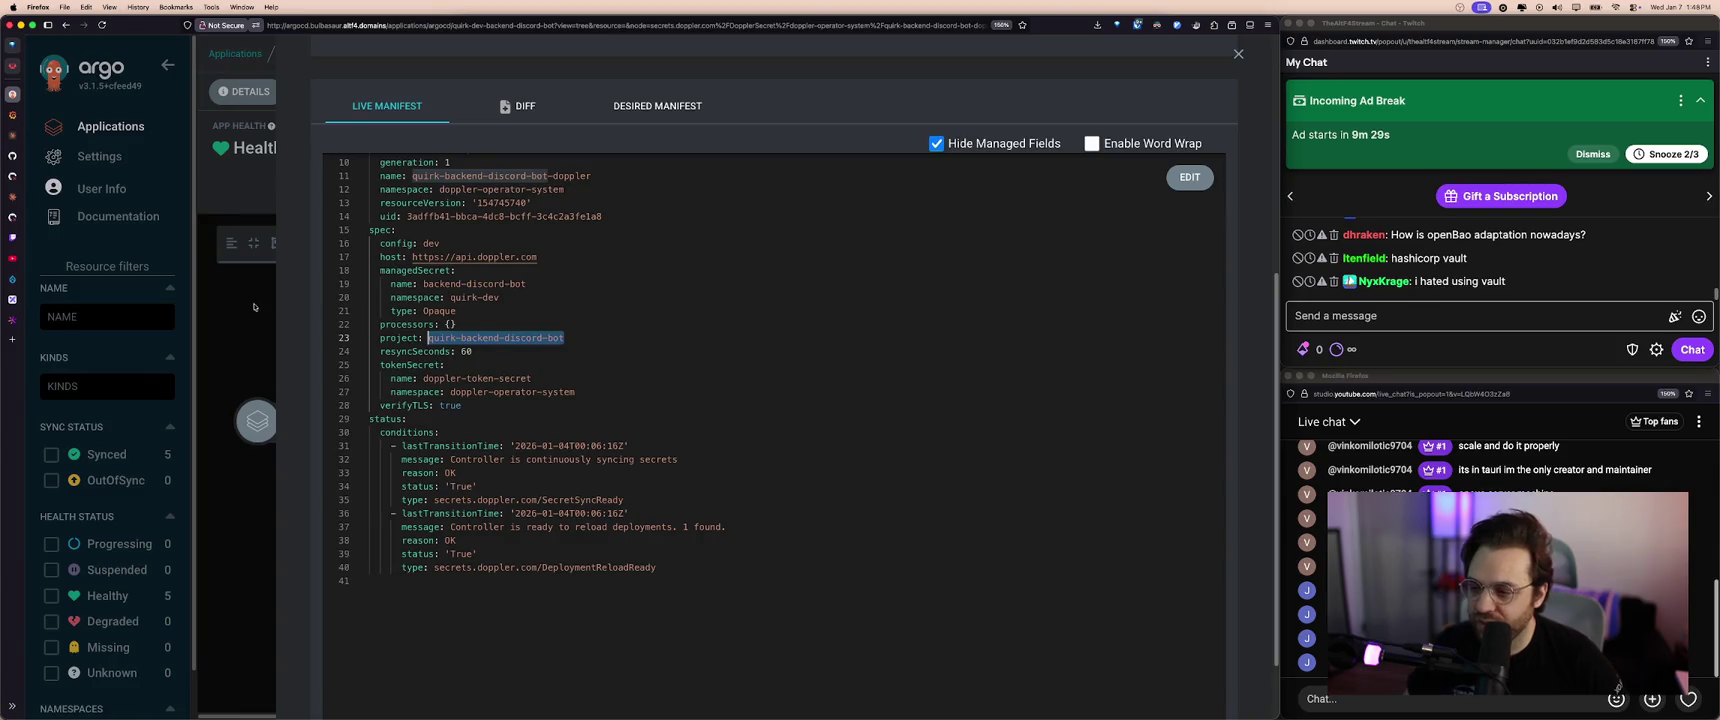
- Close the resource details panel and switch to the Doppler project page
scroll(465, 330, "up", 3)
left_click(222, 271)
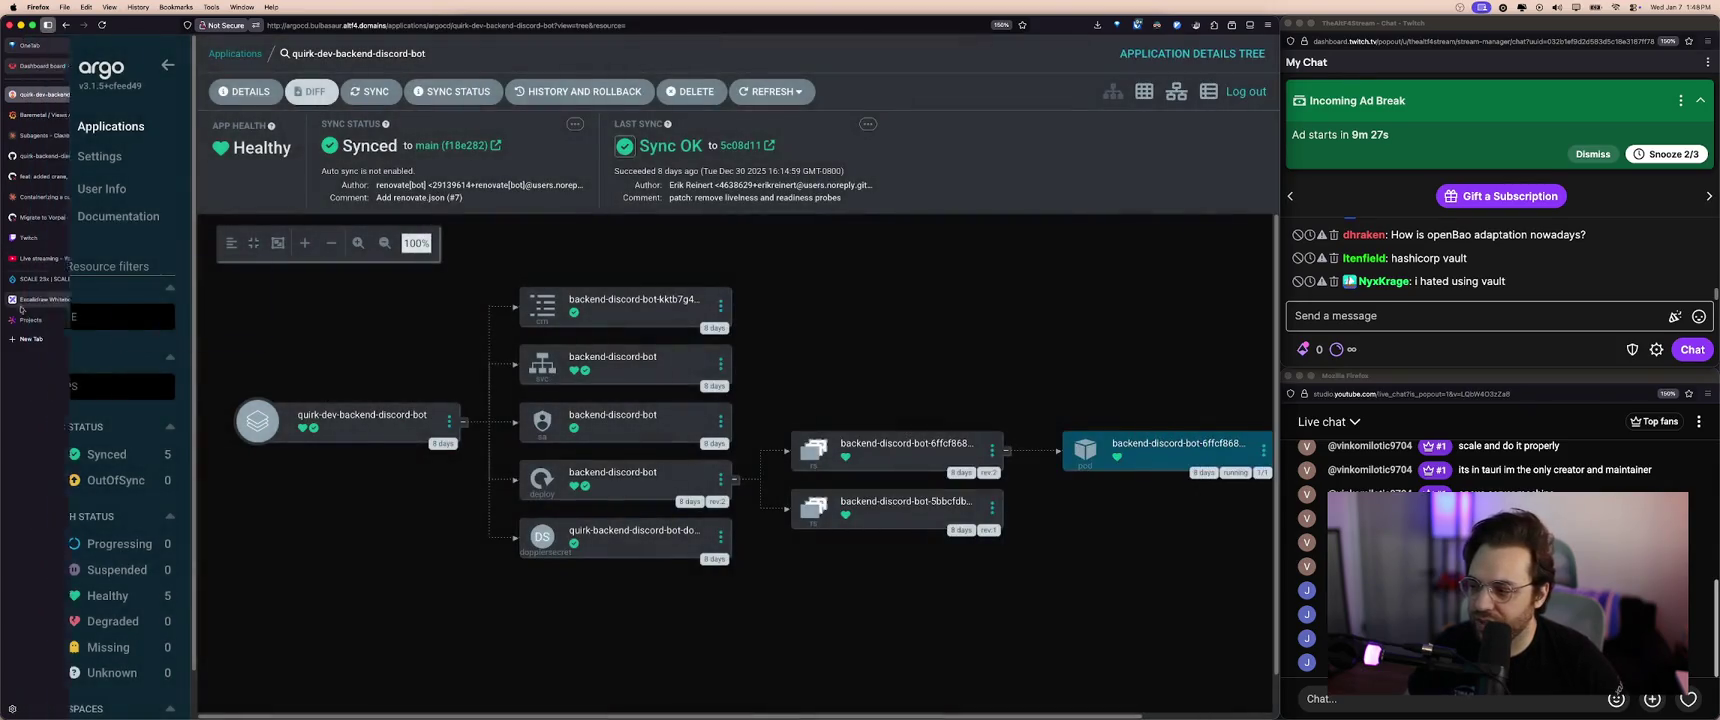
left_click(30, 320)
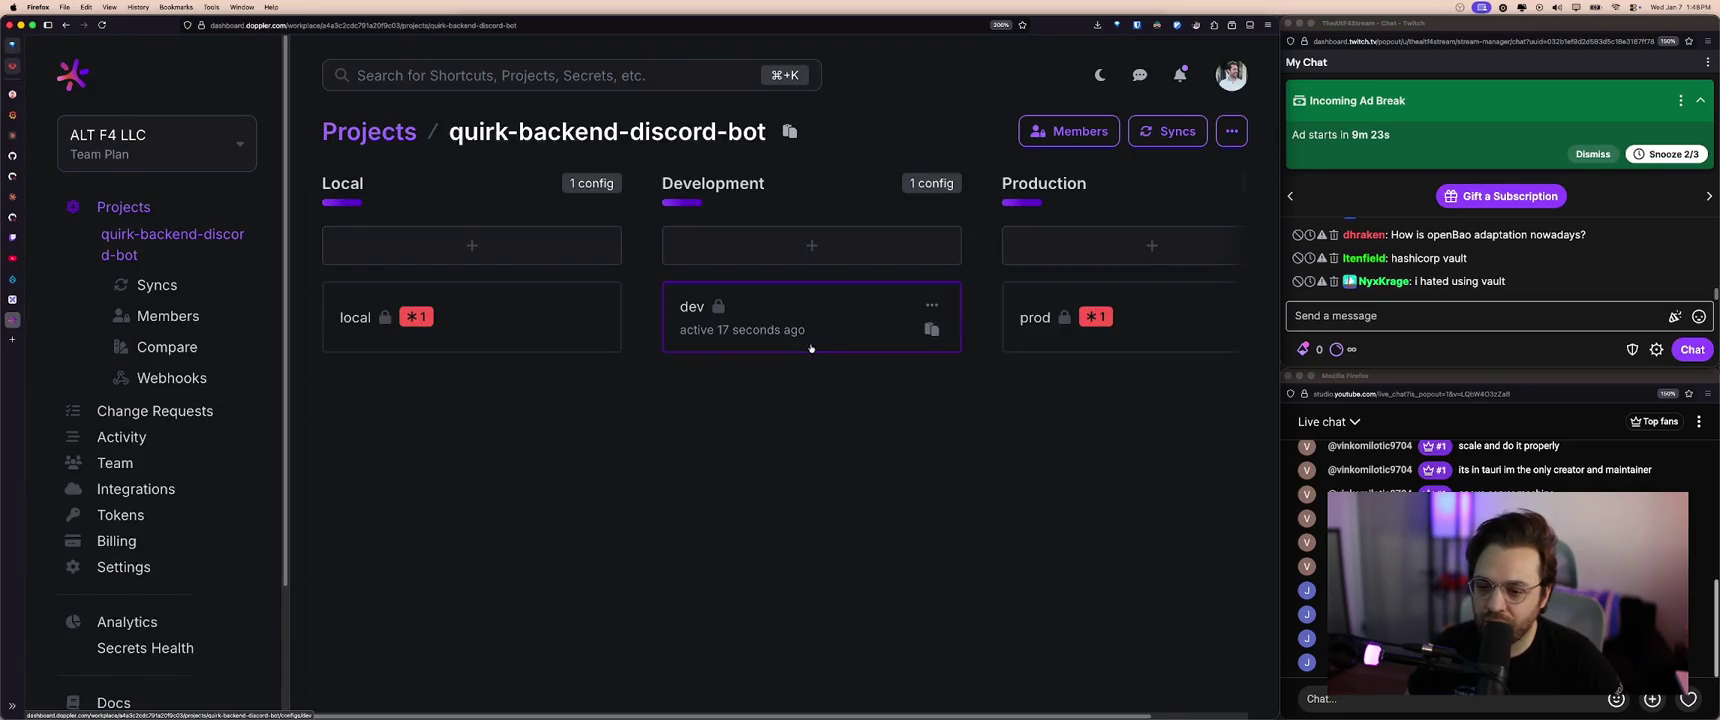
- View the dev config's single QUIRK_DISCORD_BOT_TO… secret, then return to the project and Excalidraw
left_click(924, 330)
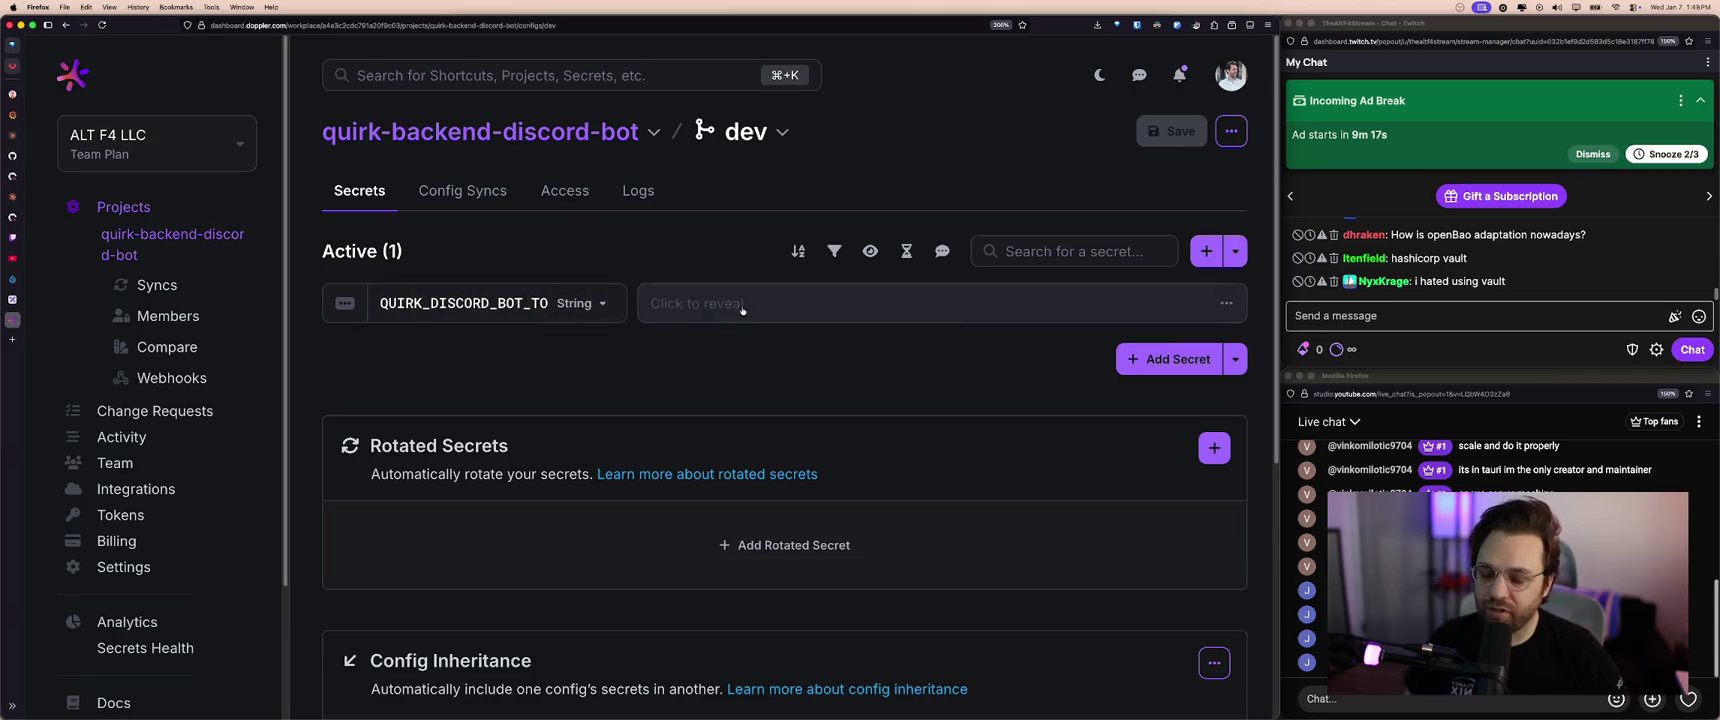
left_click(481, 142)
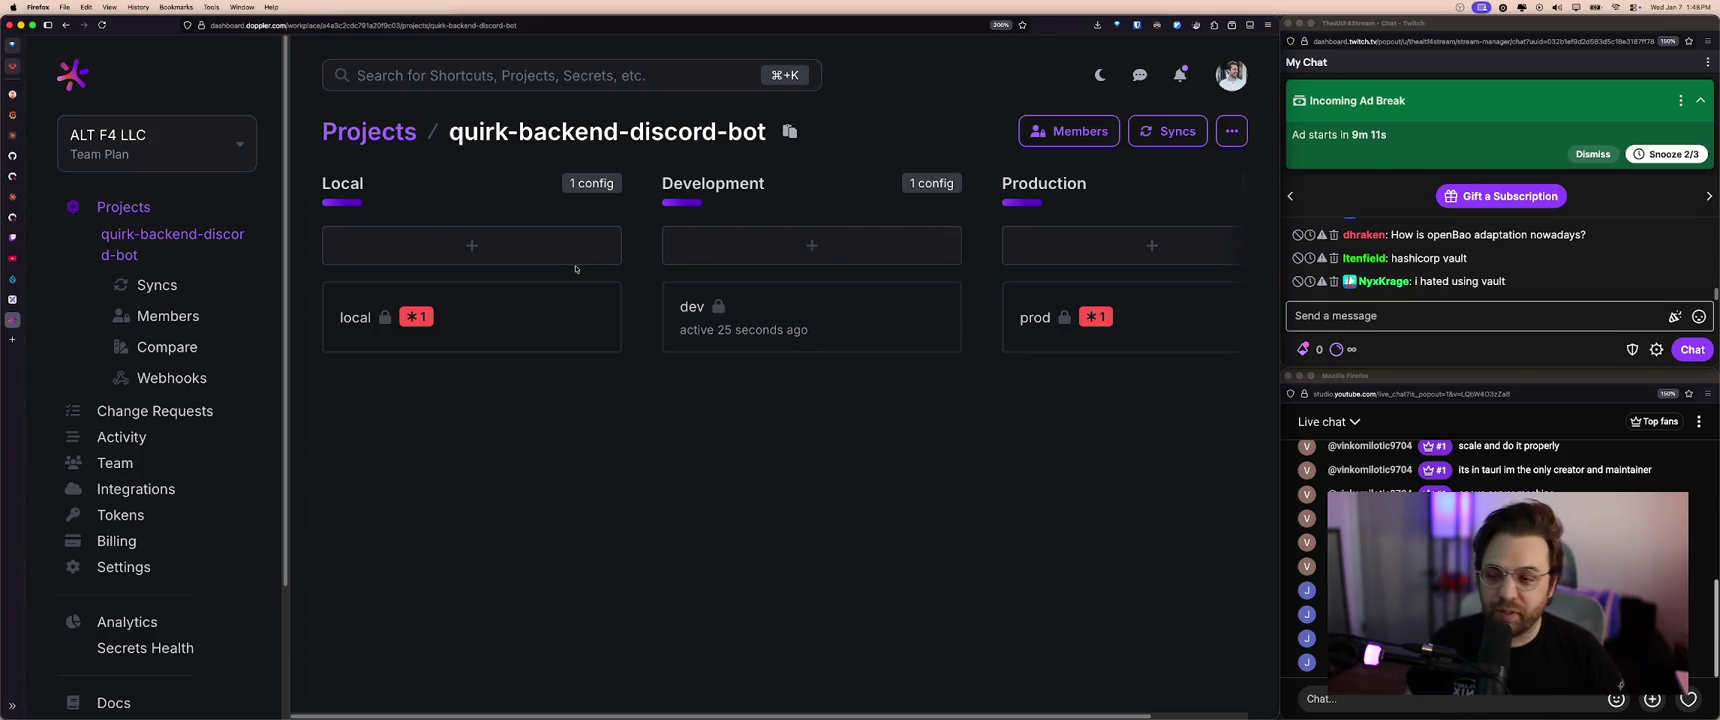
left_click(50, 299)
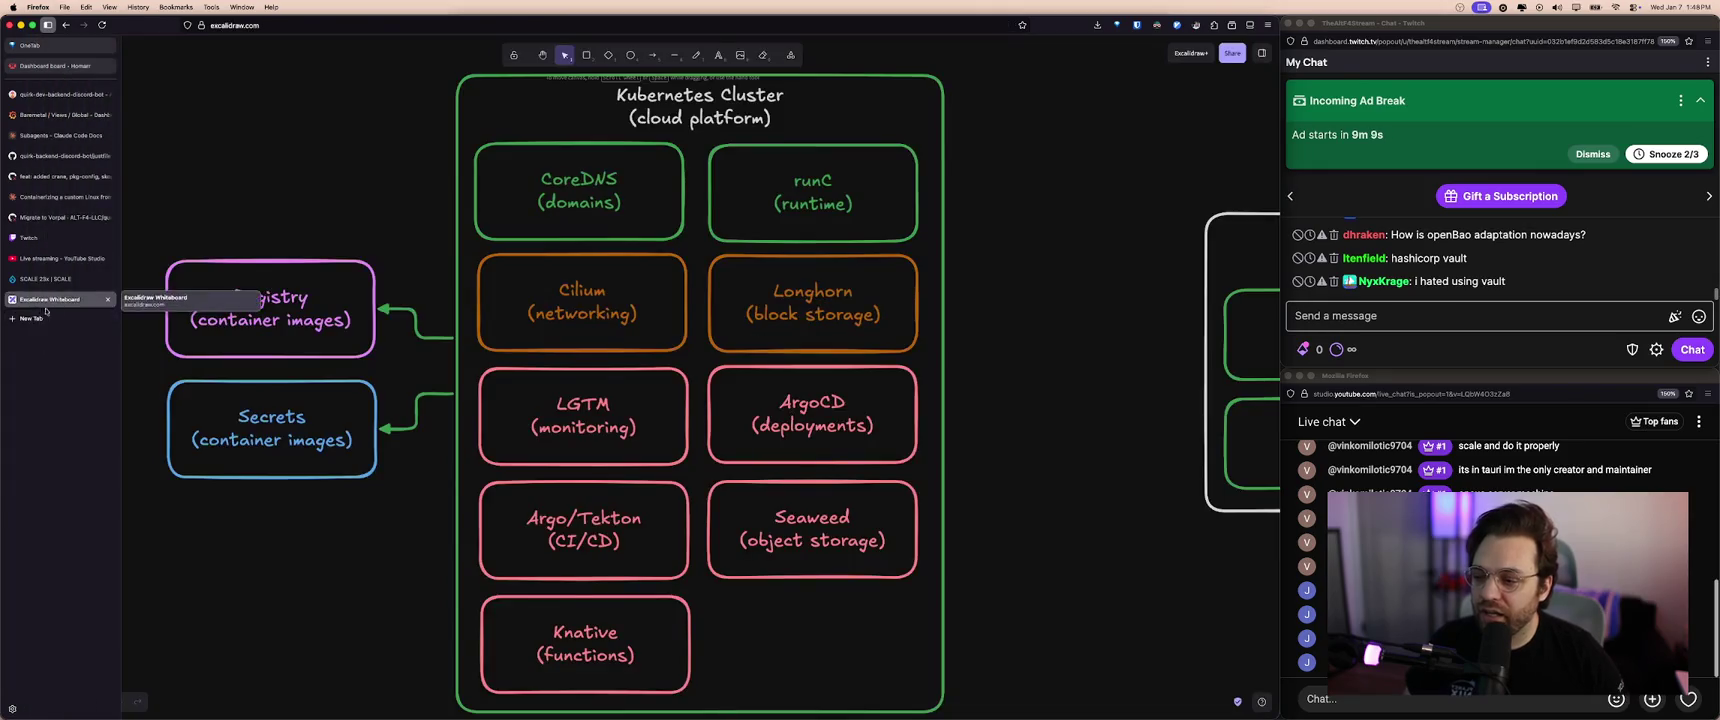
left_click(185, 277)
left_click_drag(150, 228, 405, 535)
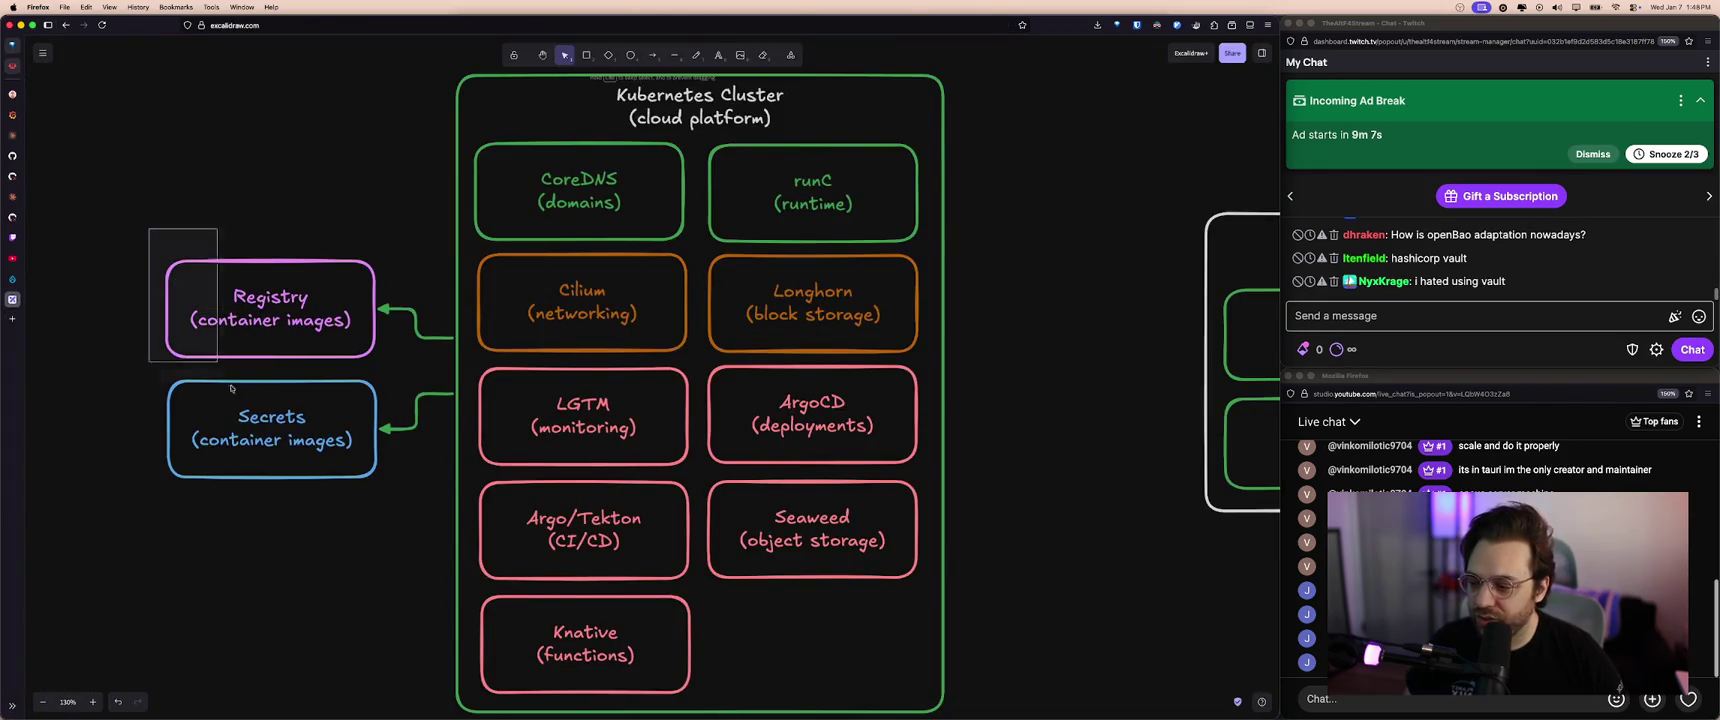
left_click(374, 500)
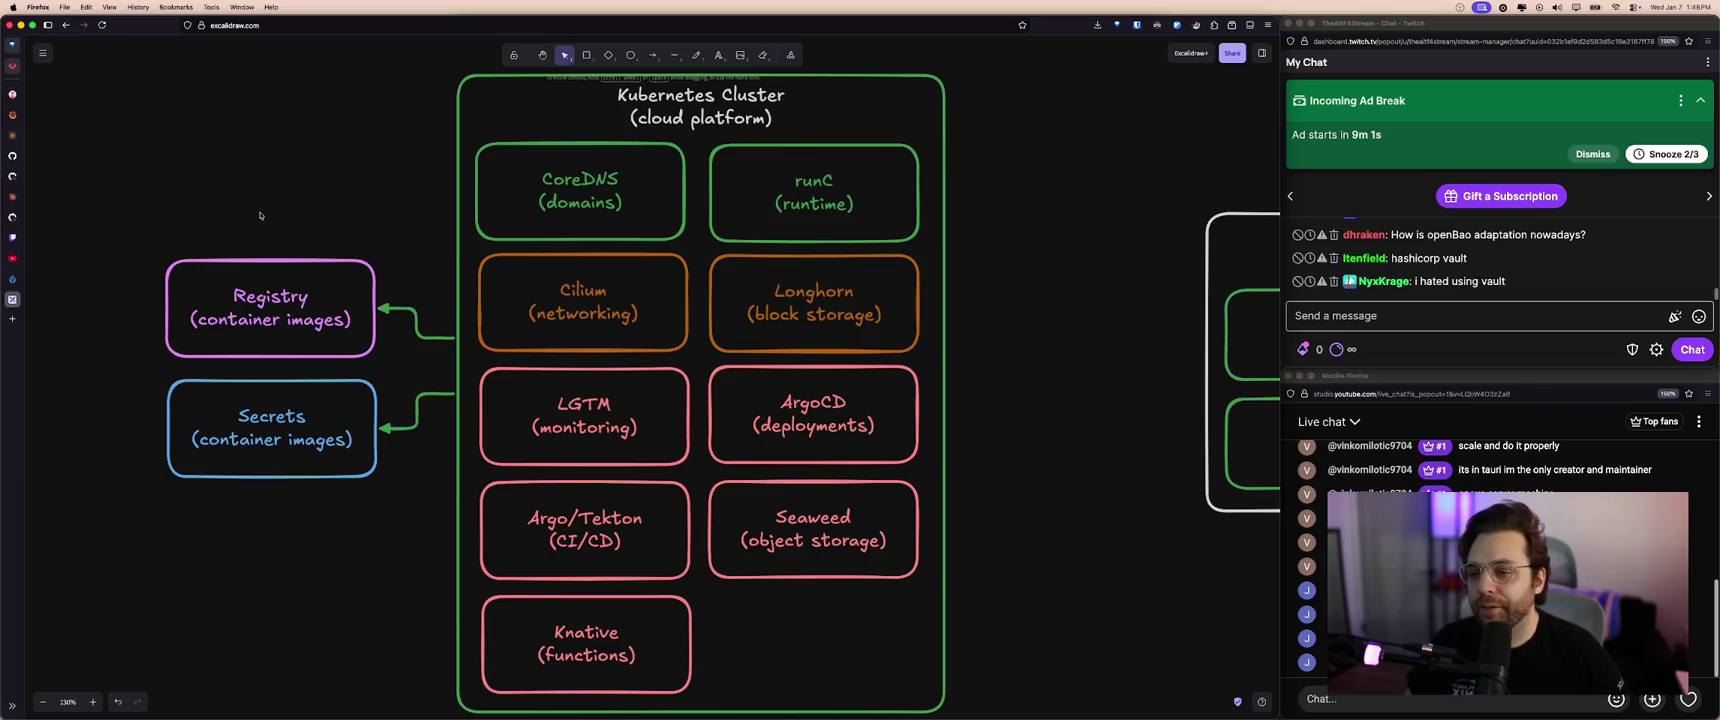
left_click(230, 407)
left_click(334, 509)
left_click(316, 464)
left_click(345, 536)
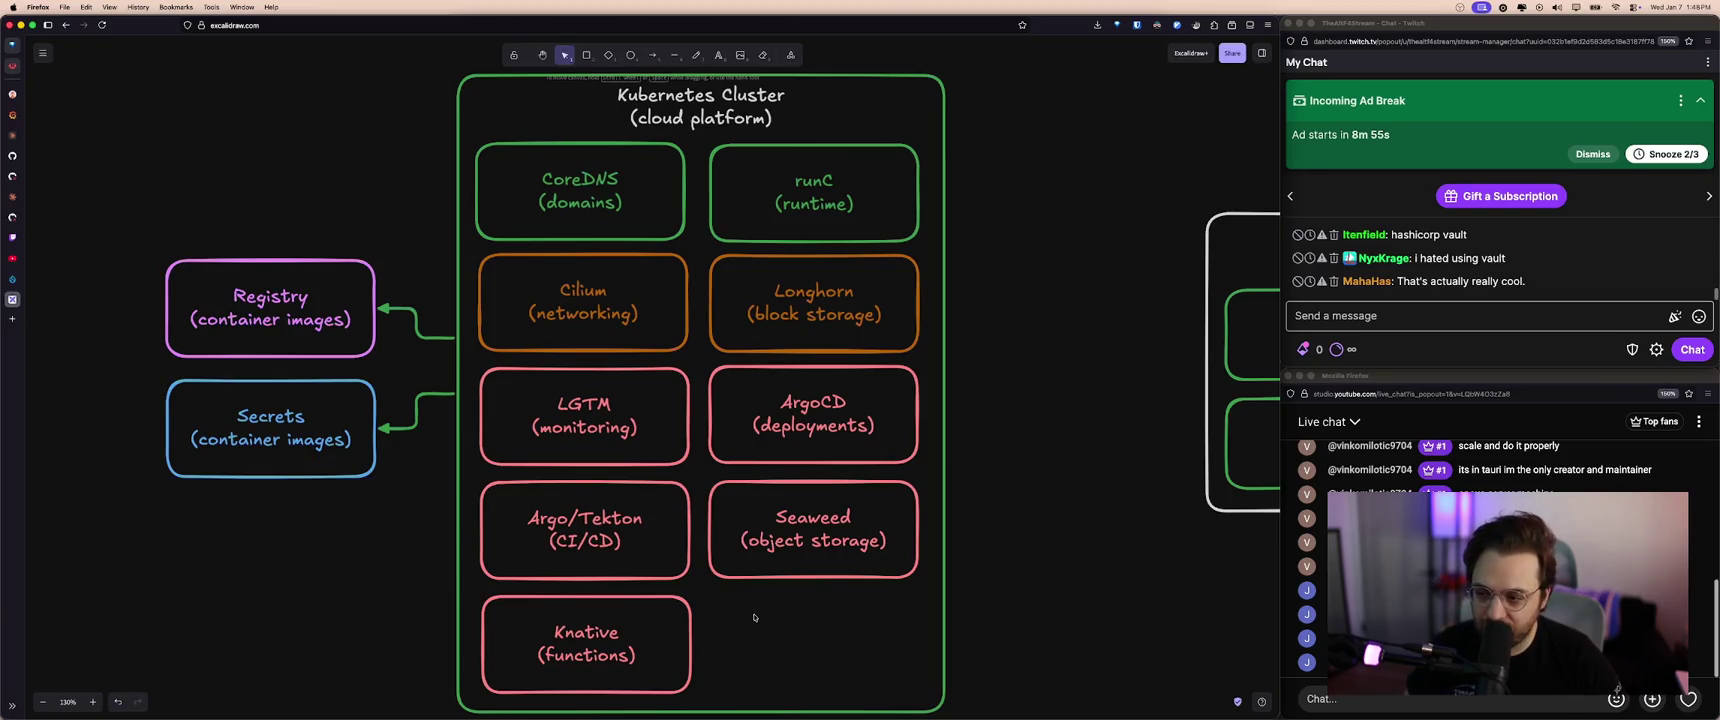
left_click(350, 346)
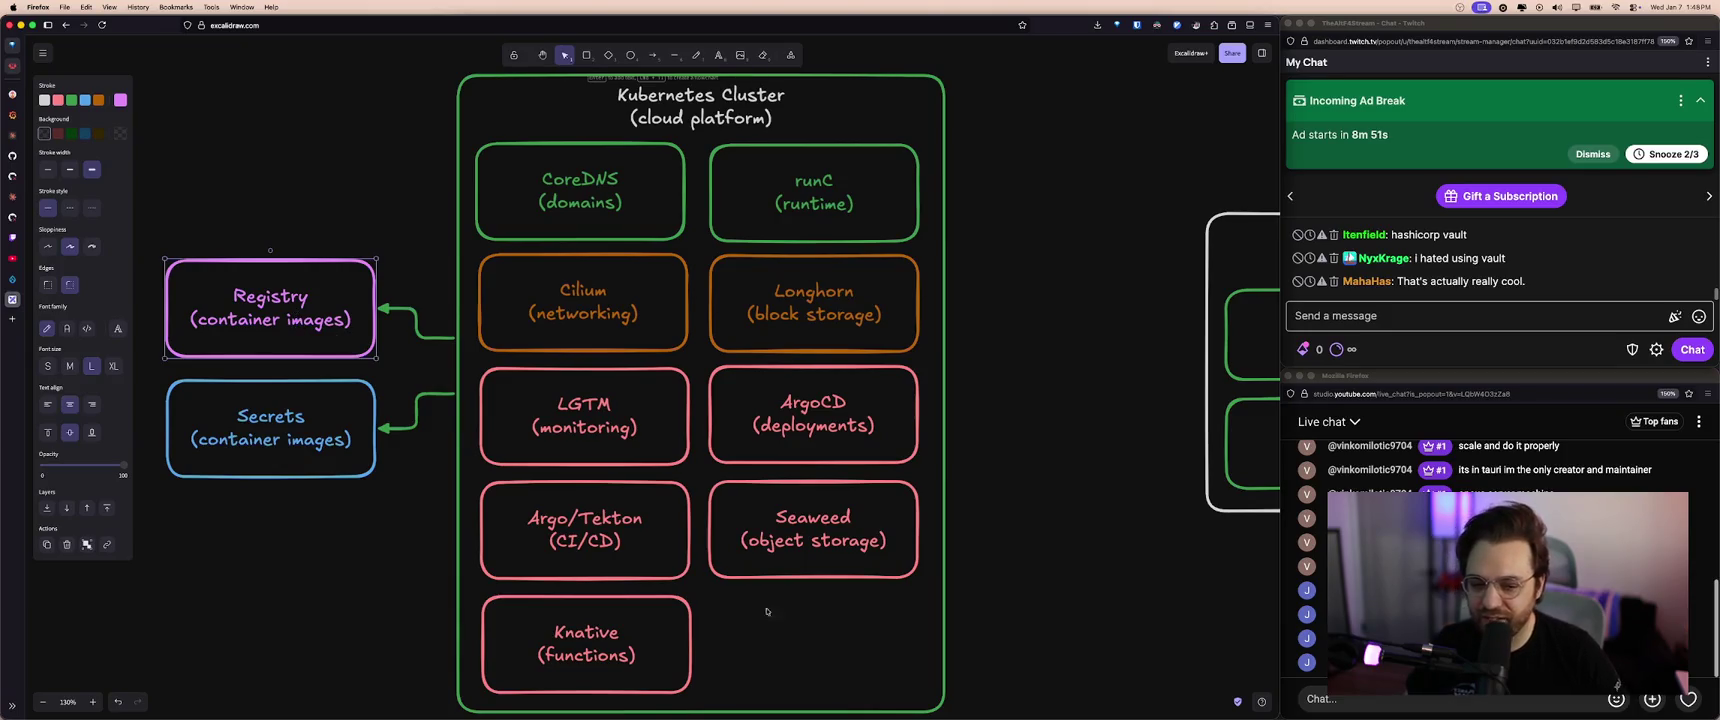
left_click(833, 642)
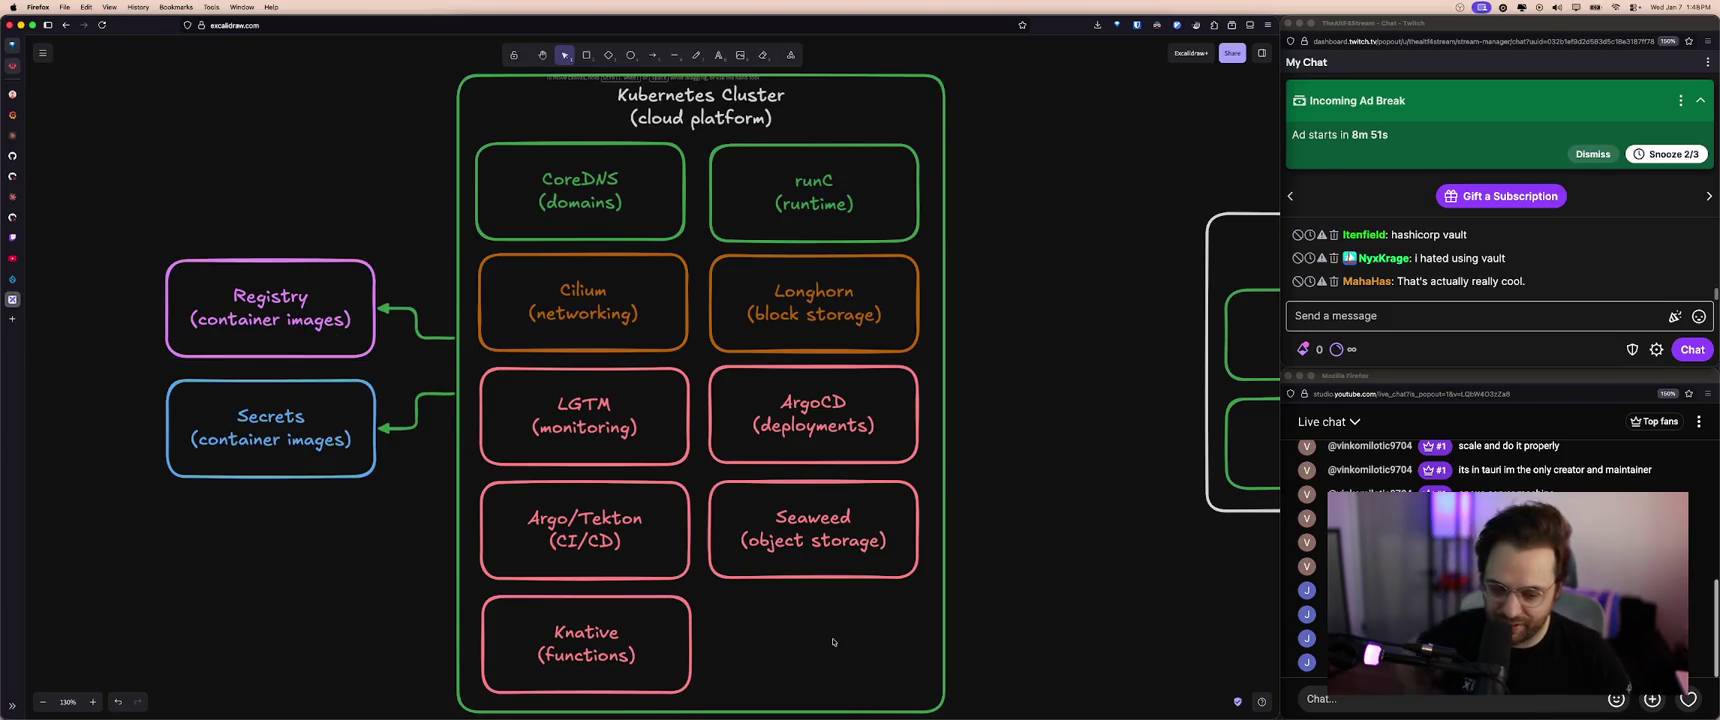
left_click(312, 319)
left_click(343, 420)
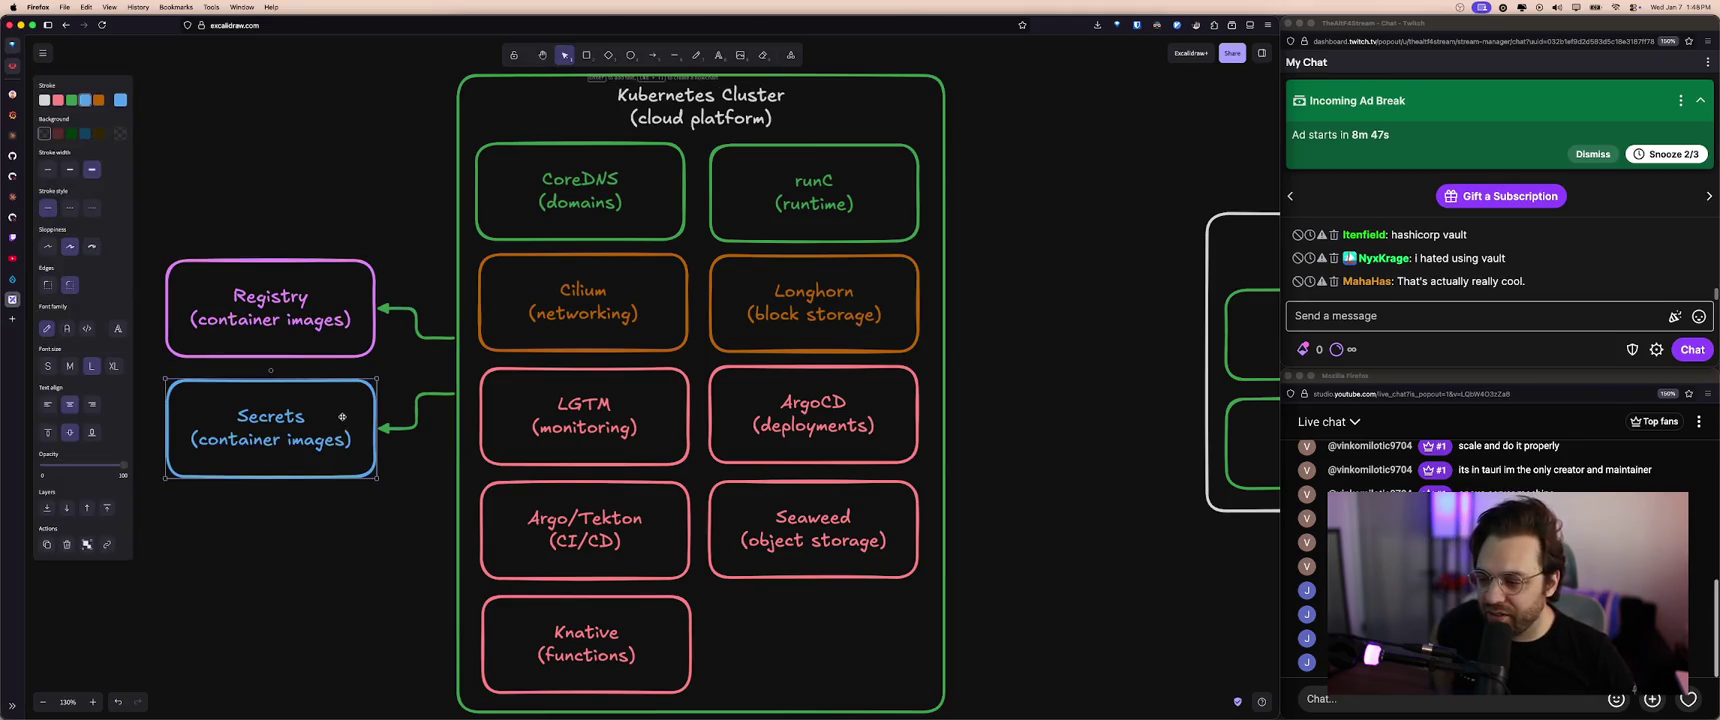
left_click_drag(743, 522, 741, 523)
left_click(786, 606)
key("super+z")
left_click(795, 612)
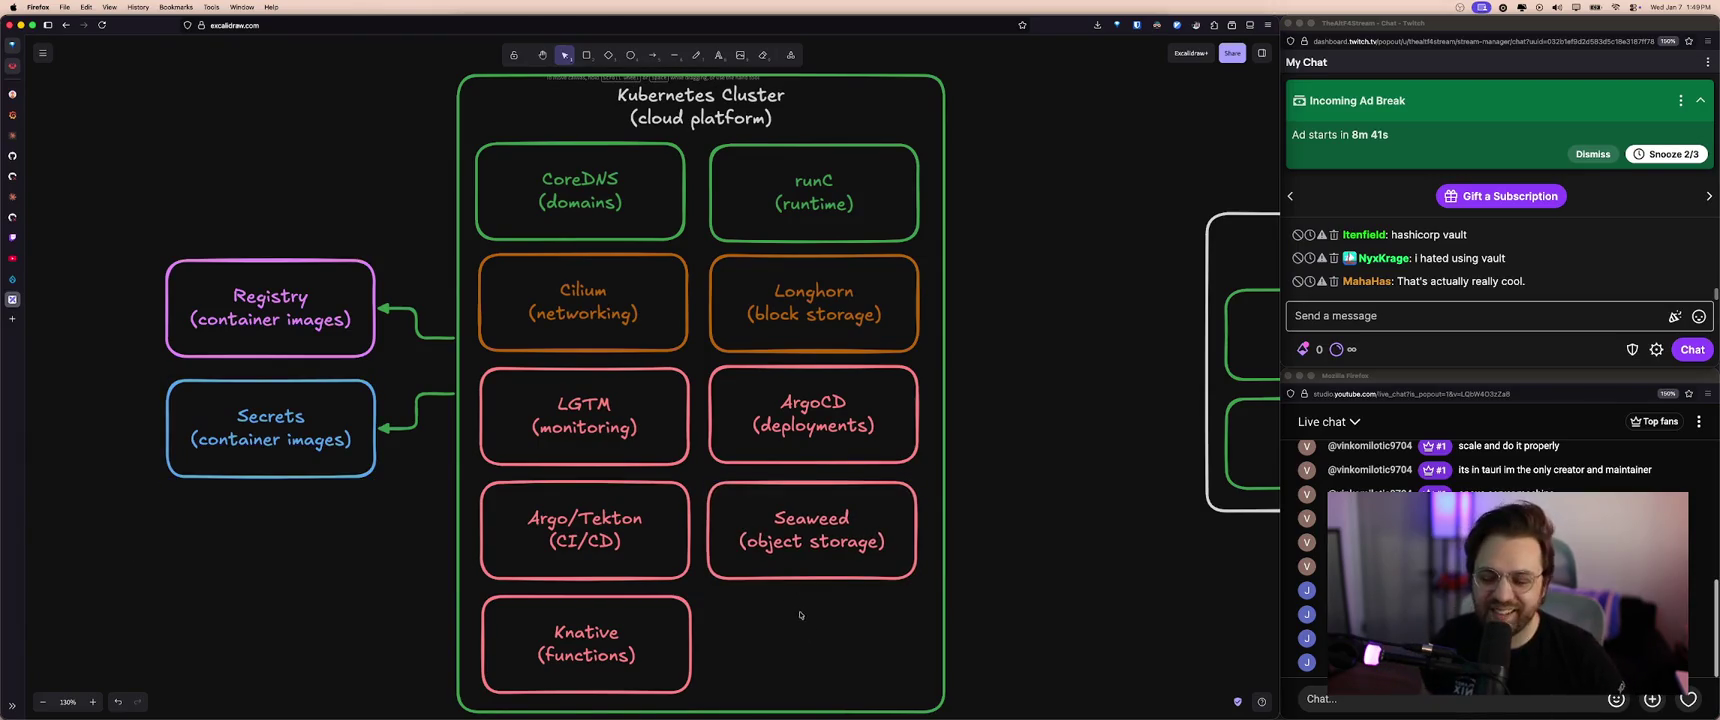
left_click_drag(113, 223, 376, 489)
left_click(403, 508)
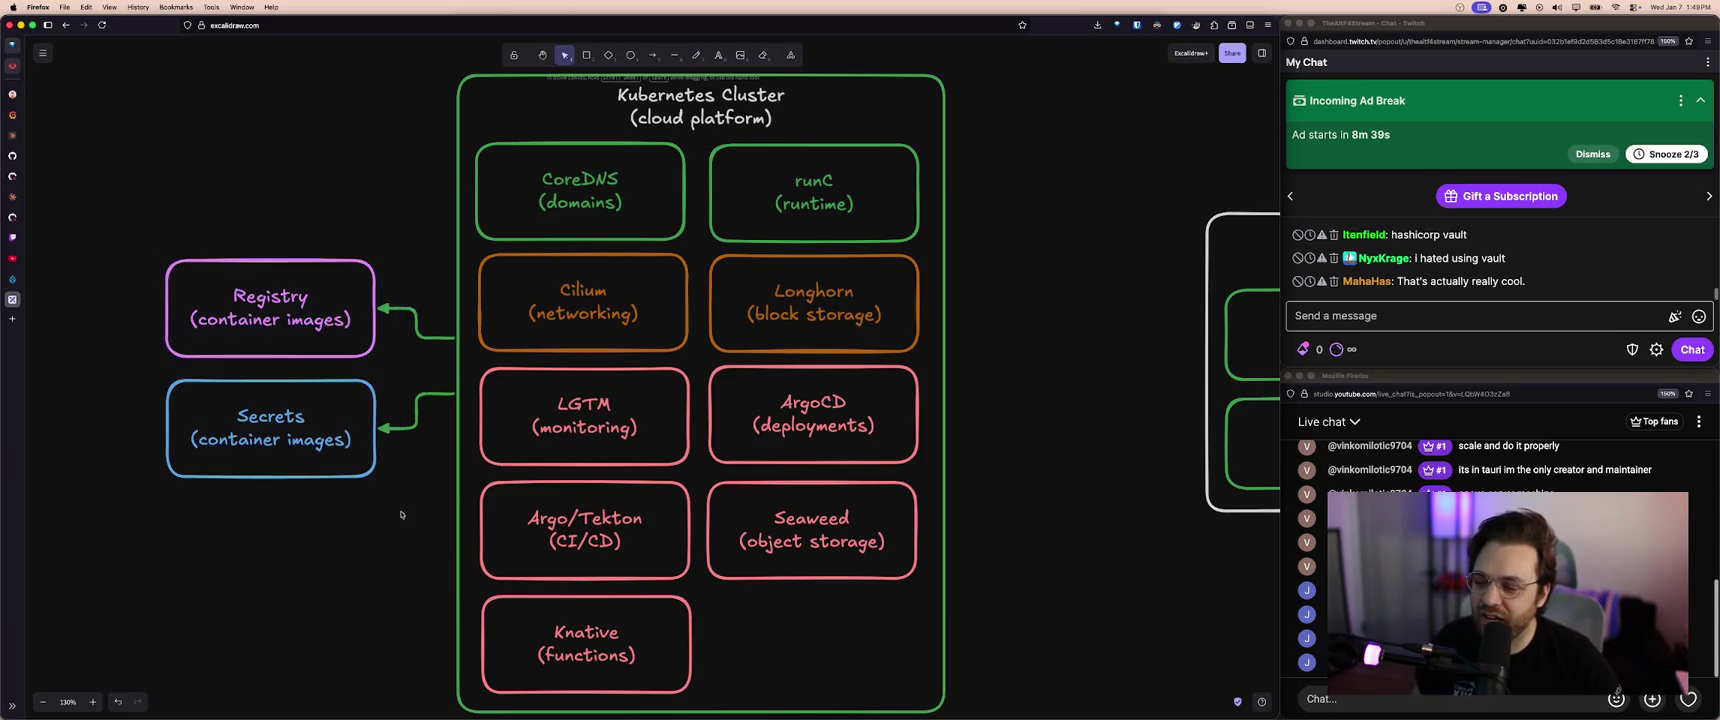
scroll(406, 471, "right", 3)
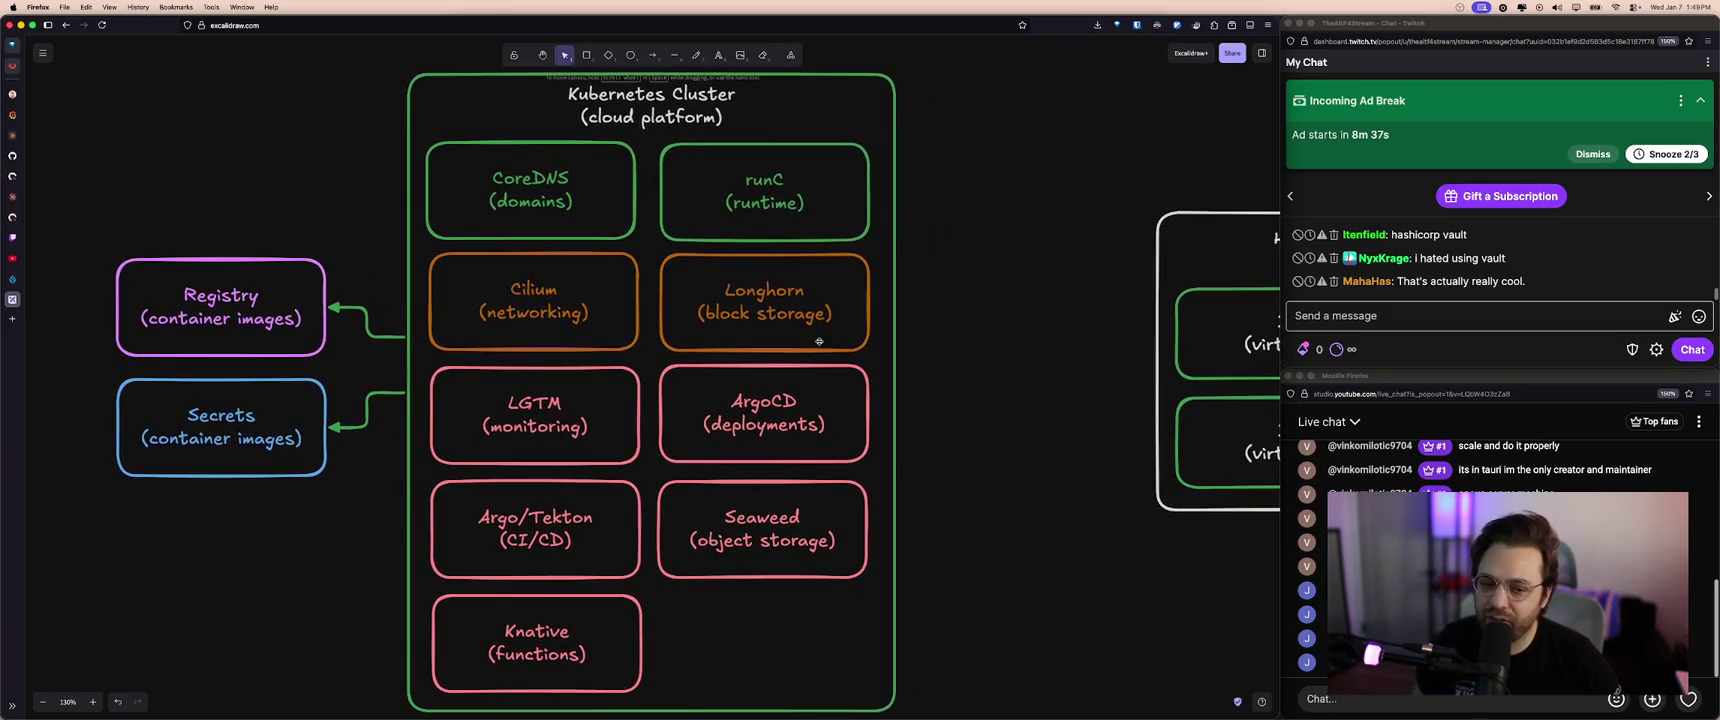
scroll(910, 331, "left", 1)
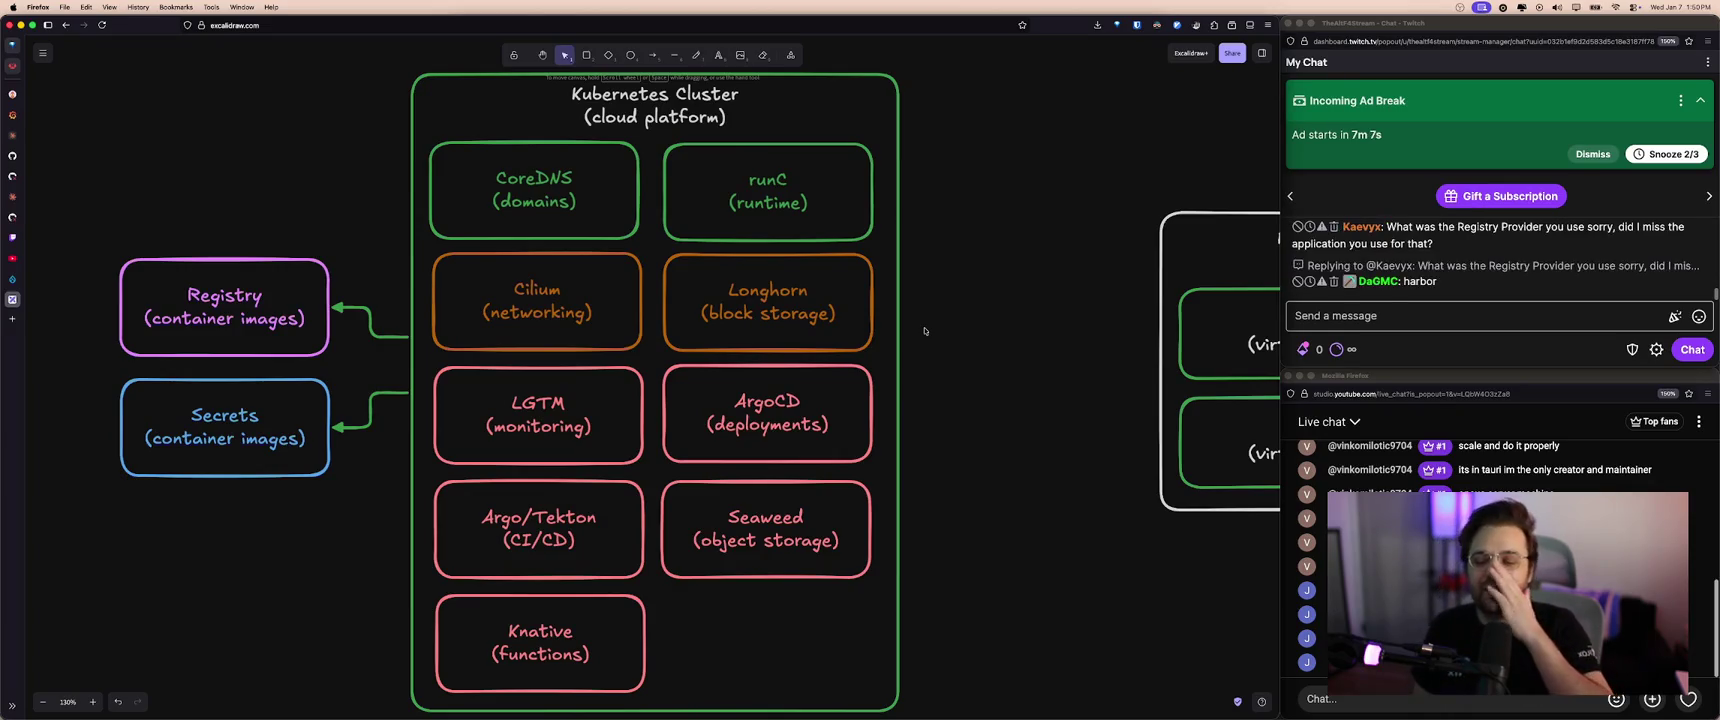
left_click_drag(79, 251, 300, 460)
left_click(285, 423)
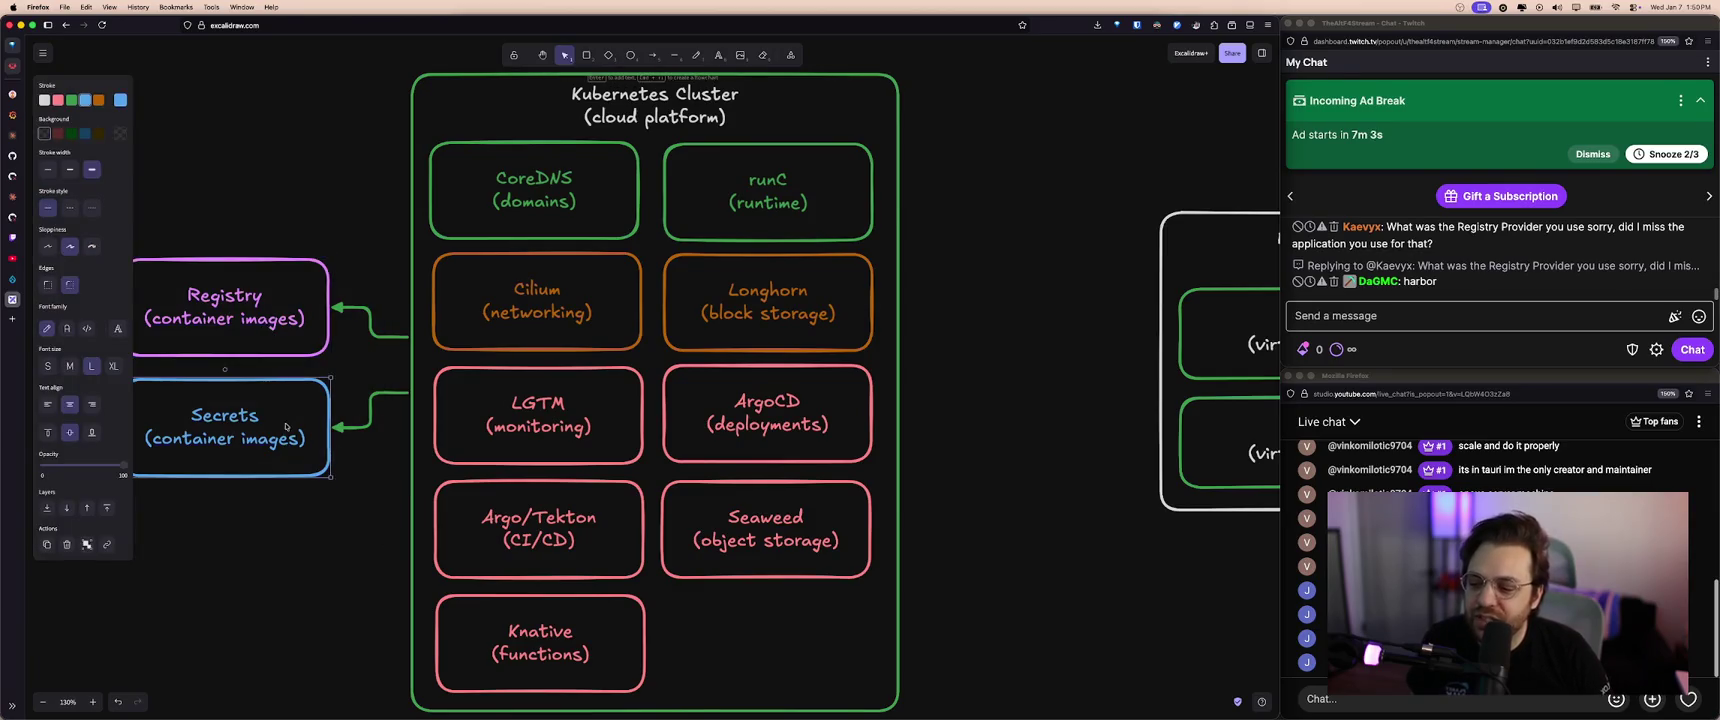
left_click(292, 513)
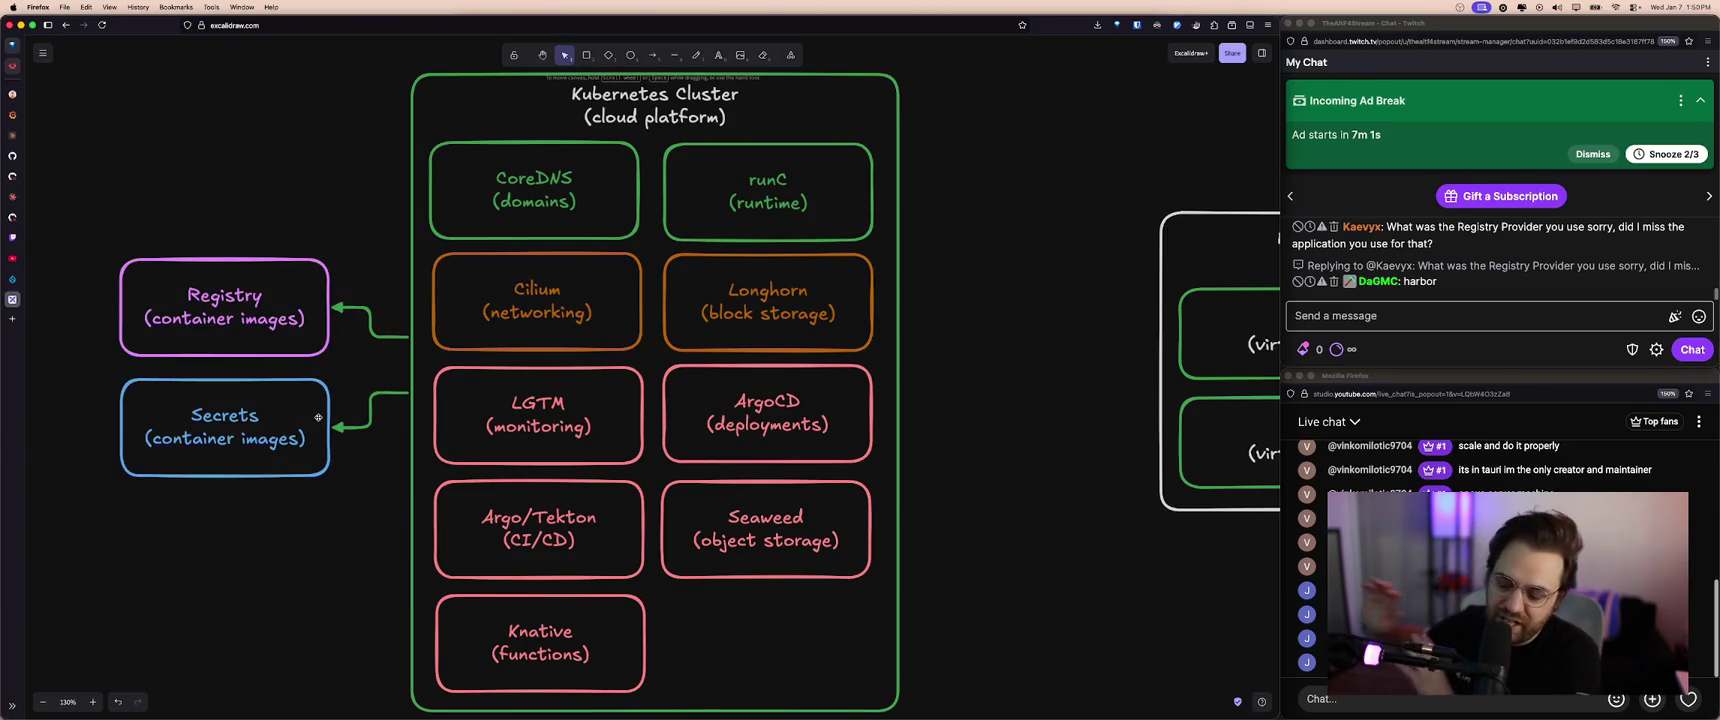
left_click(262, 322)
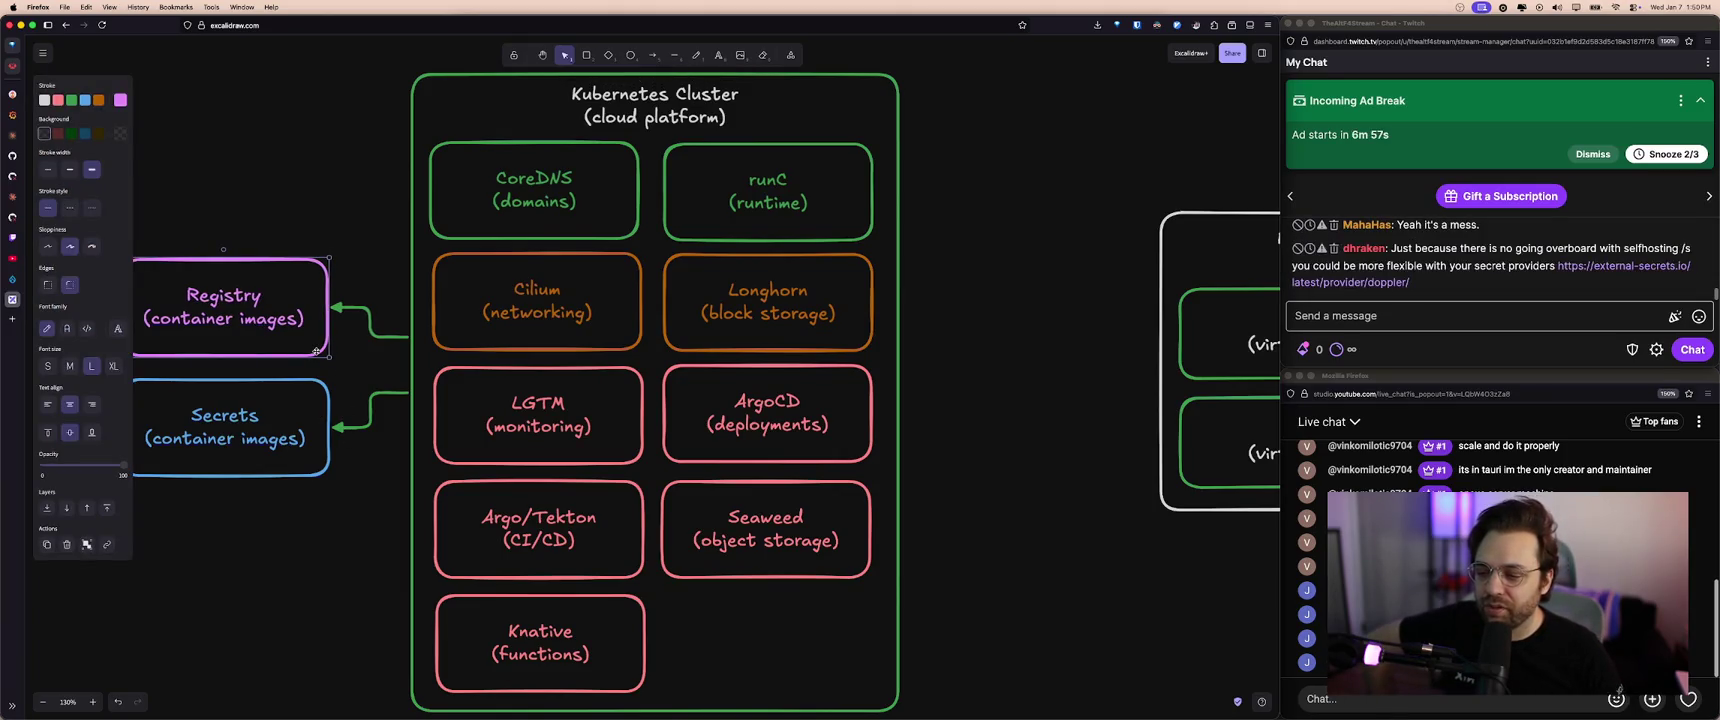
left_click(440, 368)
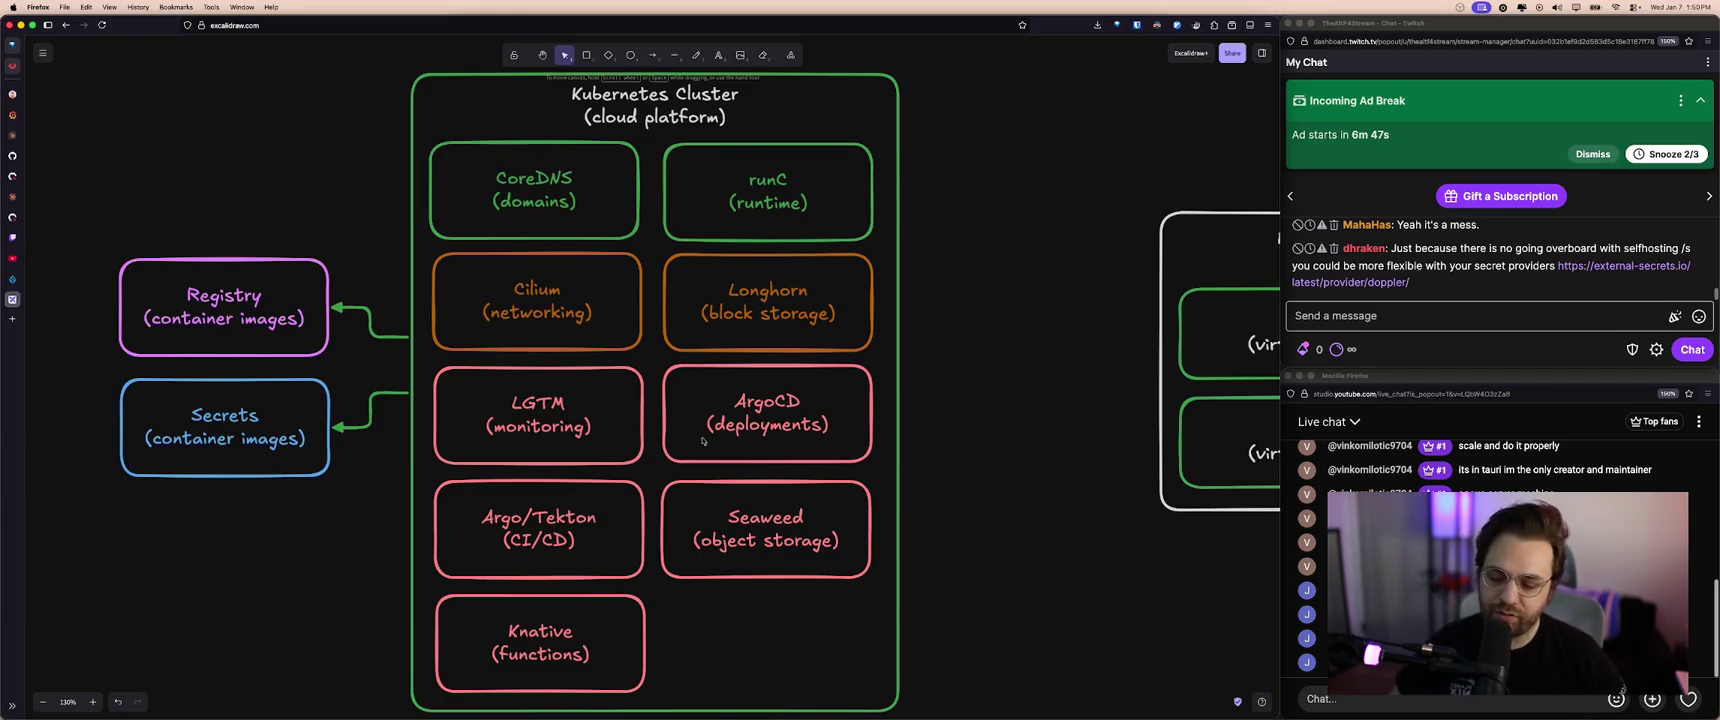
scroll(933, 370, "left", 1)
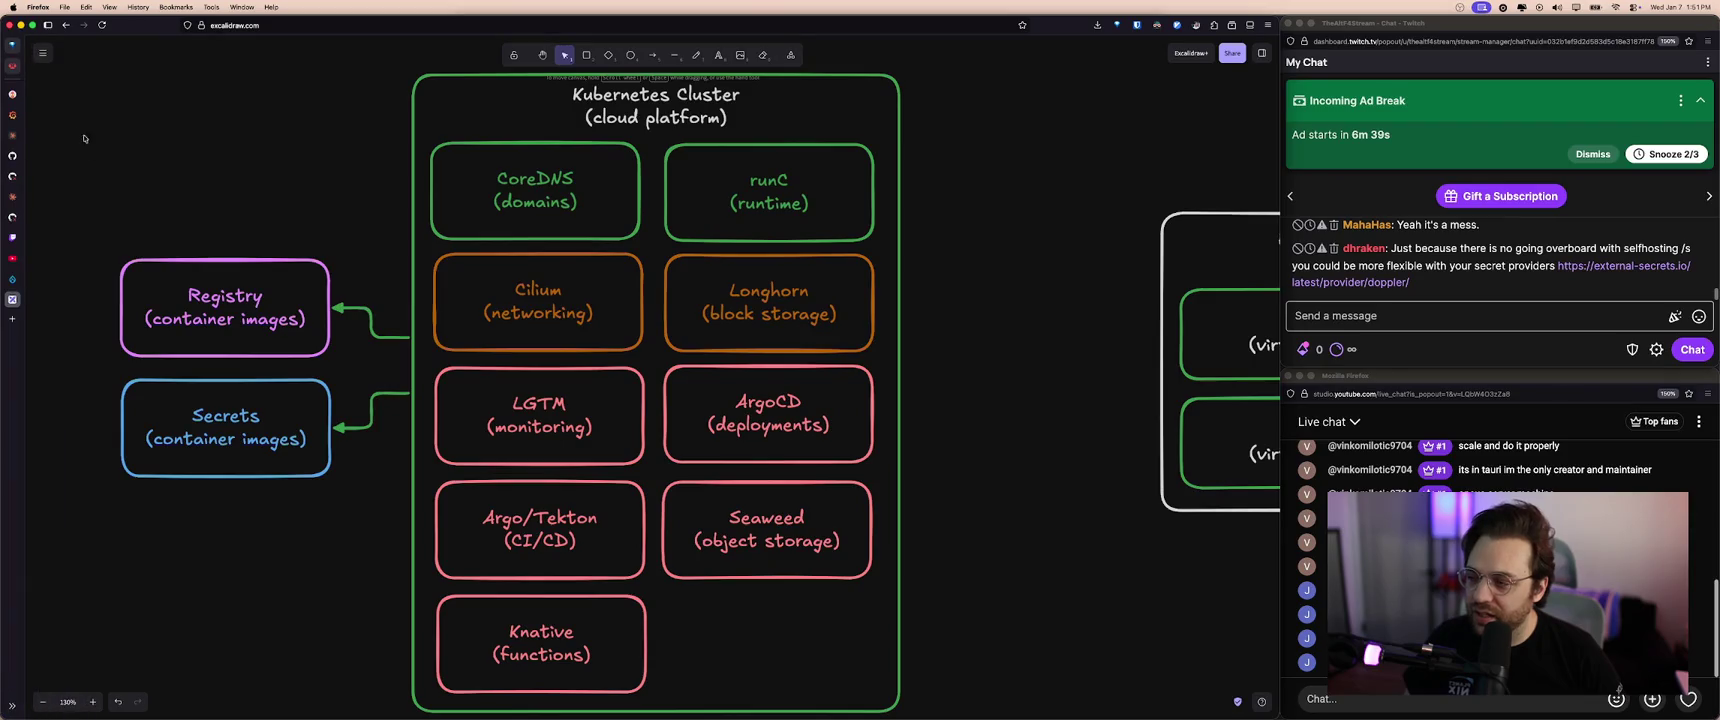
left_click(257, 299)
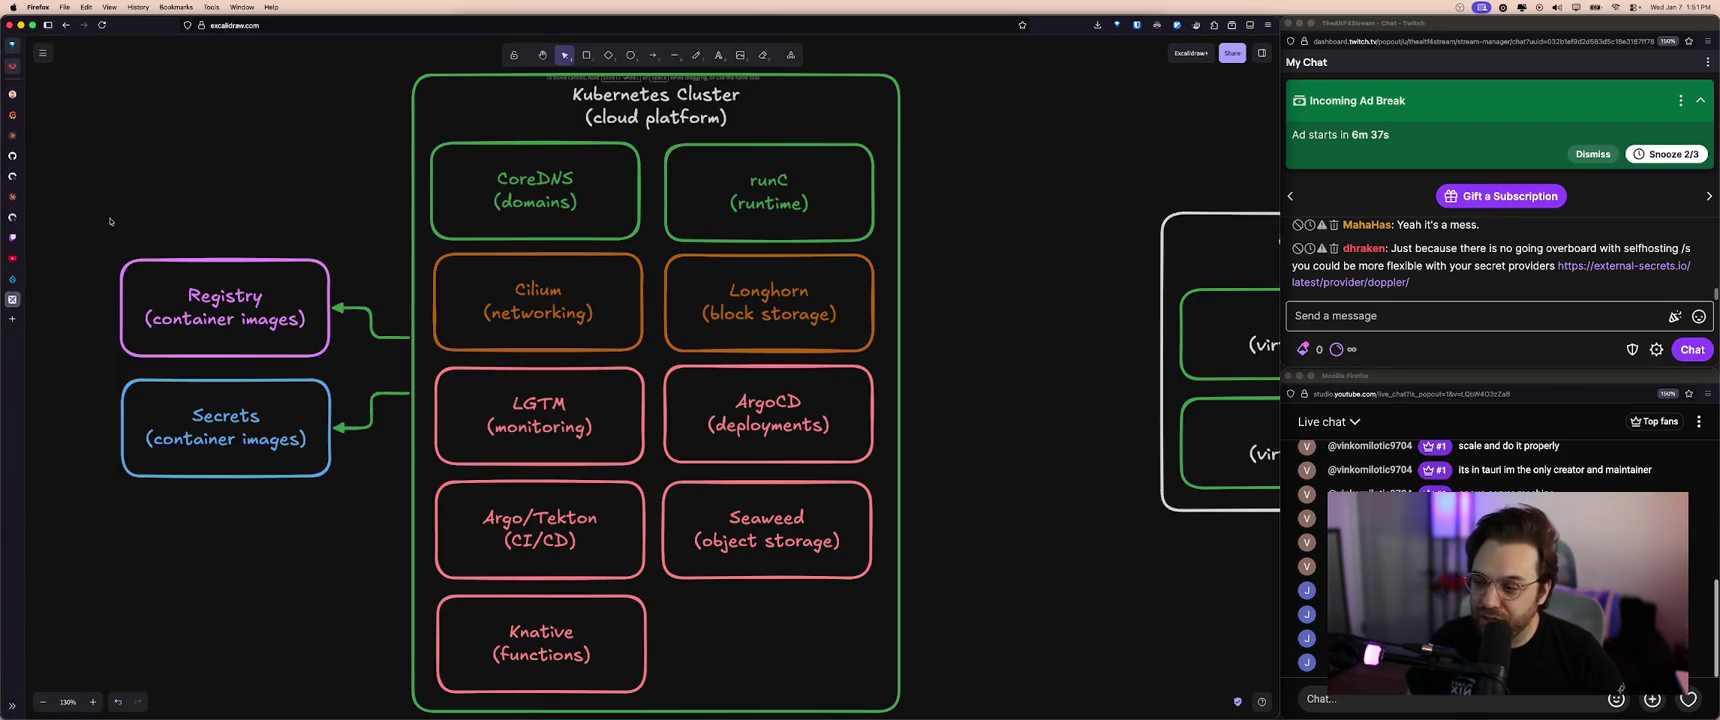
left_click_drag(359, 370, 127, 249)
left_click(210, 225)
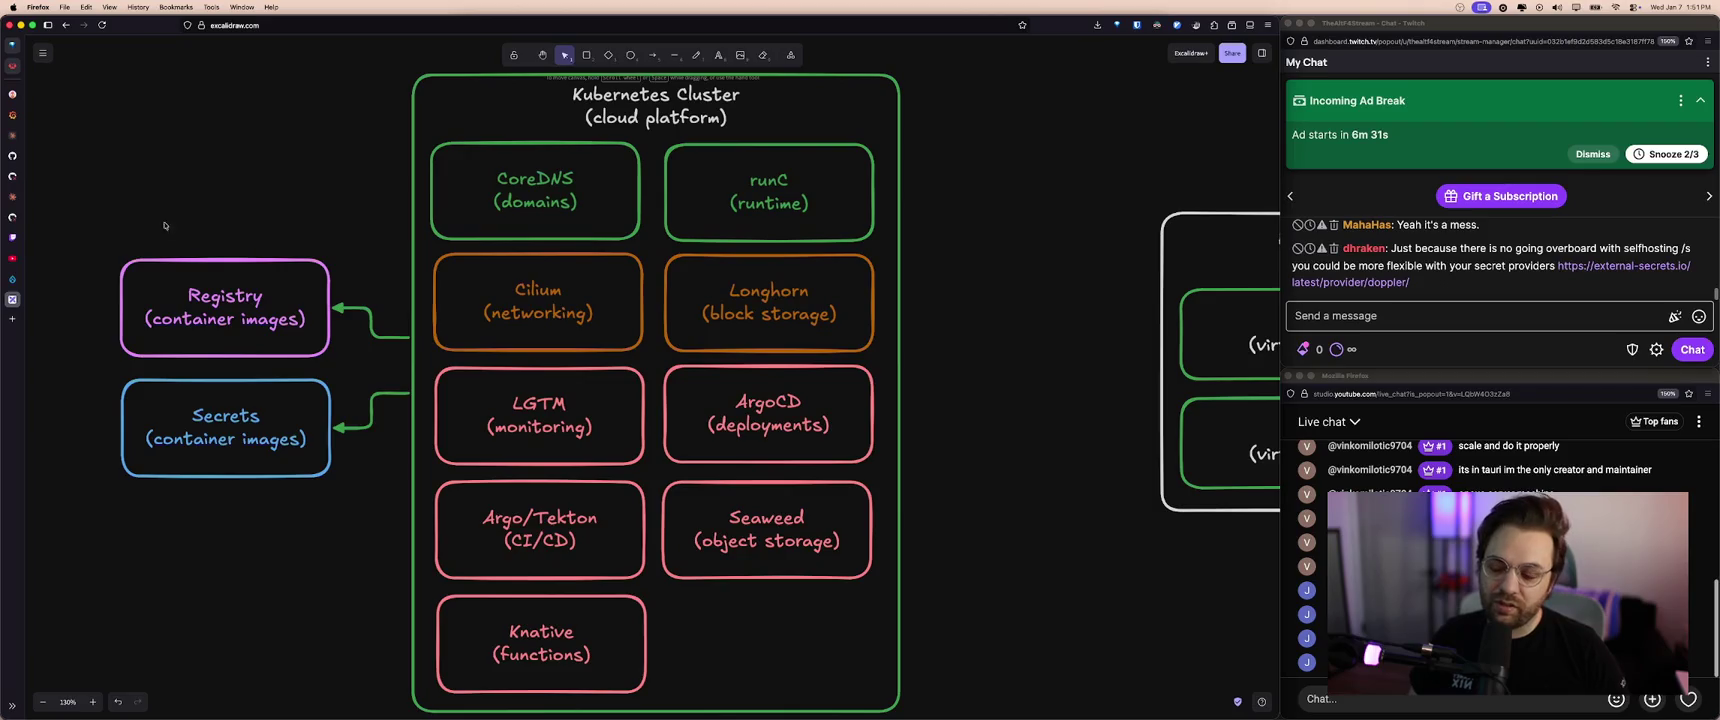
mouse_move(56, 64)
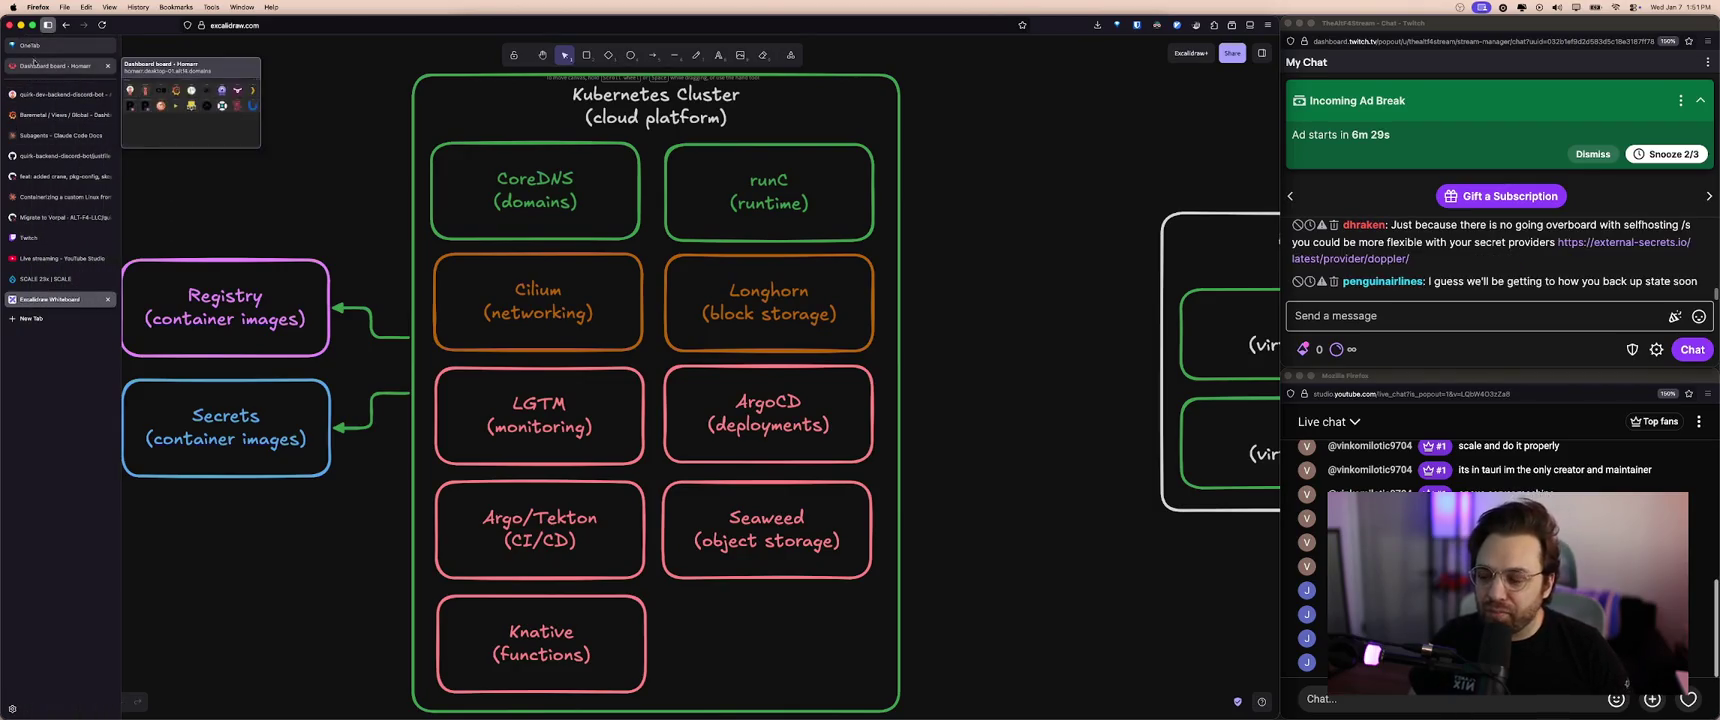
left_click(34, 64)
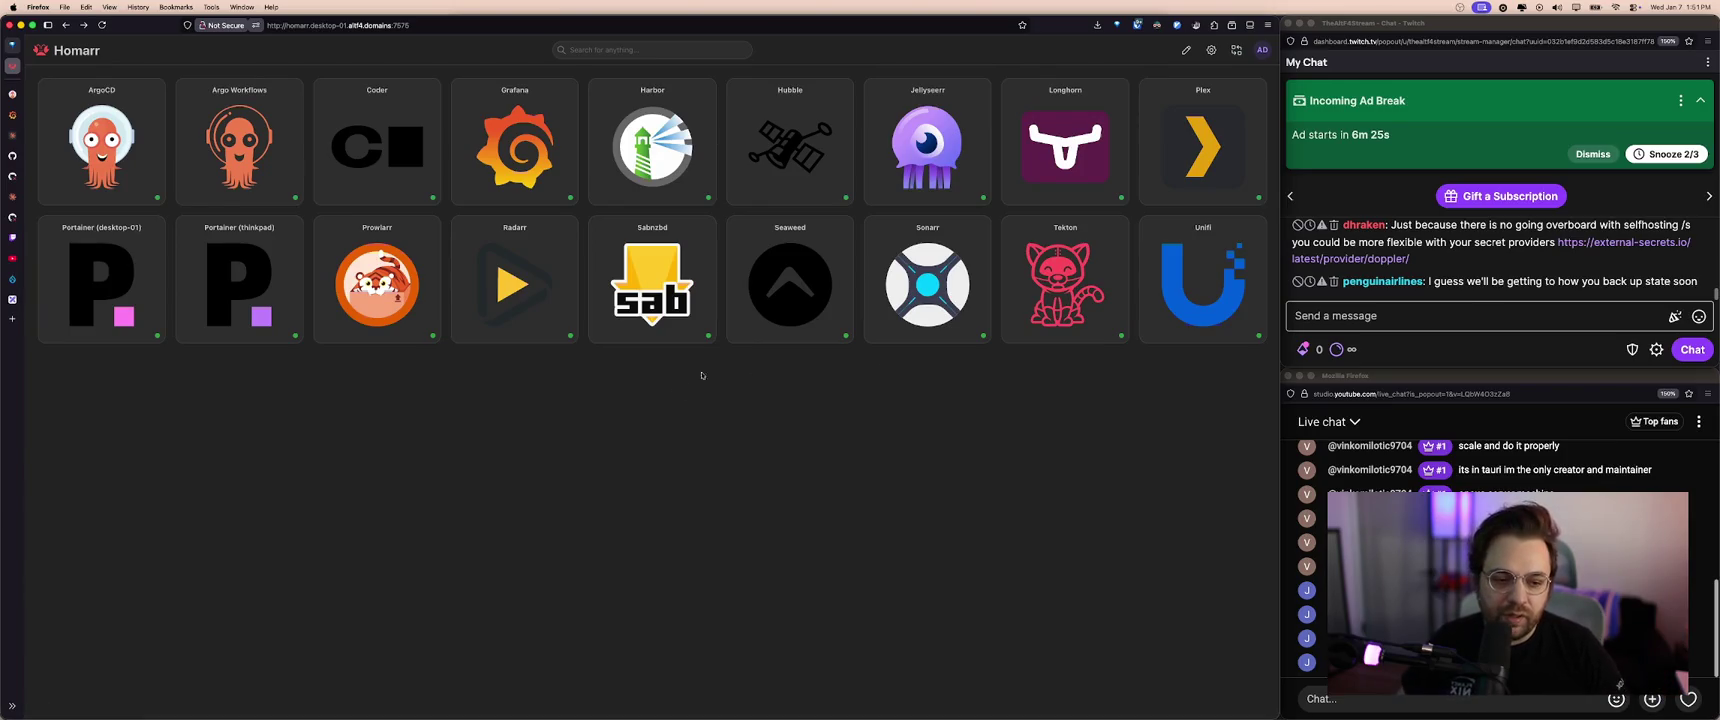
left_click(1467, 311)
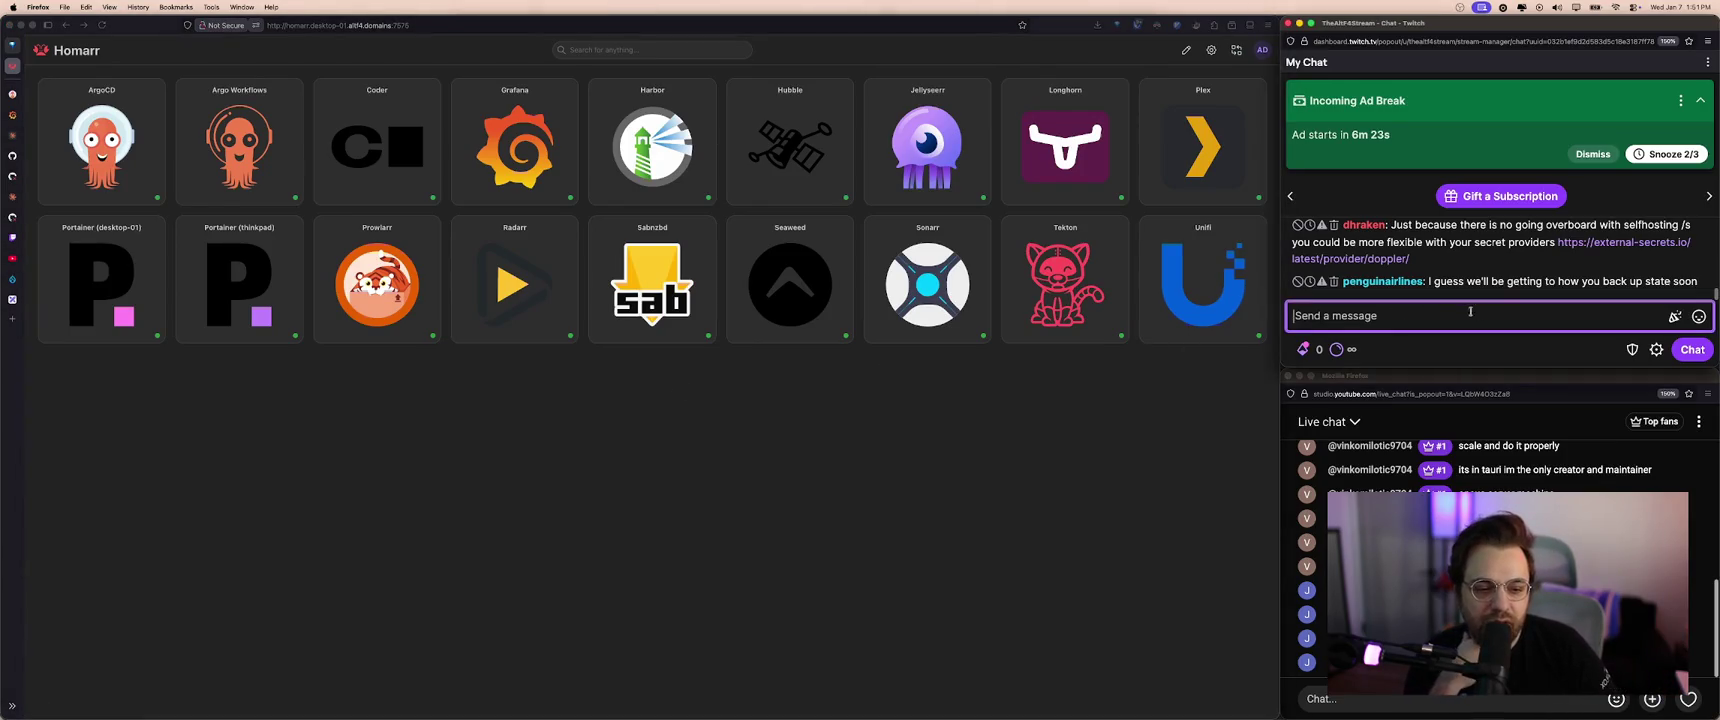
left_click(1146, 396)
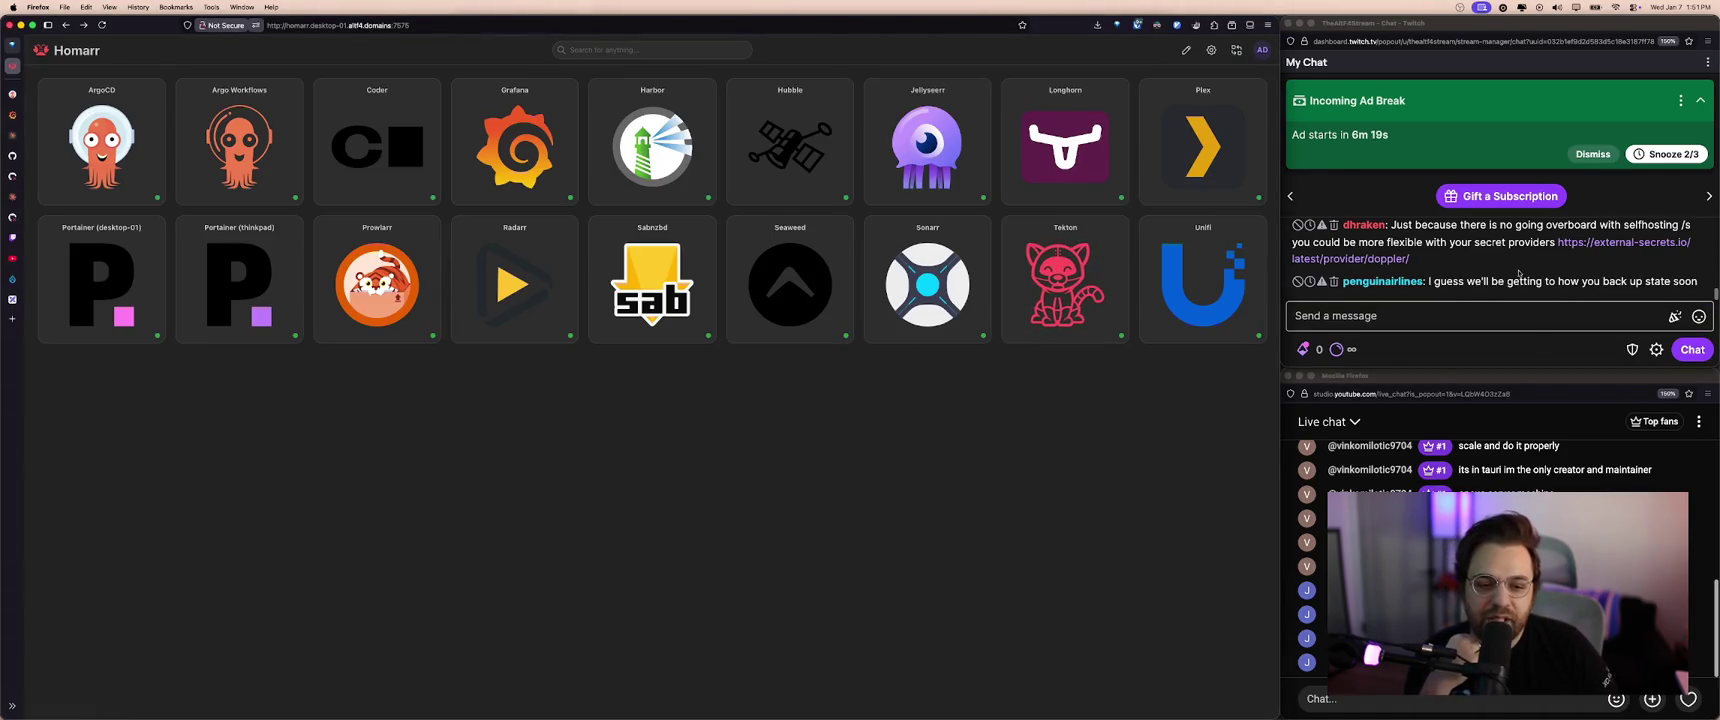
scroll(1528, 255, "up", 1)
left_click(1591, 173)
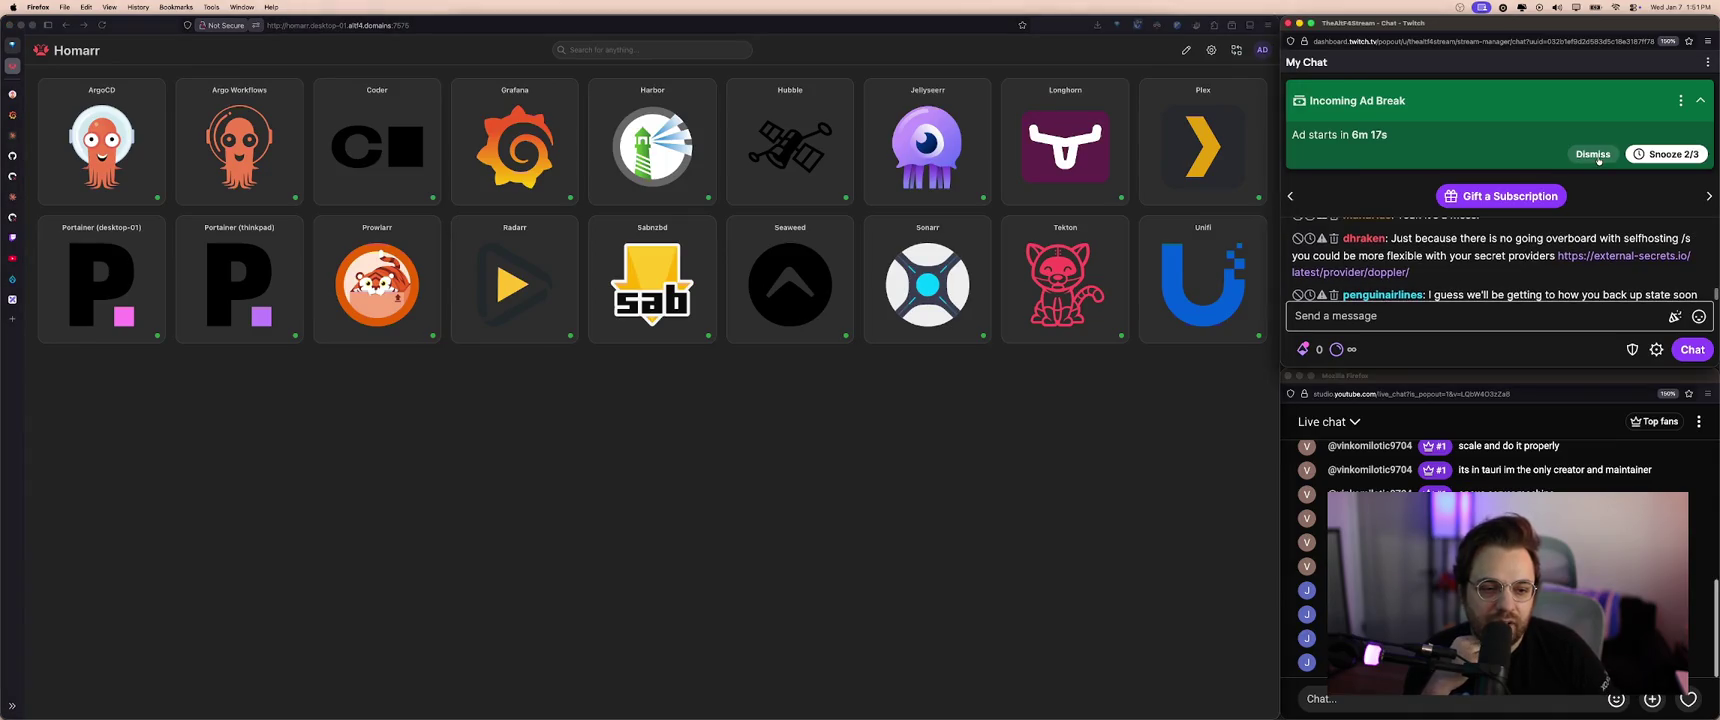
left_click(1699, 105)
scroll(1553, 240, "up", 3)
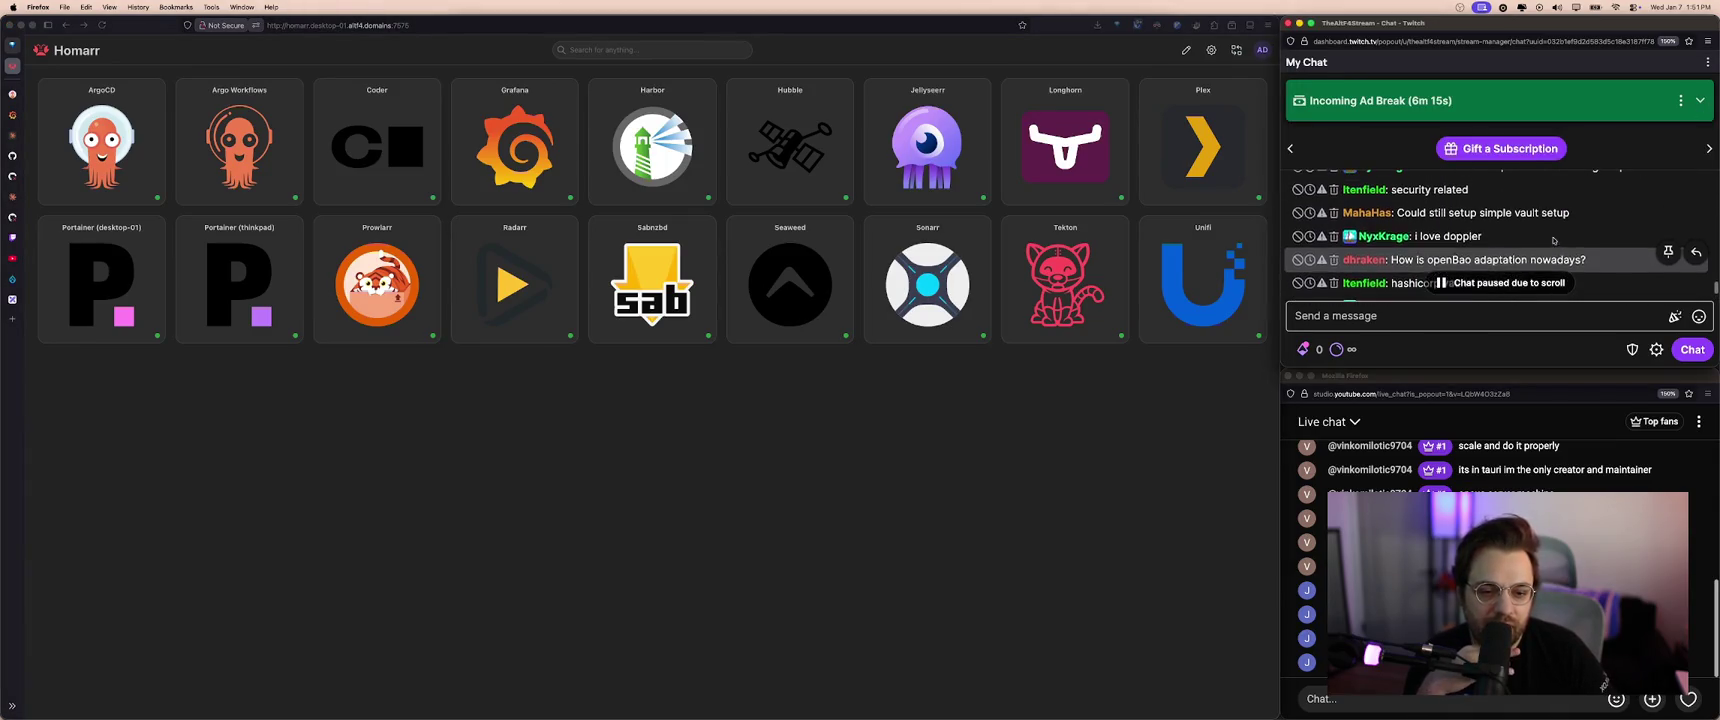
scroll(1560, 238, "up", 1)
scroll(1566, 238, "up", 2)
scroll(1566, 238, "up", 2)
scroll(1566, 238, "up", 2)
scroll(1567, 239, "up", 2)
scroll(1567, 239, "up", 1)
scroll(1568, 240, "up", 1)
scroll(1570, 242, "up", 1)
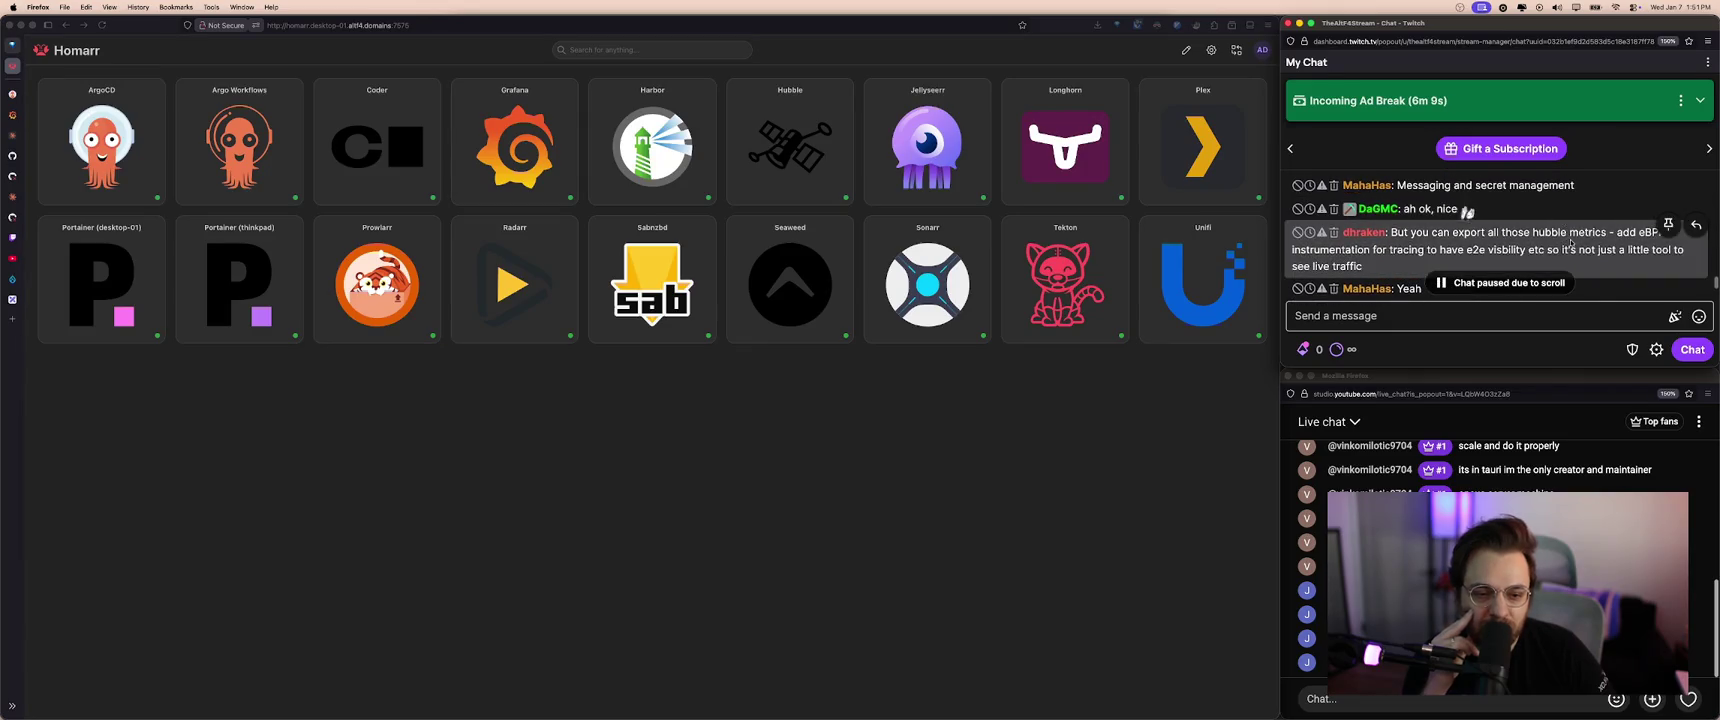
mouse_move(1478, 208)
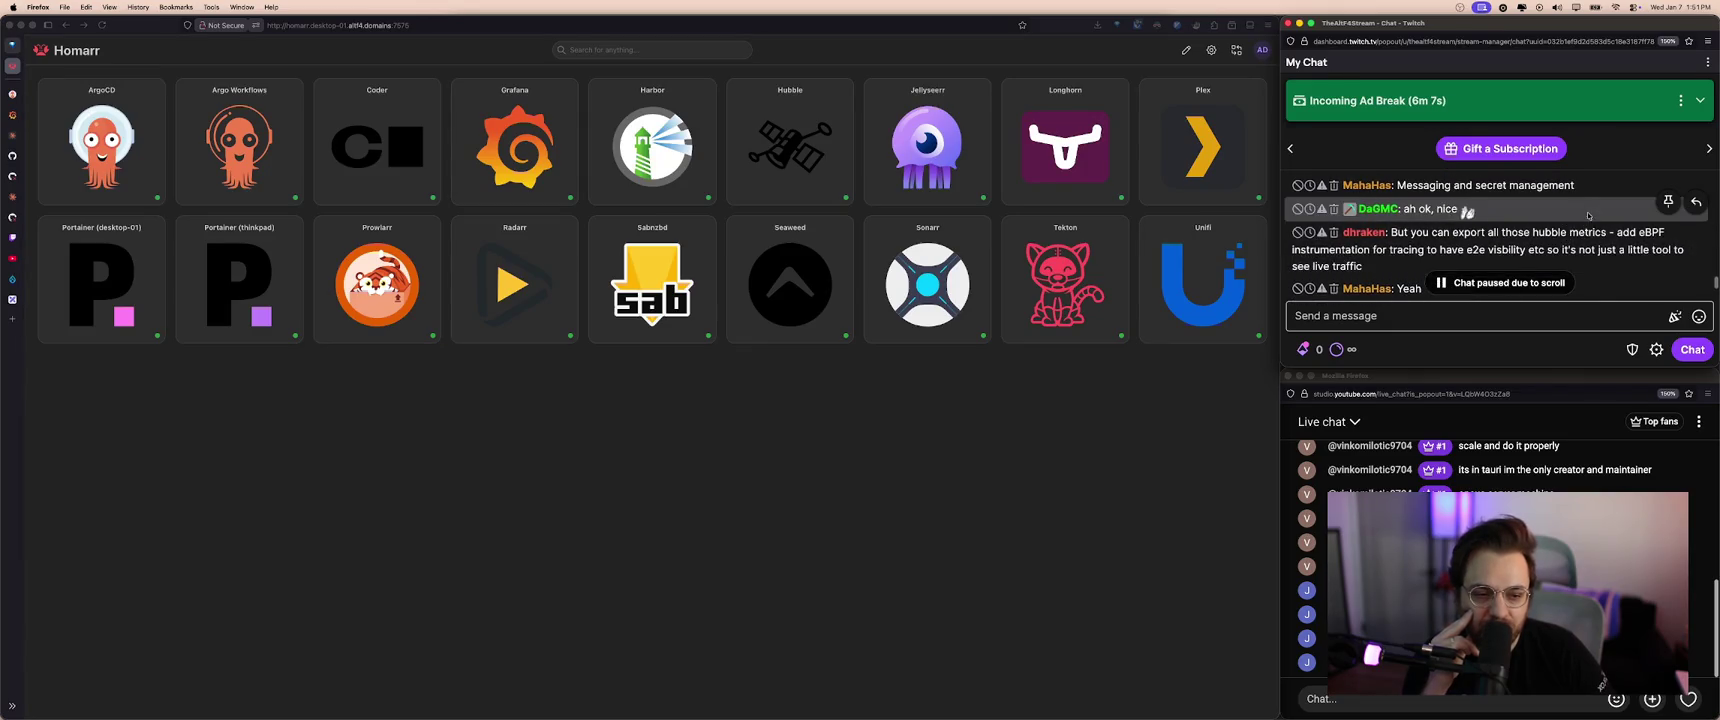
scroll(1550, 249, "down", 1)
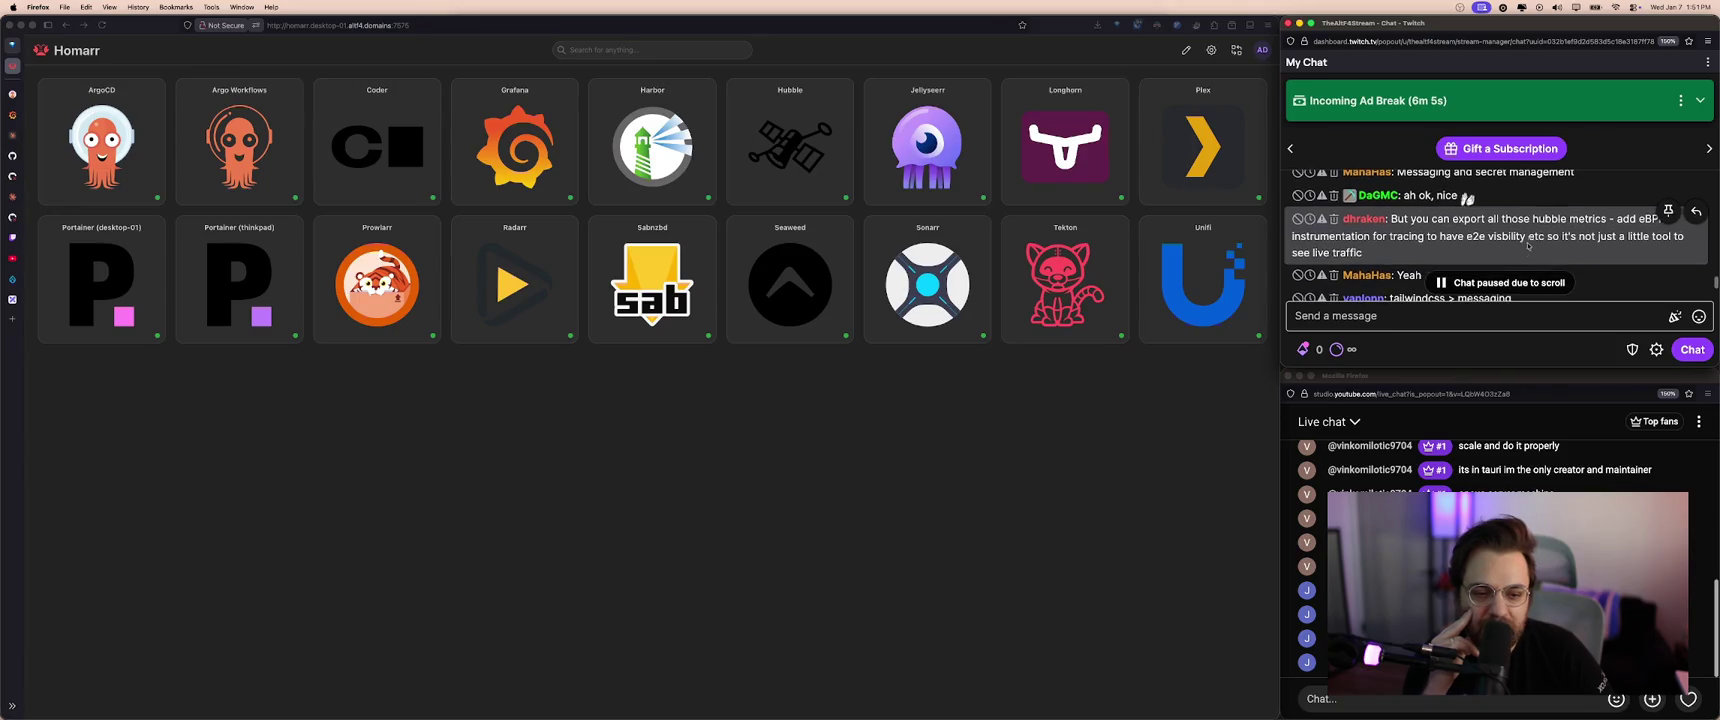
scroll(1500, 248, "up", 1)
scroll(1425, 254, "up", 2)
scroll(1425, 254, "up", 2)
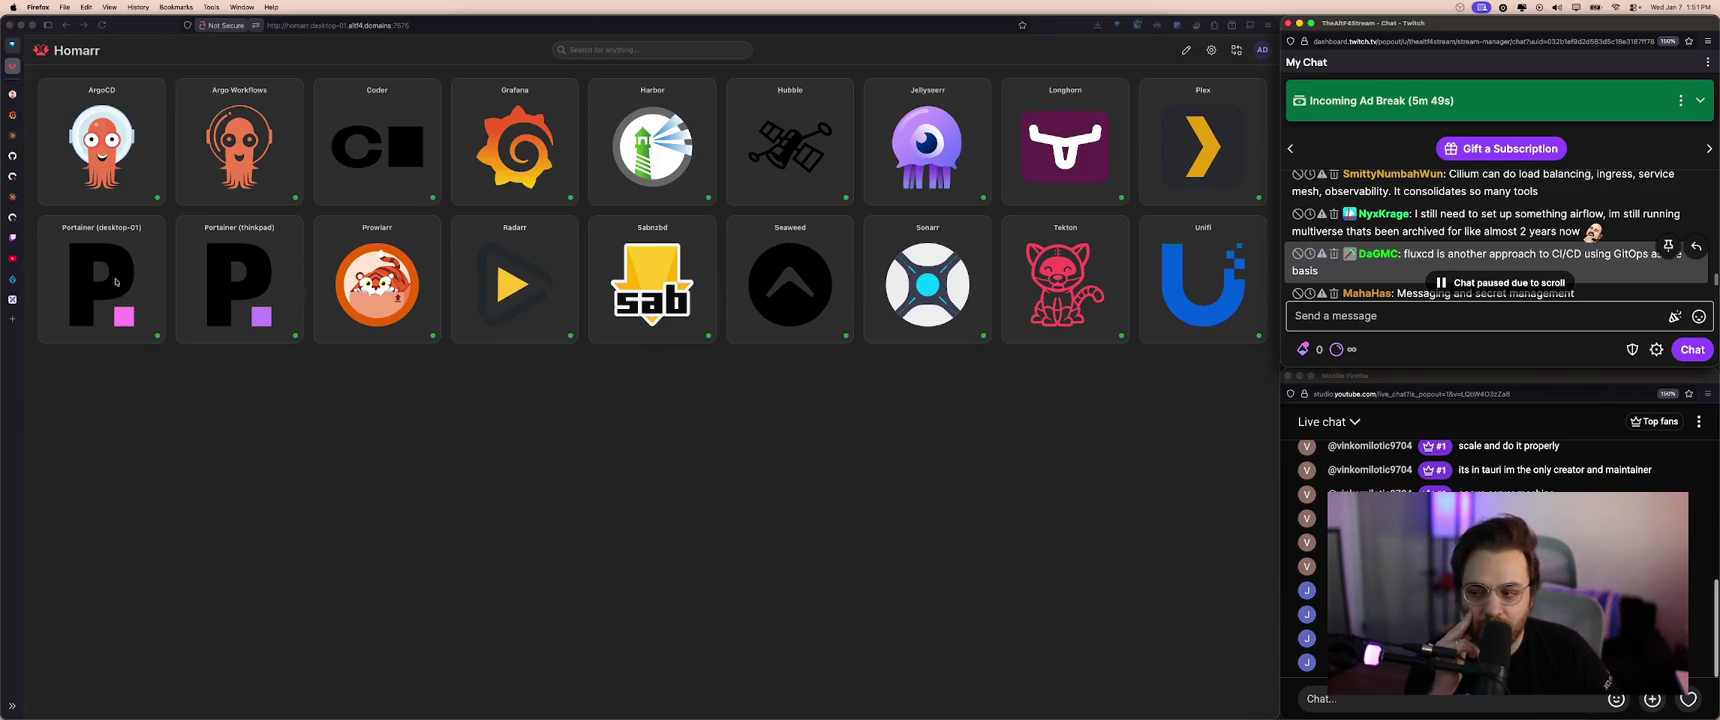
left_click(12, 299)
scroll(458, 285, "right", 1)
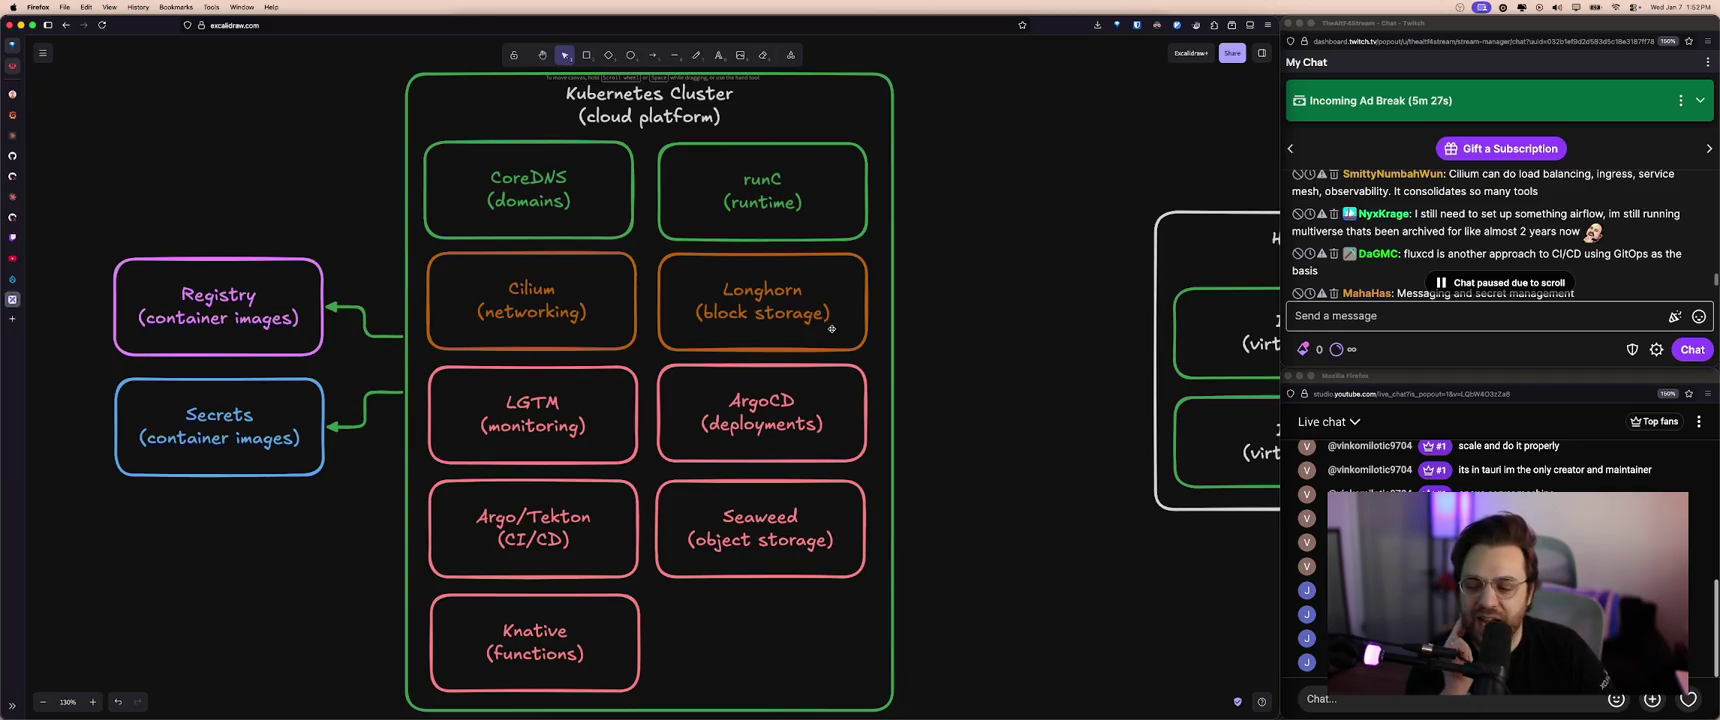
left_click(574, 316)
key("Tab")
key("Tab")
key("Tab")
key("Tab")
key("Tab")
key("Tab")
left_click(749, 534)
left_click(565, 517)
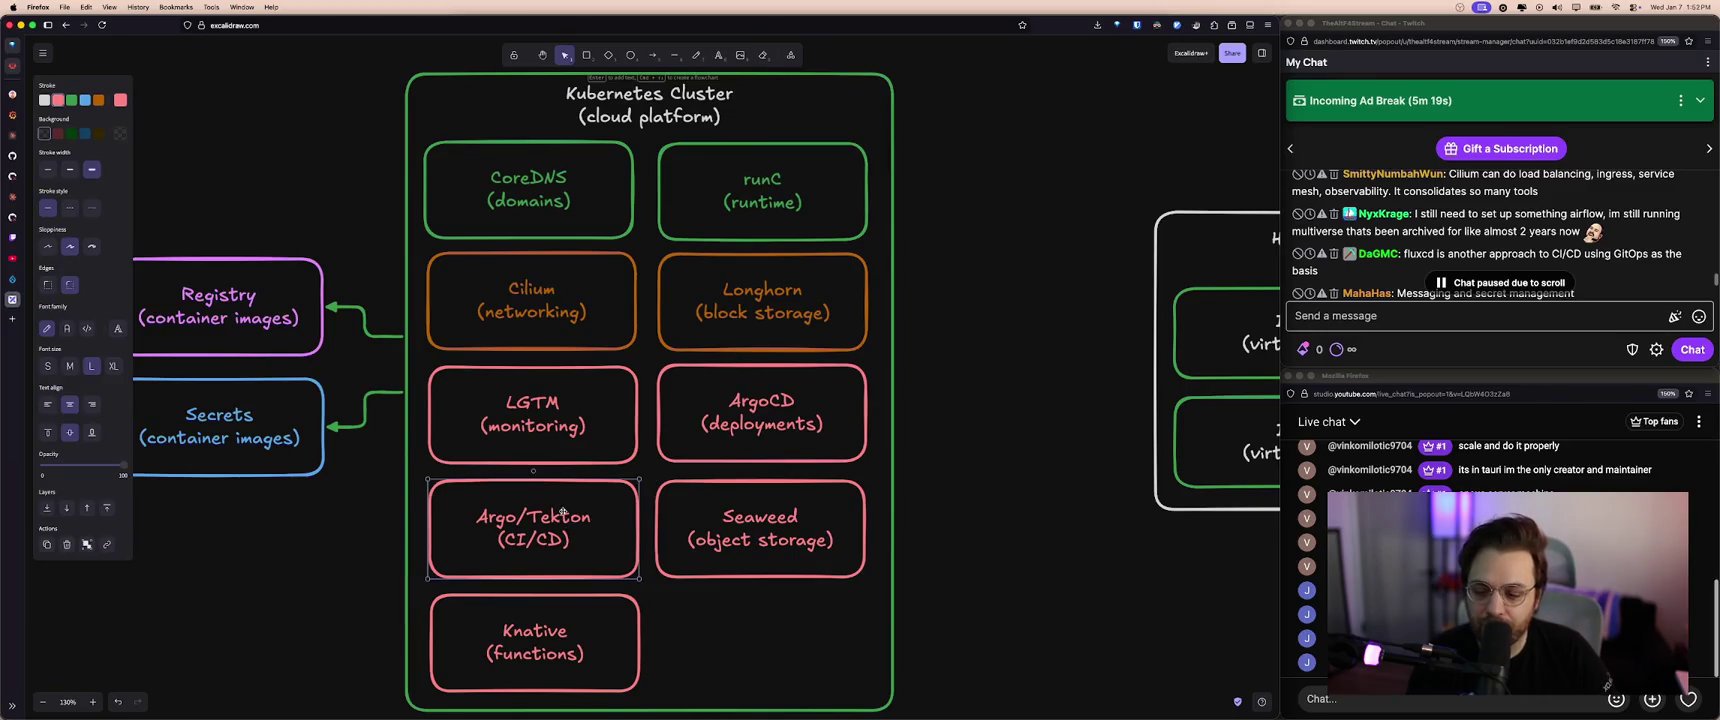
left_click(736, 418)
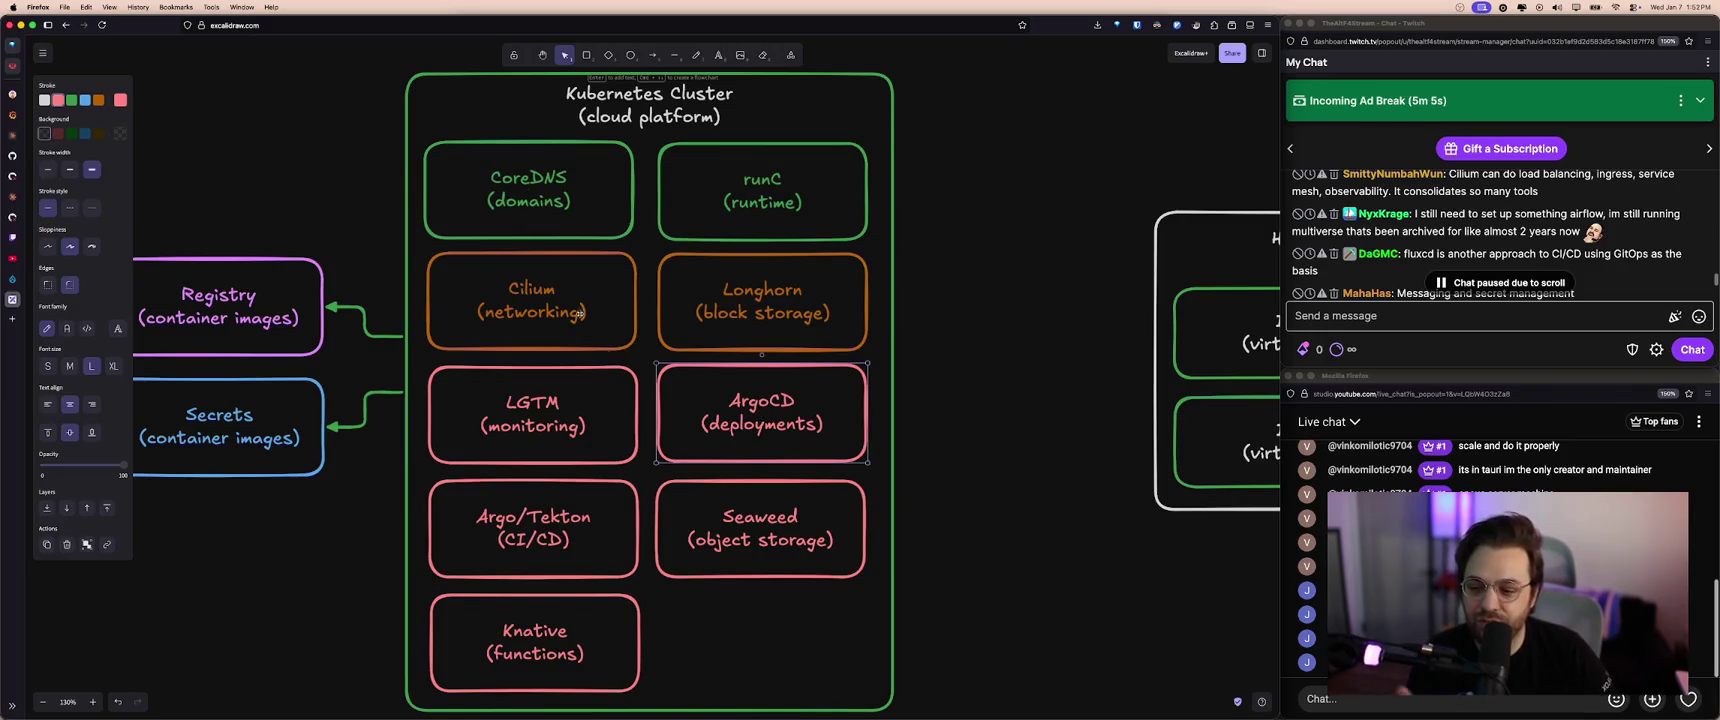
left_click(784, 631)
left_click(700, 116)
key("Escape")
left_click(717, 119)
left_click(717, 119)
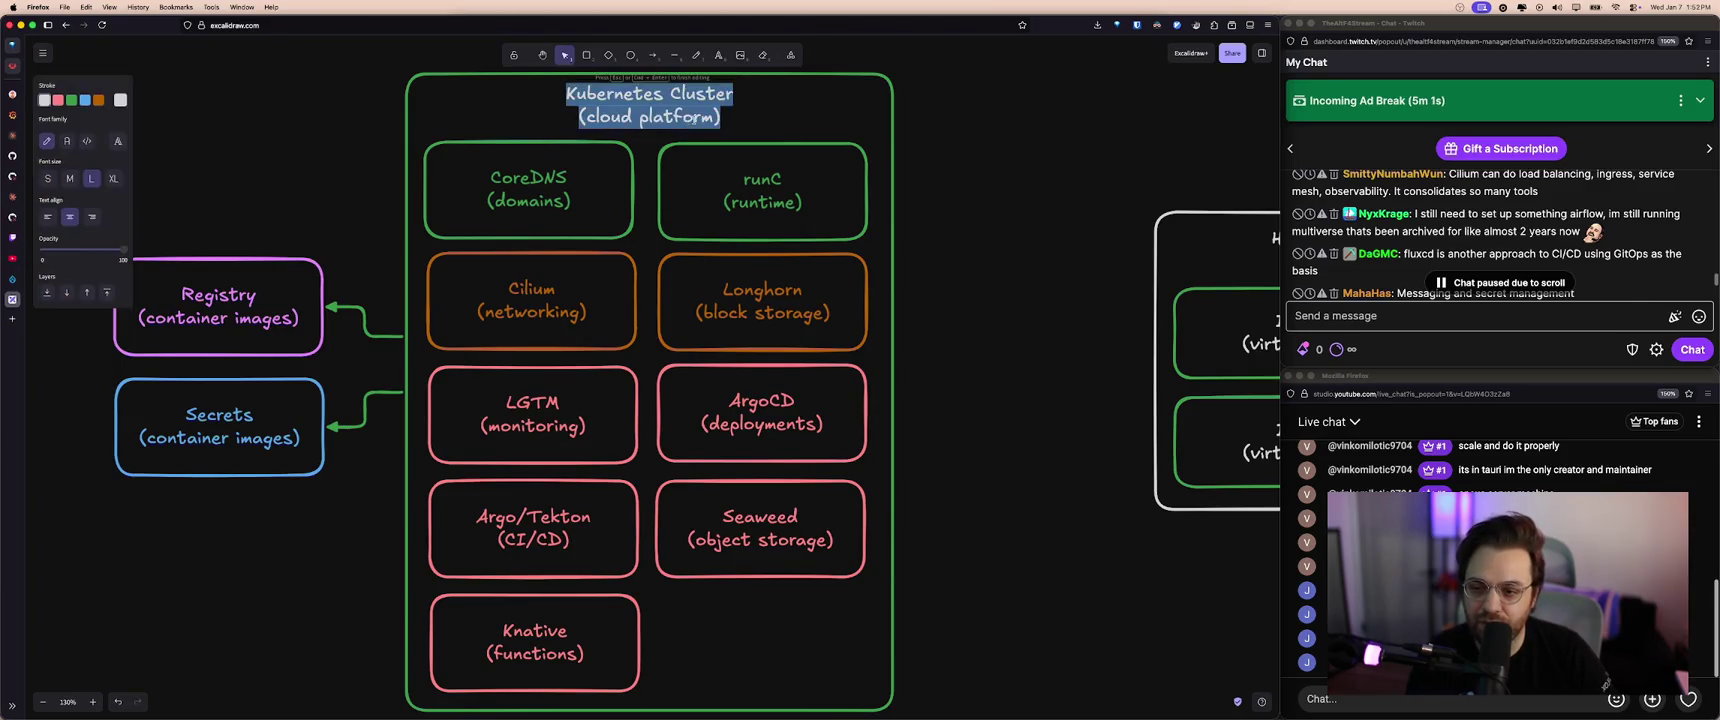
left_click(786, 400)
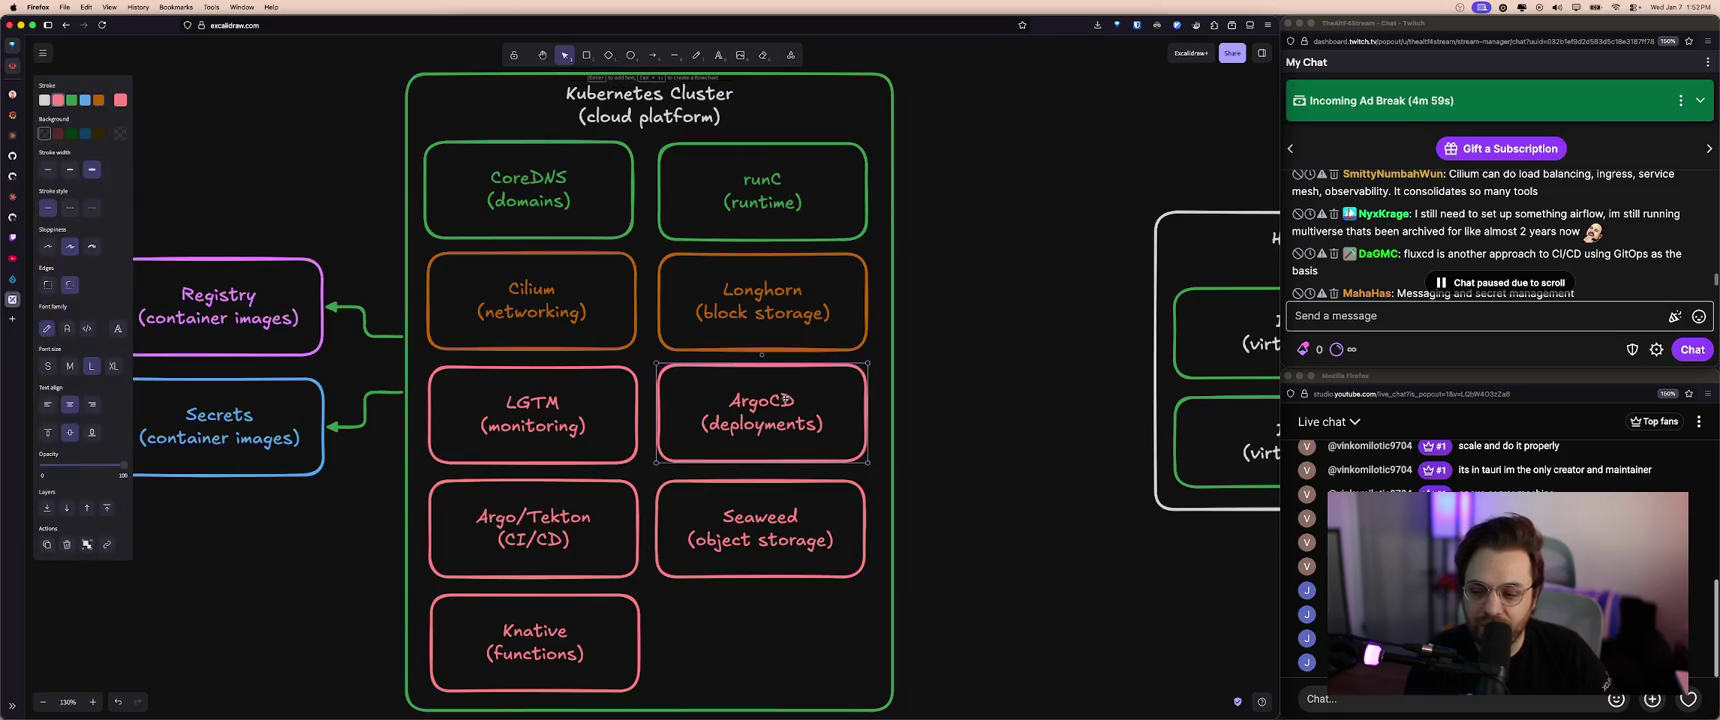
left_click(1018, 367)
left_click(1480, 240)
scroll(1491, 232, "up", 1)
scroll(1492, 232, "up", 1)
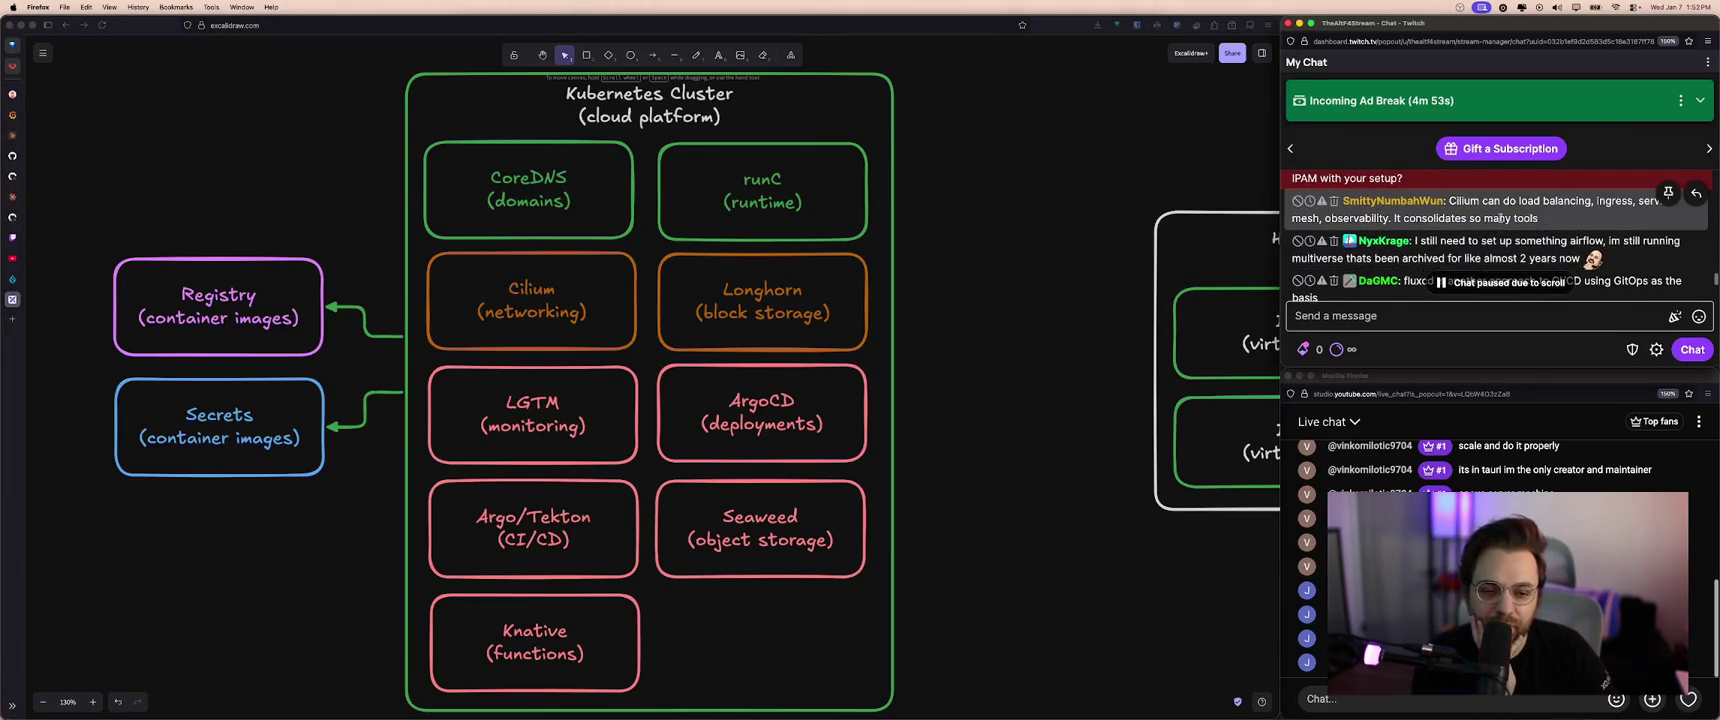
scroll(1504, 238, "up", 3)
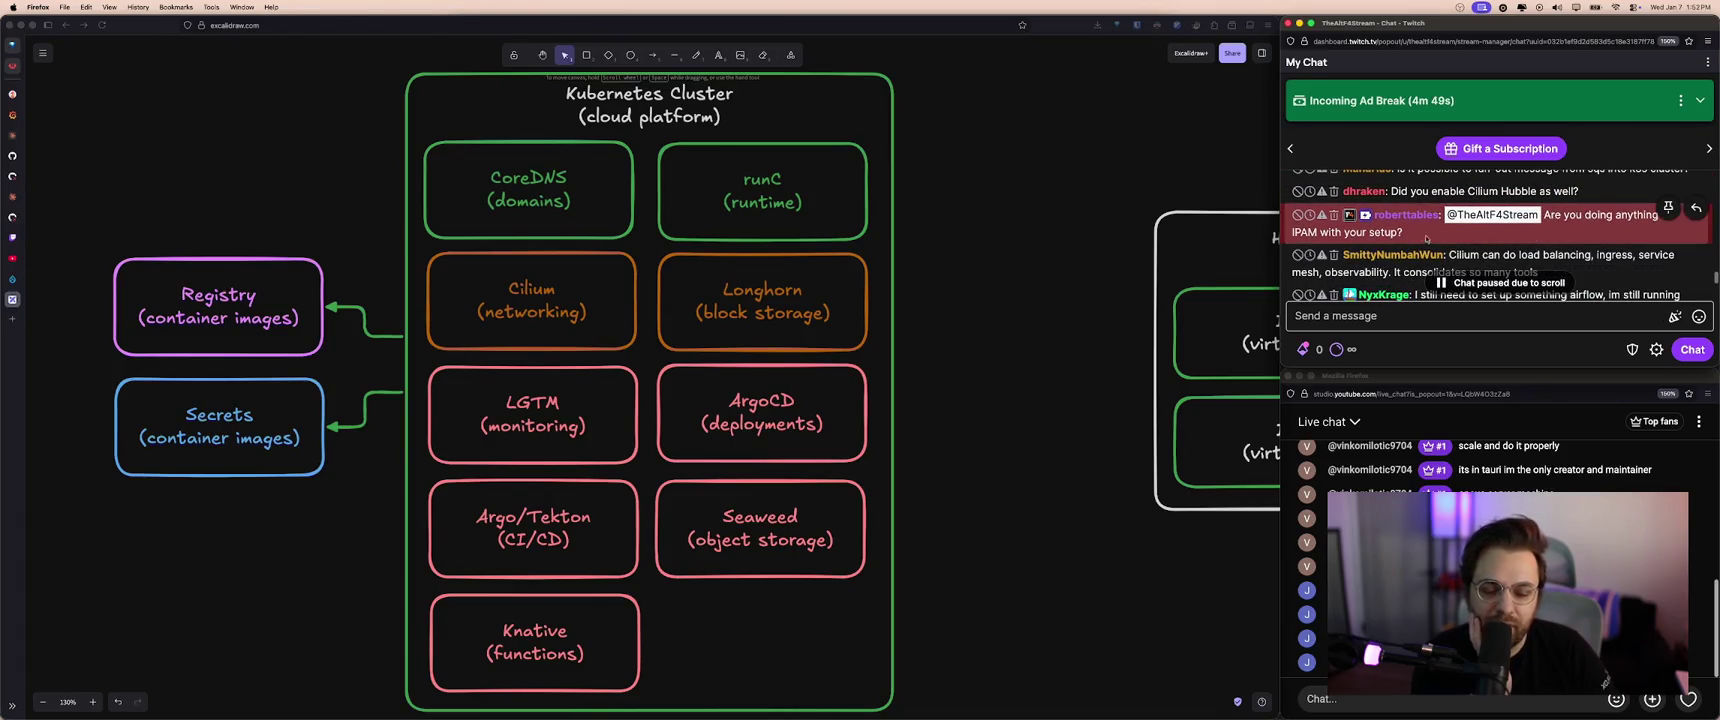
scroll(1455, 245, "up", 2)
scroll(1488, 255, "up", 2)
scroll(1492, 250, "down", 1)
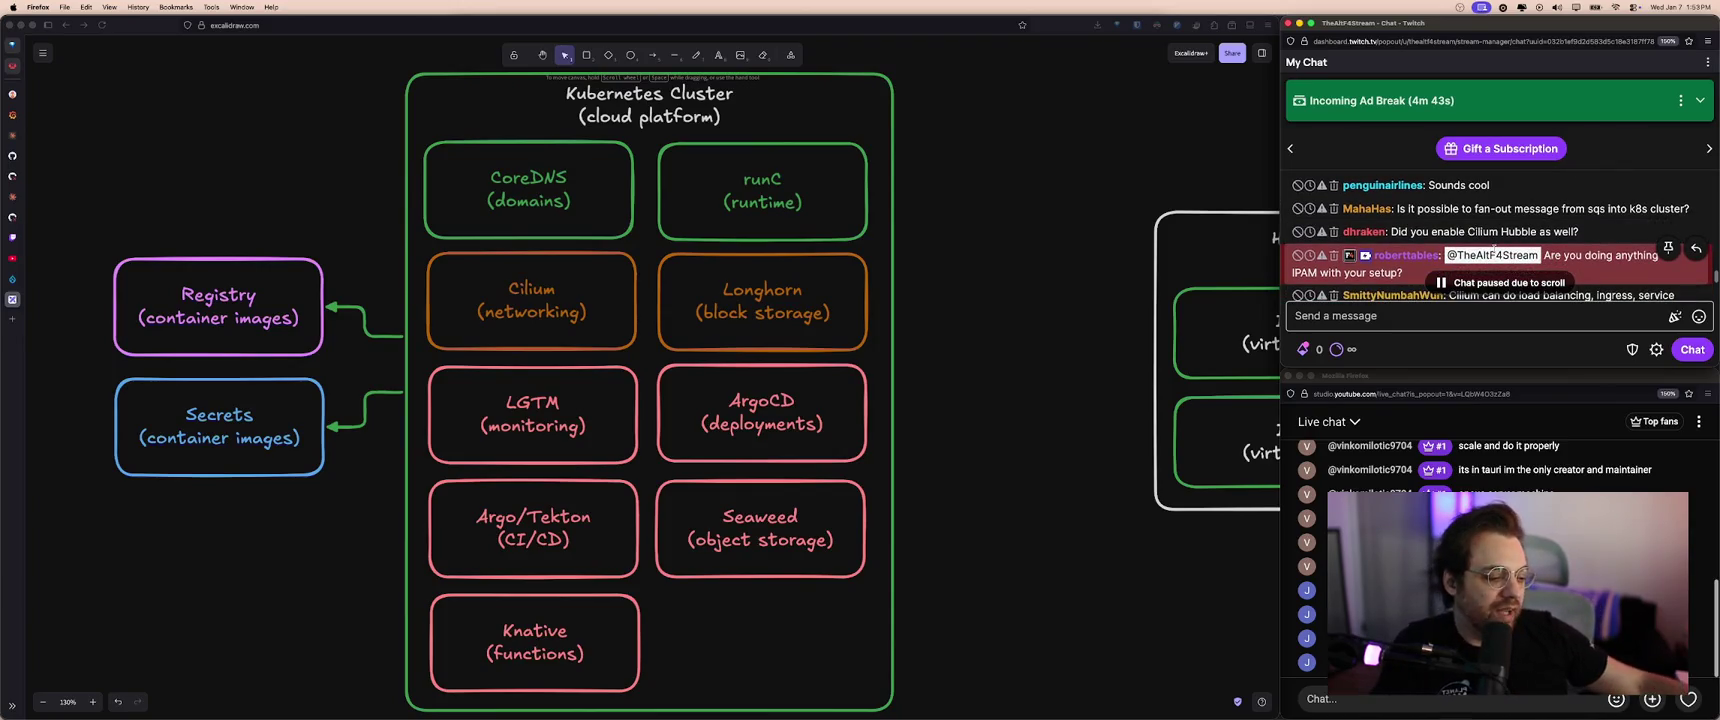
mouse_move(1478, 191)
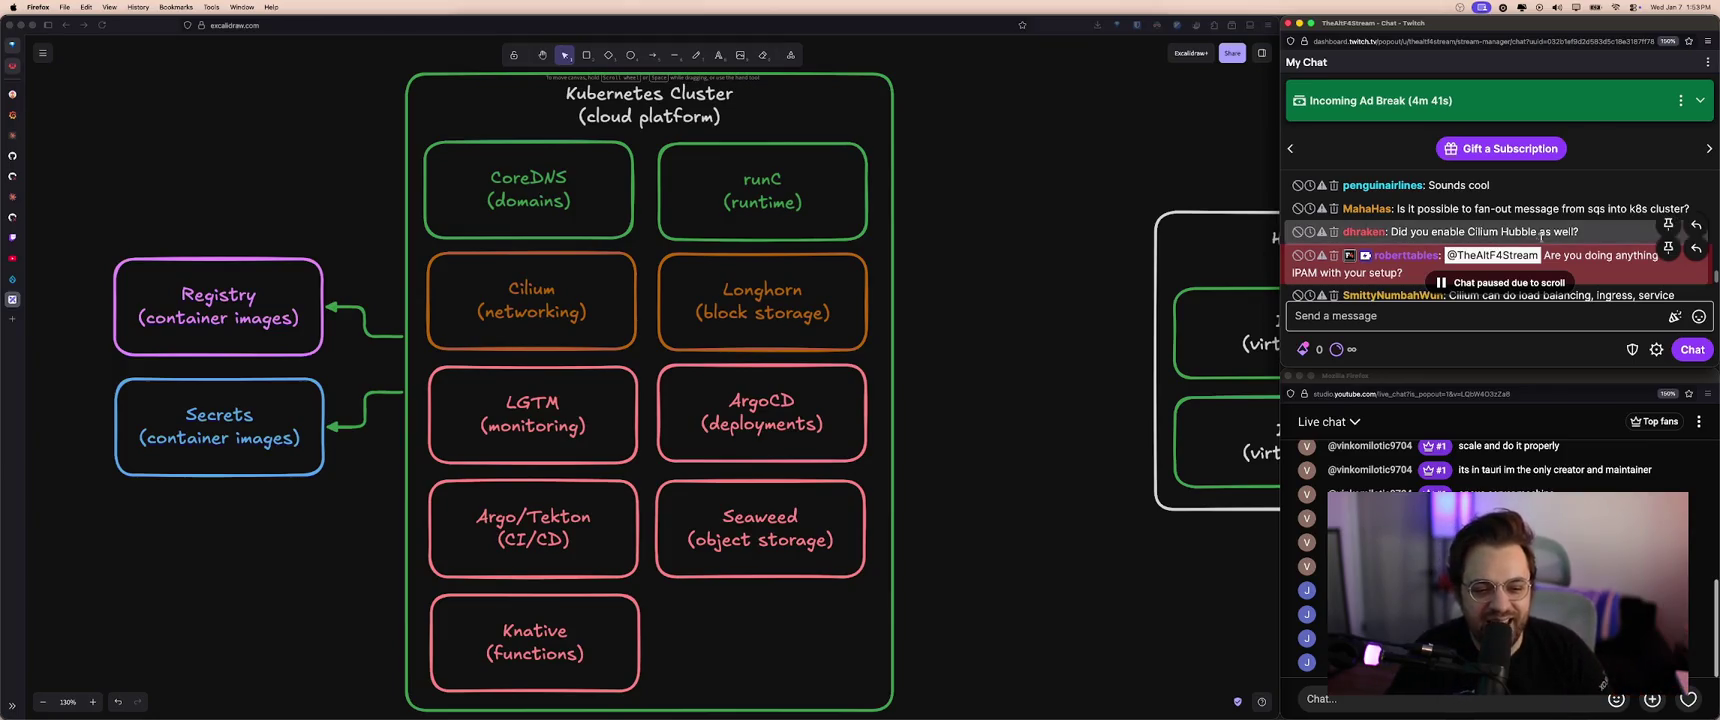
scroll(1570, 242, "up", 1)
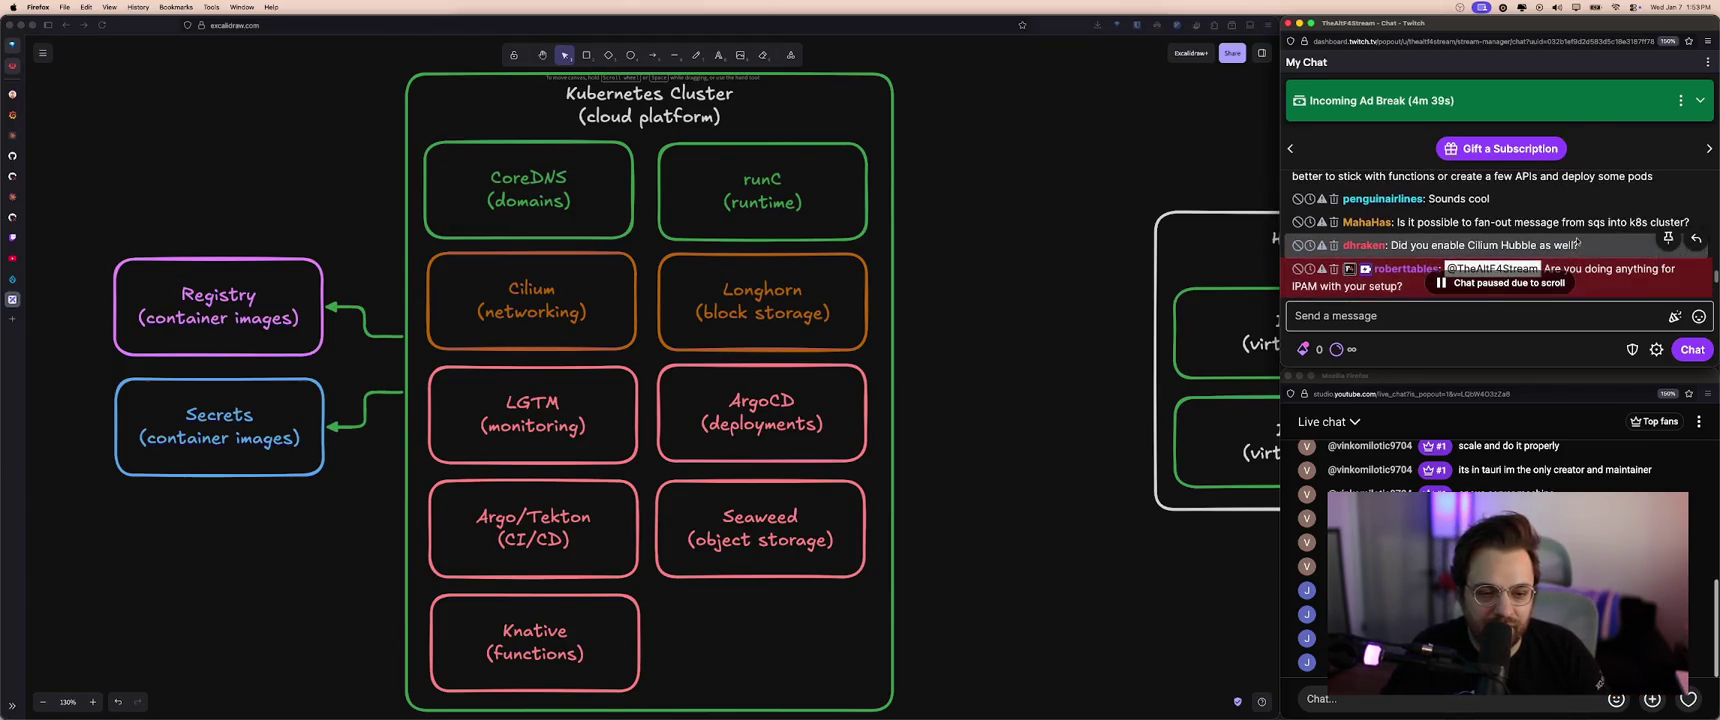
scroll(1600, 240, "up", 2)
scroll(1602, 240, "up", 2)
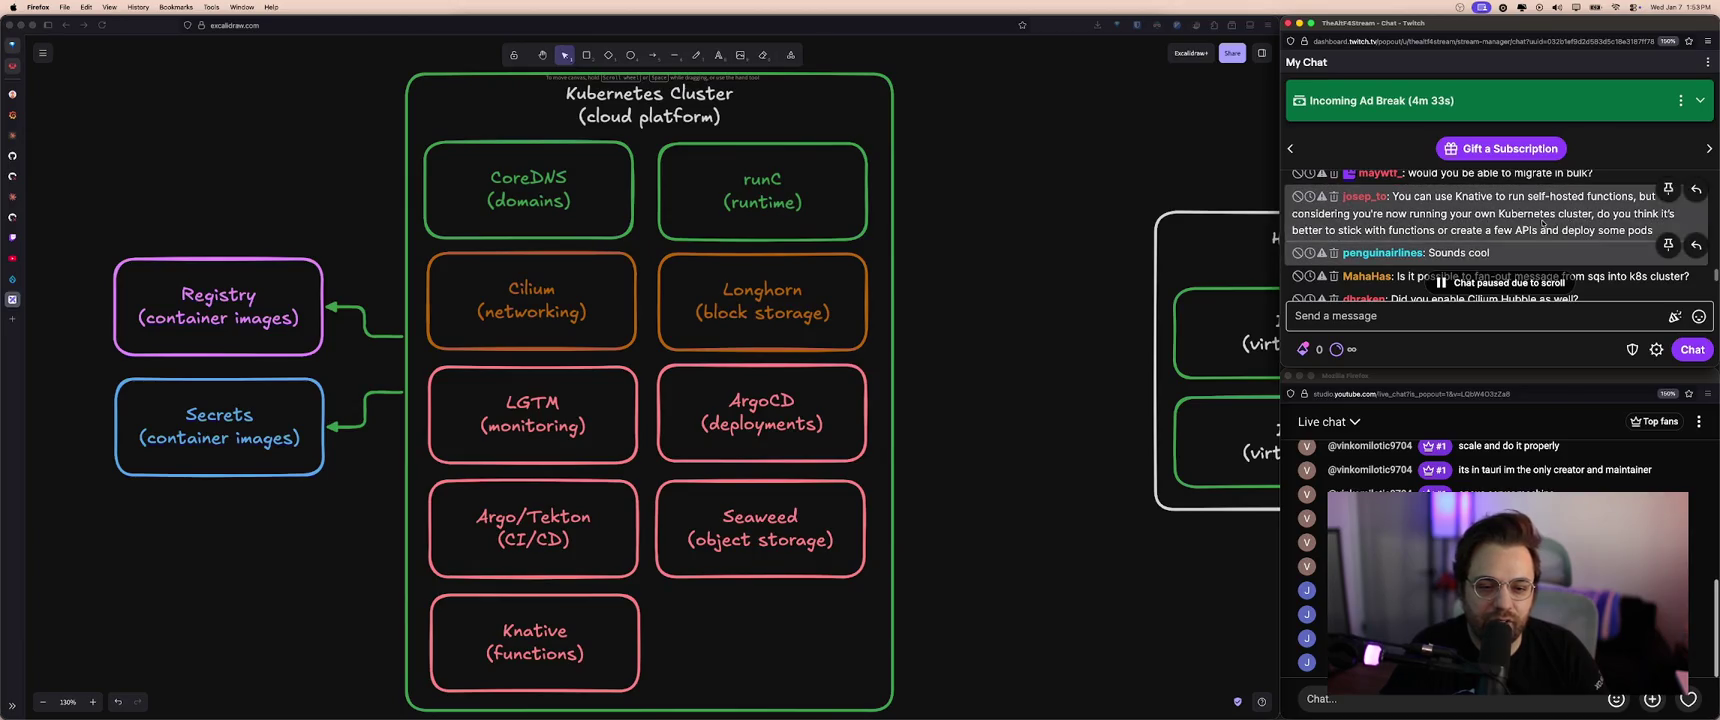
left_click_drag(1377, 214, 1476, 215)
left_click(1476, 215)
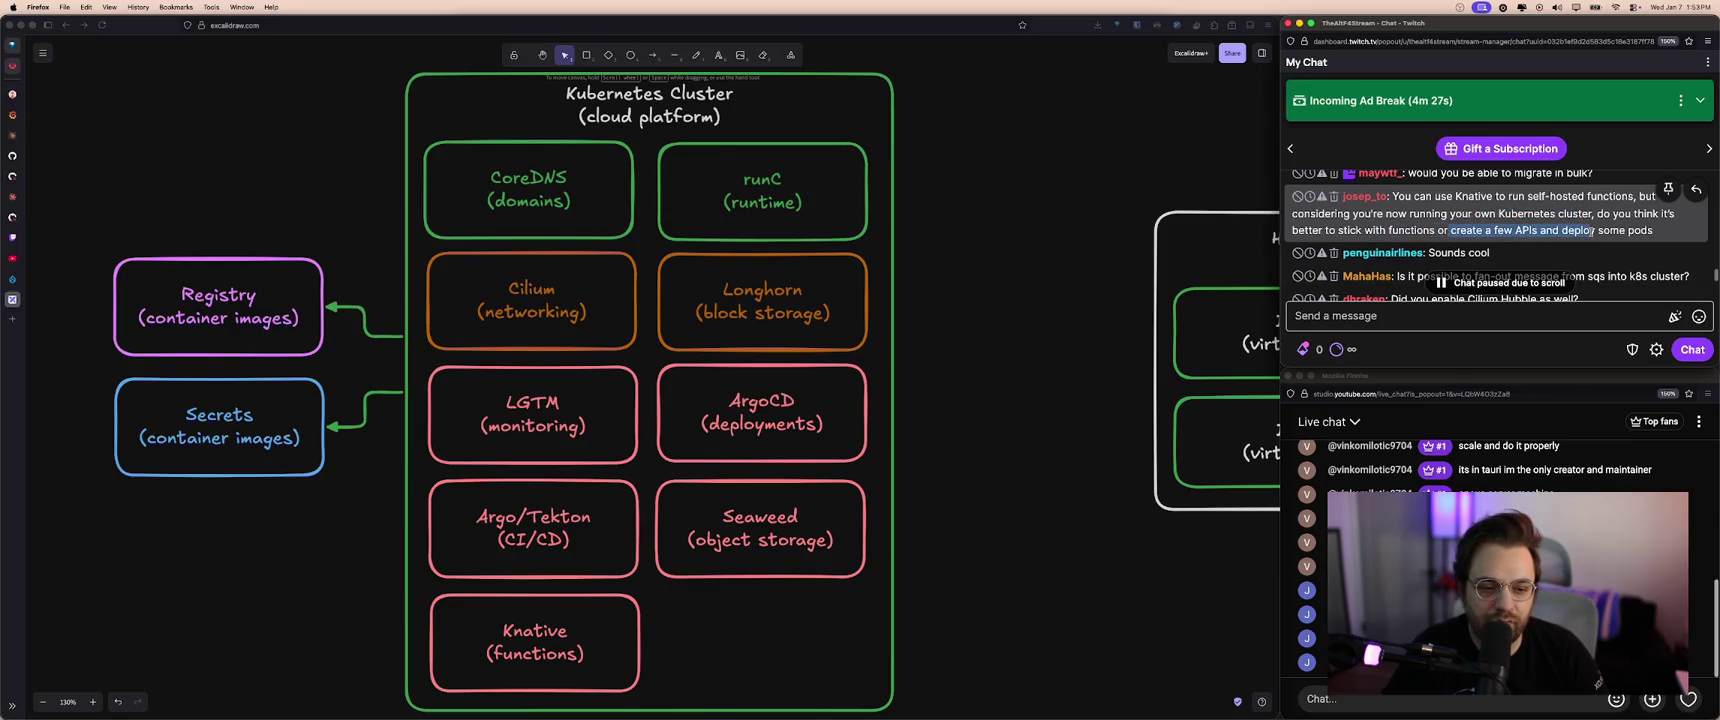
mouse_move(1655, 231)
left_mouse_down()
mouse_move(1421, 204)
mouse_move(1674, 236)
mouse_move(1393, 197)
mouse_move(1655, 231)
left_mouse_up()
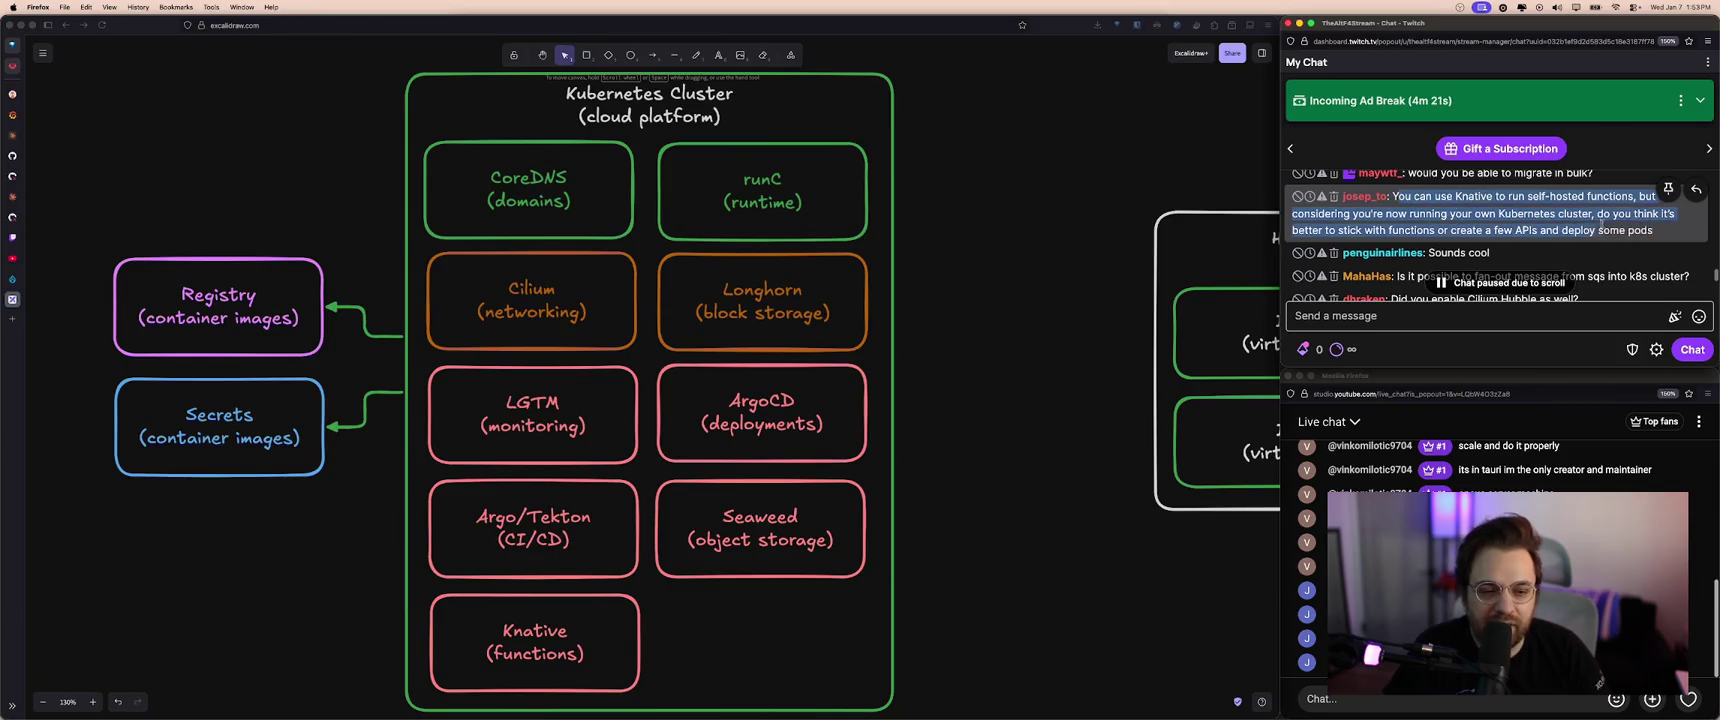
left_click(1520, 216)
scroll(1518, 208, "up", 1)
scroll(1518, 208, "up", 1)
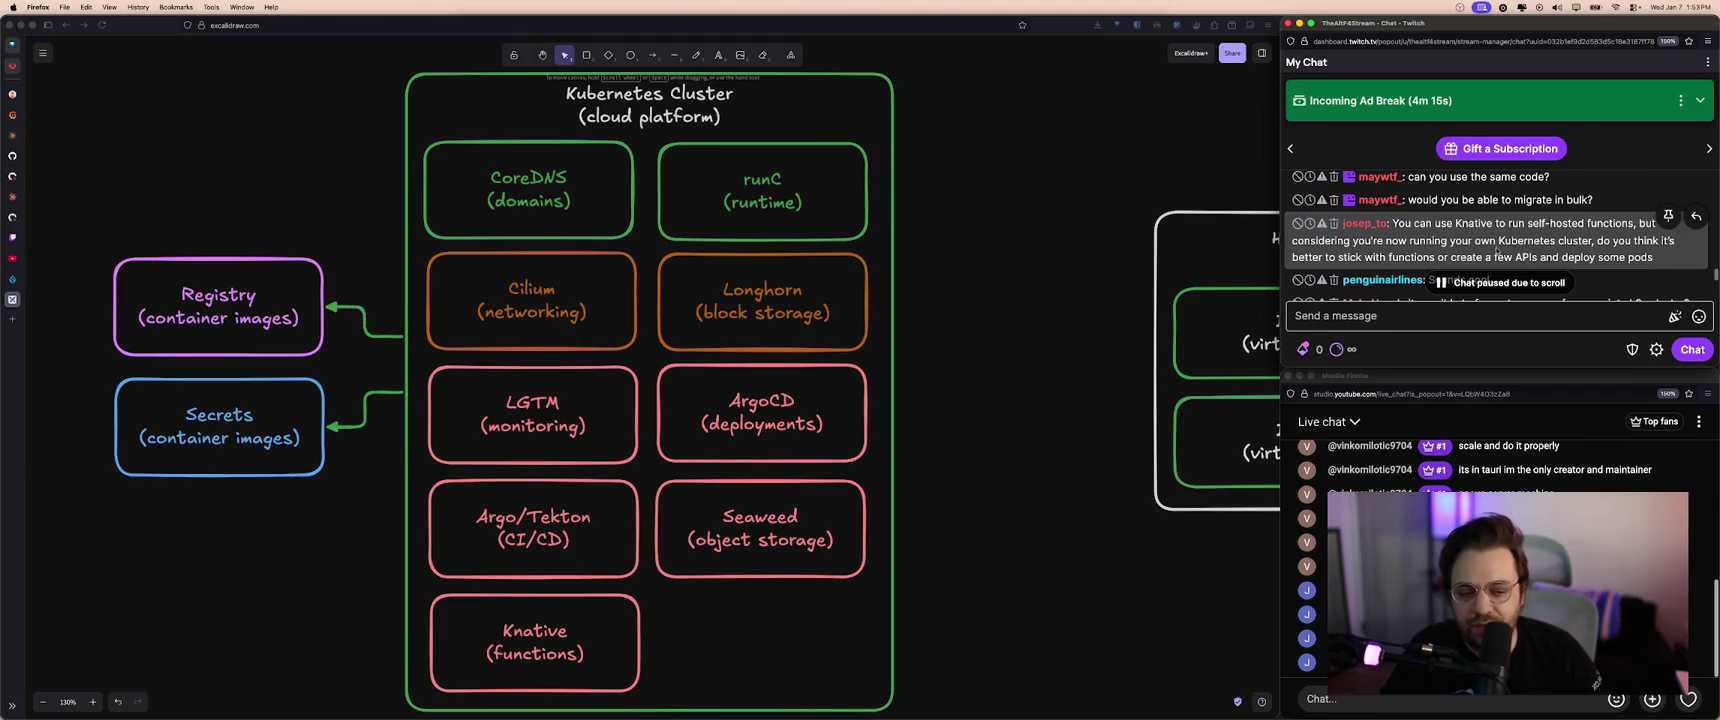
left_click_drag(1658, 257, 1473, 234)
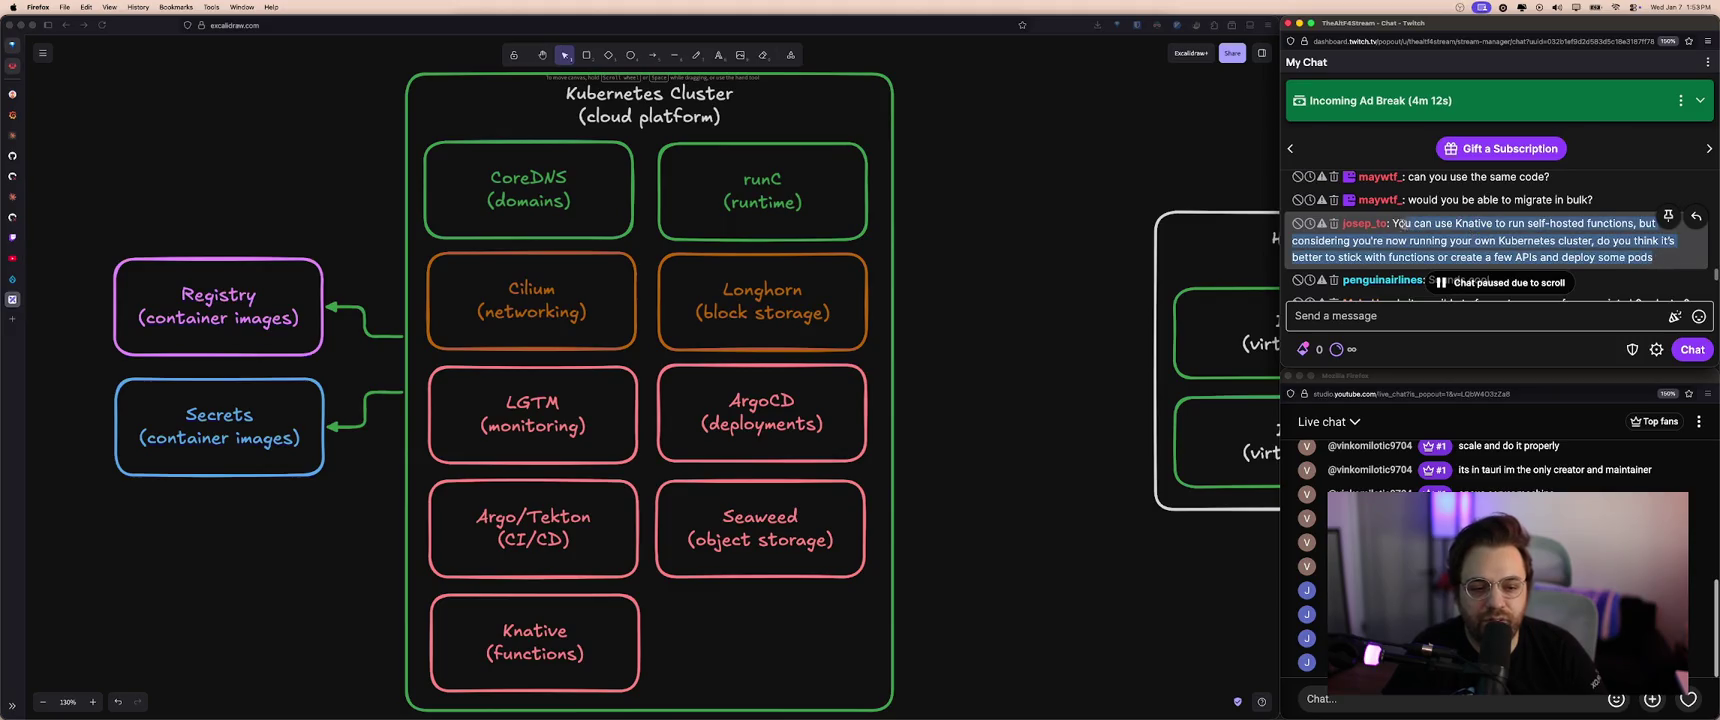
left_click(1473, 234)
scroll(314, 209, "right", 2)
scroll(314, 209, "right", 2)
scroll(314, 209, "right", 3)
scroll(314, 209, "right", 2)
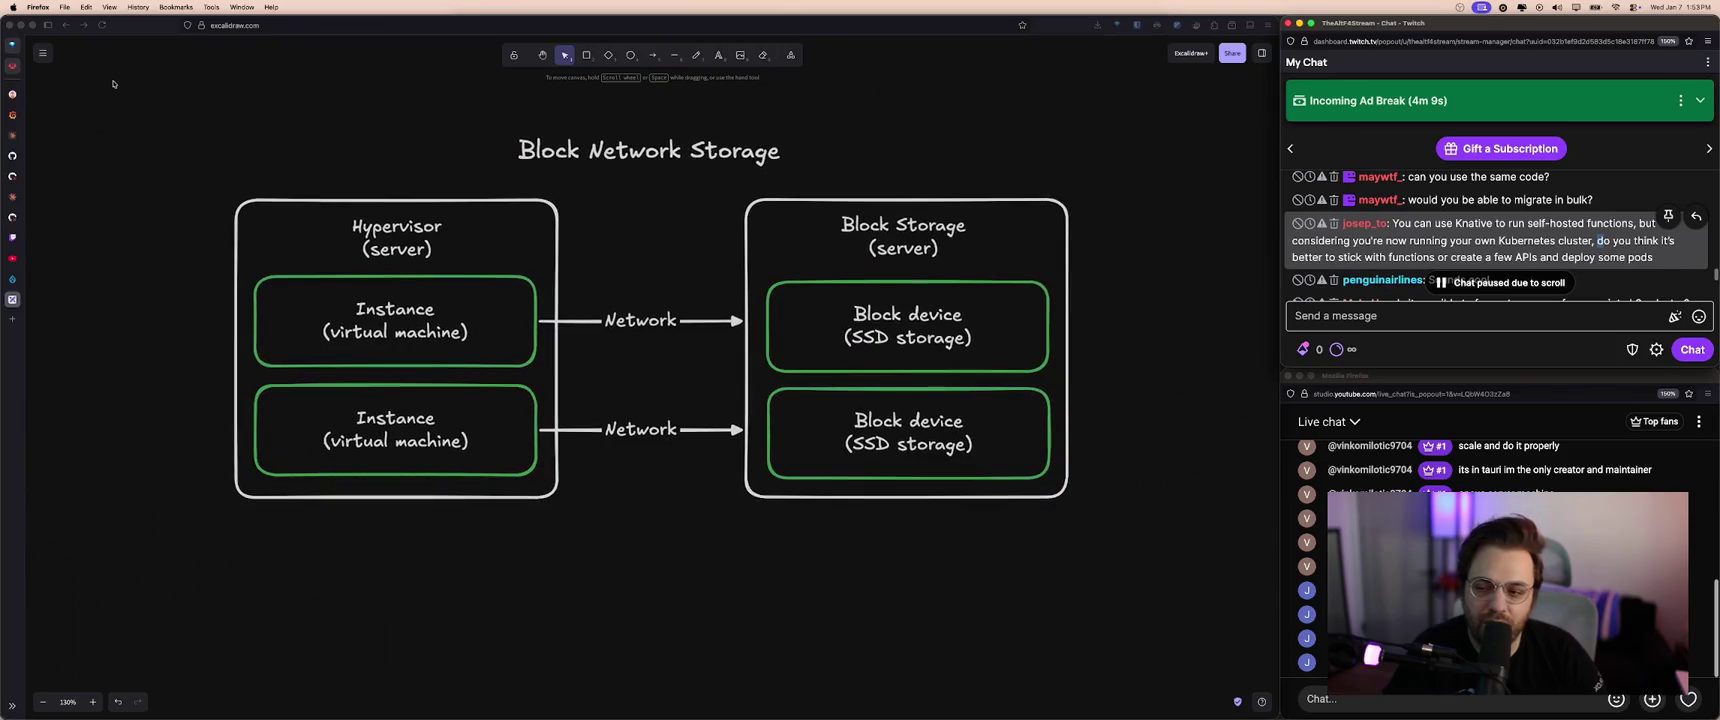
left_click(799, 428)
left_click_drag(1110, 540, 190, 104)
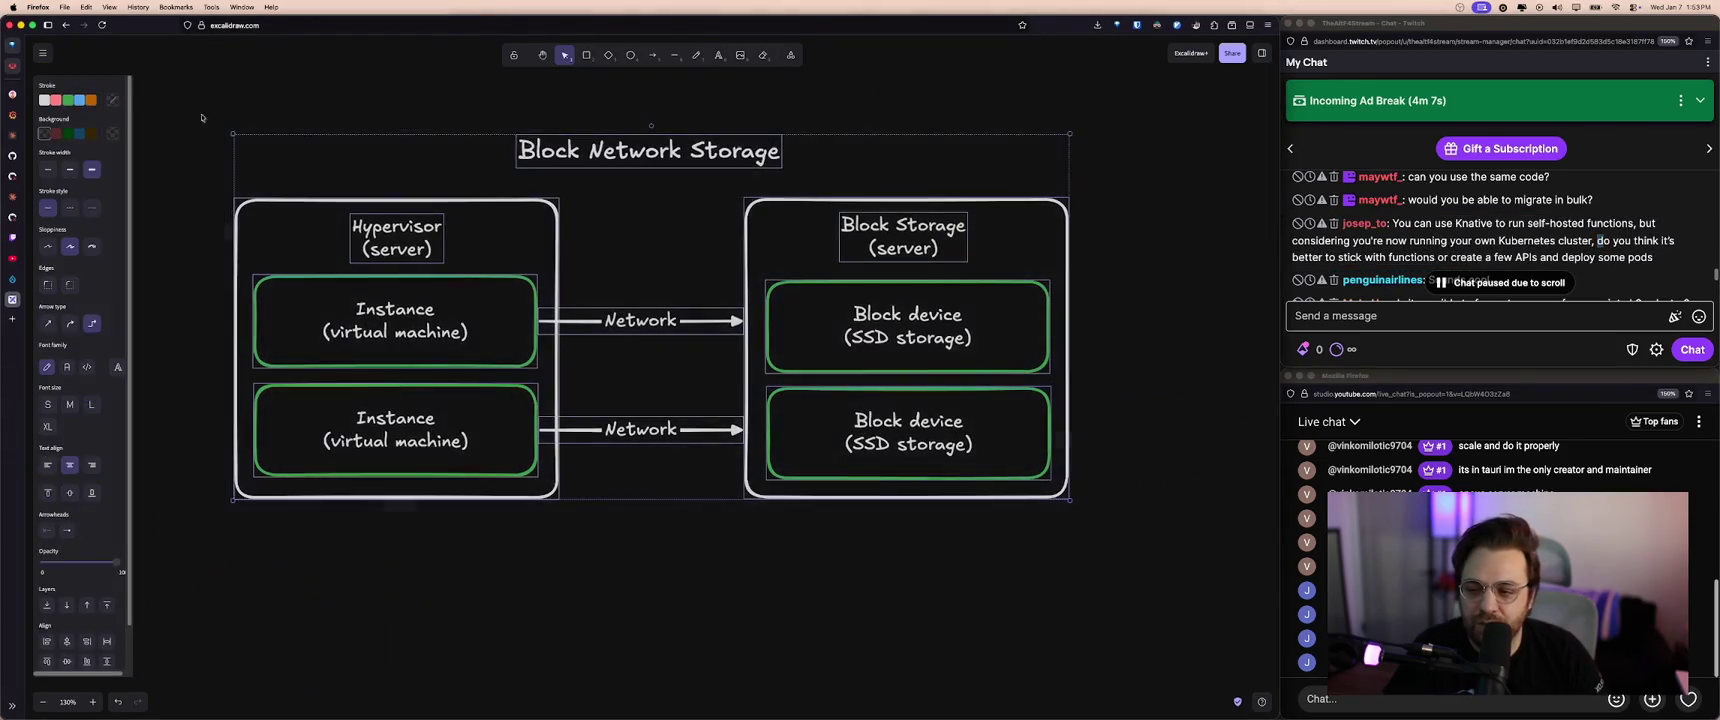
scroll(462, 278, "left", 3)
scroll(462, 278, "left", 1)
left_click(462, 278)
scroll(462, 278, "left", 3)
scroll(462, 278, "left", 5)
scroll(700, 285, "left", 1)
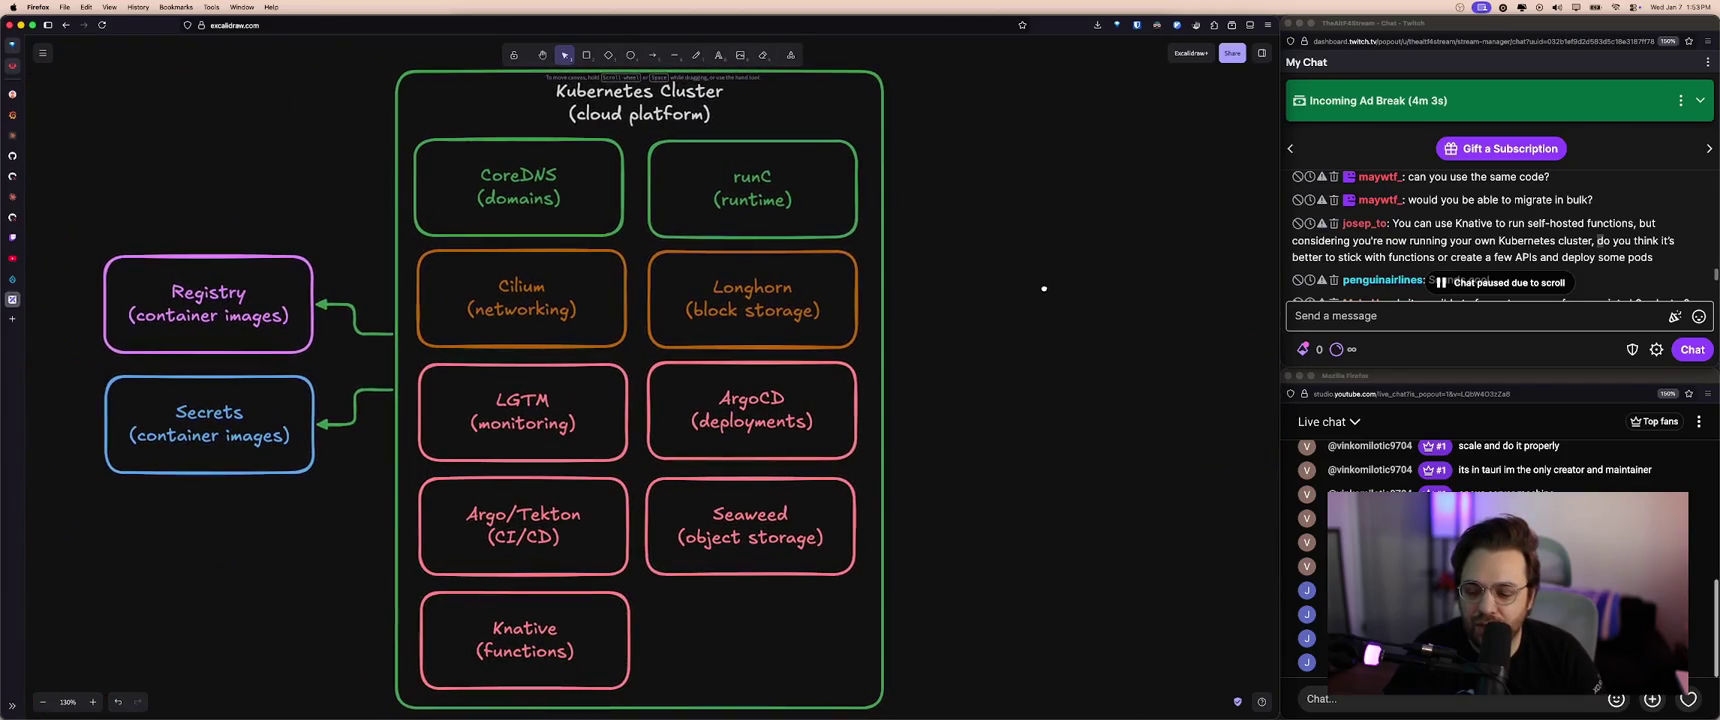
scroll(1045, 290, "left", 1)
scroll(1048, 290, "left", 1)
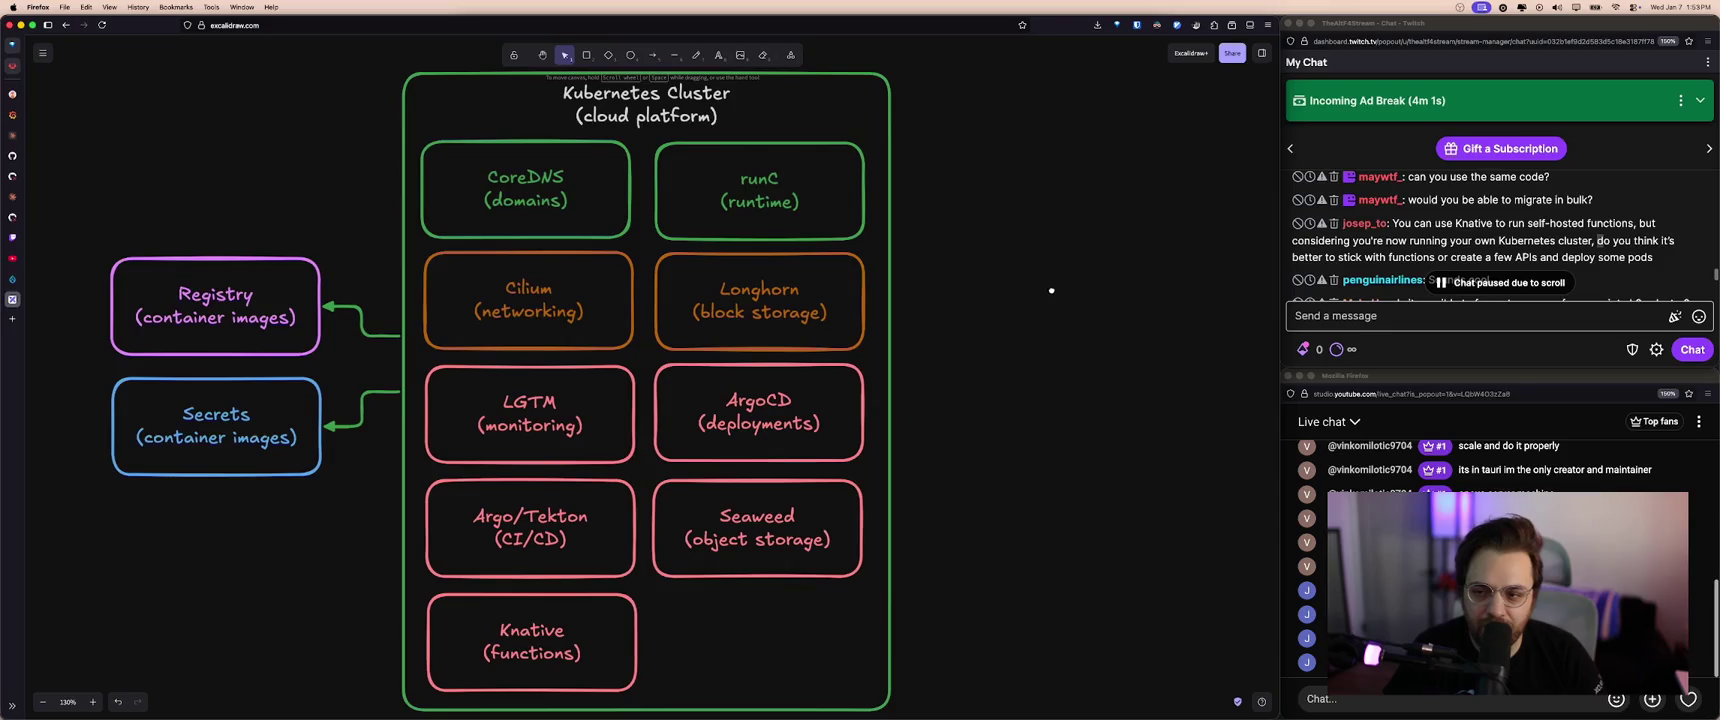
scroll(1051, 290, "right", 1)
scroll(1050, 290, "right", 1)
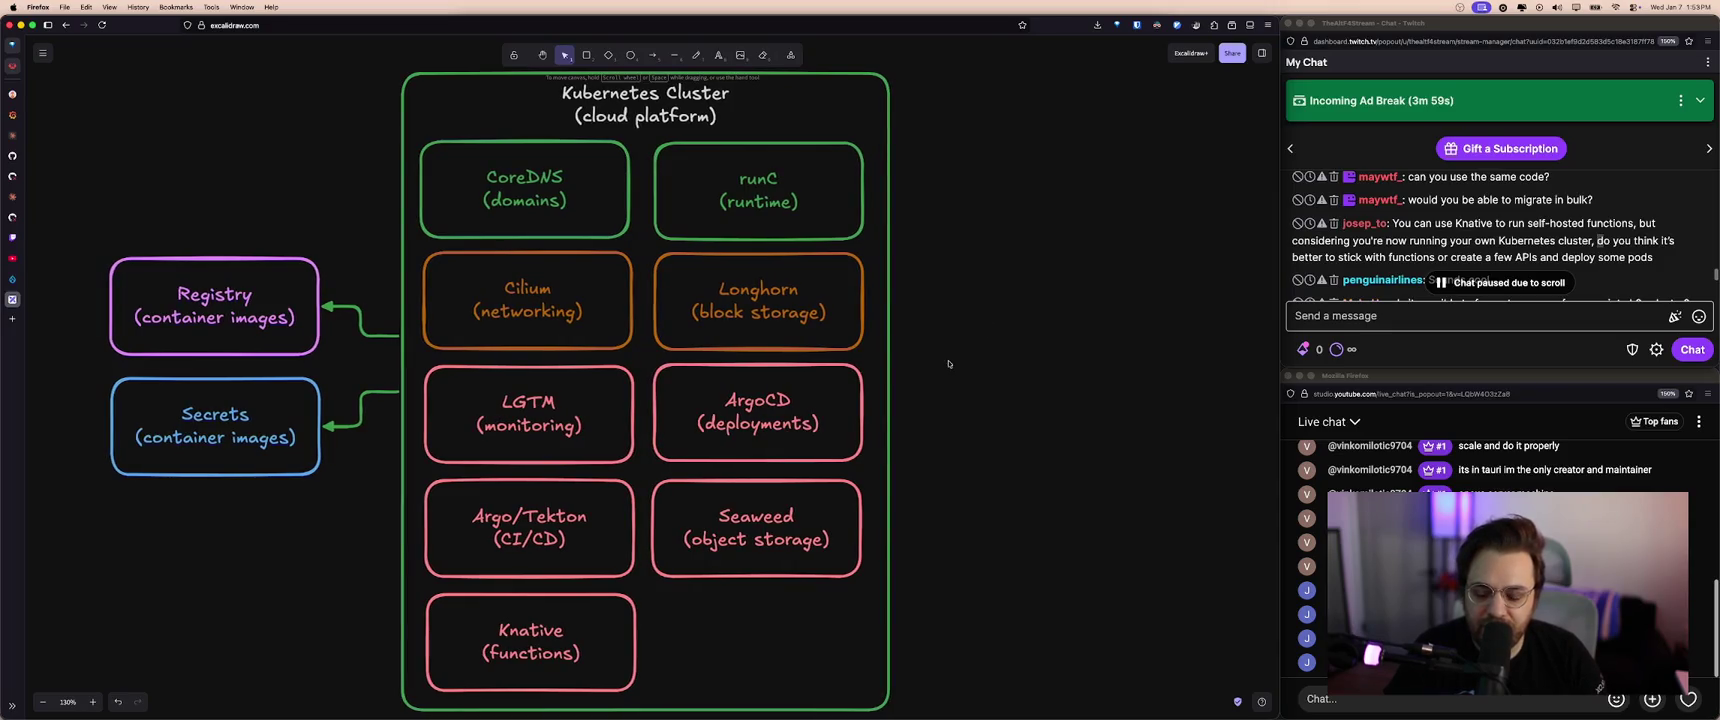
left_click(1487, 242)
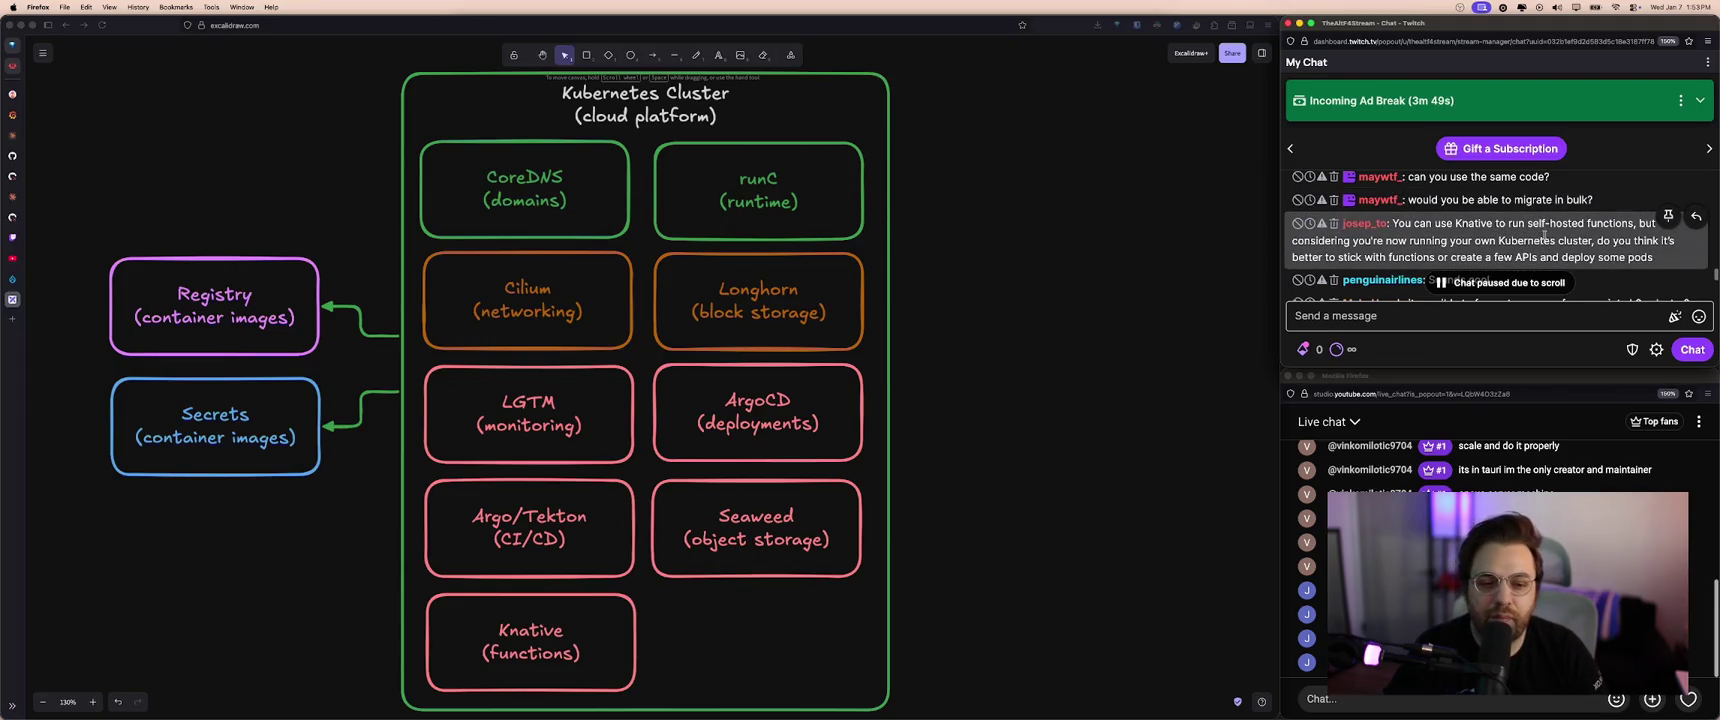
scroll(1544, 236, "up", 1)
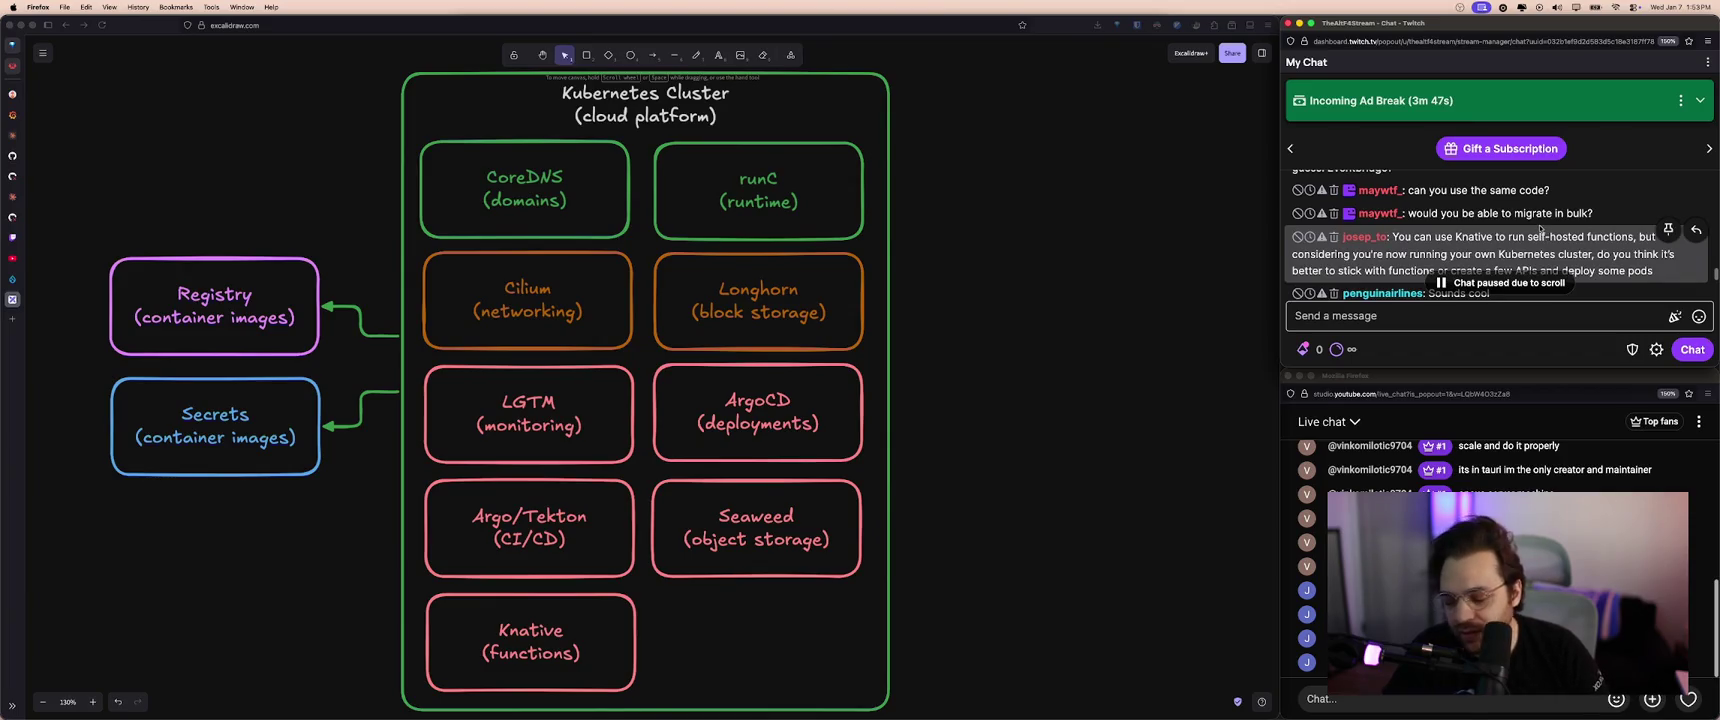
scroll(1552, 234, "down", 1)
scroll(1565, 238, "down", 1)
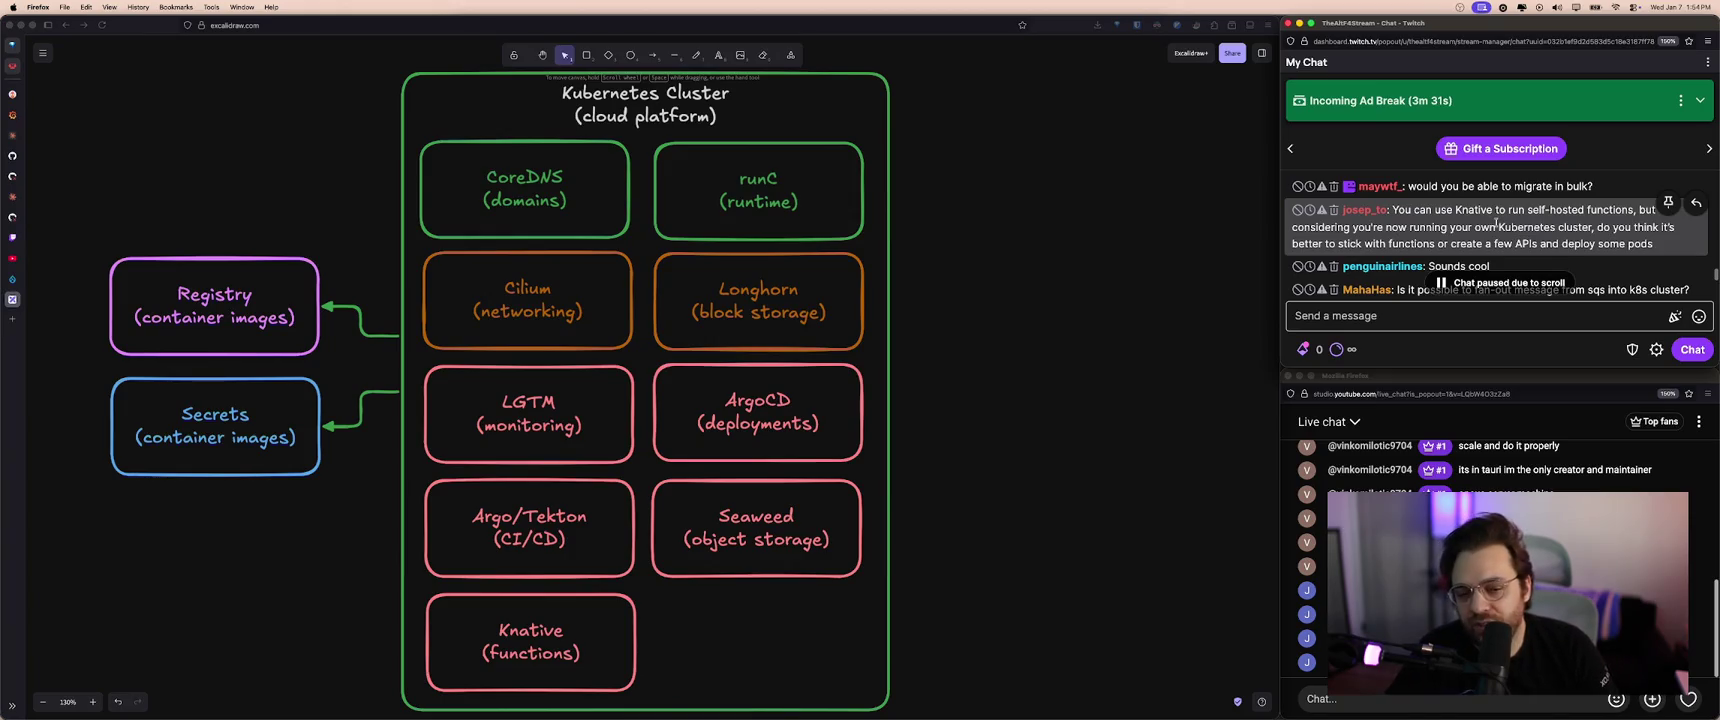
scroll(1491, 224, "up", 1)
scroll(1490, 226, "up", 1)
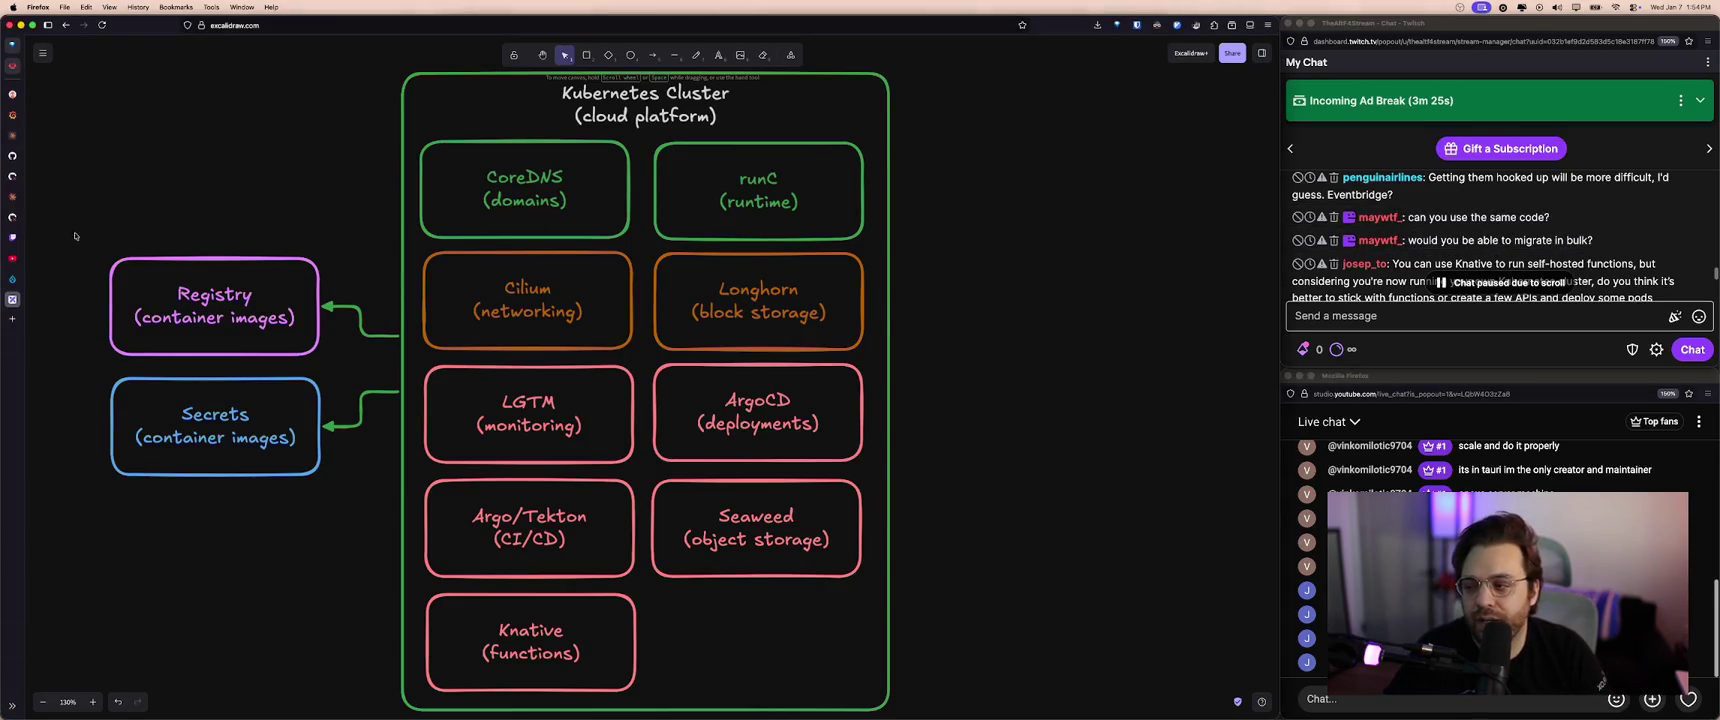
mouse_move(54, 114)
left_click(55, 97)
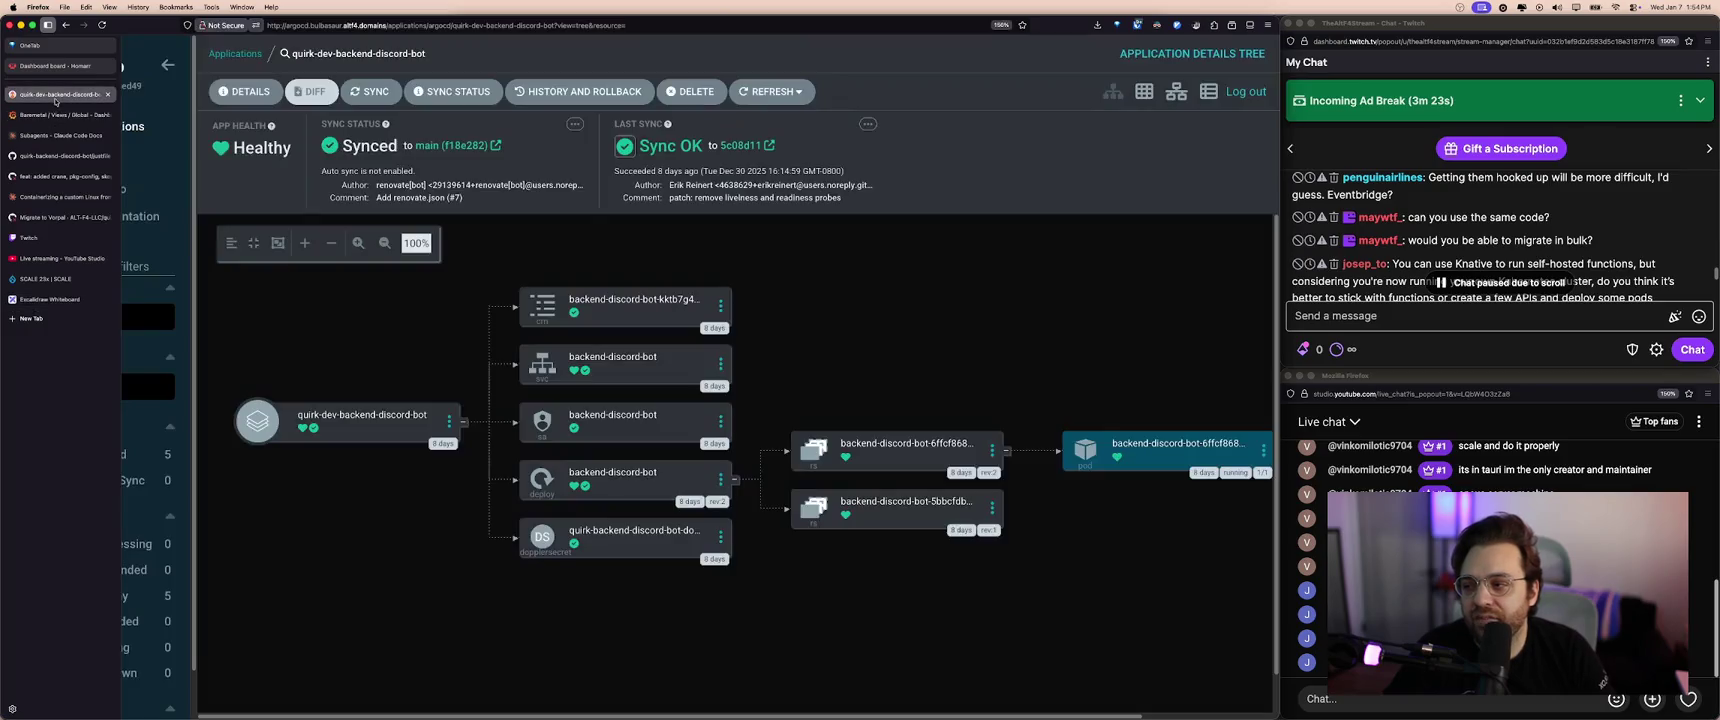
left_click(55, 66)
left_click(50, 299)
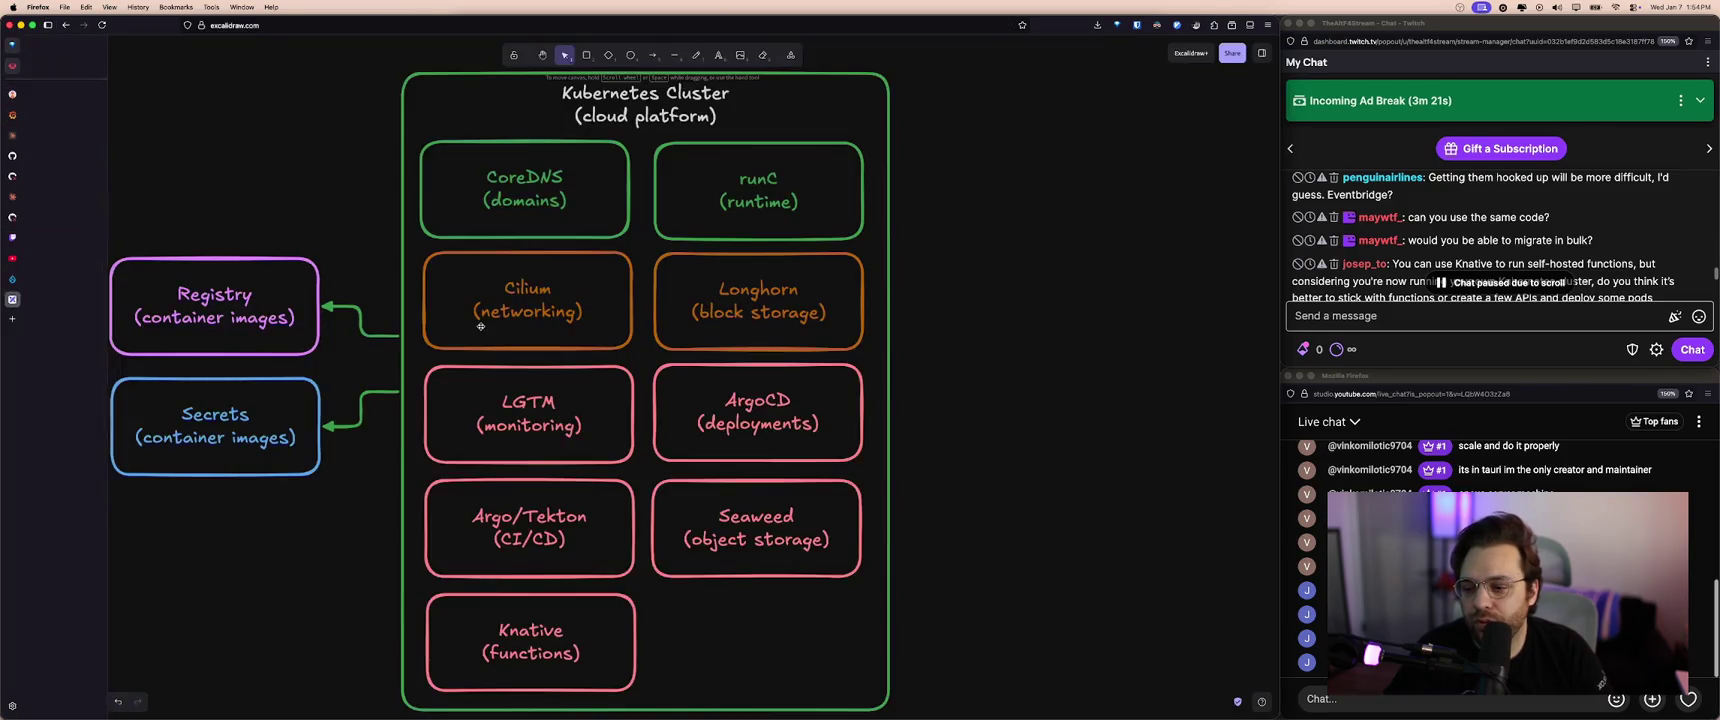
left_click(531, 640)
left_click_drag(577, 644, 574, 641)
left_click(660, 642)
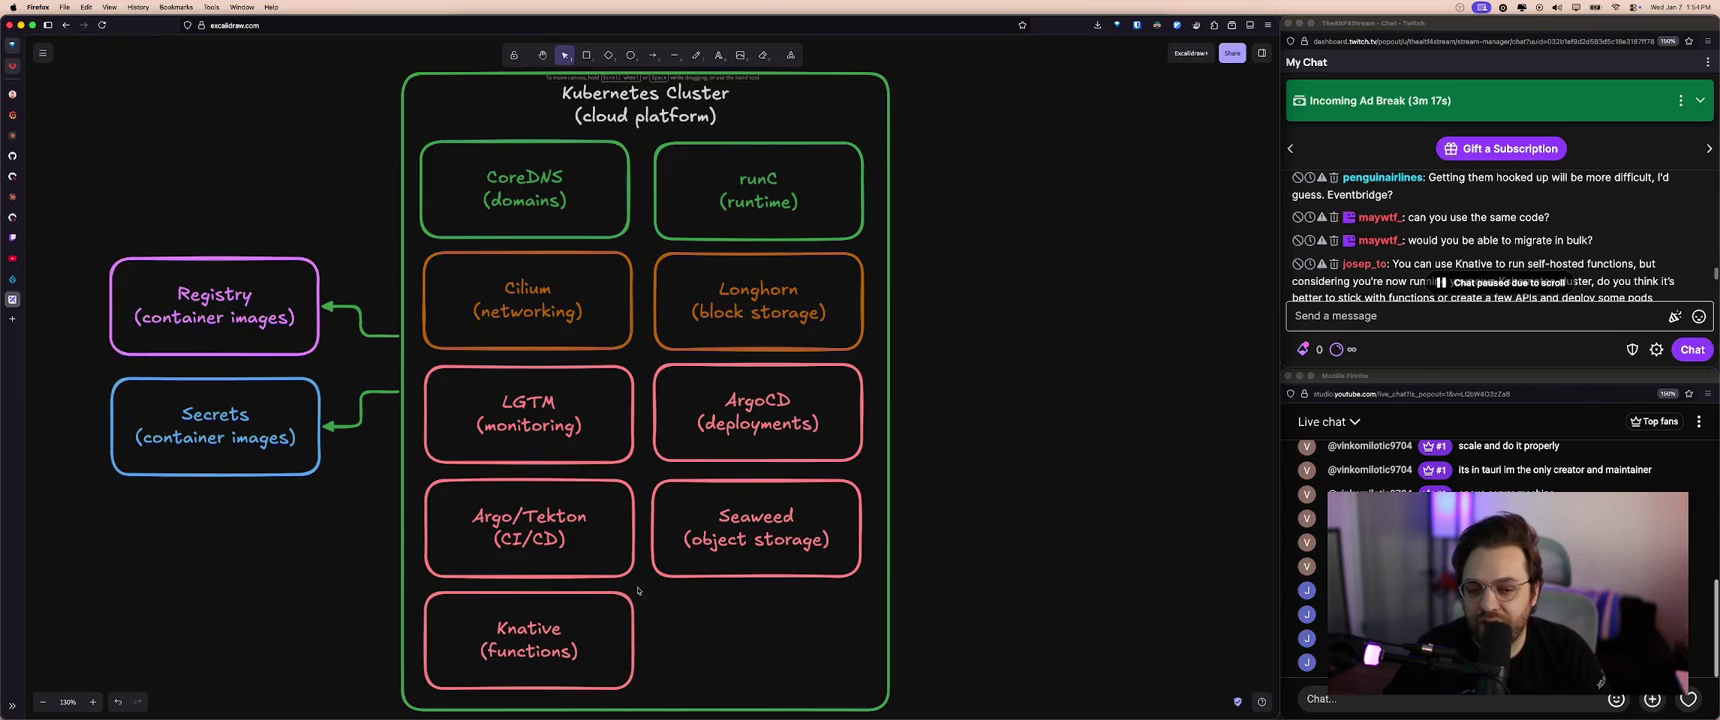
scroll(1450, 250, "down", 1)
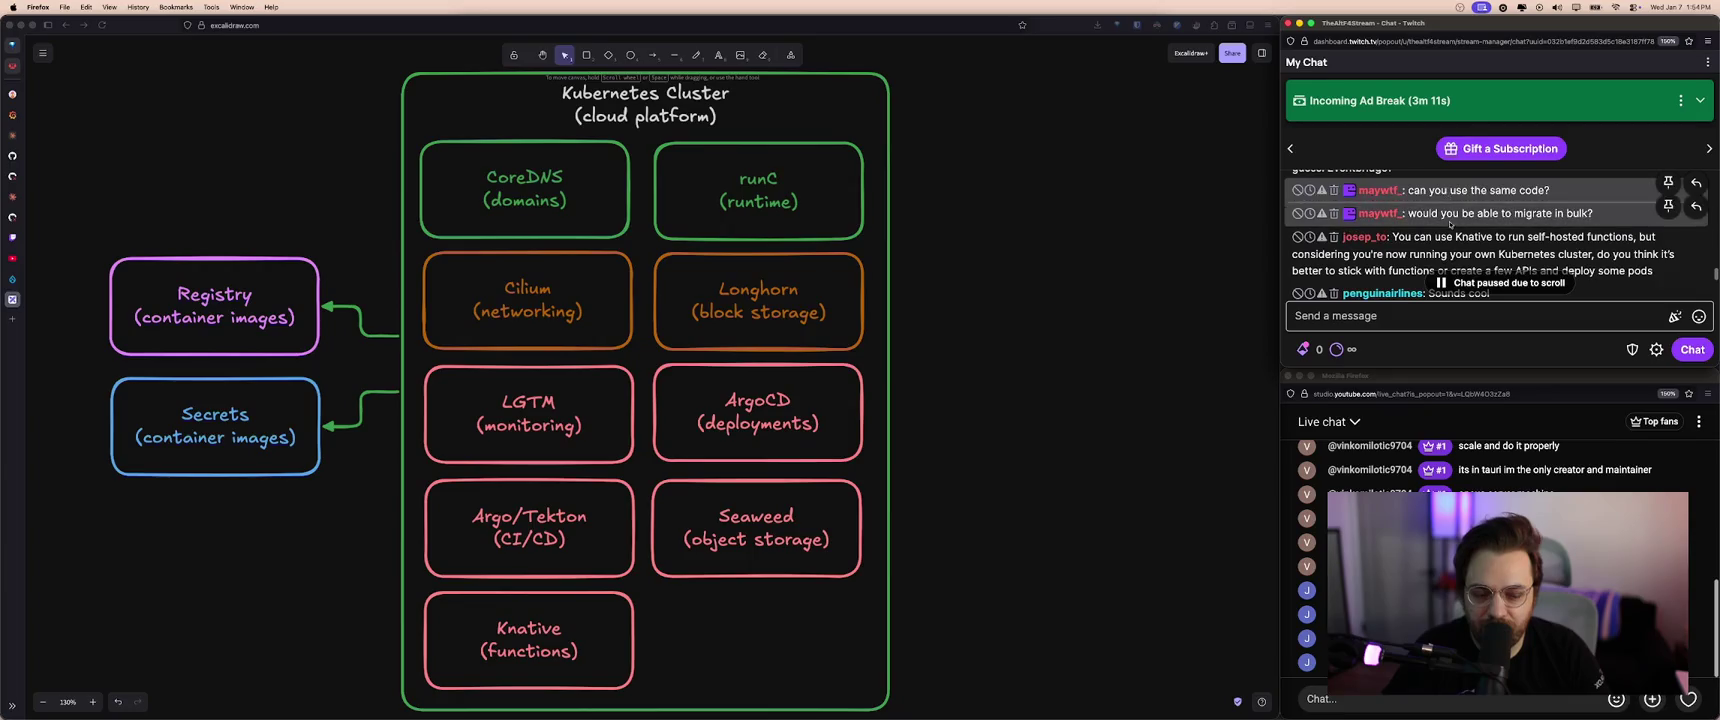
left_click(1150, 286)
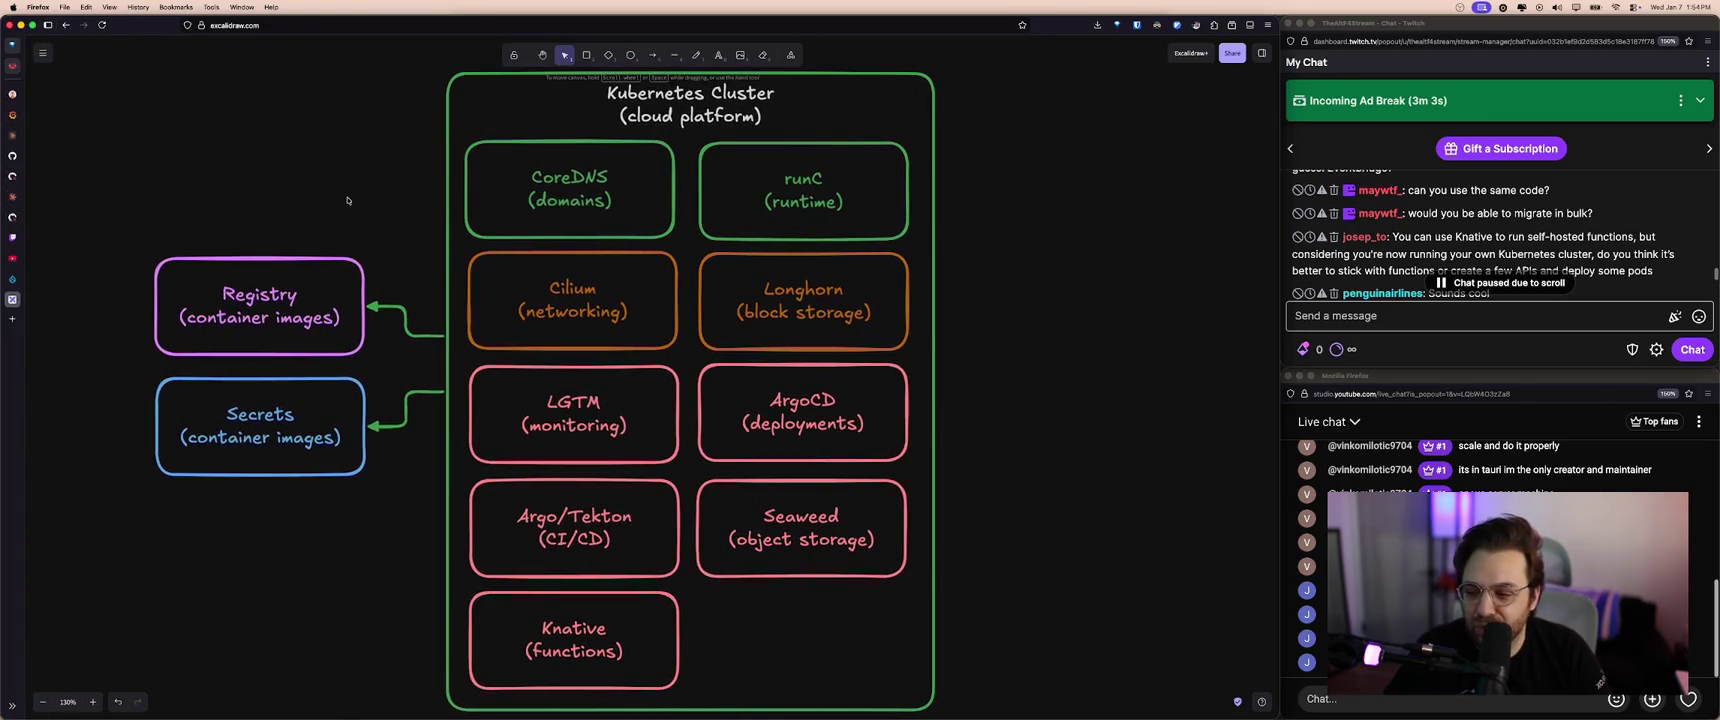
scroll(360, 197, "left", 2)
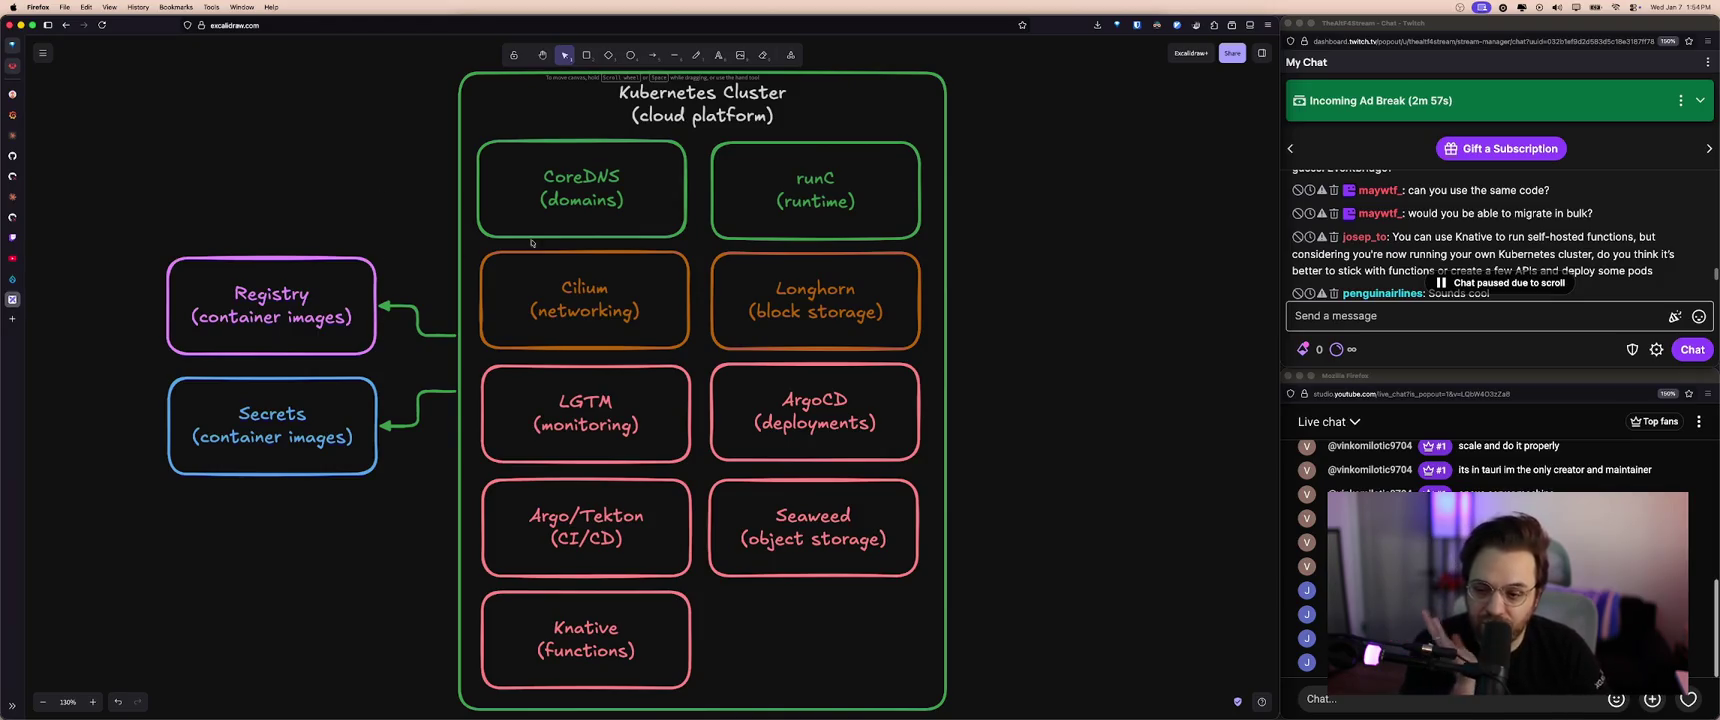
left_click(578, 638)
key("Escape")
left_click(578, 638)
left_click(790, 656)
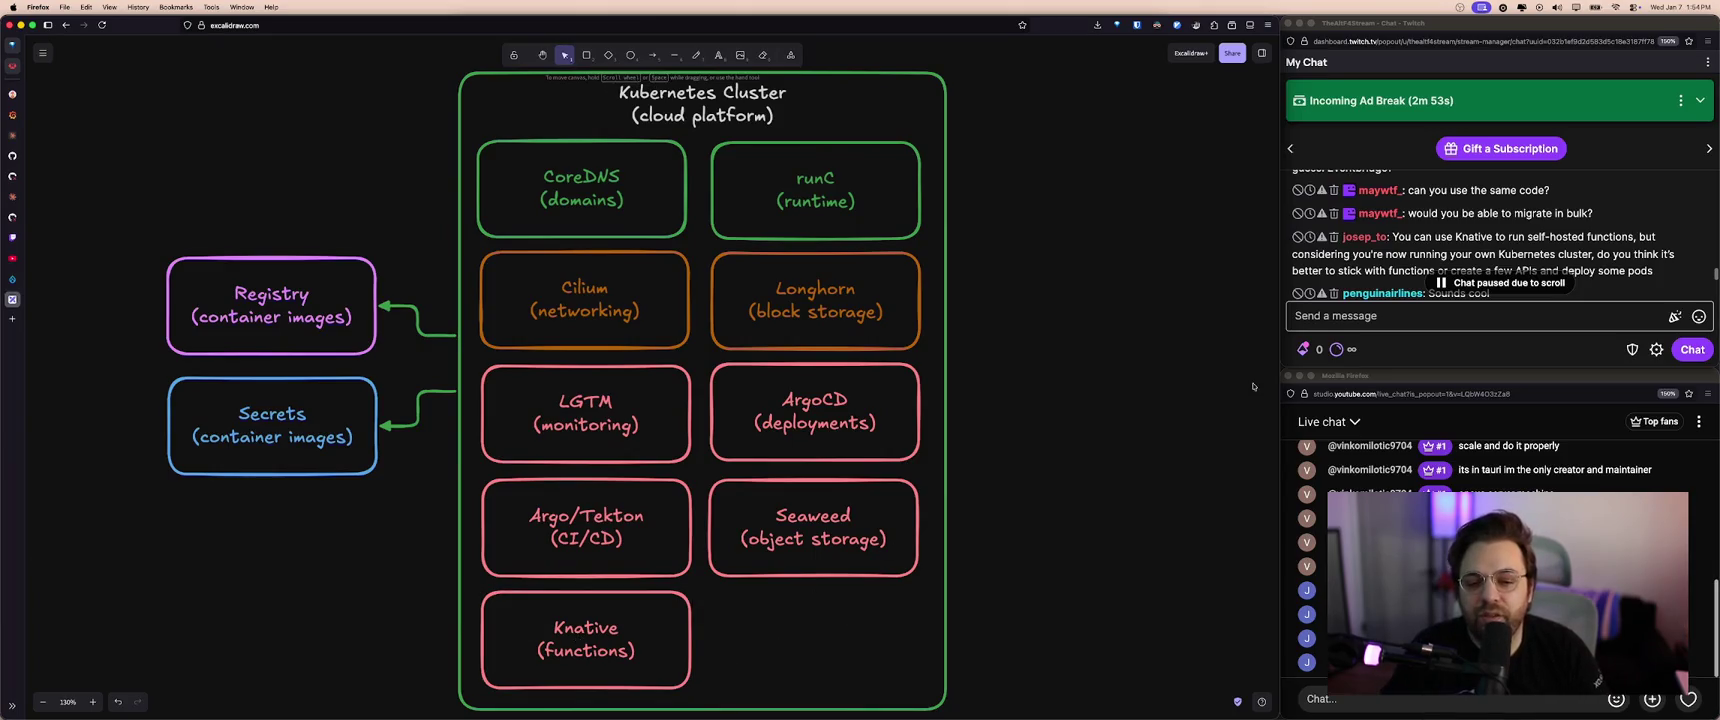
scroll(1460, 252, "down", 1)
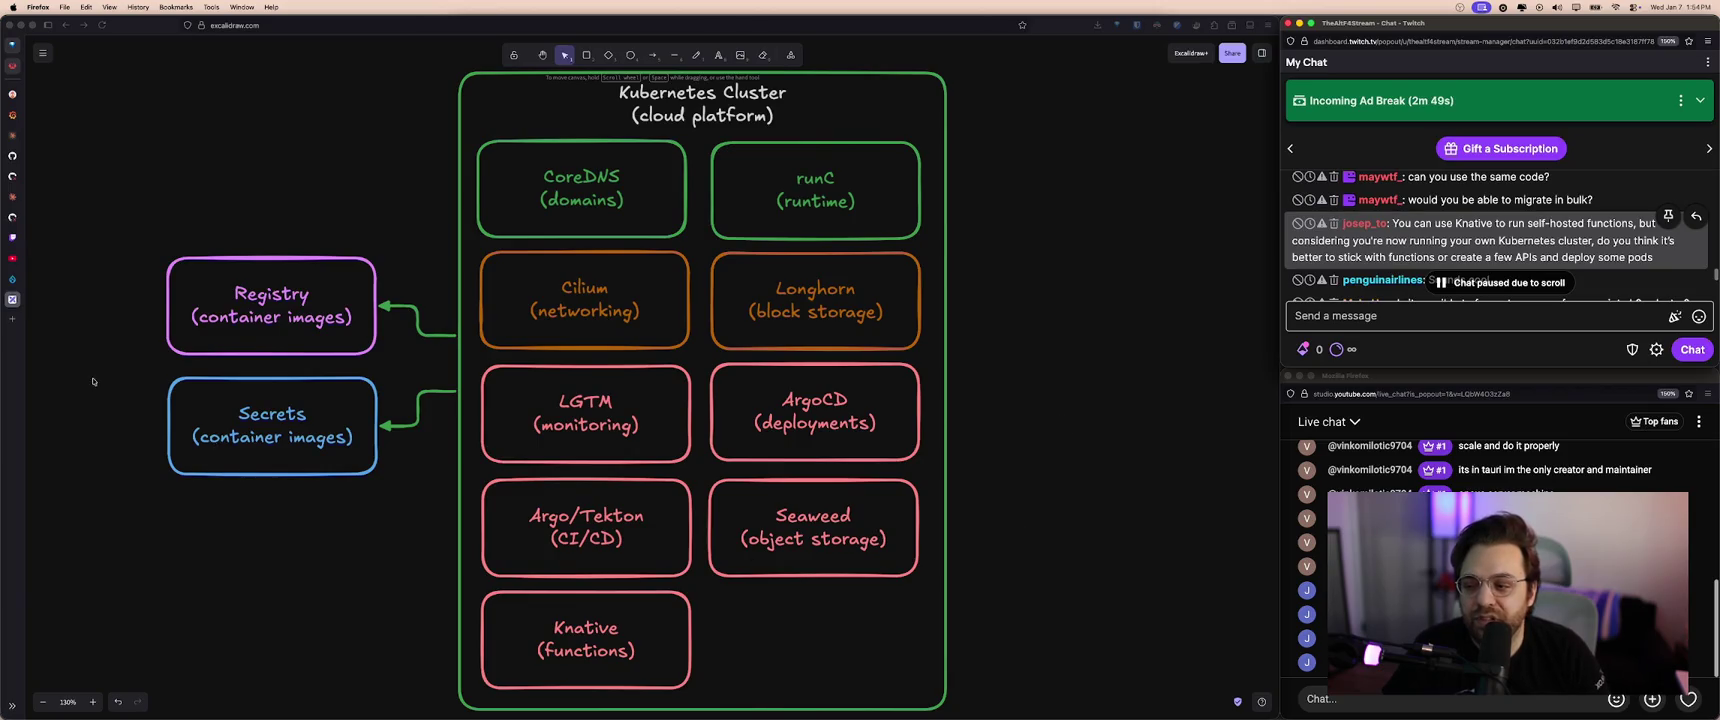
scroll(205, 515, "right", 3)
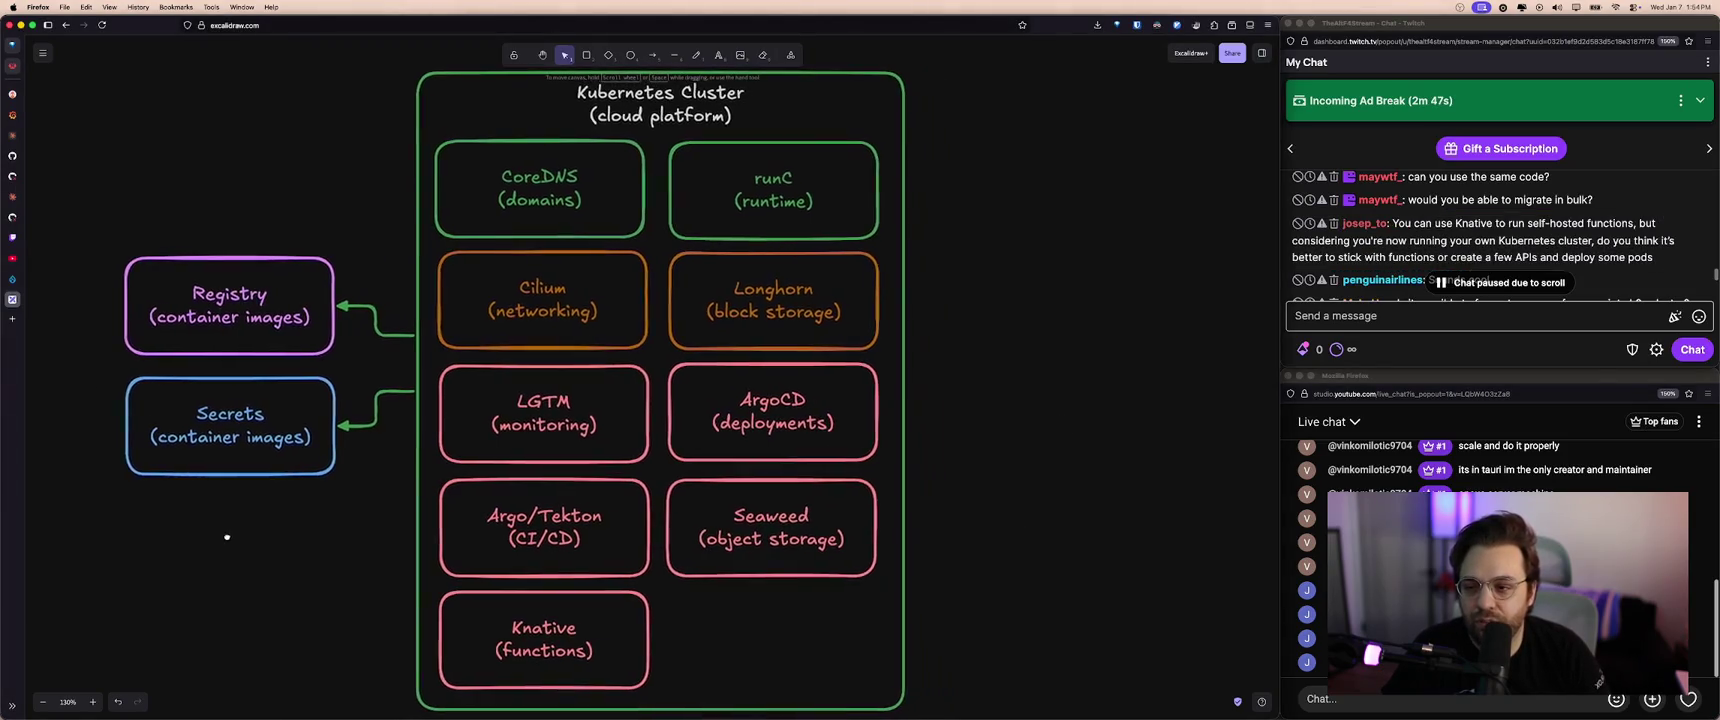
left_click_drag(218, 537, 297, 535)
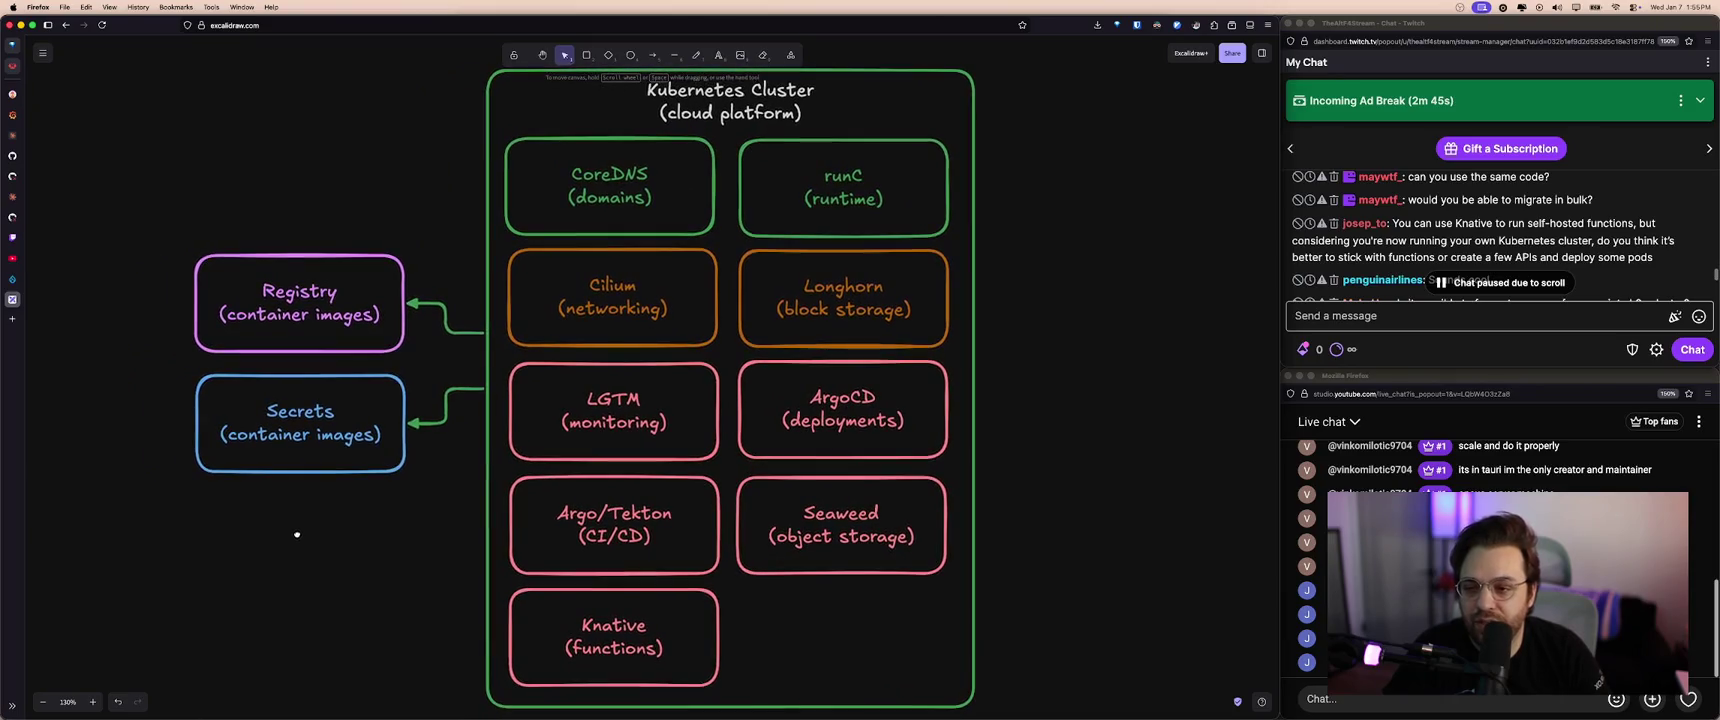
left_click(43, 702)
scroll(376, 633, "right", 2)
scroll(330, 634, "right", 2)
left_click_drag(308, 634, 363, 634)
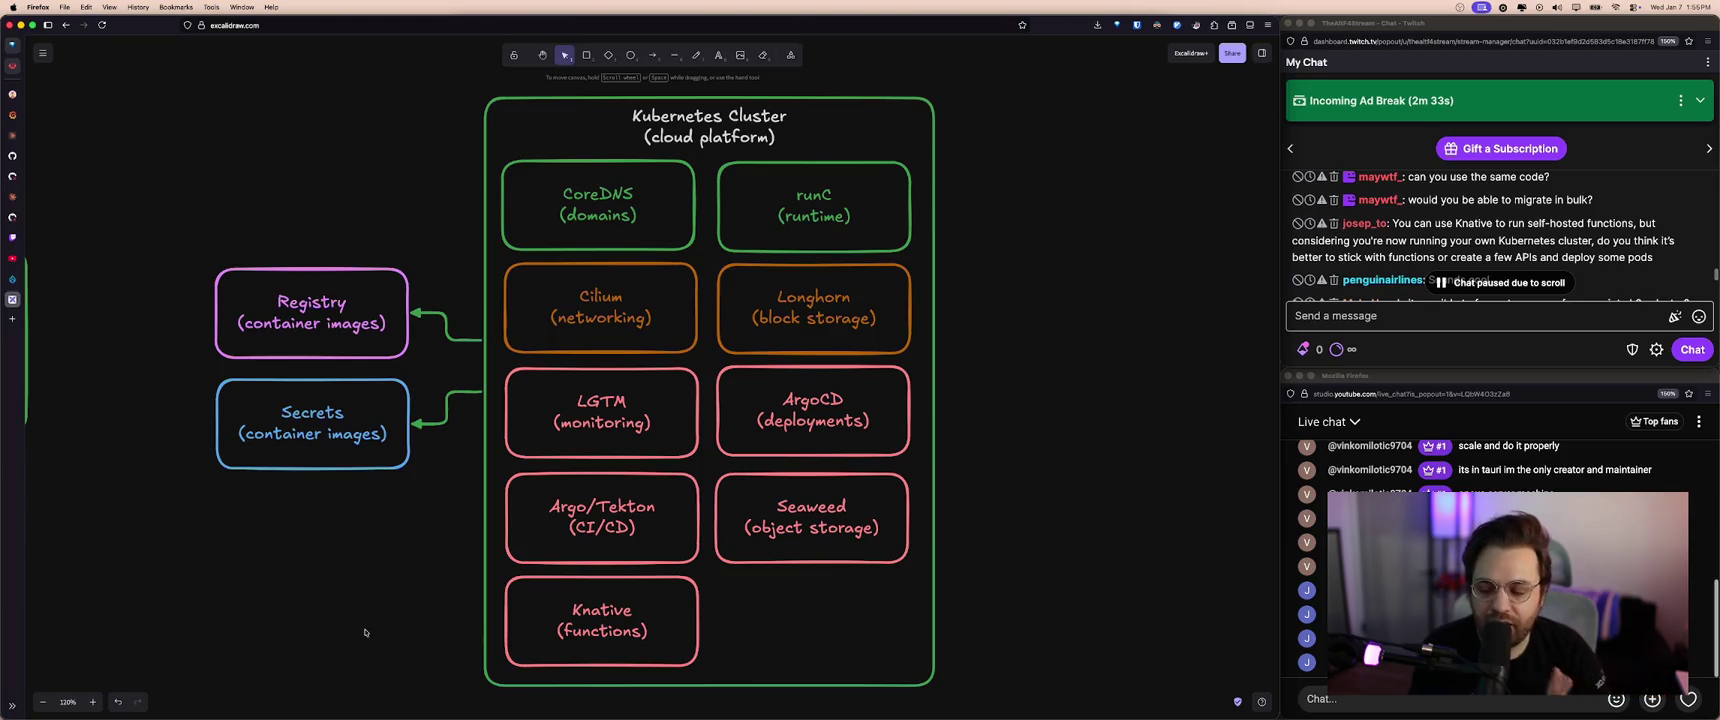
left_click_drag(373, 631, 376, 626)
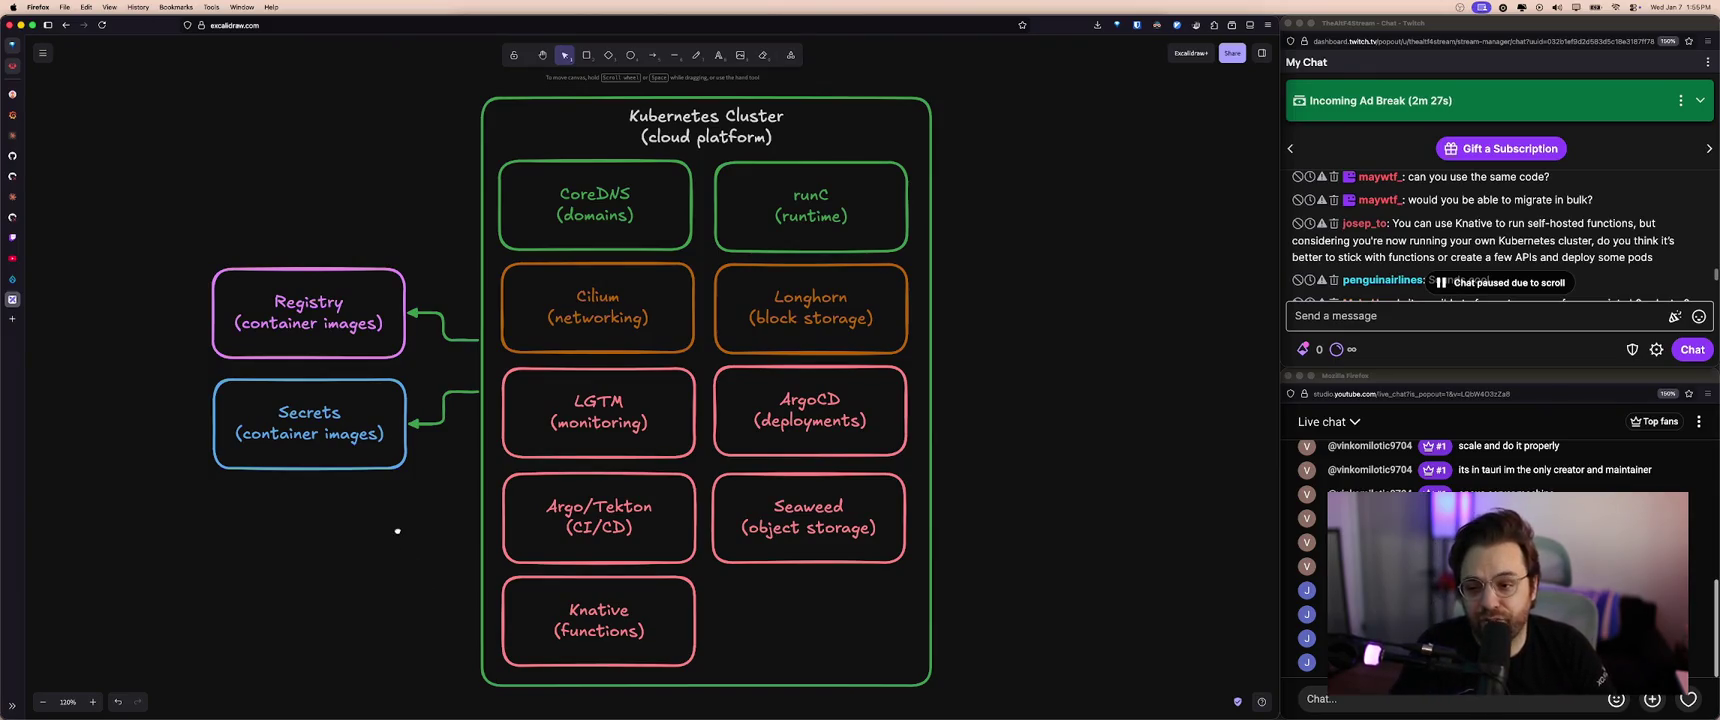
left_click(650, 600)
left_click(713, 610)
left_click(714, 608)
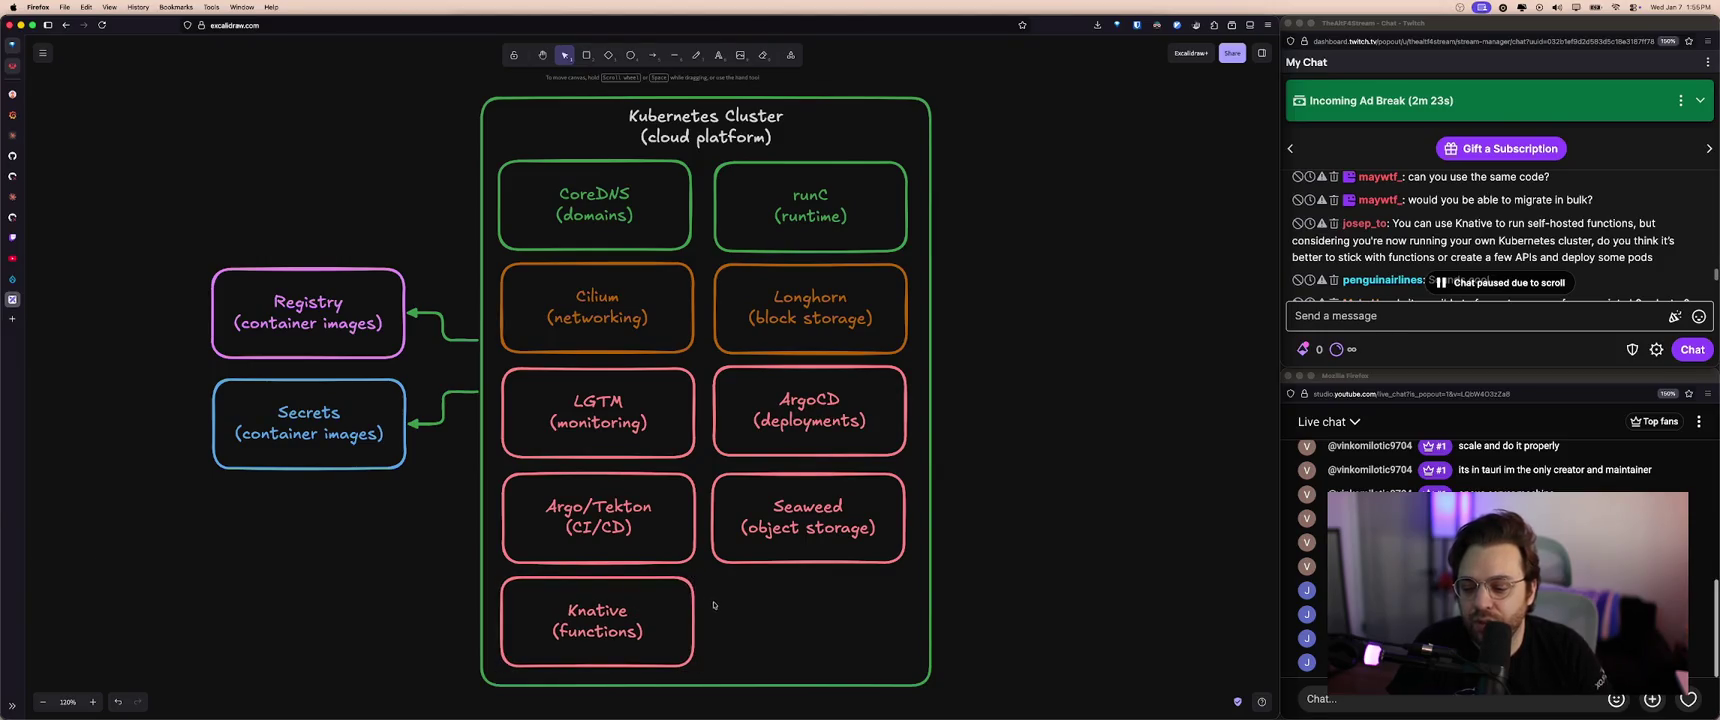
left_click(1474, 260)
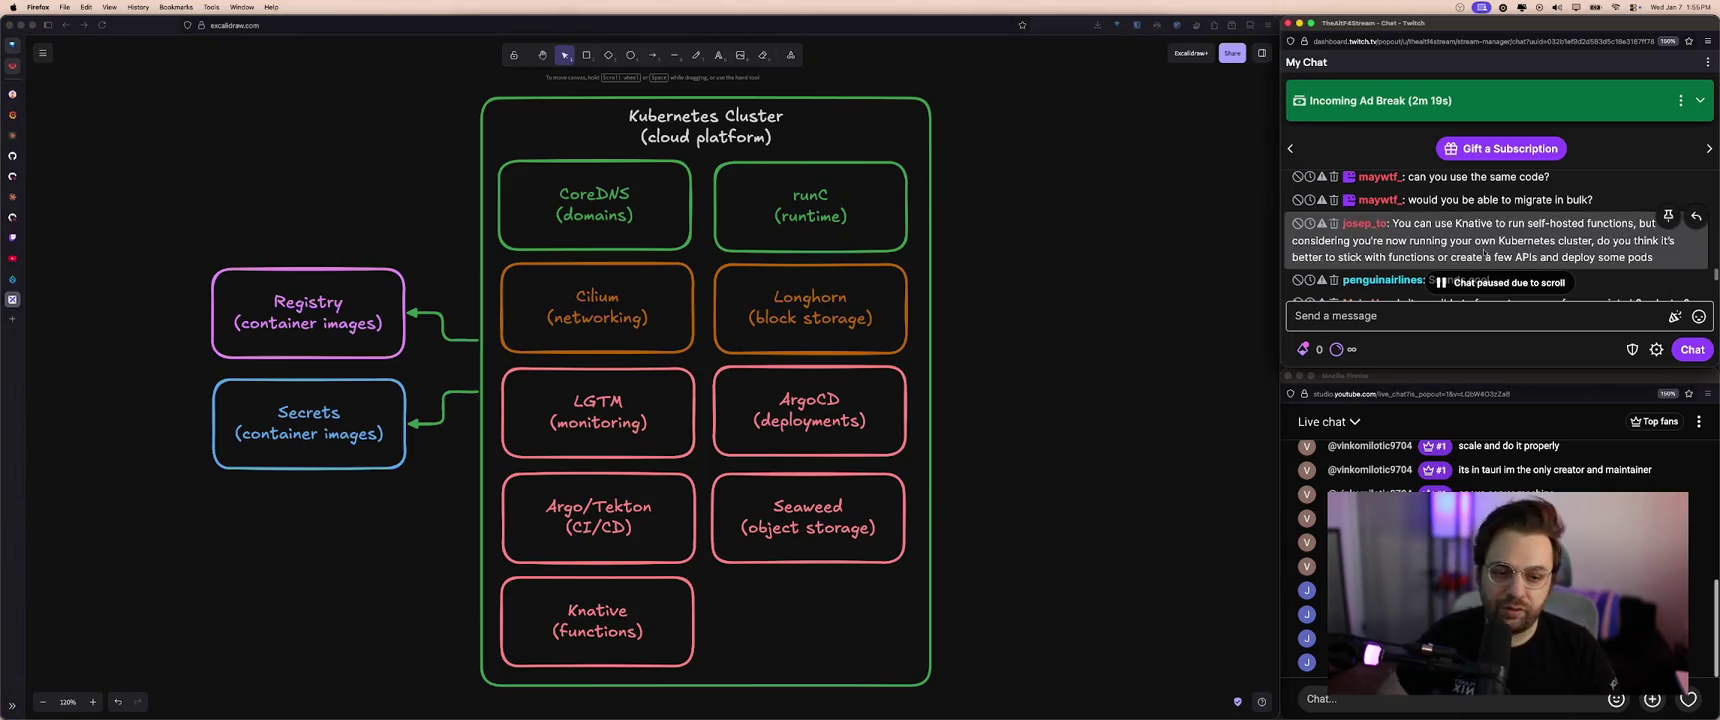
scroll(1486, 243, "up", 1)
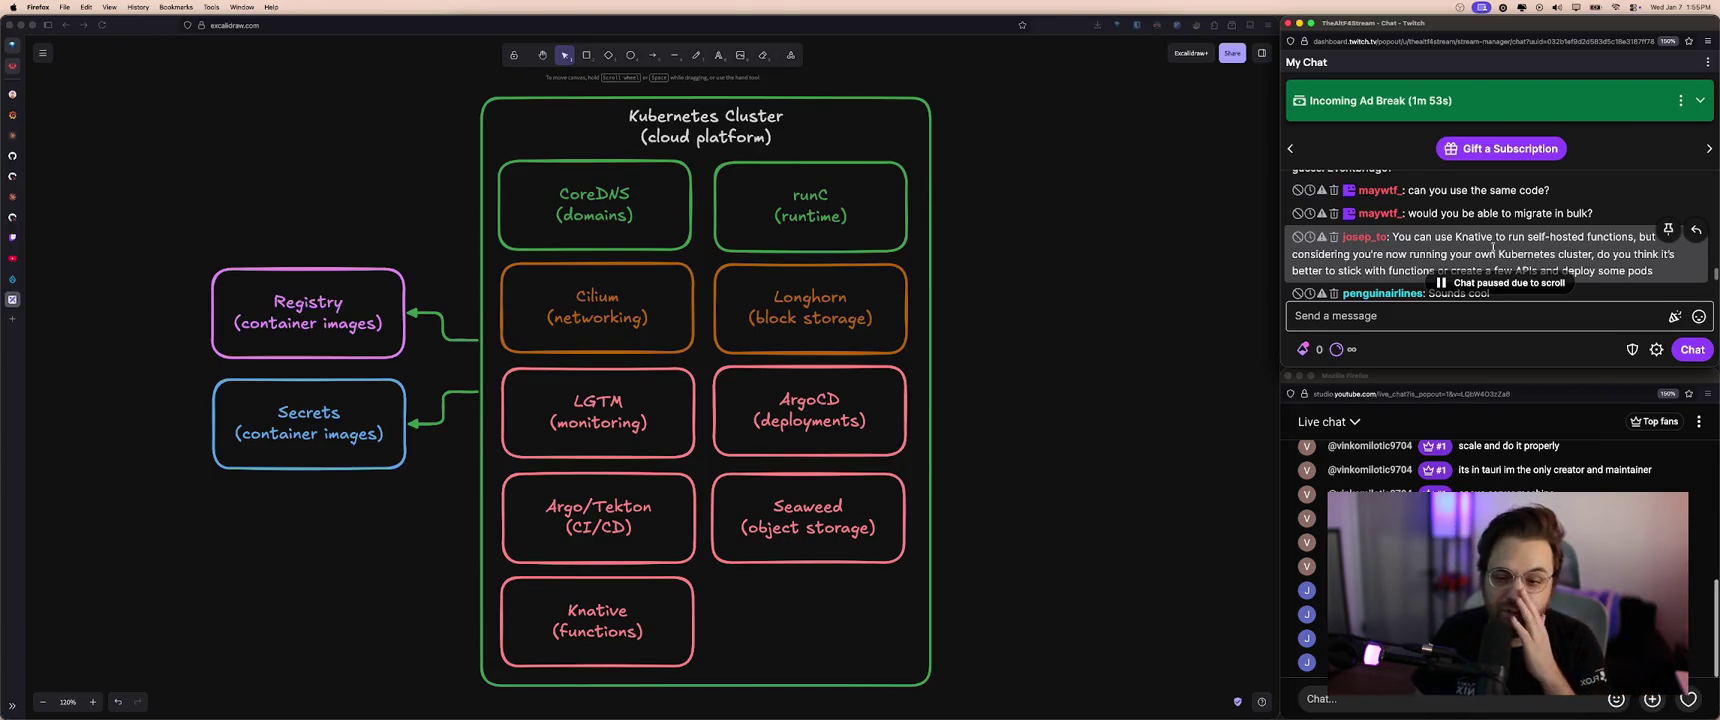
- Scroll through the Twitch chat and highlight a few words in one message
scroll(1495, 250, "down", 5)
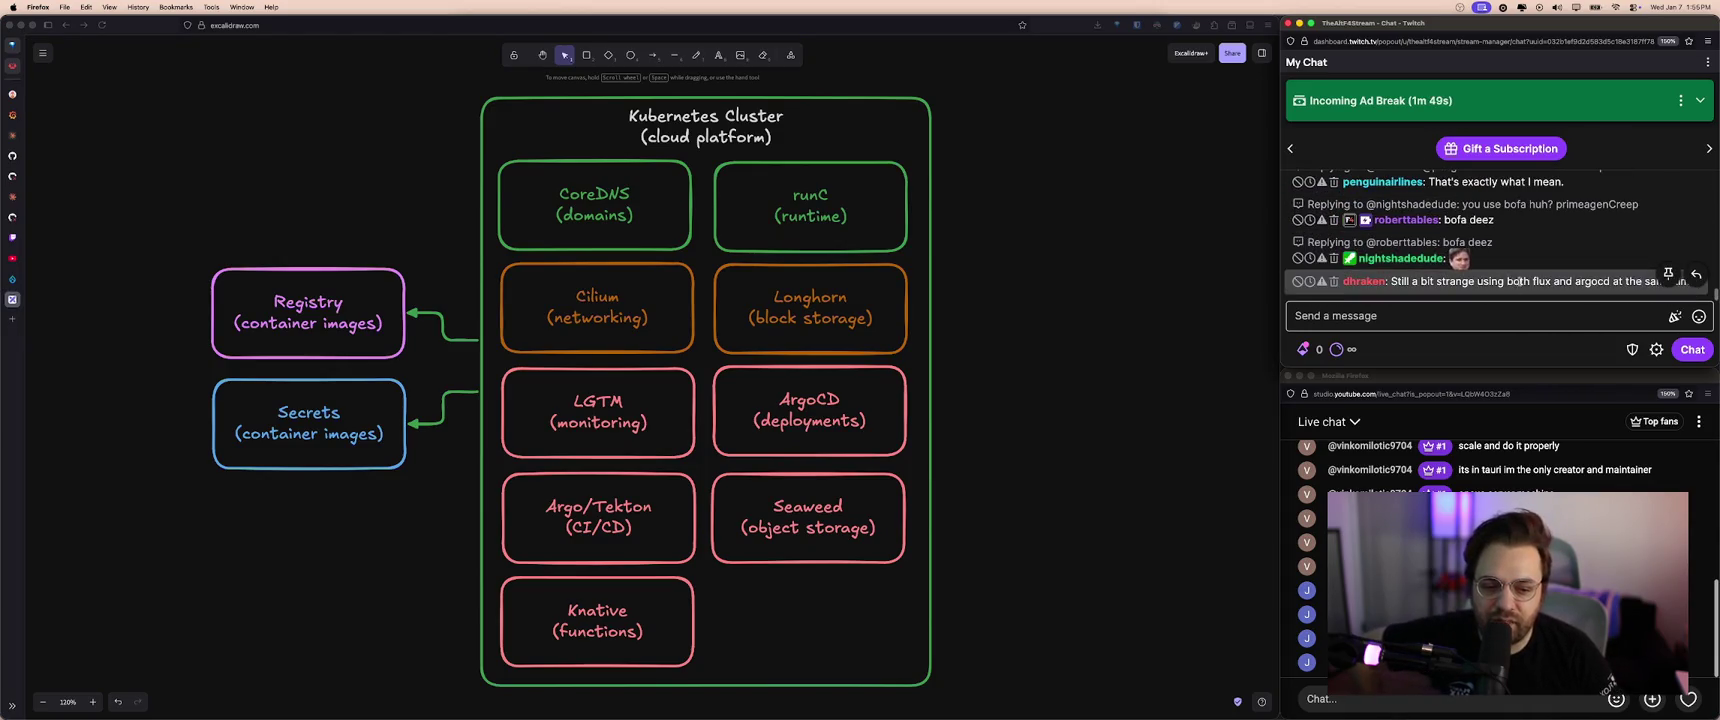
scroll(1528, 265, "up", 1)
scroll(1528, 265, "down", 2)
scroll(1528, 250, "down", 2)
scroll(1528, 244, "down", 2)
scroll(1530, 245, "down", 2)
scroll(1535, 245, "down", 2)
scroll(1540, 246, "down", 1)
scroll(1548, 247, "down", 2)
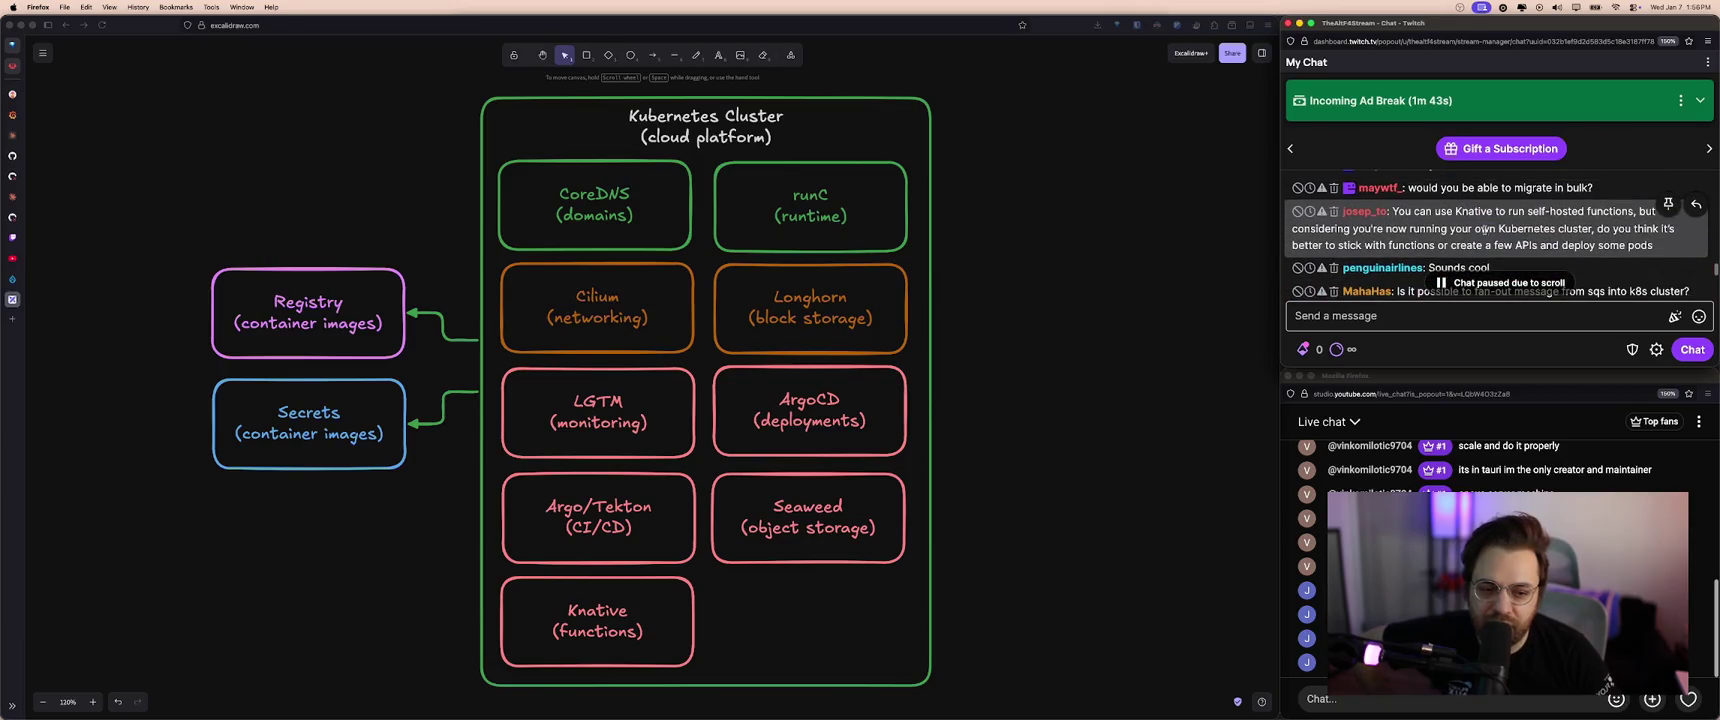
scroll(1565, 244, "down", 2)
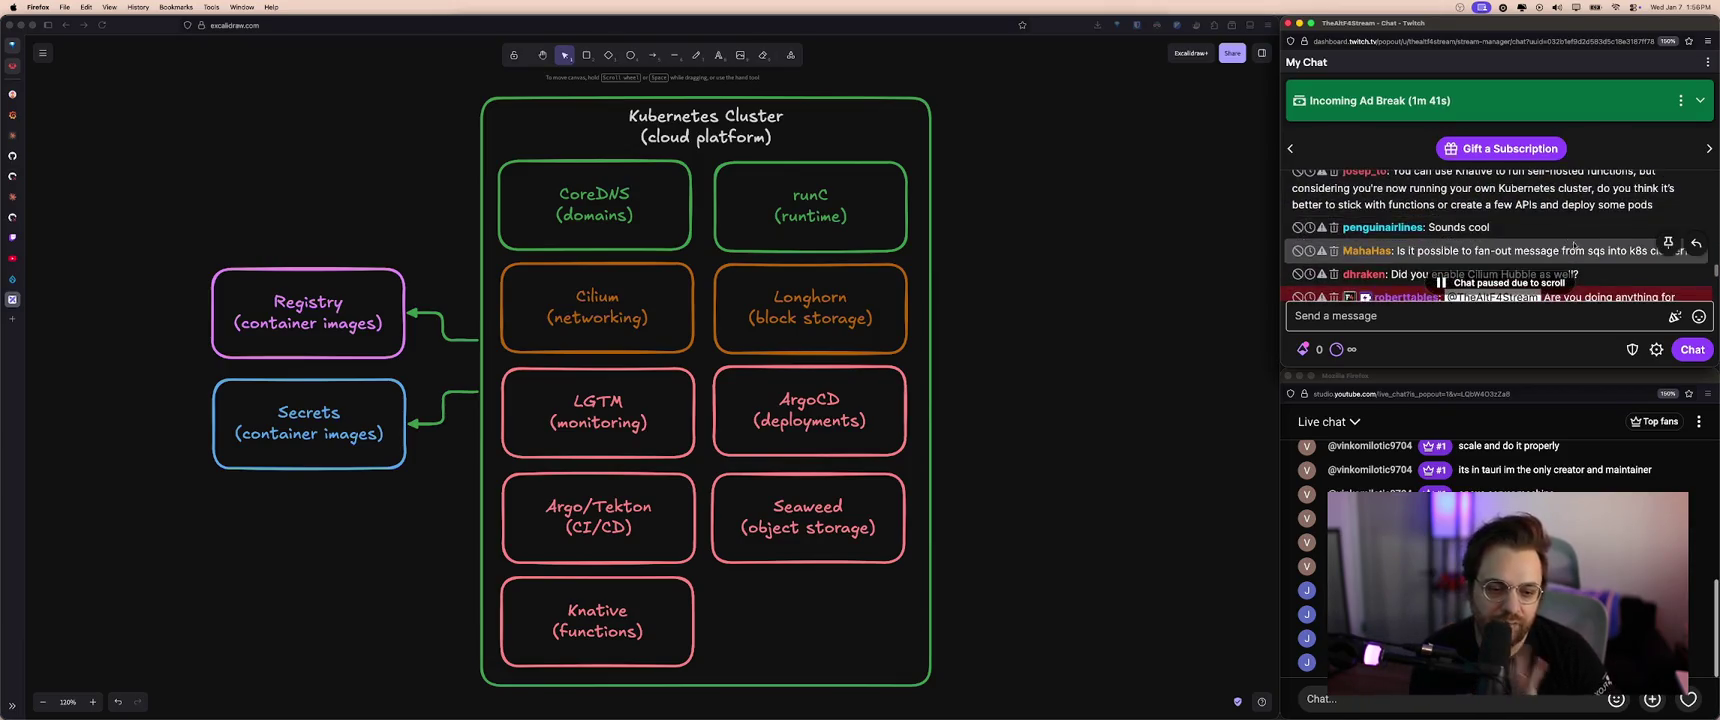
scroll(1566, 243, "down", 1)
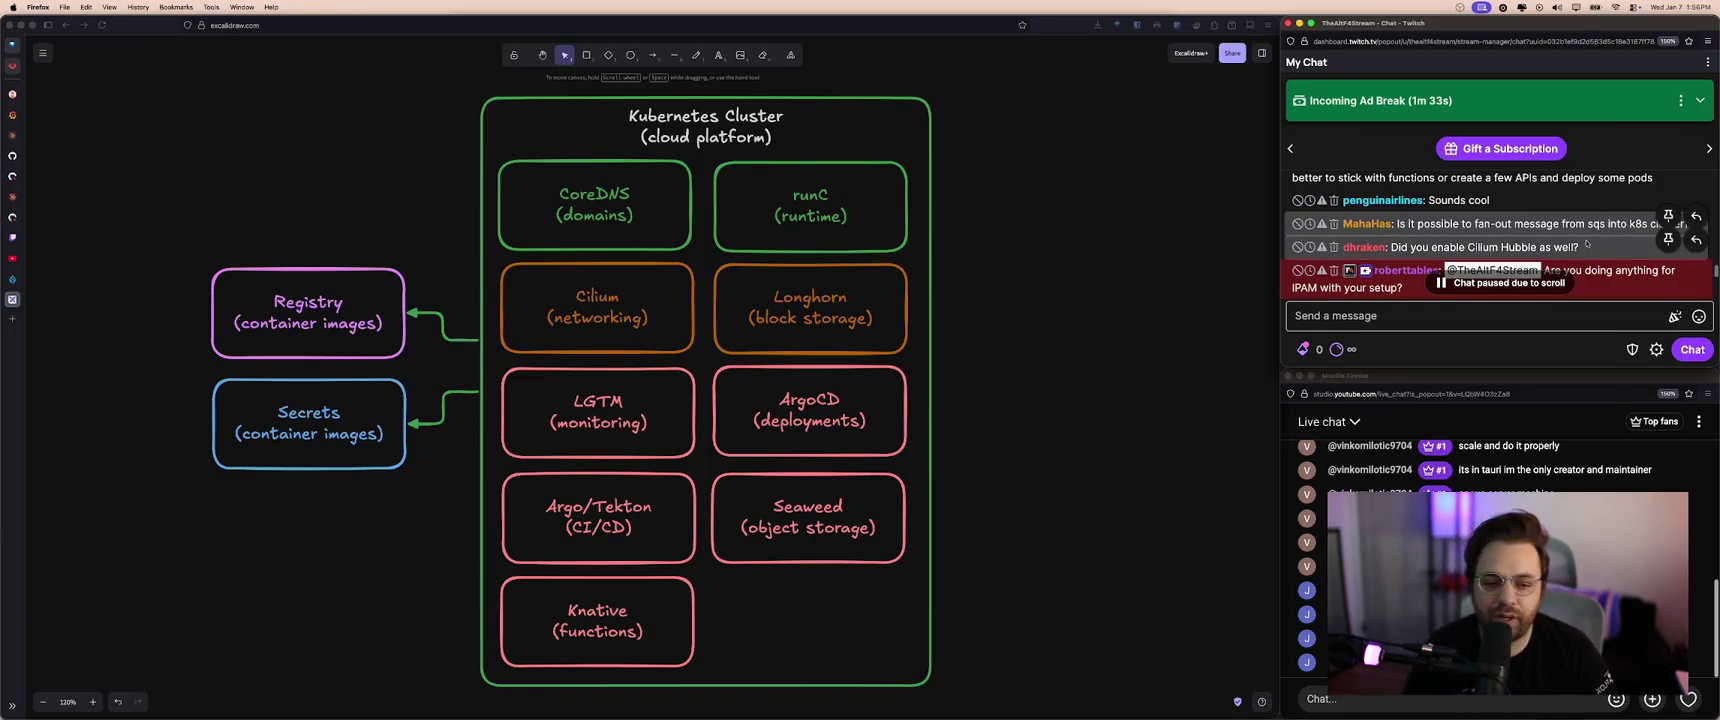
scroll(1590, 250, "down", 2)
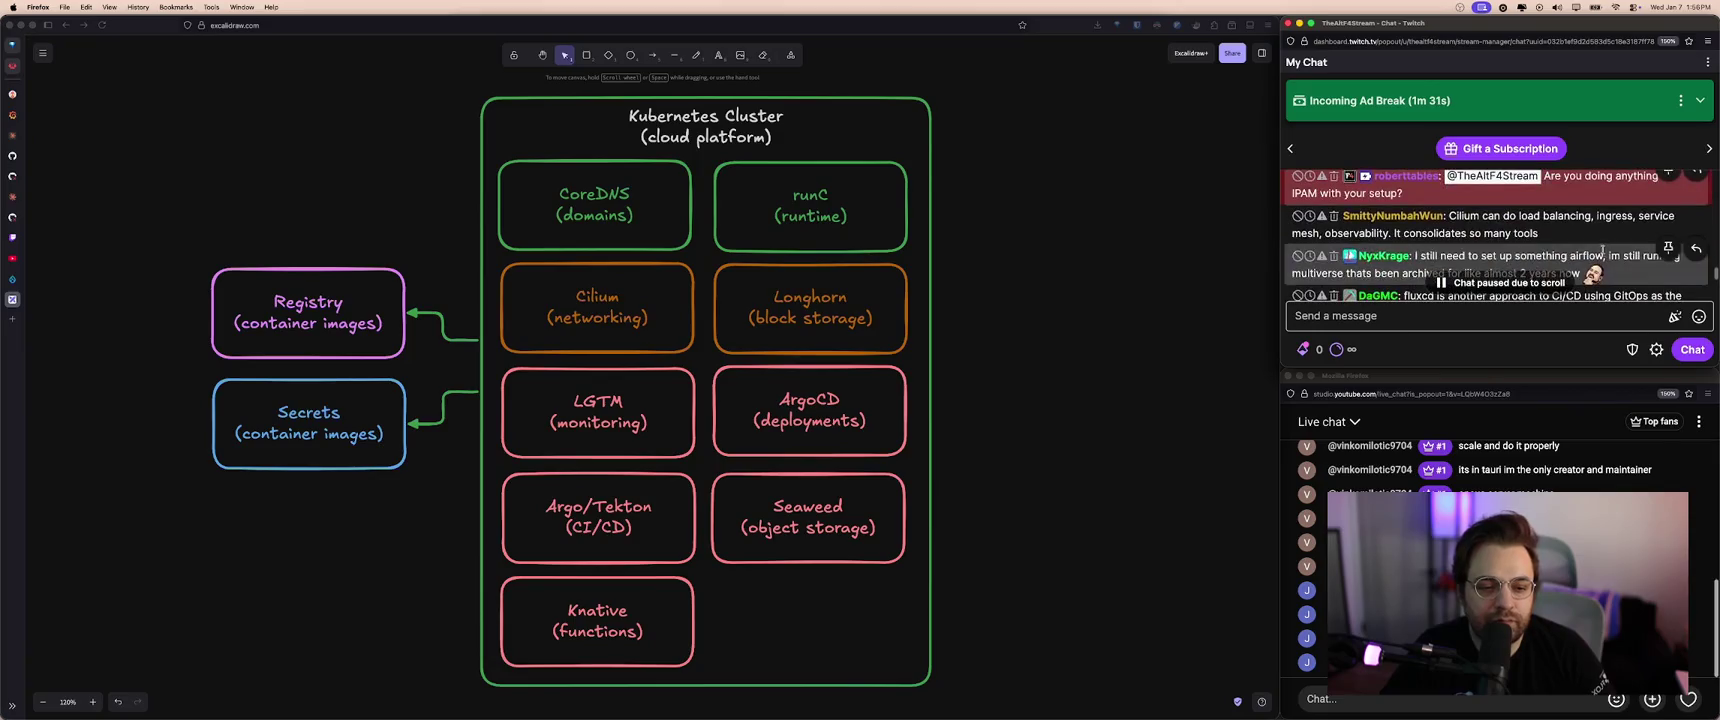
scroll(1608, 257, "down", 1)
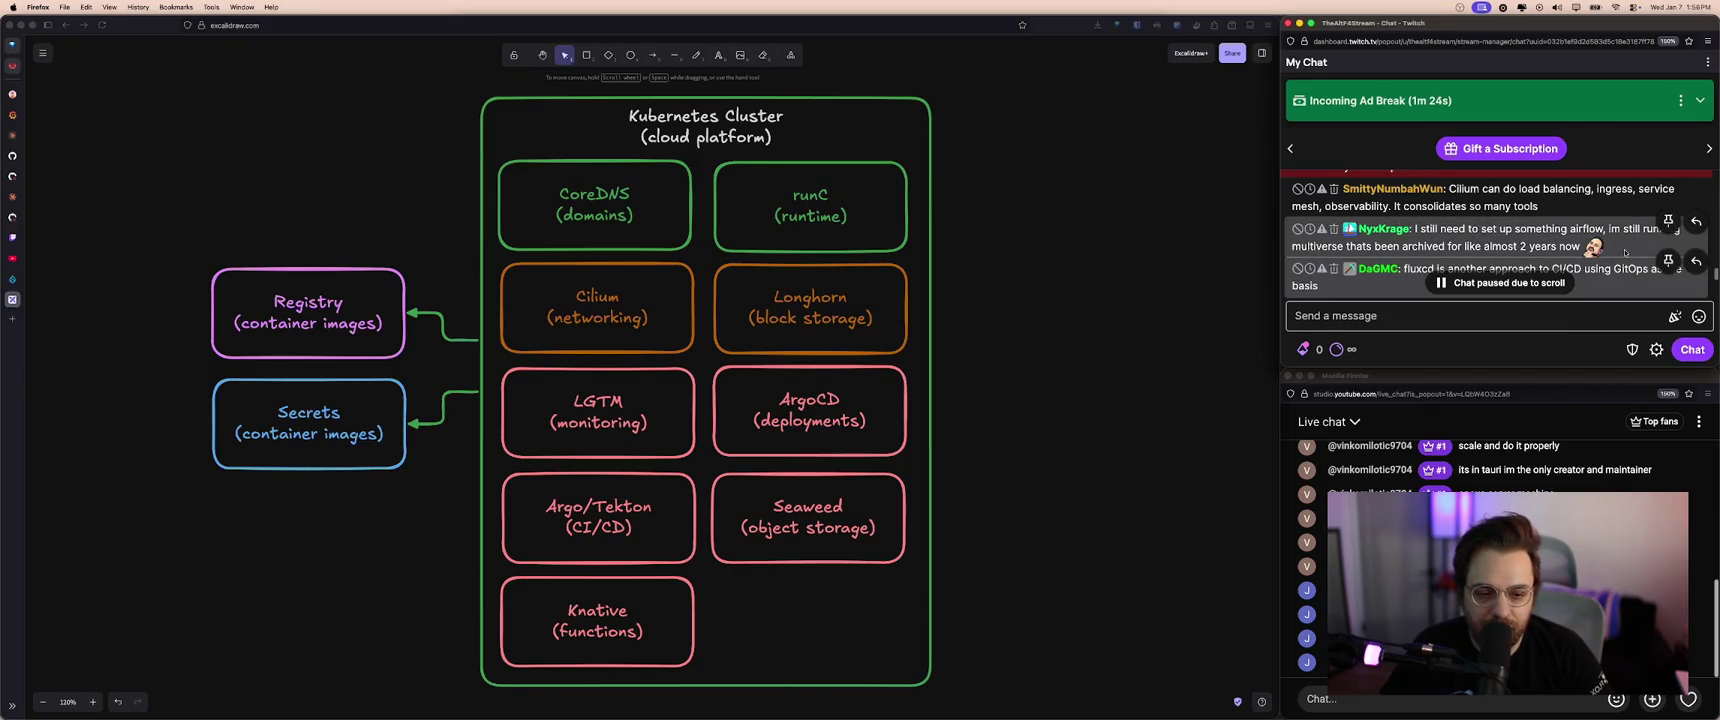
scroll(1500, 240, "down", 1)
left_click_drag(1464, 233, 1516, 233)
scroll(1523, 234, "down", 2)
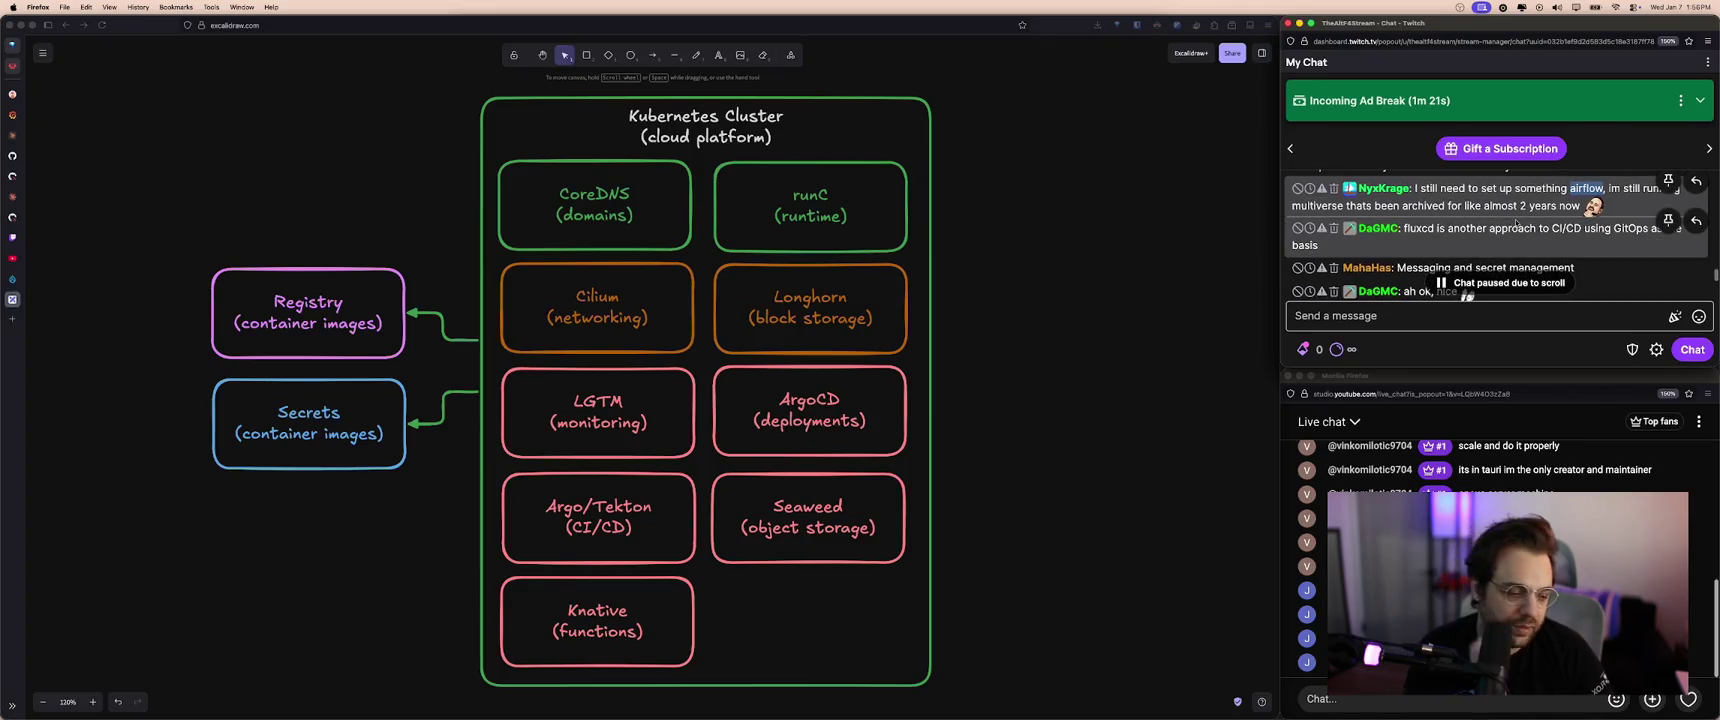
- Scroll the chat to the external-secrets.io Doppler provider link and open it
left_click(888, 697)
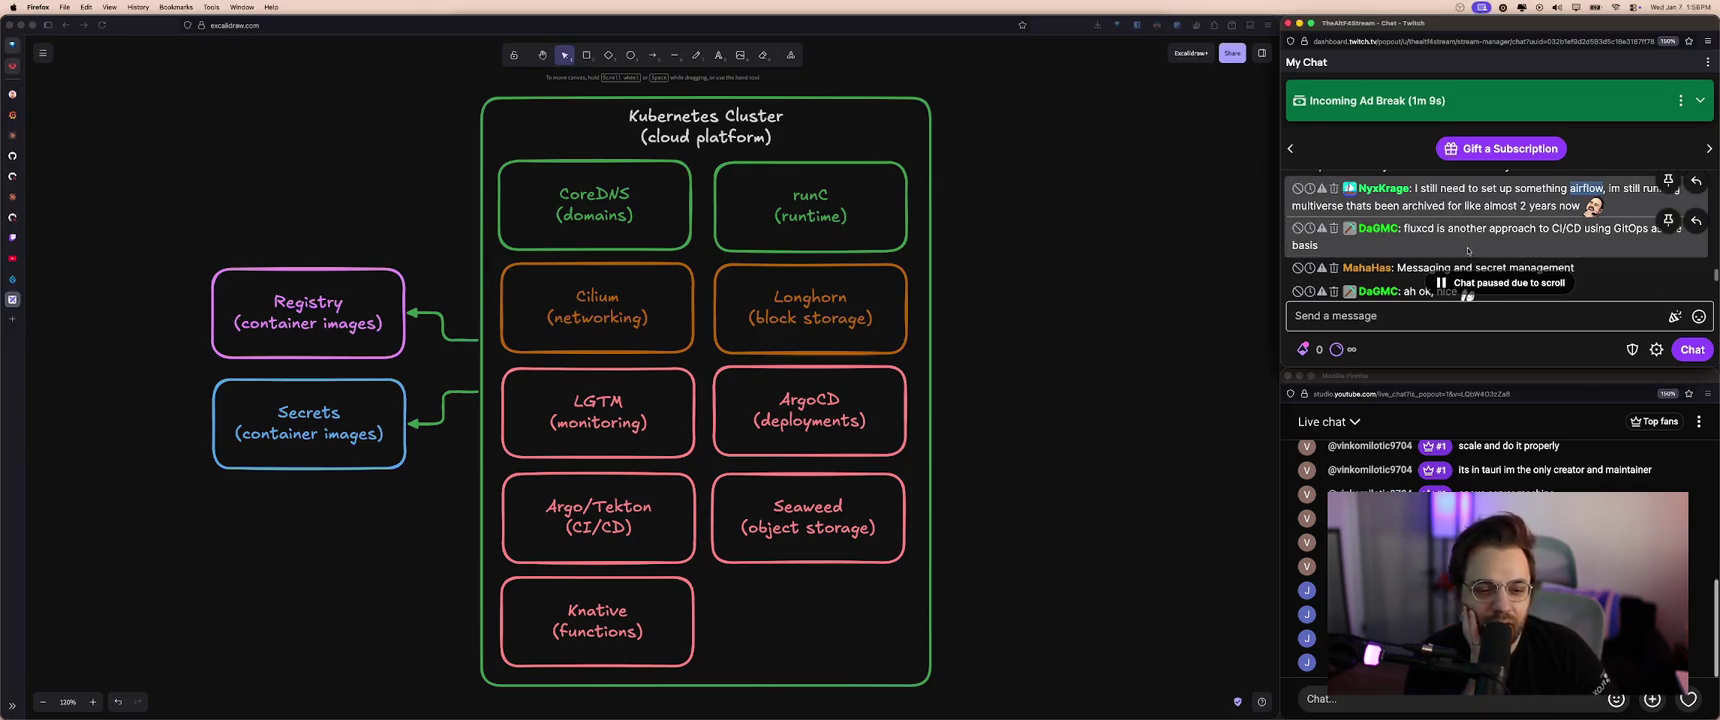
scroll(1530, 260, "down", 3)
scroll(1492, 249, "down", 2)
scroll(1505, 245, "down", 2)
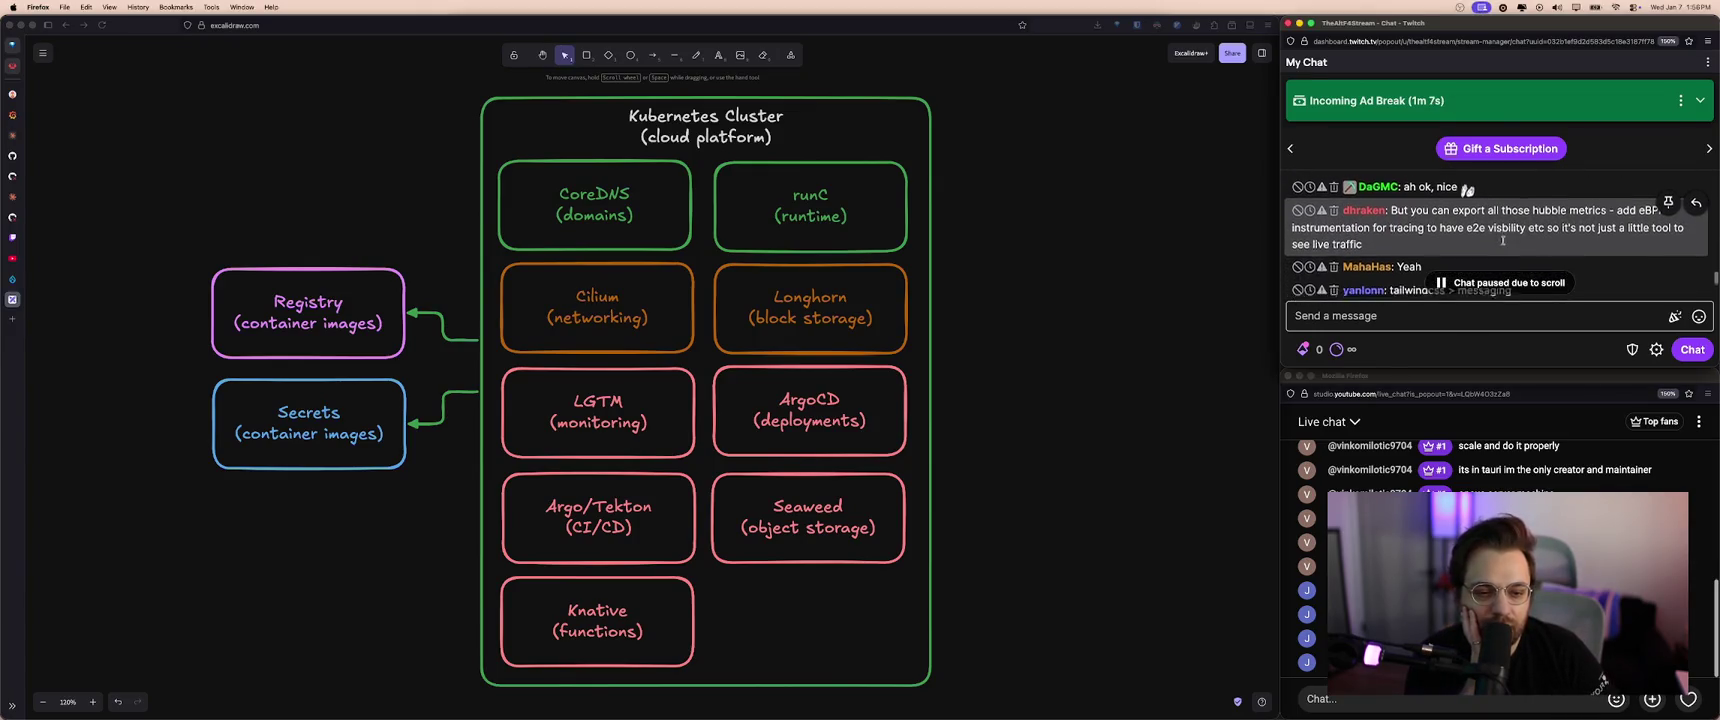
scroll(1500, 235, "down", 2)
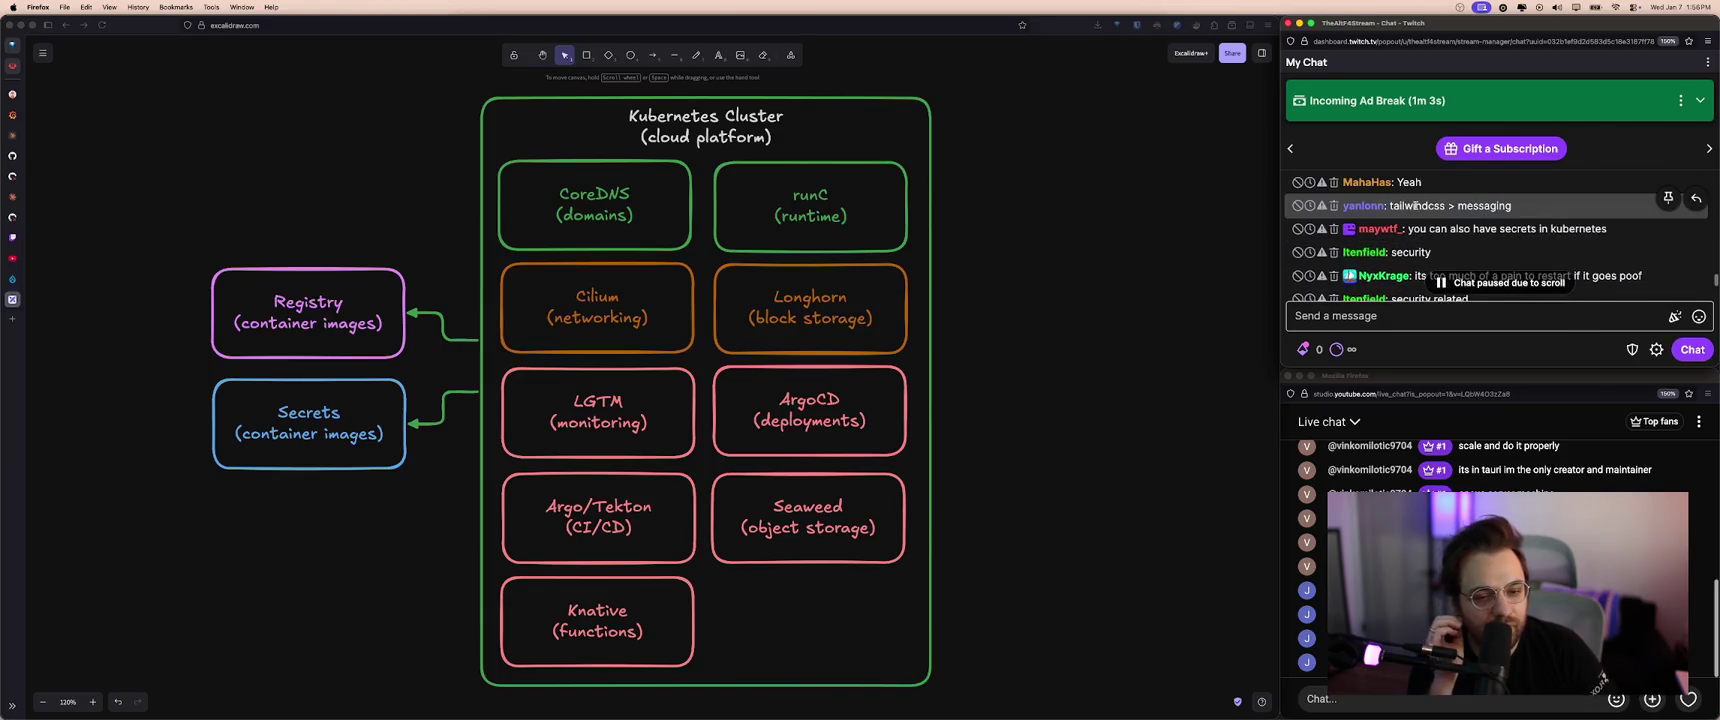
scroll(1522, 215, "down", 1)
scroll(1525, 218, "down", 1)
scroll(1528, 221, "down", 1)
scroll(1533, 225, "down", 1)
scroll(1536, 228, "down", 1)
scroll(1545, 238, "down", 1)
scroll(1555, 248, "down", 1)
scroll(1555, 246, "down", 1)
scroll(1545, 236, "down", 1)
scroll(1535, 232, "down", 1)
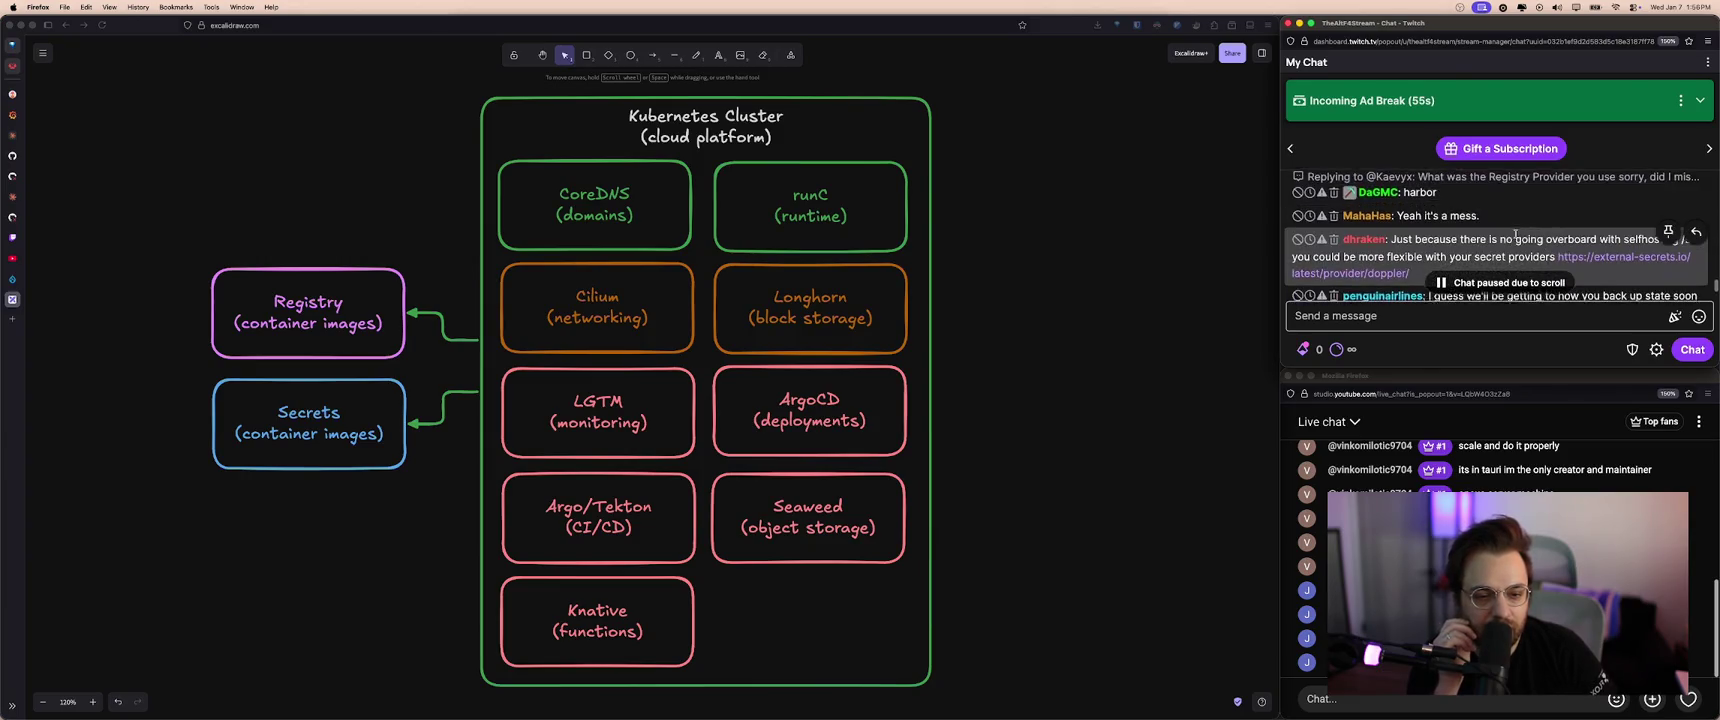
scroll(1518, 234, "down", 1)
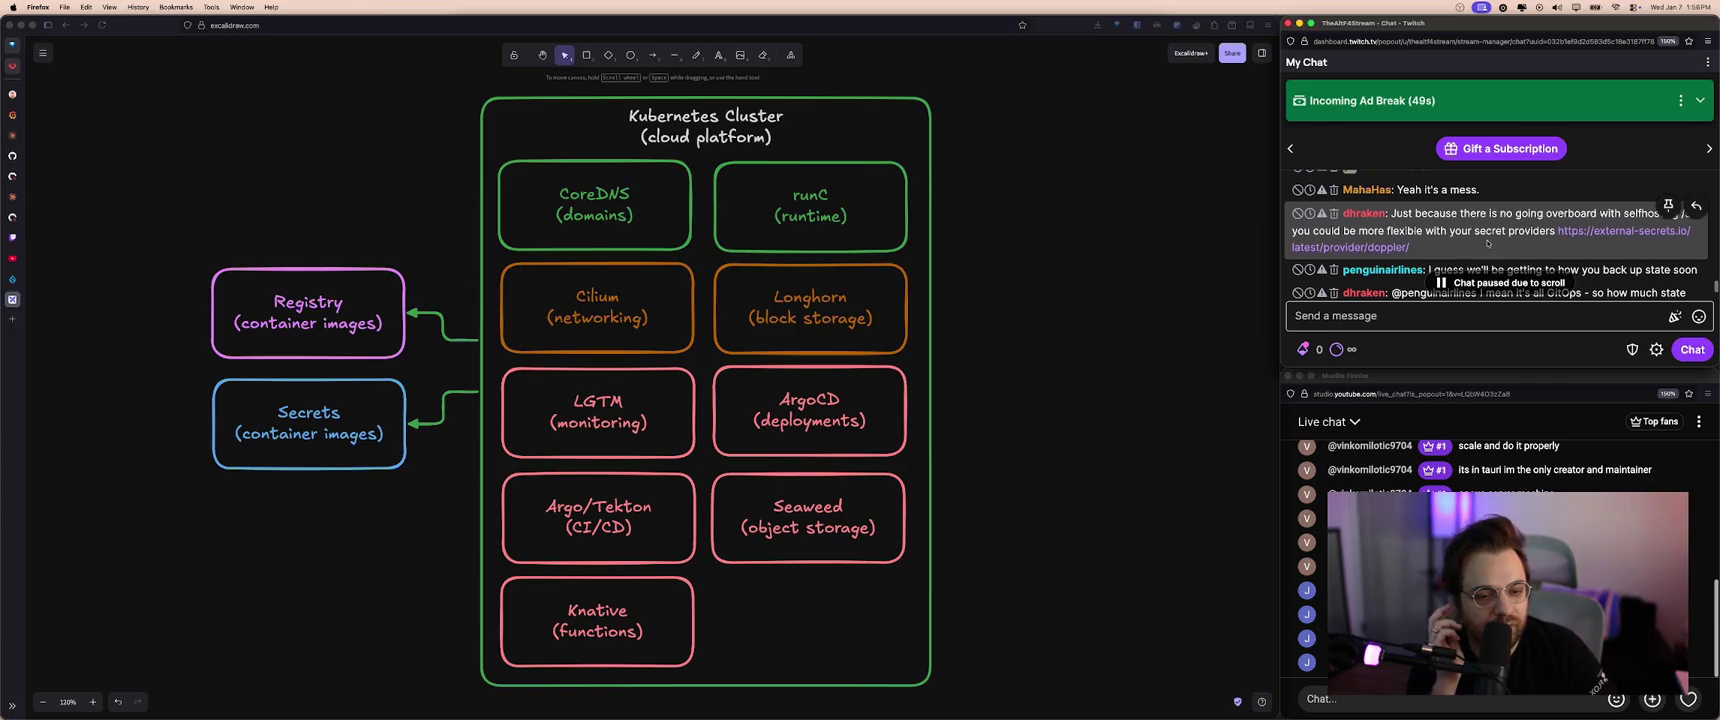
scroll(1498, 241, "down", 2)
scroll(1508, 240, "down", 1)
scroll(1519, 239, "down", 2)
scroll(1519, 239, "up", 2)
scroll(1517, 242, "up", 1)
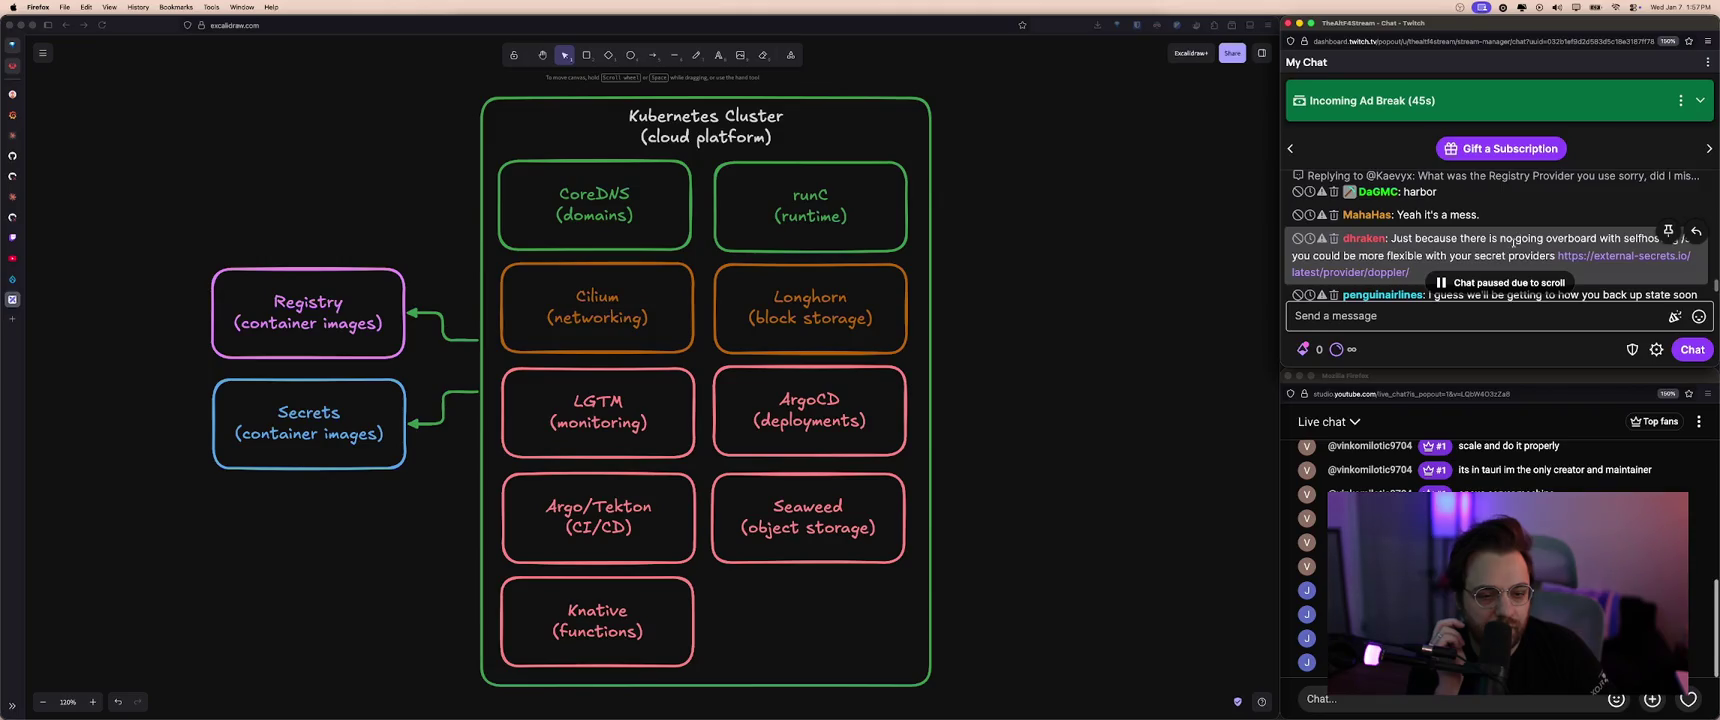
scroll(1515, 247, "up", 2)
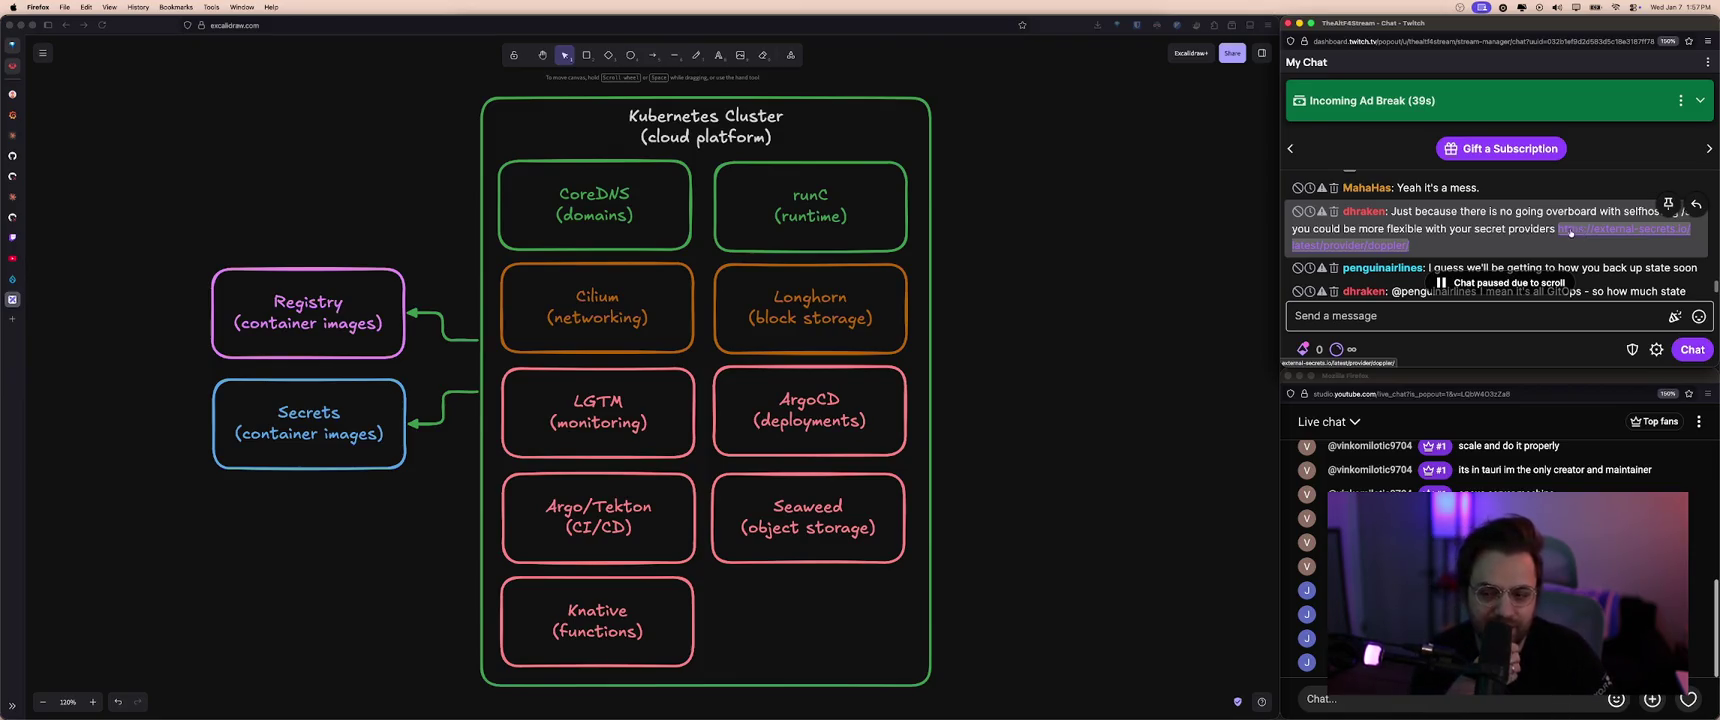
scroll(1270, 262, "up", 1)
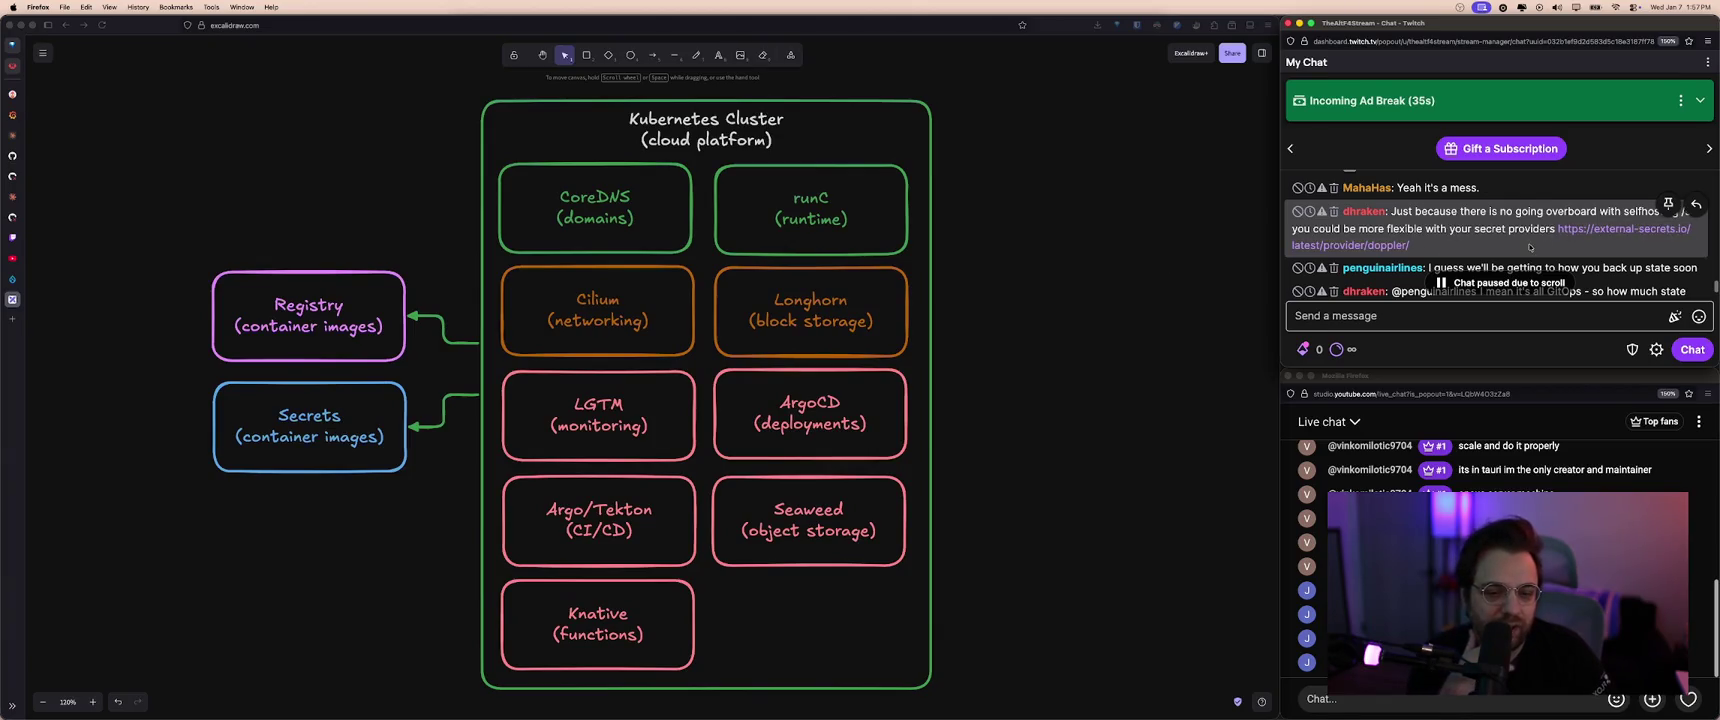
left_click(1576, 238)
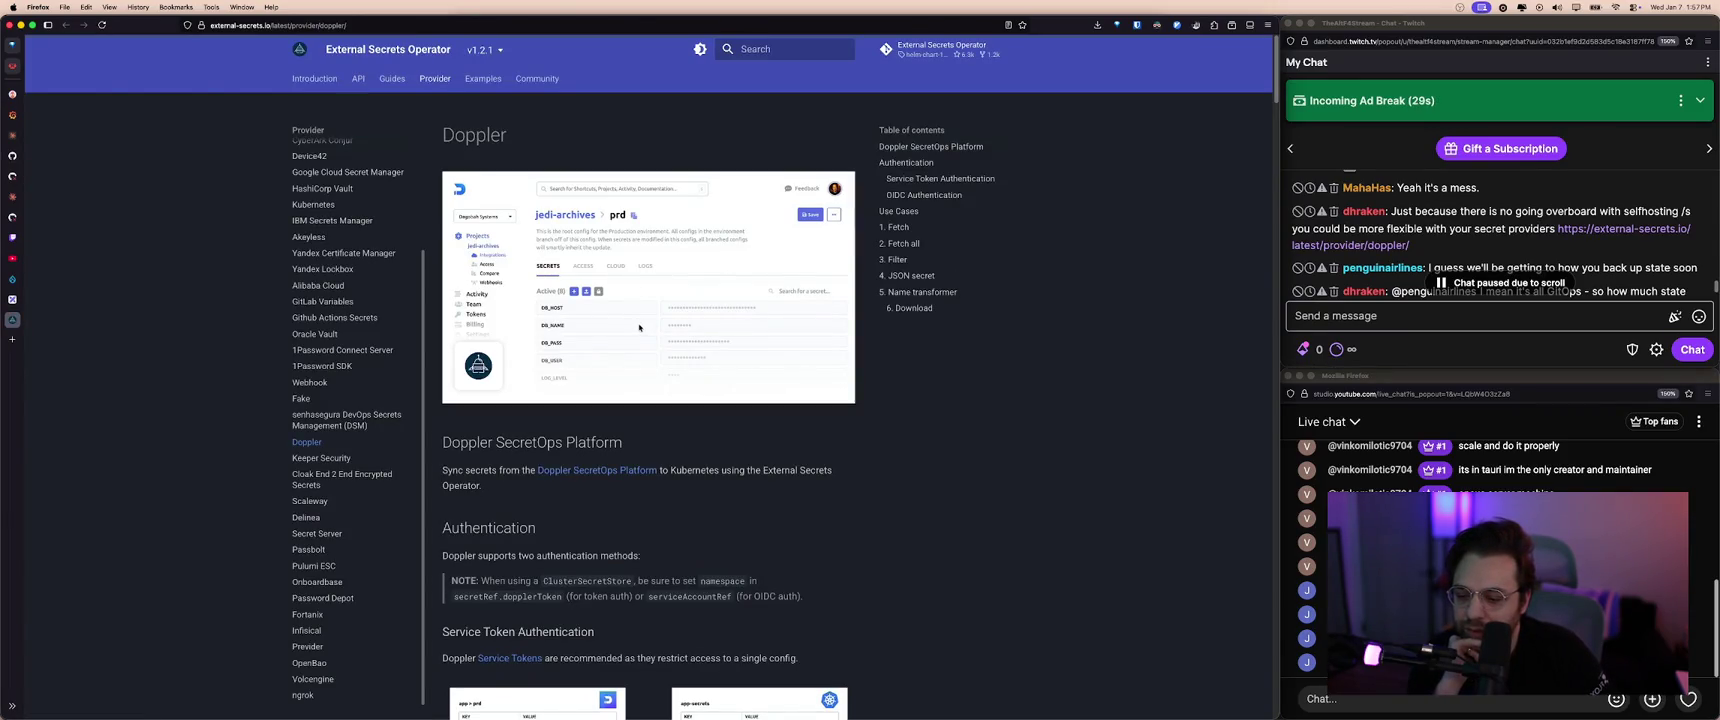
- Read down through the External Secrets Operator Doppler provider page
scroll(639, 327, "down", 5)
scroll(639, 324, "down", 1)
scroll(639, 324, "down", 2)
scroll(639, 324, "down", 4)
scroll(638, 325, "down", 2)
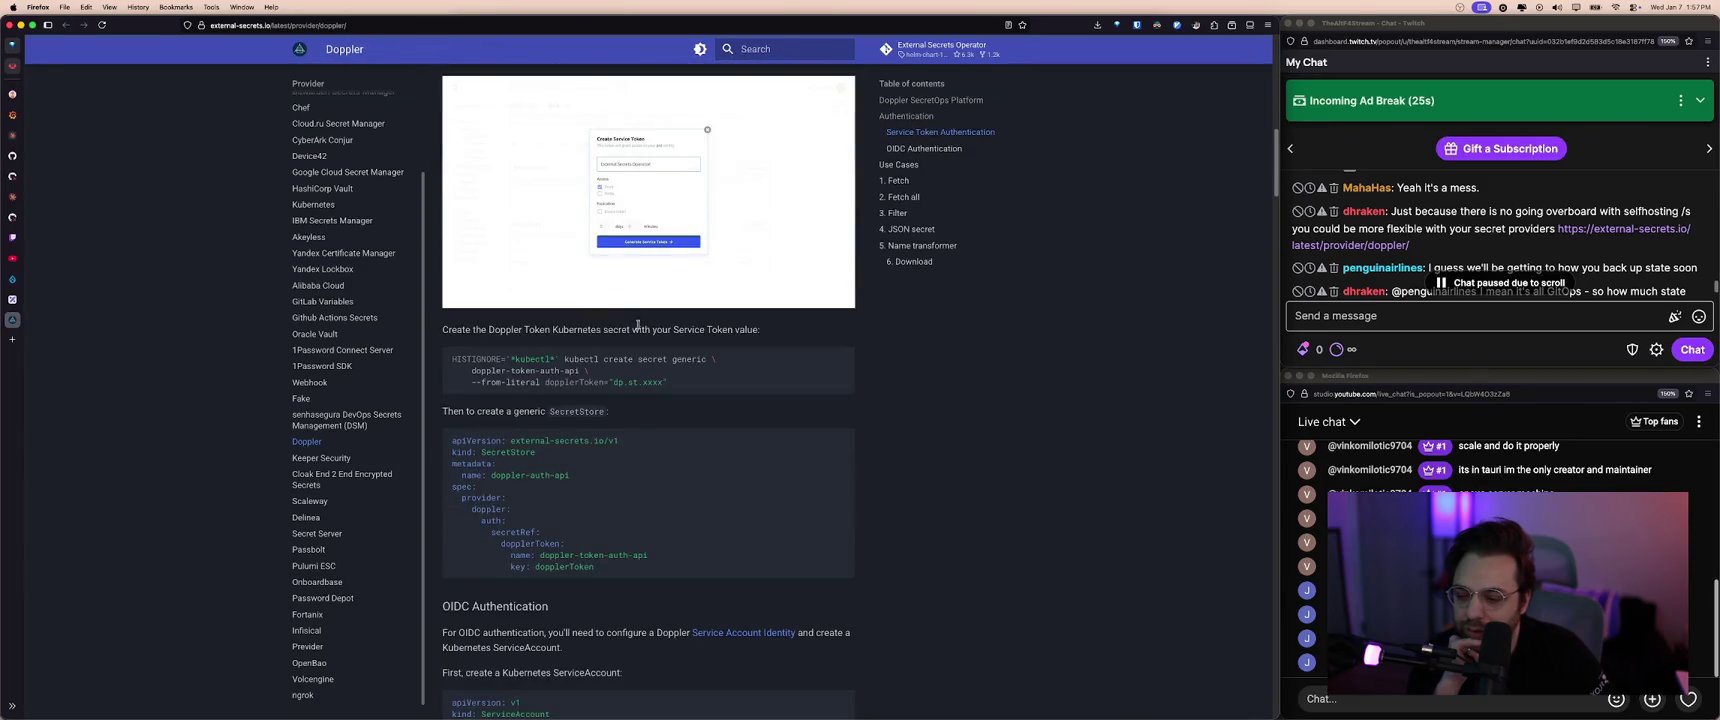
scroll(638, 325, "up", 9)
scroll(638, 325, "up", 11)
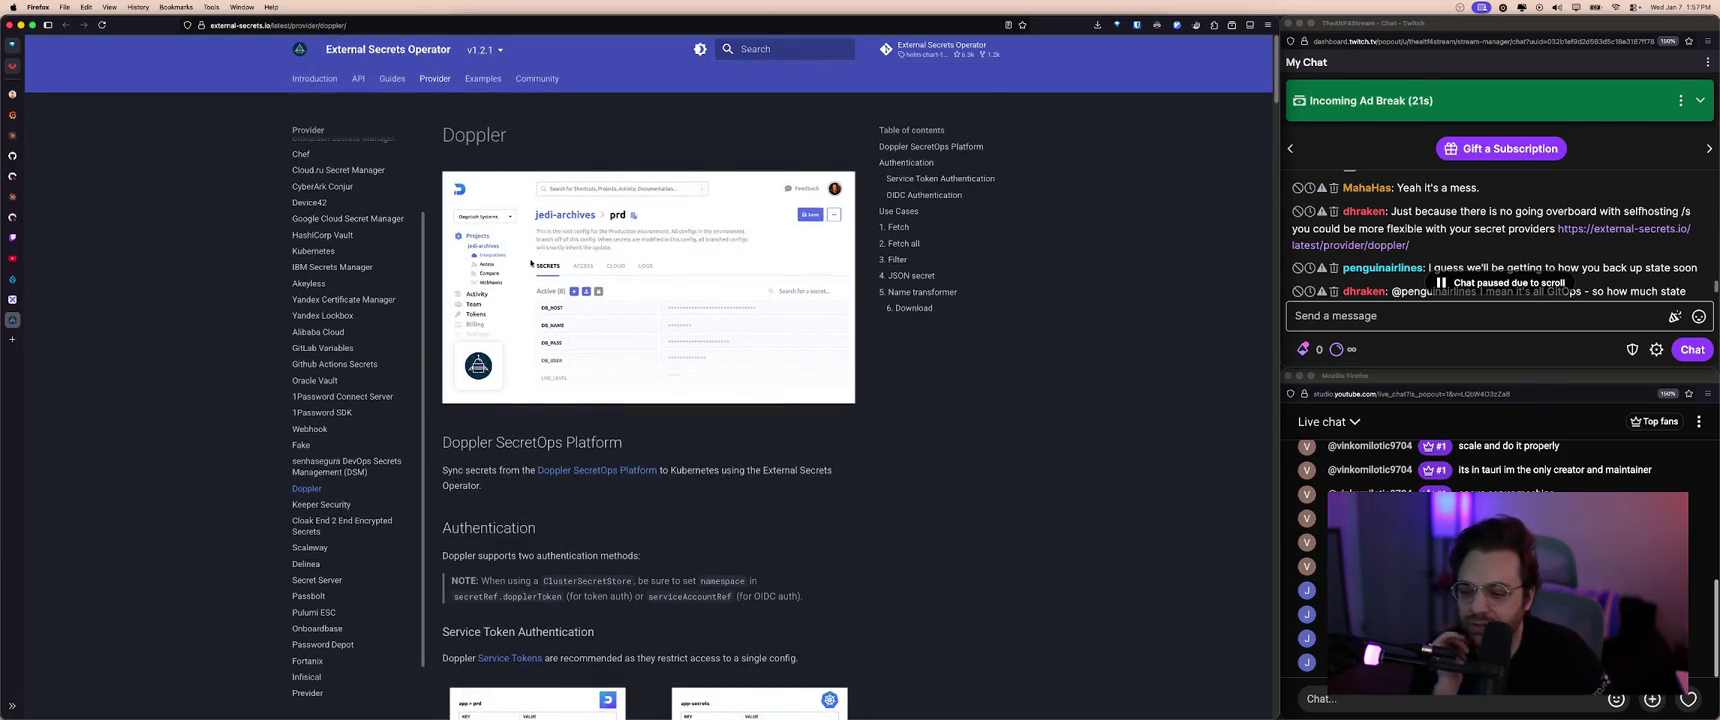
scroll(530, 295, "down", 7)
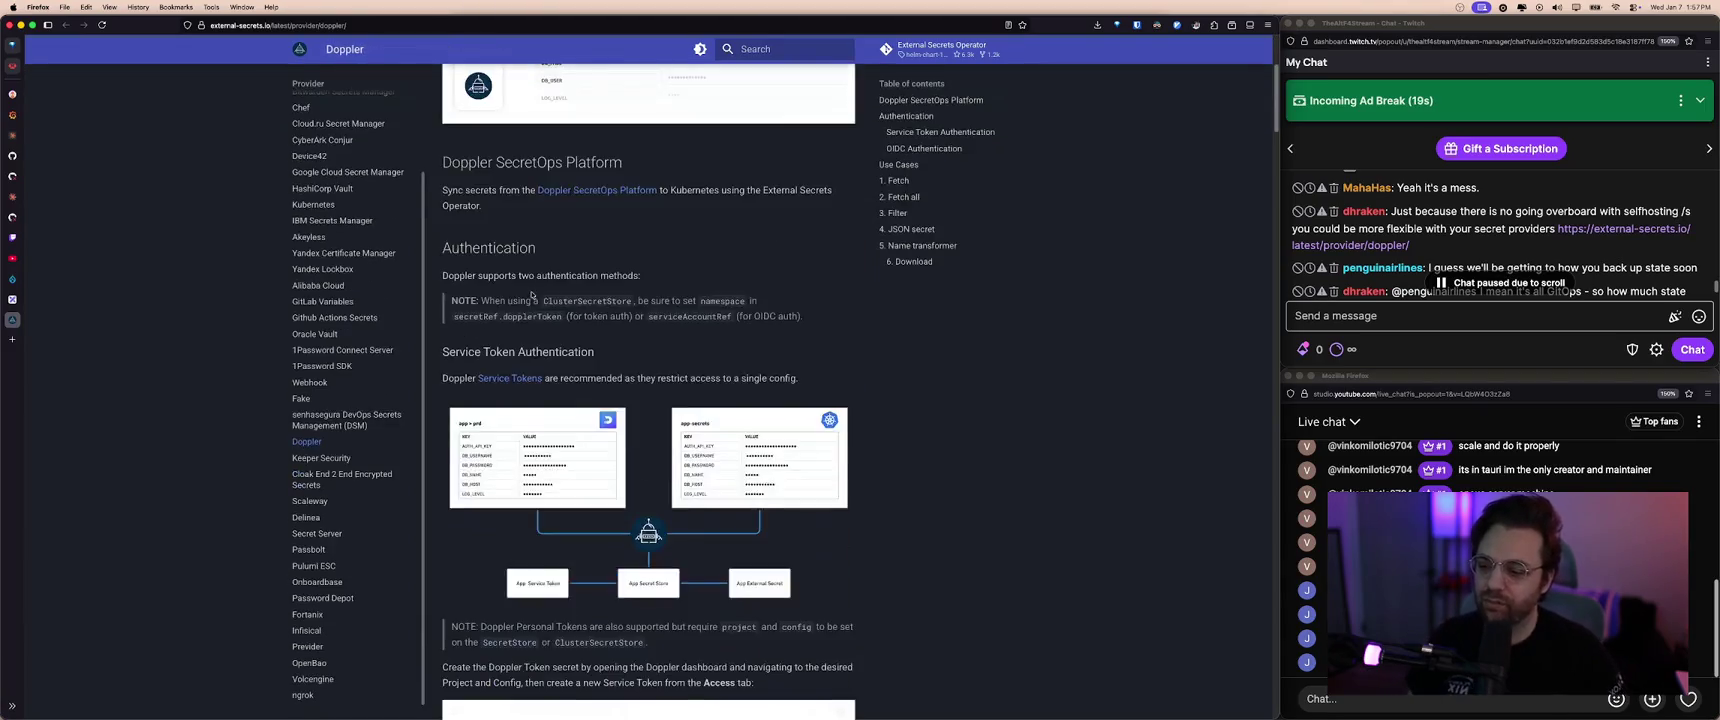
scroll(531, 296, "down", 10)
scroll(532, 296, "down", 10)
scroll(534, 297, "down", 10)
- Scroll back up the Doppler page, then close the docs to return to Excalidraw
scroll(536, 296, "up", 5)
scroll(542, 294, "up", 10)
scroll(548, 291, "up", 10)
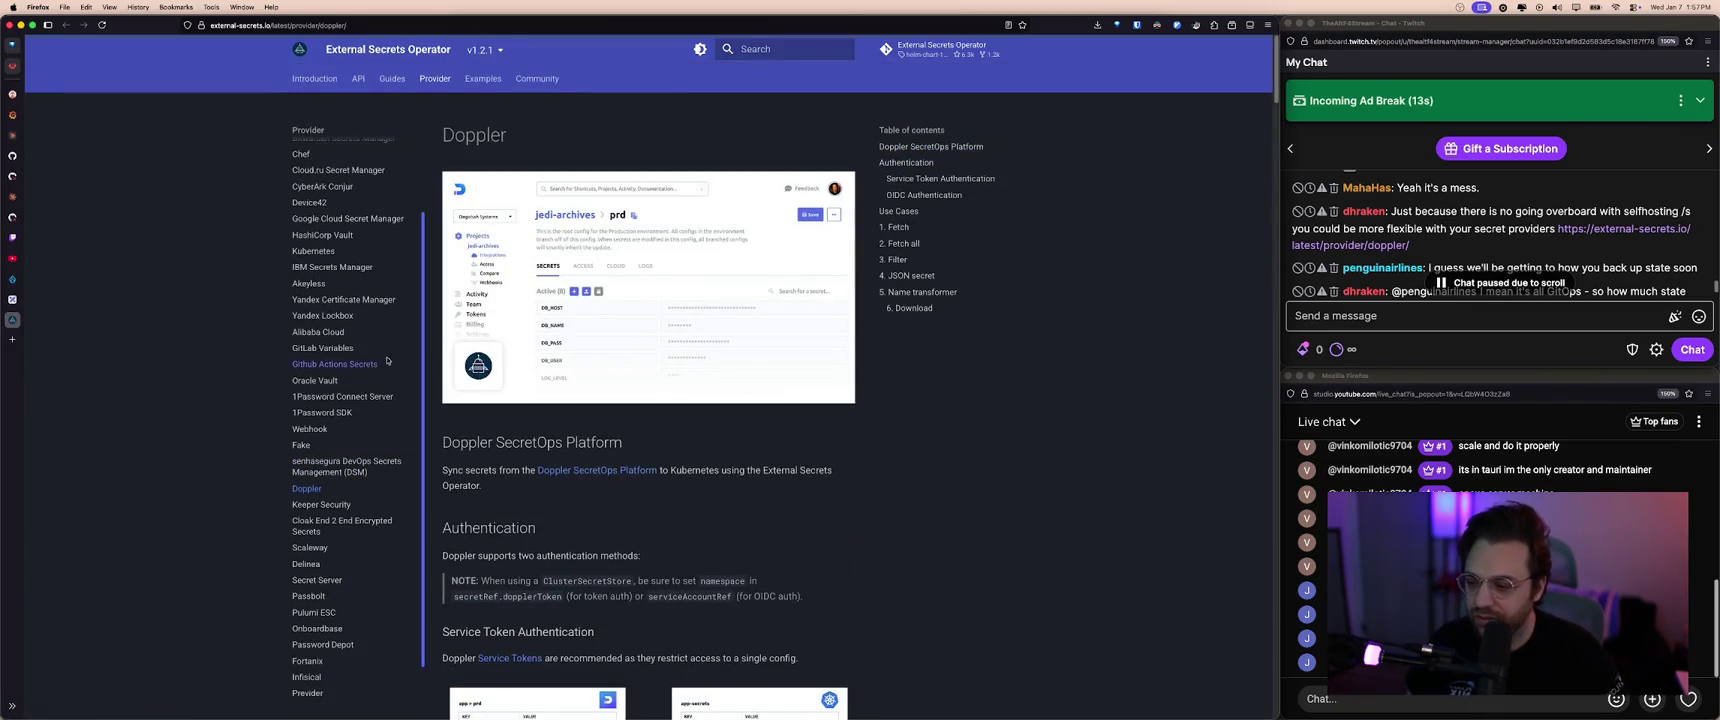
scroll(337, 242, "up", 3)
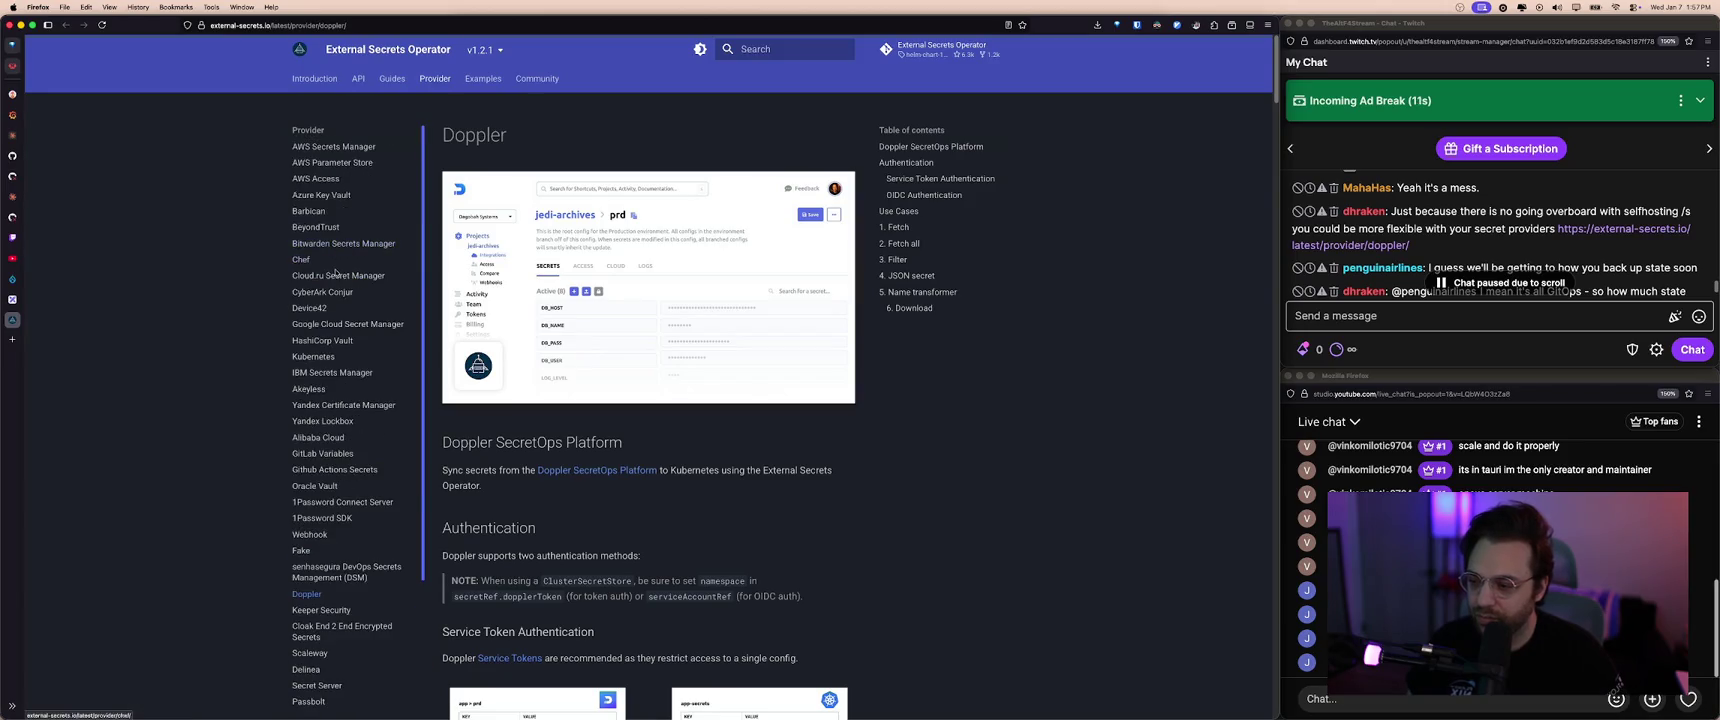
scroll(333, 277, "down", 3)
scroll(350, 272, "up", 3)
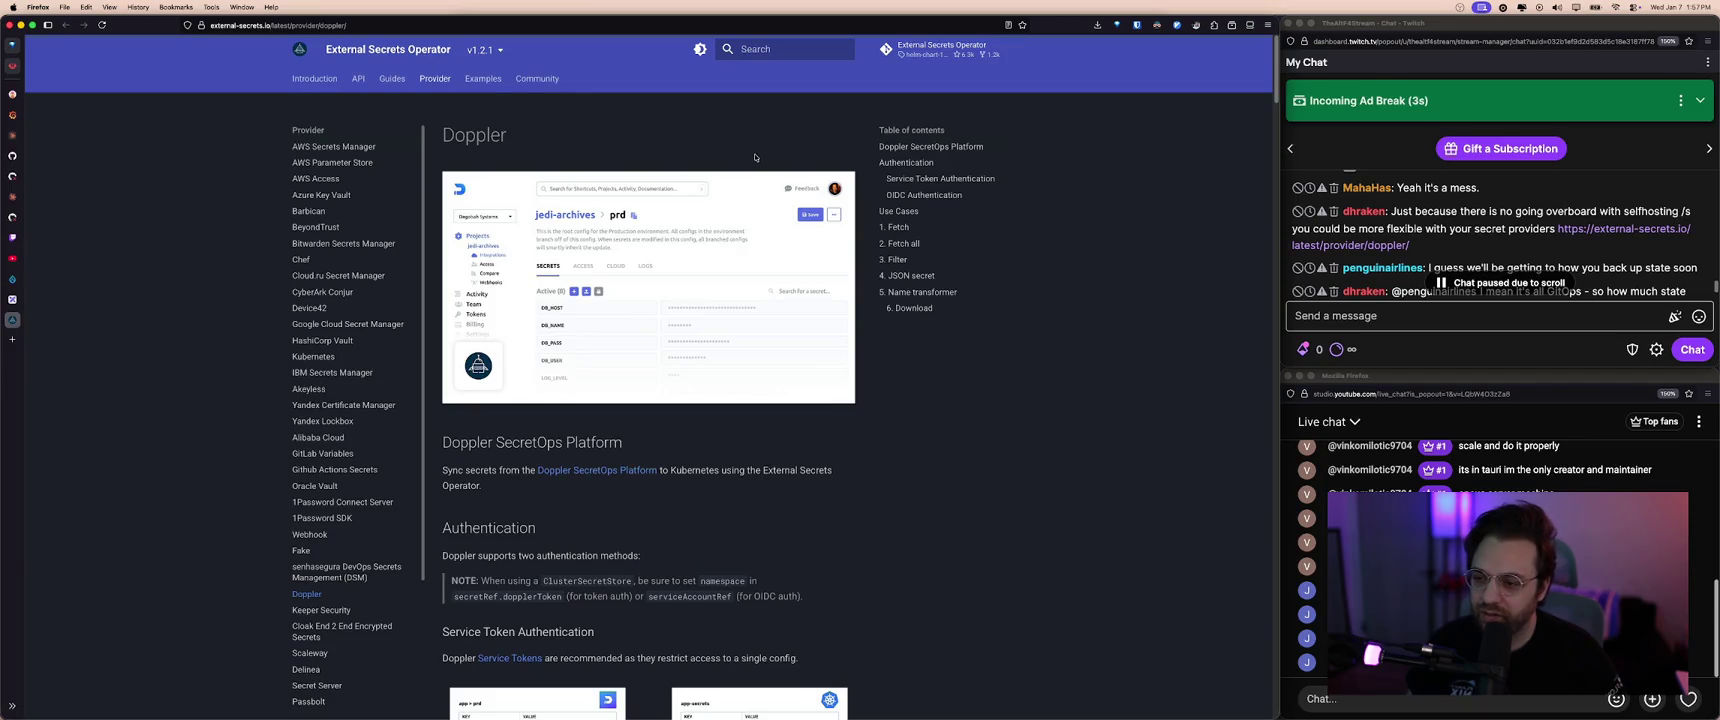
key("super+w")
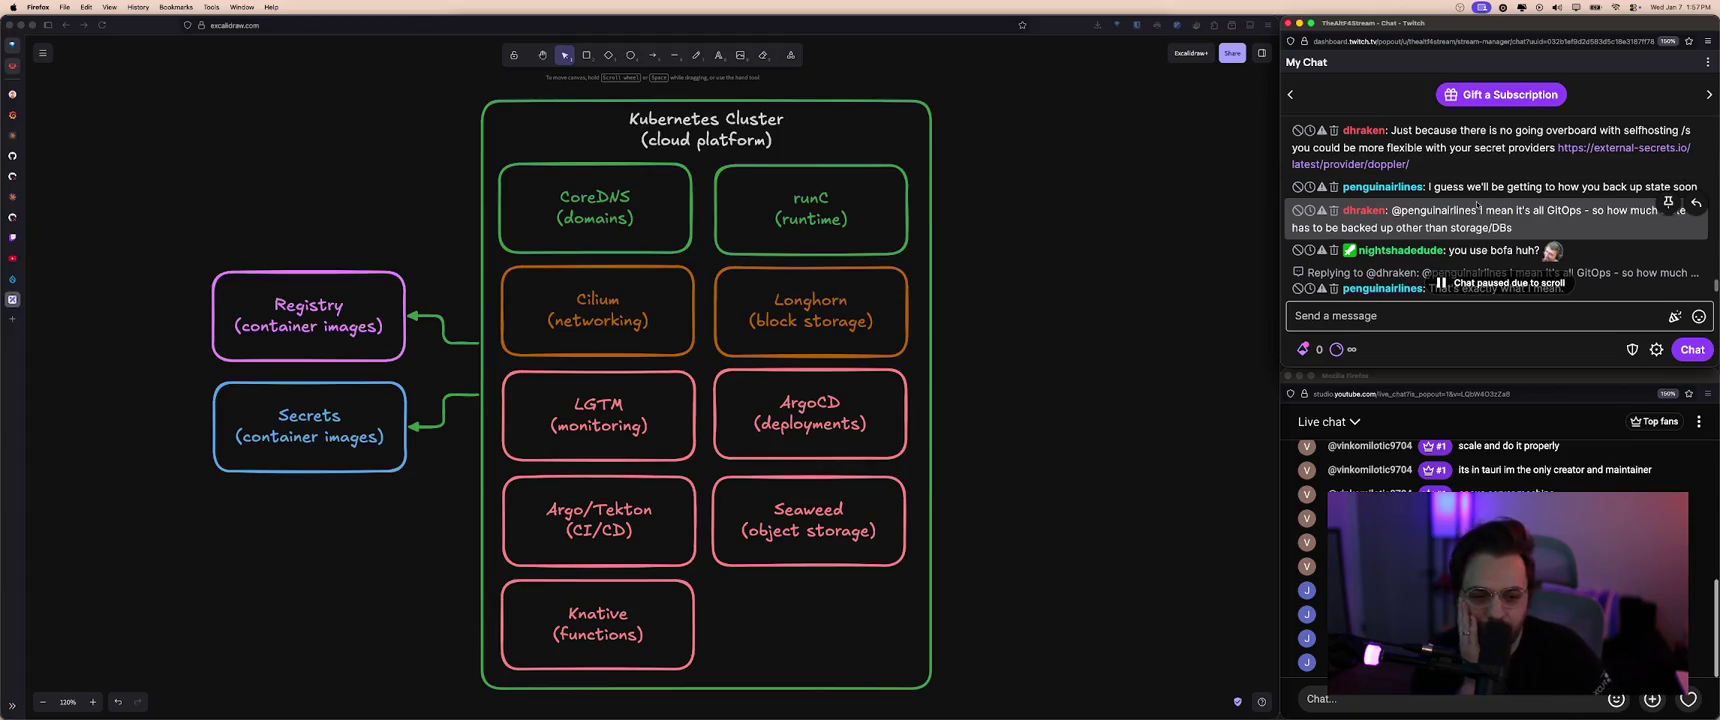
scroll(1490, 195, "down", 5)
scroll(1495, 188, "down", 2)
scroll(1490, 200, "down", 2)
scroll(1485, 210, "down", 2)
scroll(1481, 220, "down", 2)
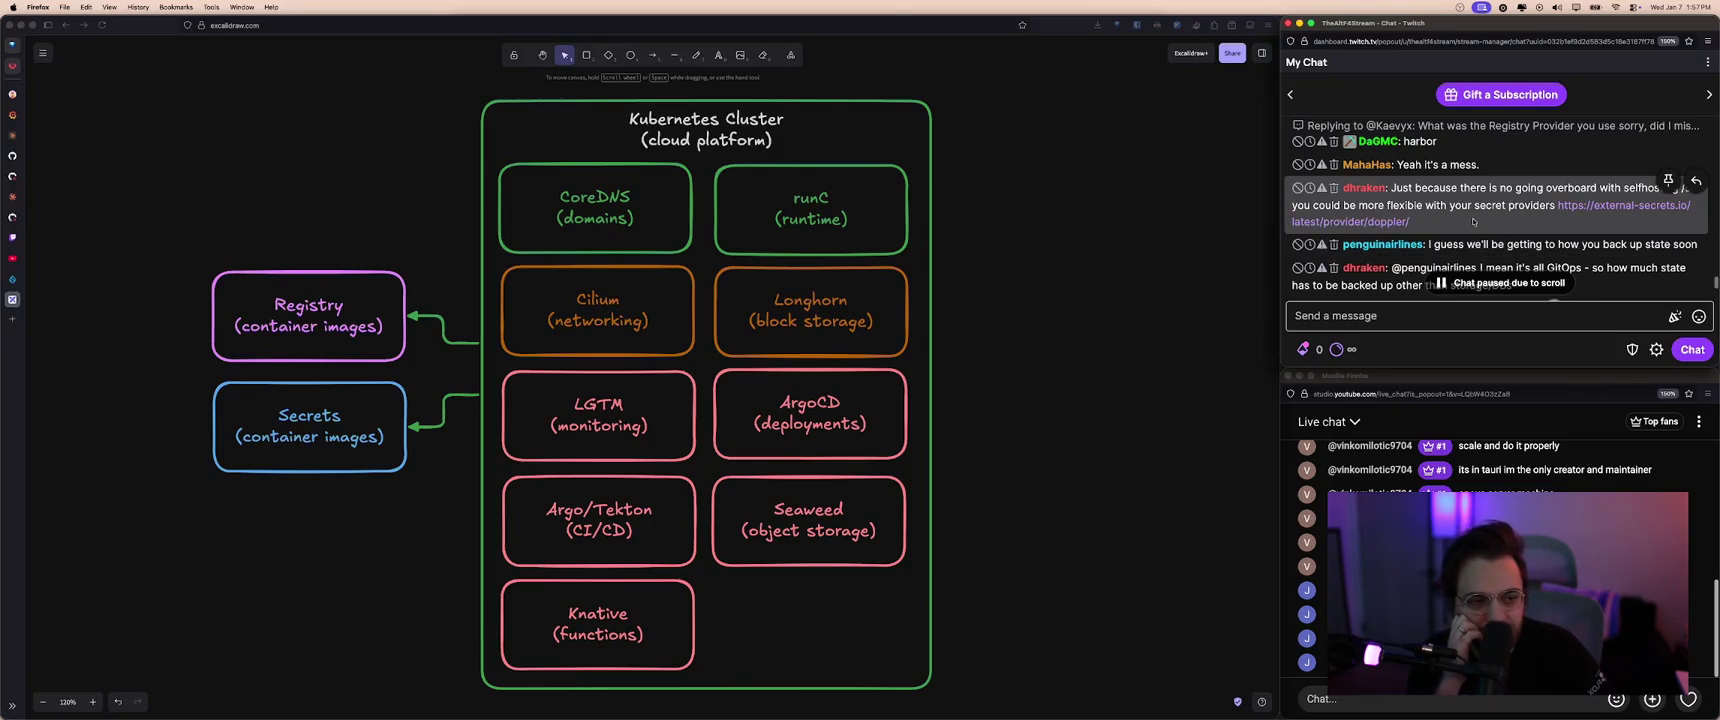
scroll(1473, 221, "down", 1)
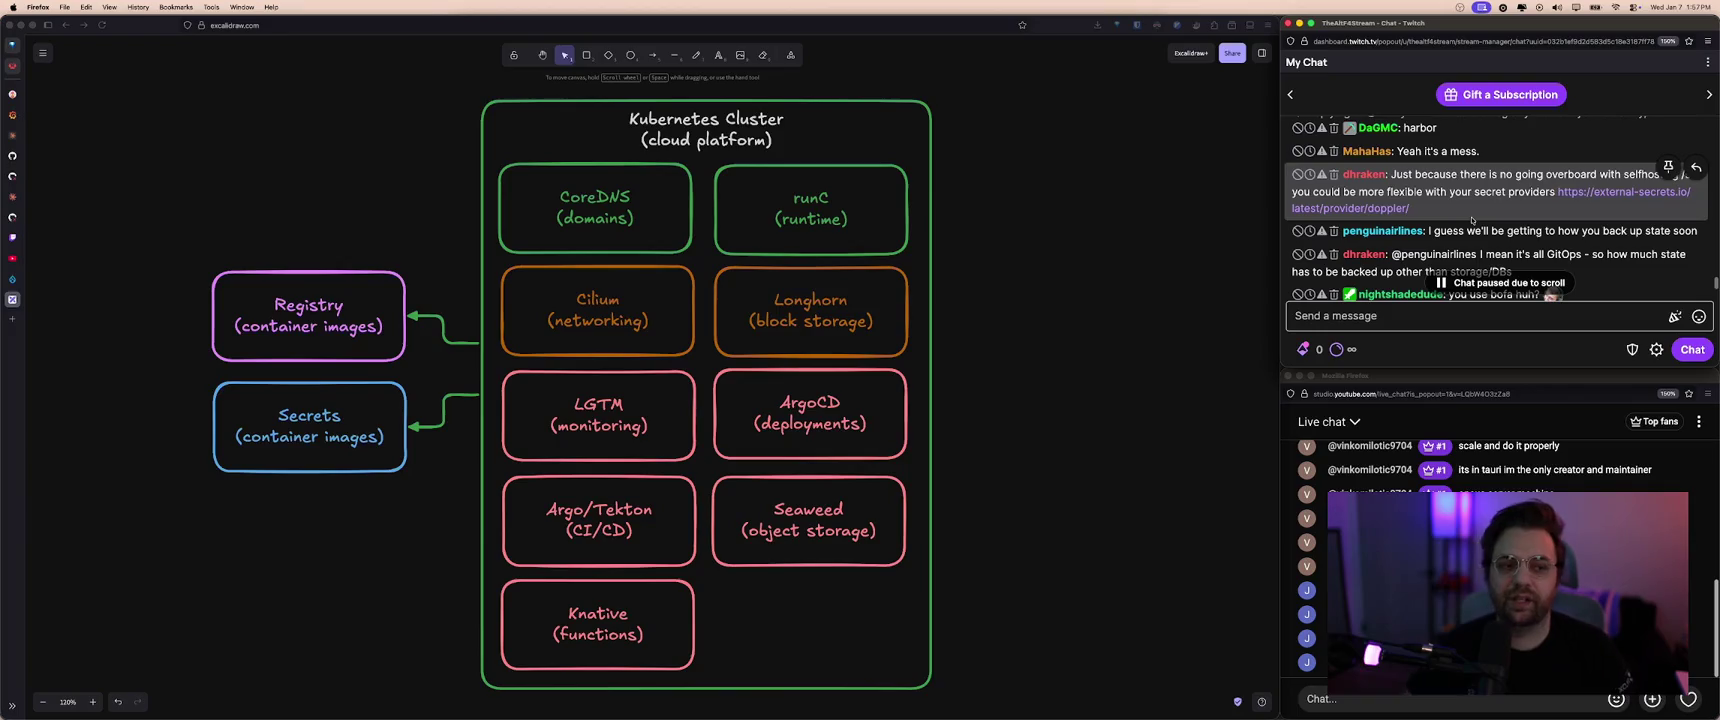
scroll(1472, 220, "down", 2)
scroll(1472, 220, "down", 2)
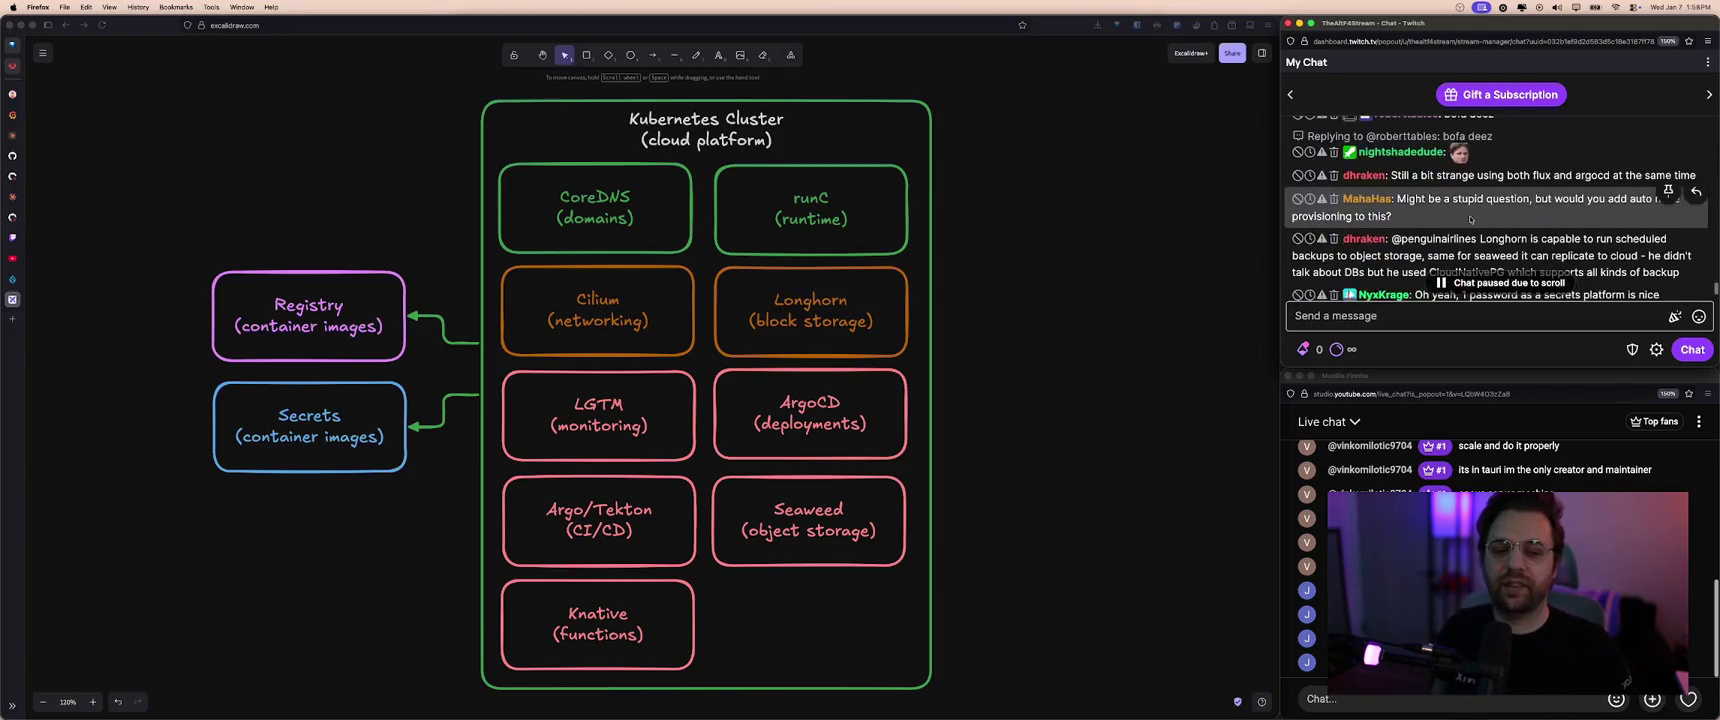
scroll(1470, 218, "down", 2)
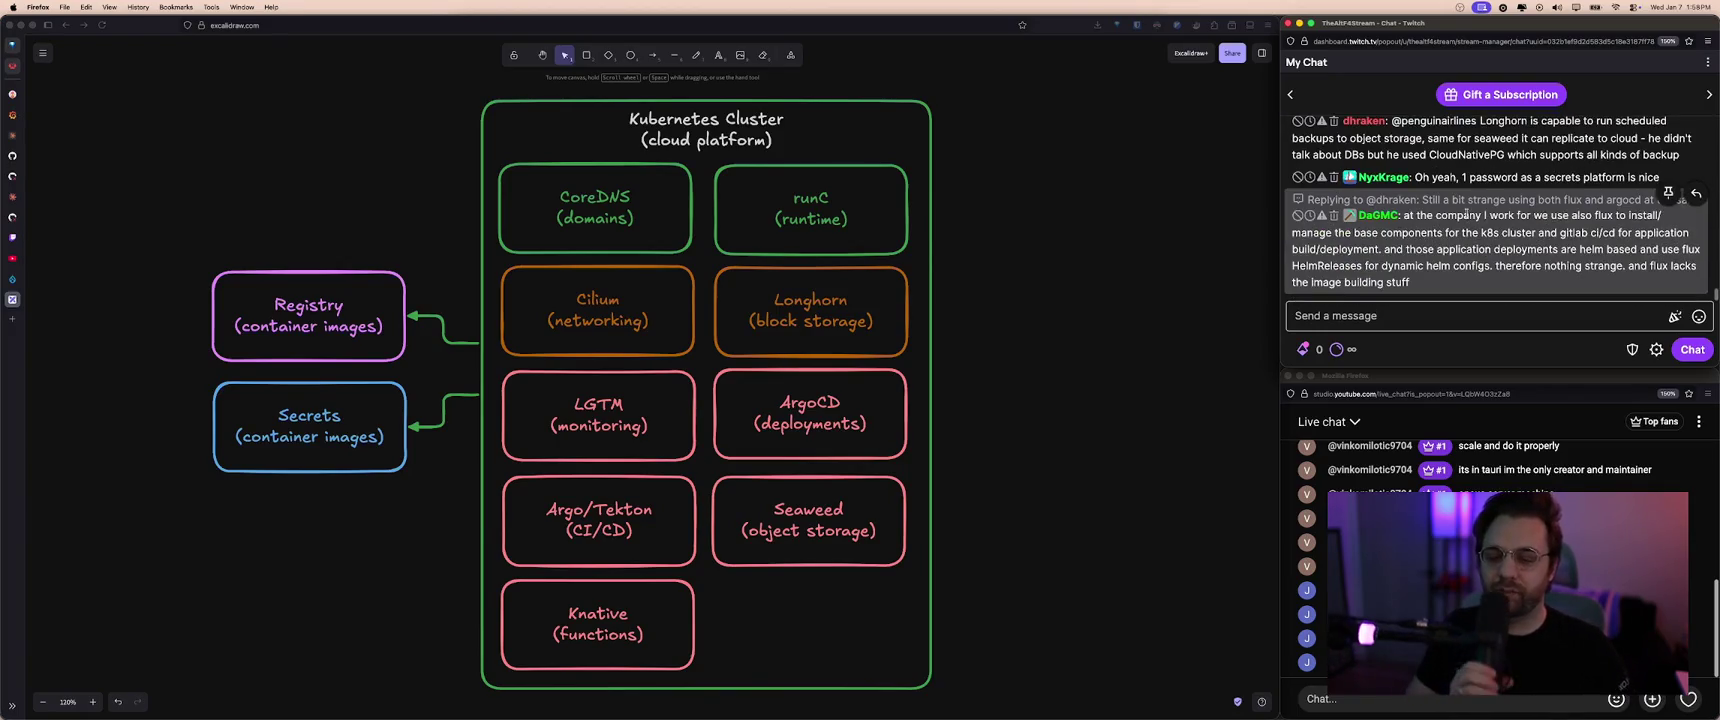
scroll(1466, 215, "up", 1)
scroll(1462, 211, "up", 2)
scroll(1462, 211, "up", 1)
scroll(1460, 208, "up", 2)
scroll(1472, 216, "down", 1)
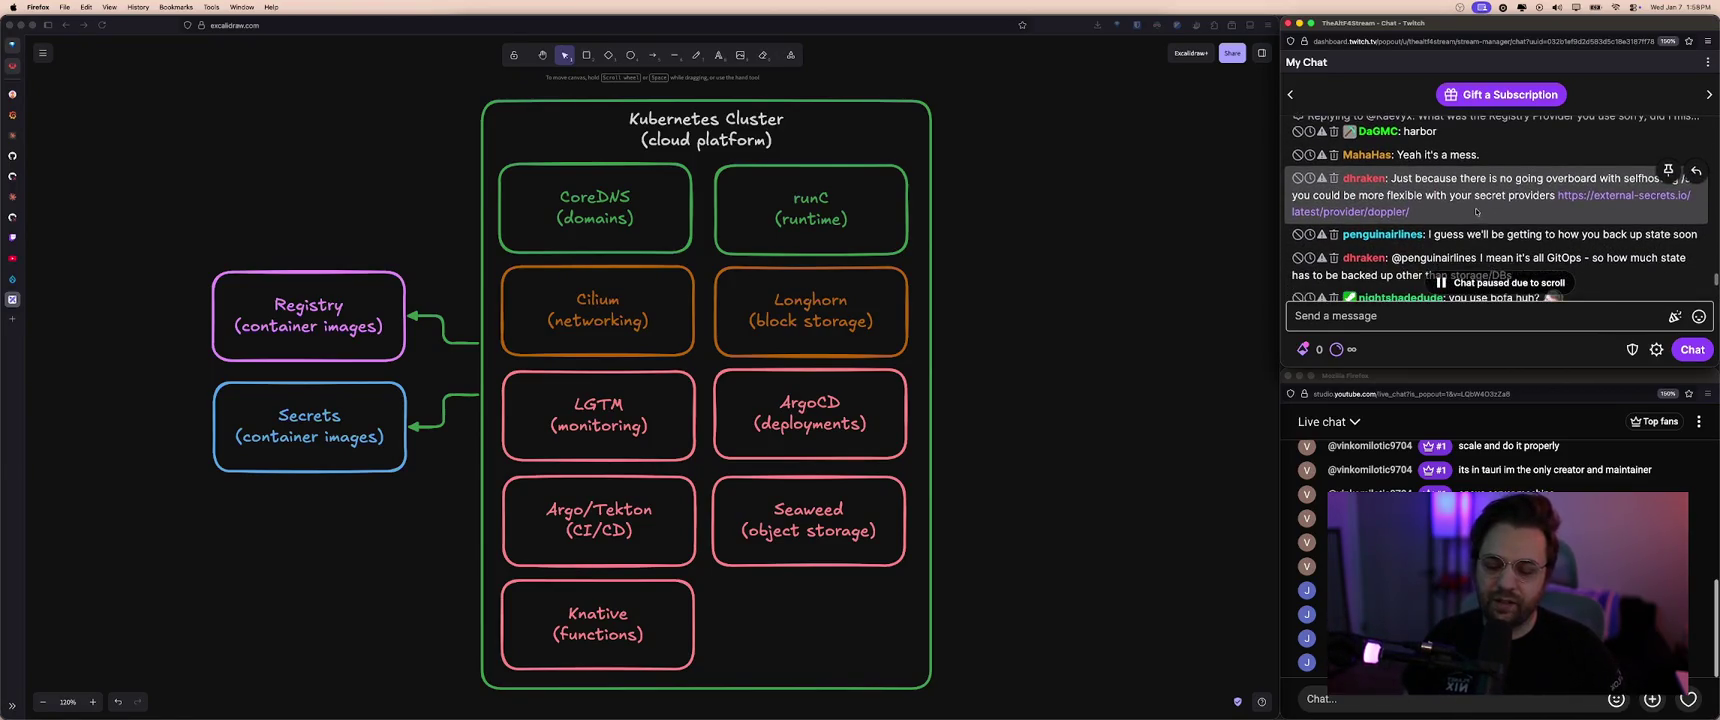
scroll(1468, 205, "down", 1)
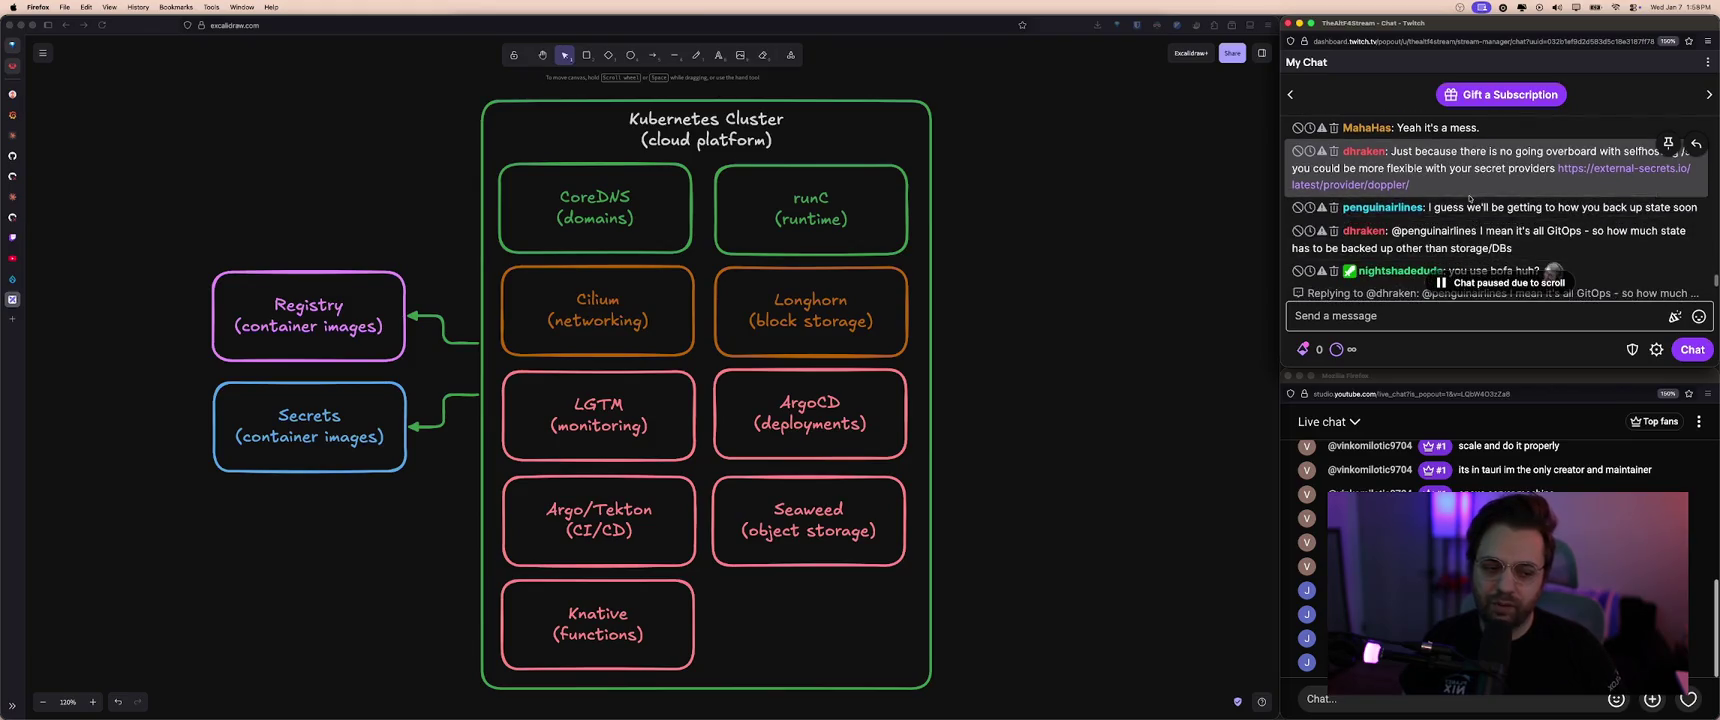
scroll(1480, 212, "down", 1)
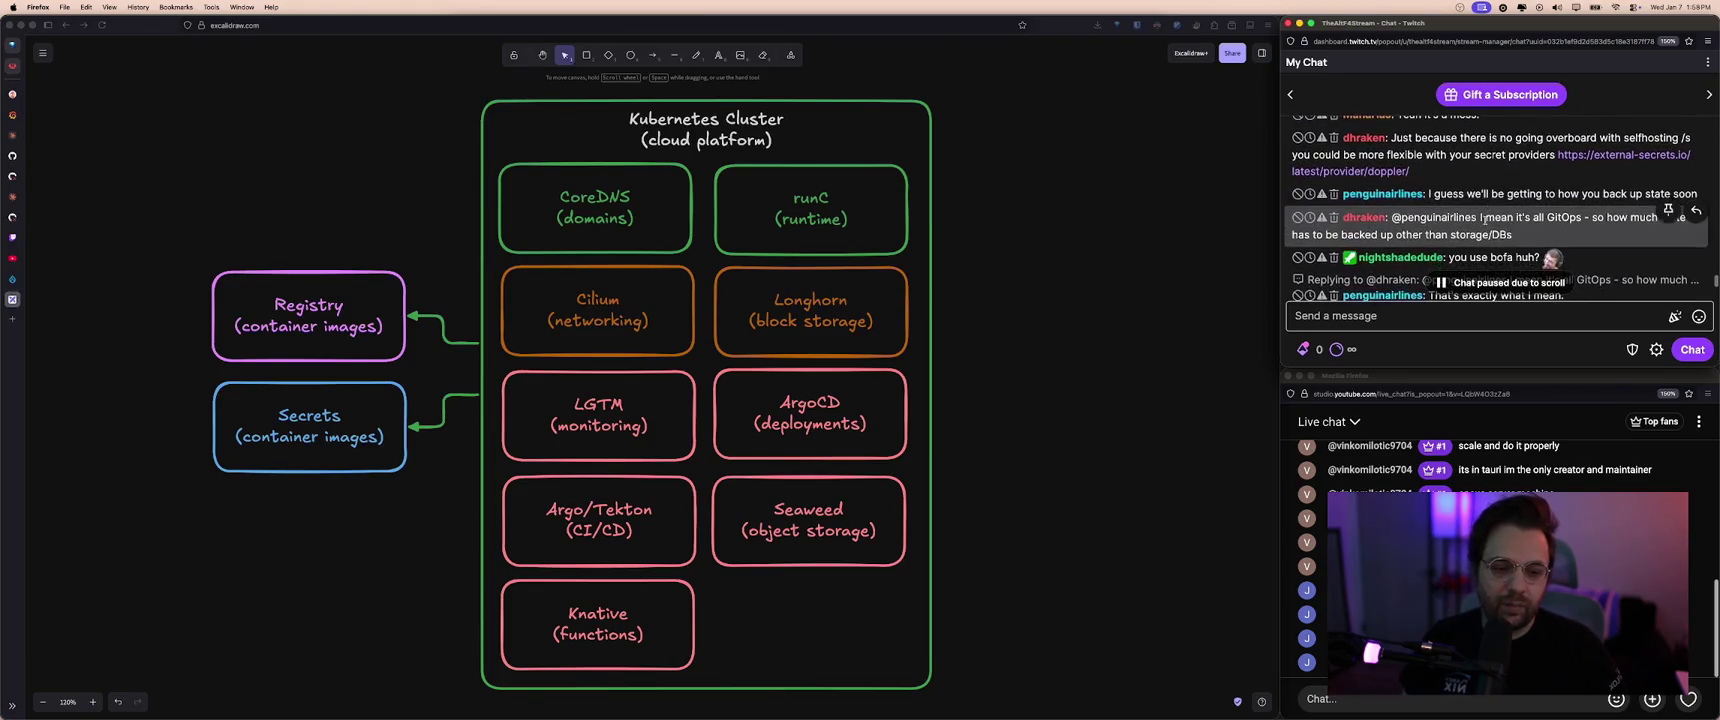
scroll(1490, 212, "down", 1)
scroll(1504, 201, "down", 2)
scroll(1504, 201, "down", 1)
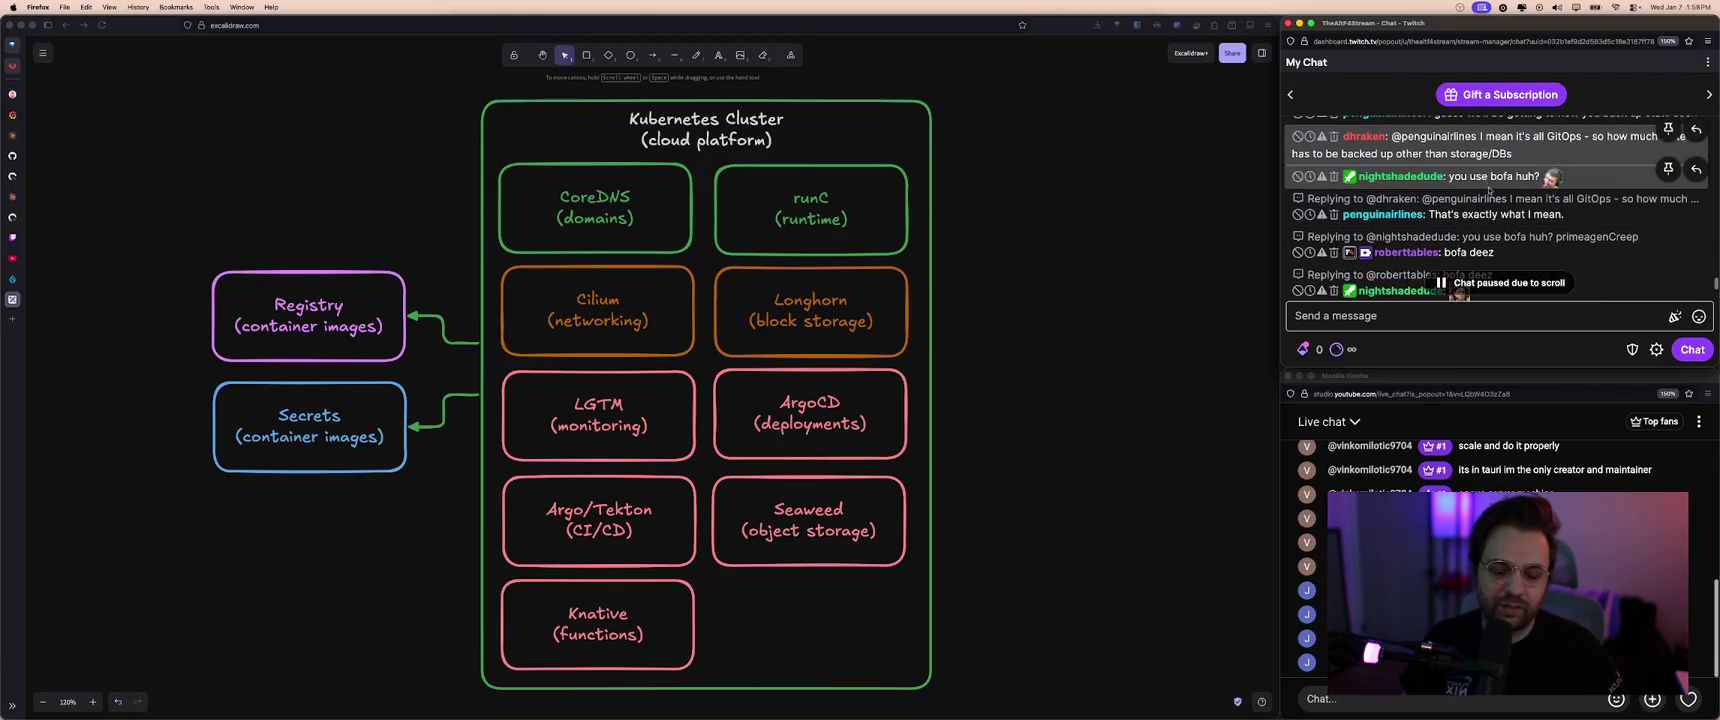
scroll(1499, 224, "down", 2)
scroll(1500, 230, "down", 2)
scroll(1502, 236, "down", 1)
scroll(1500, 234, "down", 1)
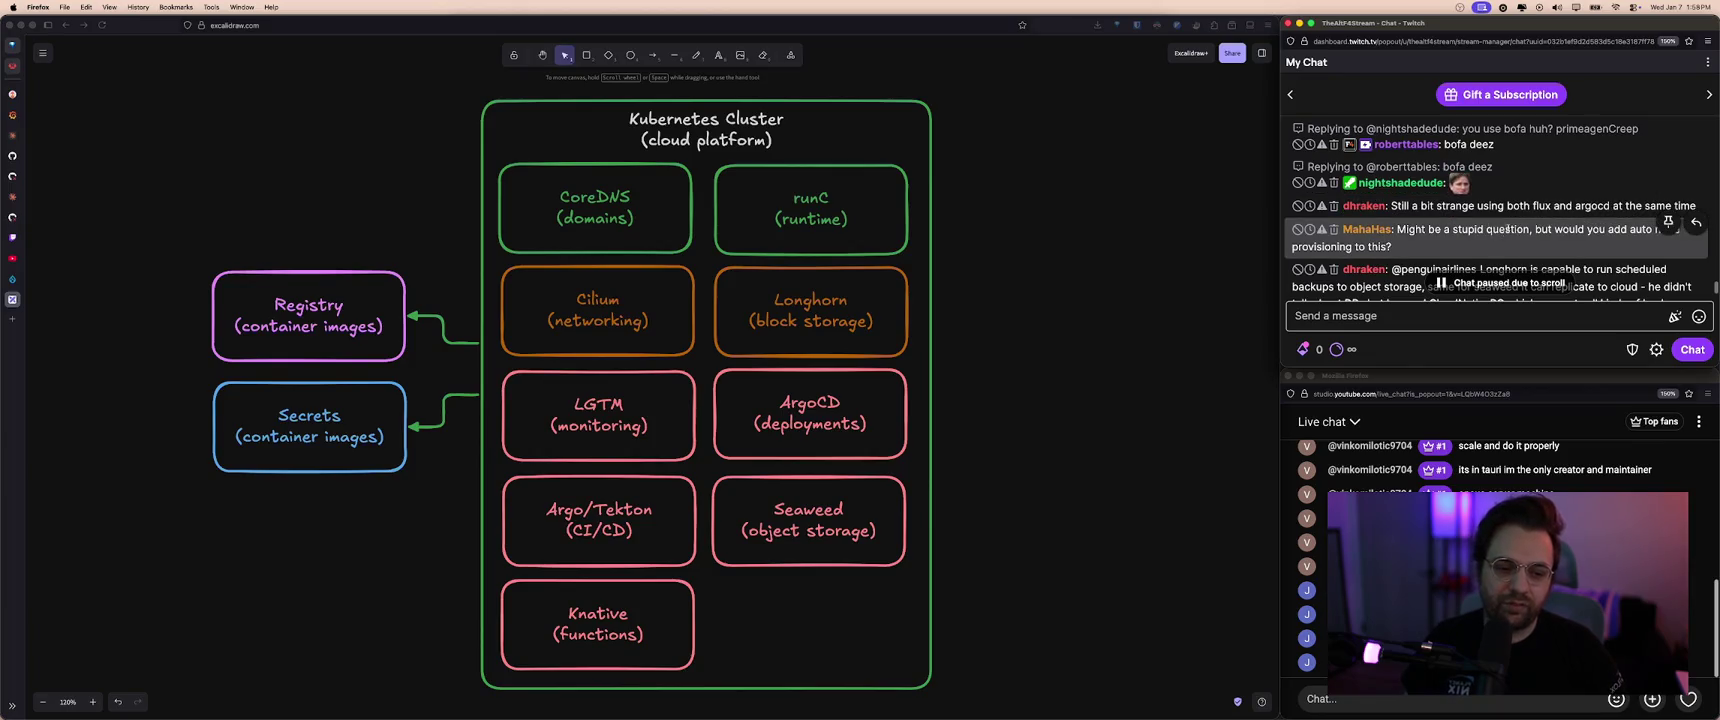
scroll(1524, 221, "down", 1)
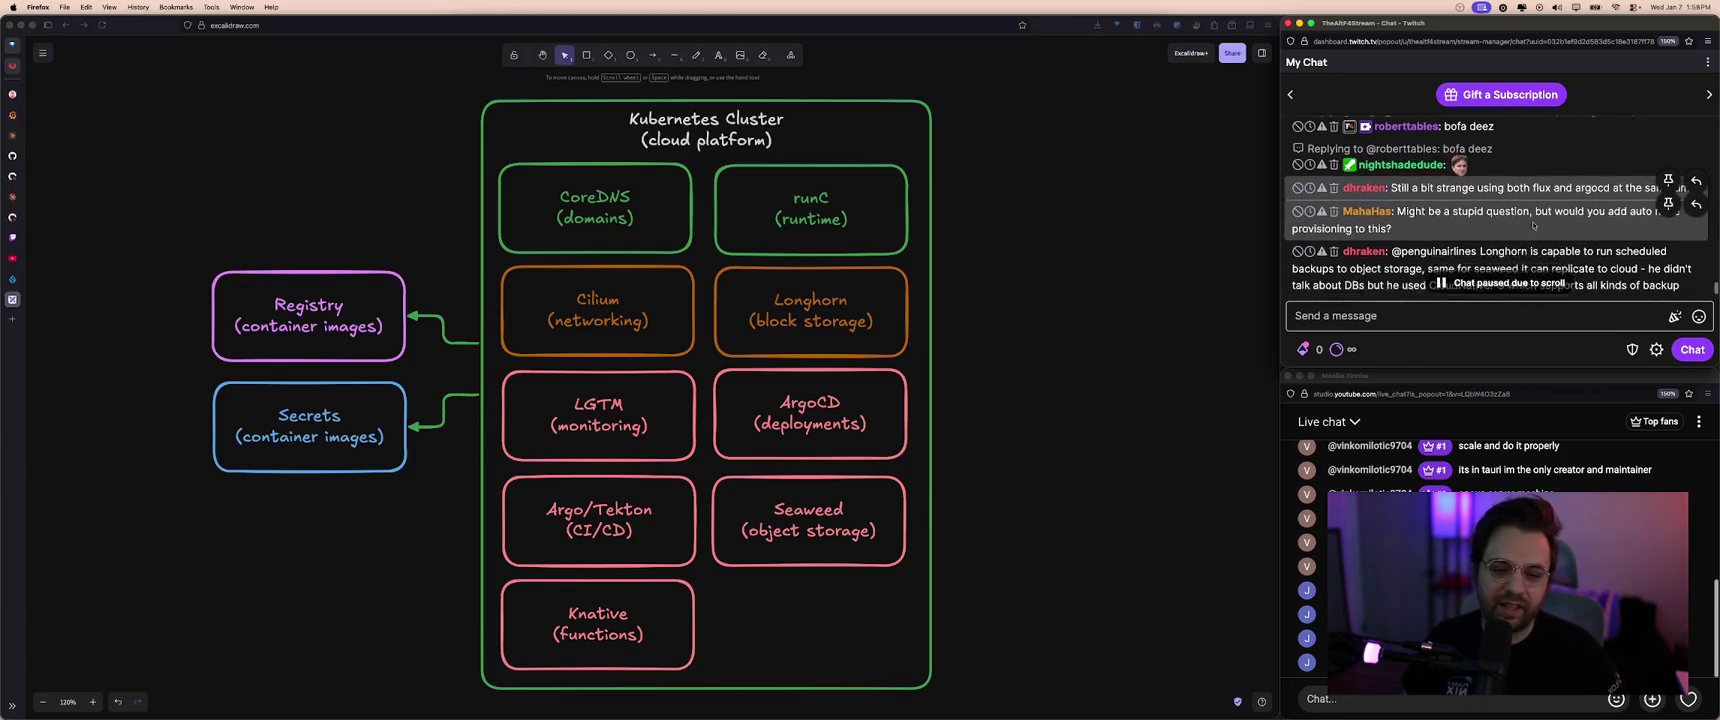
scroll(1522, 205, "down", 1)
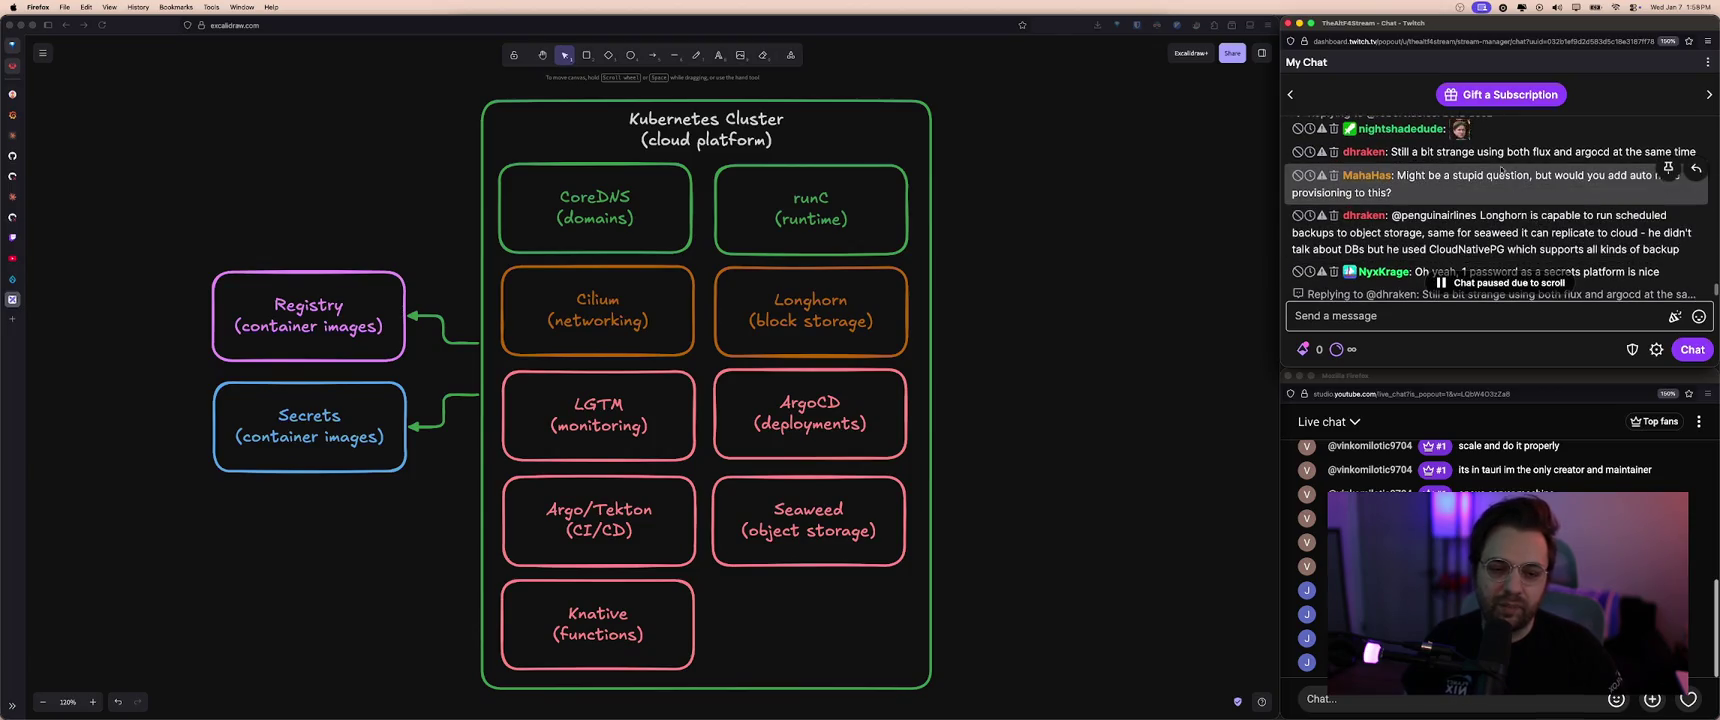
left_click(1109, 295)
scroll(1109, 295, "down", 1)
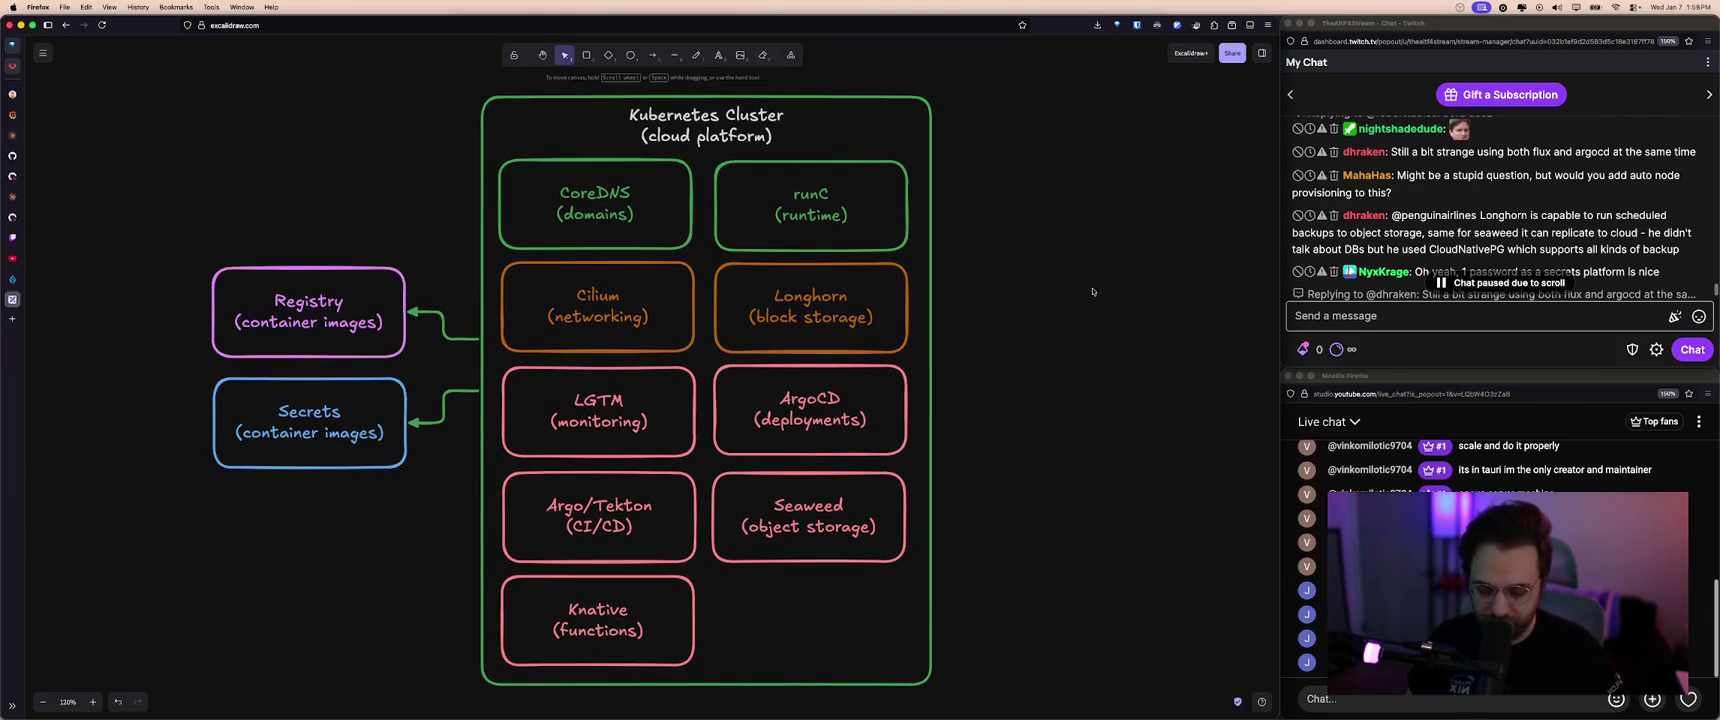
left_click(558, 212)
- Multi-select six component boxes including Argo/Tekton, then clear the selection
left_click(787, 316, "shift")
left_click(598, 306, "shift")
left_click(598, 410, "shift")
left_click(810, 410, "shift")
left_click(808, 516, "shift")
left_click(654, 539, "shift")
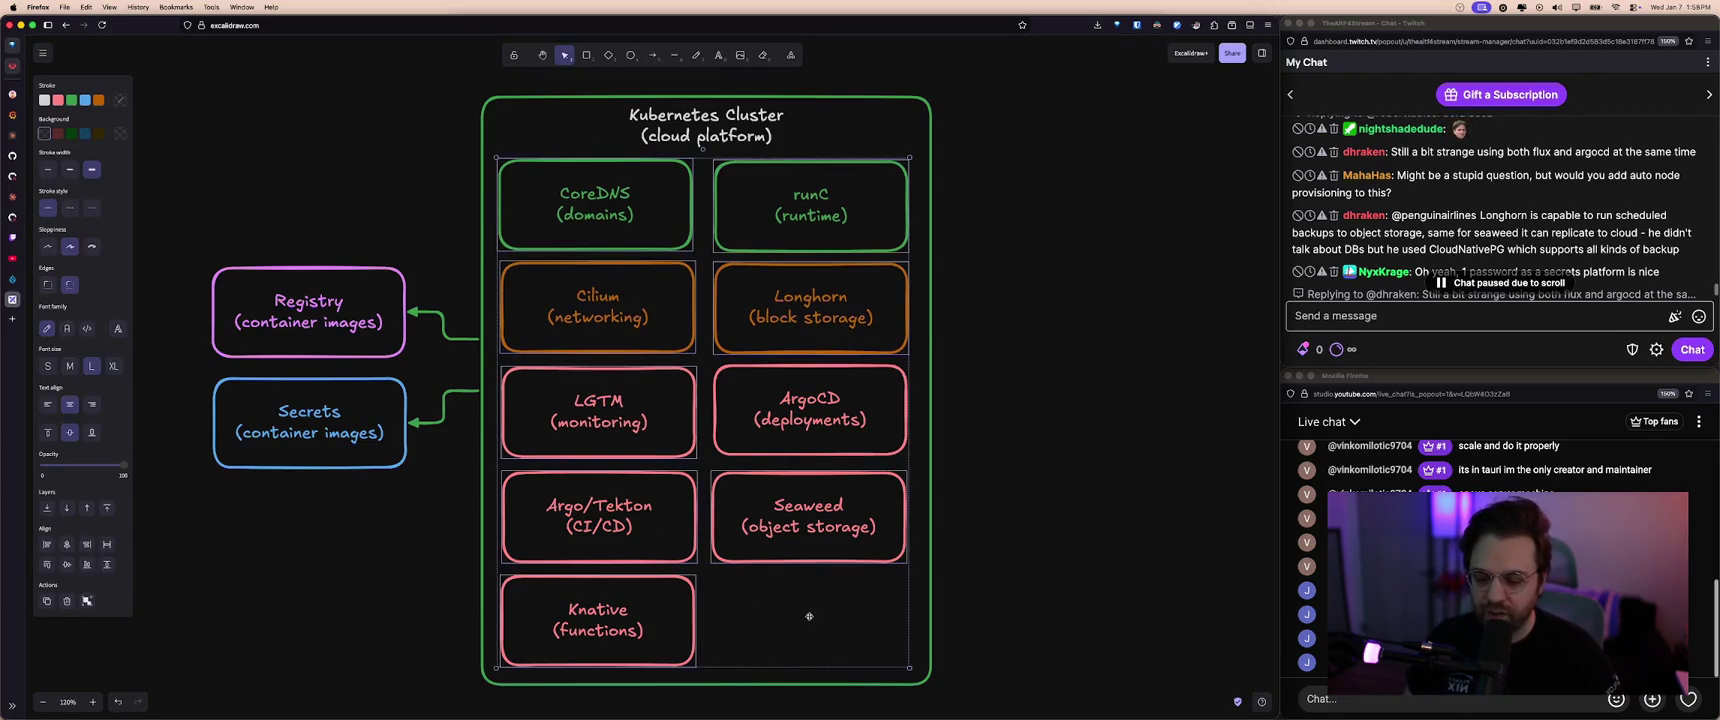
left_click(941, 607)
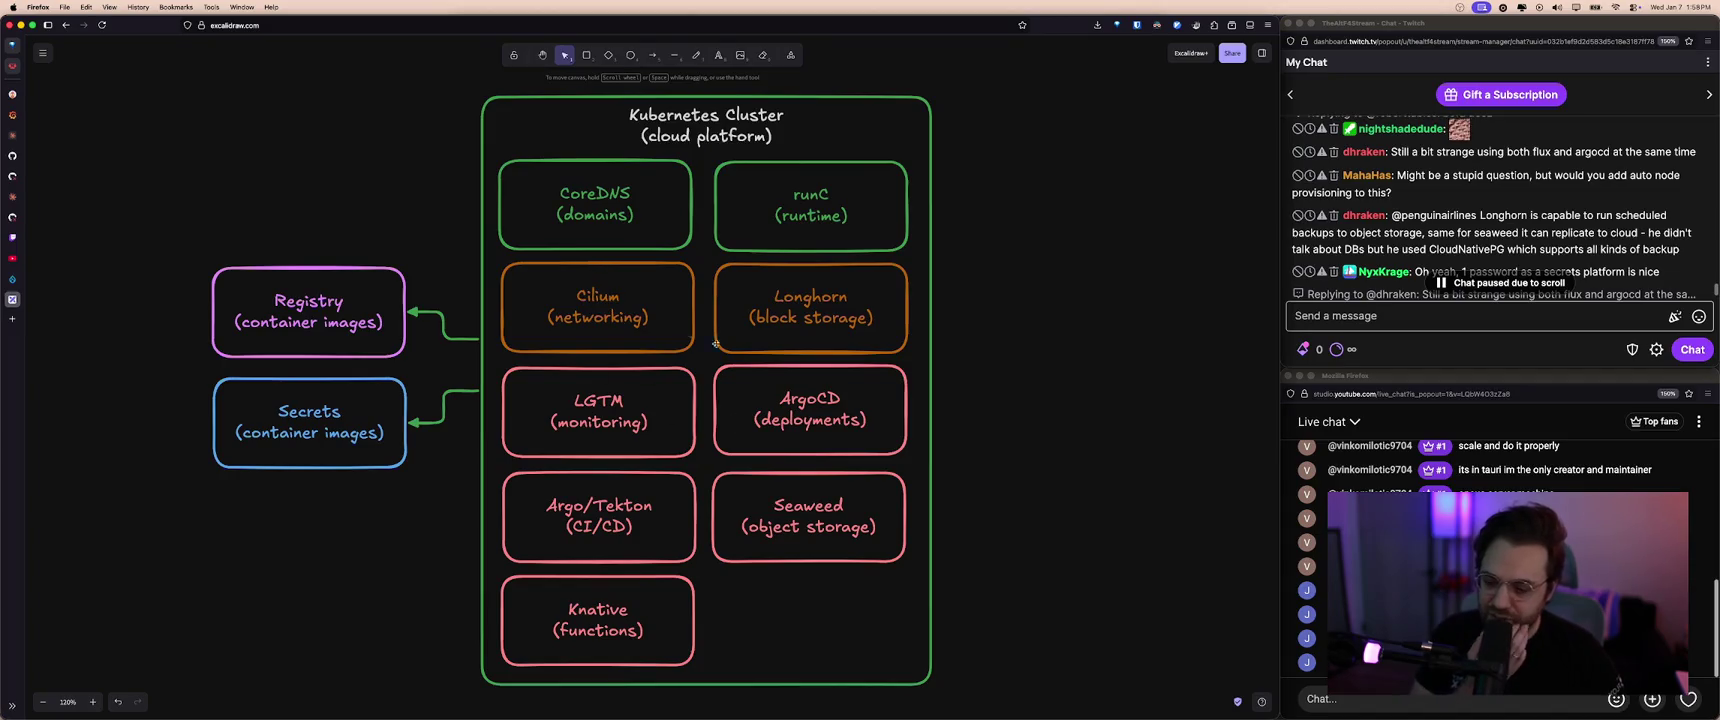
- Select the ArgoCD box together with the surrounding component boxes and Argo/Tekton box
left_click(775, 421)
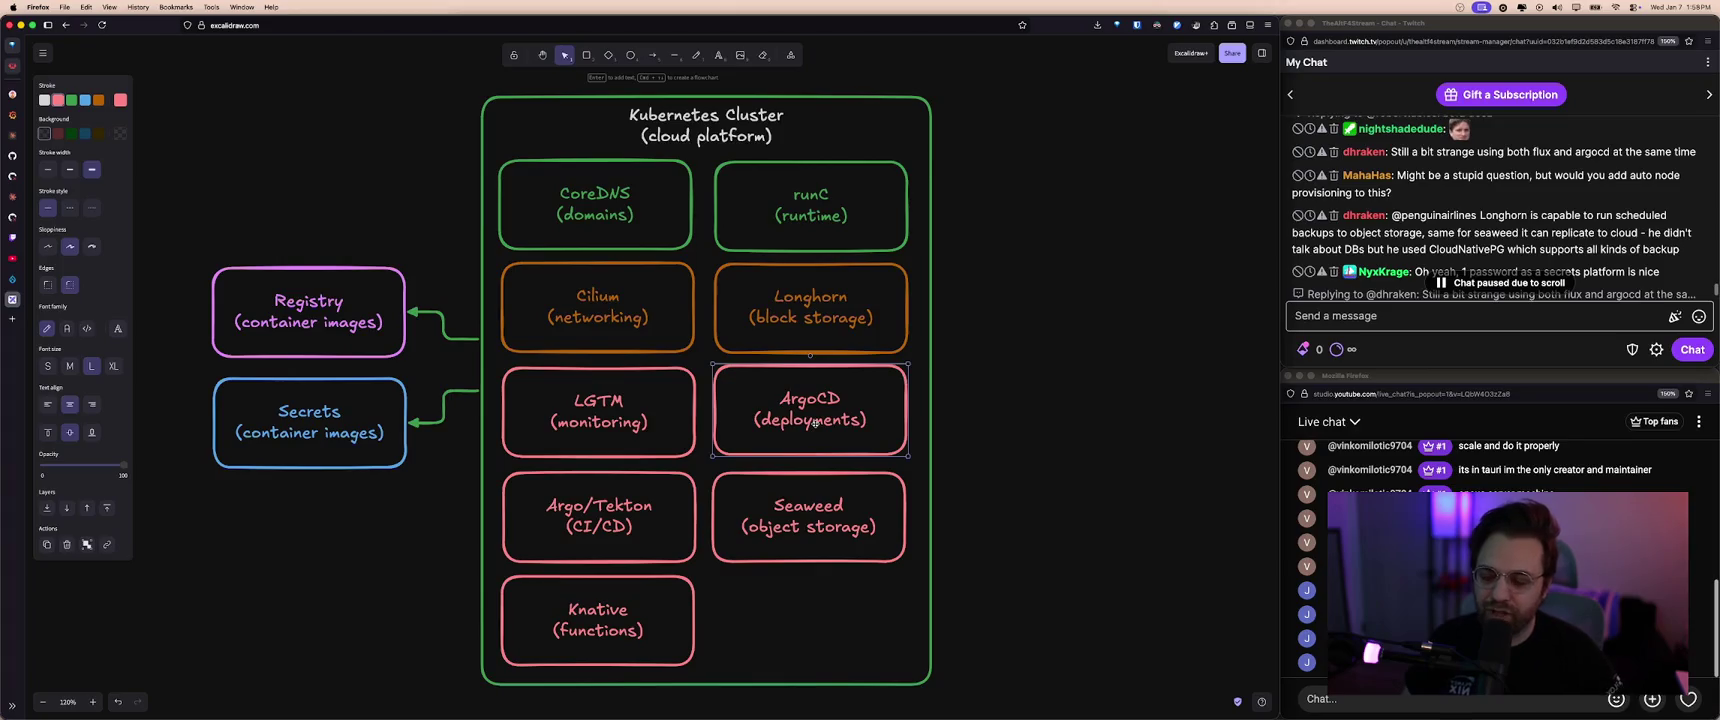
left_click(667, 414, "shift")
left_click(640, 330, "shift")
left_click(760, 330, "shift")
left_click(760, 230, "shift")
left_click(640, 230, "shift")
left_click(645, 499, "shift")
- Undo the selection, deselect ArgoCD, and switch to the Homarr services dashboard
key("super+z")
key("super+z")
key("Escape")
left_click(12, 65)
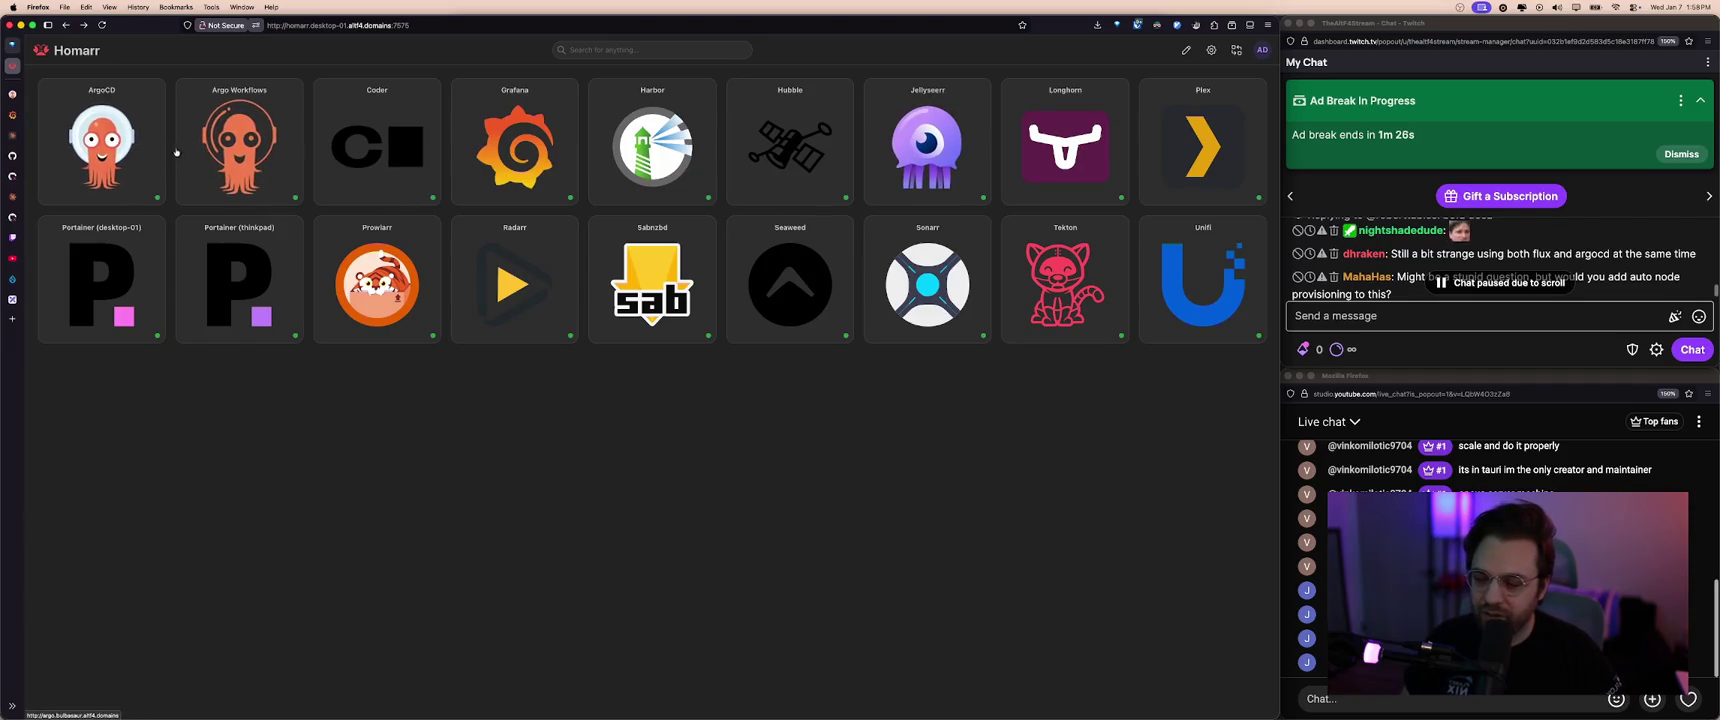
- Open ArgoCD from Homarr, review Grafana's Baremetal Global metrics, then return to the cluster diagram
left_click(141, 159)
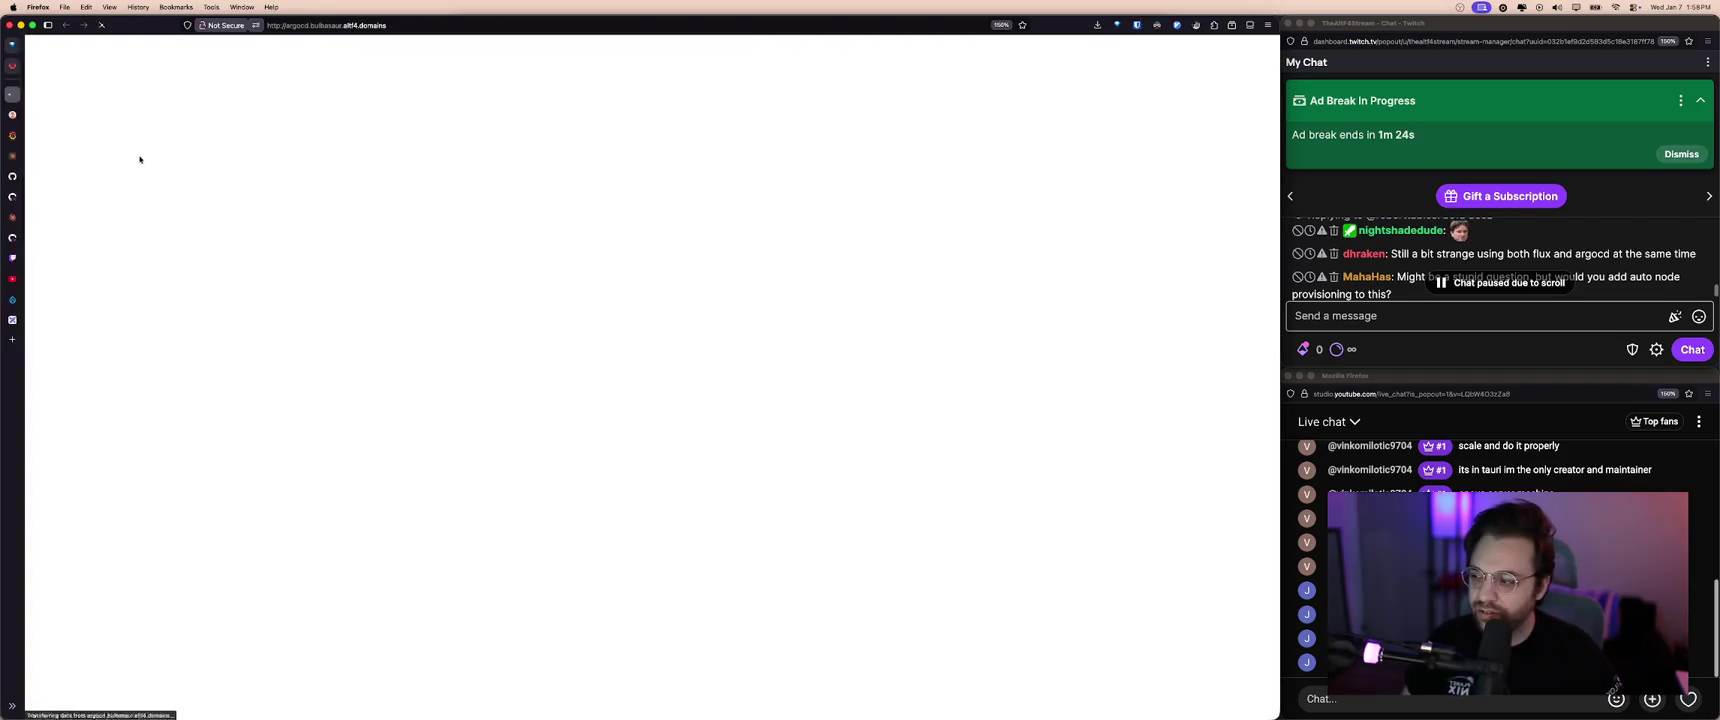
scroll(72, 235, "down", 5)
key("ctrl+Tab")
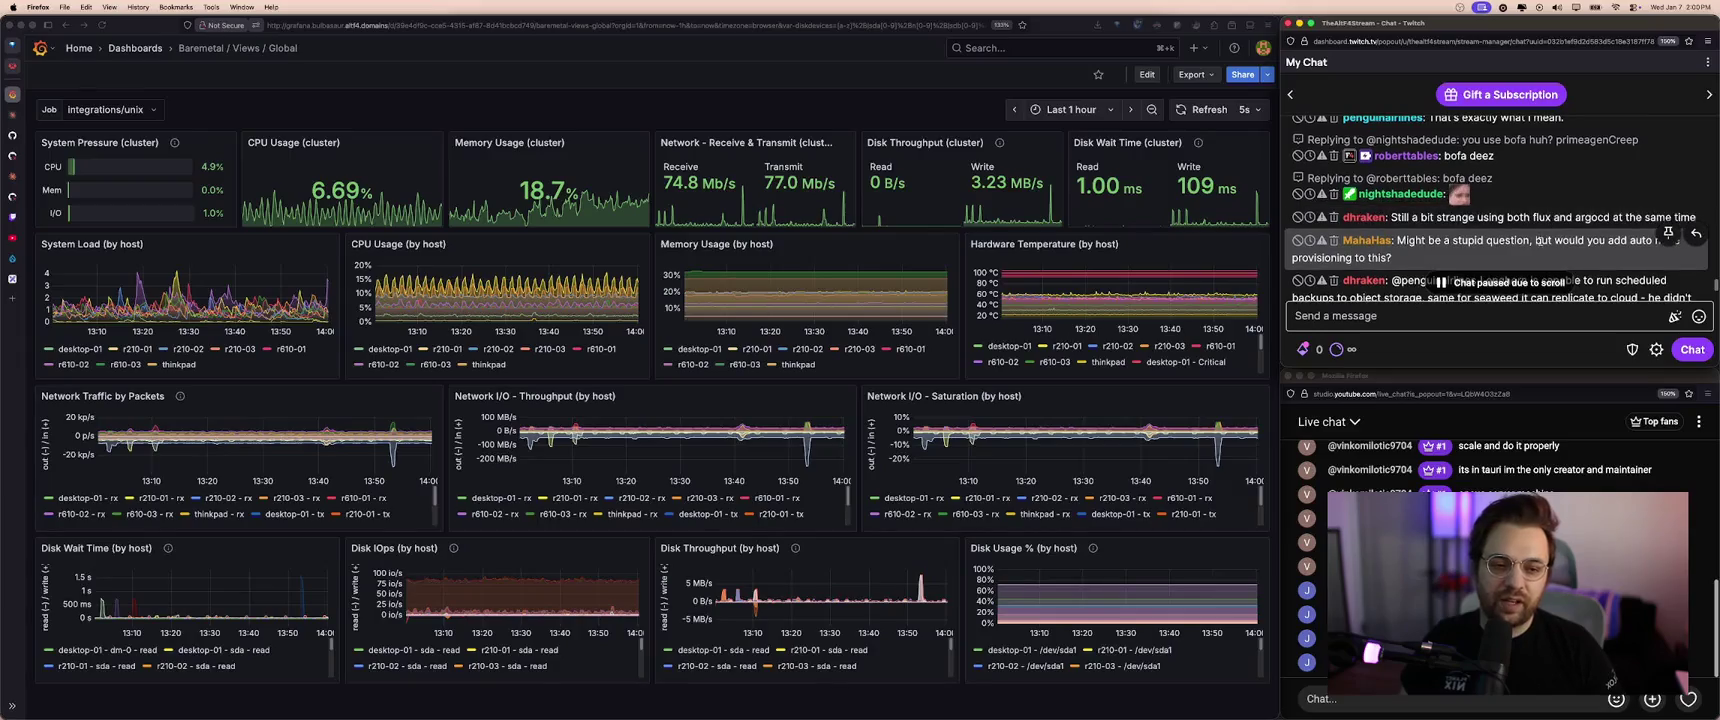
scroll(1535, 230, "down", 2)
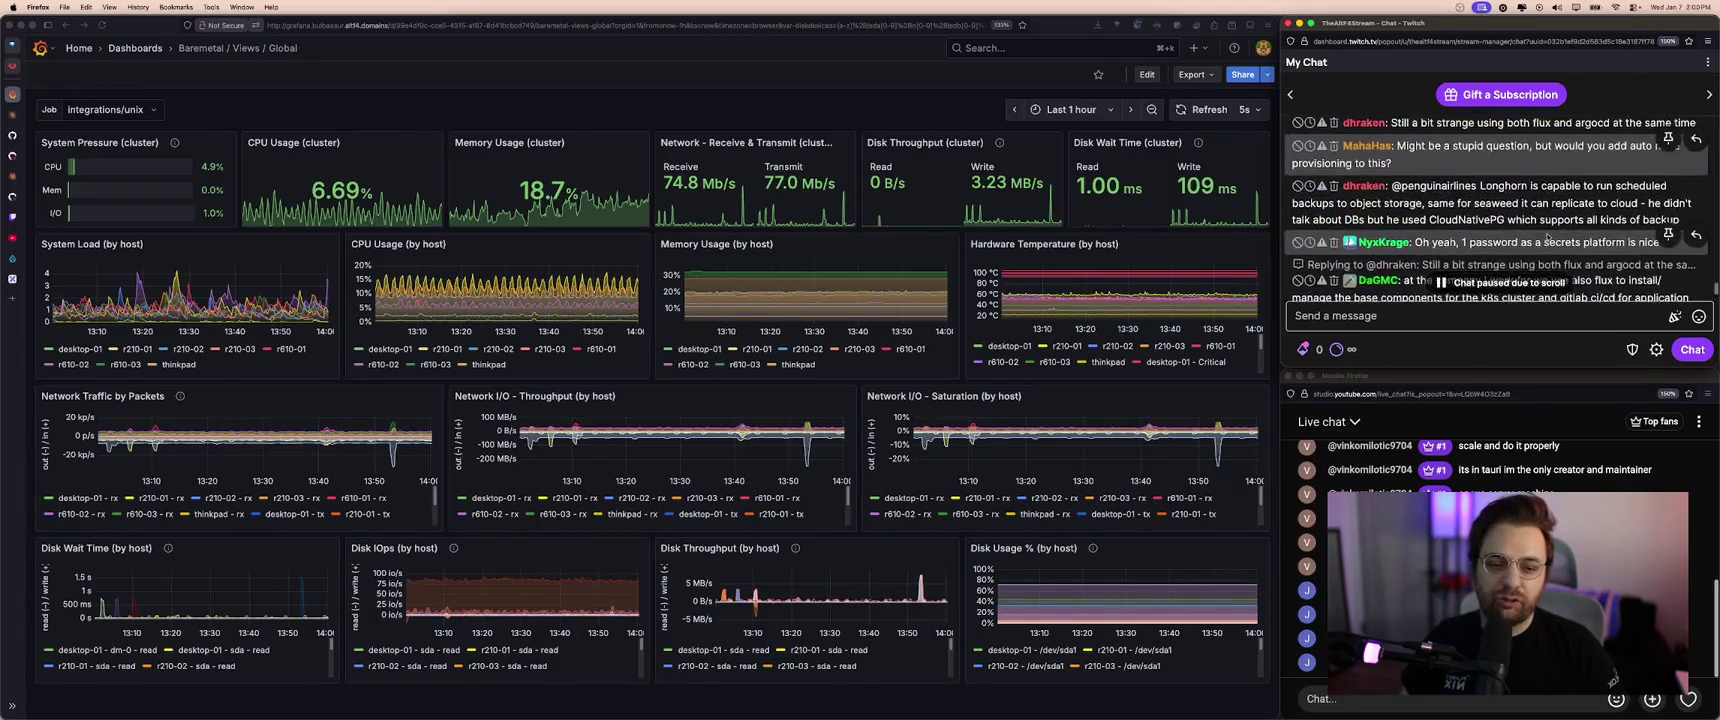
scroll(1518, 200, "down", 3)
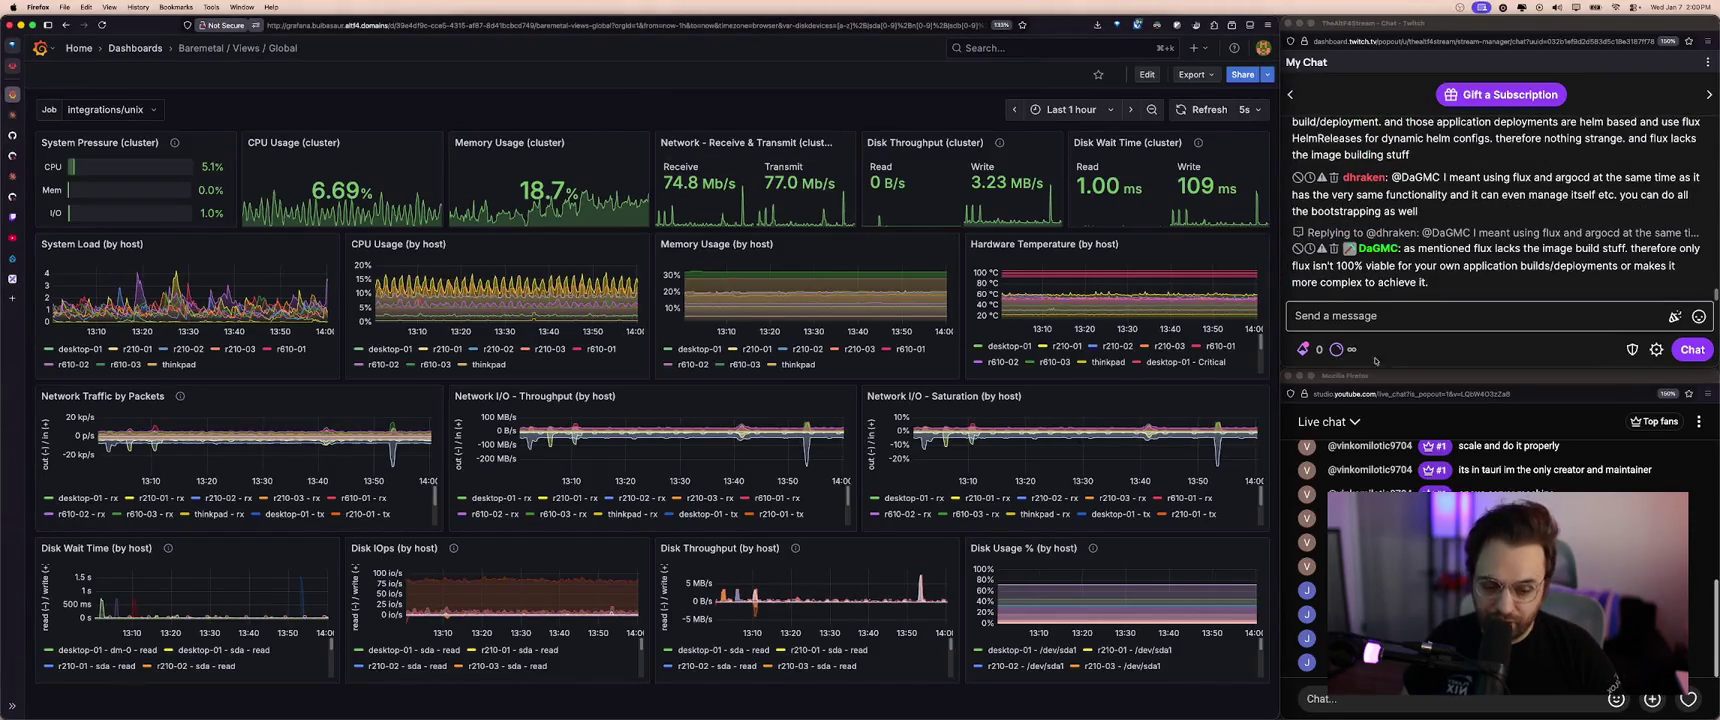
mouse_move(551, 181)
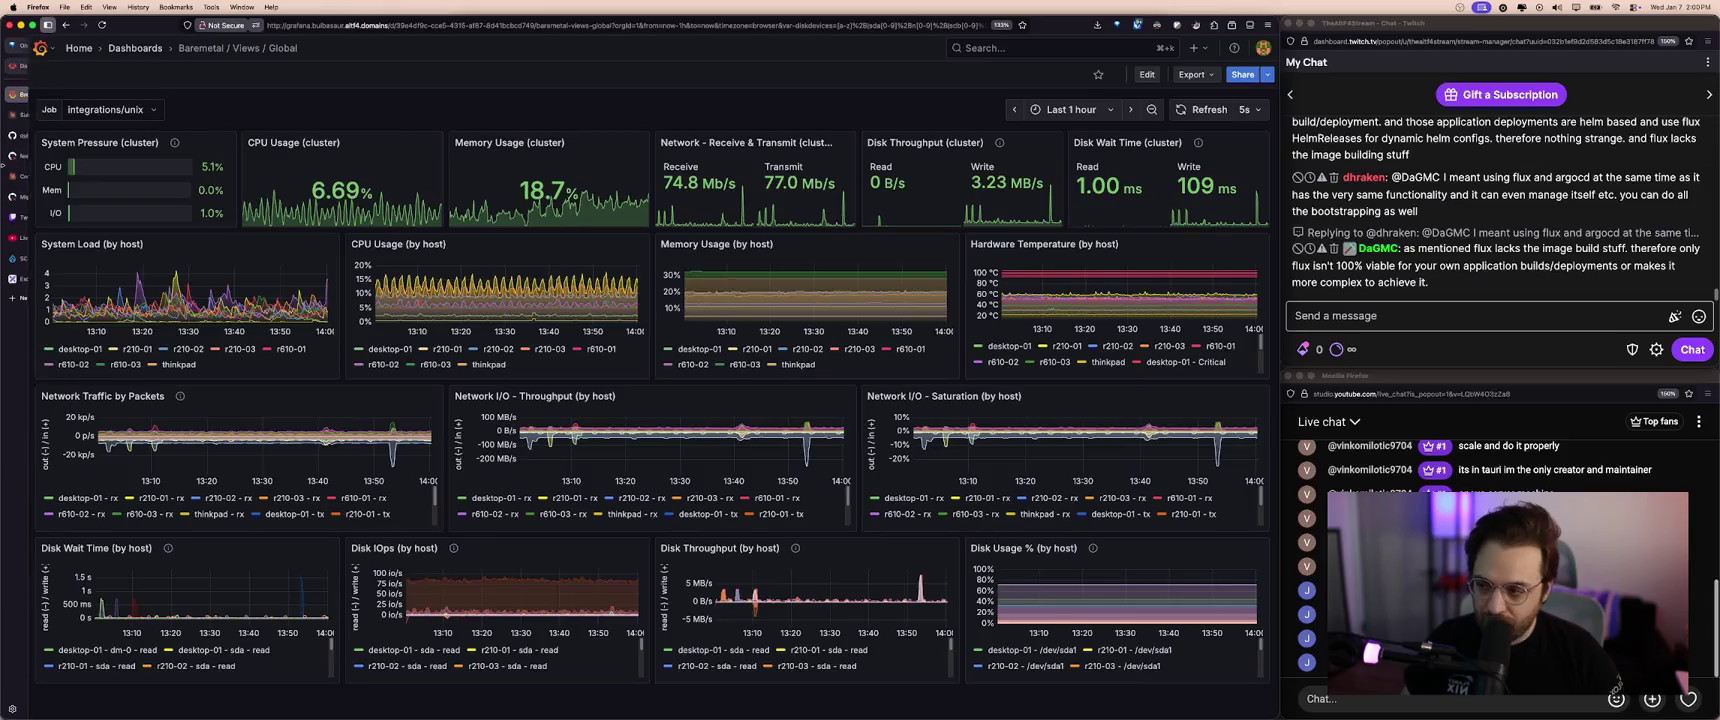
left_click(60, 279)
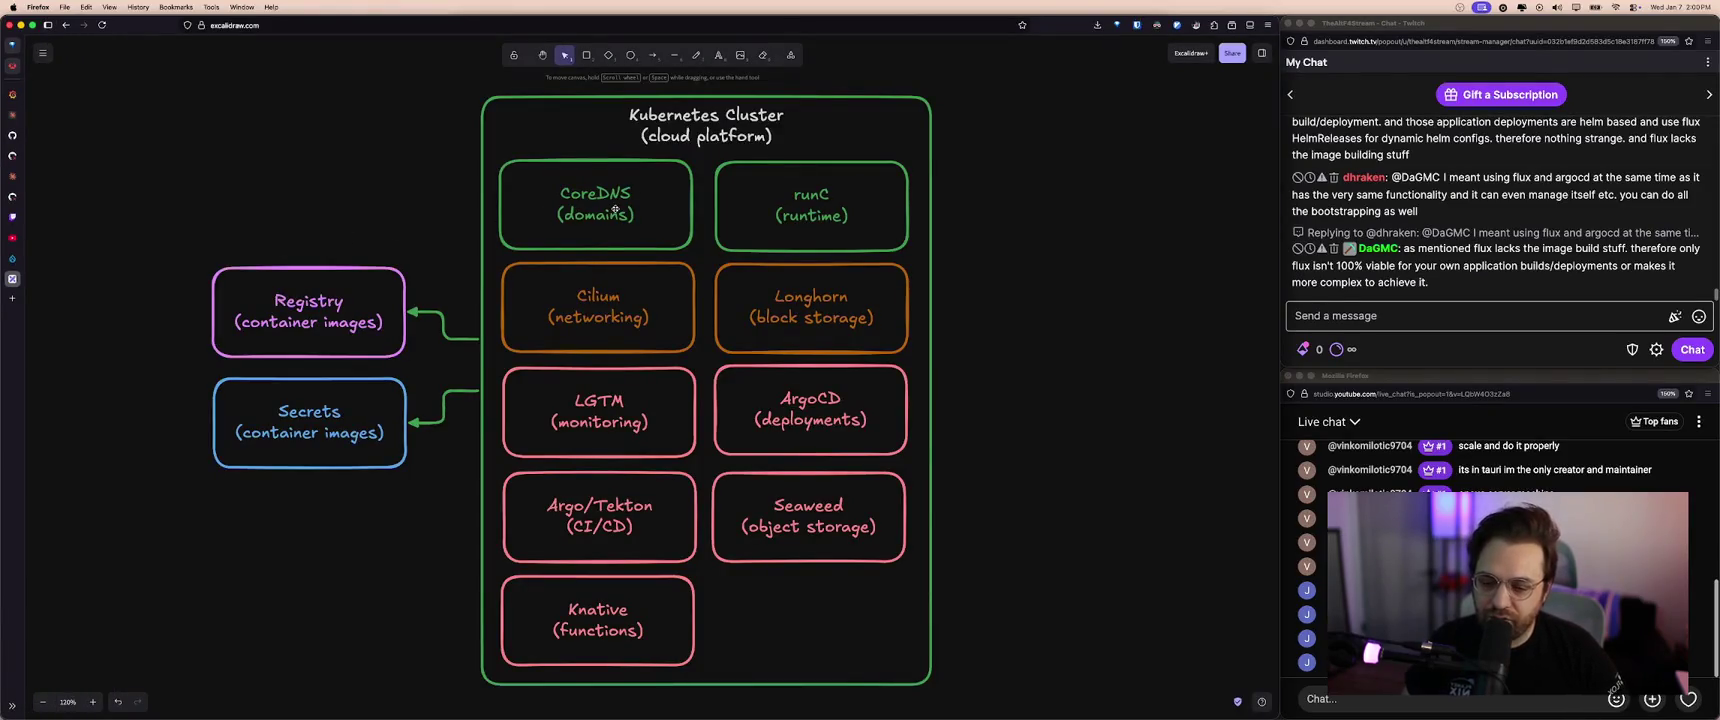
double_click(607, 213)
left_click(607, 213)
double_click(608, 213)
left_click(610, 213)
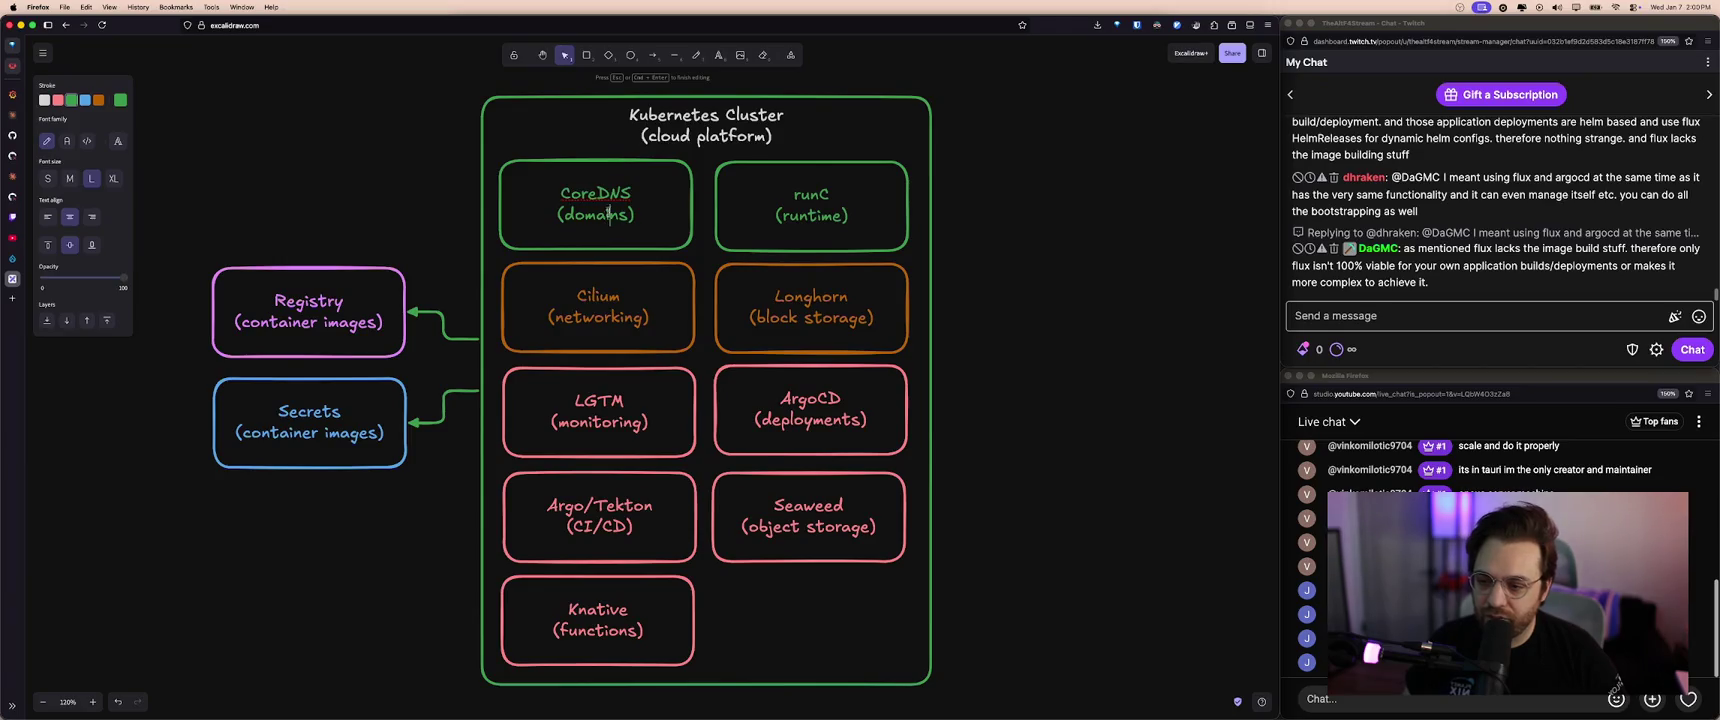
double_click(831, 220)
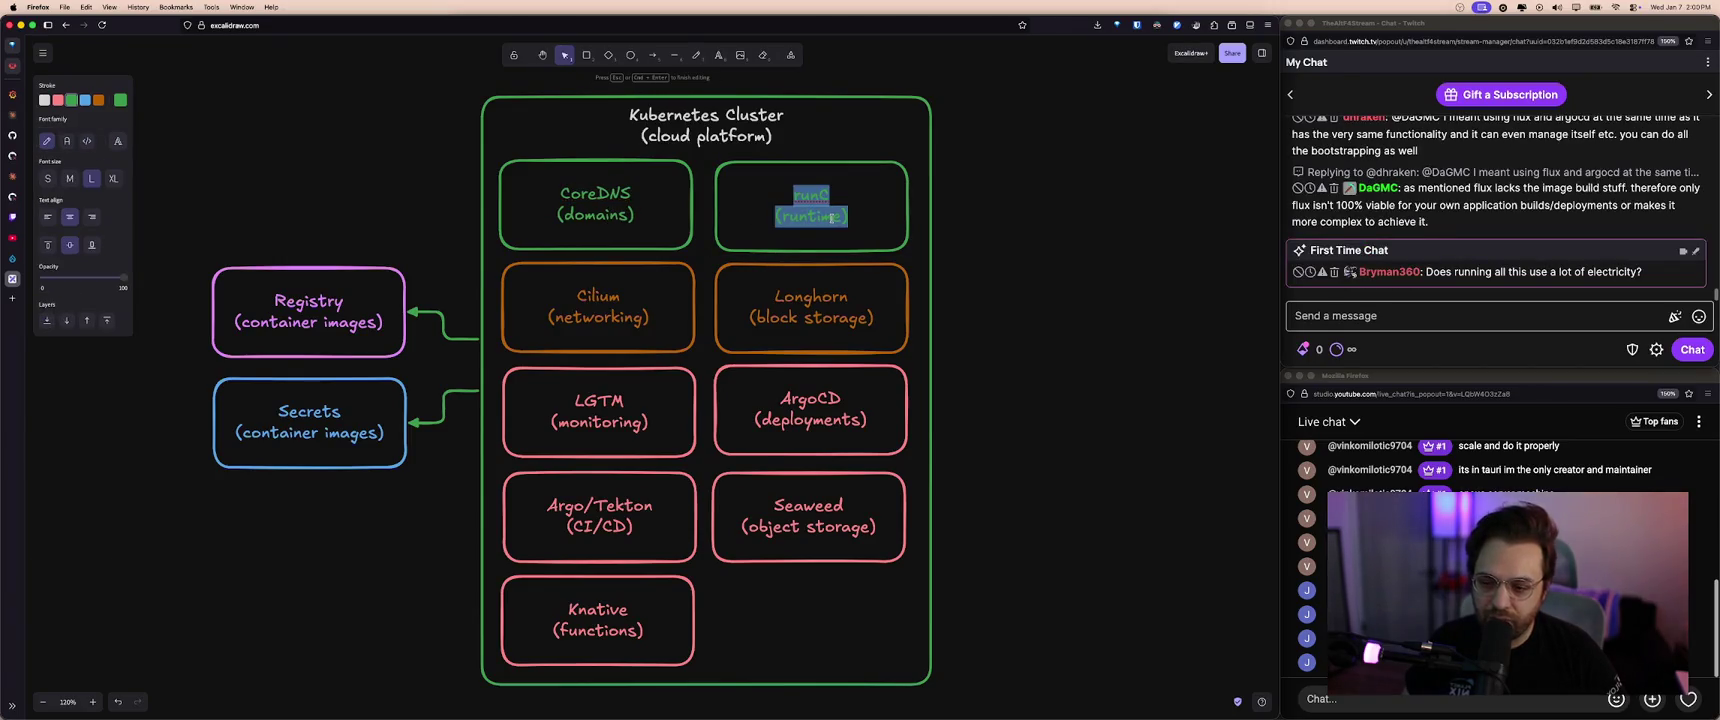
double_click(631, 304)
double_click(778, 315)
left_click(624, 398)
double_click(624, 398)
double_click(831, 406)
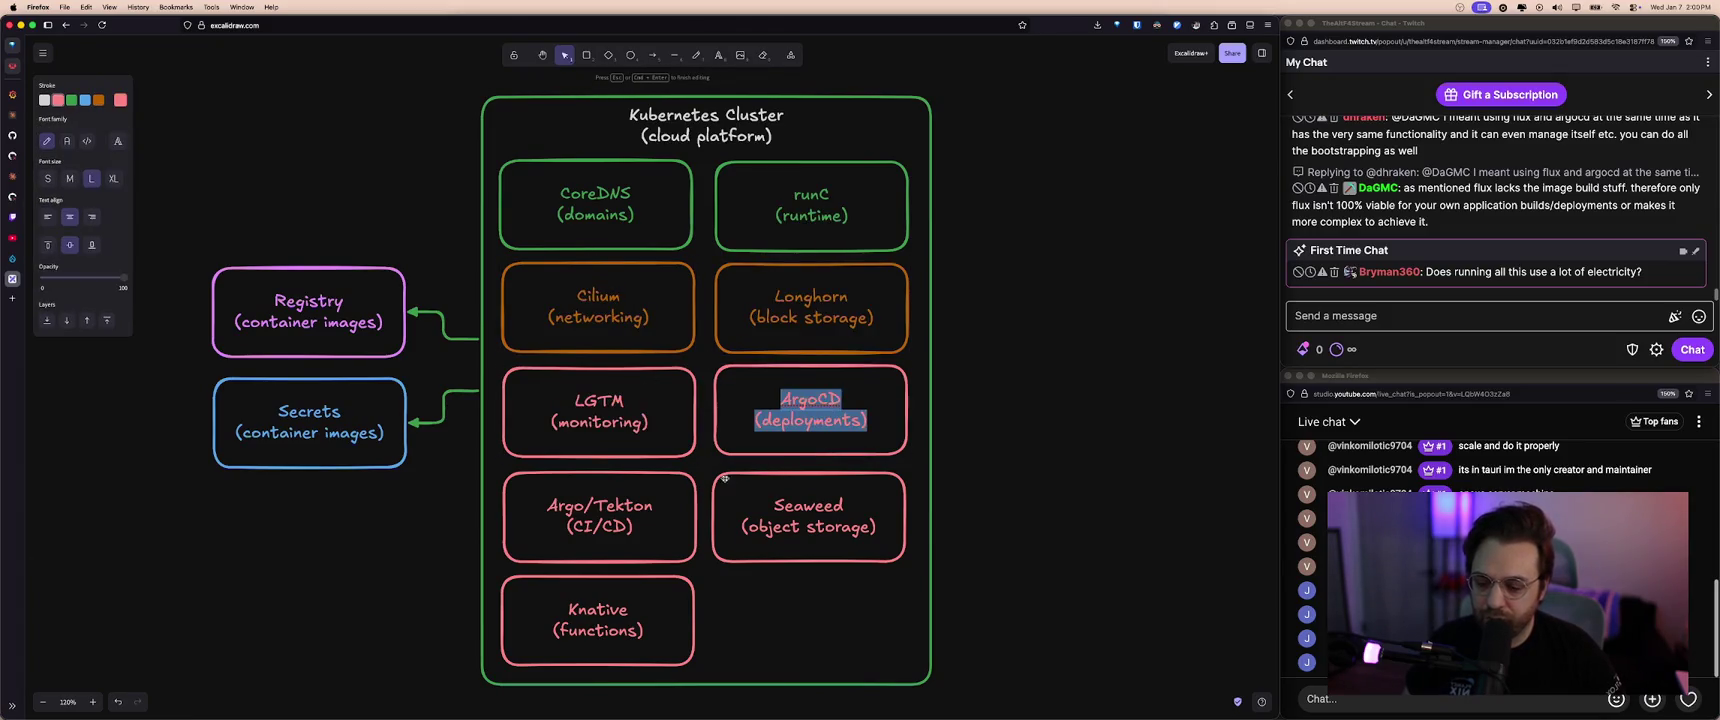
double_click(615, 520)
double_click(779, 540)
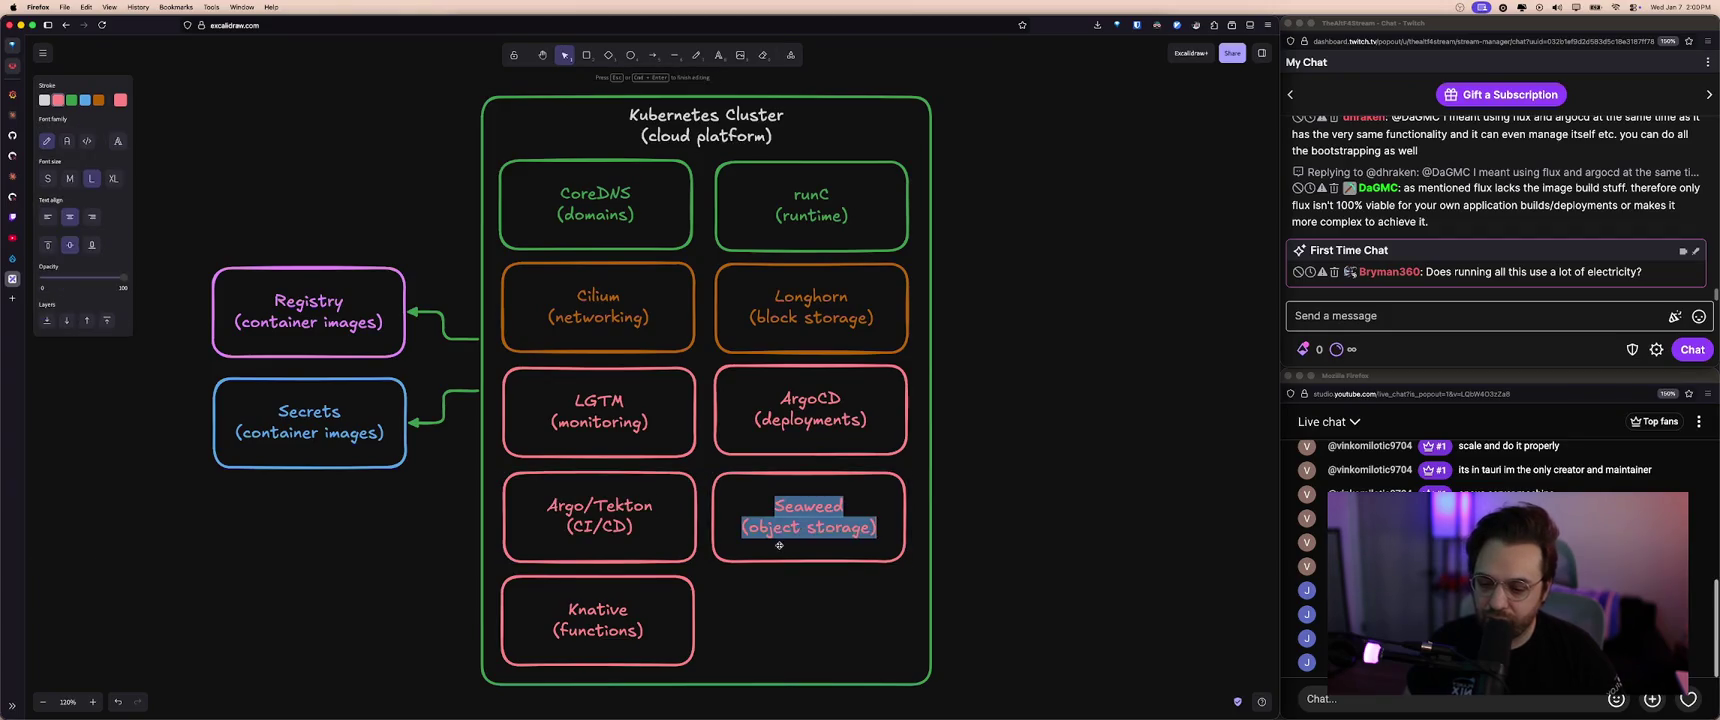
double_click(619, 610)
left_click(801, 613)
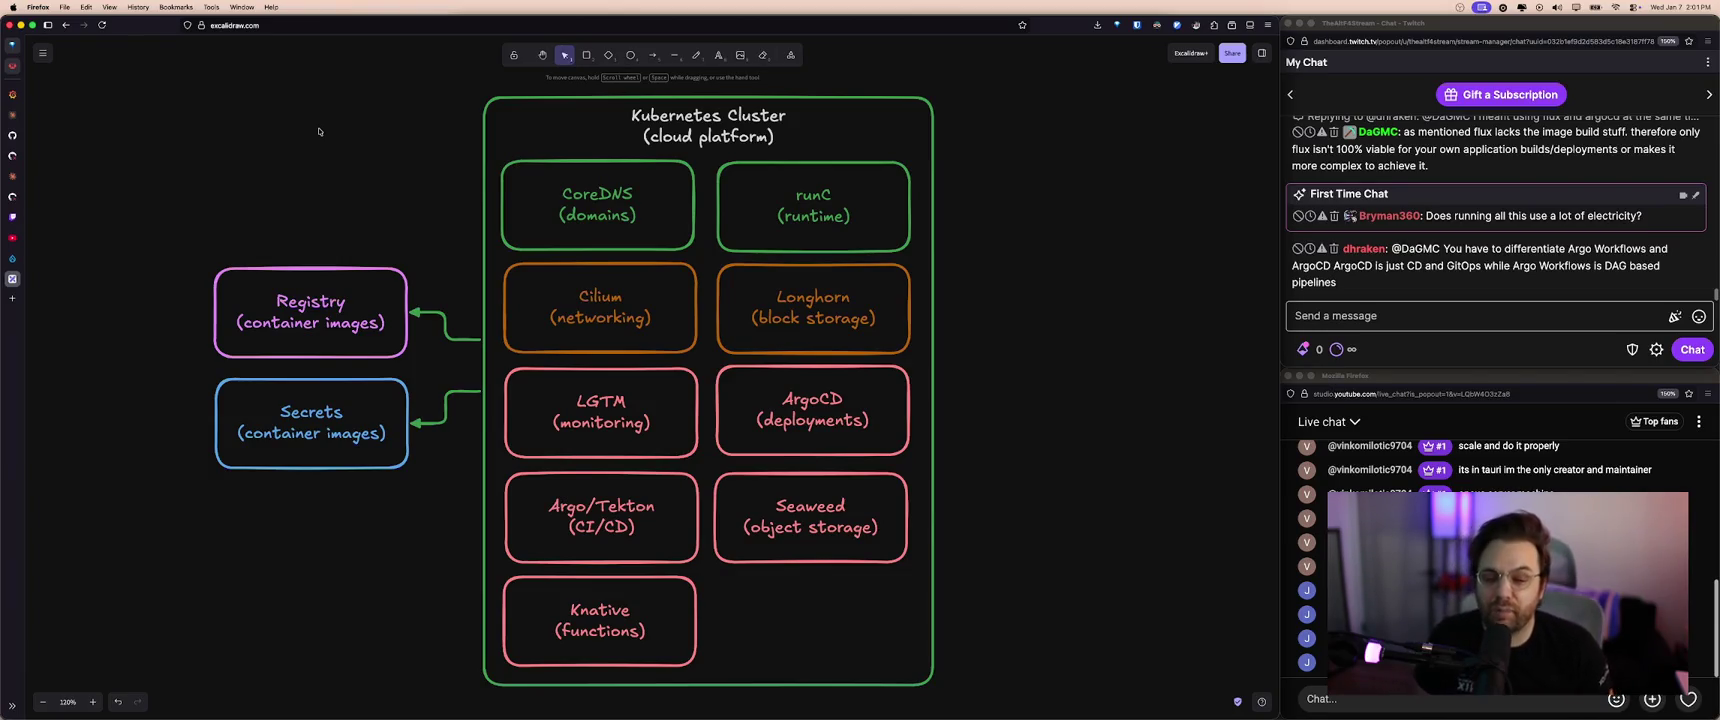
scroll(320, 130, "right", 1)
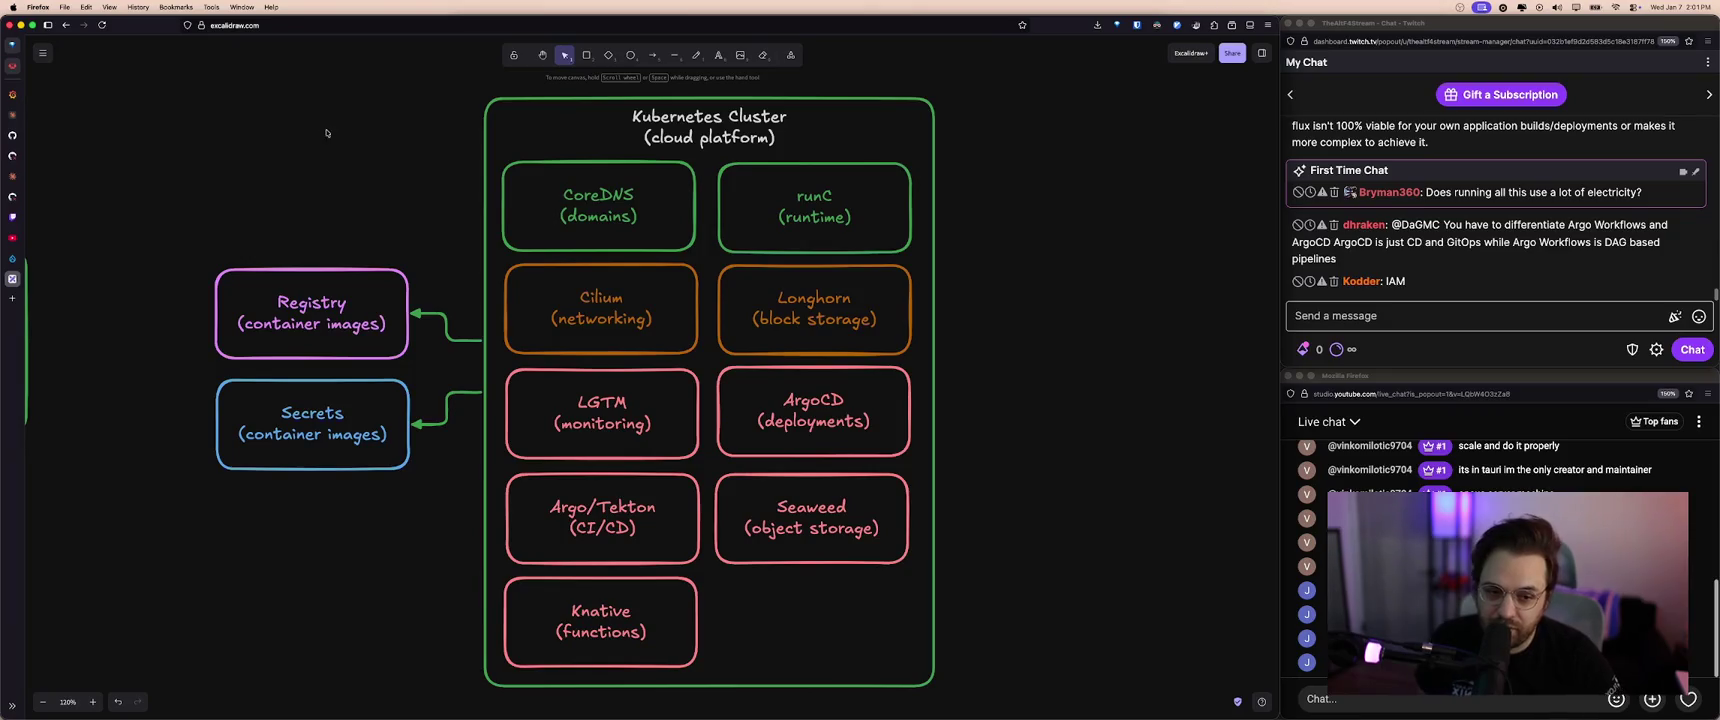
scroll(322, 131, "right", 1)
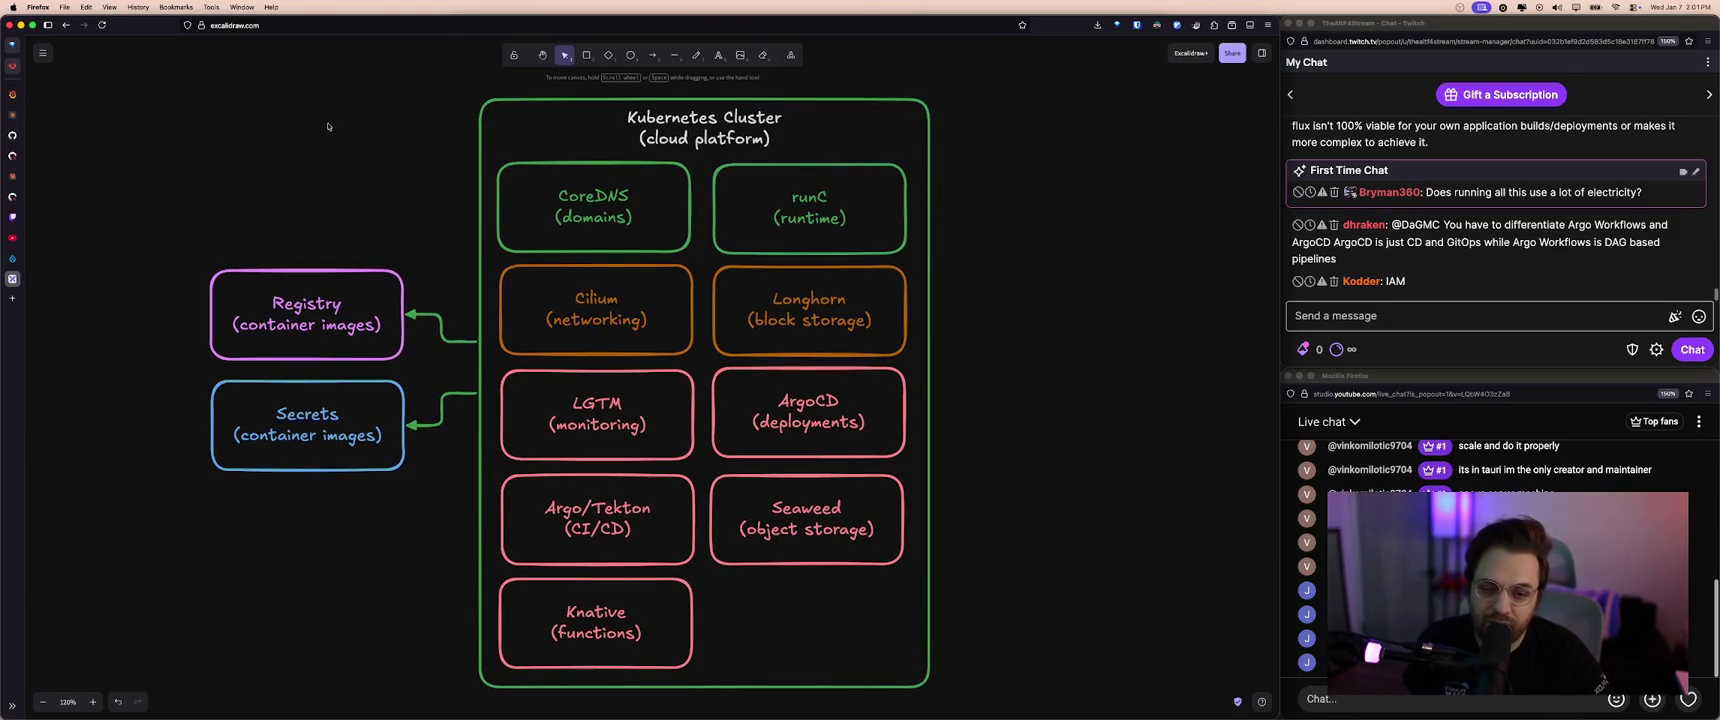
scroll(327, 126, "down", 1)
left_click(1397, 322)
left_click(1190, 311)
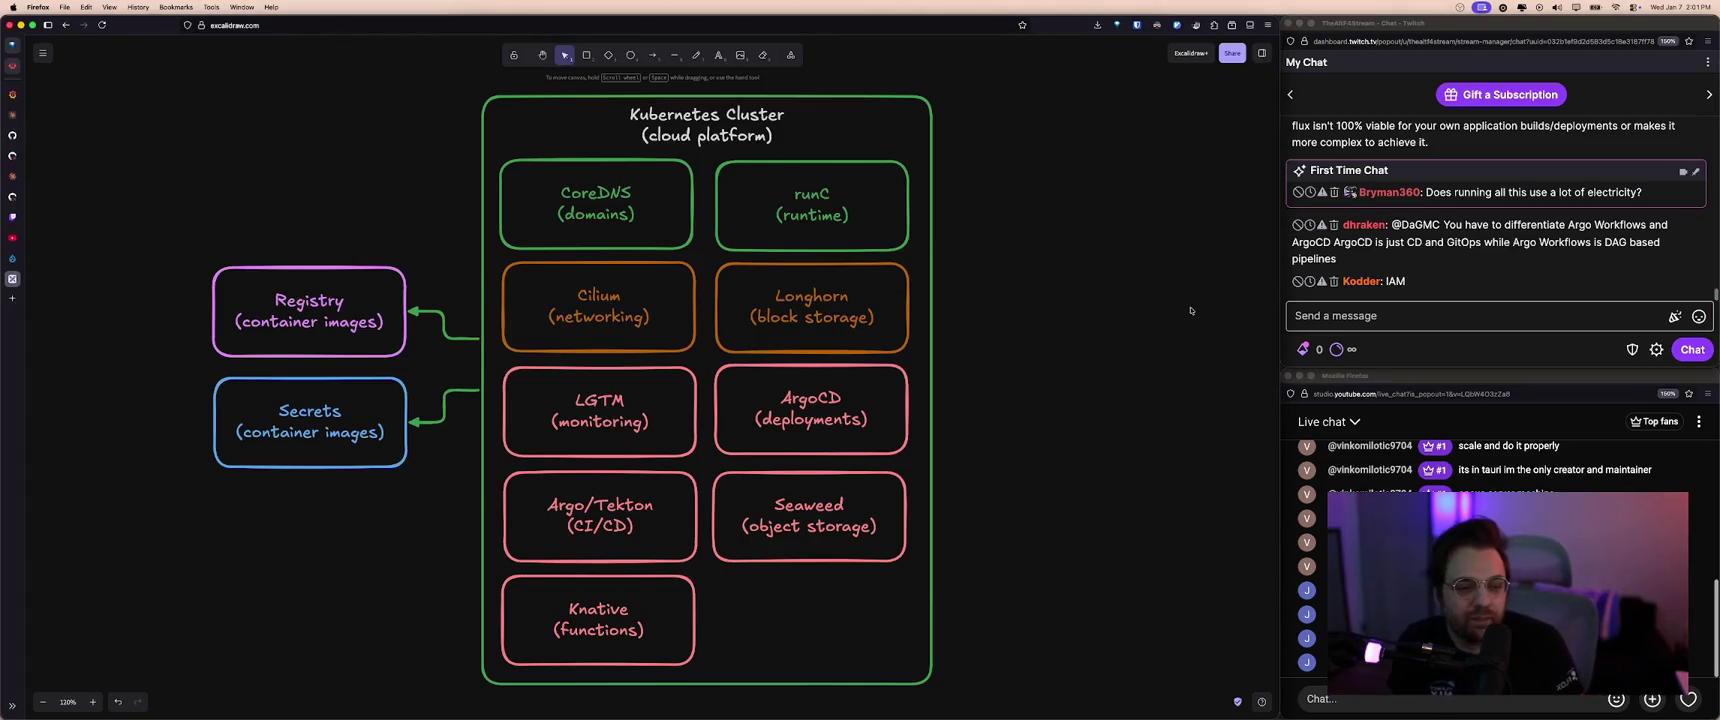
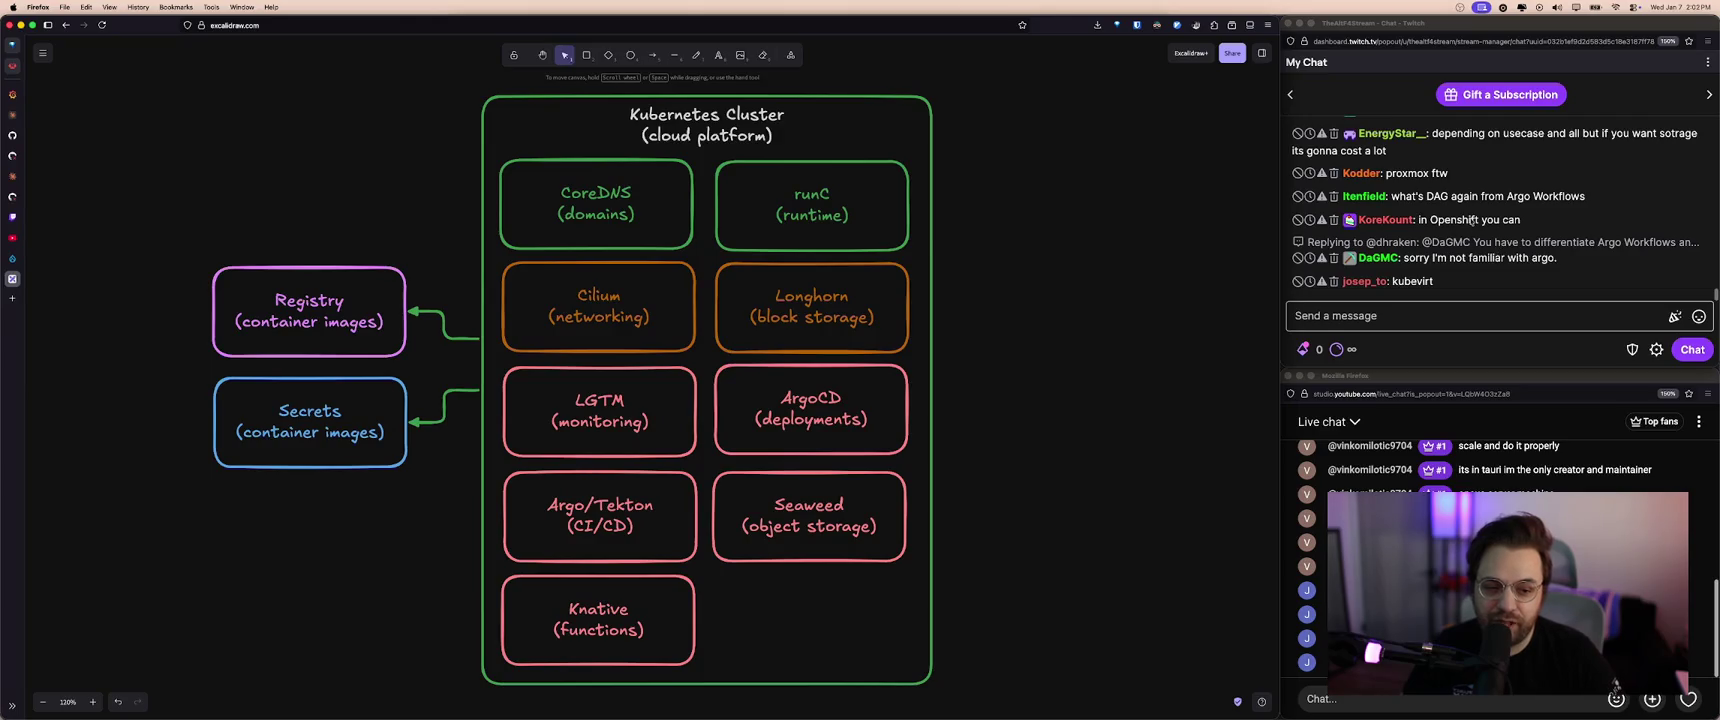
- Load kubevirt.io in a new Firefox tab, then return to the Excalidraw diagram tab
left_click(1468, 254)
left_click(1154, 265)
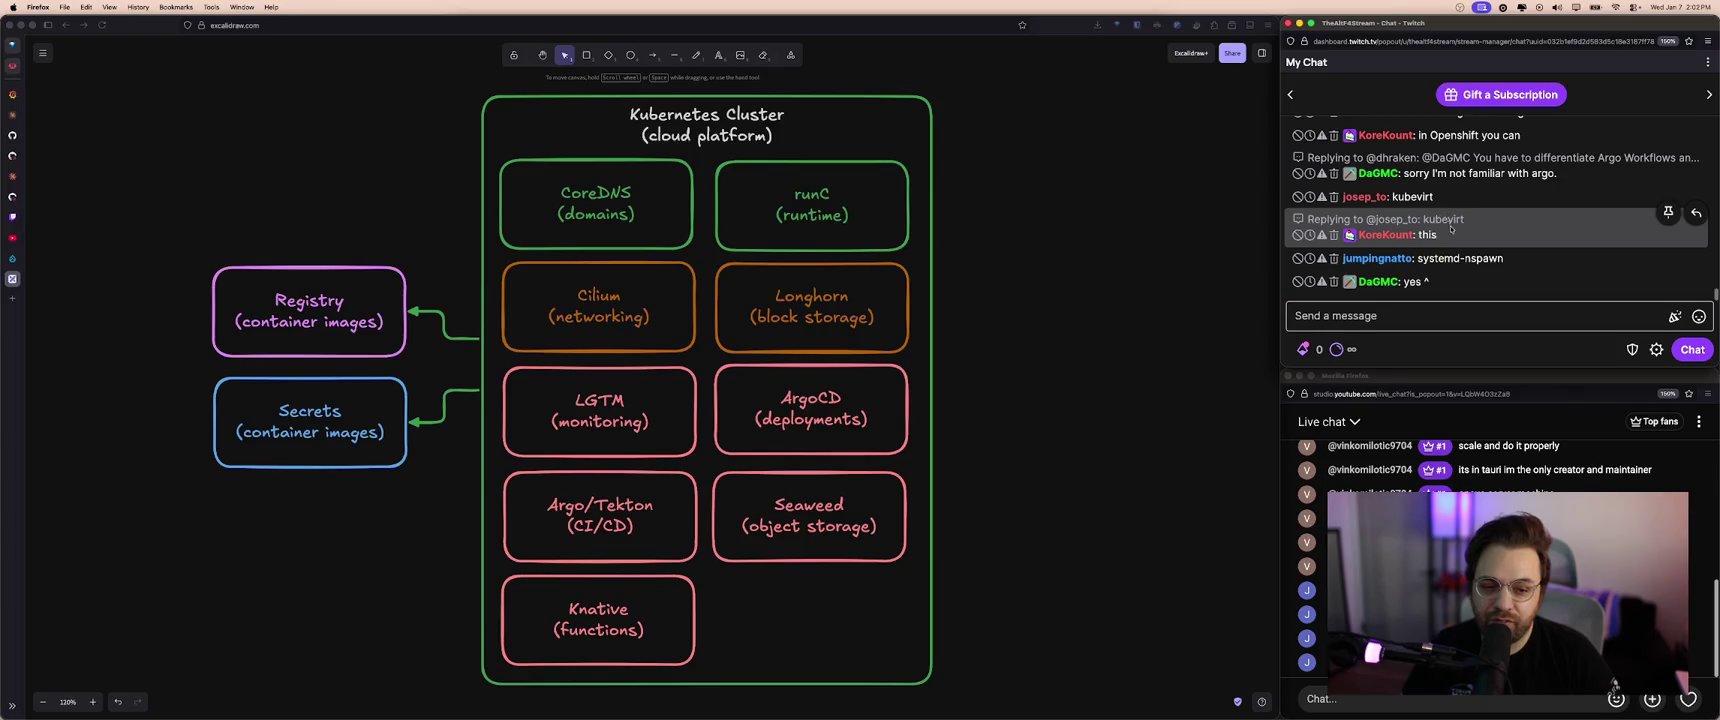
key("super+t")
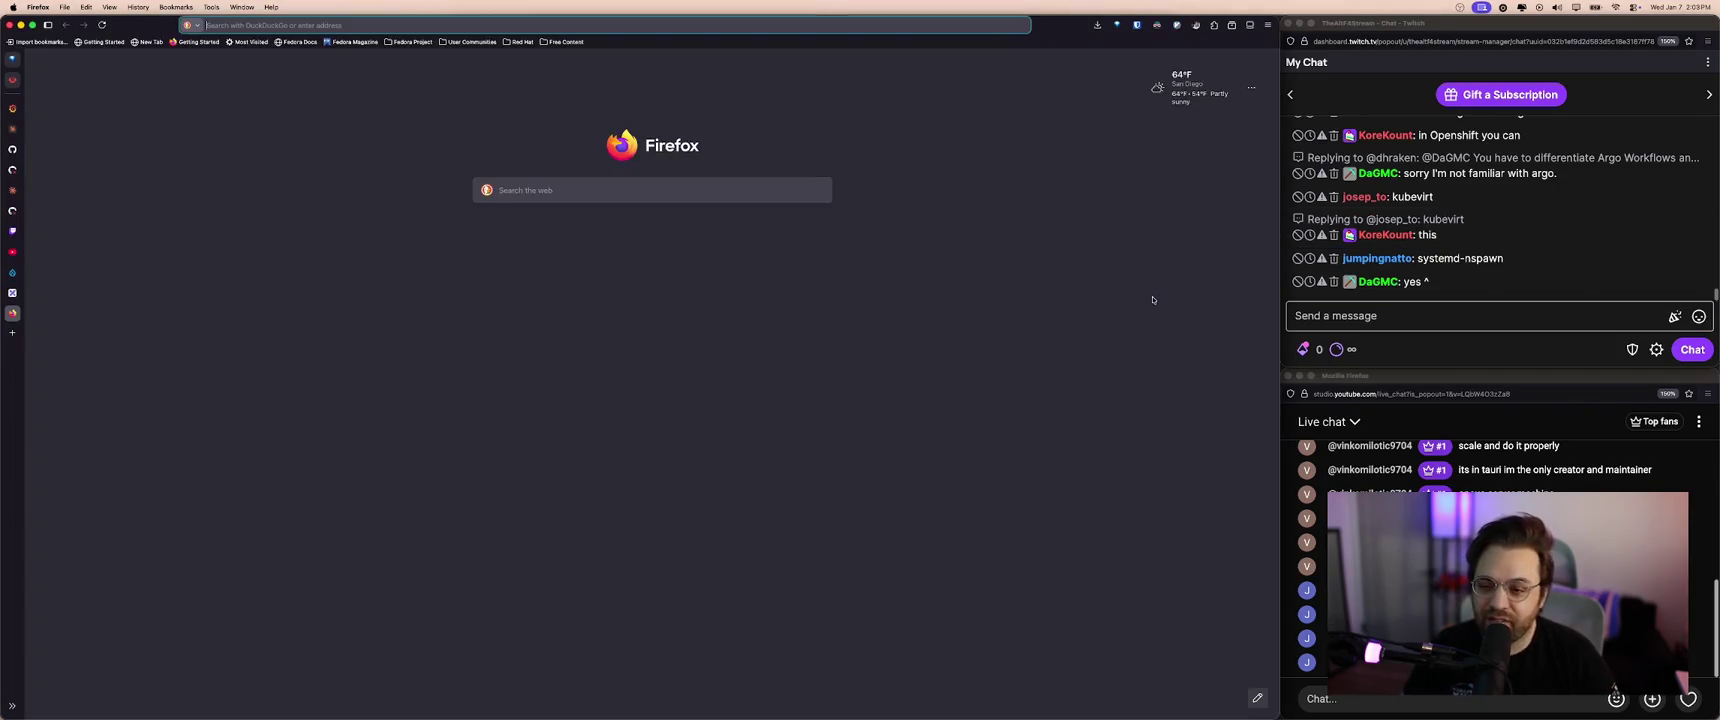
type("kubevirt.io")
key("Return")
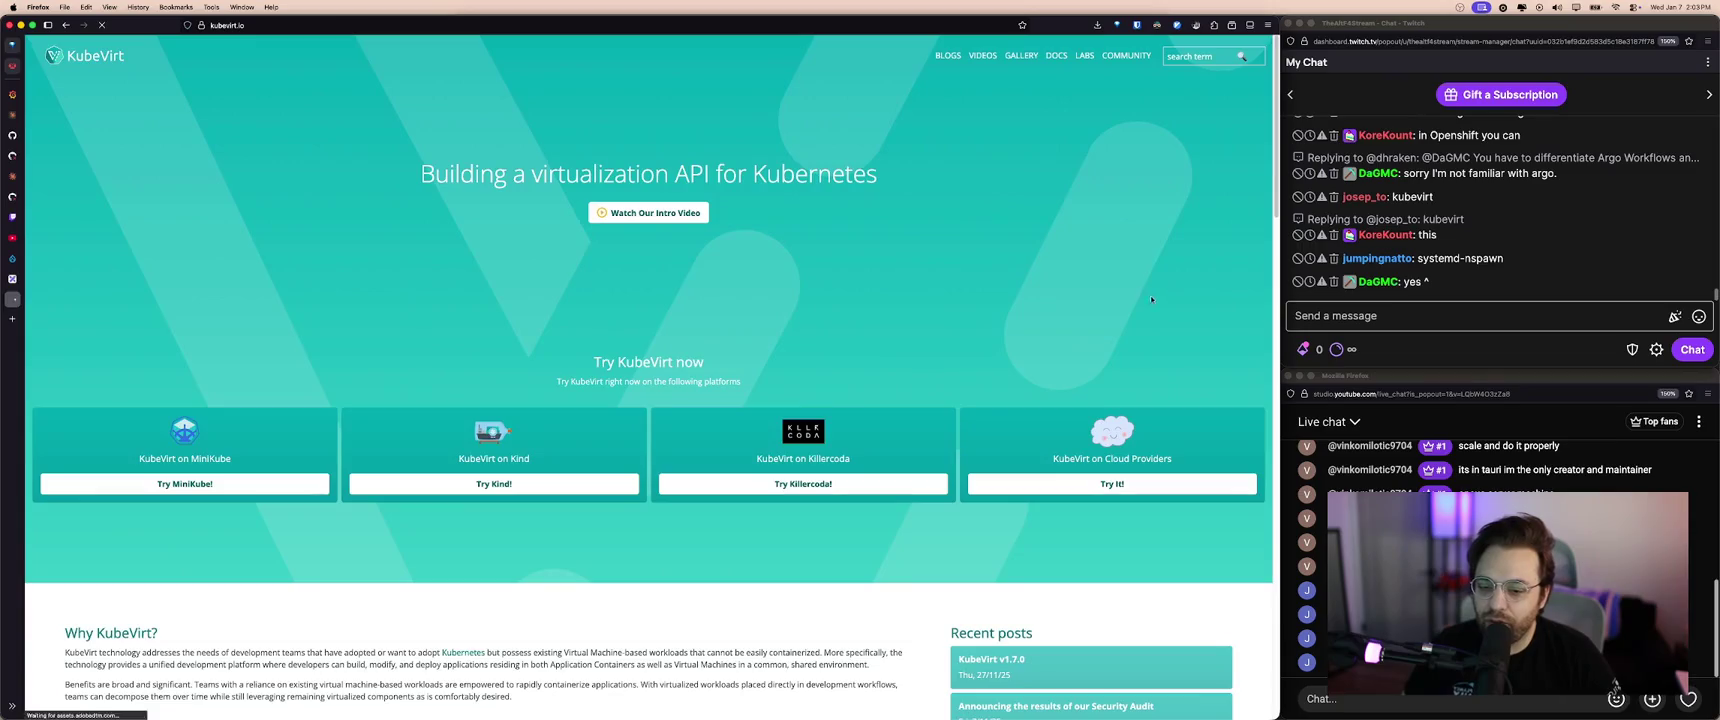
mouse_move(12, 215)
left_click(40, 279)
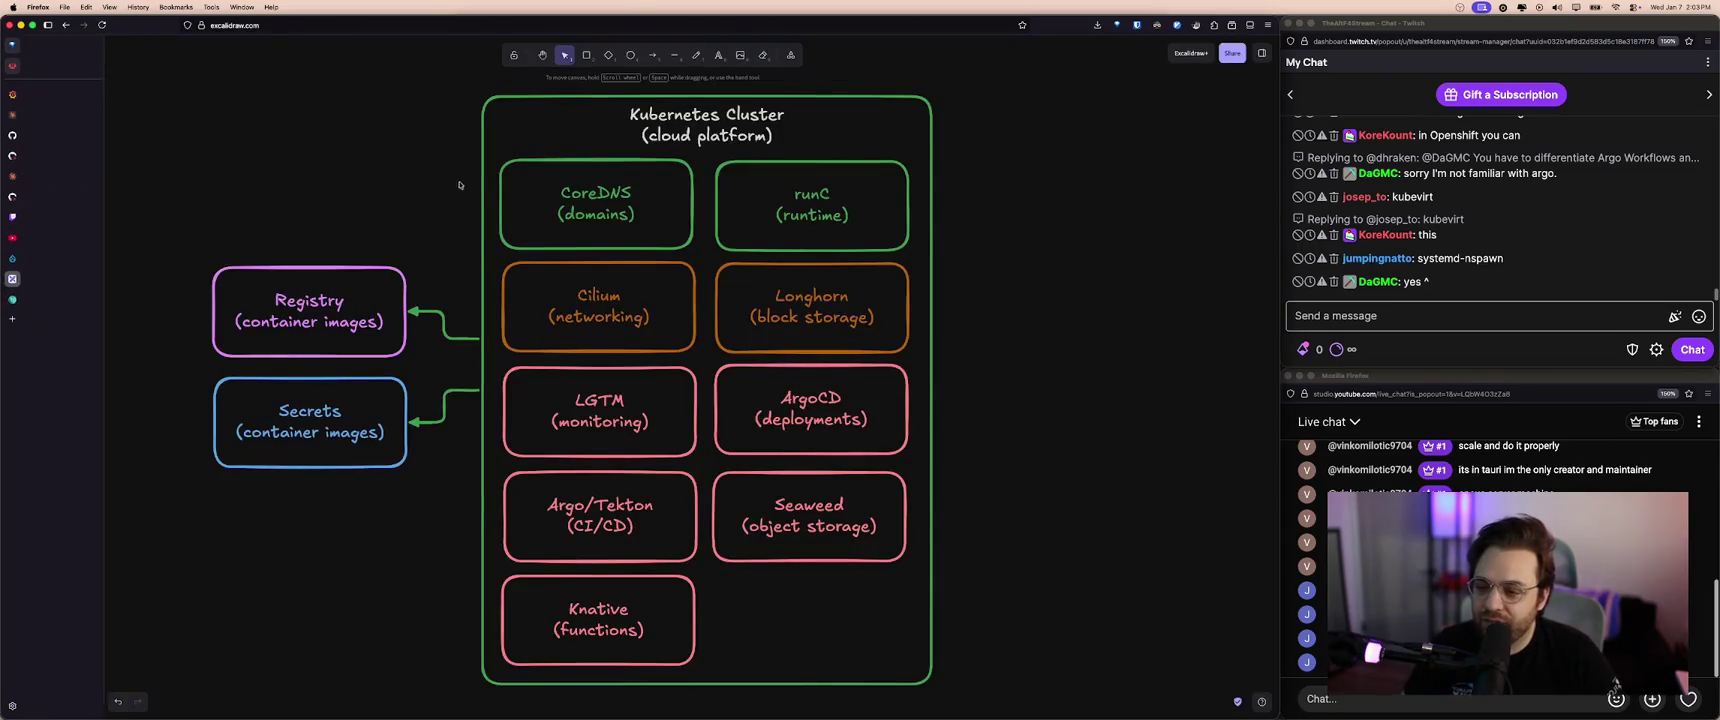
- Select the CoreDNS box, runC box and cluster title in turn, without changing anything
left_click(636, 162)
left_click(810, 215, "shift")
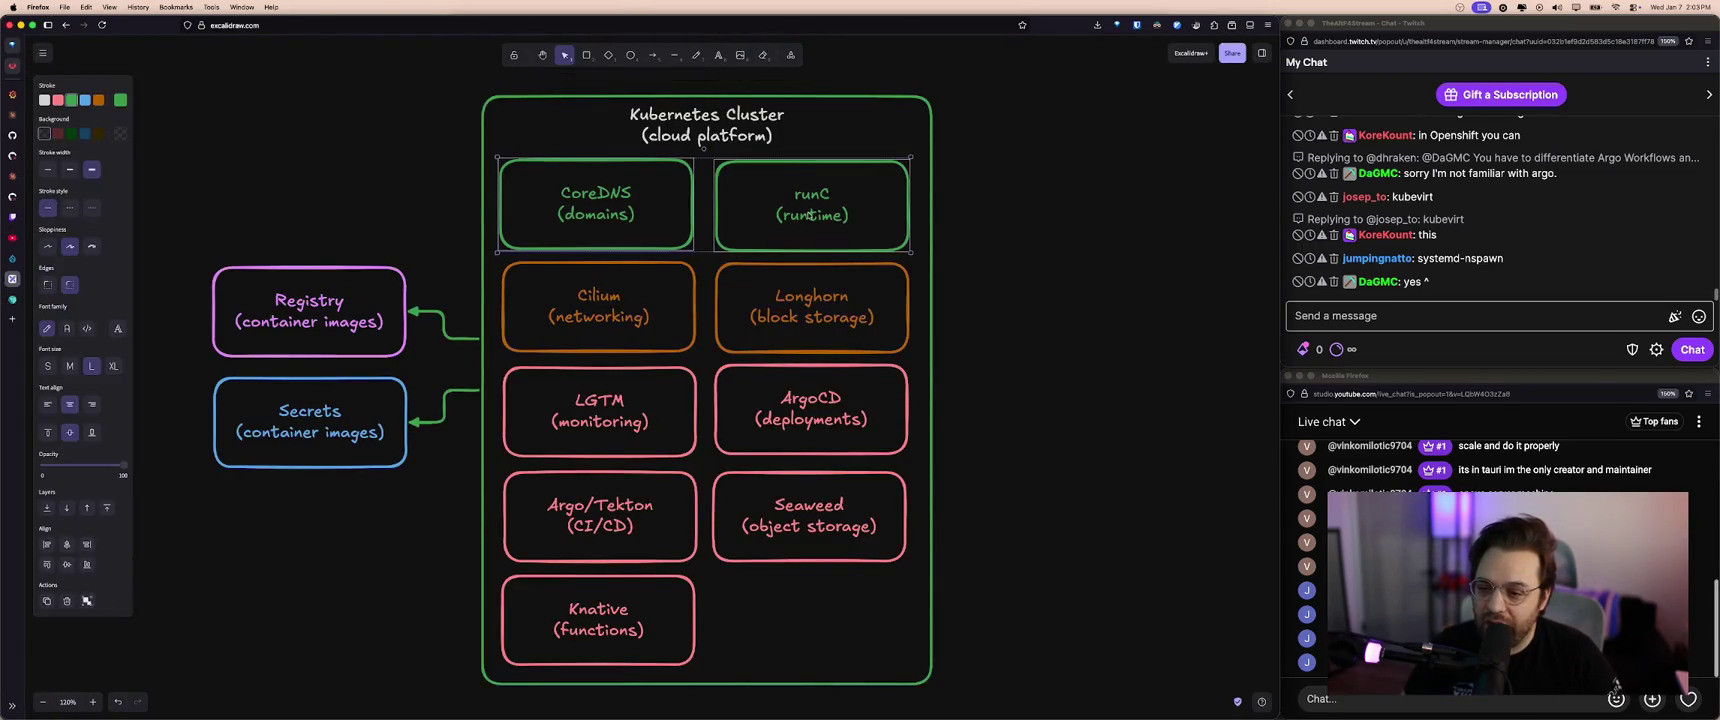
left_click(655, 141)
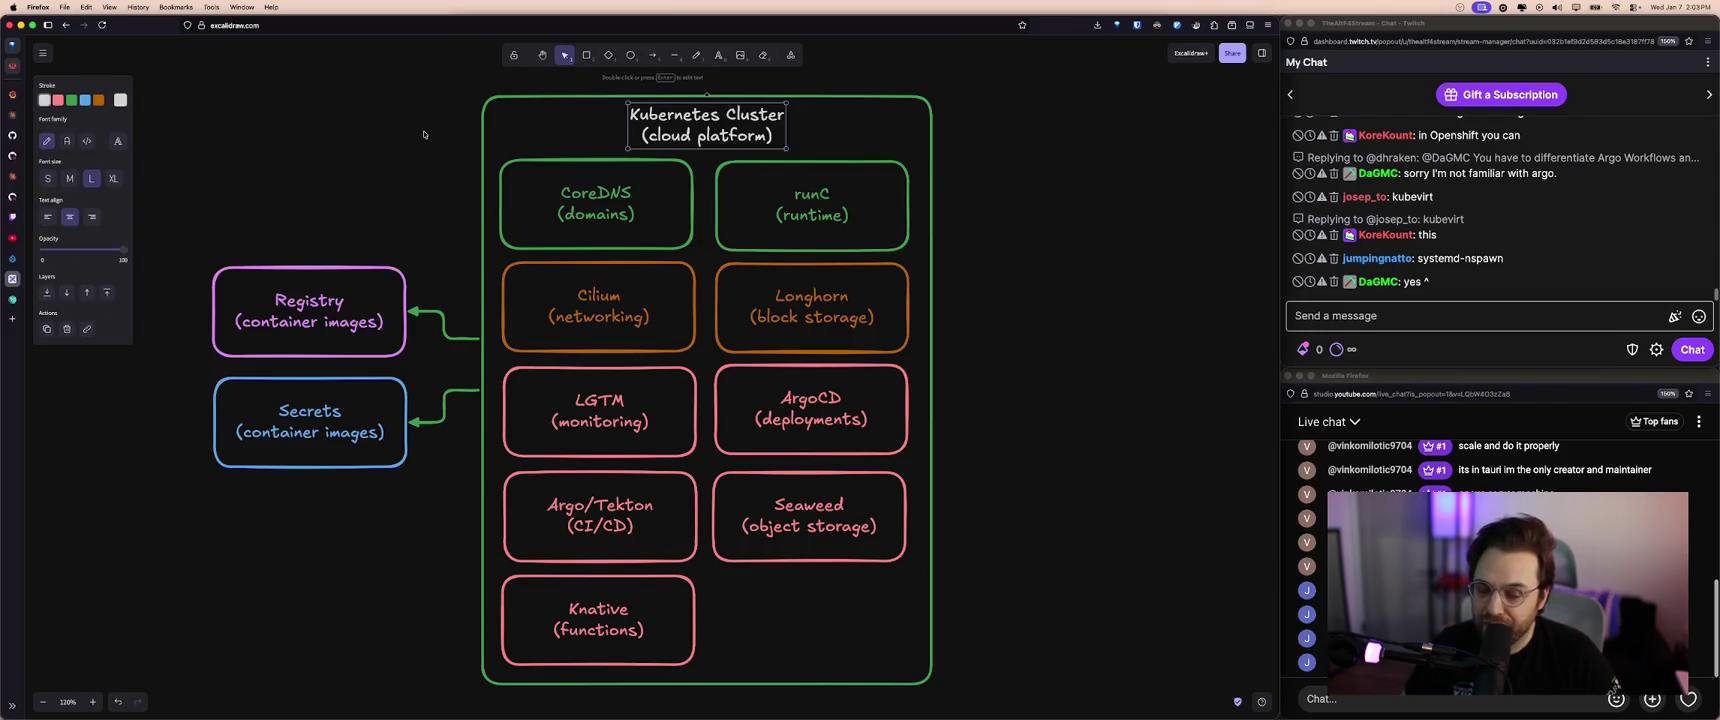
left_click(585, 187)
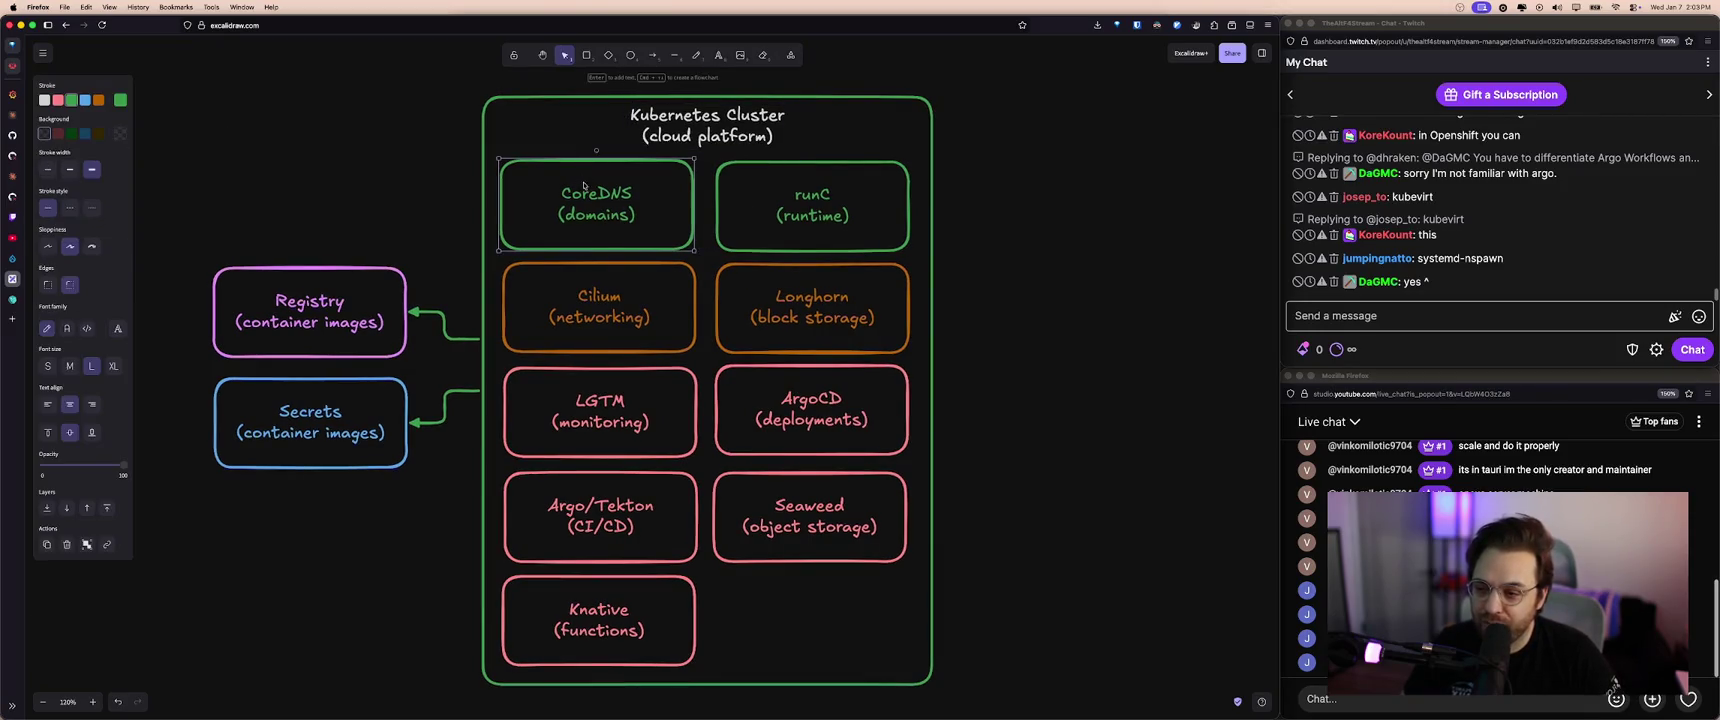
left_click(852, 218)
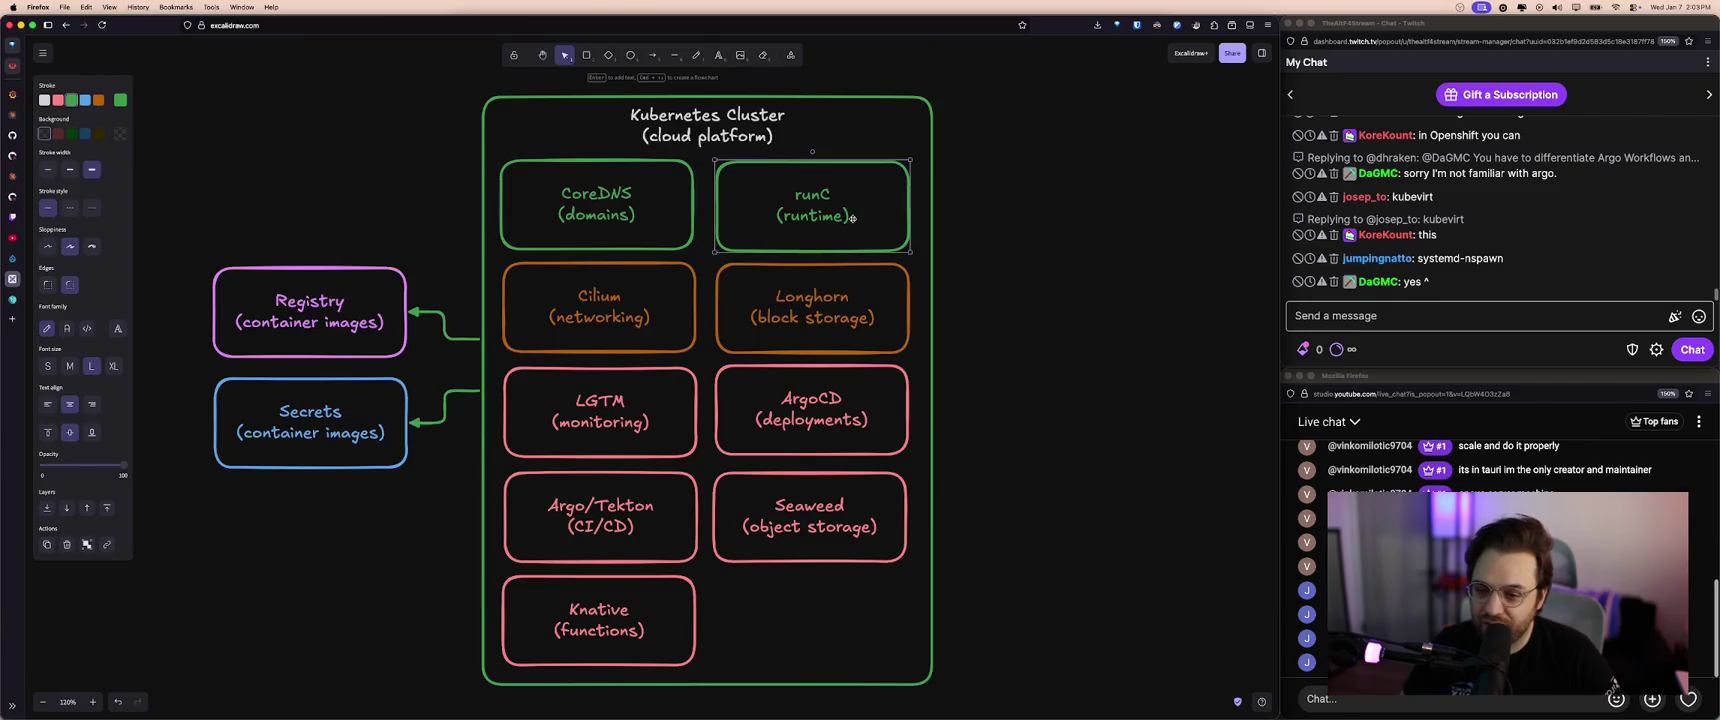
double_click(818, 217)
left_click(980, 218)
left_click(556, 205)
left_click(771, 208)
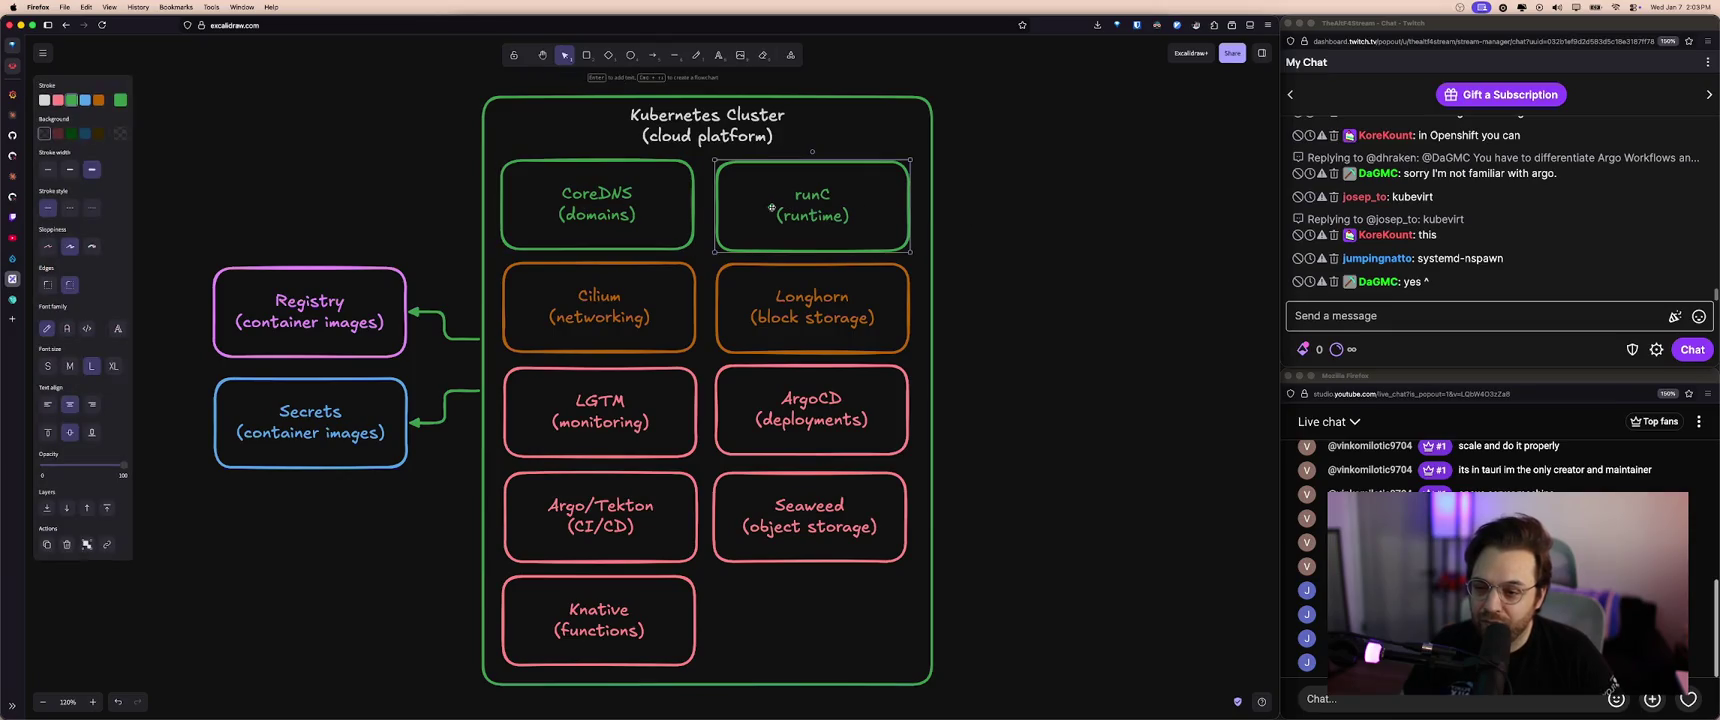
left_click(676, 141)
left_click(430, 160)
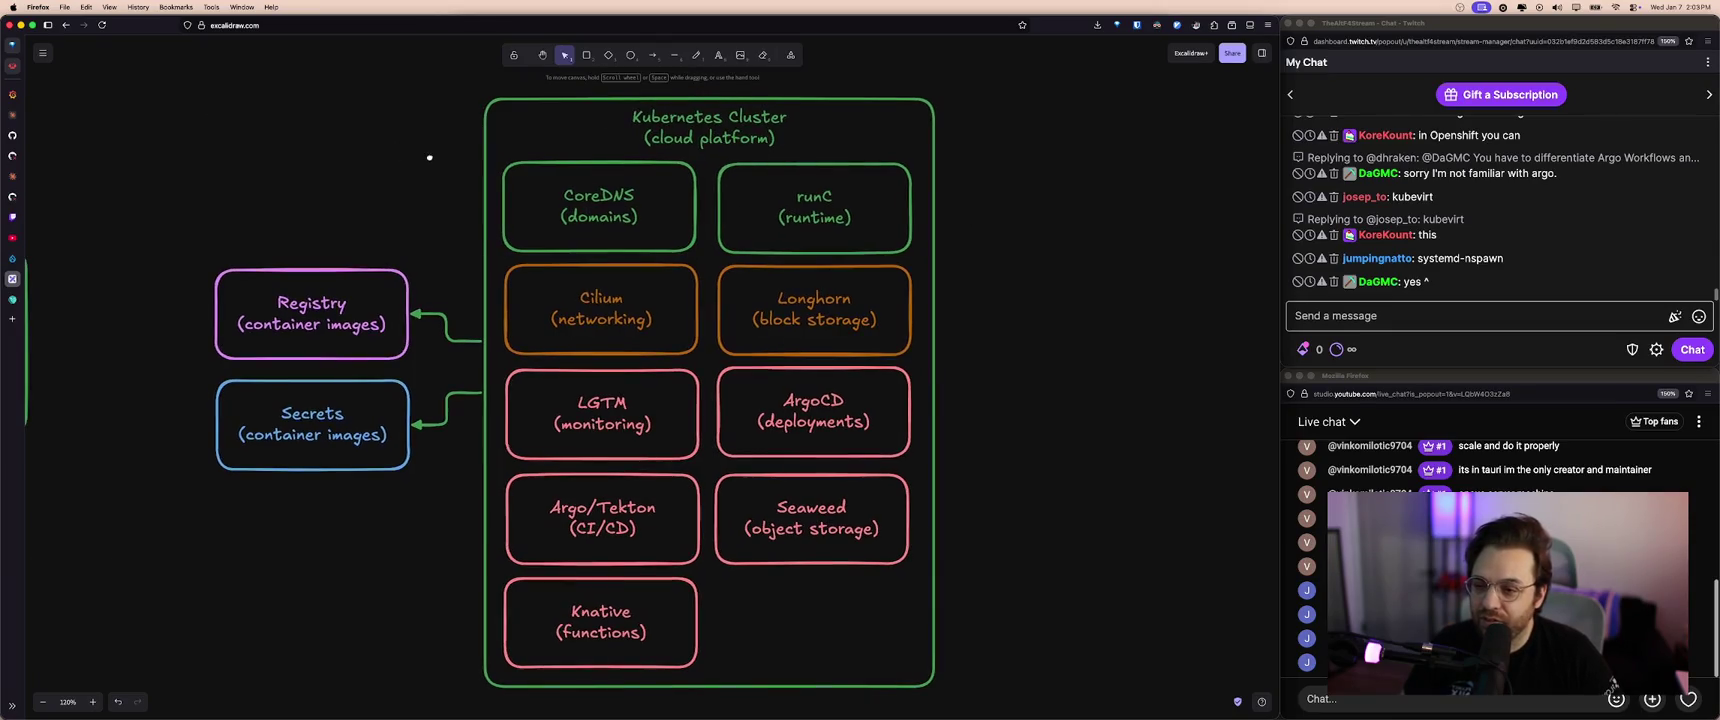
- Multi-select the Cilium, Longhorn and other inner boxes, then clear the selection
scroll(419, 205, "right", 1)
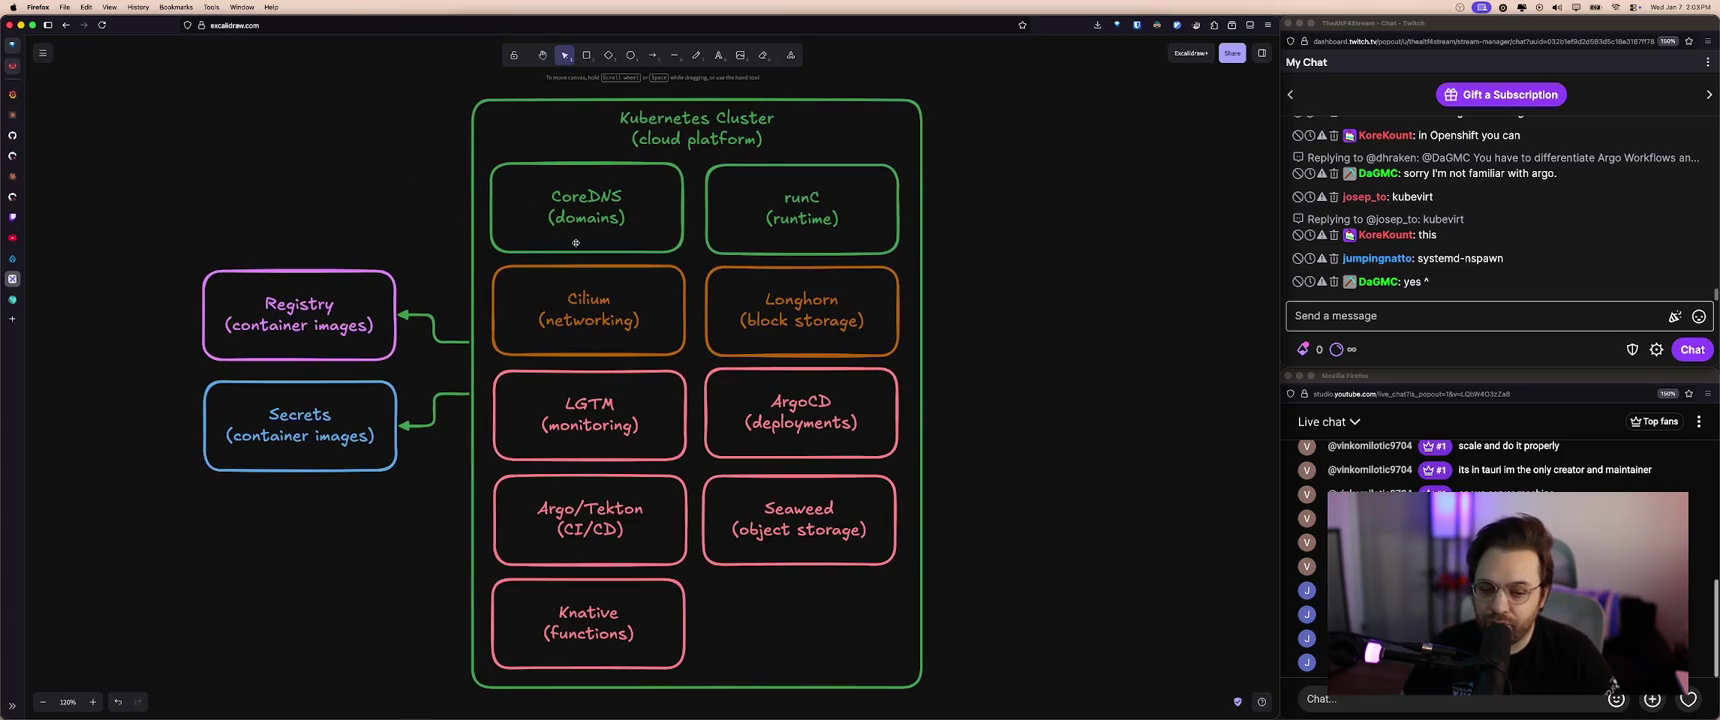
left_click(618, 321)
left_click(764, 436, "shift")
left_click(633, 481, "shift")
left_click(620, 585, "shift")
left_click(776, 518, "shift")
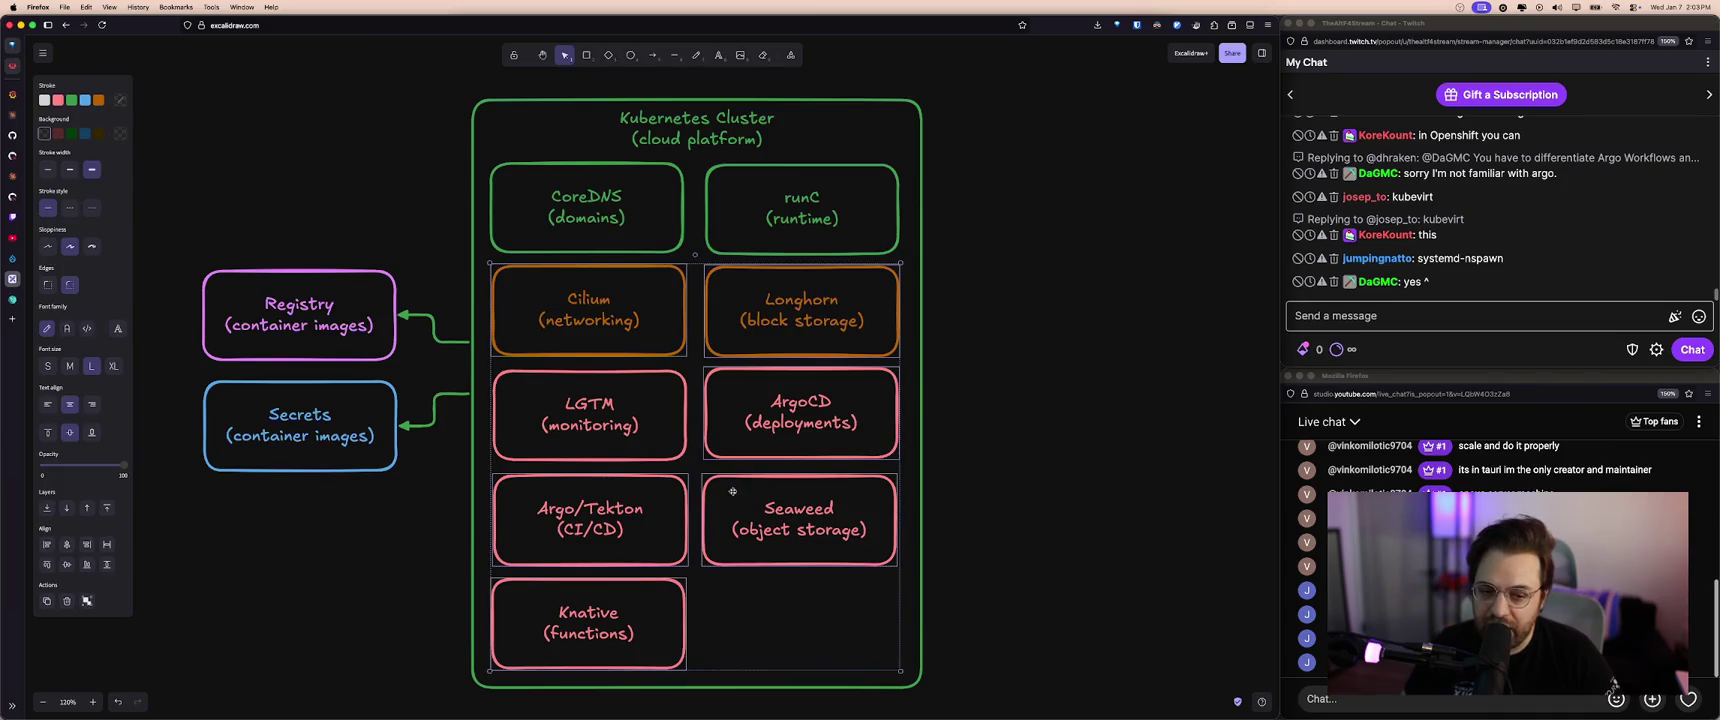
left_click(1000, 400)
- Rename the runC box's title to 'Containers'
left_click(596, 215)
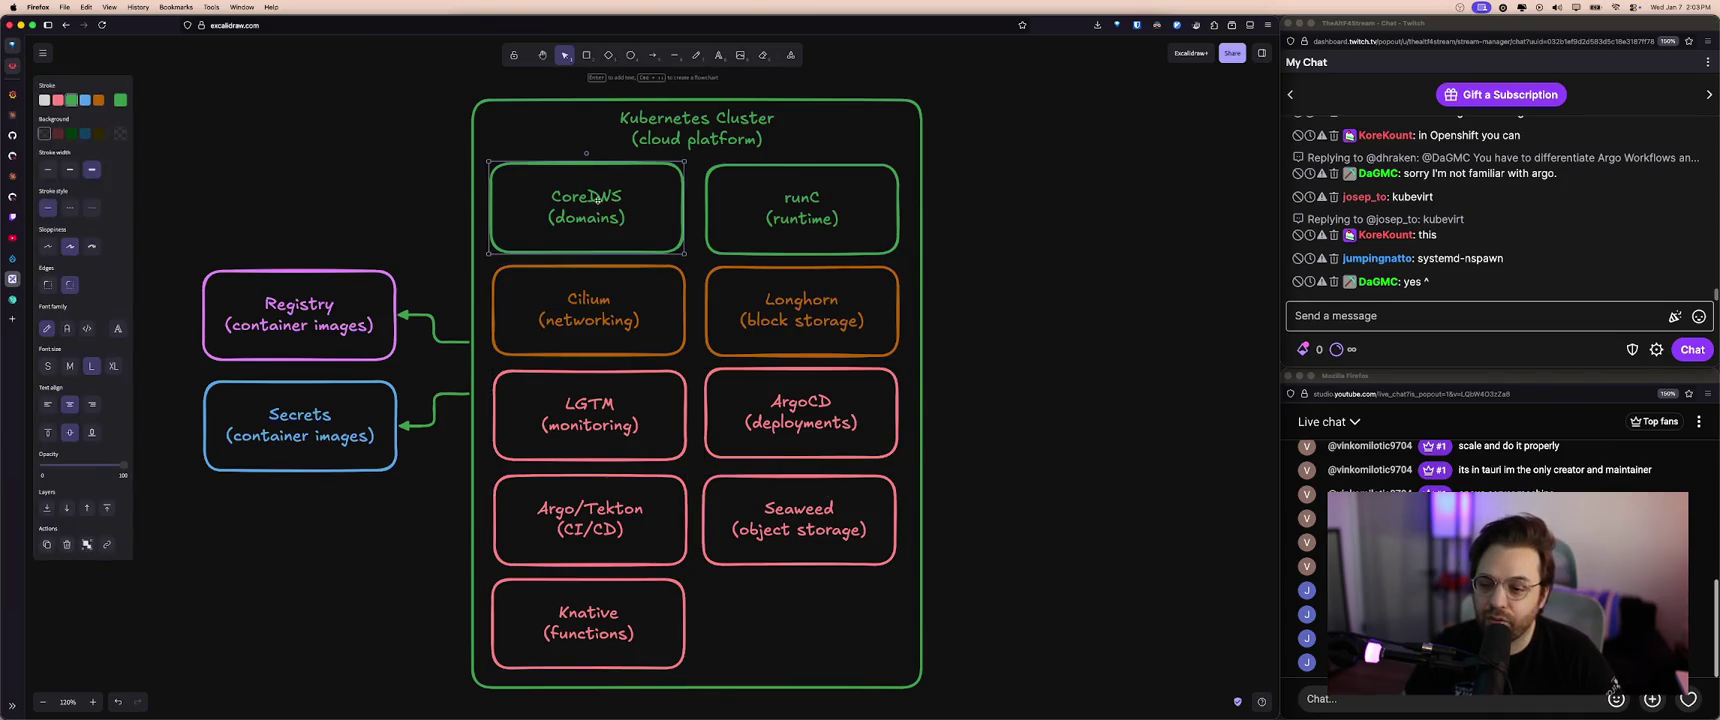
left_click(800, 206)
double_click(801, 228)
type("Containers")
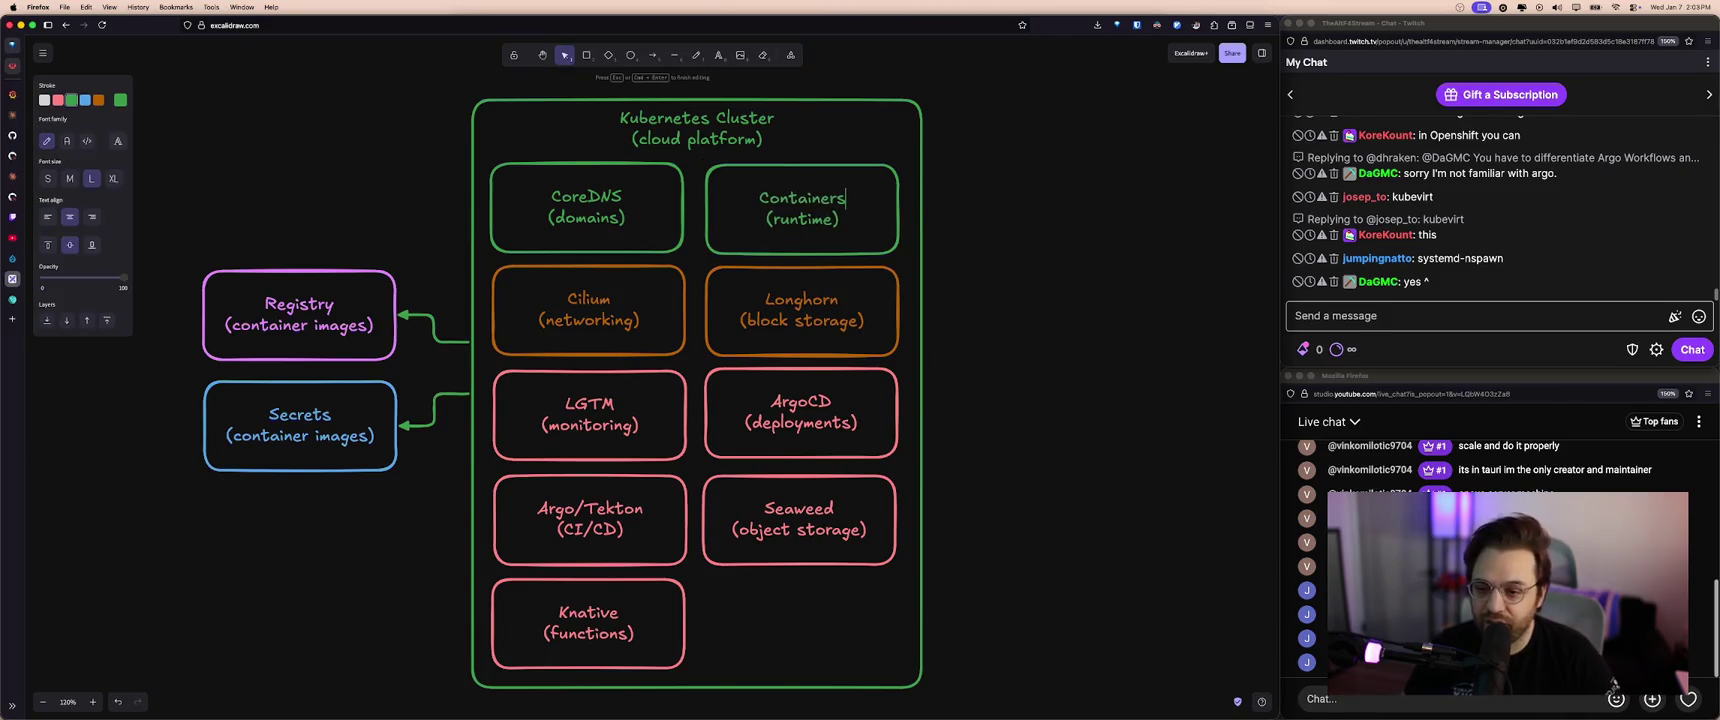
key("Escape")
- Rename the CoreDNS box's title to 'DNS'
double_click(606, 202)
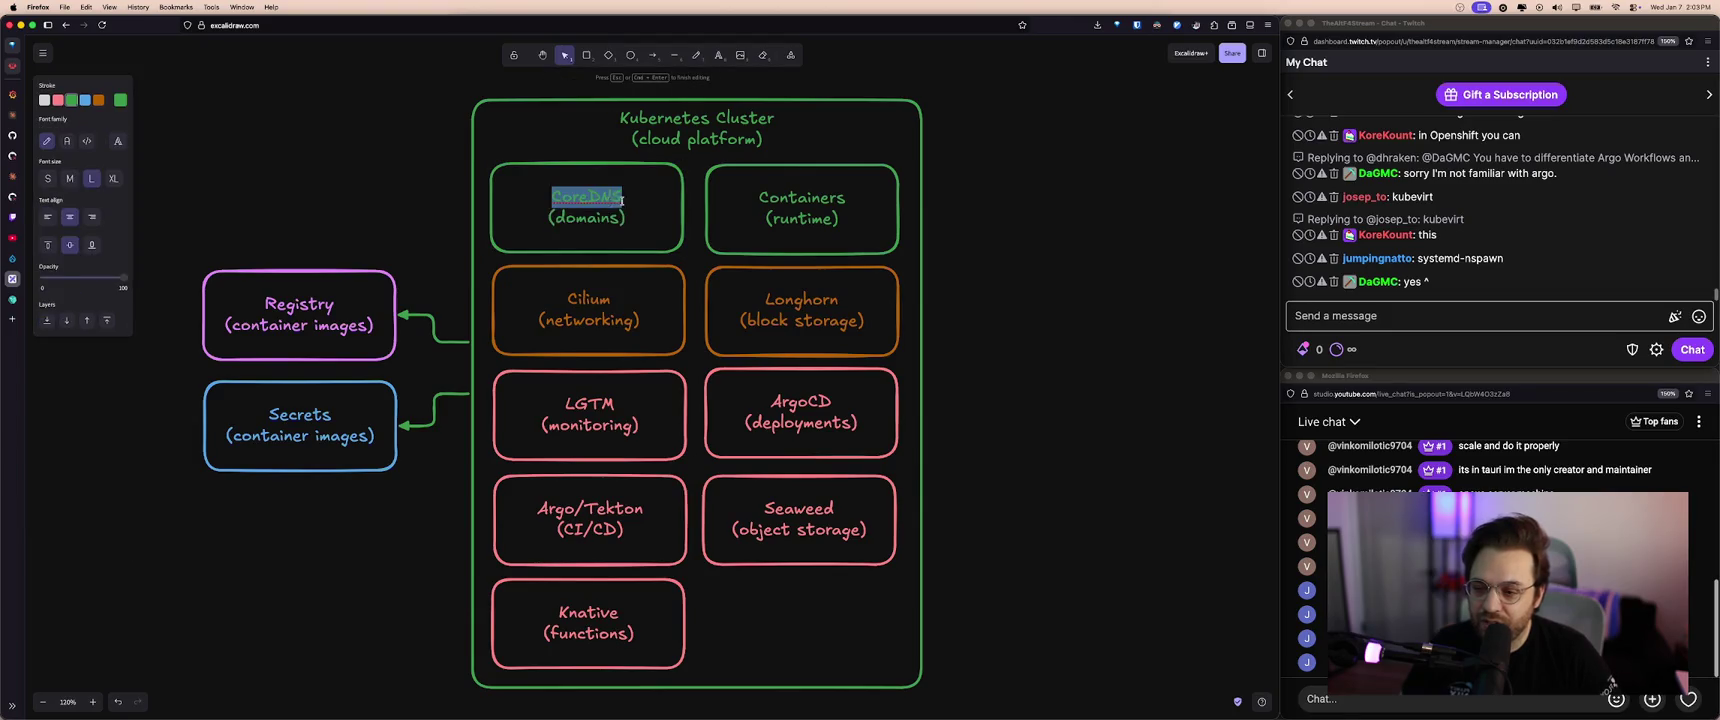
type("DNS")
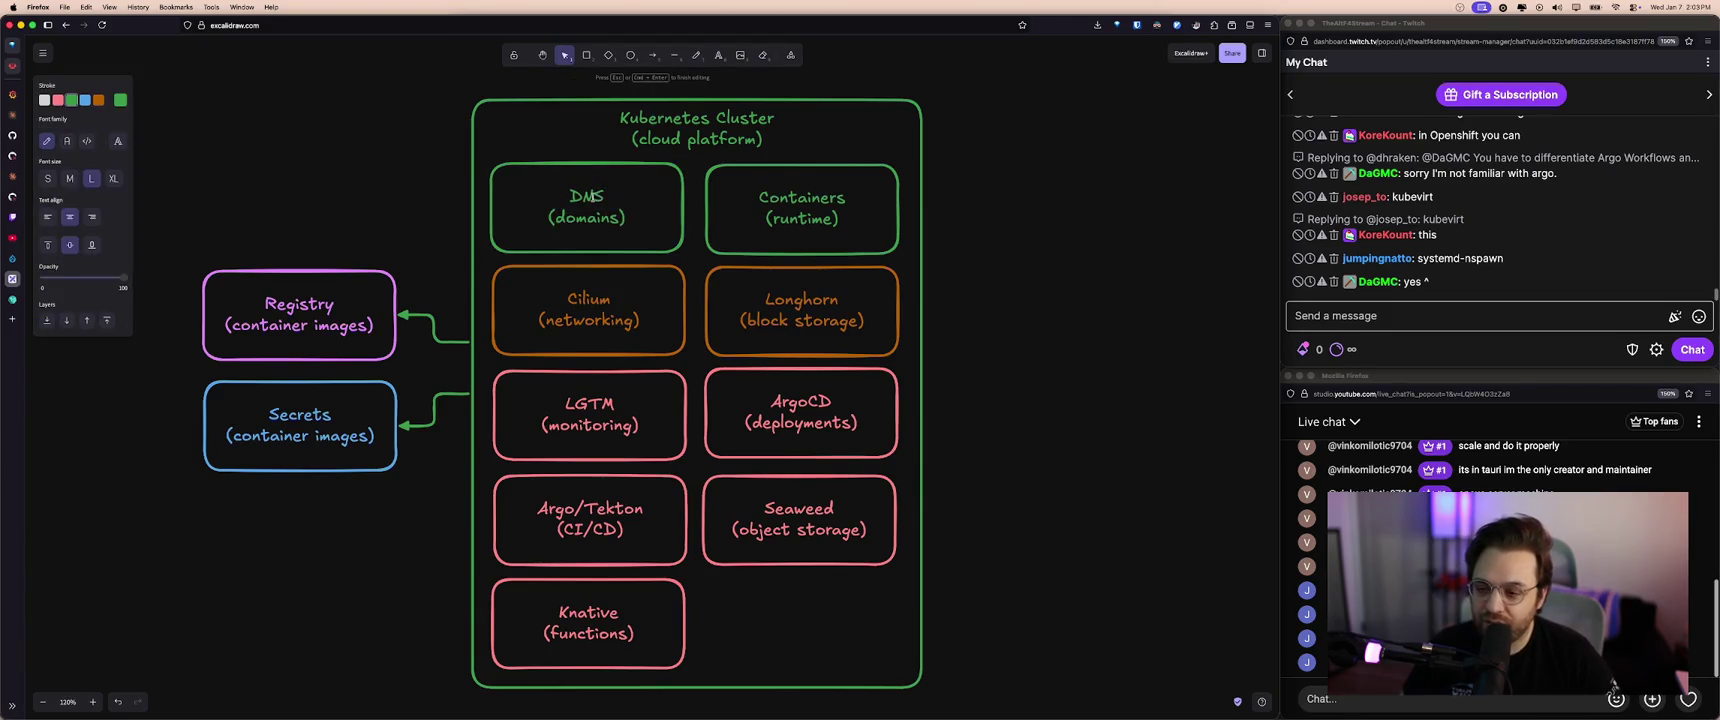
left_click(694, 212)
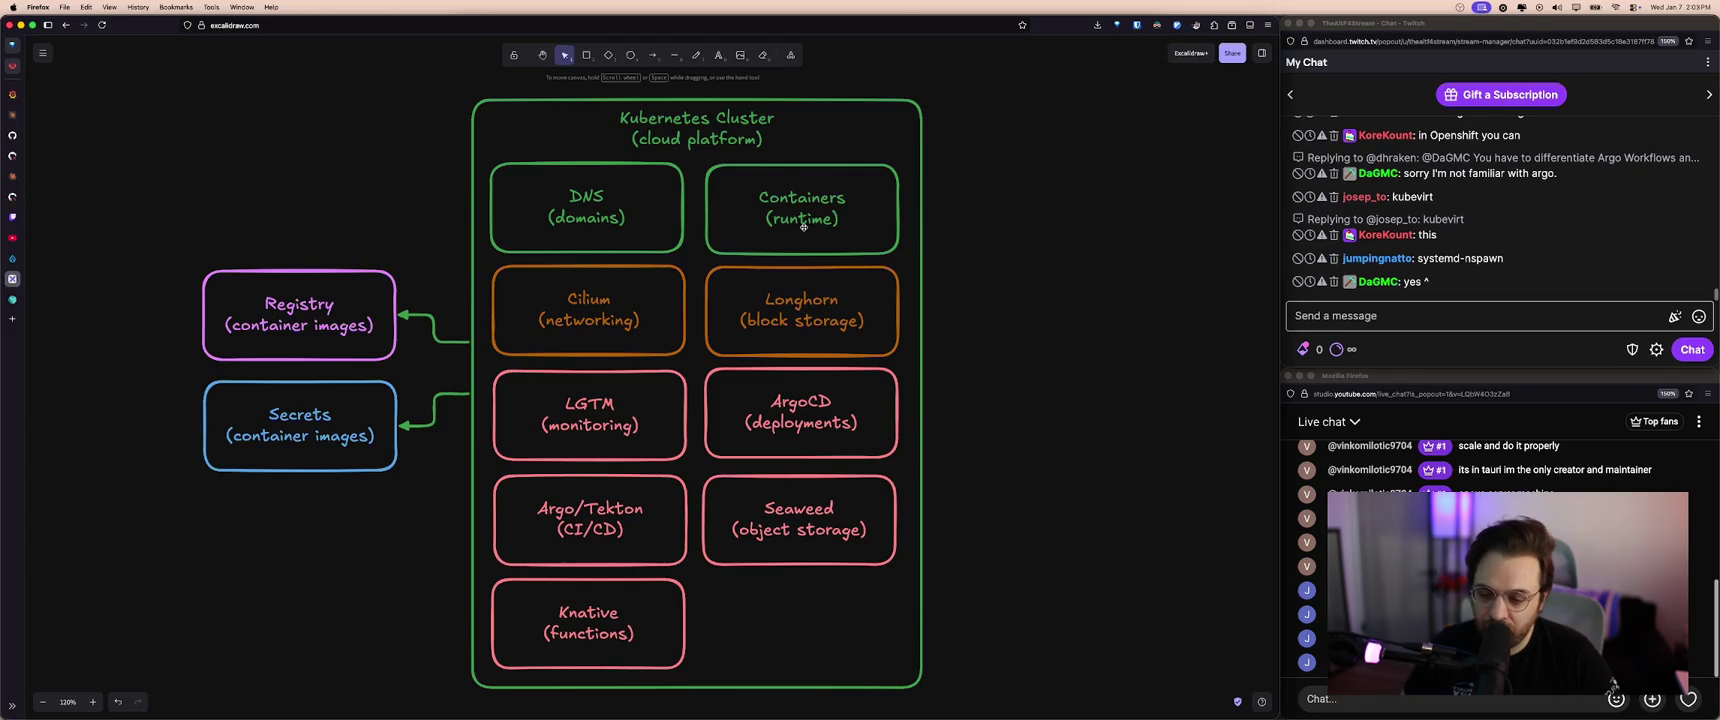
left_click(714, 148)
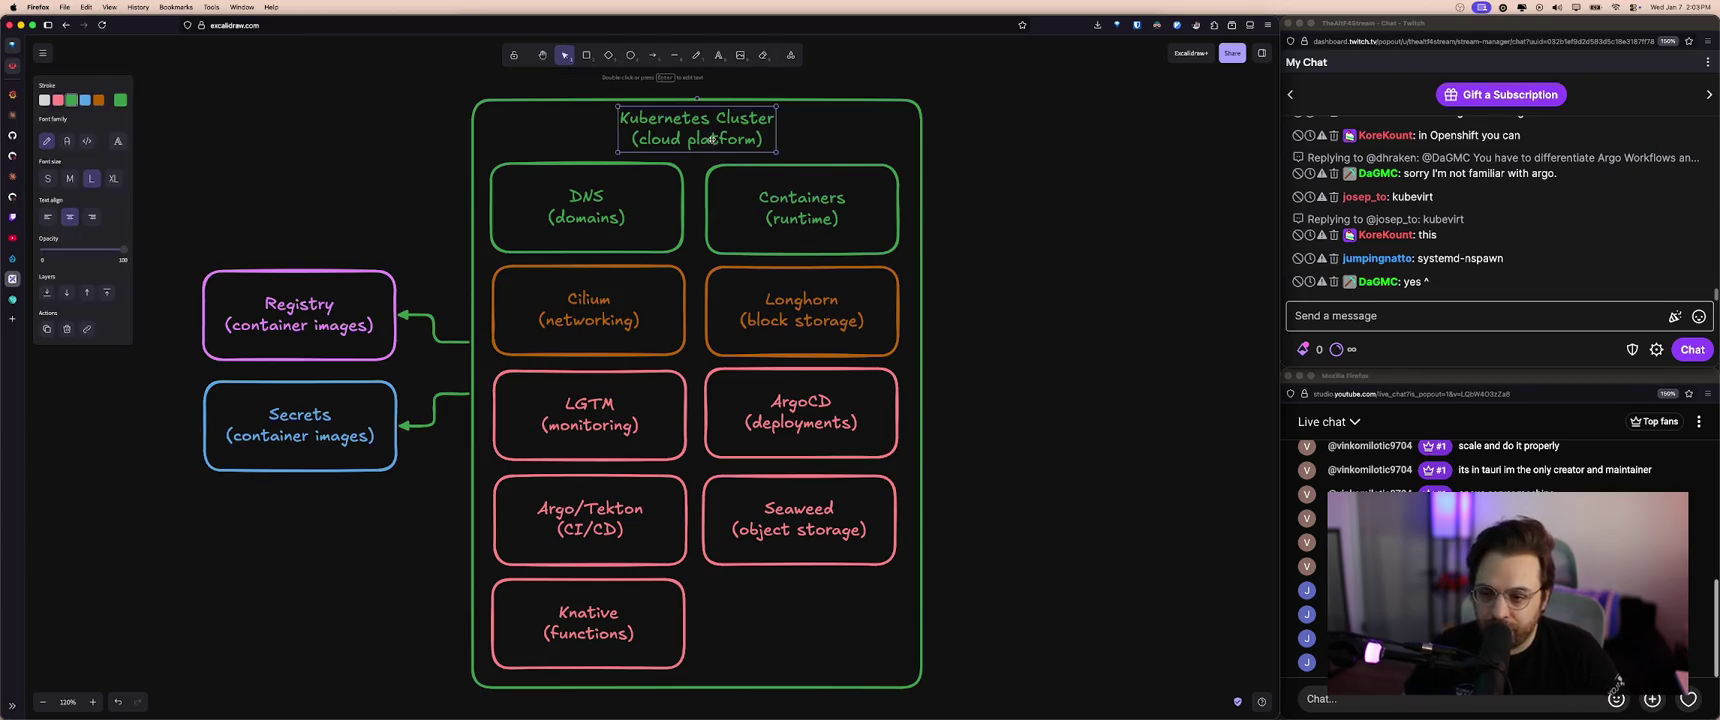
left_click(792, 146)
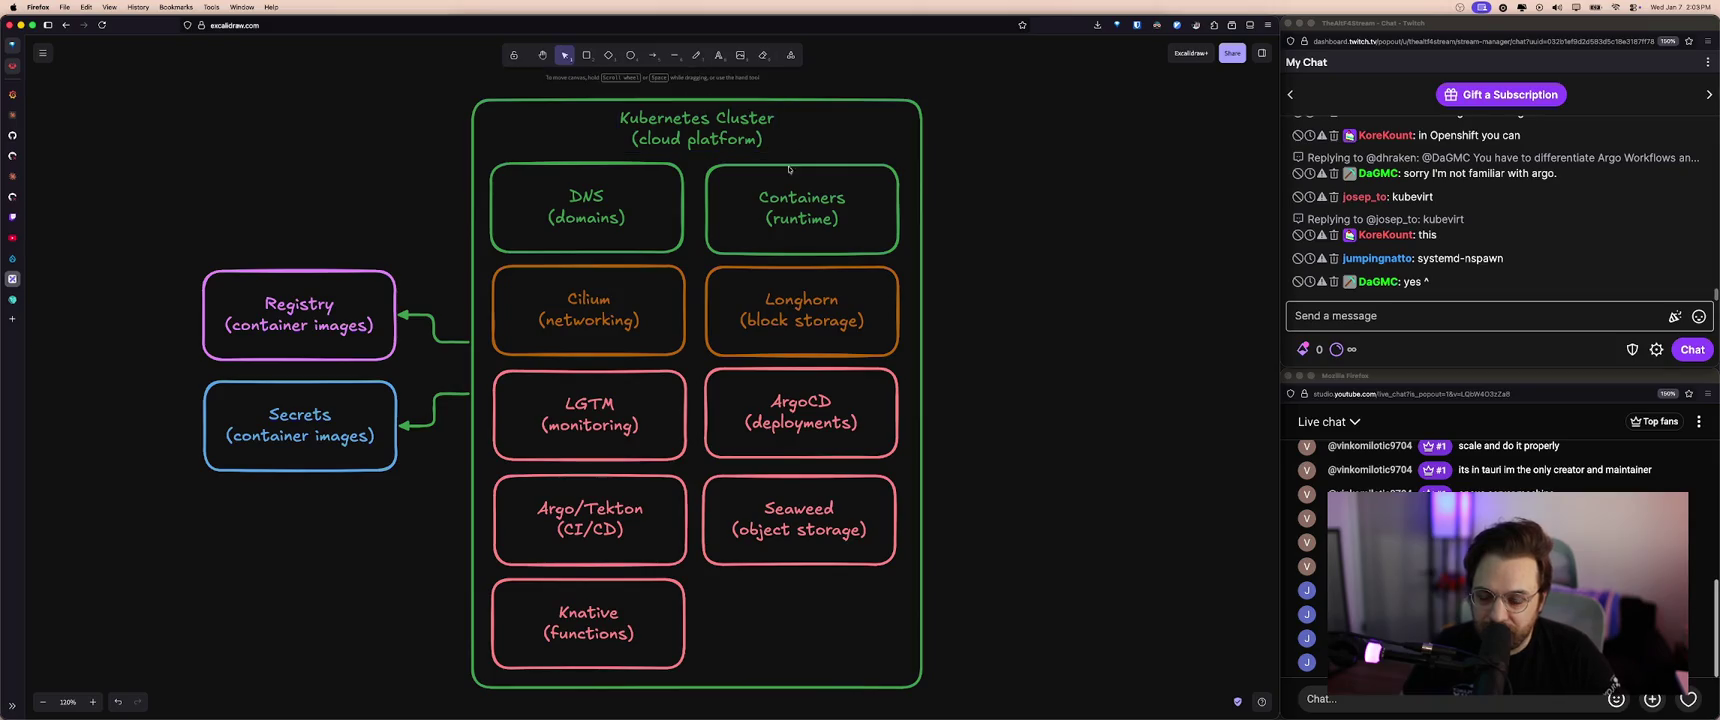
- Move the Containers box out of the cluster toward the upper right
left_click(805, 222)
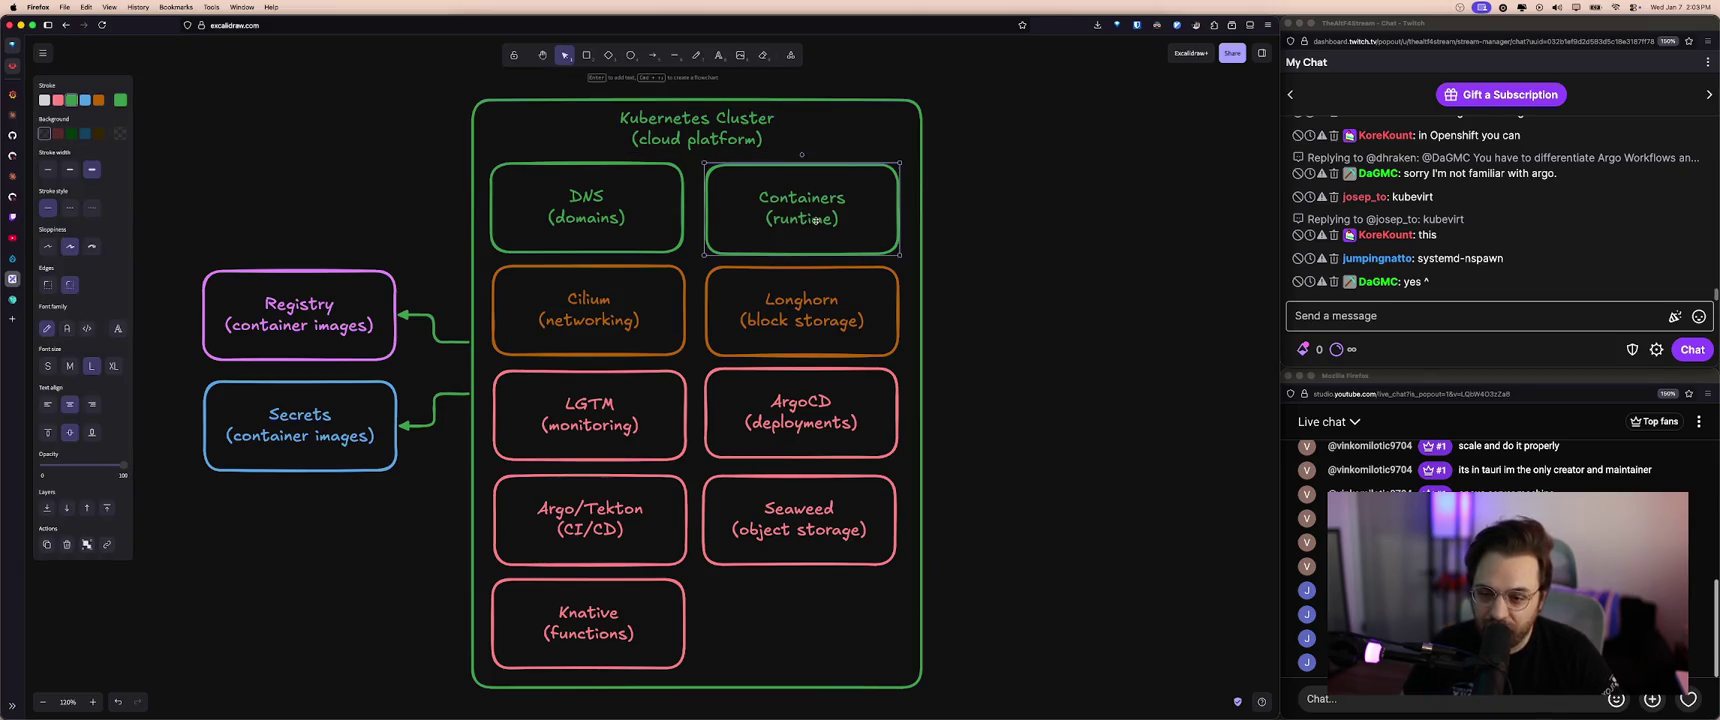
double_click(817, 221)
double_click(814, 200)
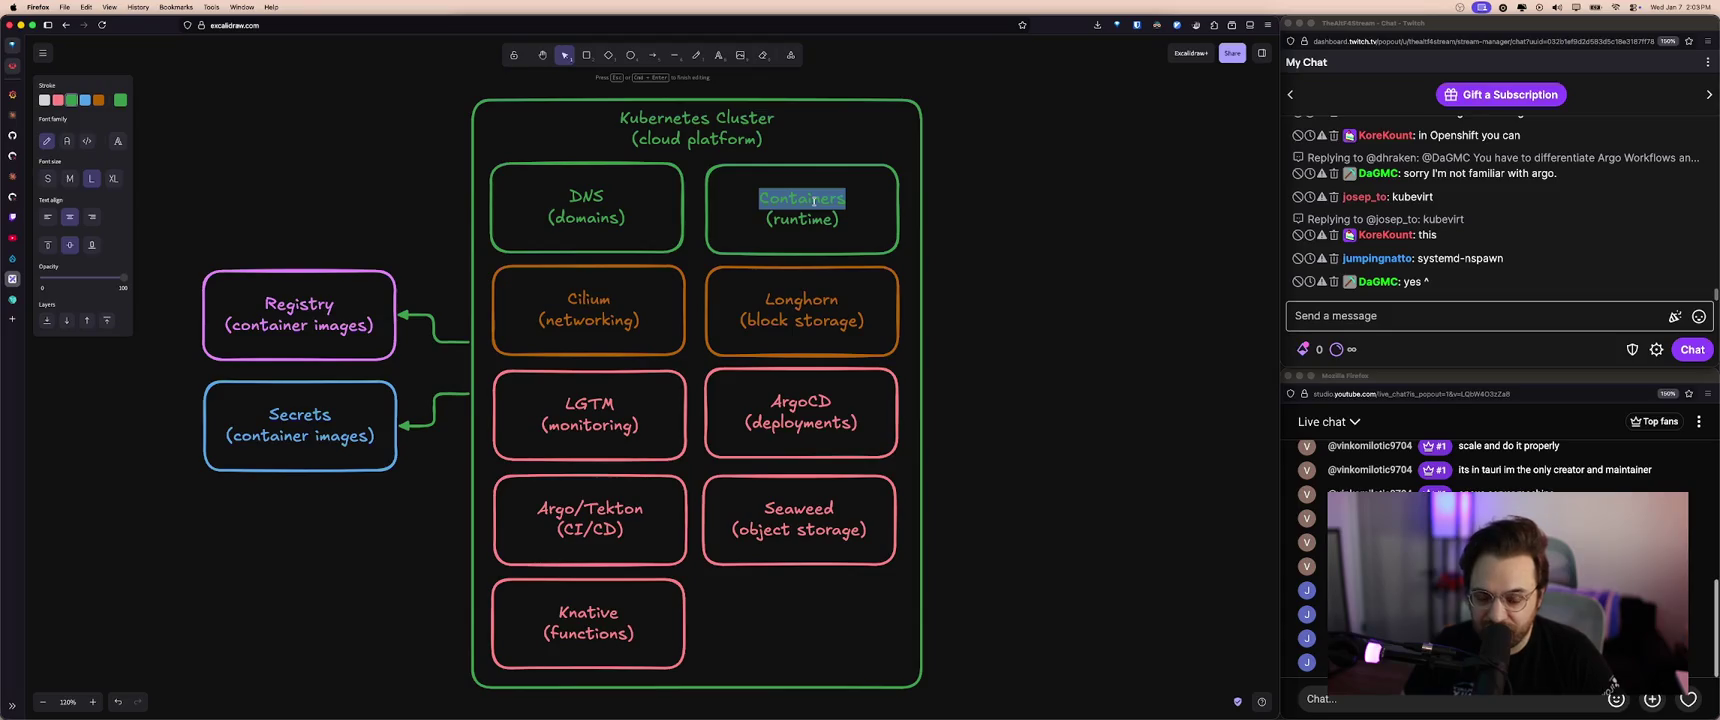
left_click(699, 140)
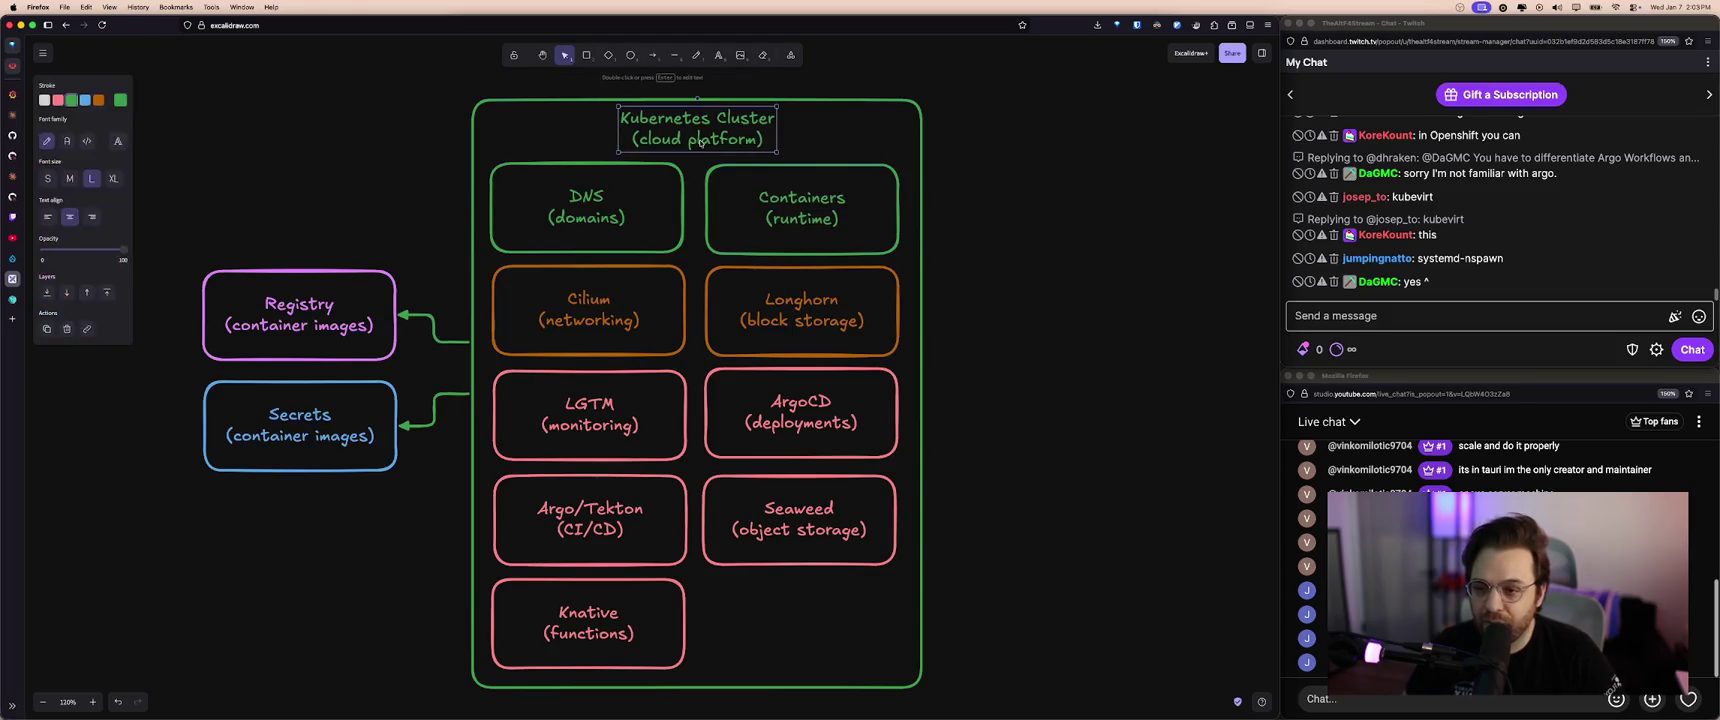
left_click(796, 213)
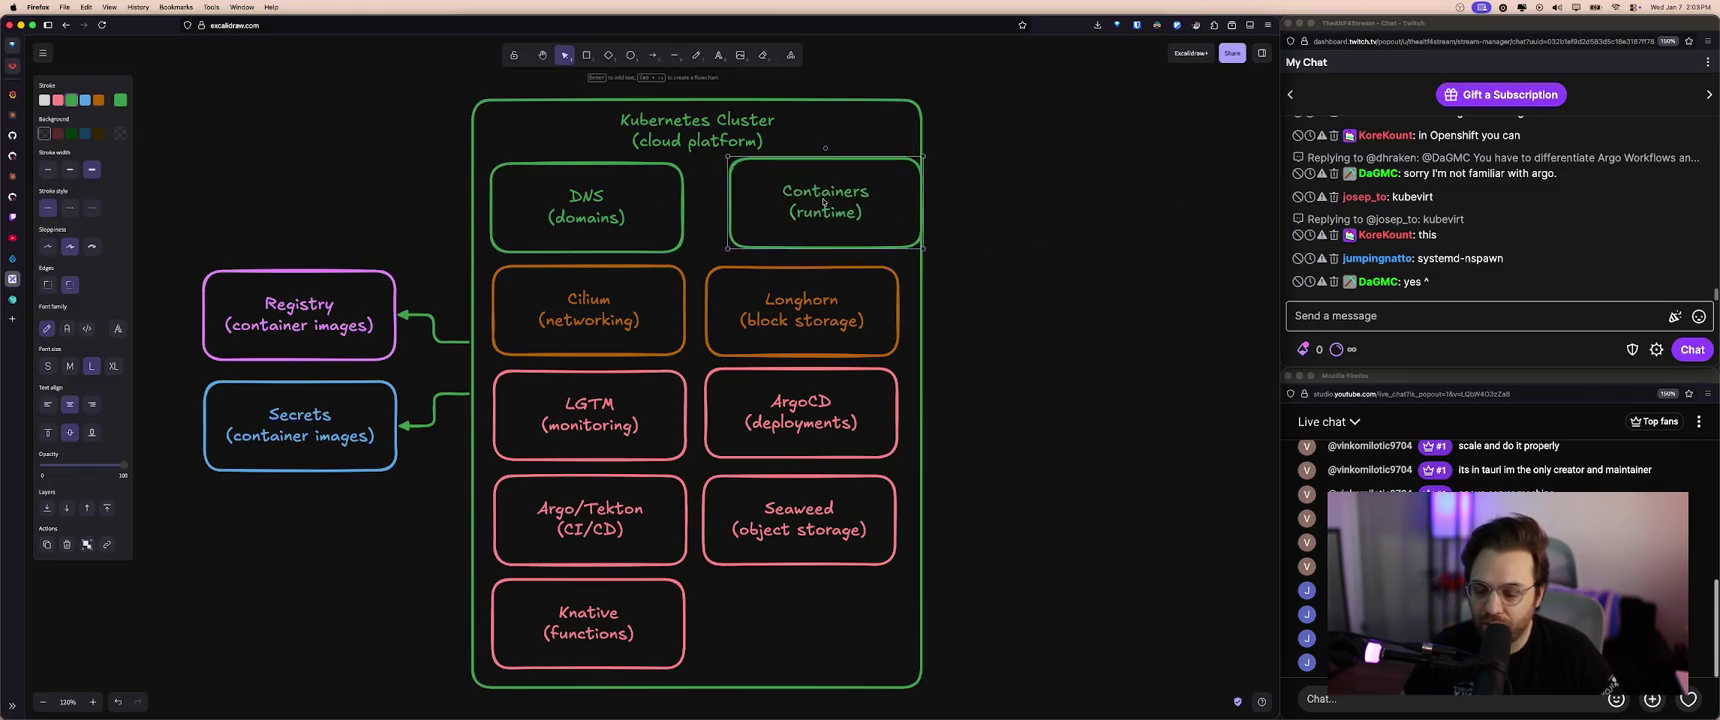
mouse_move(798, 204)
left_mouse_down()
mouse_move(1075, 188)
mouse_move(811, 197)
left_mouse_up()
- Relabel the copied runtime box 'VMs' and nudge it into place
key("super+l")
left_click(1263, 53)
double_click(811, 194)
type("VMs")
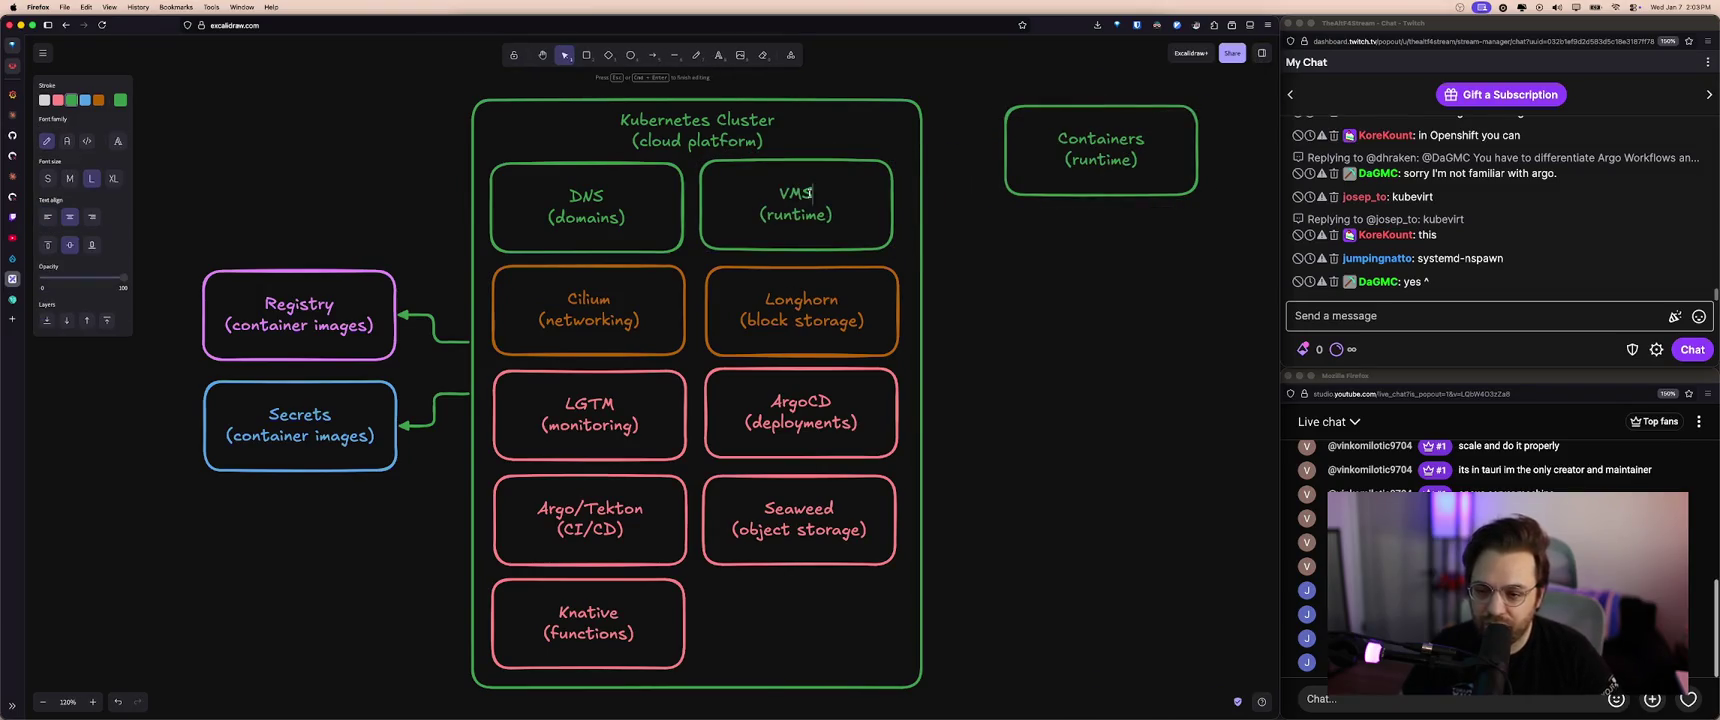
left_click(768, 213)
left_click_drag(768, 213, 771, 216)
left_click(722, 141)
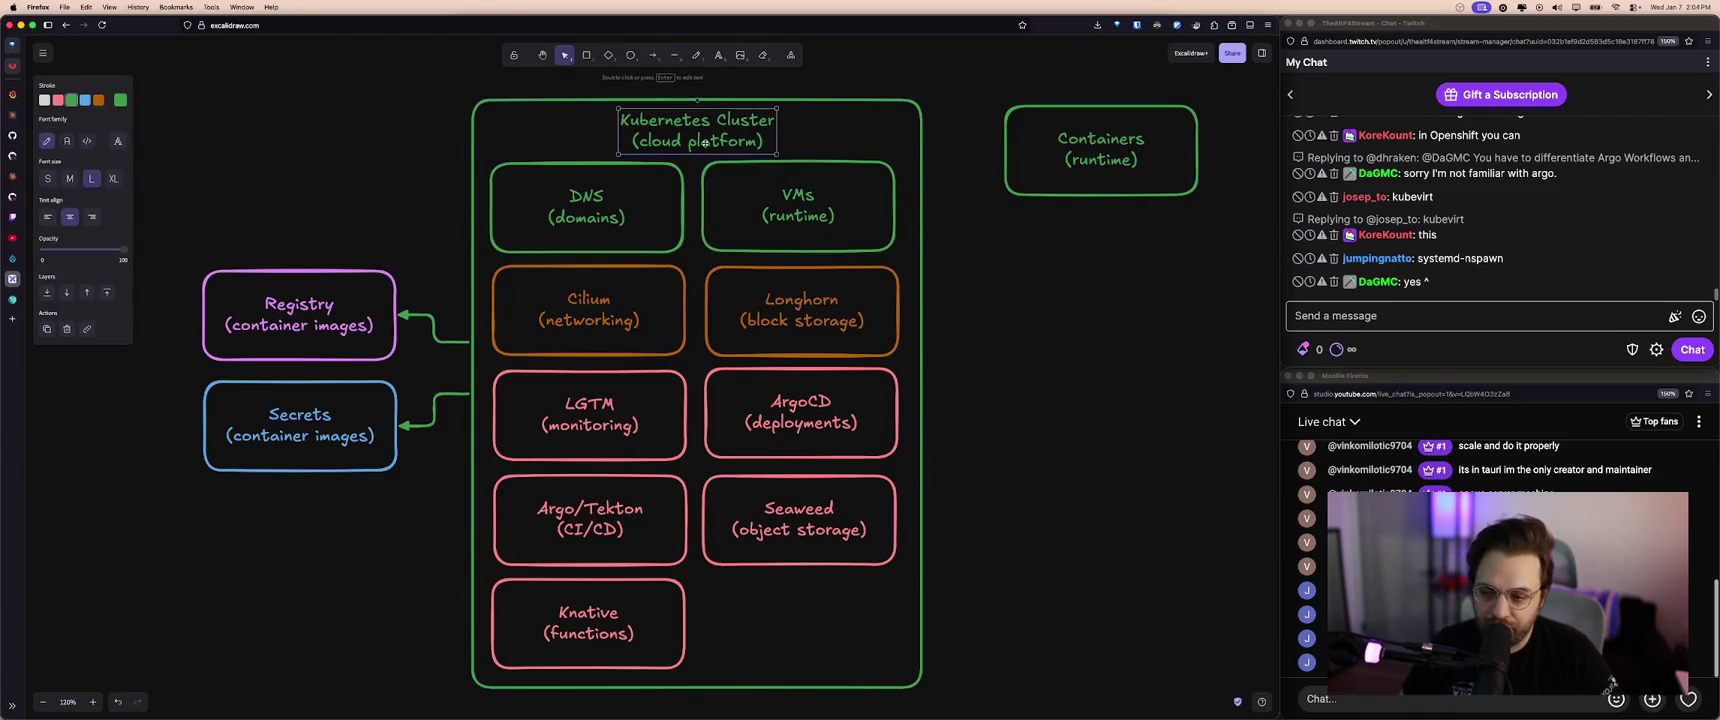
- Retype the VMs label as 'Qemu' and shift the separate Containers box left and down
left_click(797, 205)
double_click(797, 195)
type("Q")
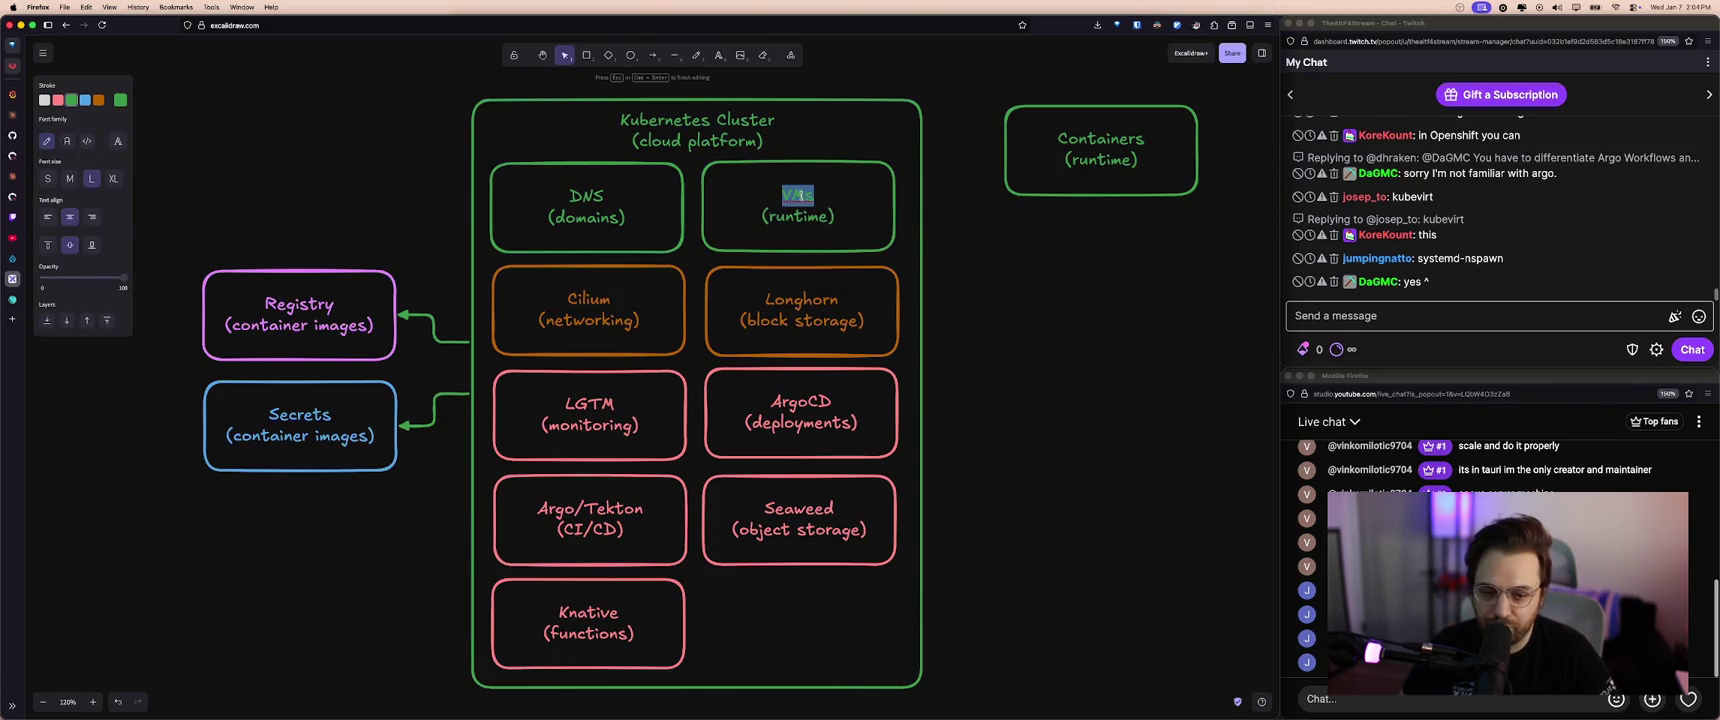
type("emu")
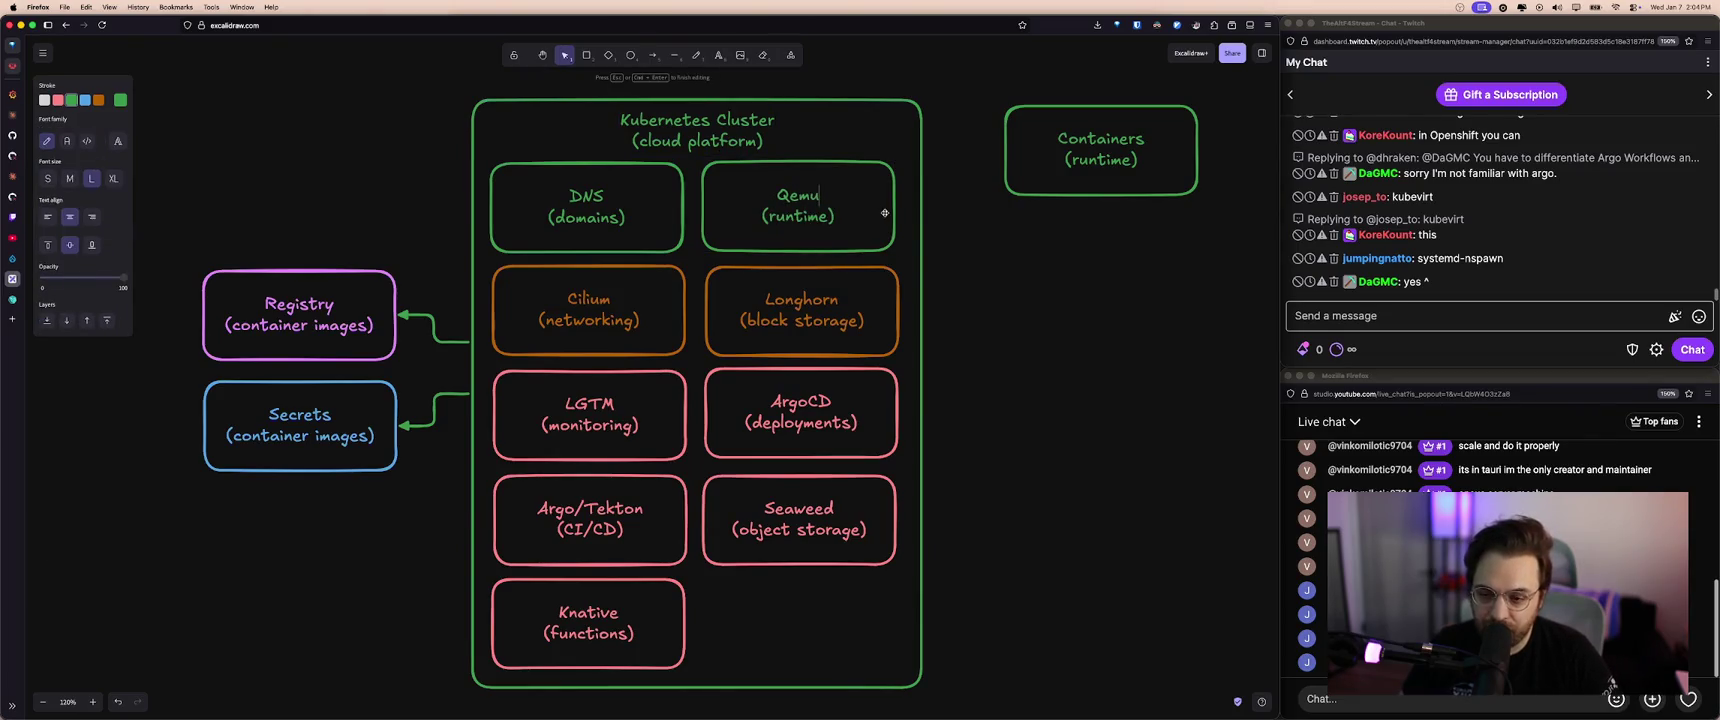
left_click_drag(1100, 160, 1052, 178)
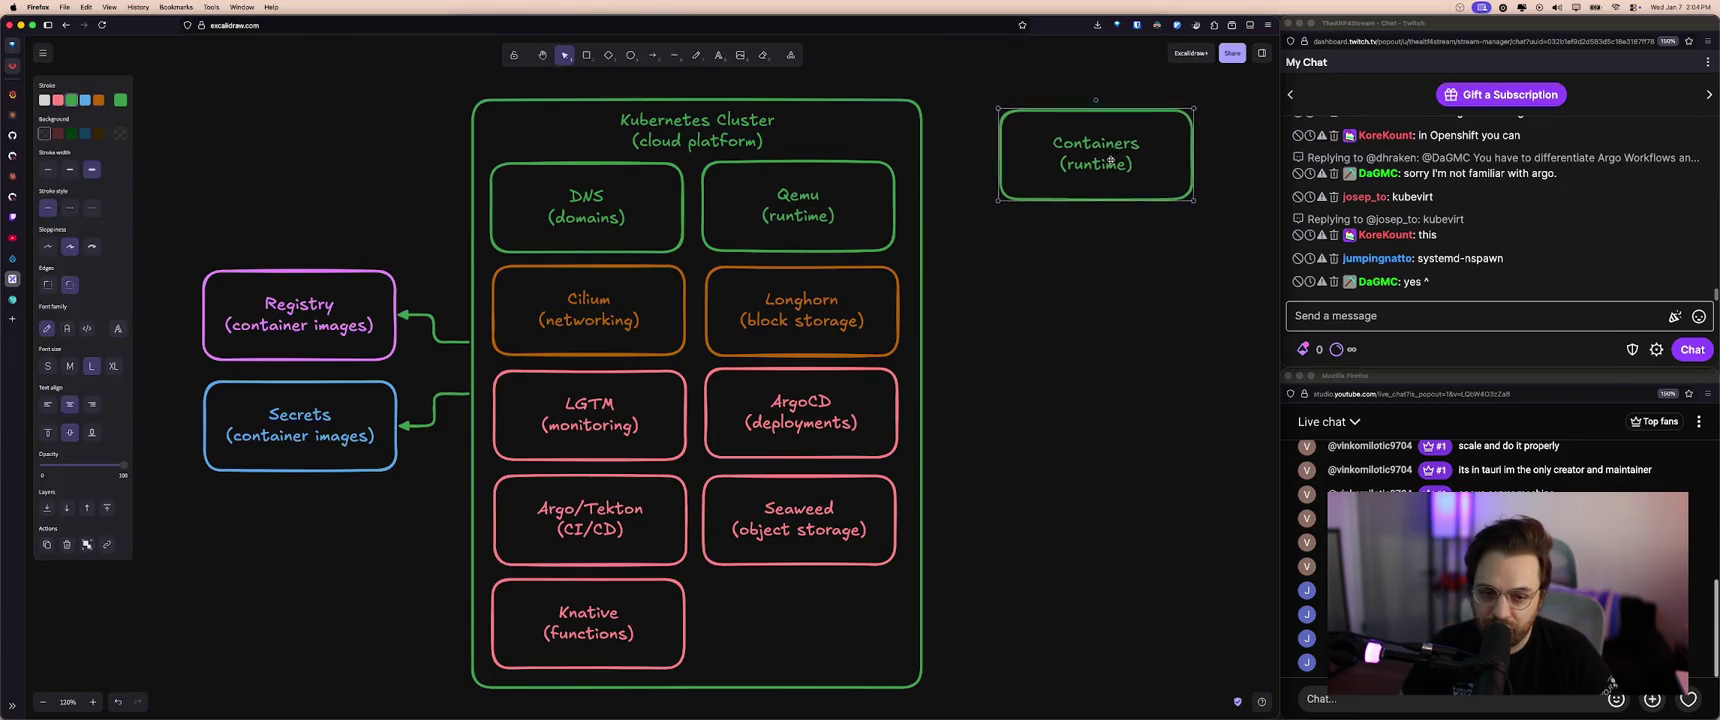
left_click(1088, 230)
- Select the Cilium through Knative boxes, then undo the recent renames and moves
left_click_drag(485, 260, 898, 676)
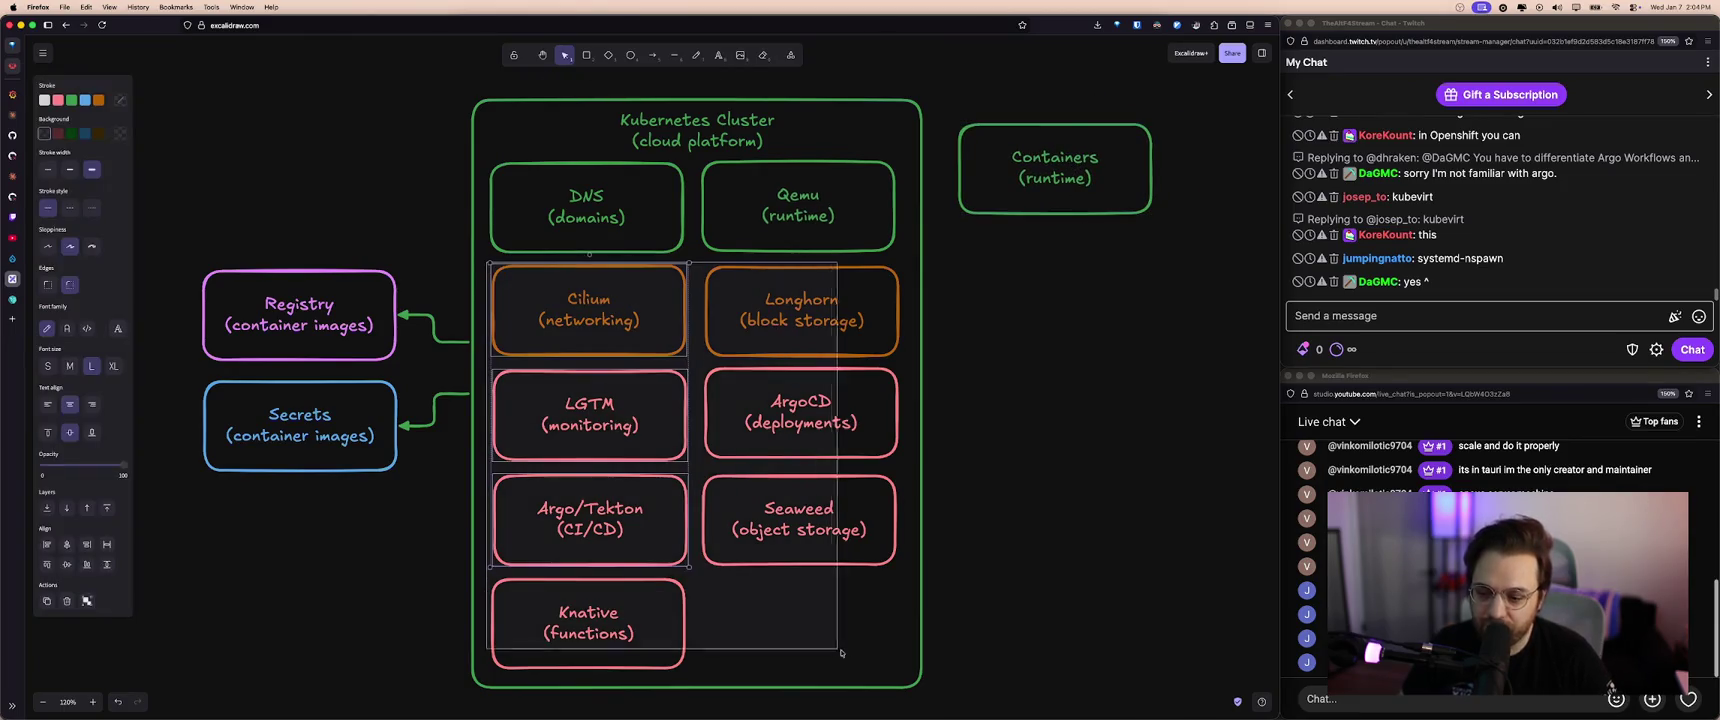
left_click(902, 676)
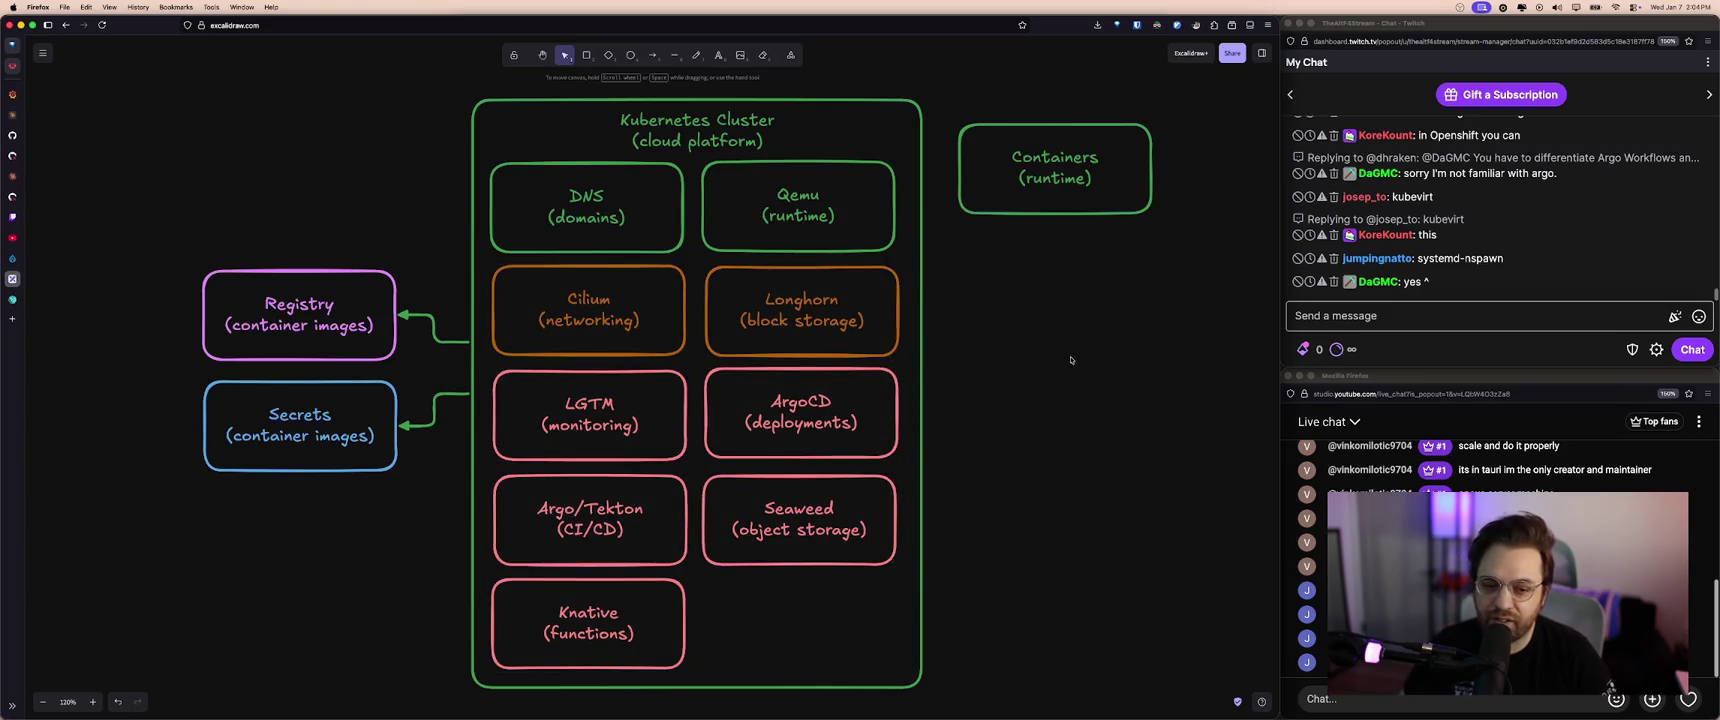
key("super+z")
key("super+z")
key("super+z")
key("super+z")
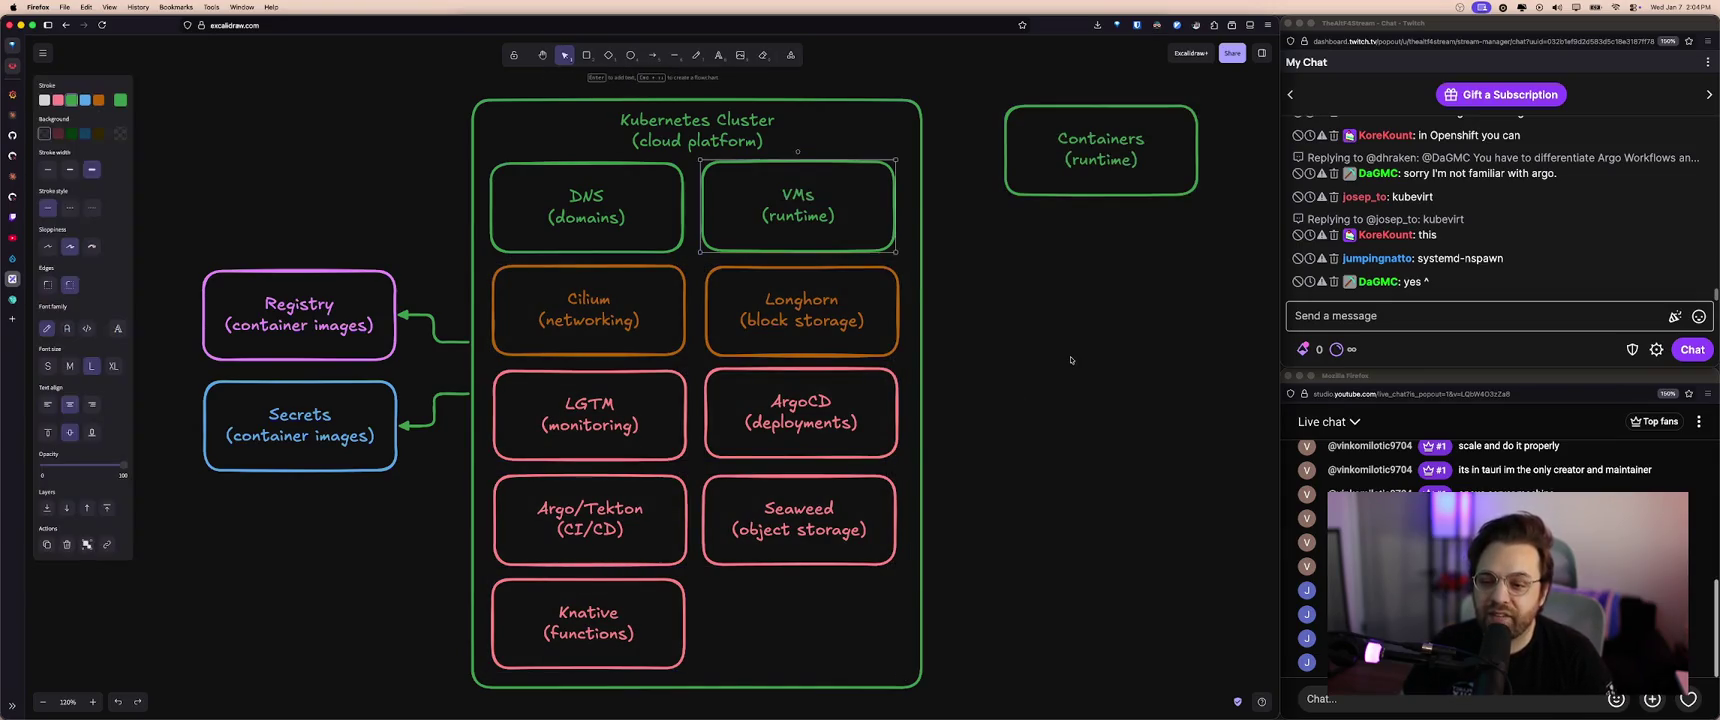
key("super+z")
key("super+z")
key("super+z")
key("super+z")
key("super+z")
key("super+z")
key("super+z")
key("super+z")
key("super+z")
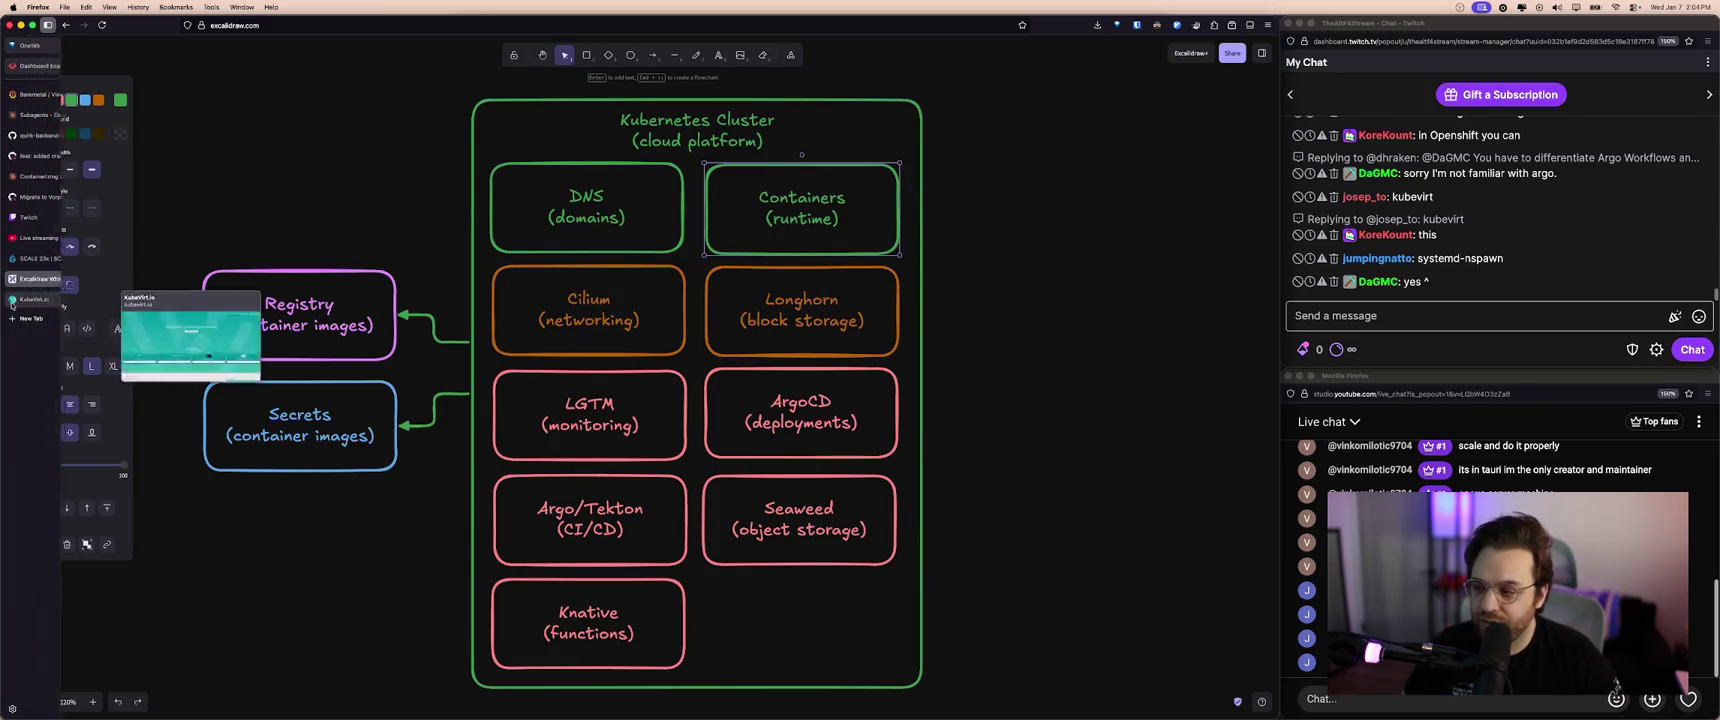
- Zoom the KubeVirt homepage to 133%, then switch back to the Excalidraw diagram
left_click(12, 299)
left_click_drag(420, 174, 882, 212)
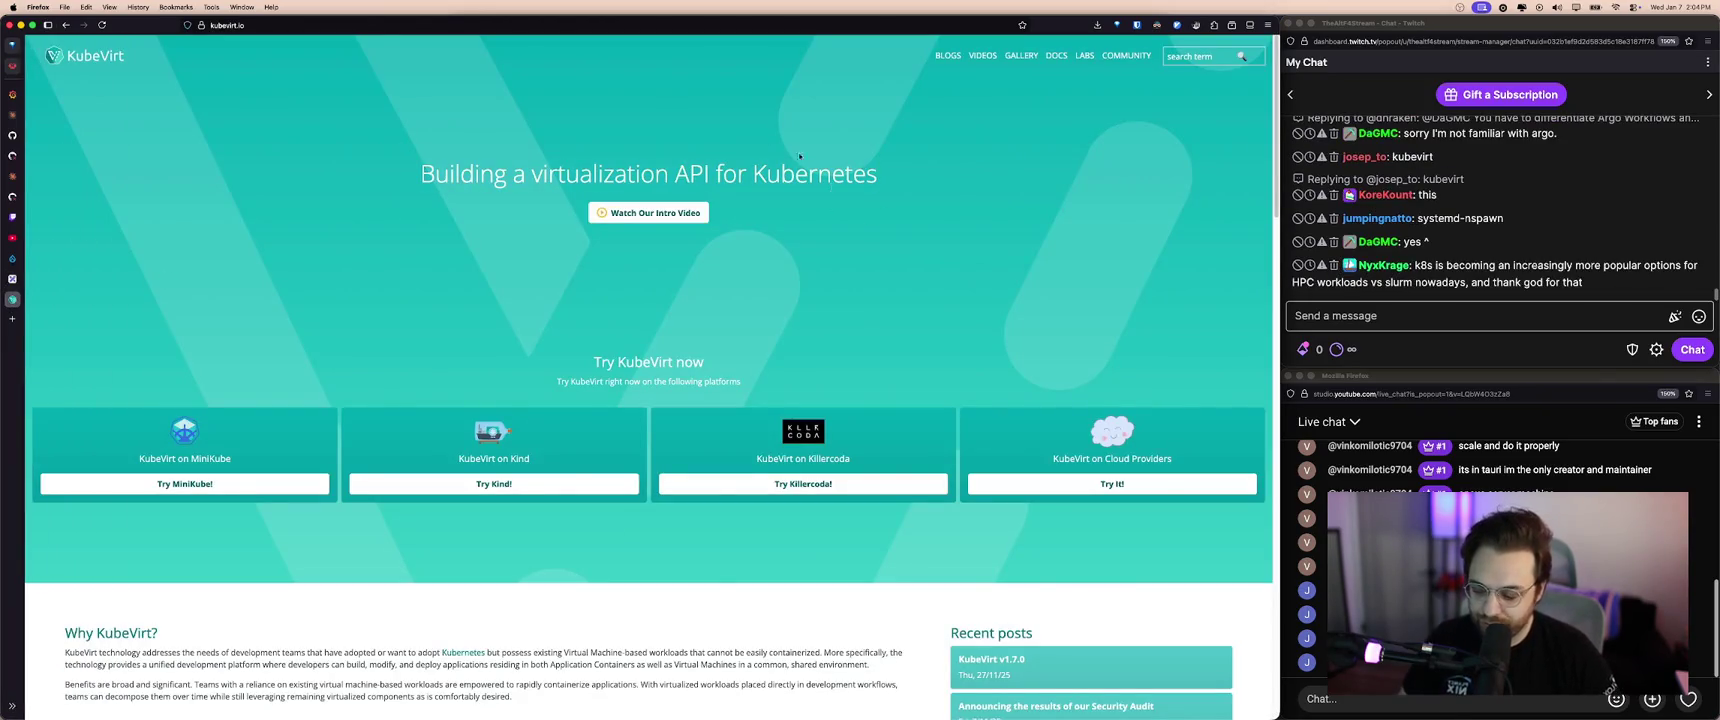
key("super+l")
key("Escape")
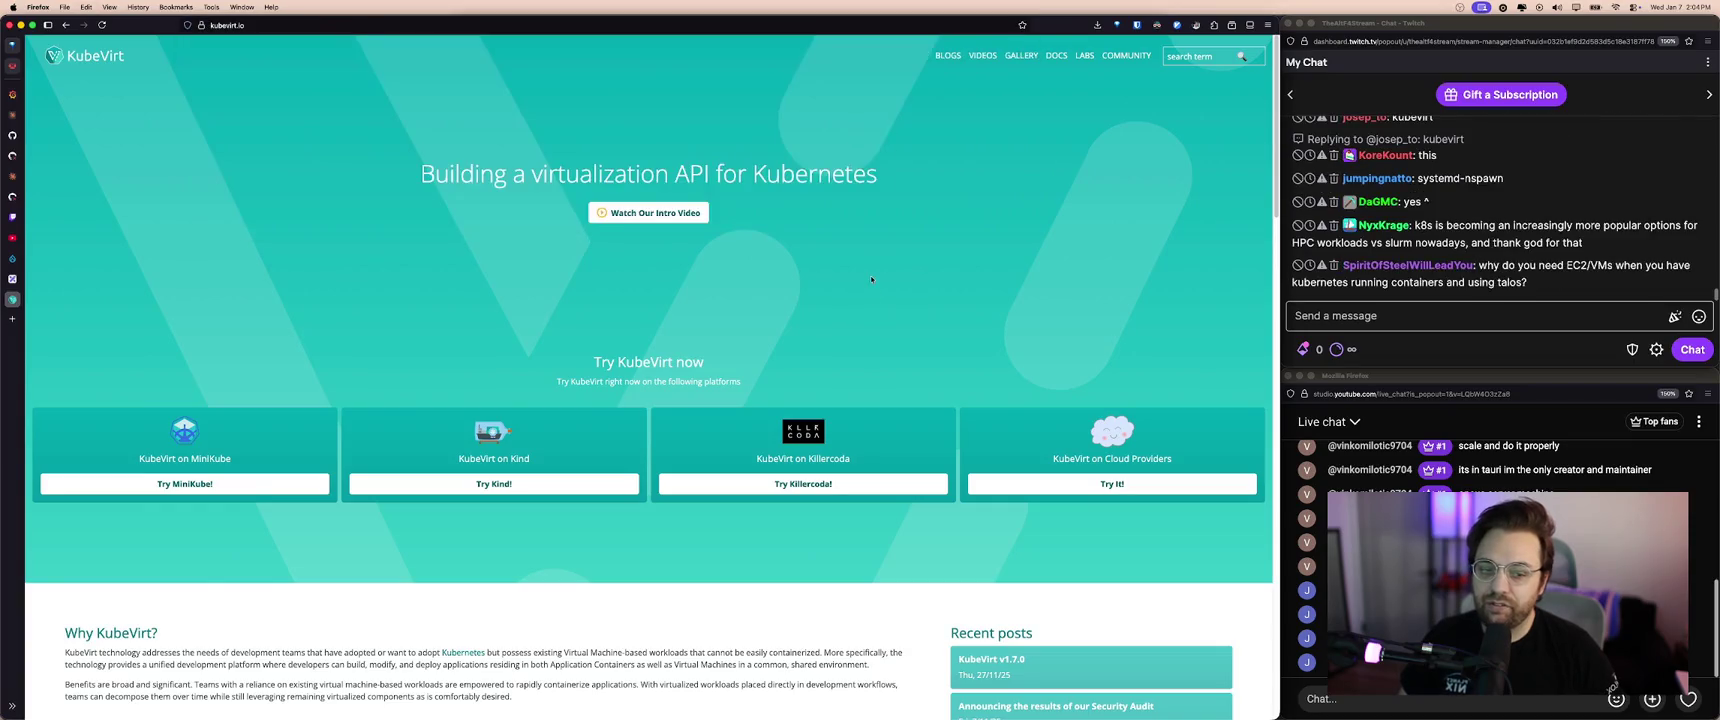
key("super+equal")
key("super+equal")
key("super+equal")
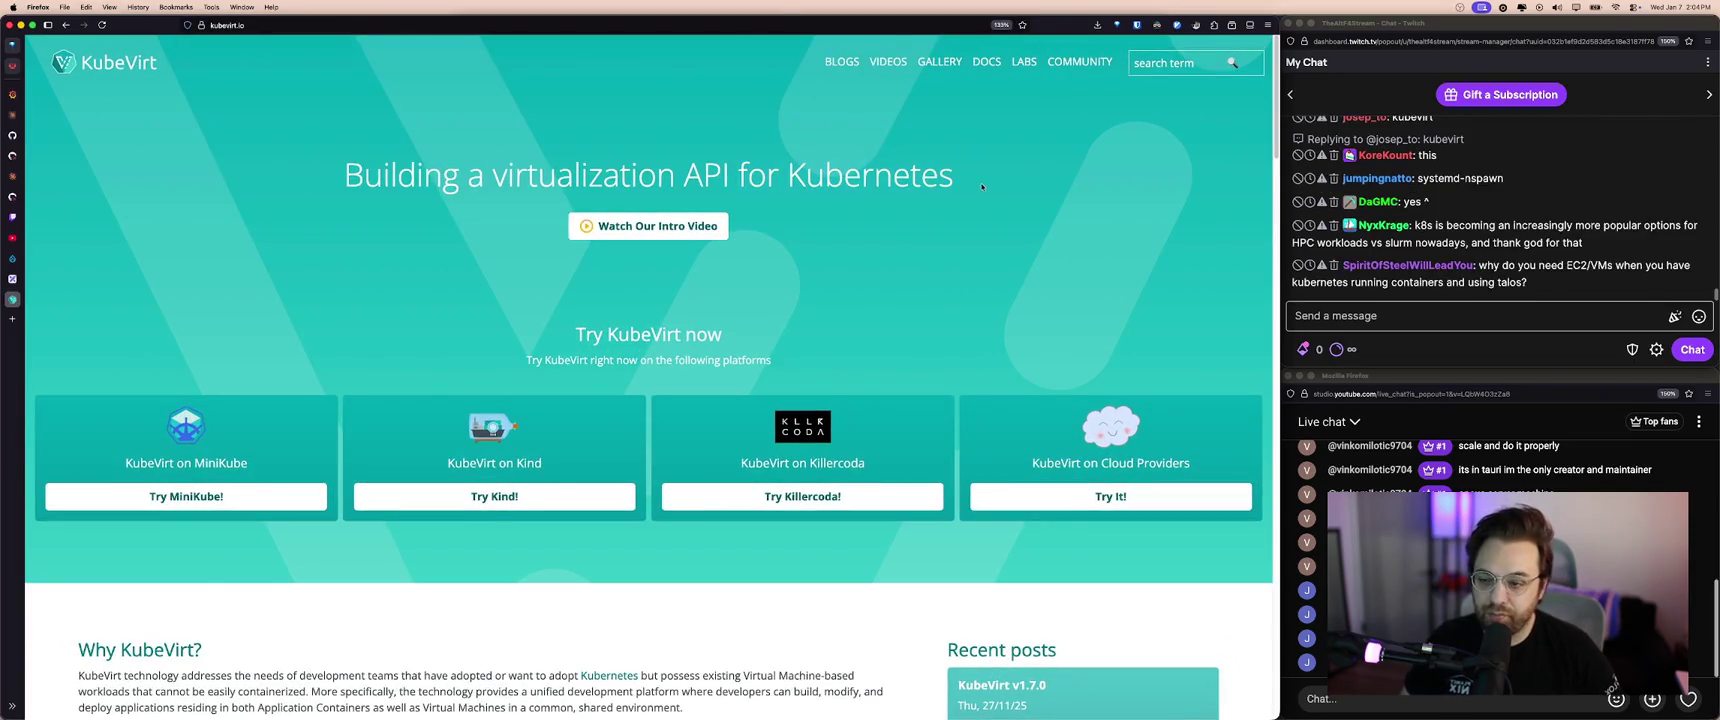
key("ctrl+shift+Tab")
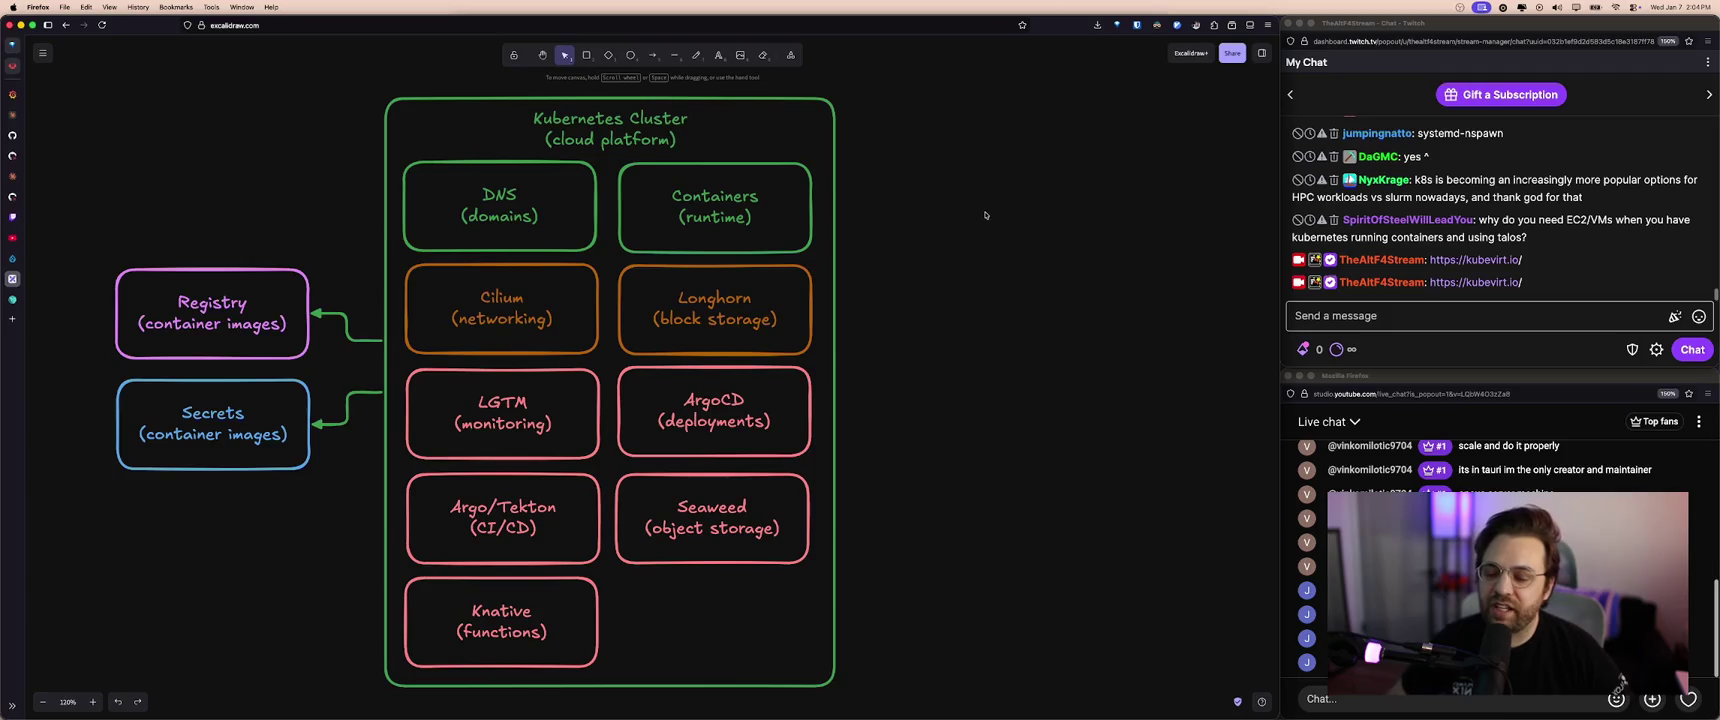
- Copy the Argo/Tekton box below Seaweed and start relabelling it 'Knative (virtual machines'
left_click_drag(979, 216, 1031, 212)
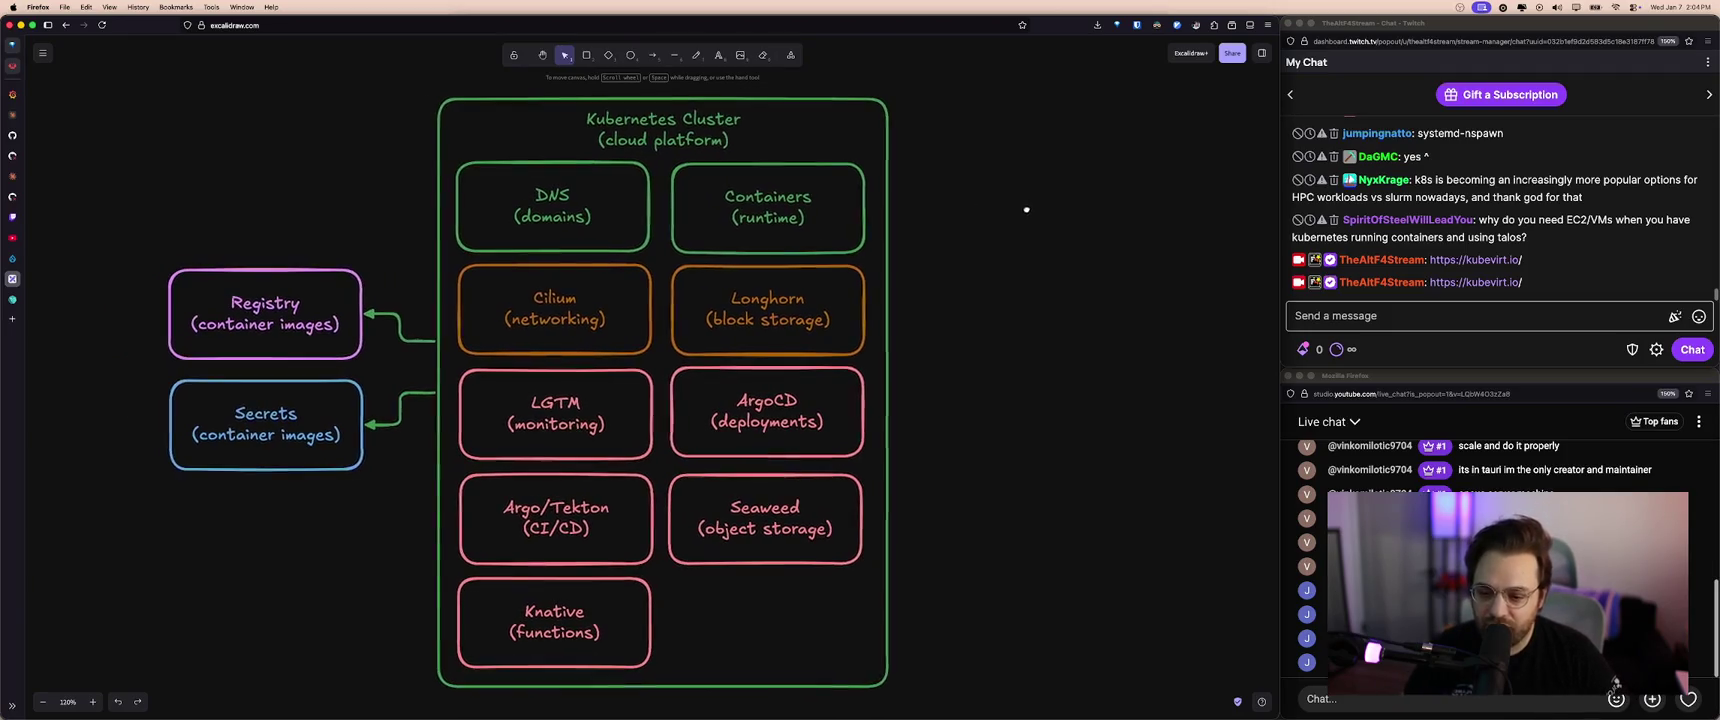
left_click_drag(393, 91, 1022, 713)
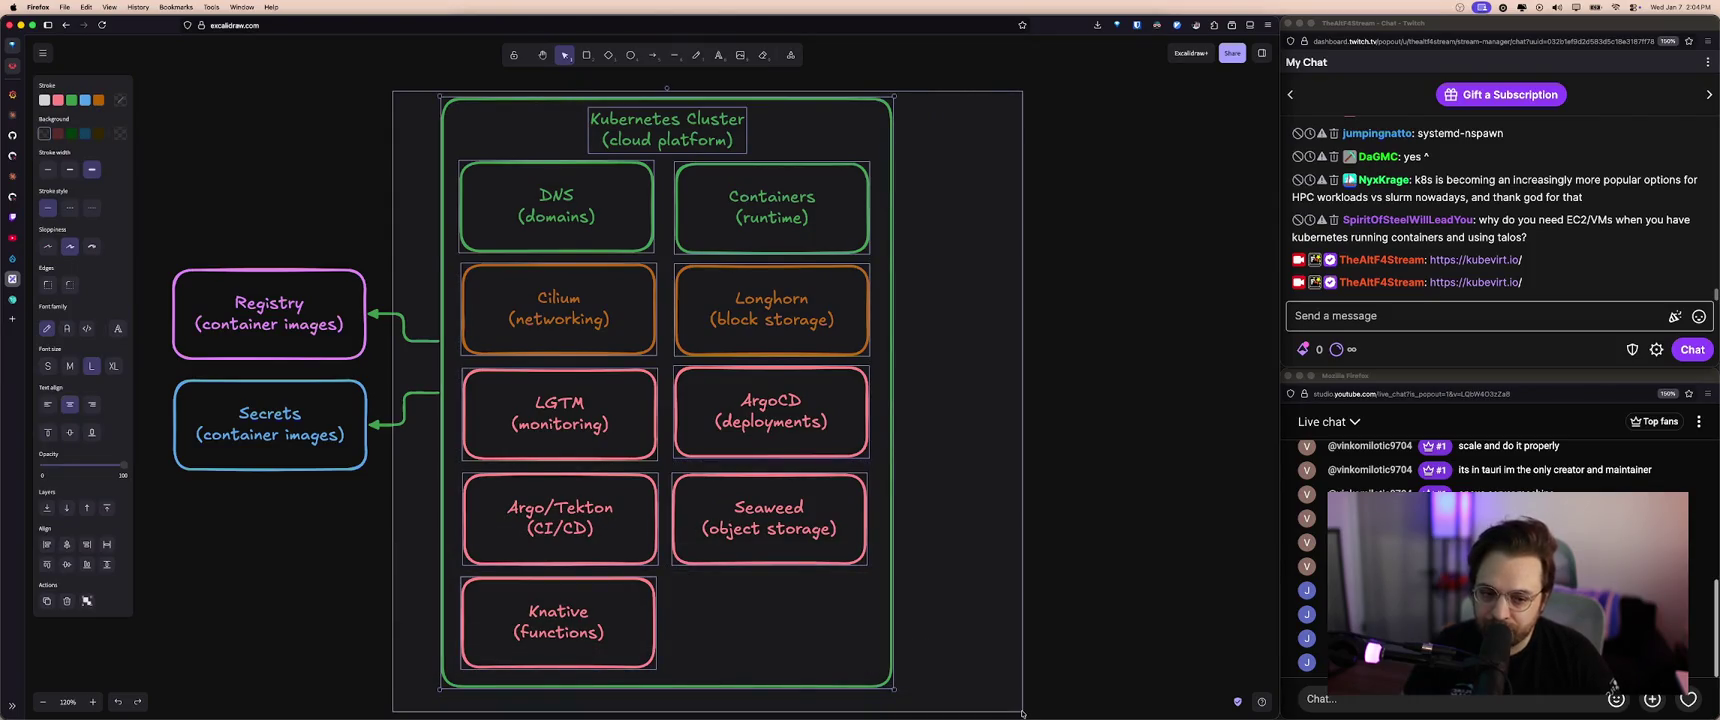
left_click(1022, 713)
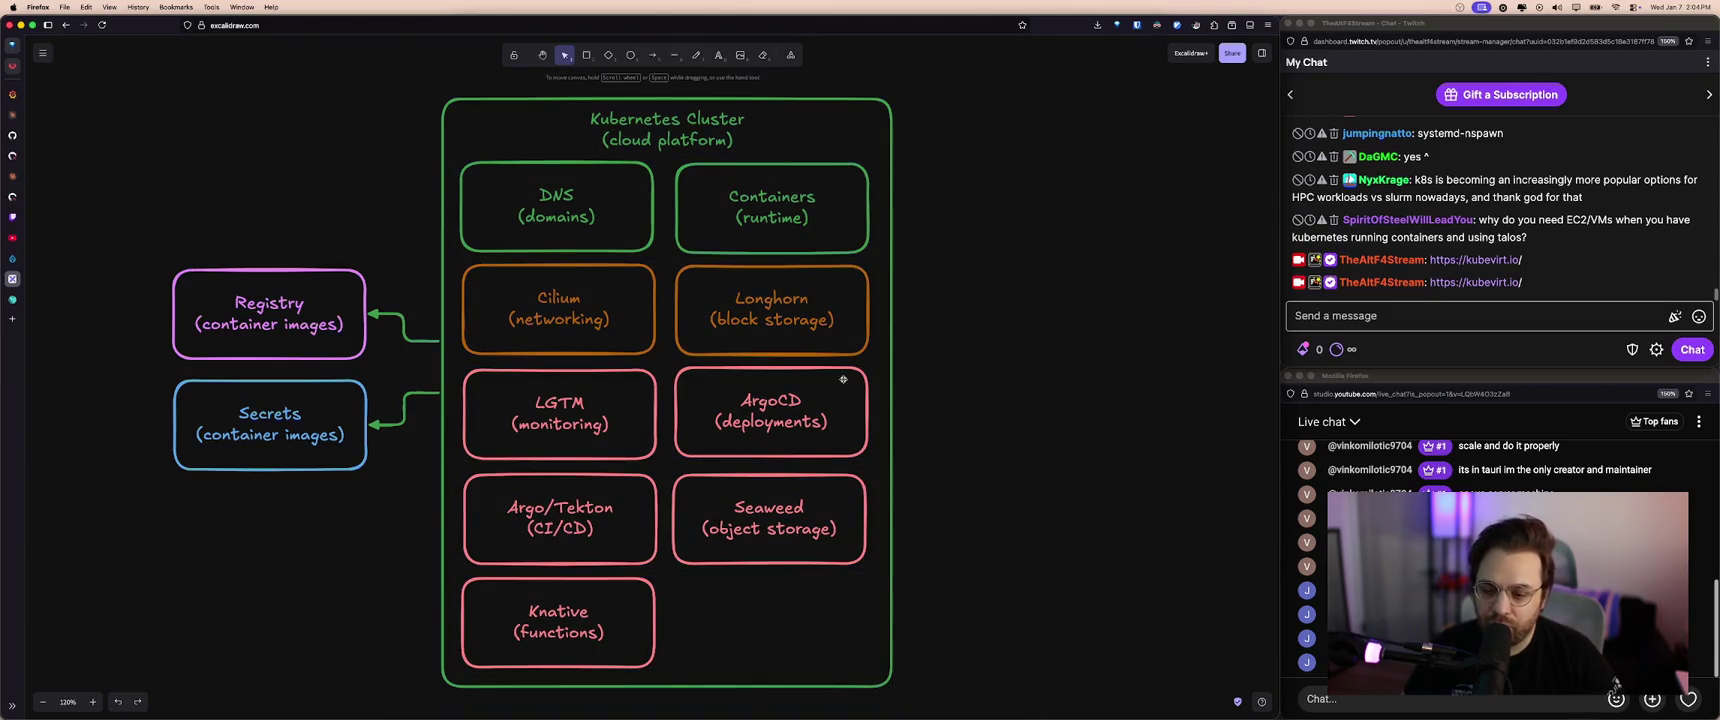
left_click(595, 520)
left_click_drag(595, 520, 801, 620)
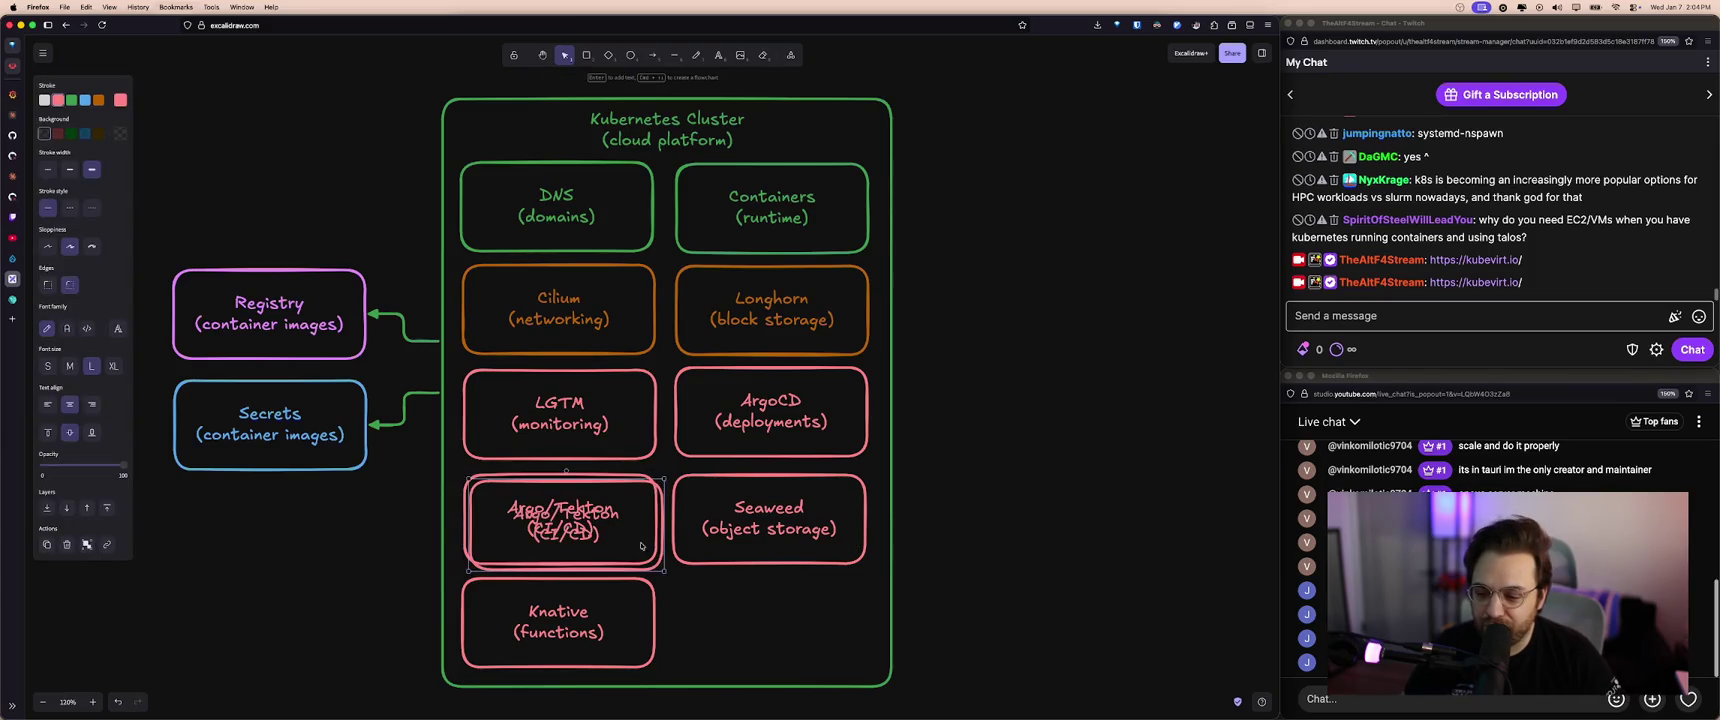
double_click(801, 620)
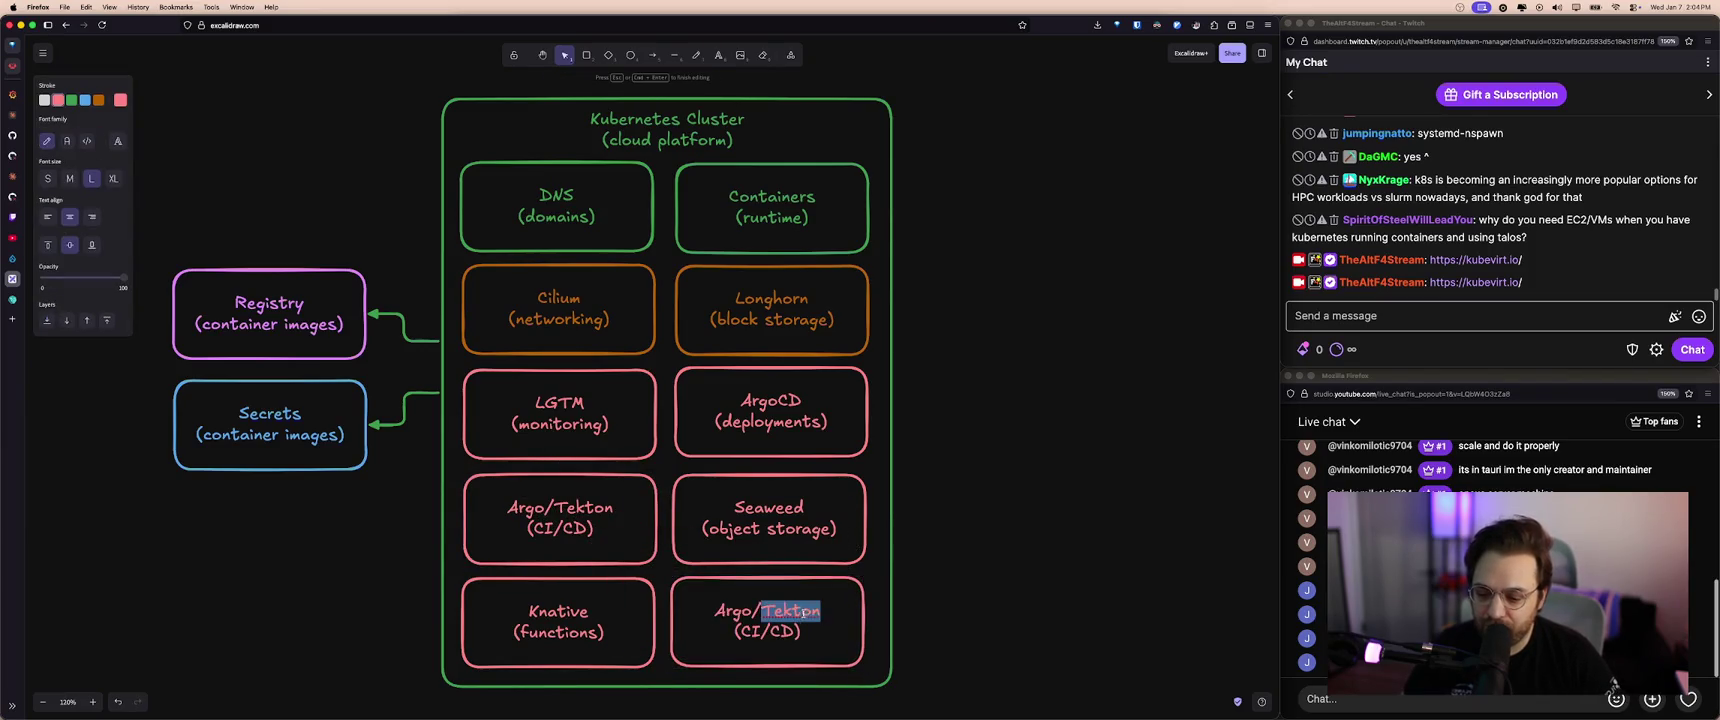
mouse_move(821, 611)
left_mouse_down()
mouse_move(712, 611)
mouse_move(740, 632)
left_mouse_up()
type("Knative")
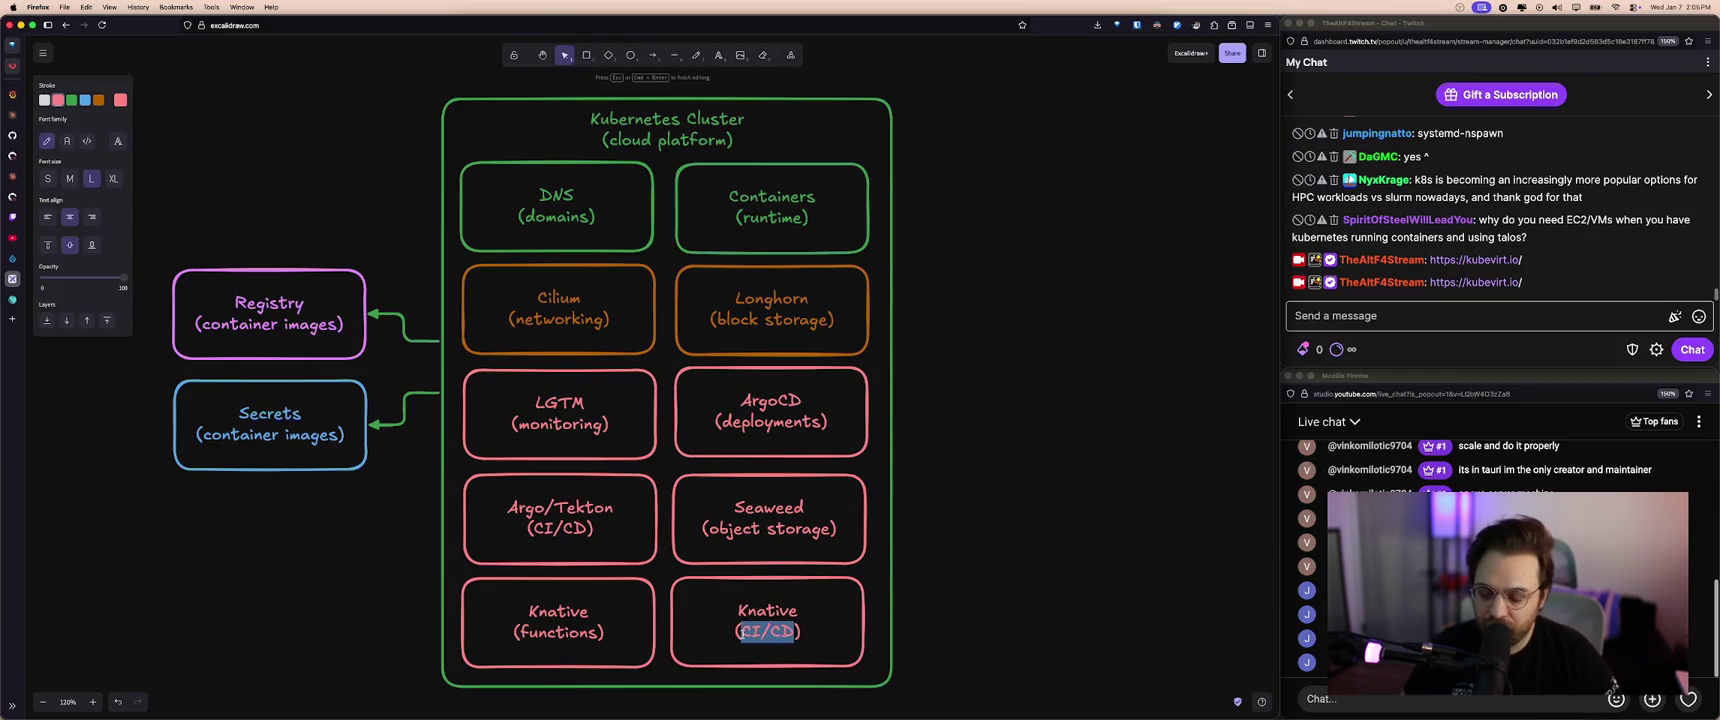
type(" (virtual machines")
- Finish the new box's label and select the Knative (virtual machines) box
key("Escape")
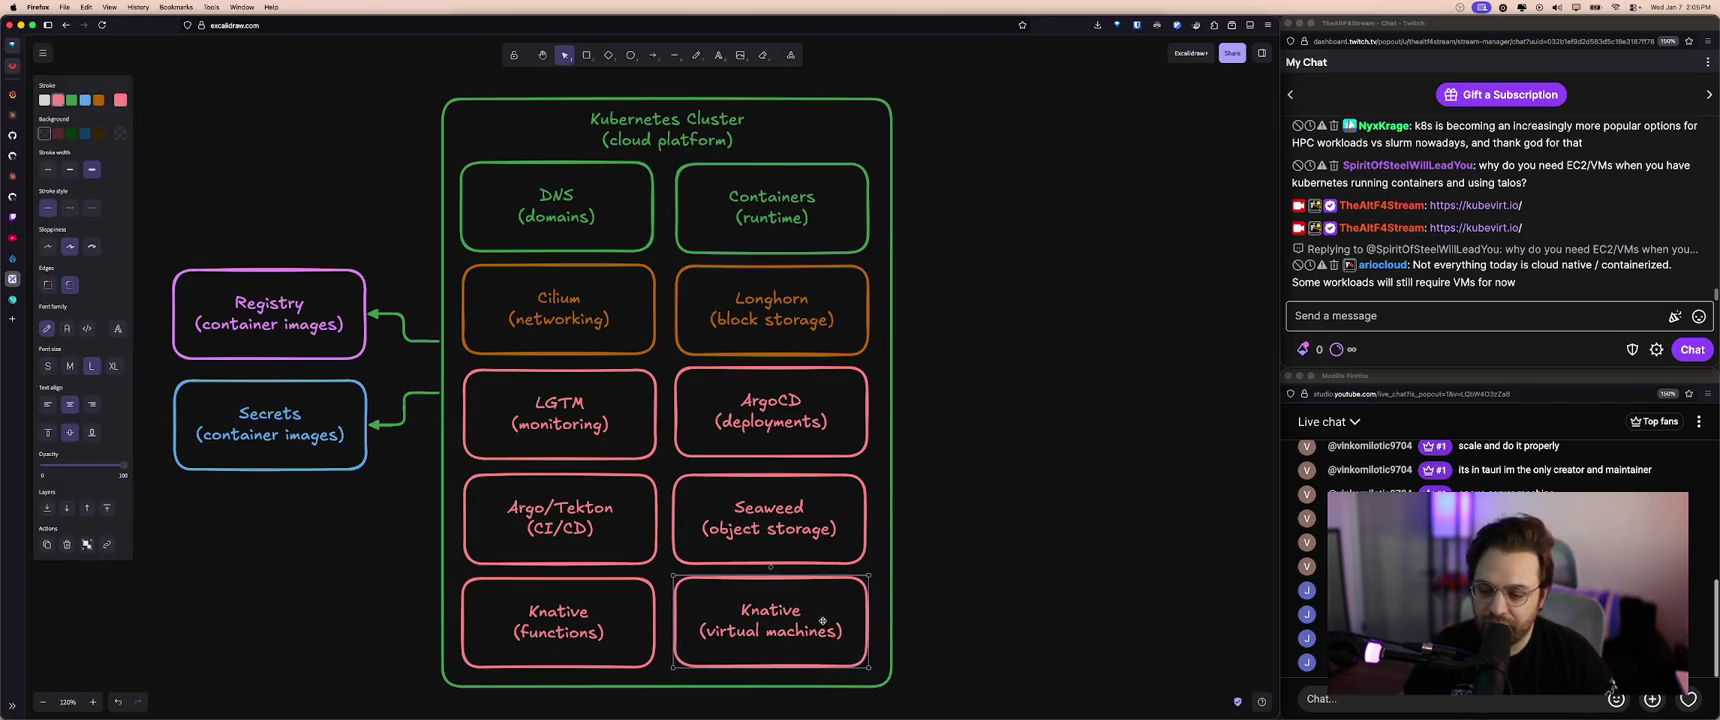
left_click(802, 542)
key("Escape")
scroll(1004, 527, "down", 1)
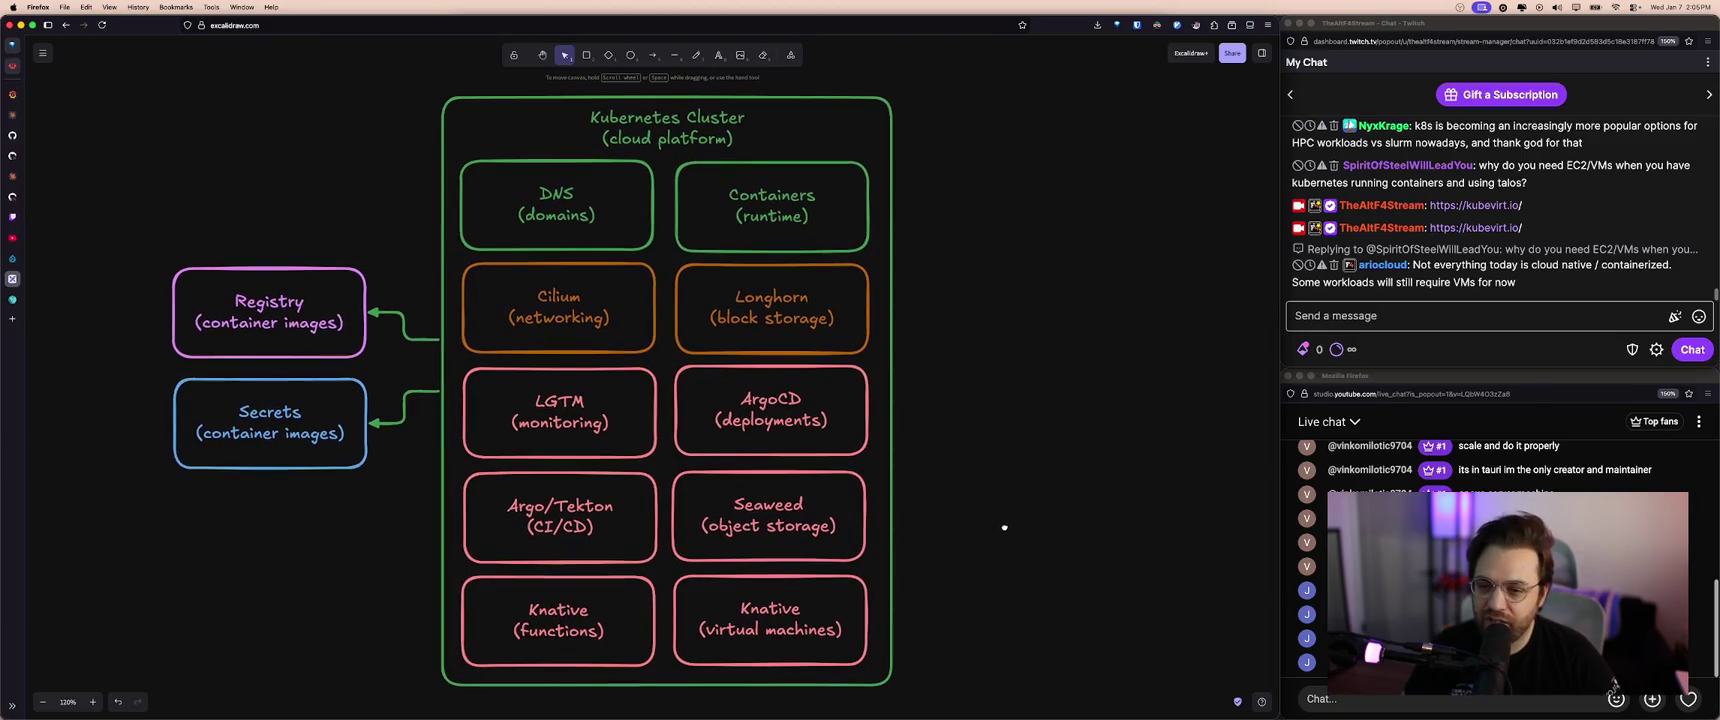
left_click(838, 601)
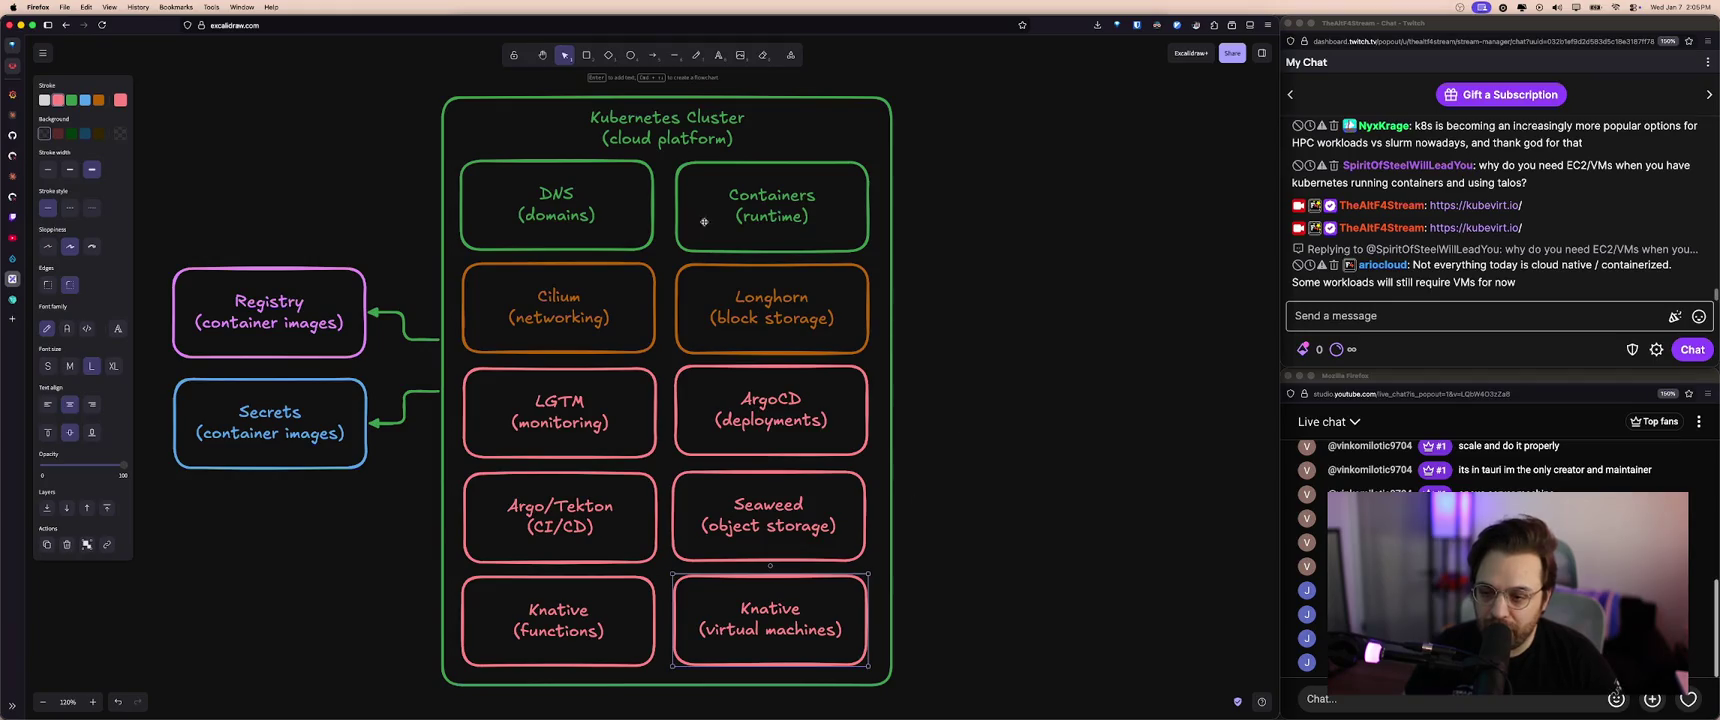
- Open the Containers, Longhorn, Cilium, LGTM and new box labels for editing in turn
left_click(779, 207)
double_click(775, 201)
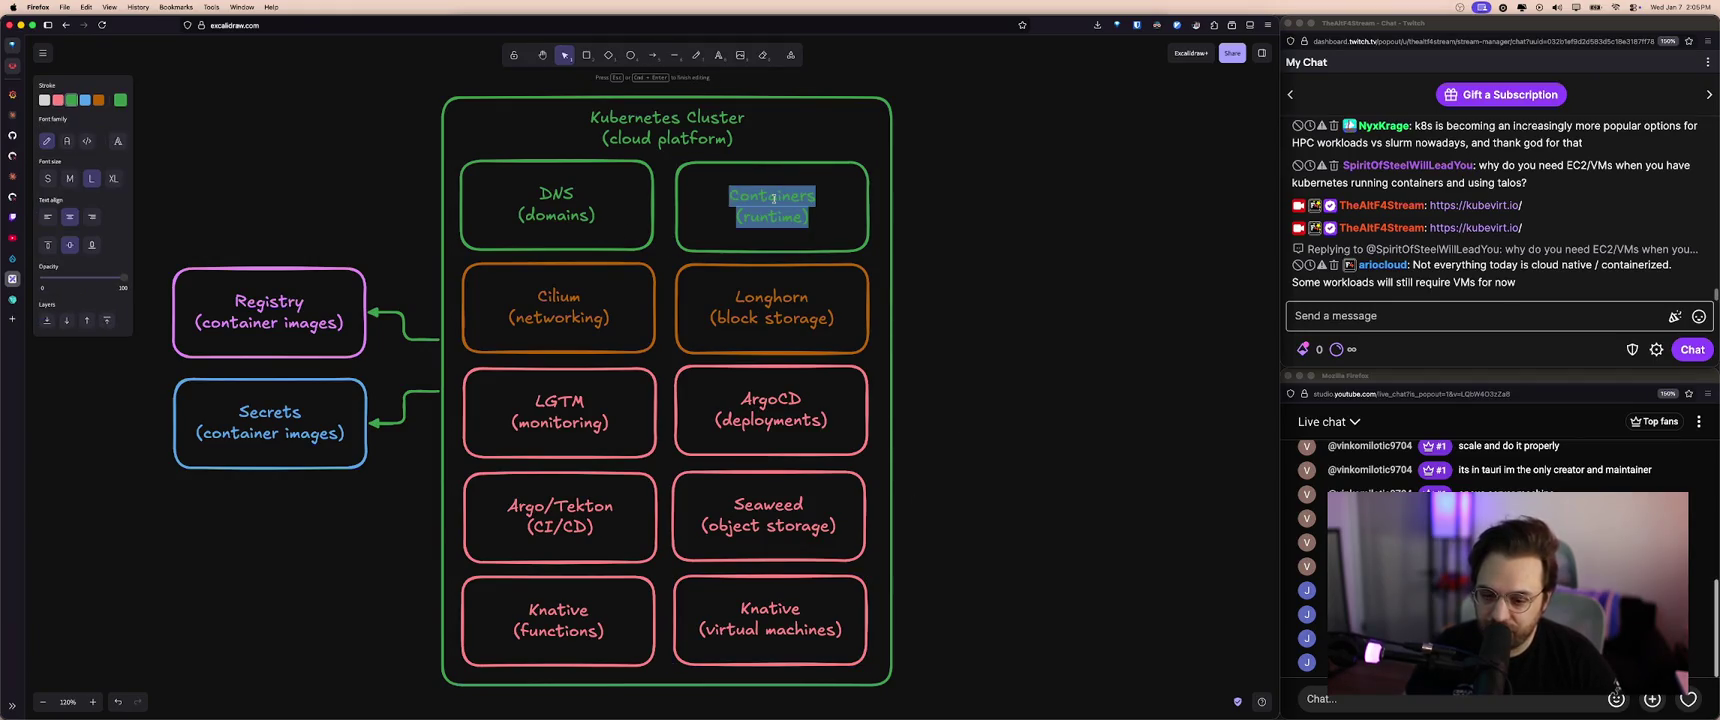
left_click(773, 300)
double_click(773, 300)
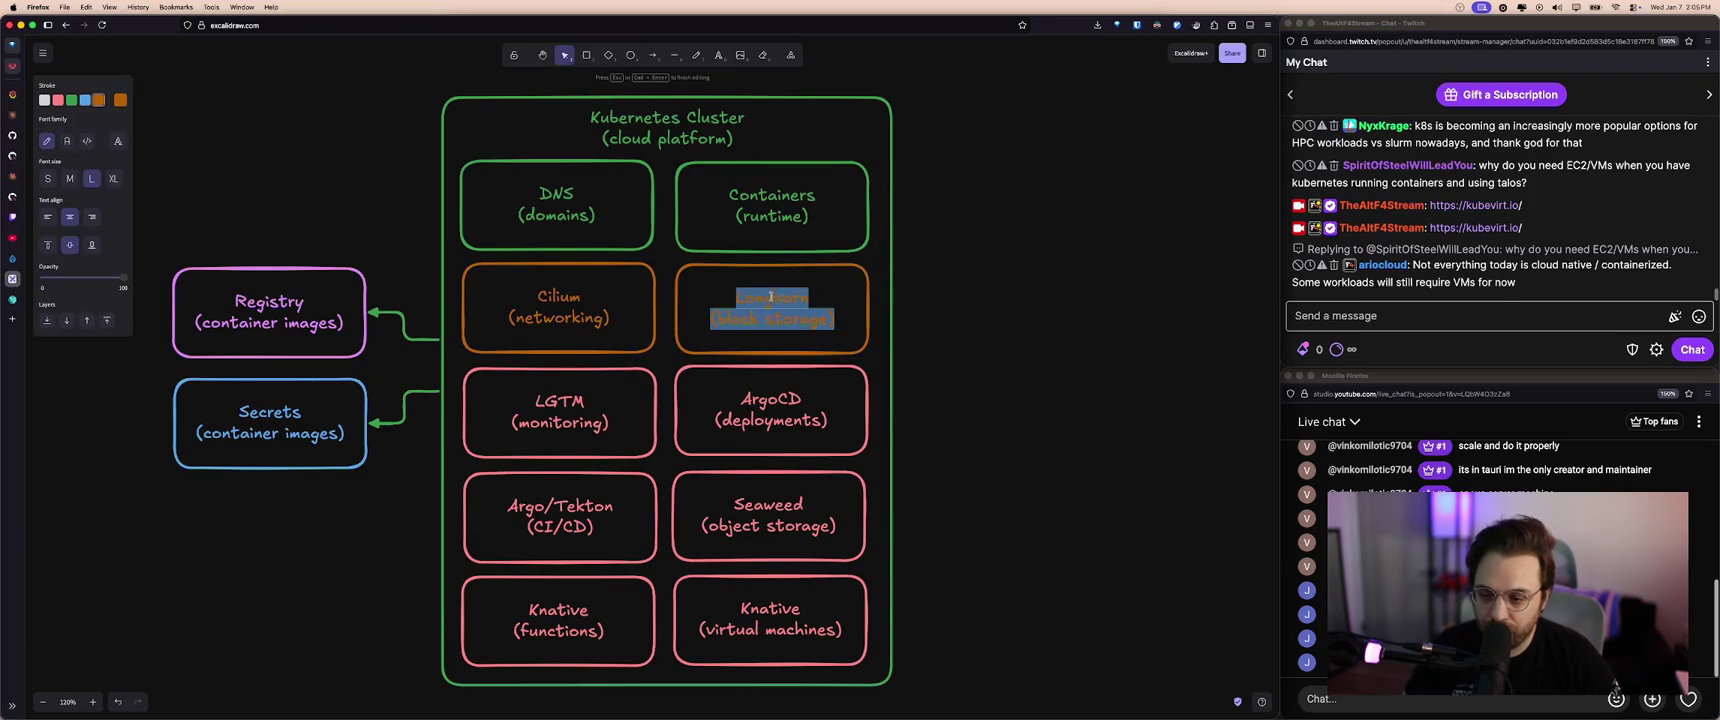
double_click(582, 302)
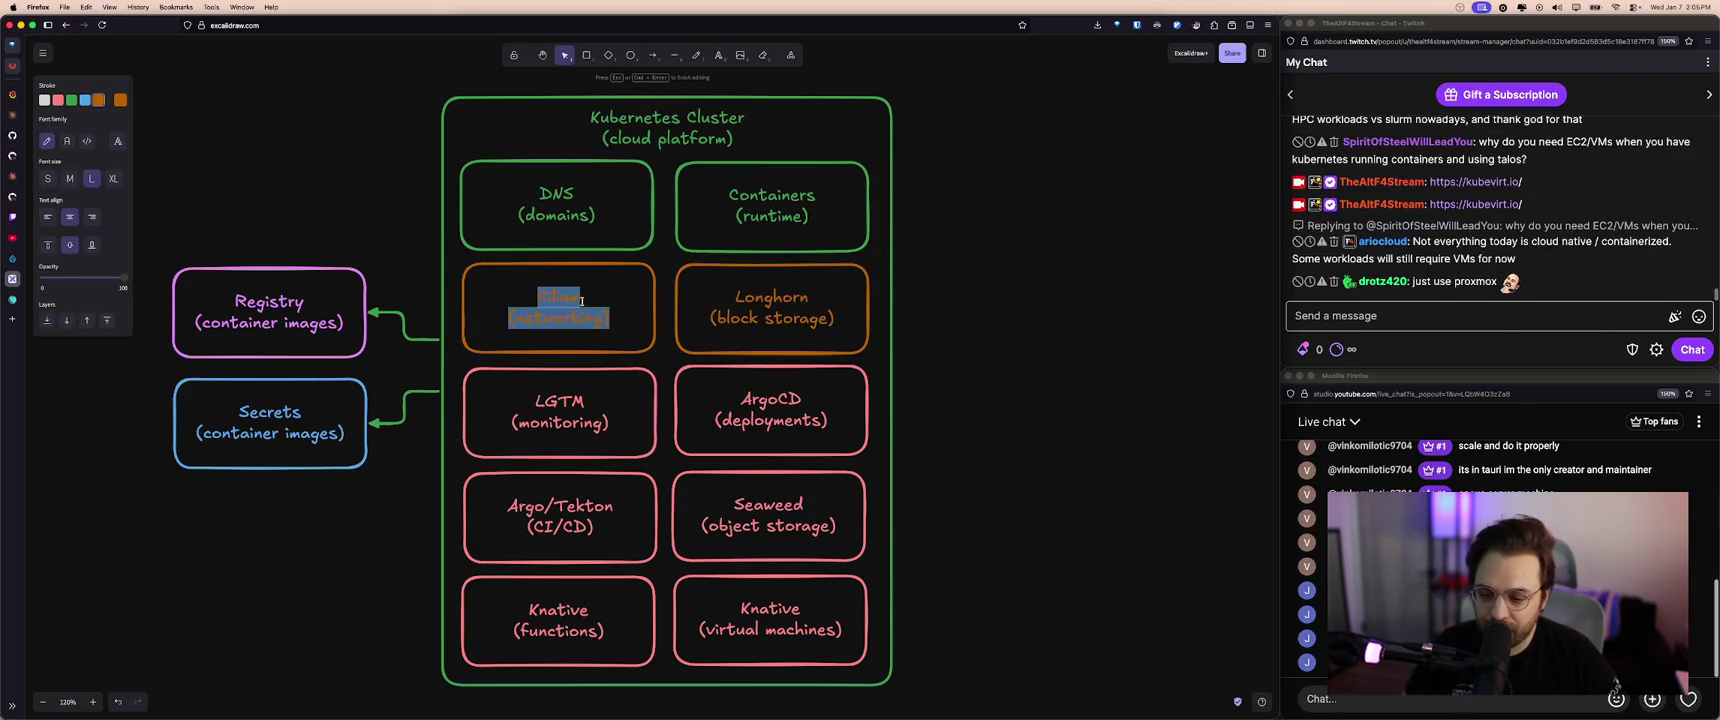
double_click(600, 420)
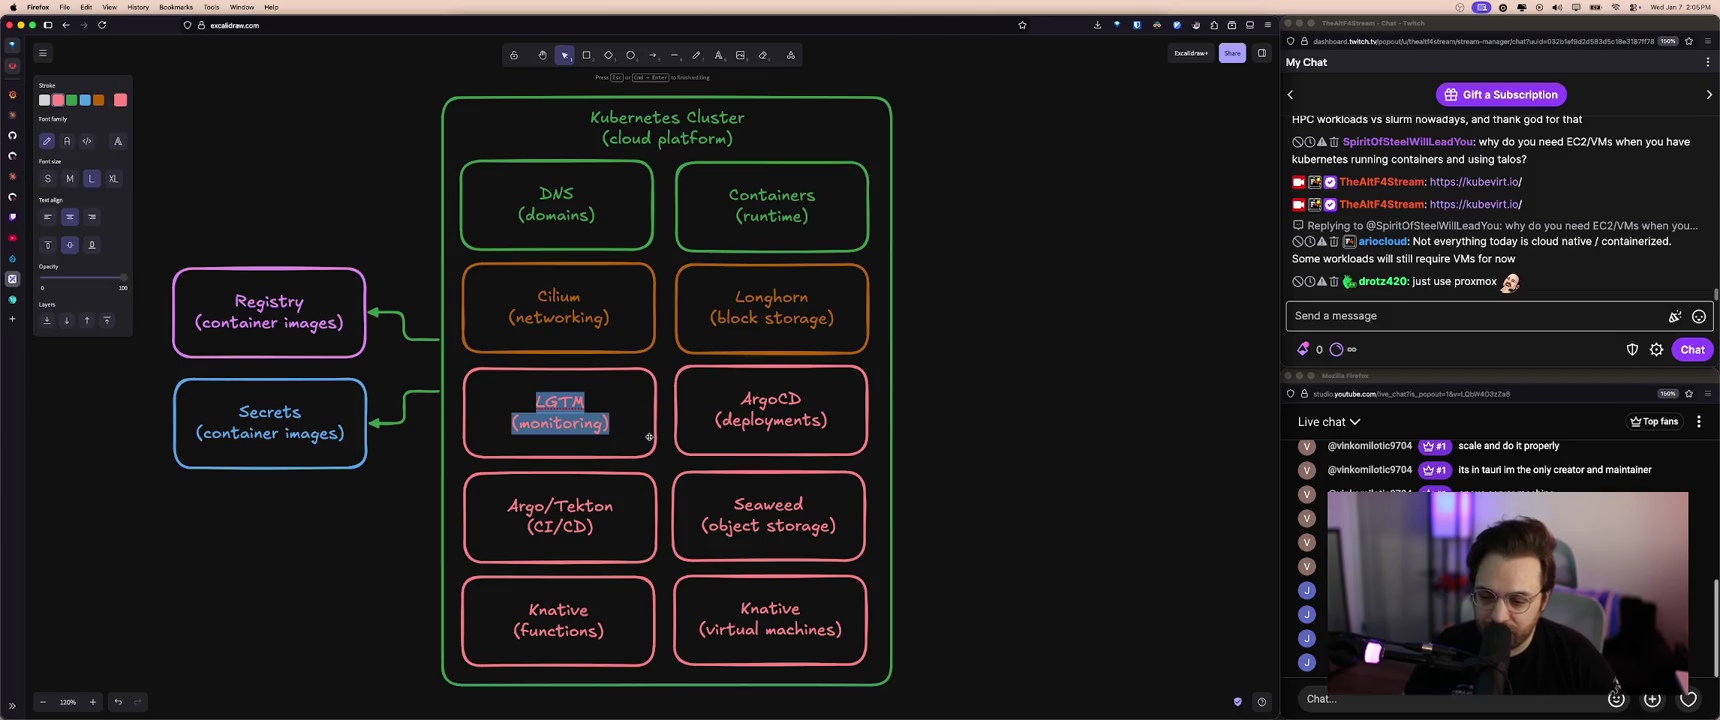
double_click(766, 615)
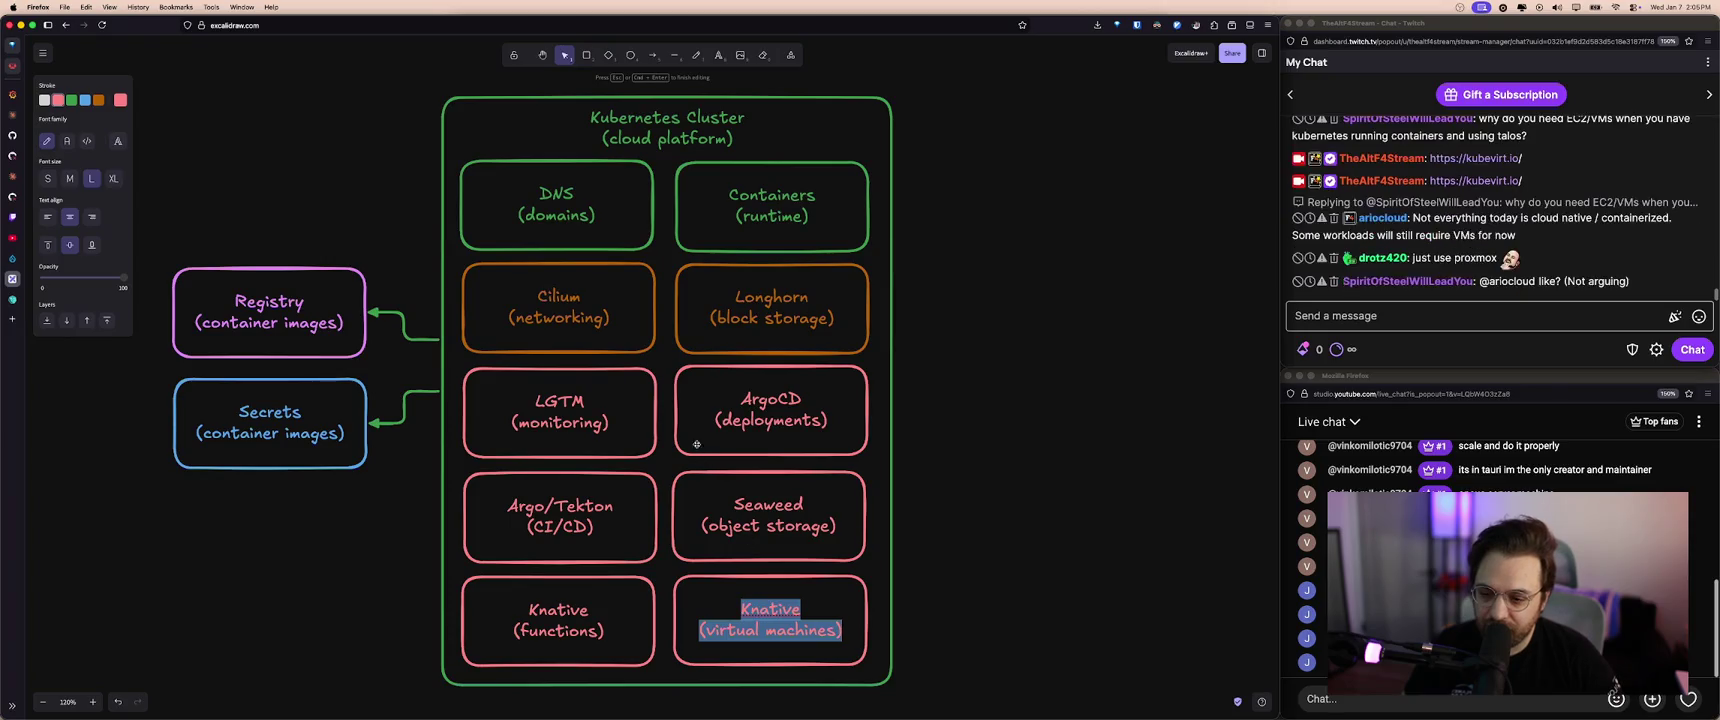
double_click(588, 312)
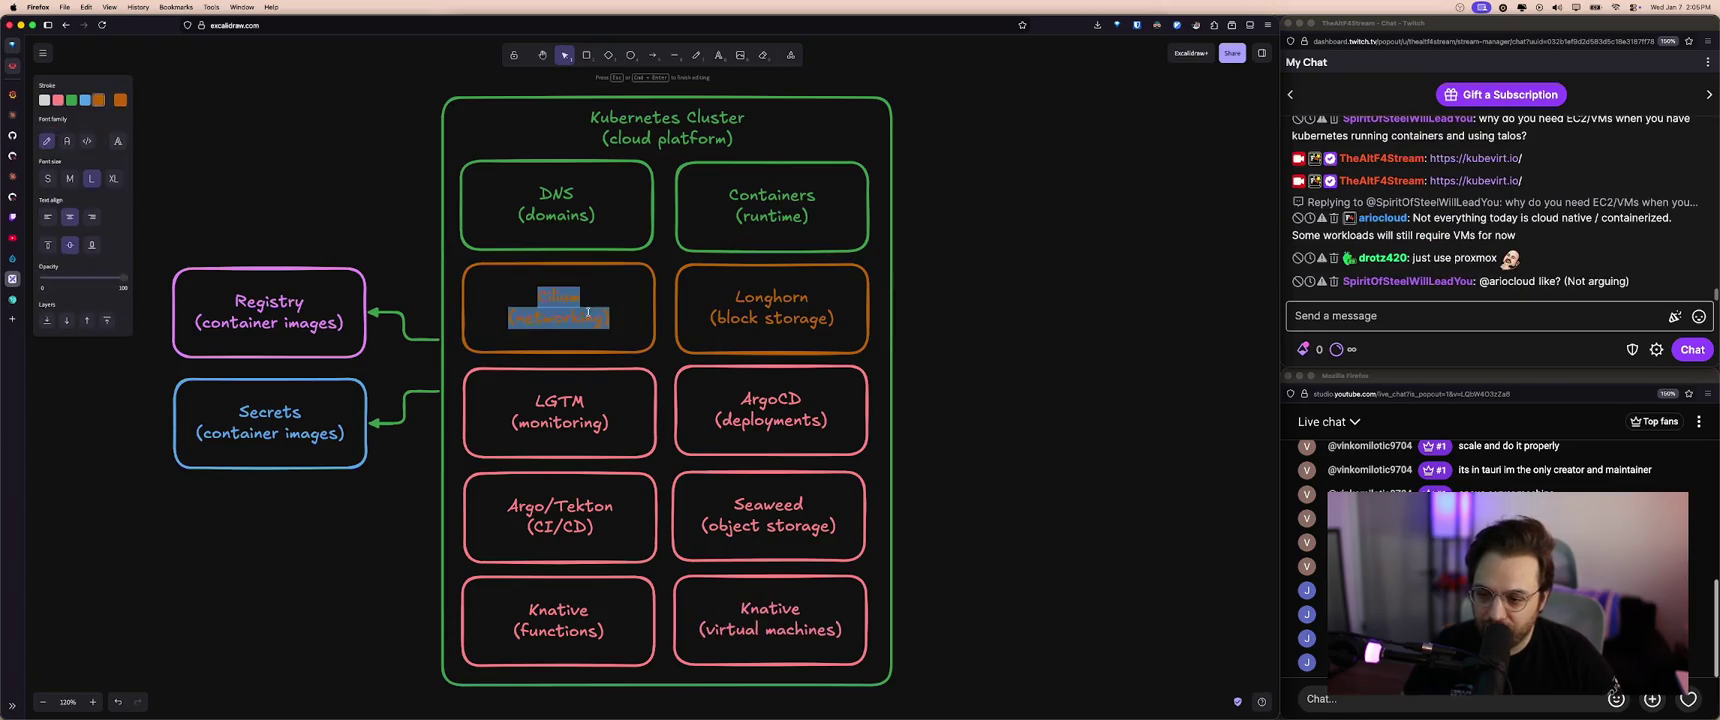
double_click(567, 300)
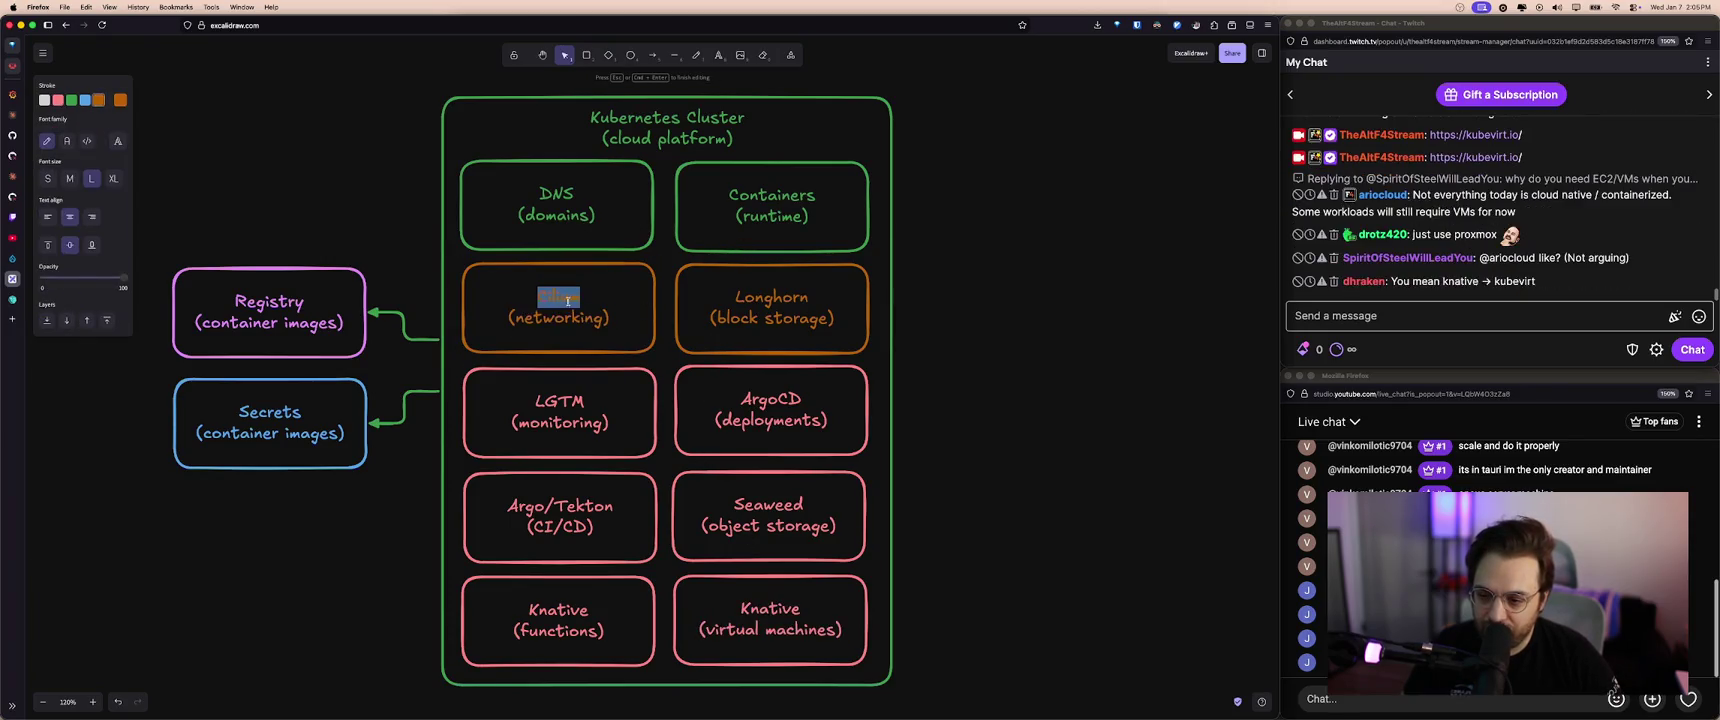
double_click(785, 317)
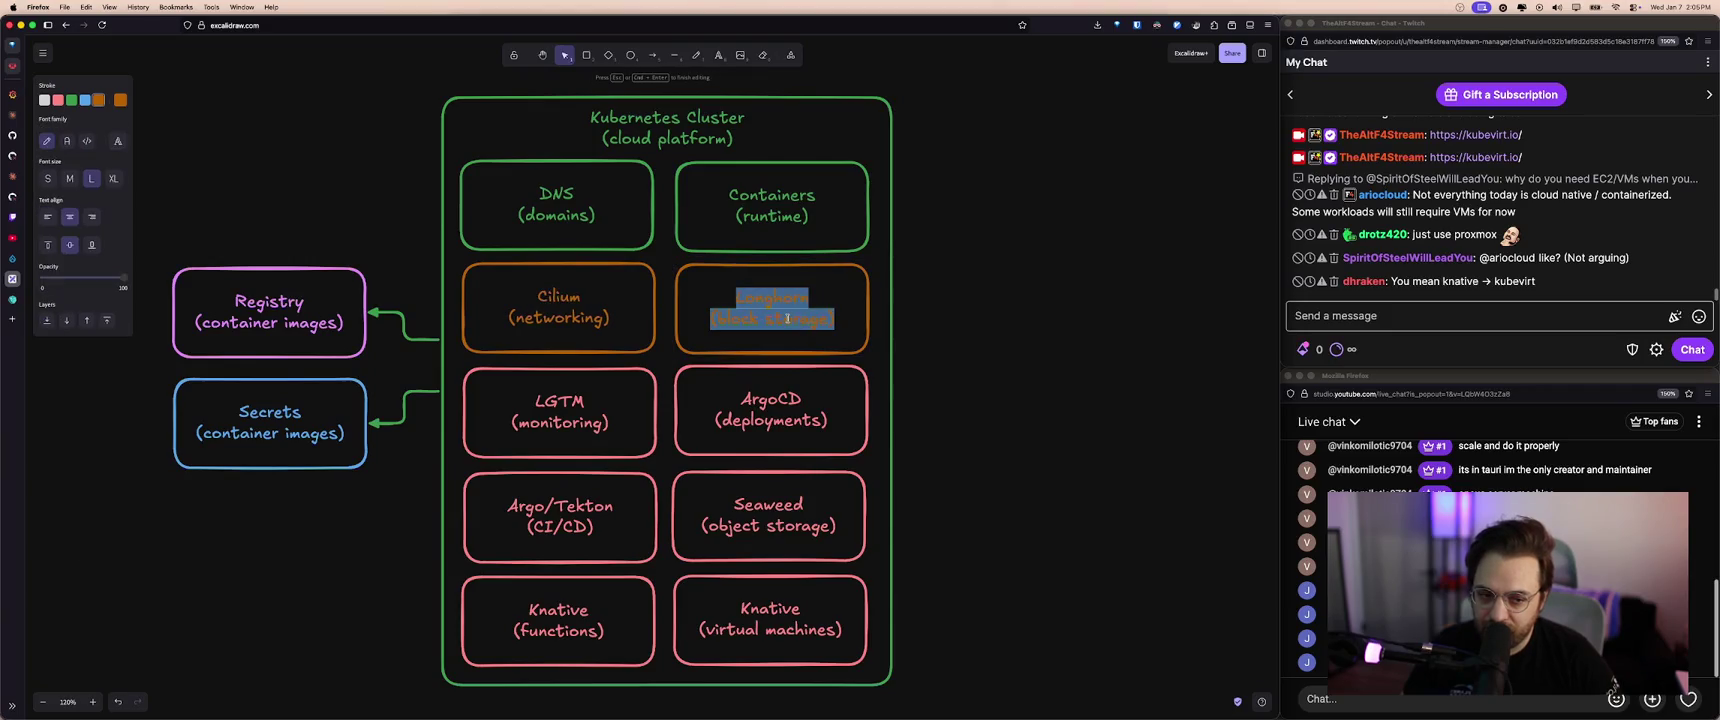
- Replace 'Knative' with 'Kubevirt' in the new box's label
double_click(768, 608)
type("Kubevirt")
key("Escape")
left_click(1360, 316)
left_click(778, 414)
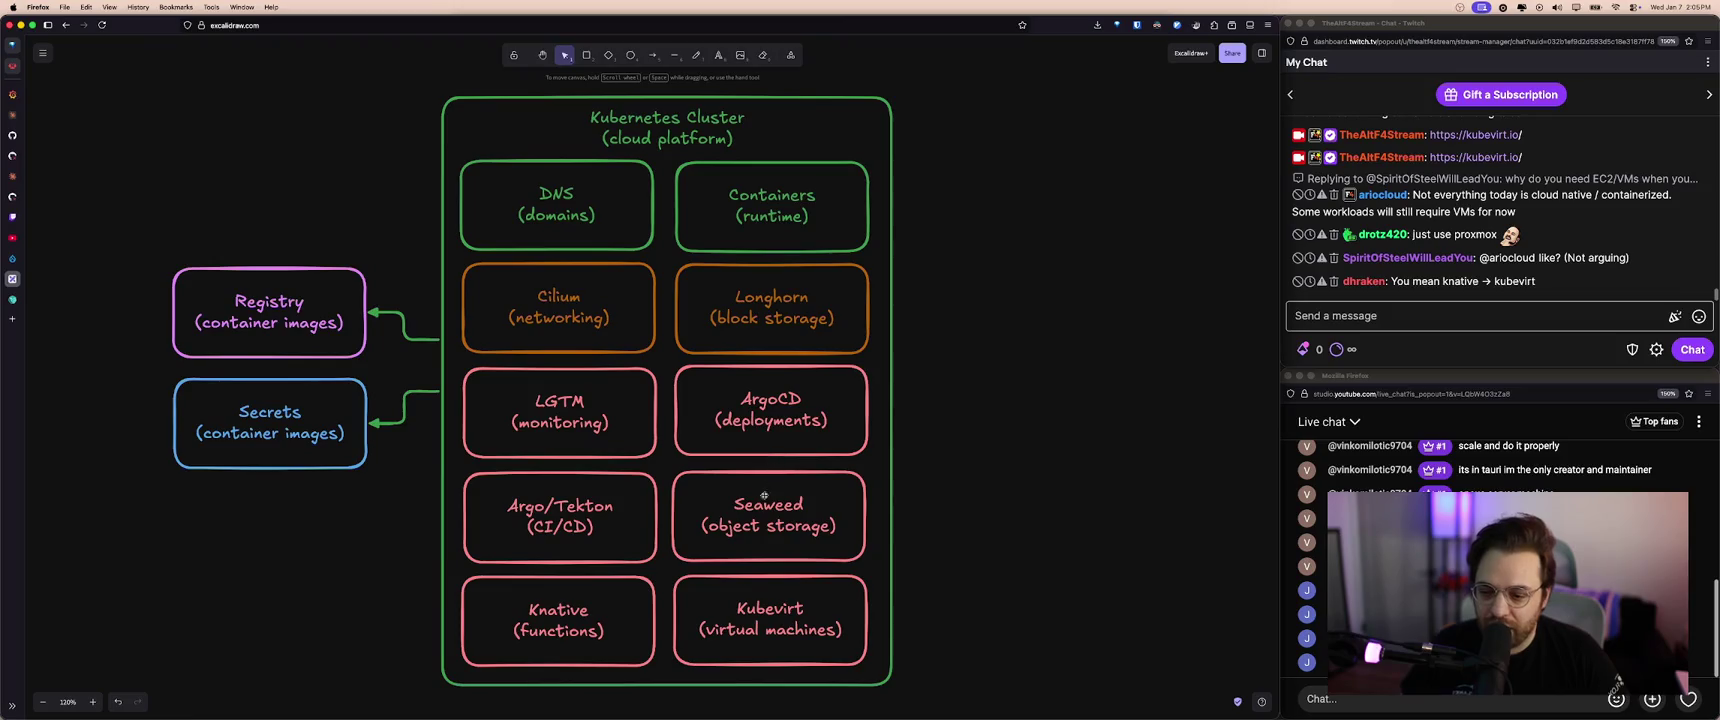
- Select the Knative and Kubevirt boxes and open the Kubevirt and Longhorn labels unchanged
left_click(571, 625)
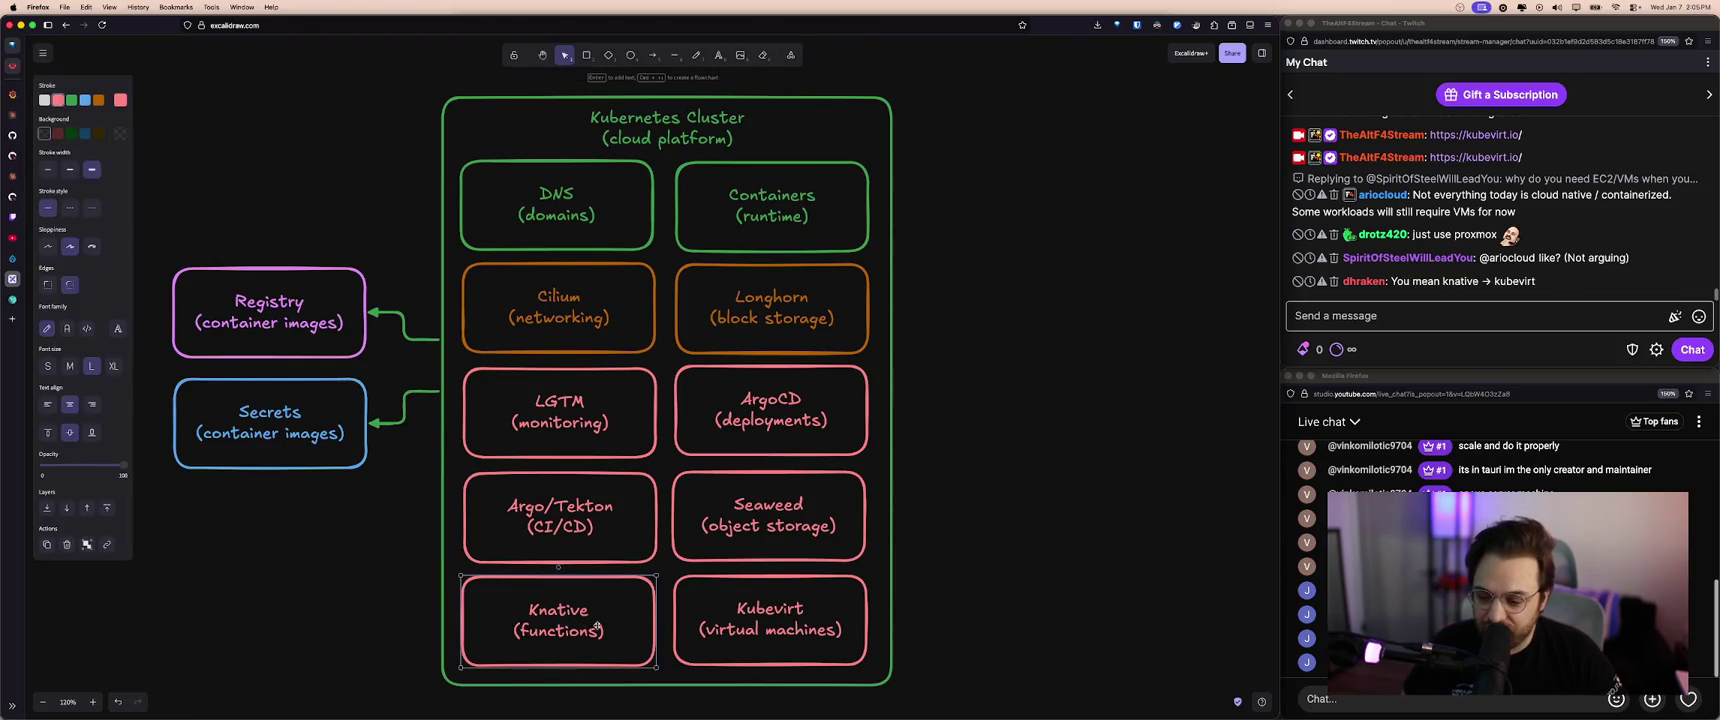
left_click(797, 590)
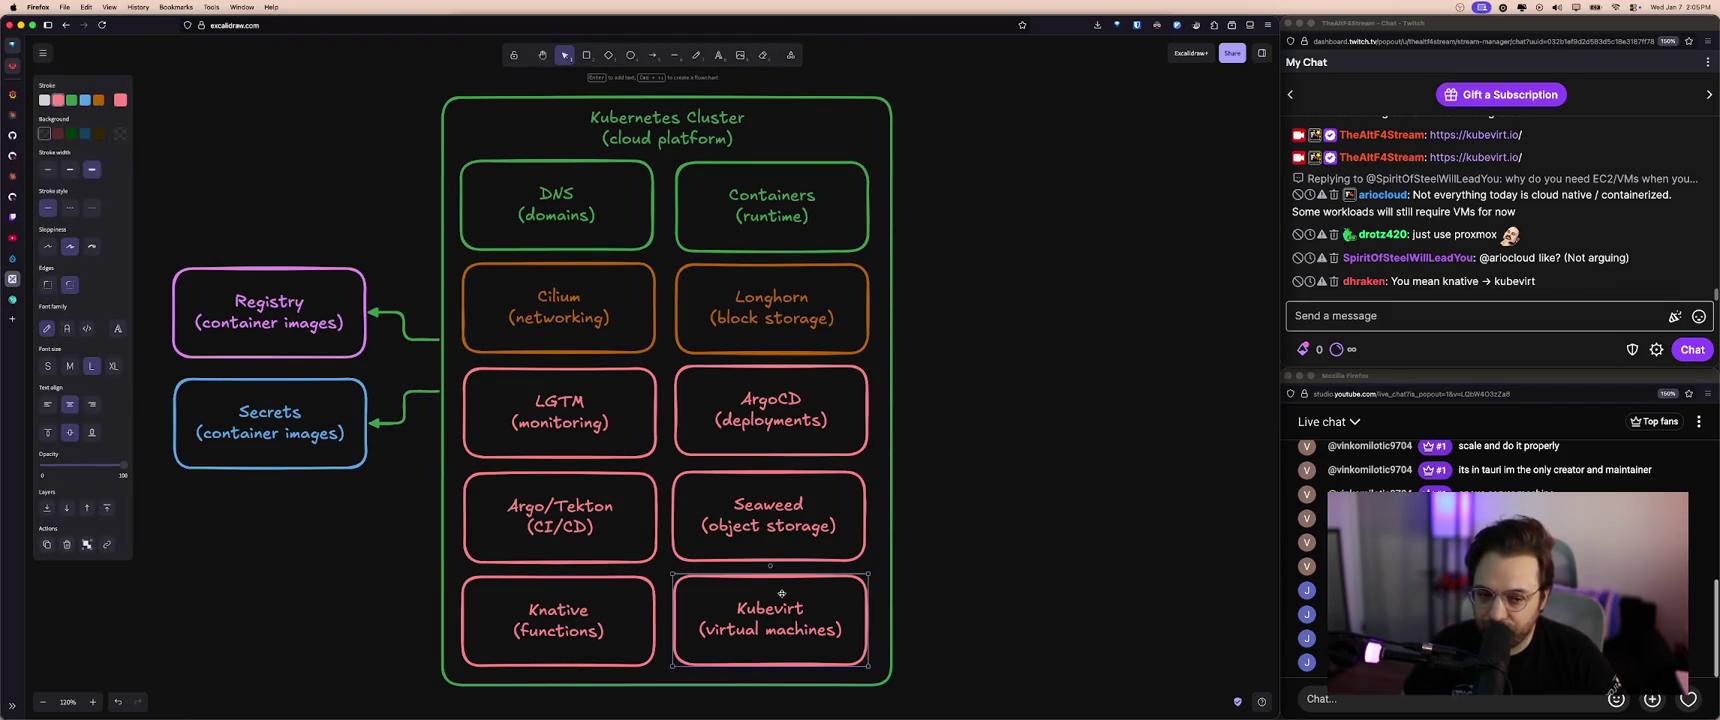
double_click(782, 636)
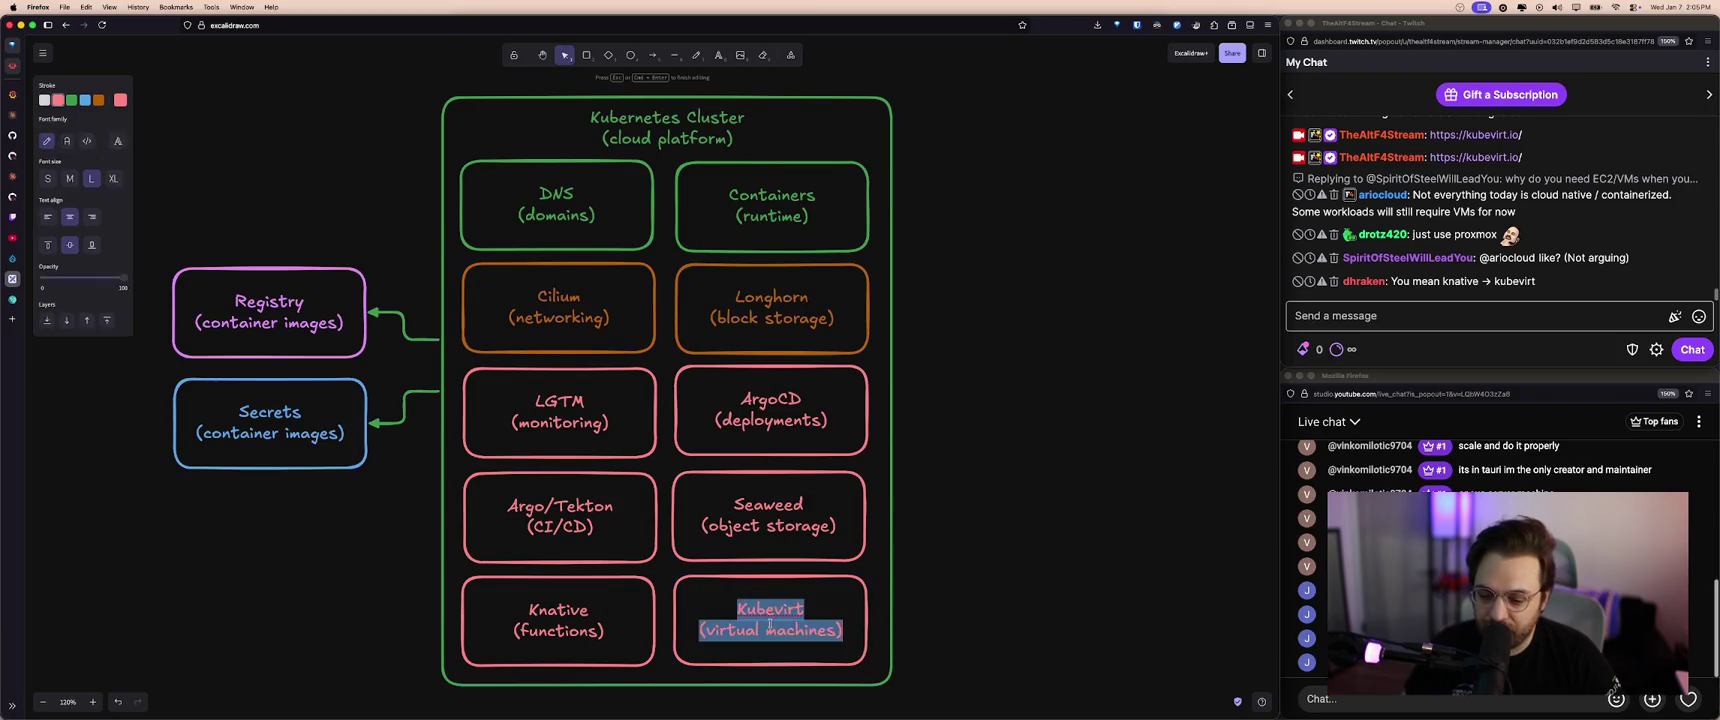
double_click(766, 318)
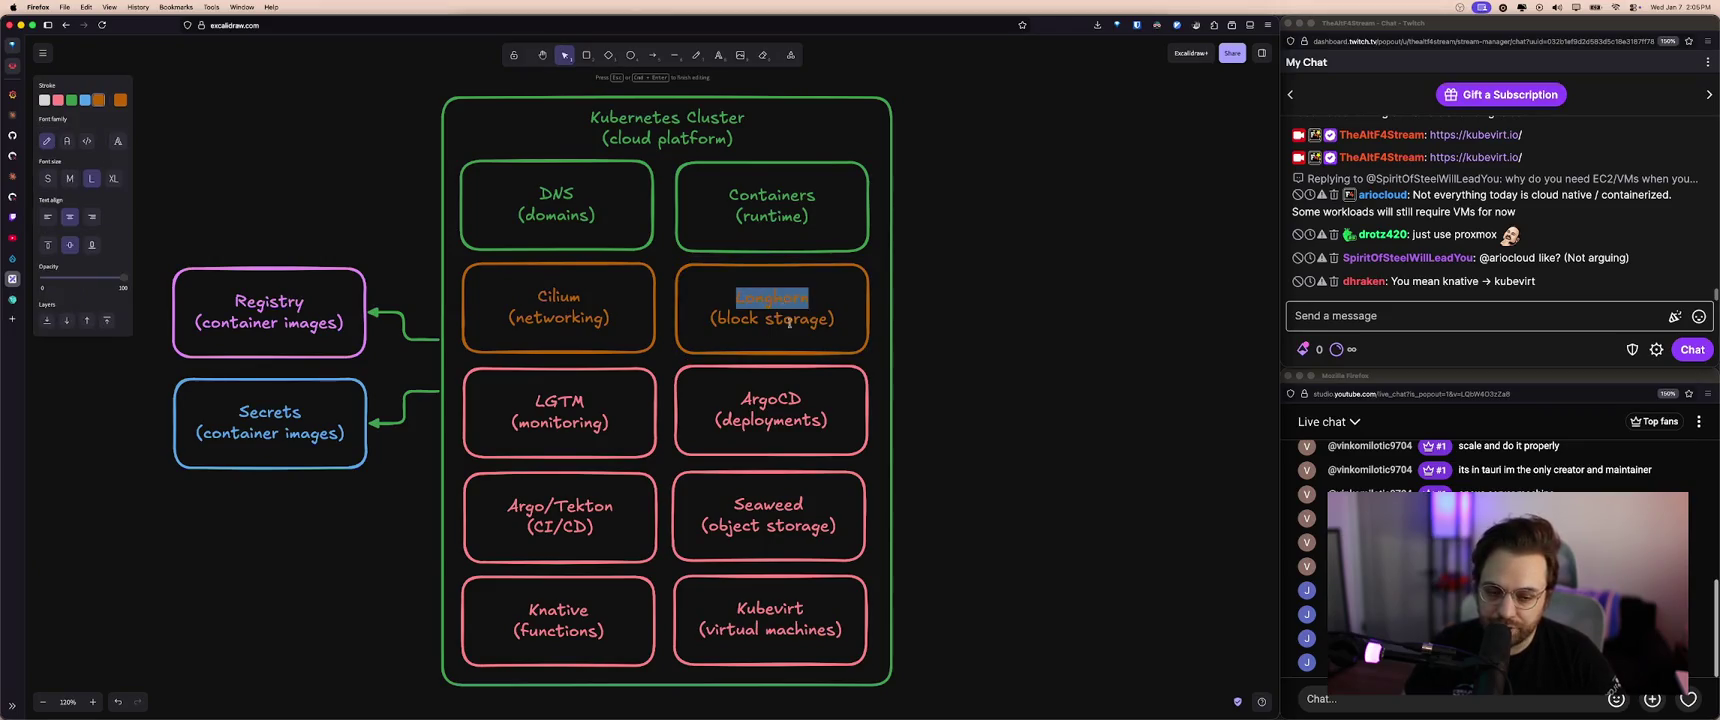
key("Escape")
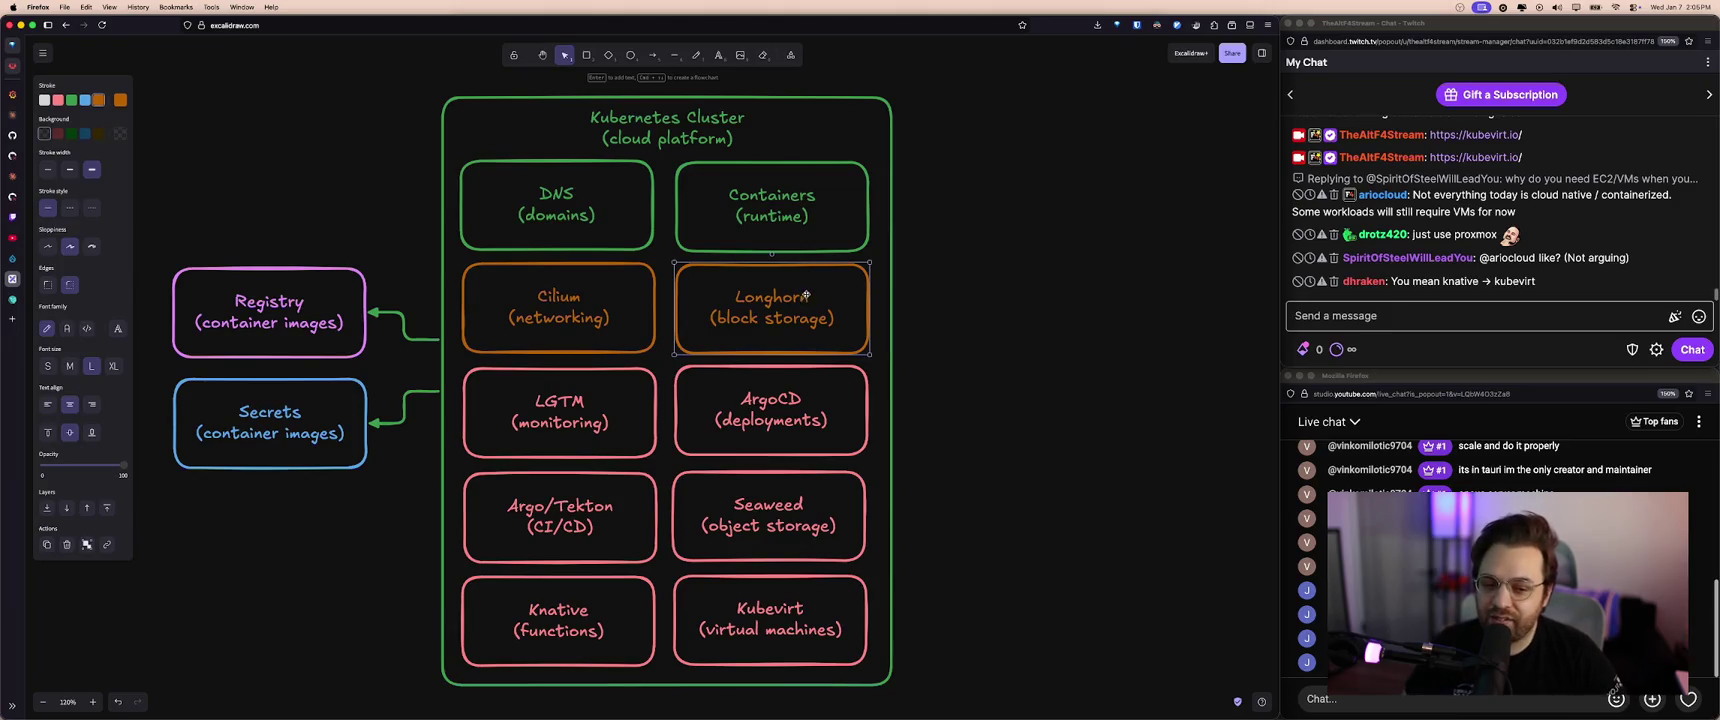
- Select the ArgoCD and Longhorn boxes, then highlight 'proxmox' in the stream chat
left_click(771, 421)
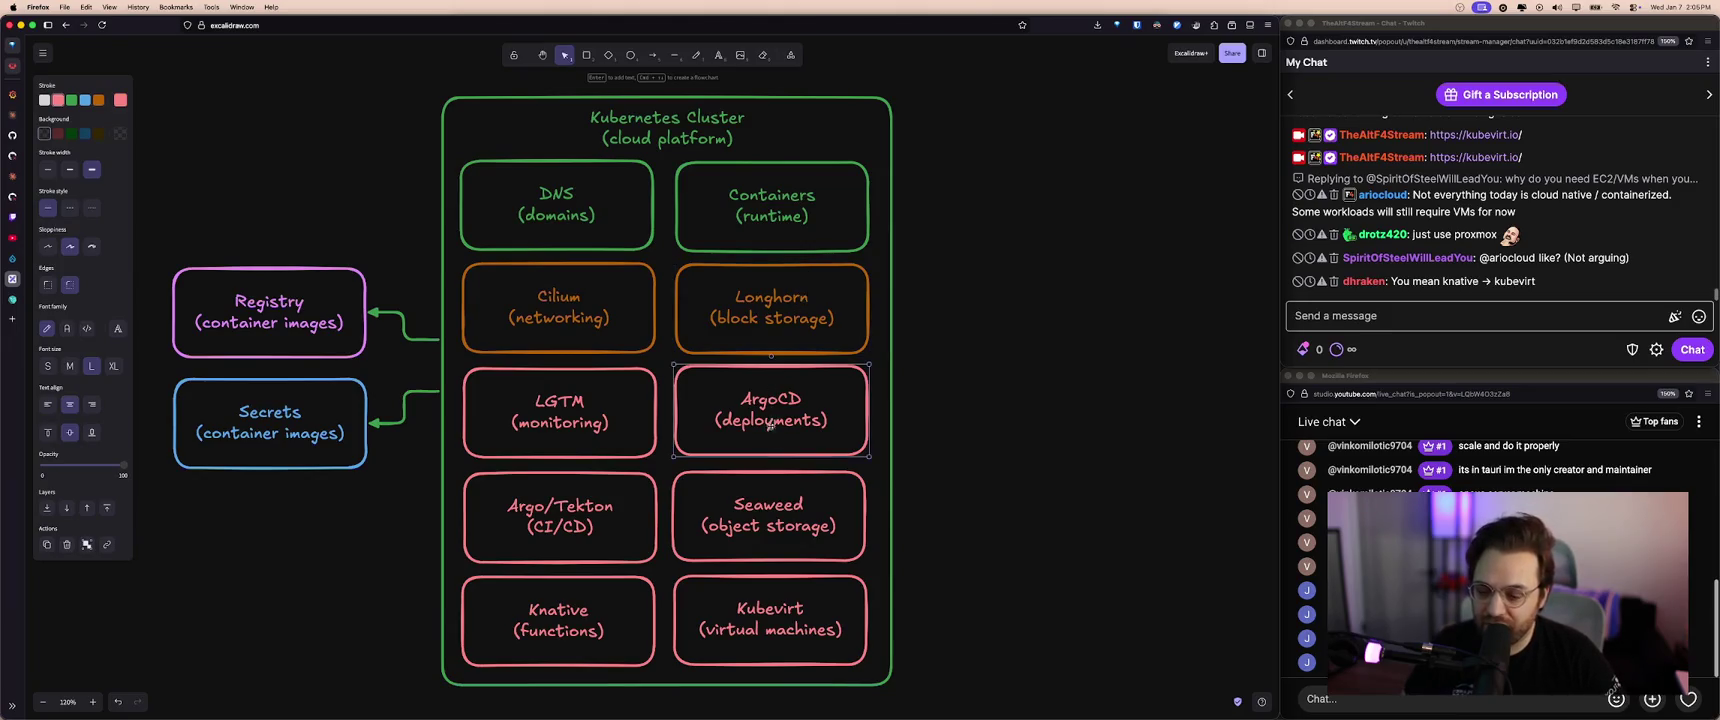
left_click(781, 552)
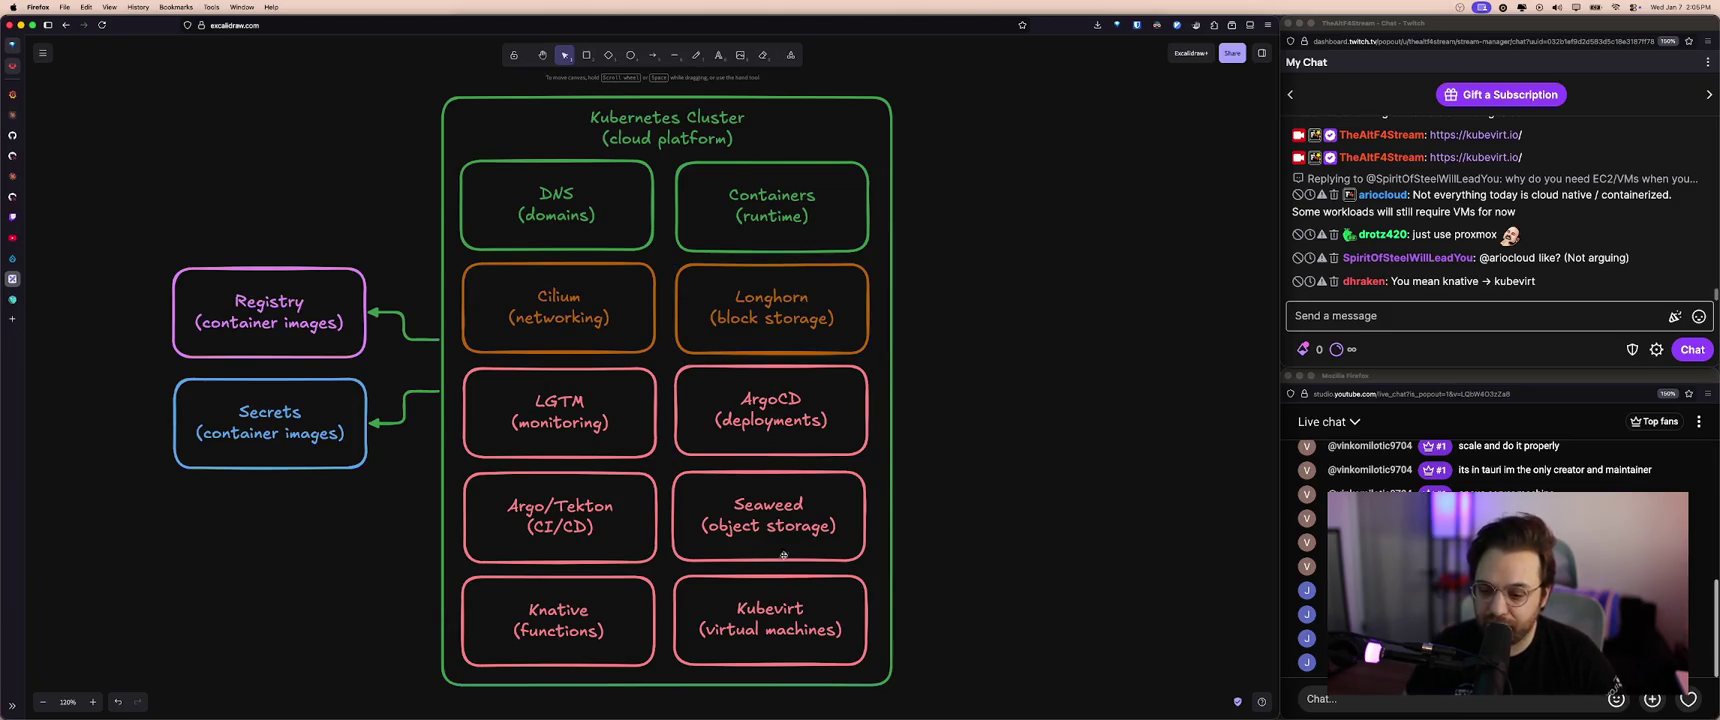
left_click(779, 396)
left_click(787, 338)
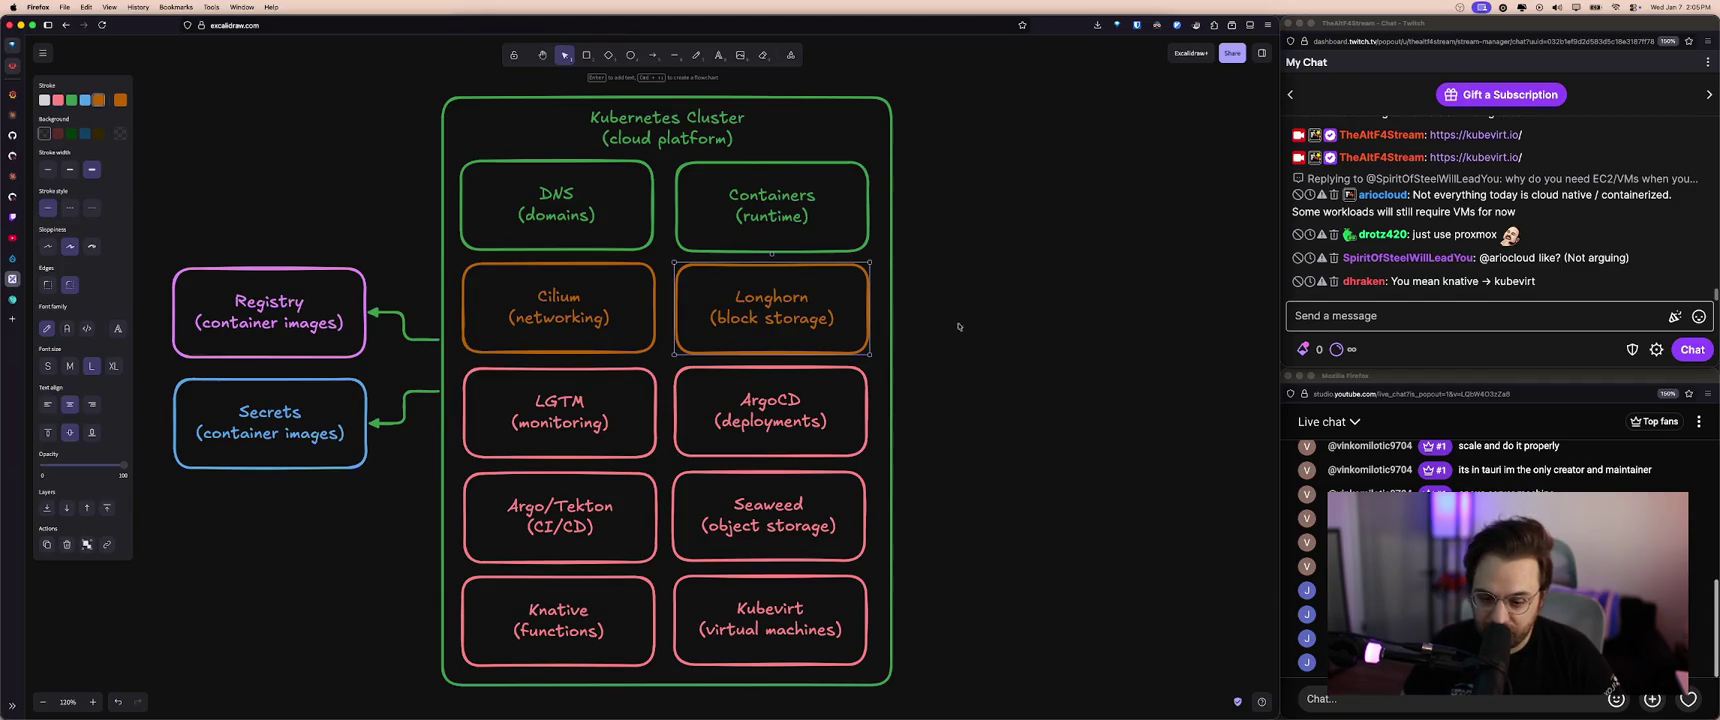
left_click(1049, 328)
left_click(1475, 234)
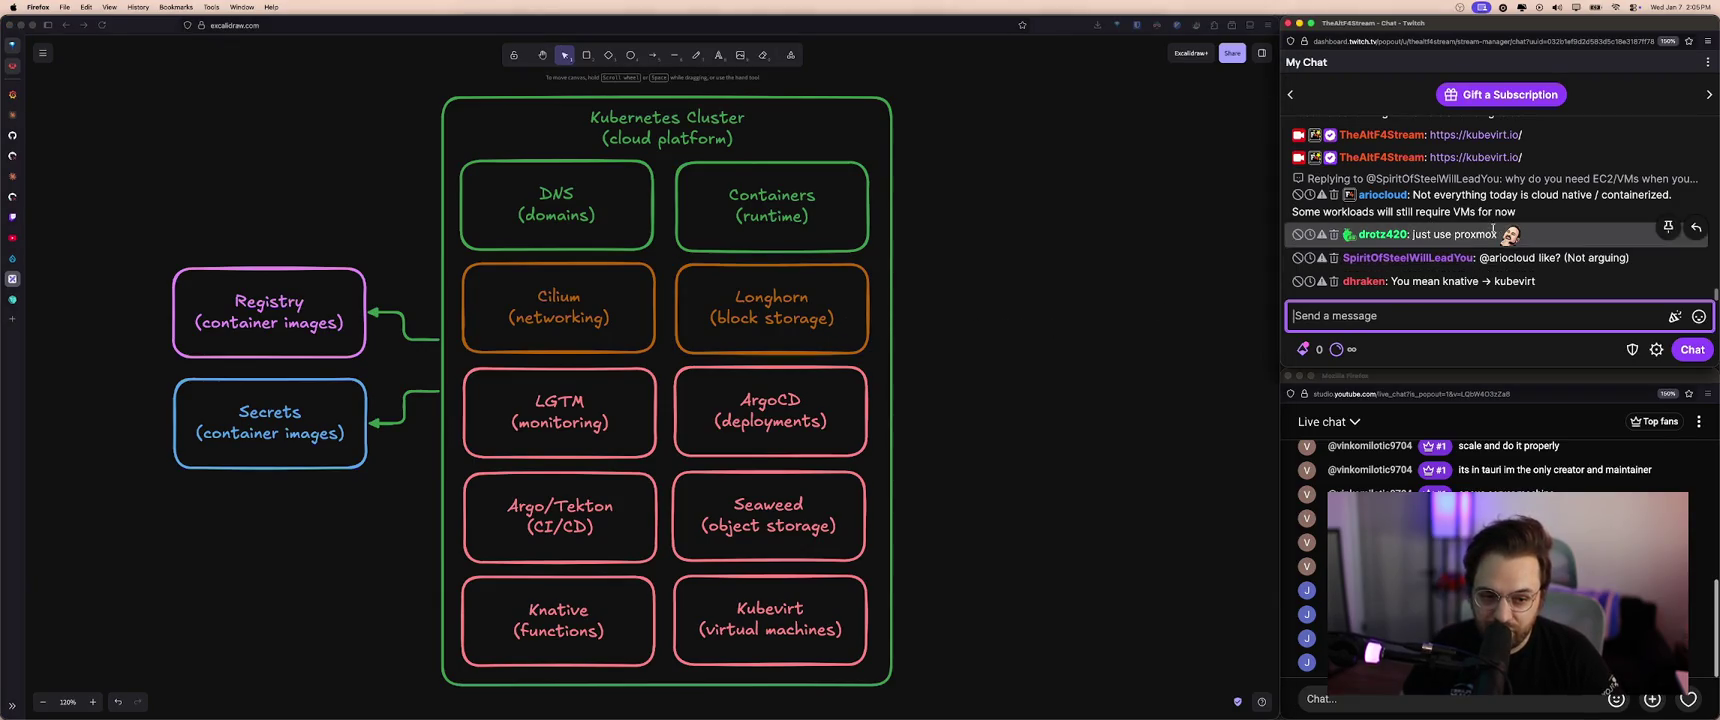
double_click(1475, 234)
left_click(945, 445)
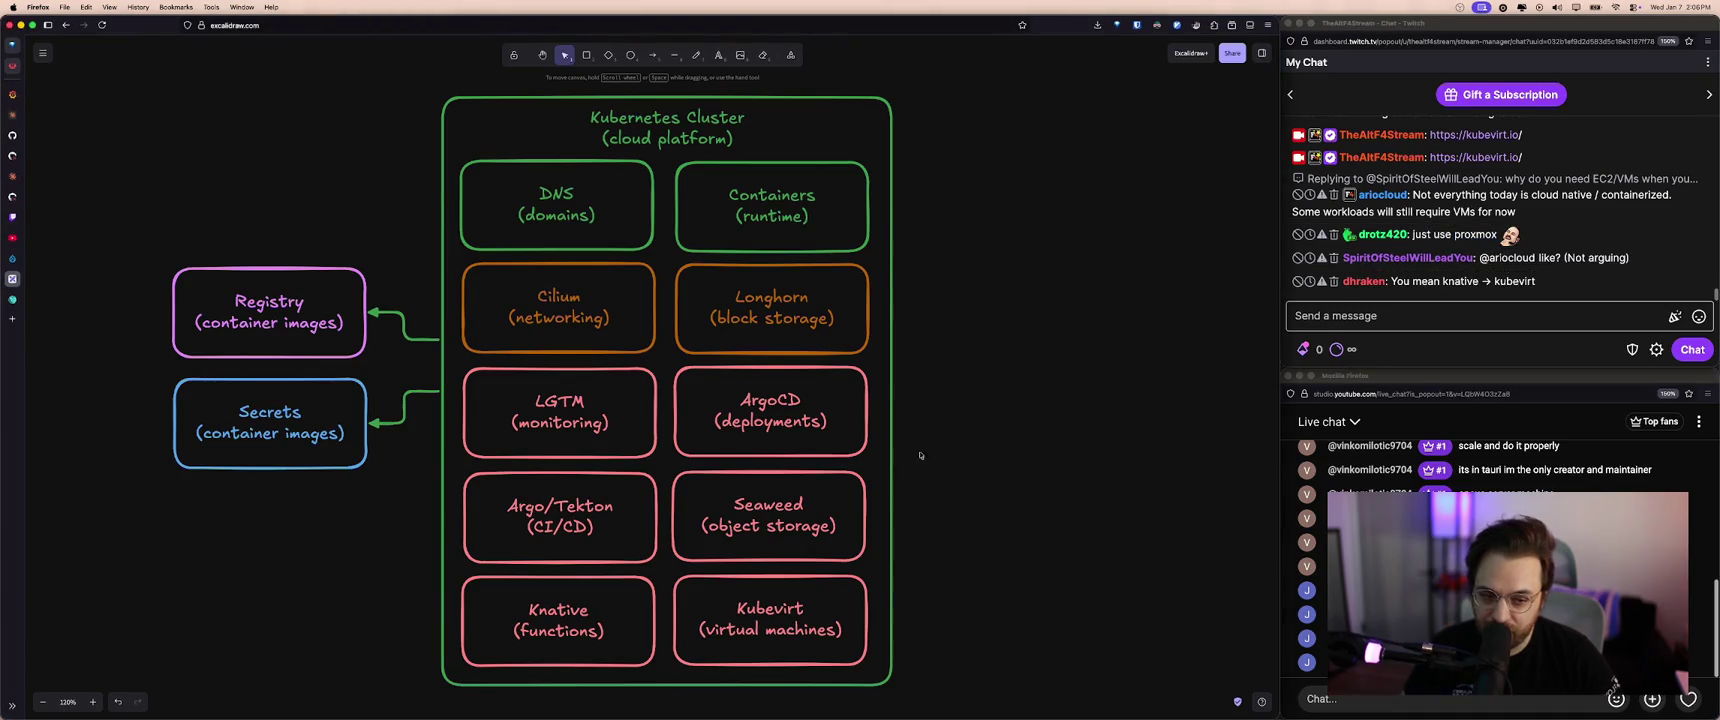
- Open the Longhorn label without changing it, then bring the k9s terminal forward
left_click(741, 333)
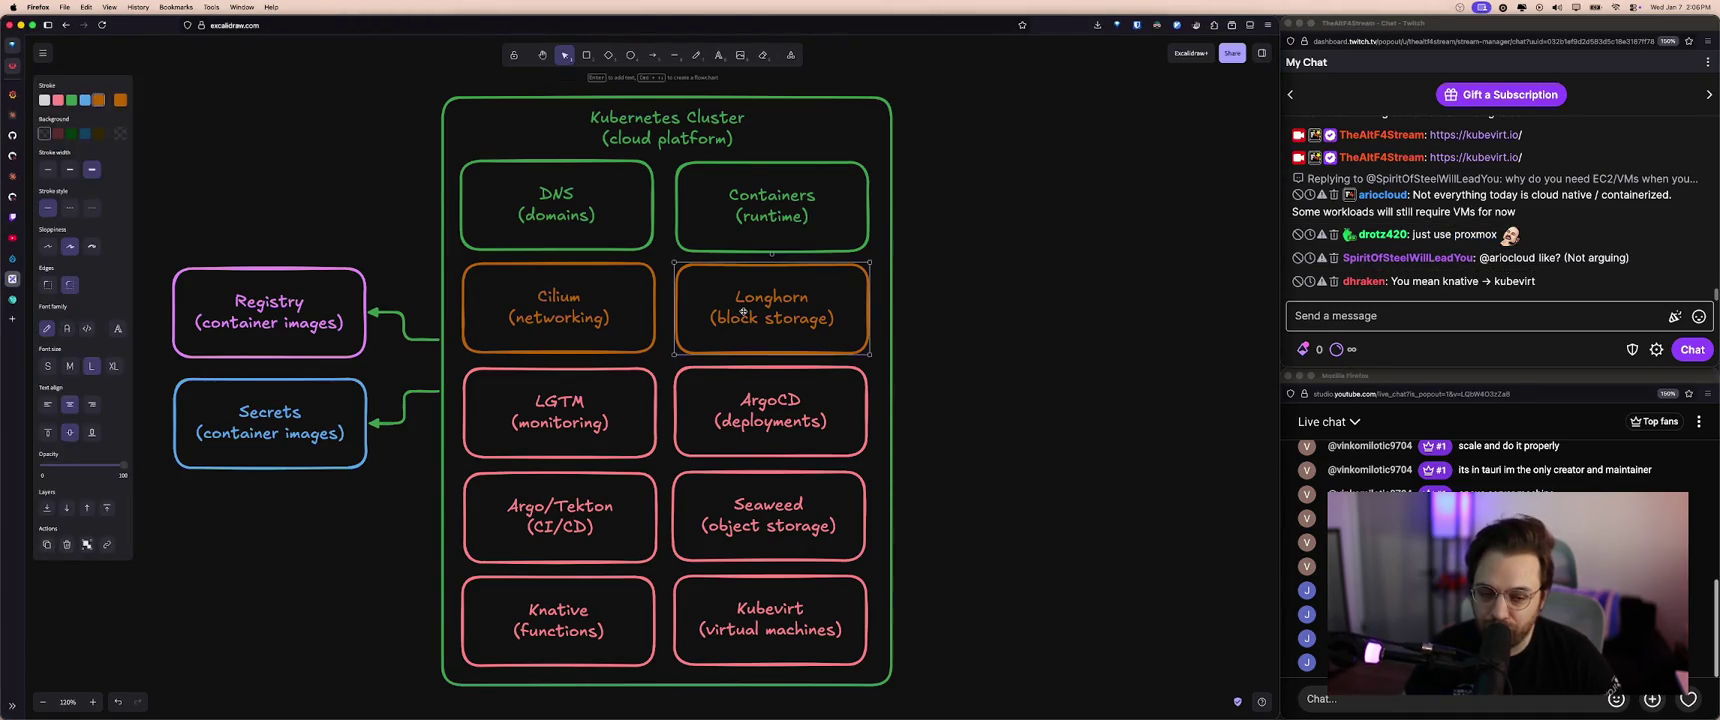
double_click(743, 312)
double_click(809, 312)
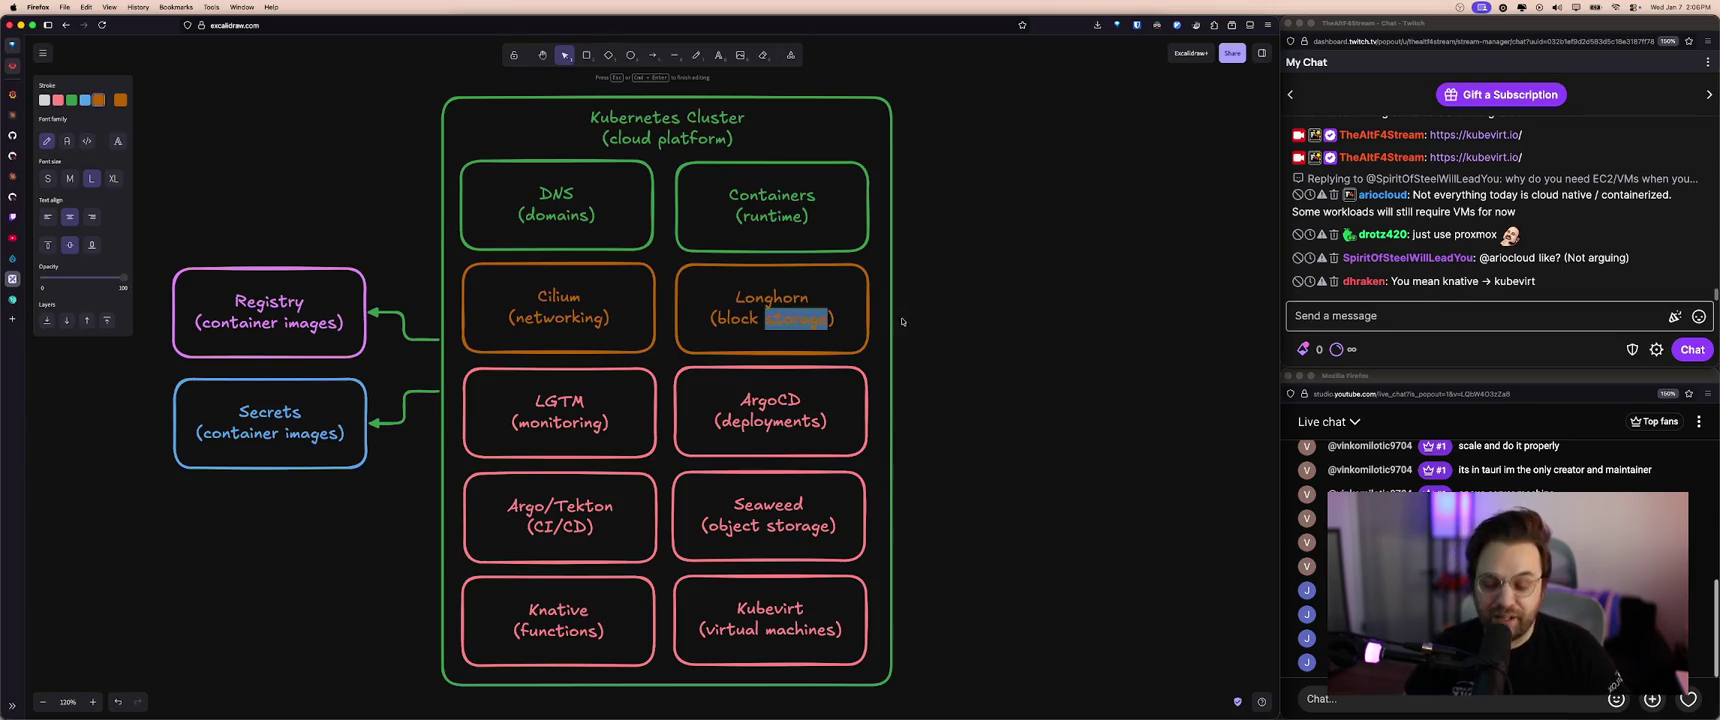
left_click(989, 336)
left_click(785, 305)
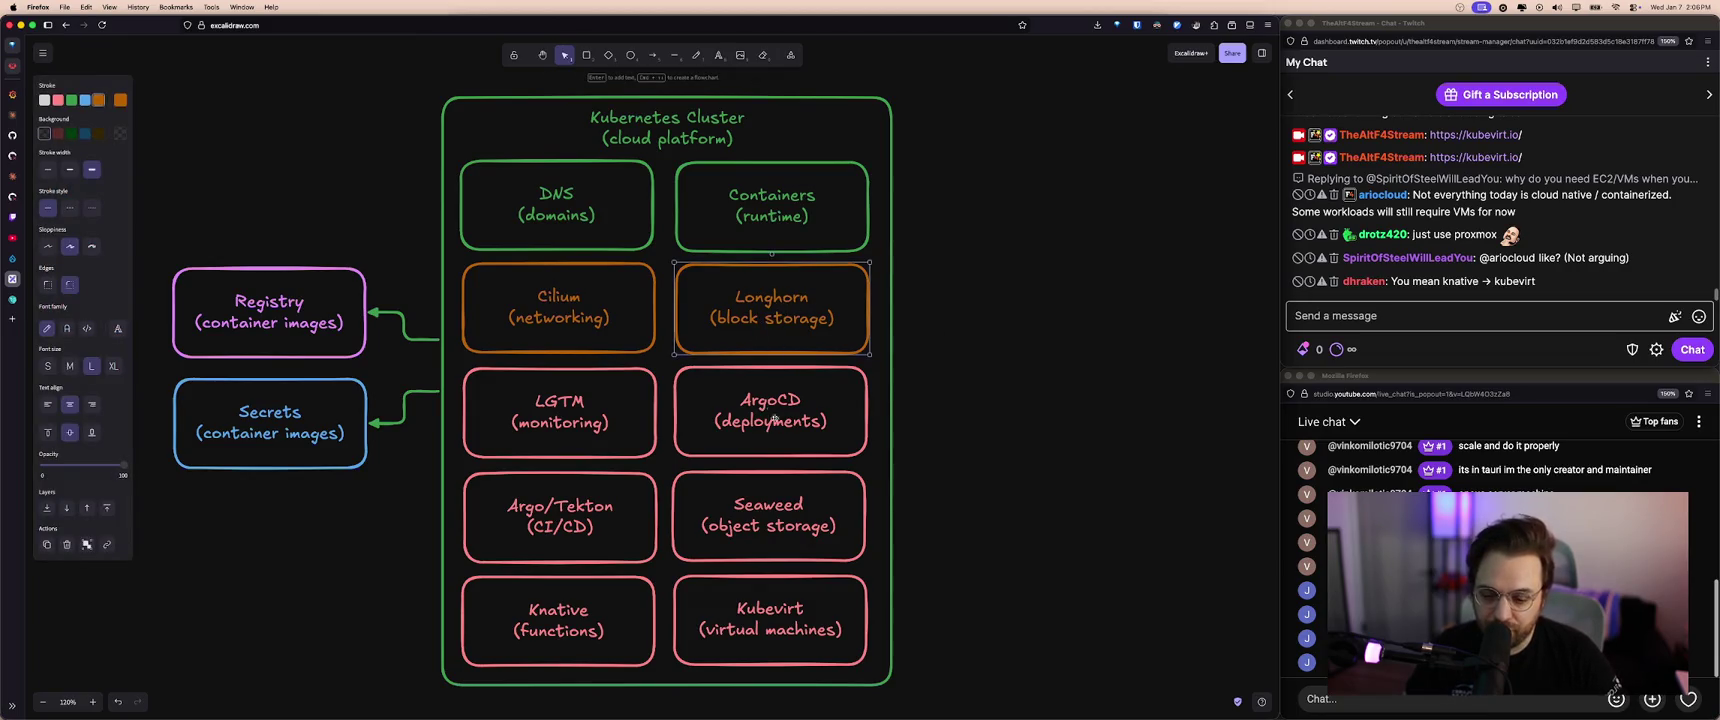
left_click(763, 695)
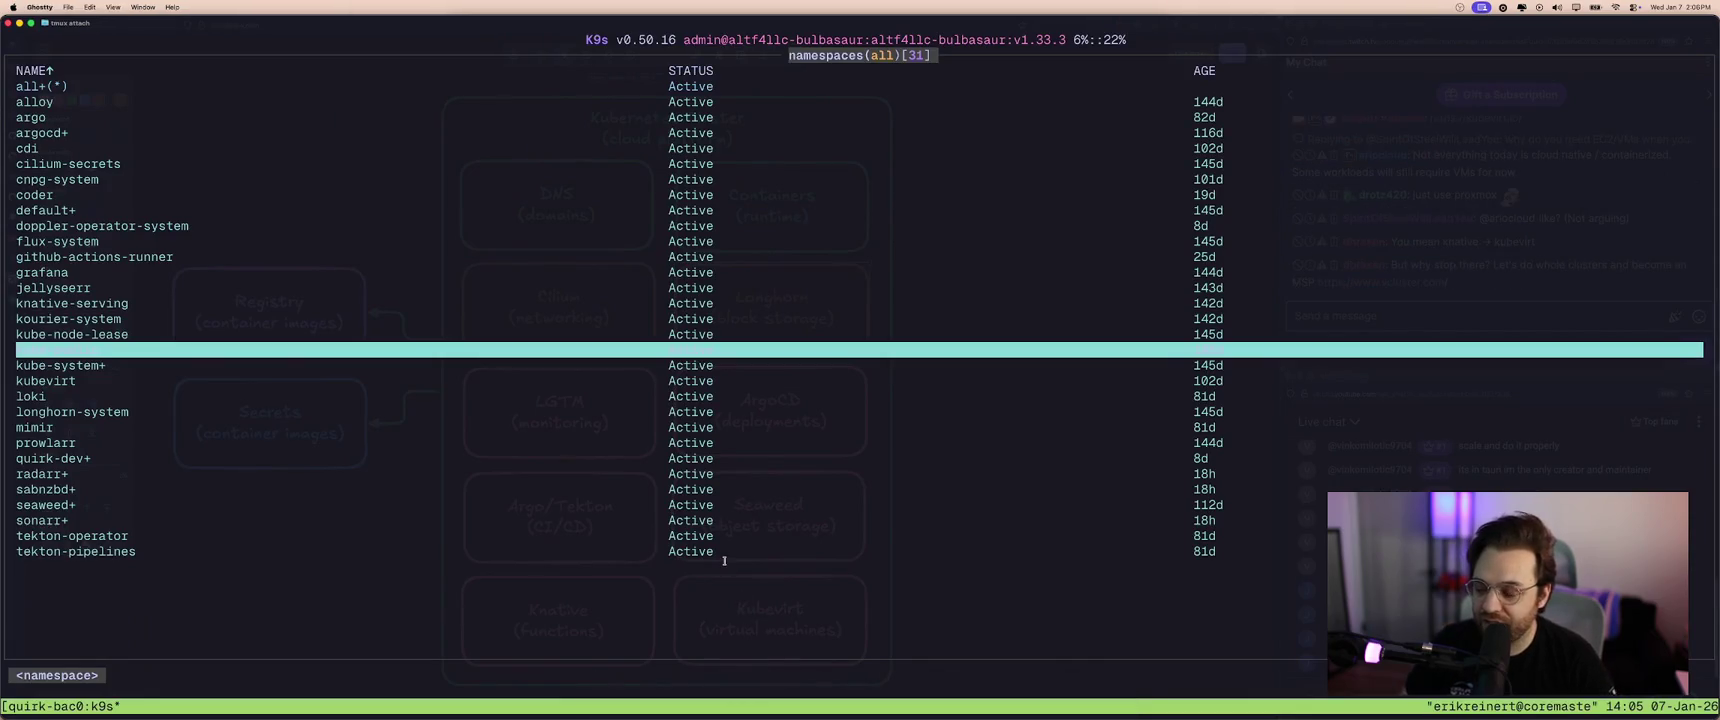
- List VM instances in k9s with :vmi and browse to github-actions-runner-01
key("colon")
type("n")
key("BackSpace")
type("vmi")
key("Return")
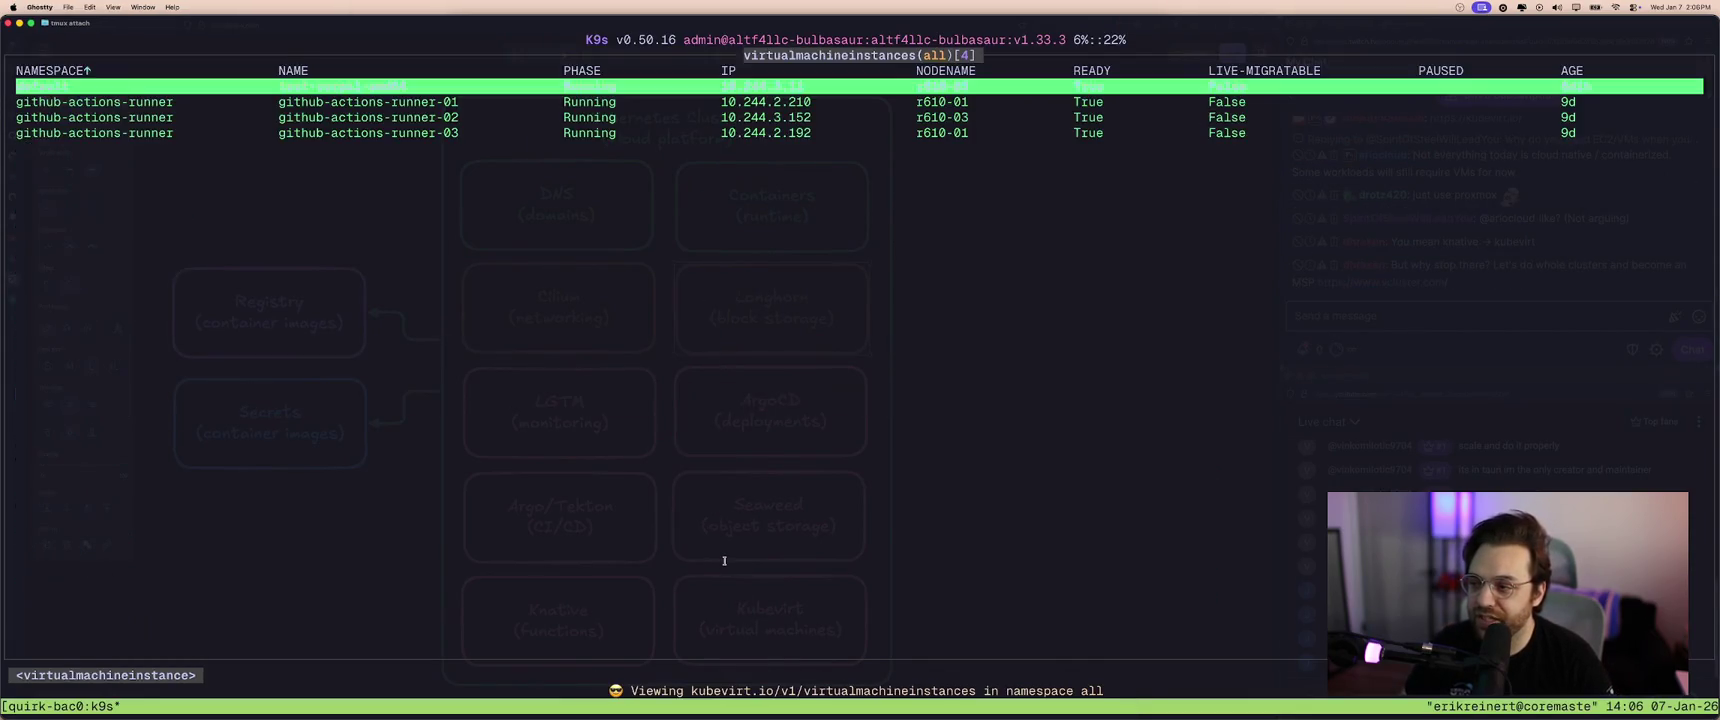
key("Down")
key("Up")
key("Up")
key("Up")
key("Down")
key("Down")
key("Down")
key("Up")
key("Up")
key("Up")
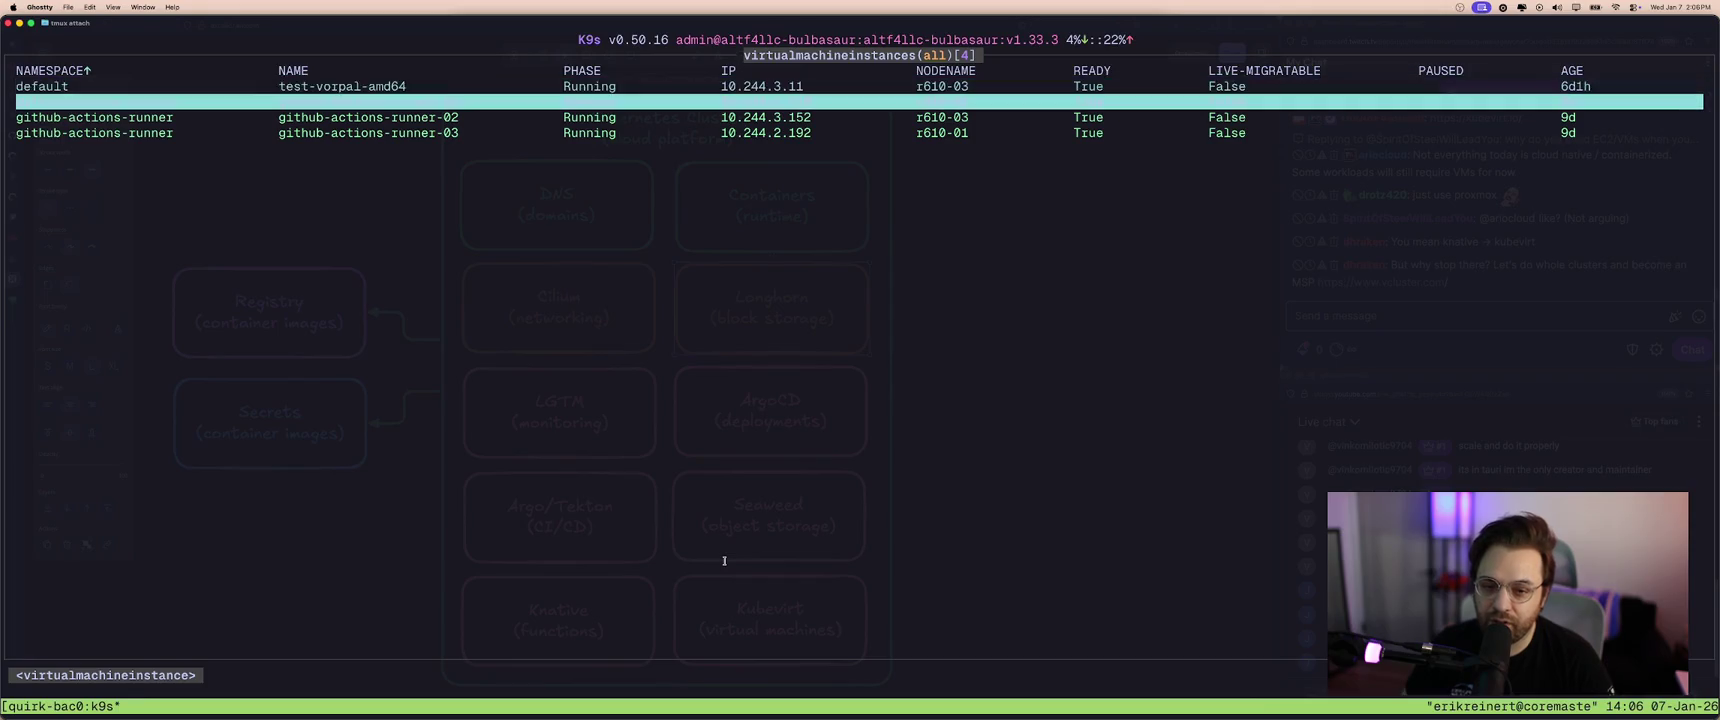
key("Down")
key("Down")
key("Down")
key("Up")
key("Up")
key("Up")
key("Down")
key("Down")
key("Down")
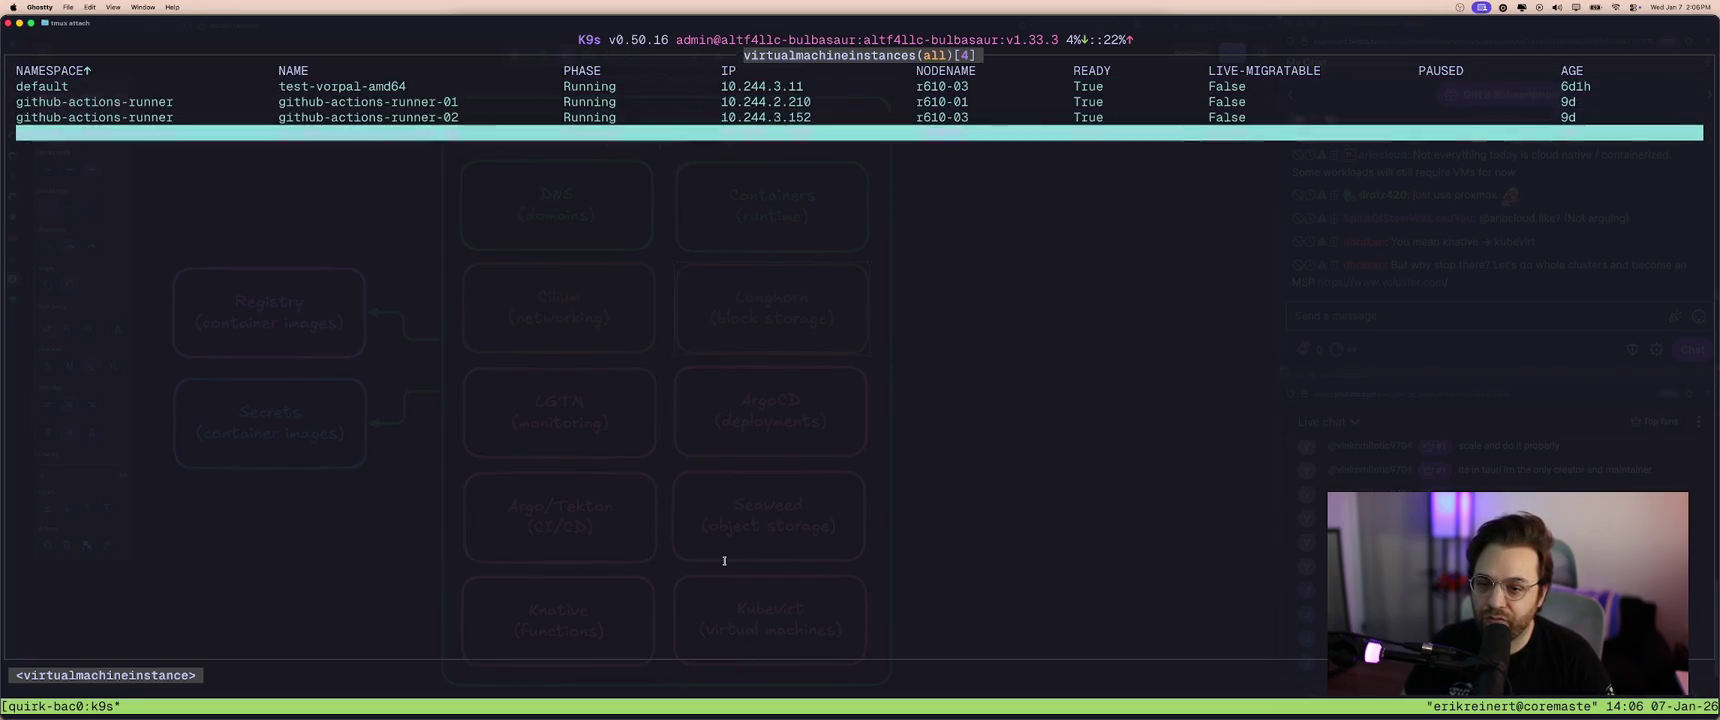
key("Up")
key("Up")
key("Up")
key("Down")
key("Down")
key("Down")
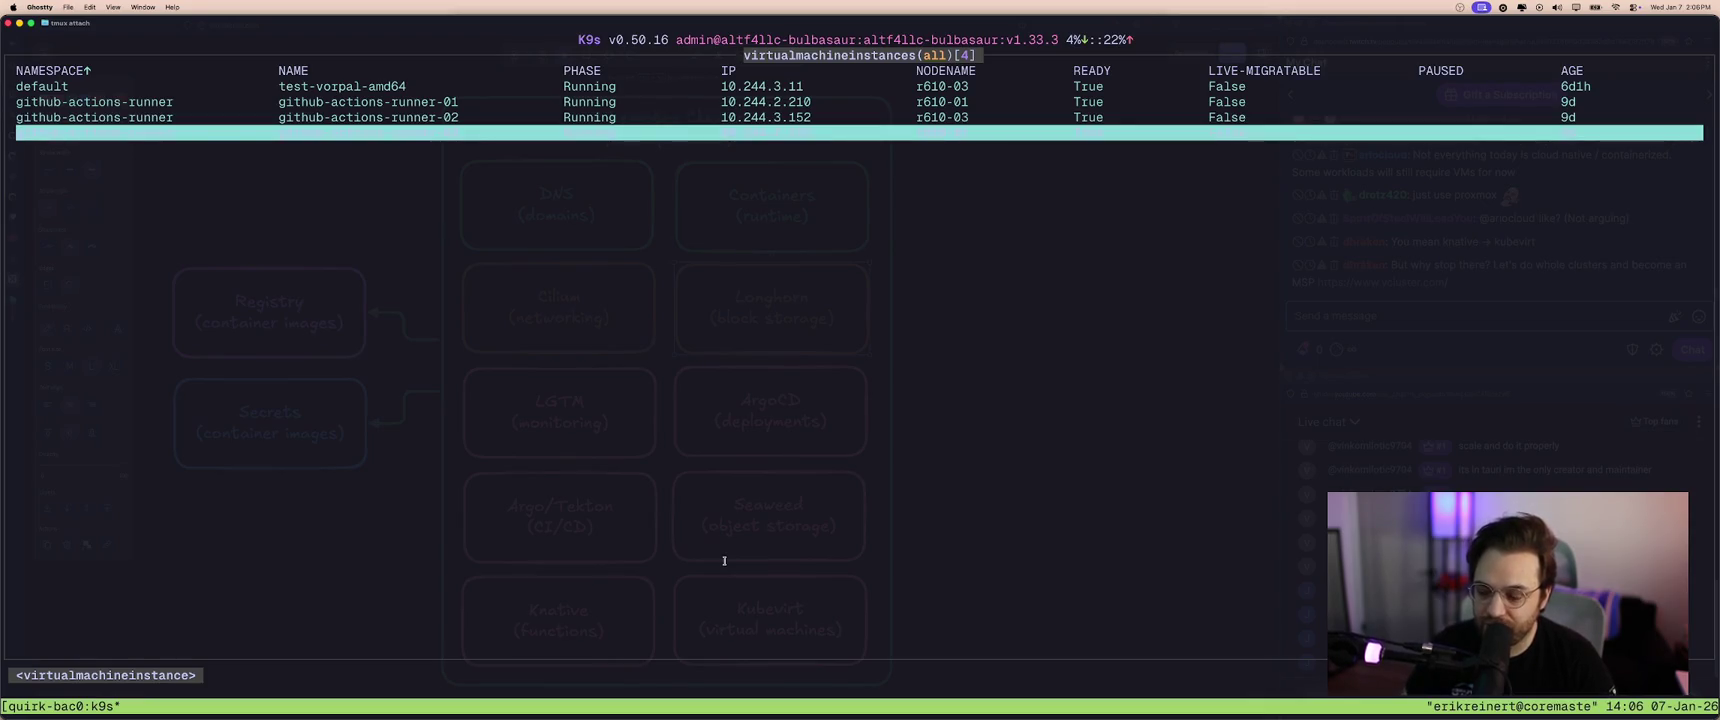
- Quit k9s and recall the earlier ssh command to 192.168.0.24 from shell history
key("ctrl+c")
key("ctrl+r")
type("ssh")
key("Right")
key("Right")
key("Right")
key("Right")
key("Right")
key("Right")
key("Right")
key("Right")
key("BackSpace")
key("BackSpace")
key("BackSpace")
- SSH into the runner VM at 192.168.0.243 as ubuntu and become root with sudo -i
type("24")
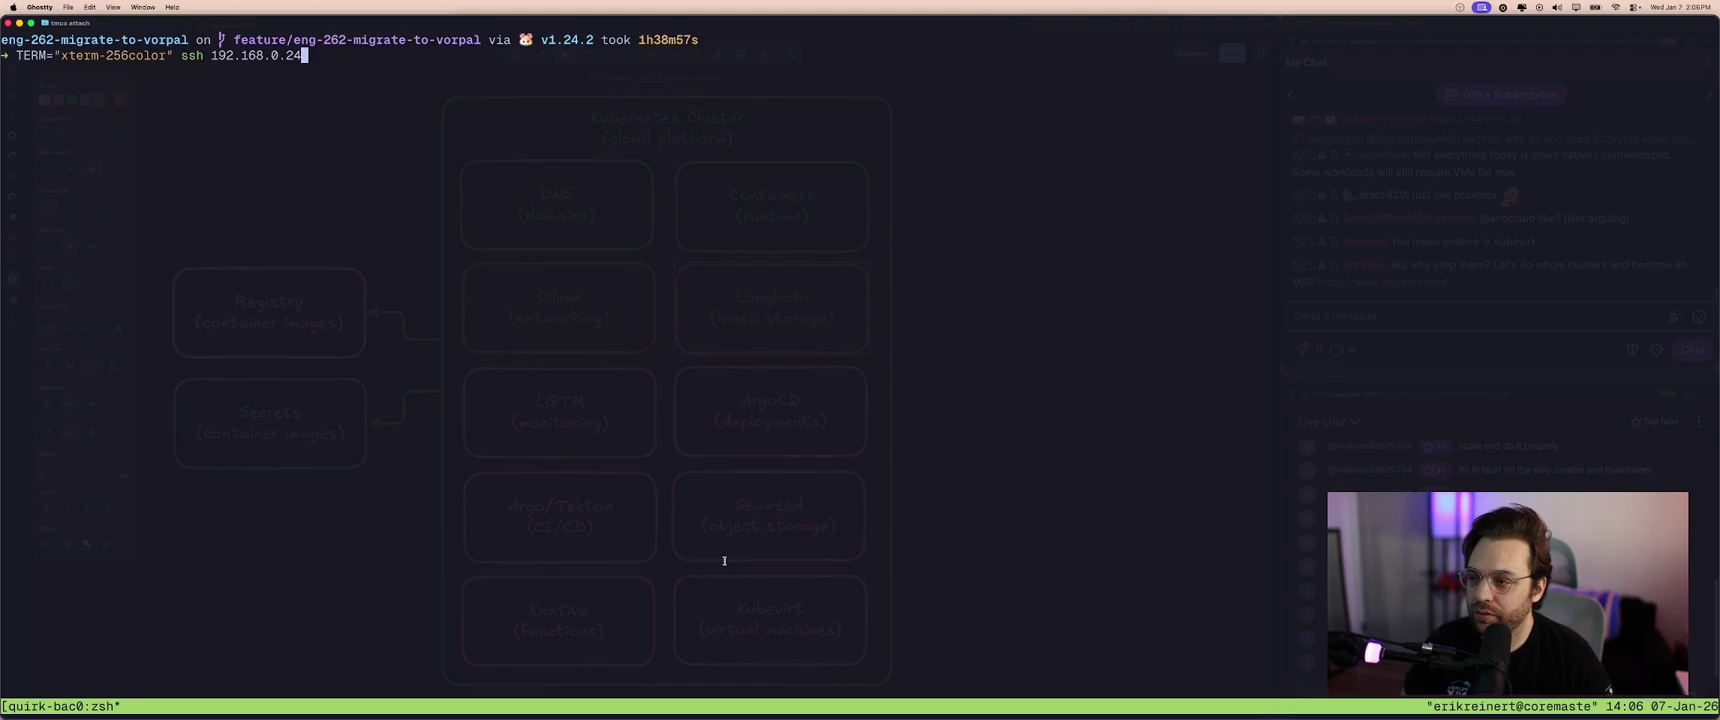
key("BackSpace")
type("4")
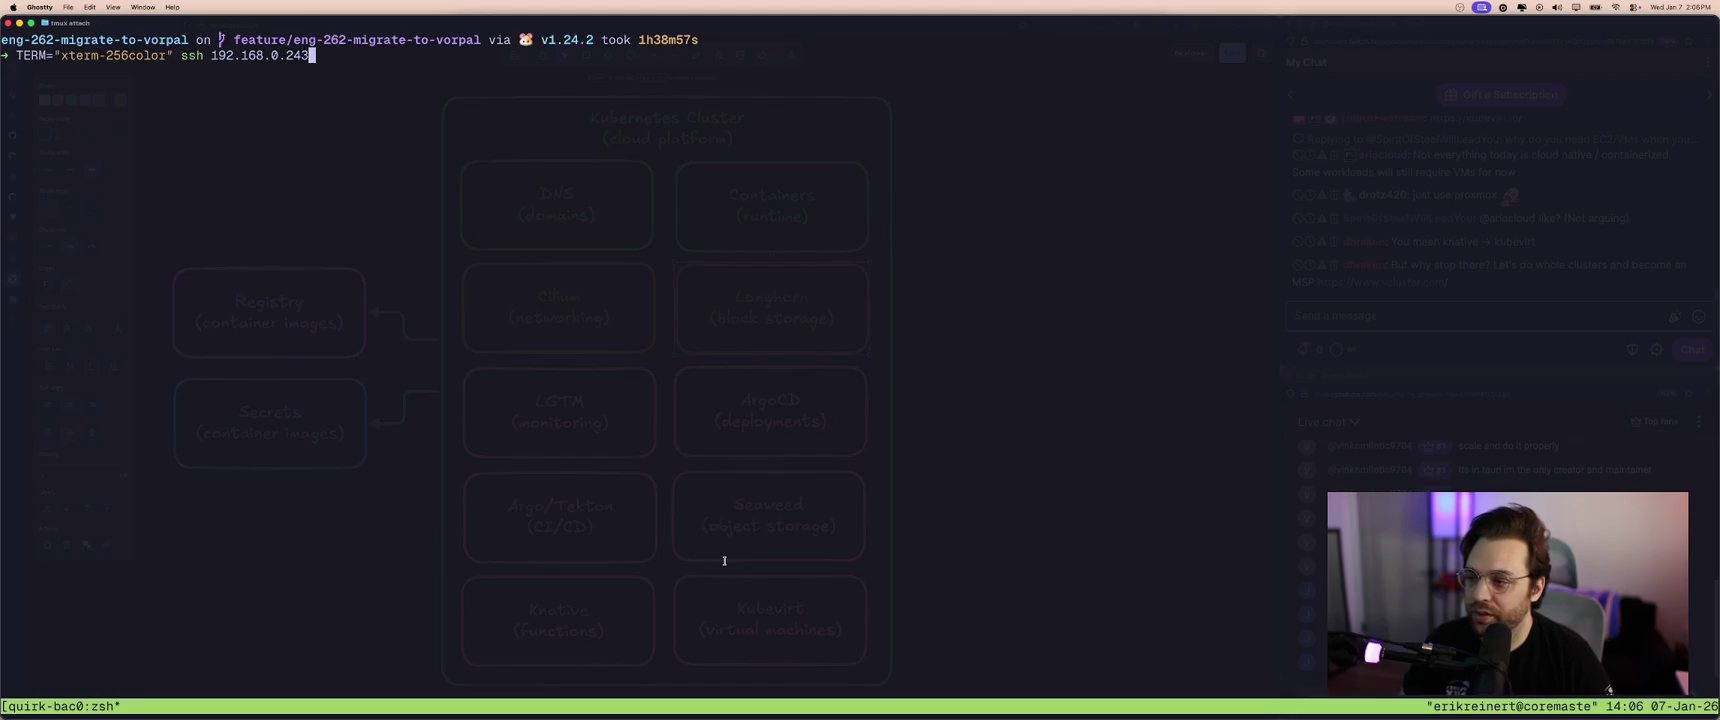
key("ctrl+c")
key("ctrl+r")
type("ubun")
key("Escape")
key("ctrl+l")
key("Return")
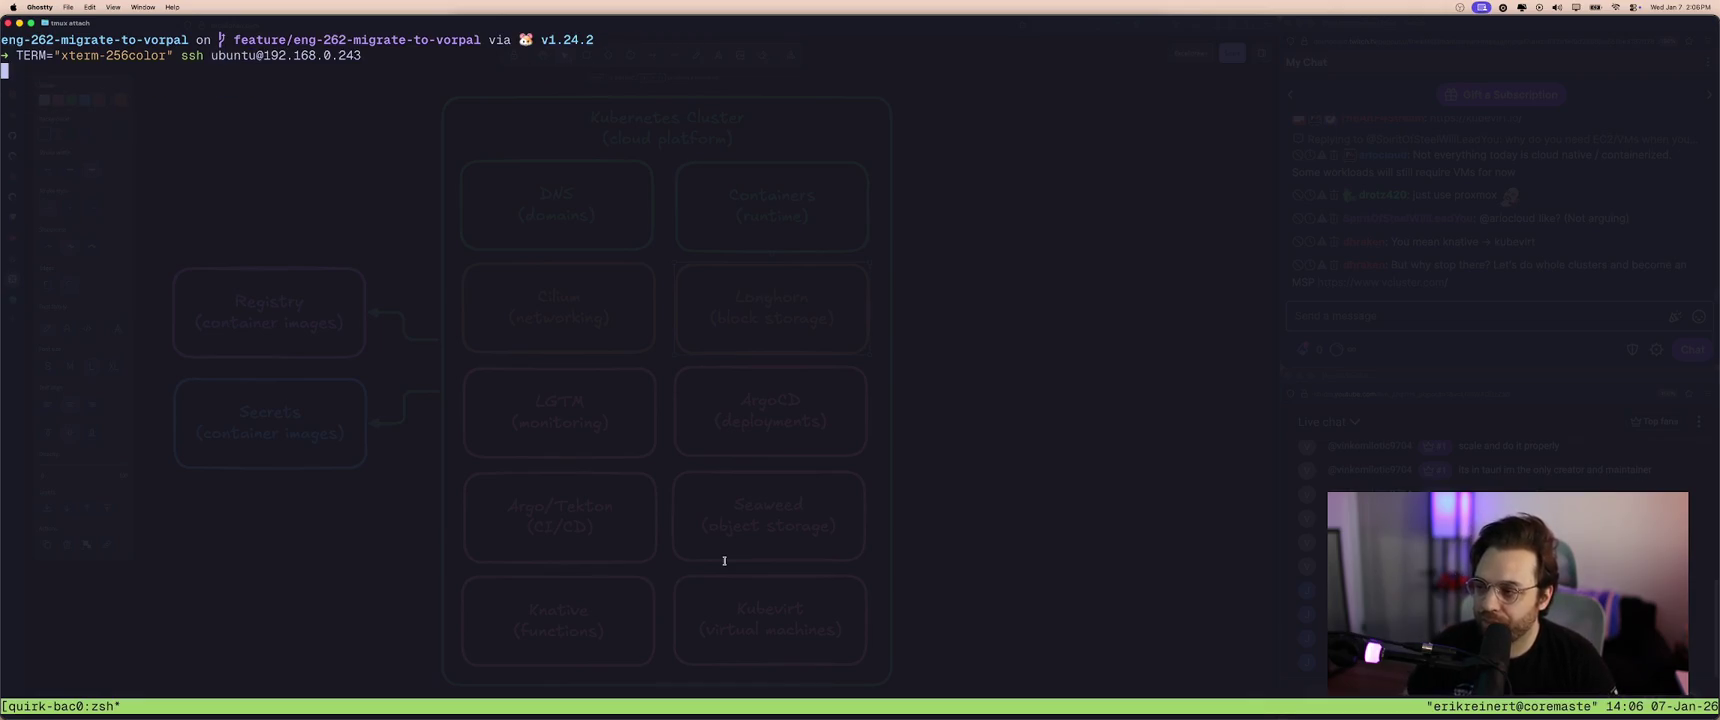
type("sudo -i")
key("Return")
- Check processes with top, then run ip a to confirm the VM's address 10.244.2.210
key("ctrl+l")
type("apt")
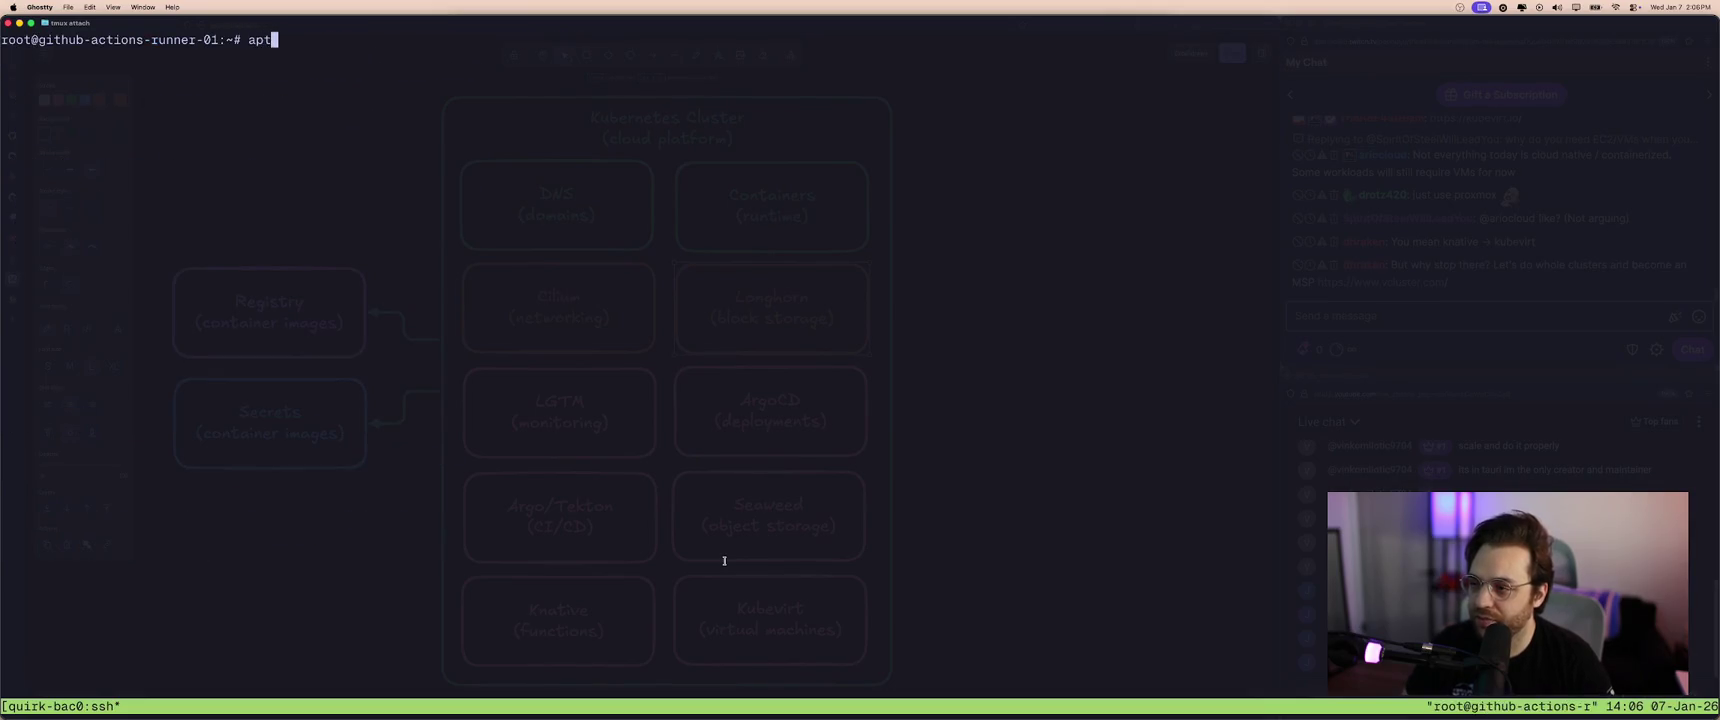
key("ctrl+c")
key("ctrl+l")
type("top")
key("Return")
key("q")
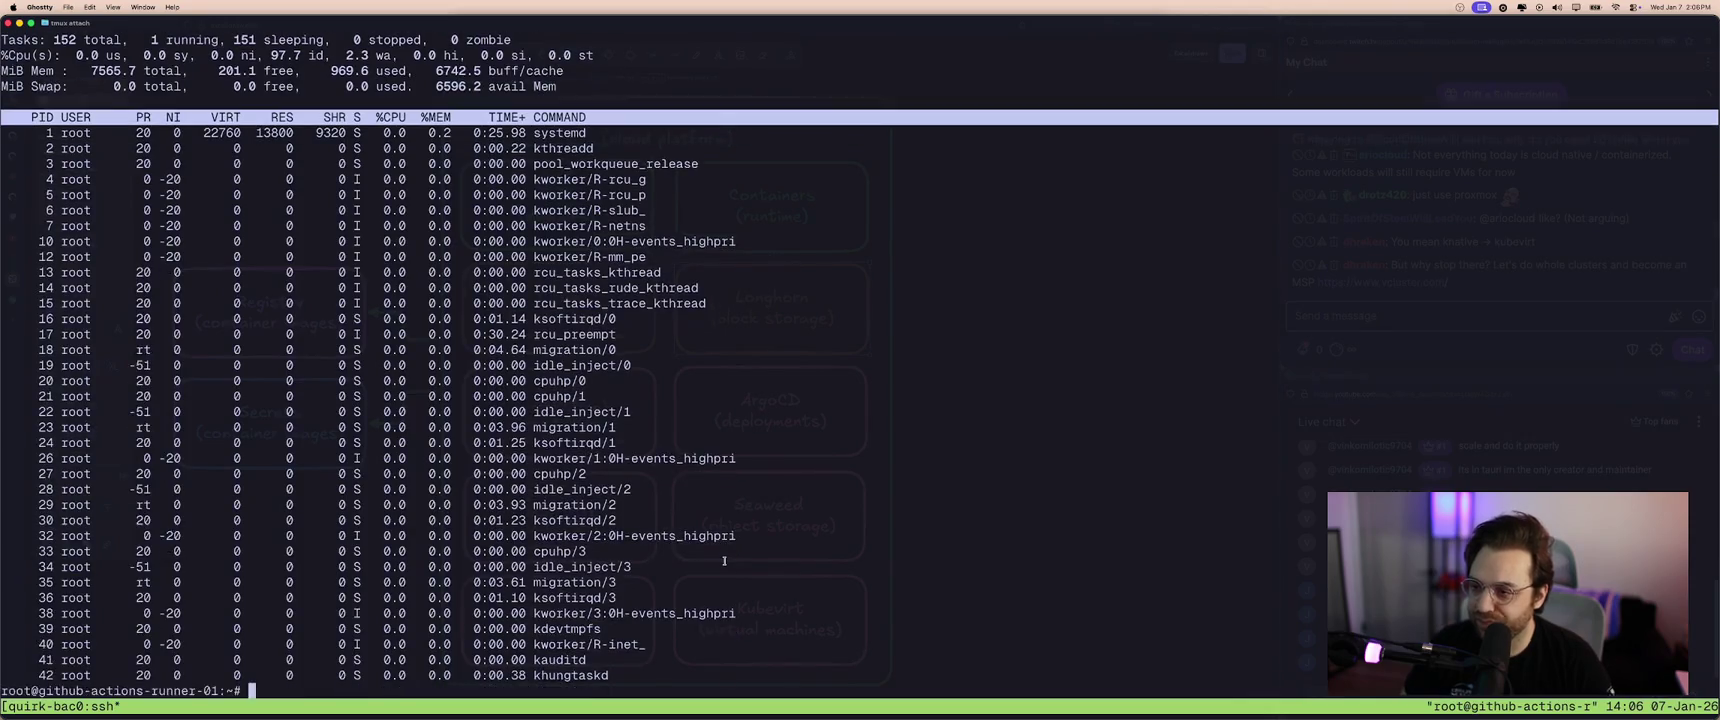
key("ctrl+l")
type("ip a")
key("Return")
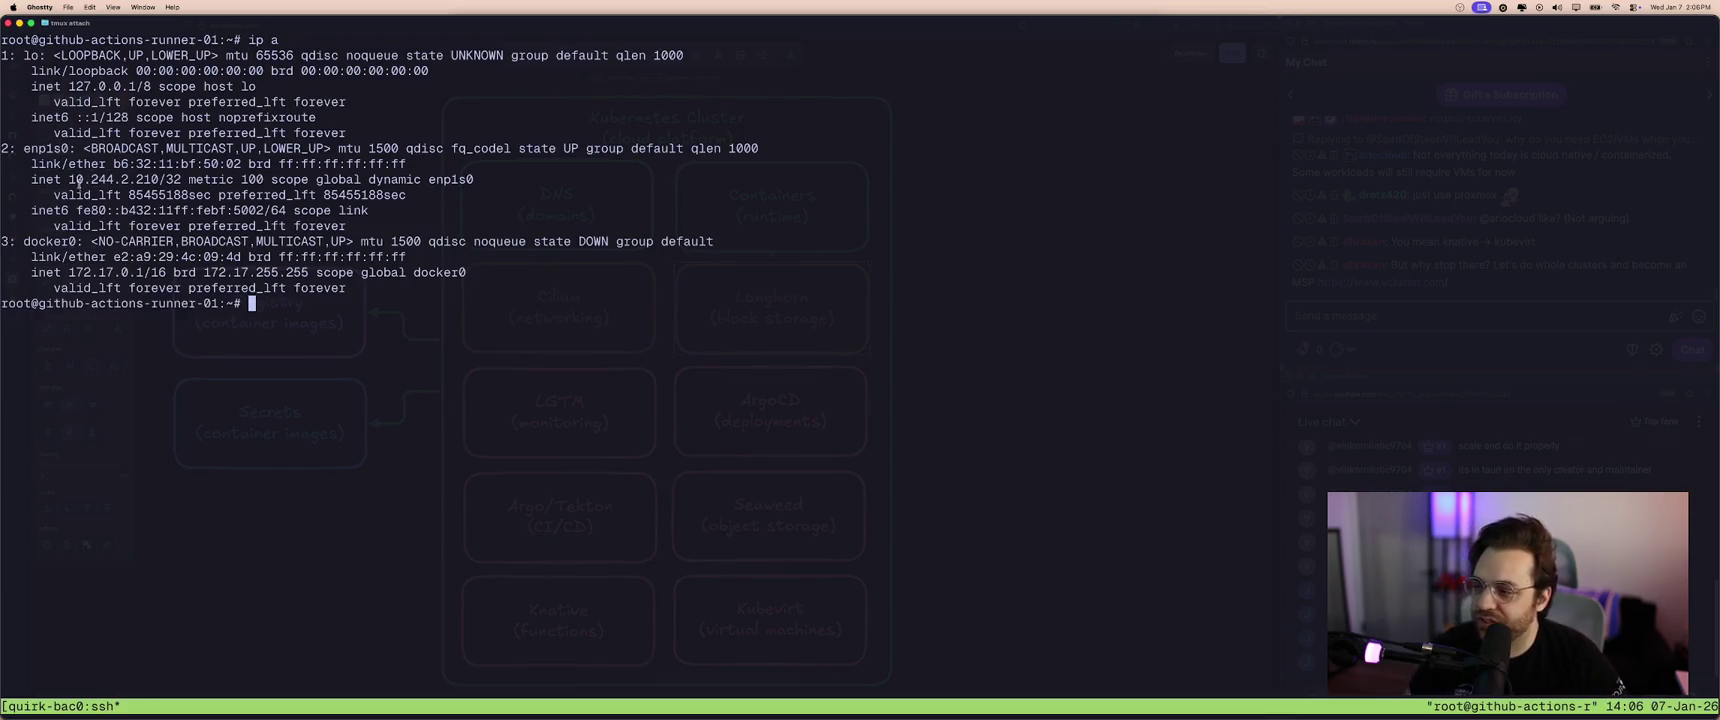
double_click(42, 148)
left_click_drag(68, 180, 170, 181)
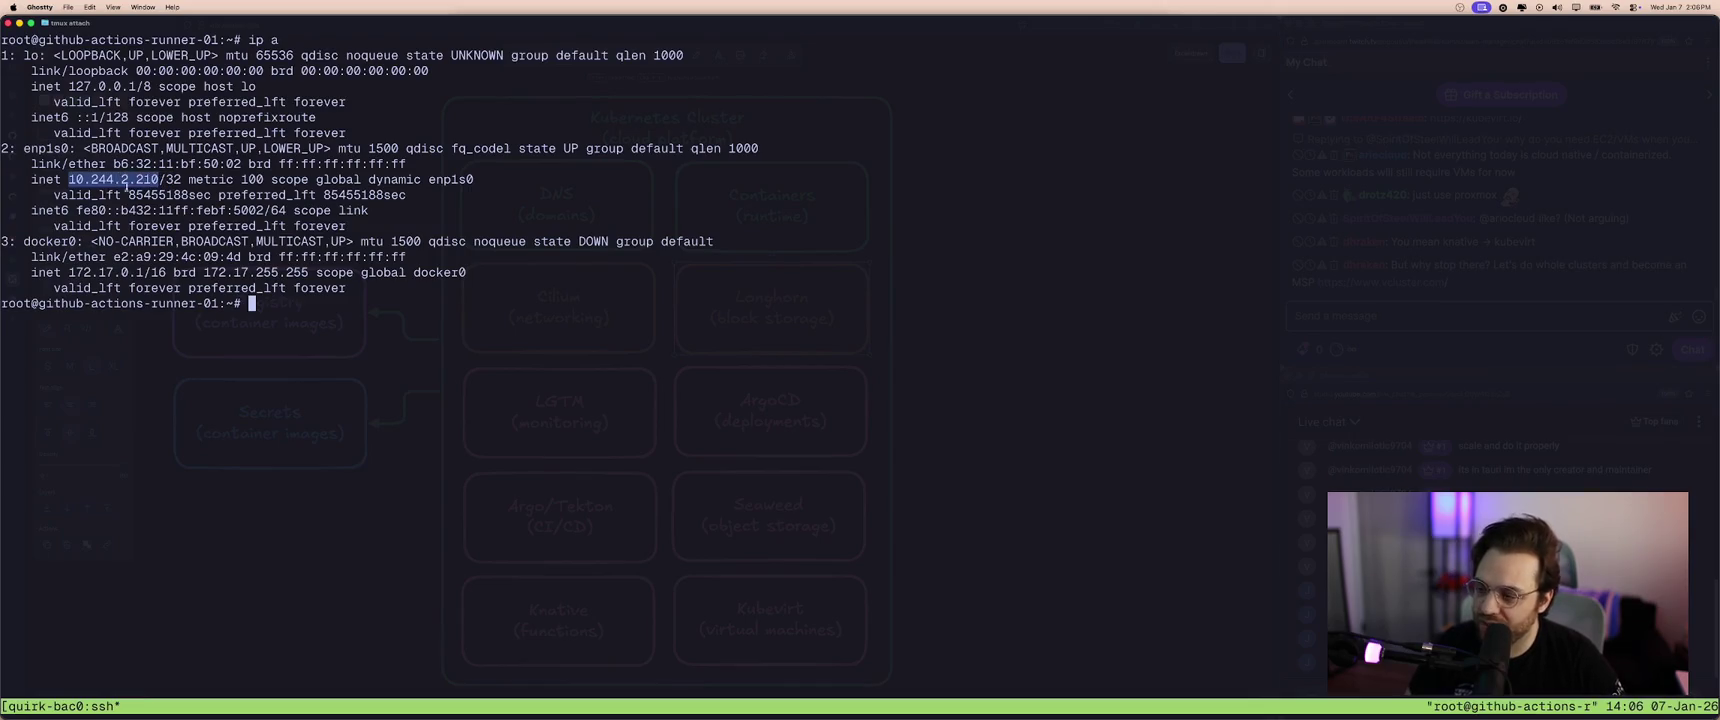
left_click(156, 179)
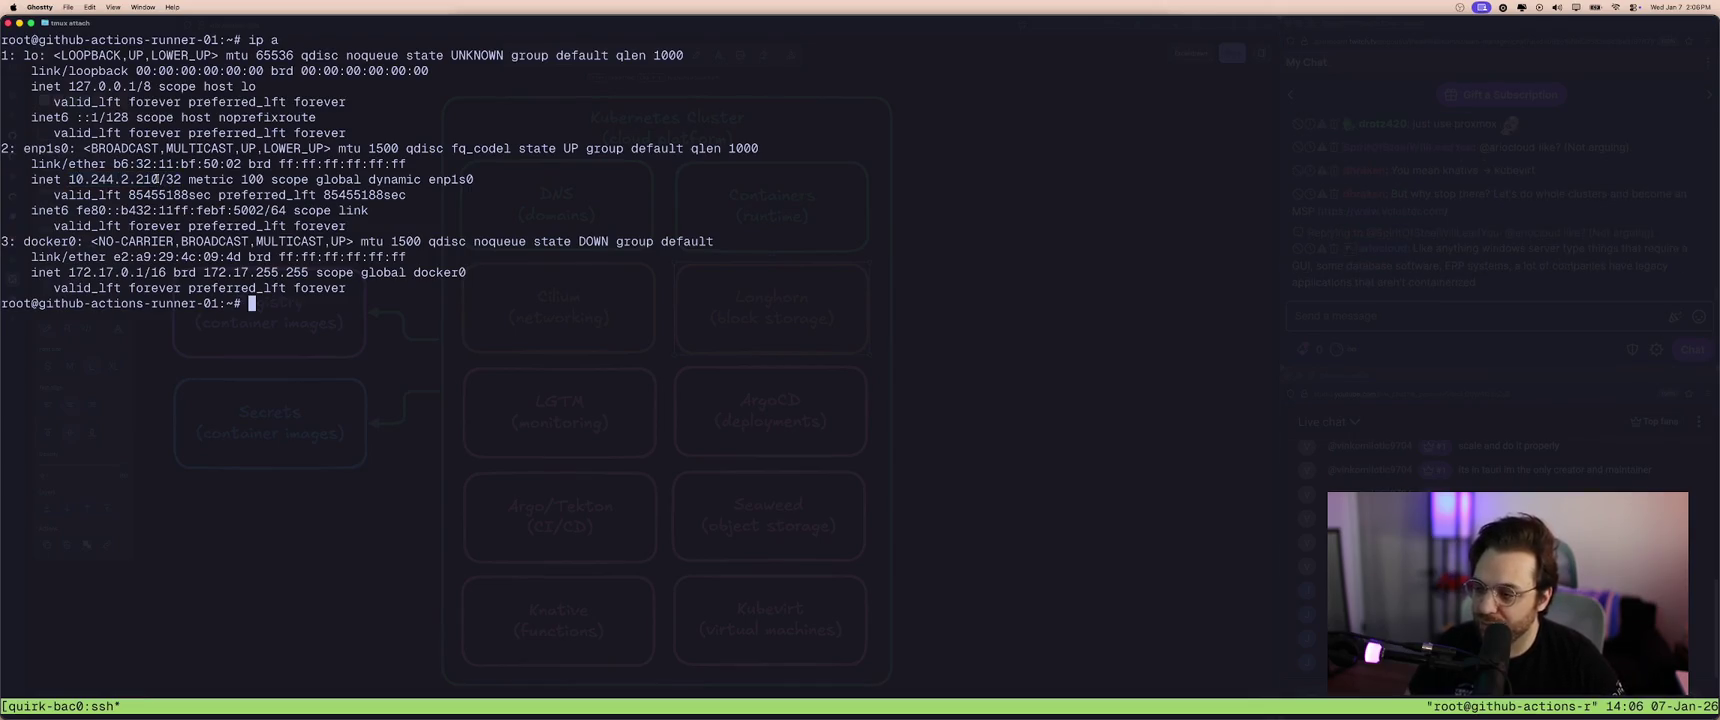
- Split the tmux window into a second pane beside the VM shell
type("curl gr")
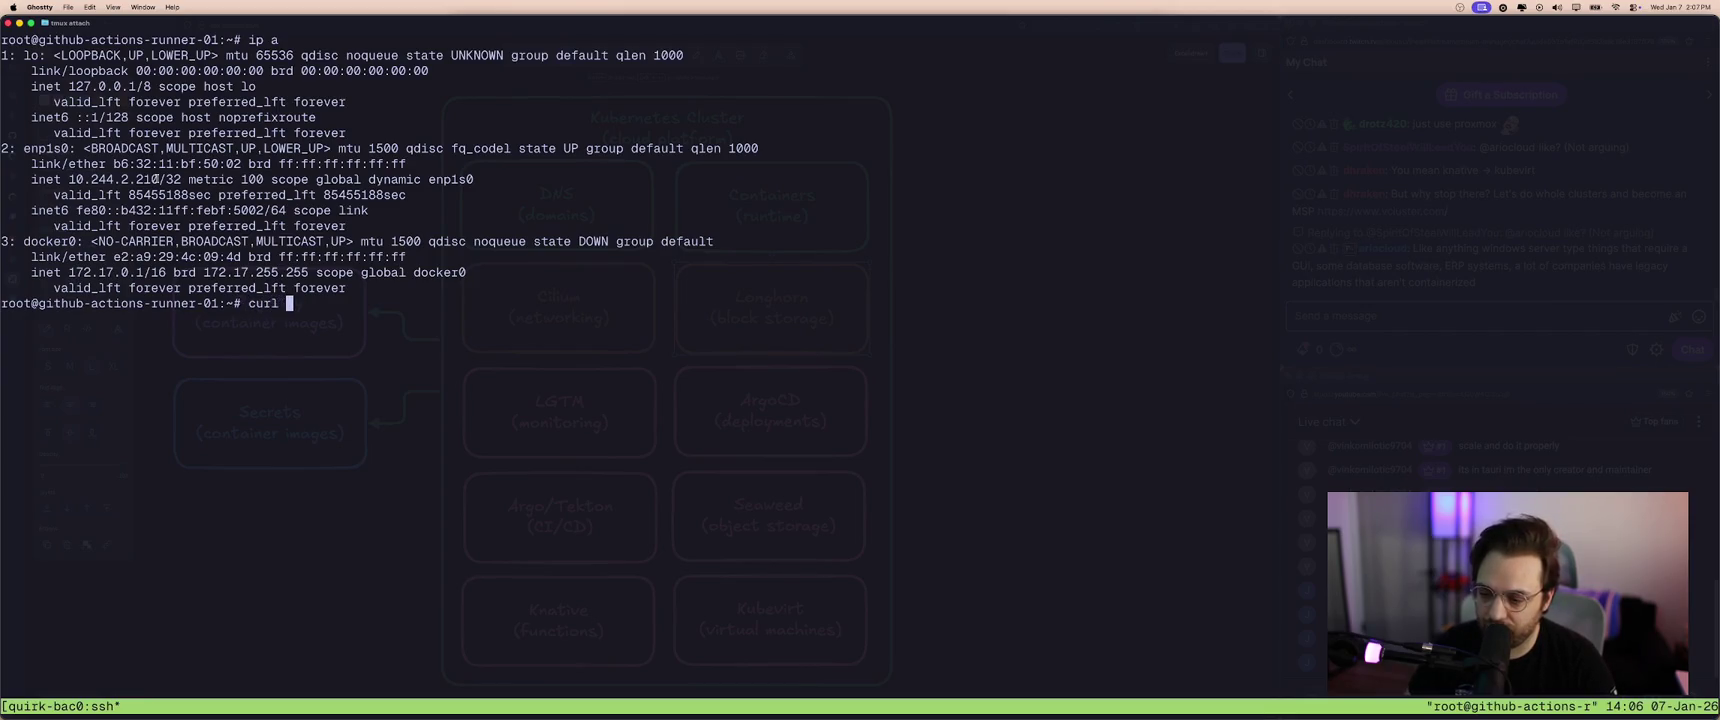
type("afana")
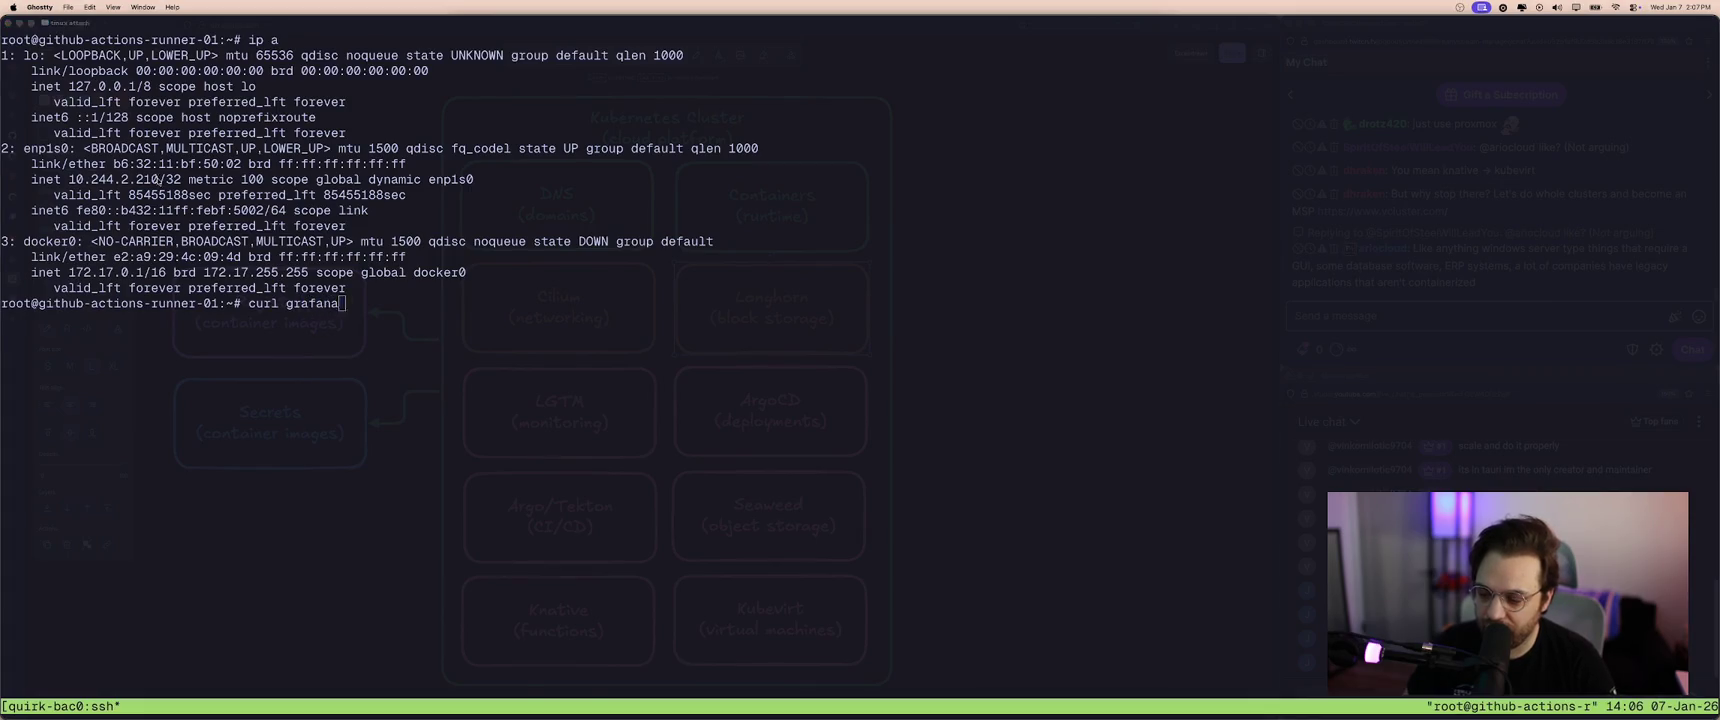
key("ctrl+b")
key("percent")
- Launch k9s in the new pane and list the services with :svc
type("k9s")
key("Return")
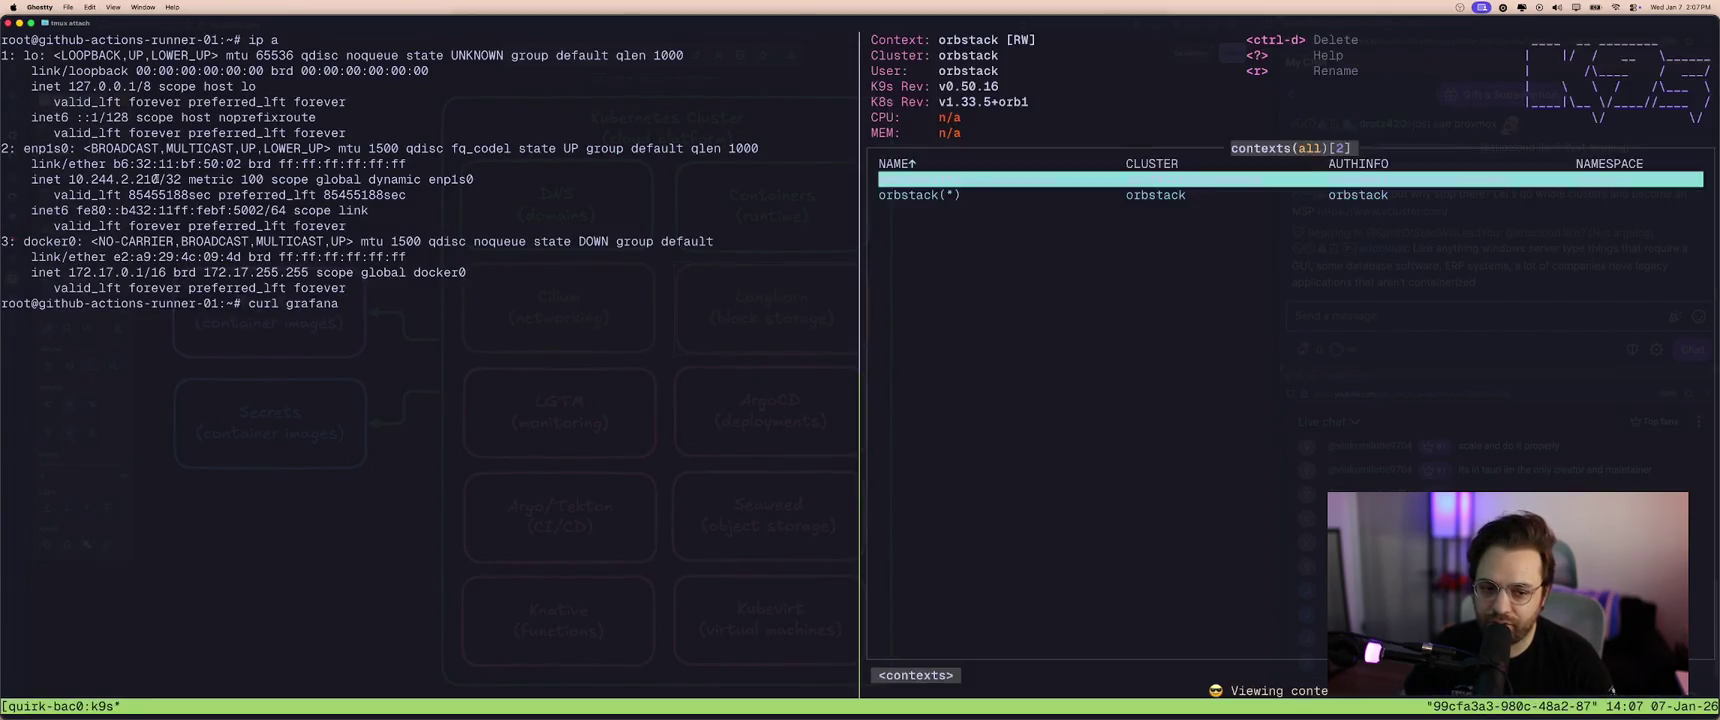
type(":svc")
key("Return")
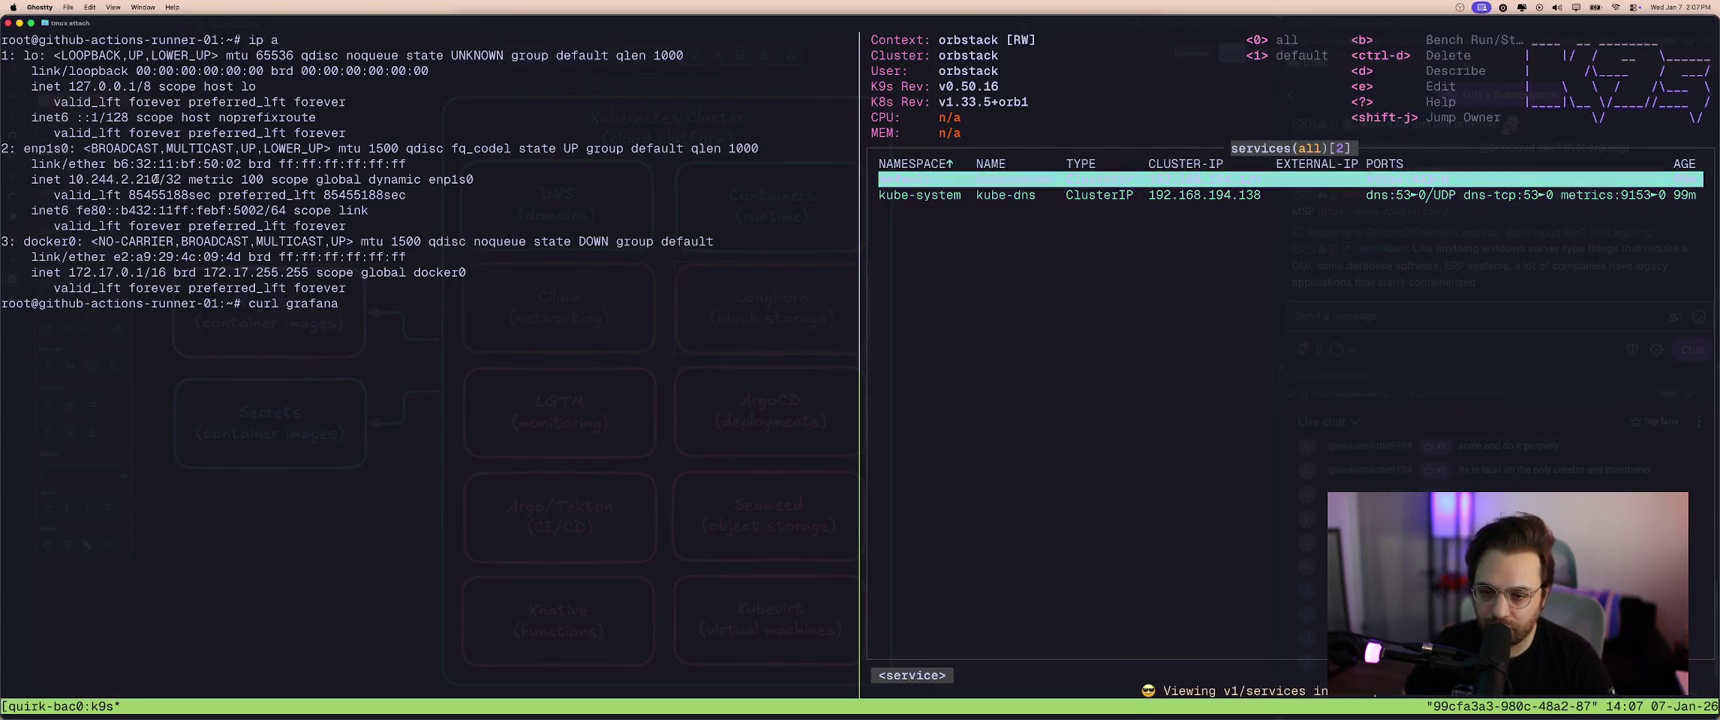
key("Down")
key("Up")
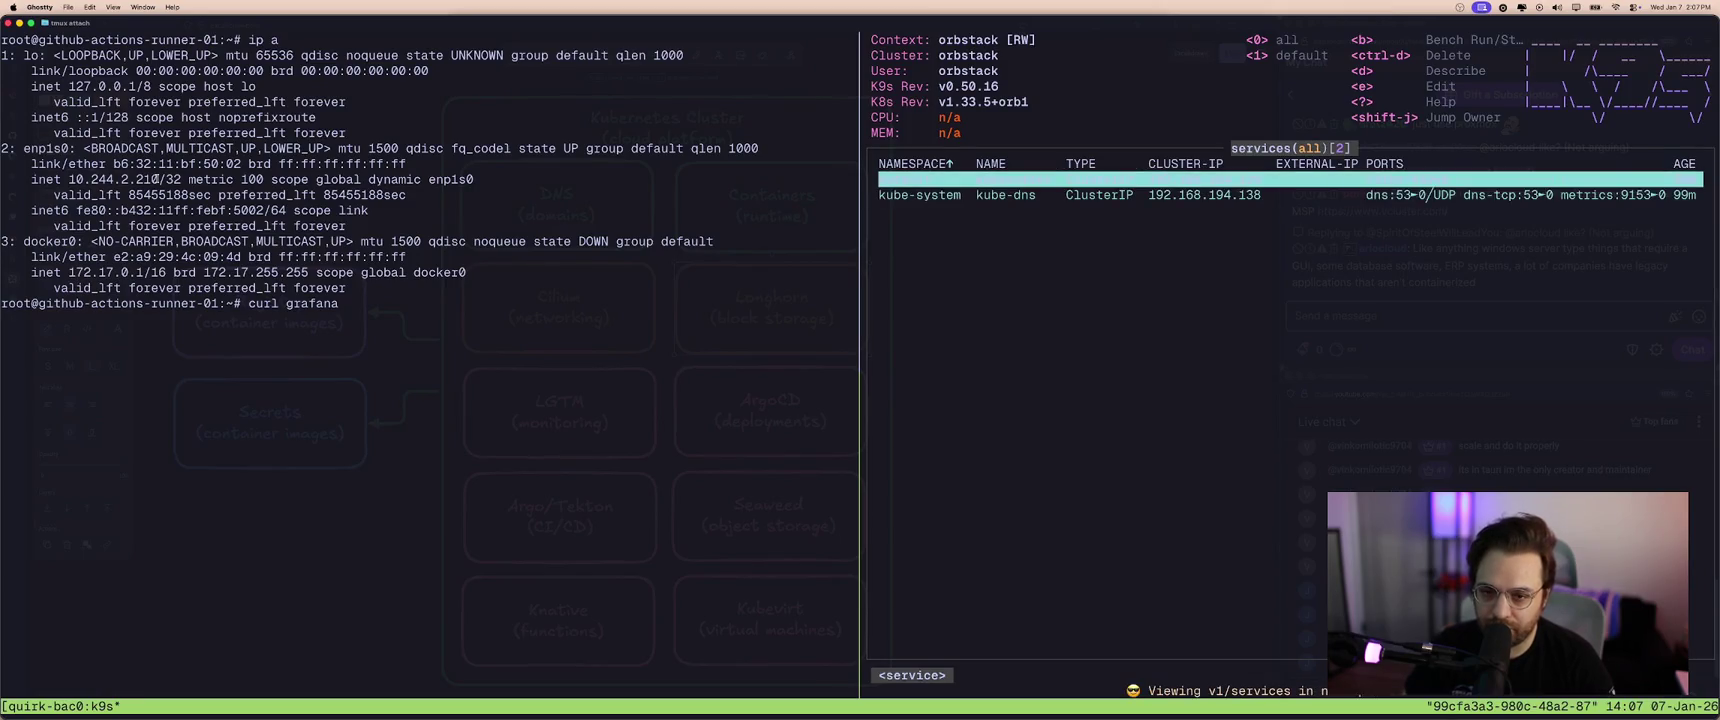
- Switch k9s to the runner's cluster context and list all its services
key("colon")
type("contexts")
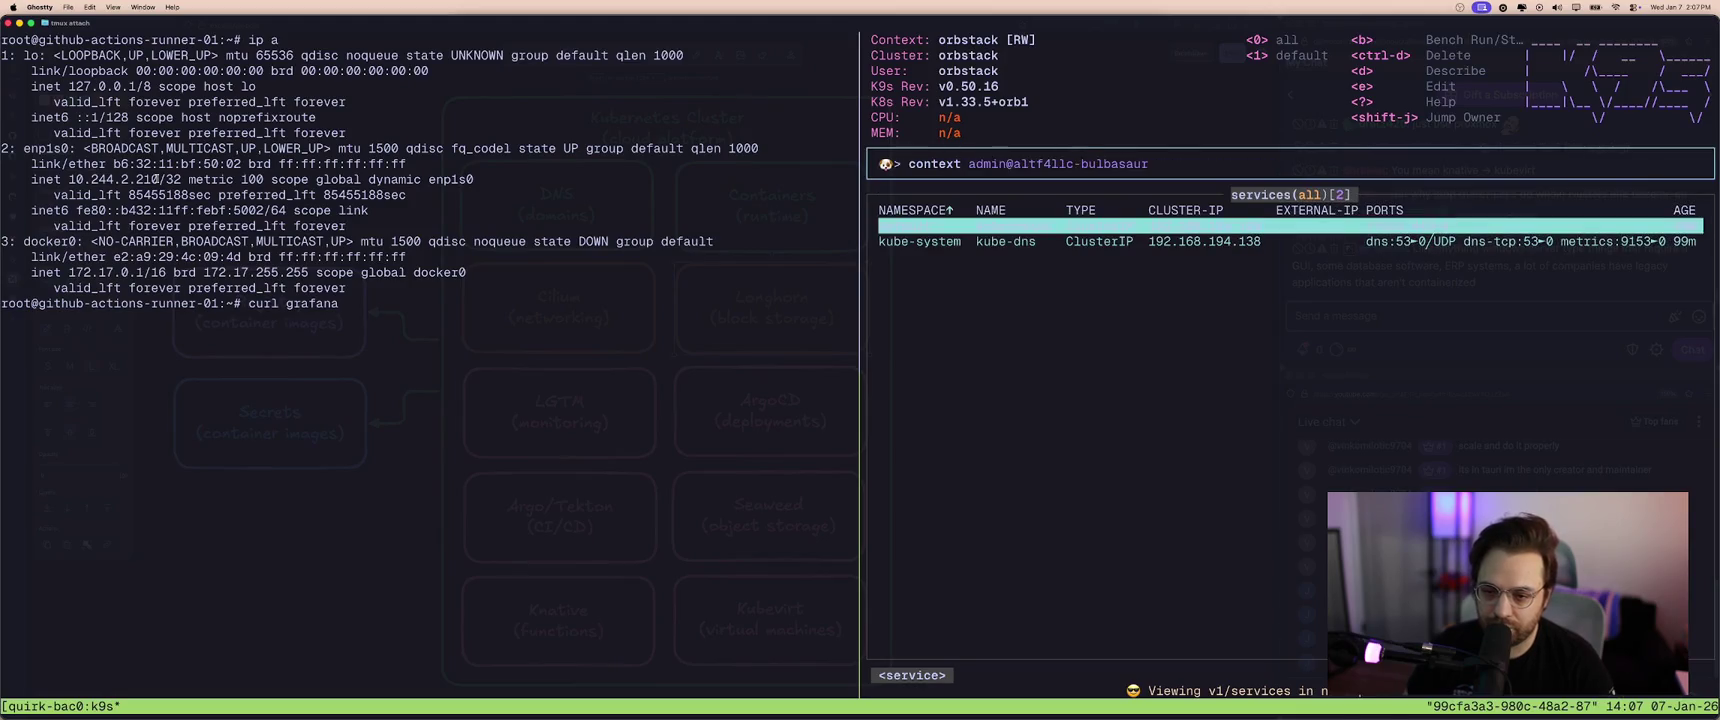
key("Return")
key("Return")
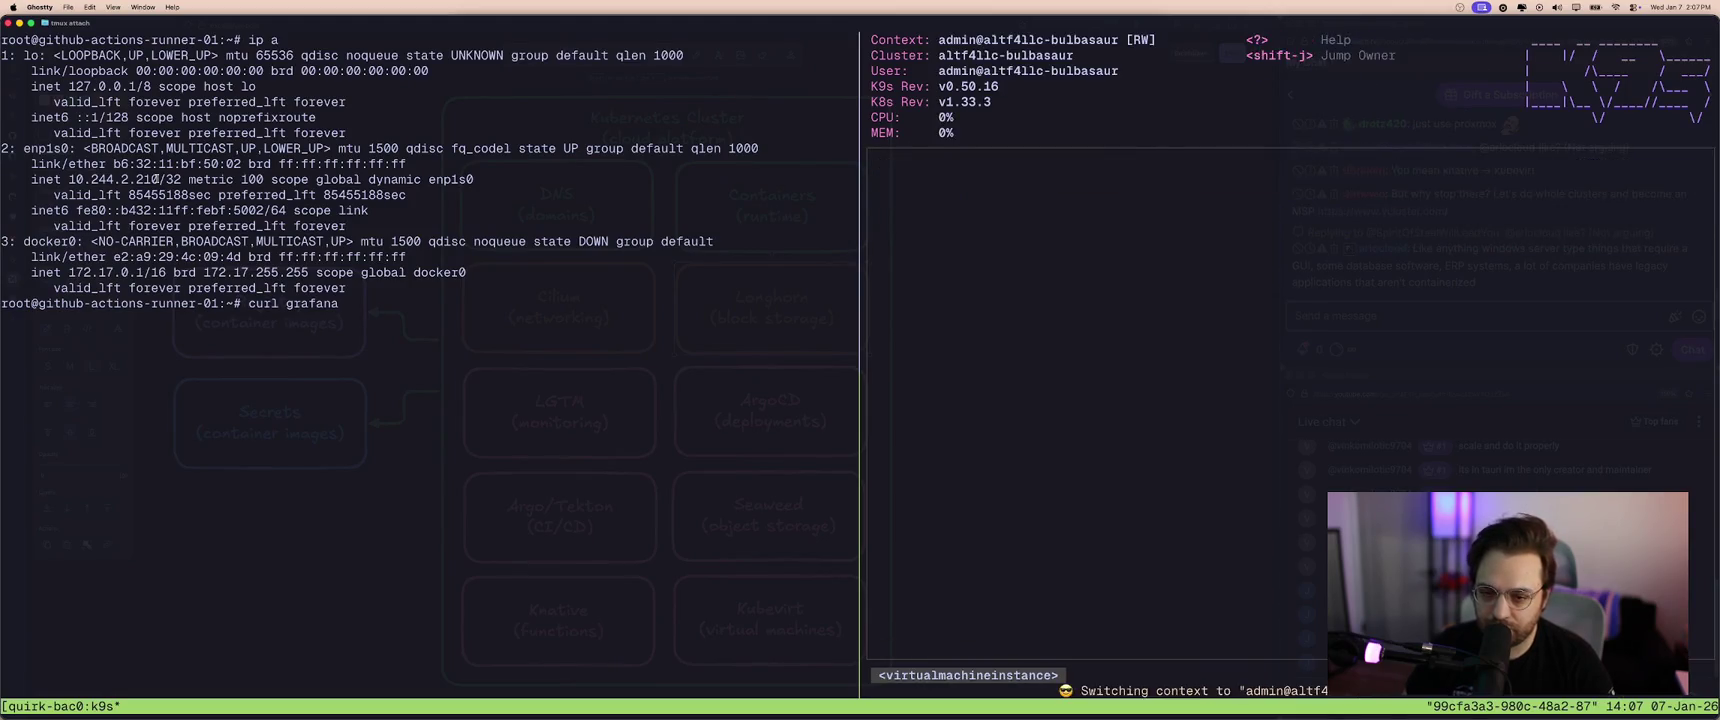
key("colon")
type("service")
key("Return")
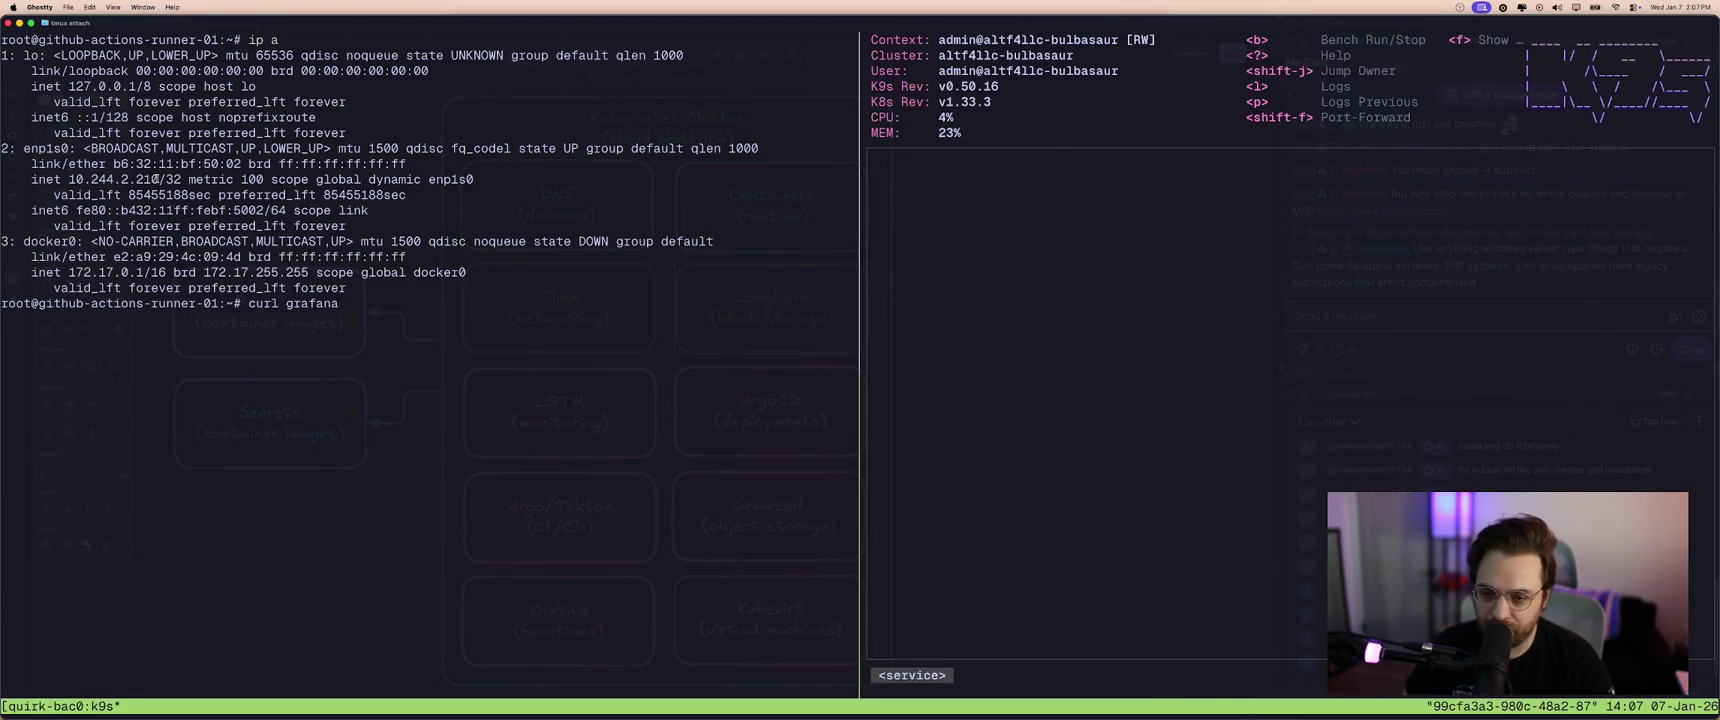
key("Down")
key("Down")
key("Down")
key("Down")
key("Down")
key("Down")
key("Down")
key("Down")
key("Down")
key("Down")
key("Down")
key("Down")
key("Down")
key("Down")
key("Down")
key("Down")
key("Down")
key("Down")
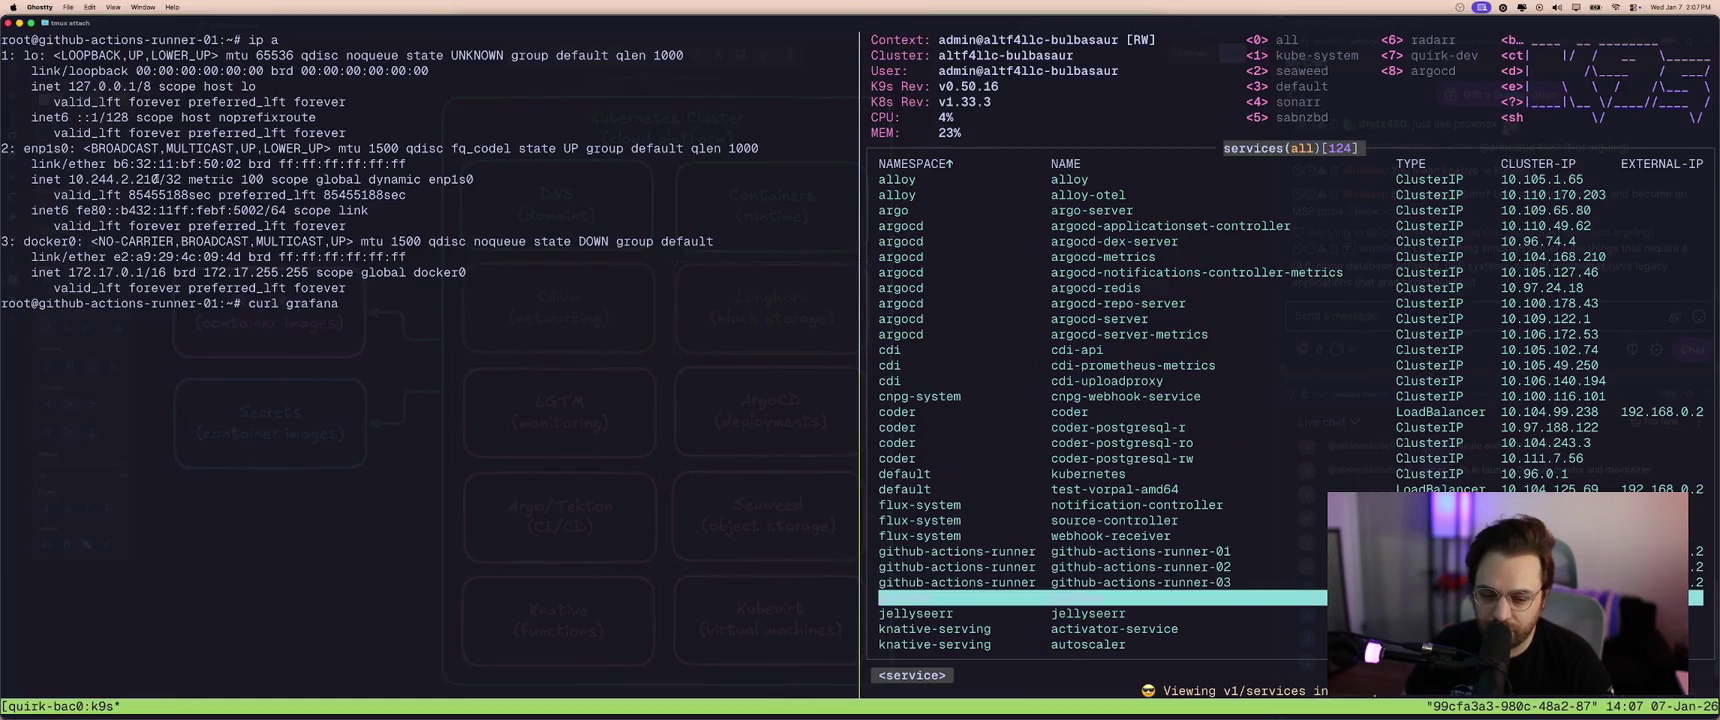
- In the VM shell, curl grafana.grafana, which fails to connect, then pick grafana in k9s
key("ctrl+b")
key("Left")
type(".g")
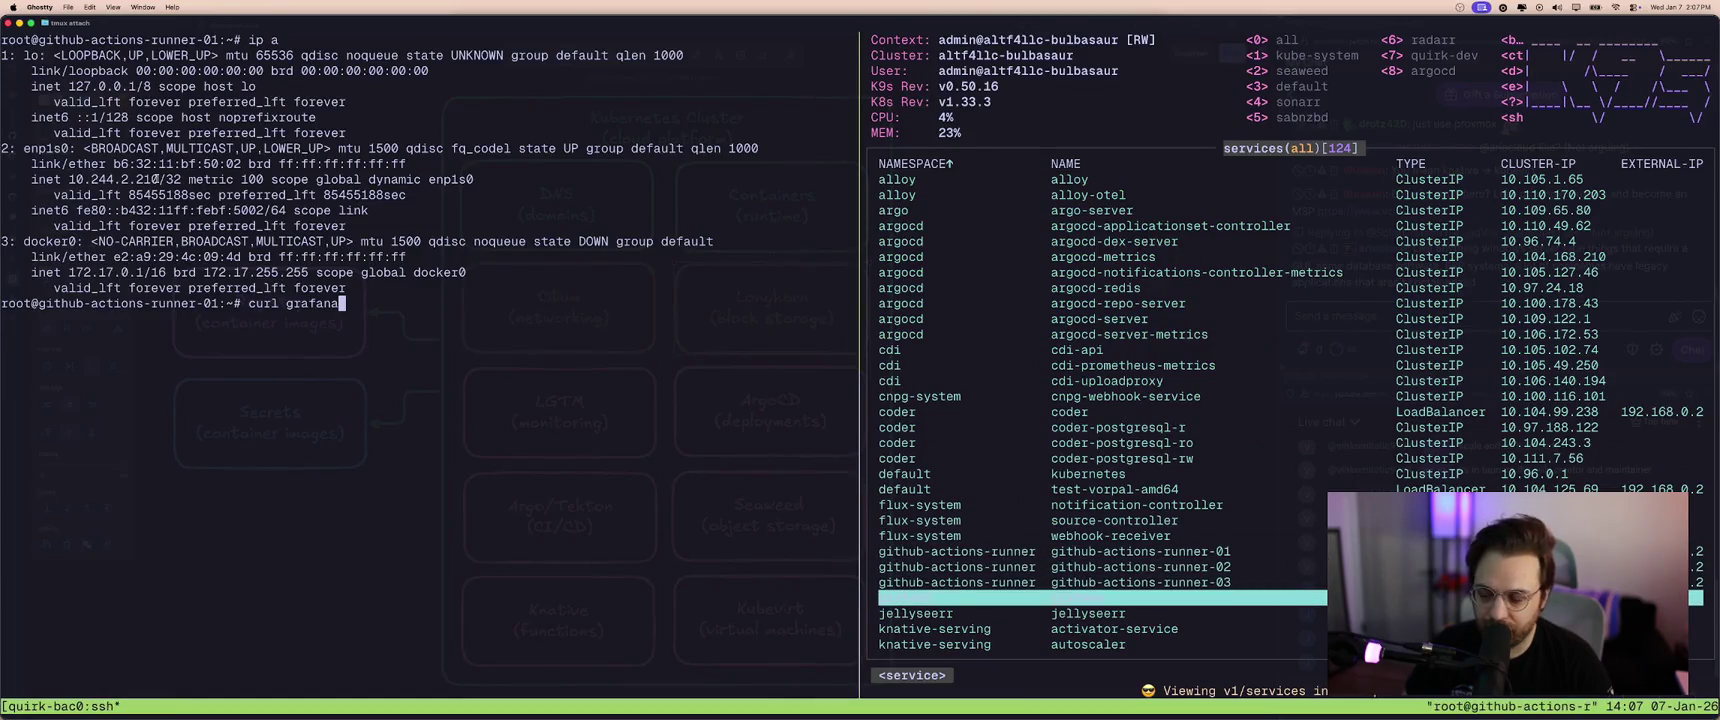
type("rafana")
key("Return")
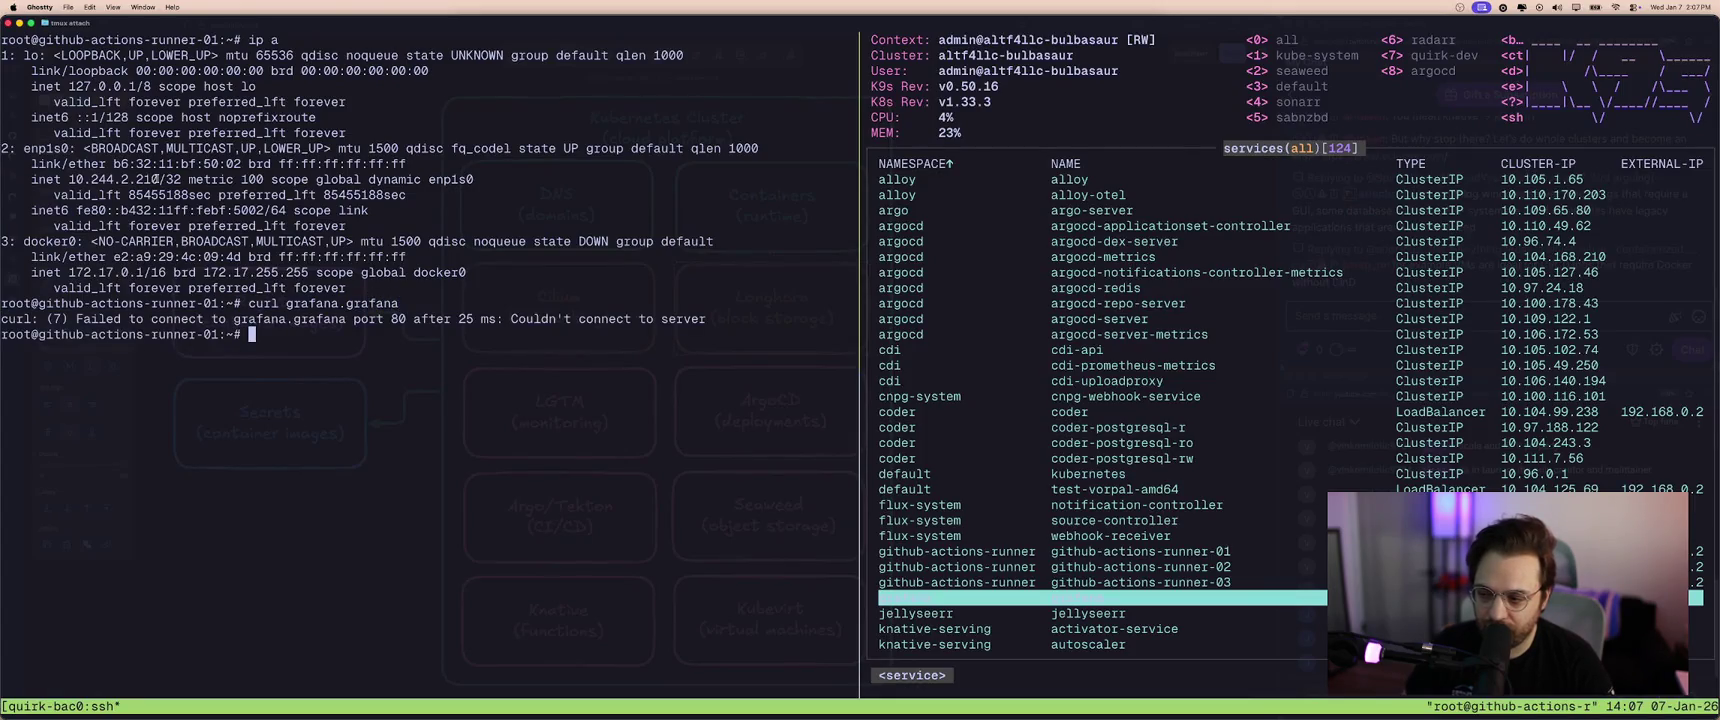
key("Up")
key("ctrl+a")
key("Right")
key("Right")
key("Right")
key("Right")
key("Right")
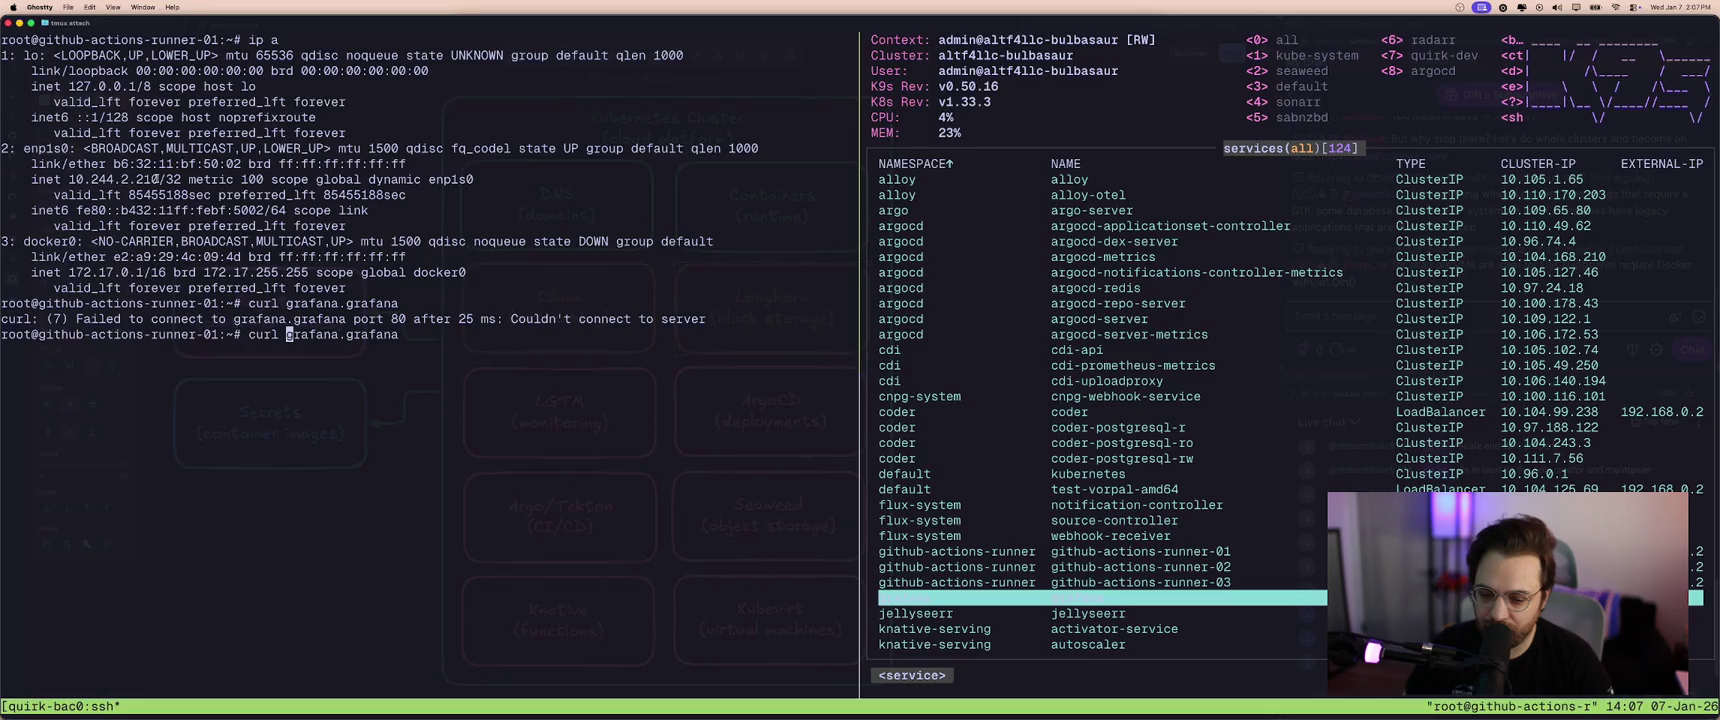
key("ctrl+b")
key("Right")
- Describe the grafana service in k9s and check its 3000/TCP port
key("d")
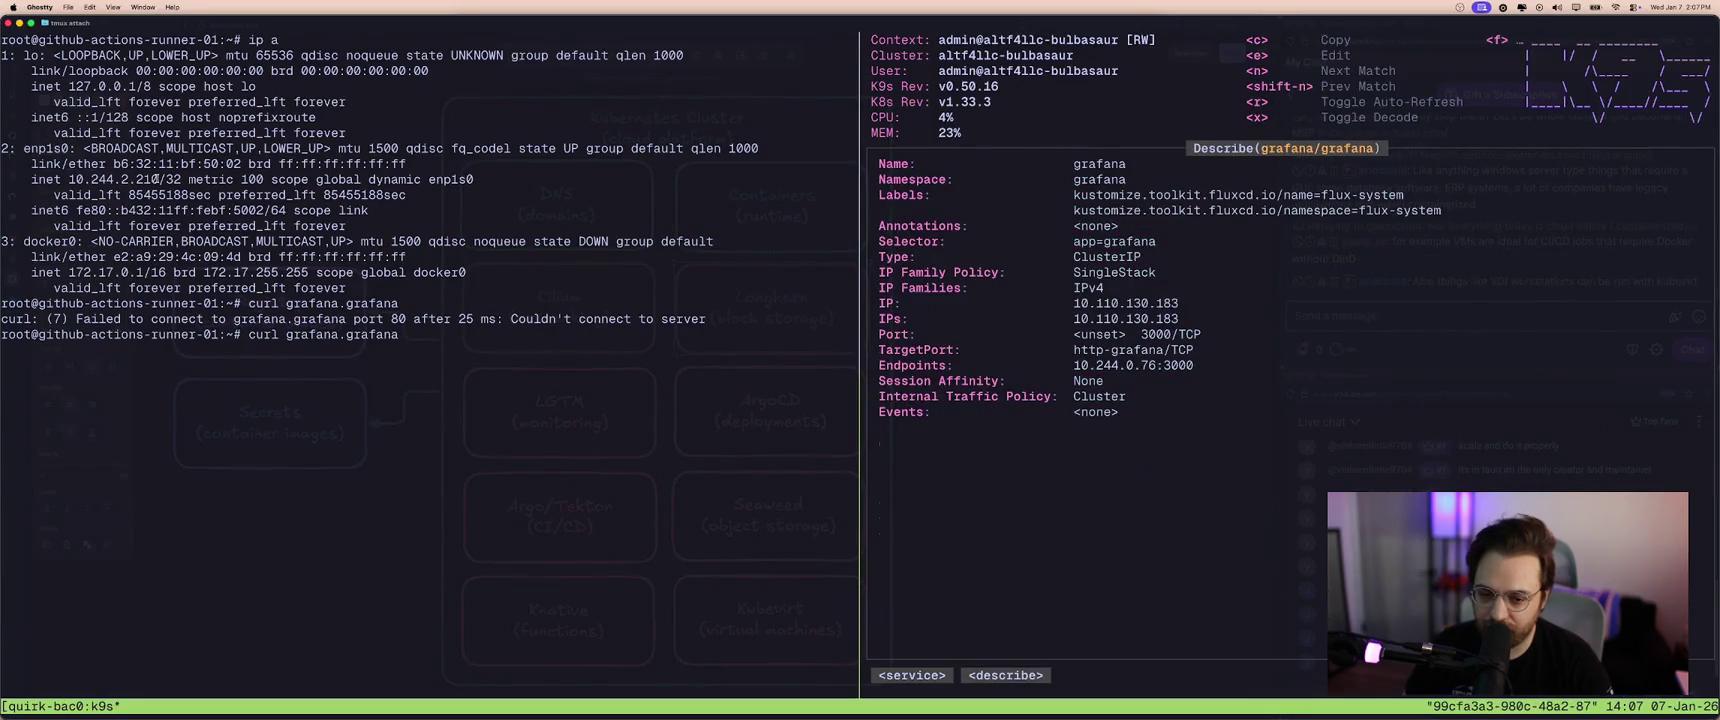
key("Escape")
key("ctrl+b")
key("Left")
key("Right")
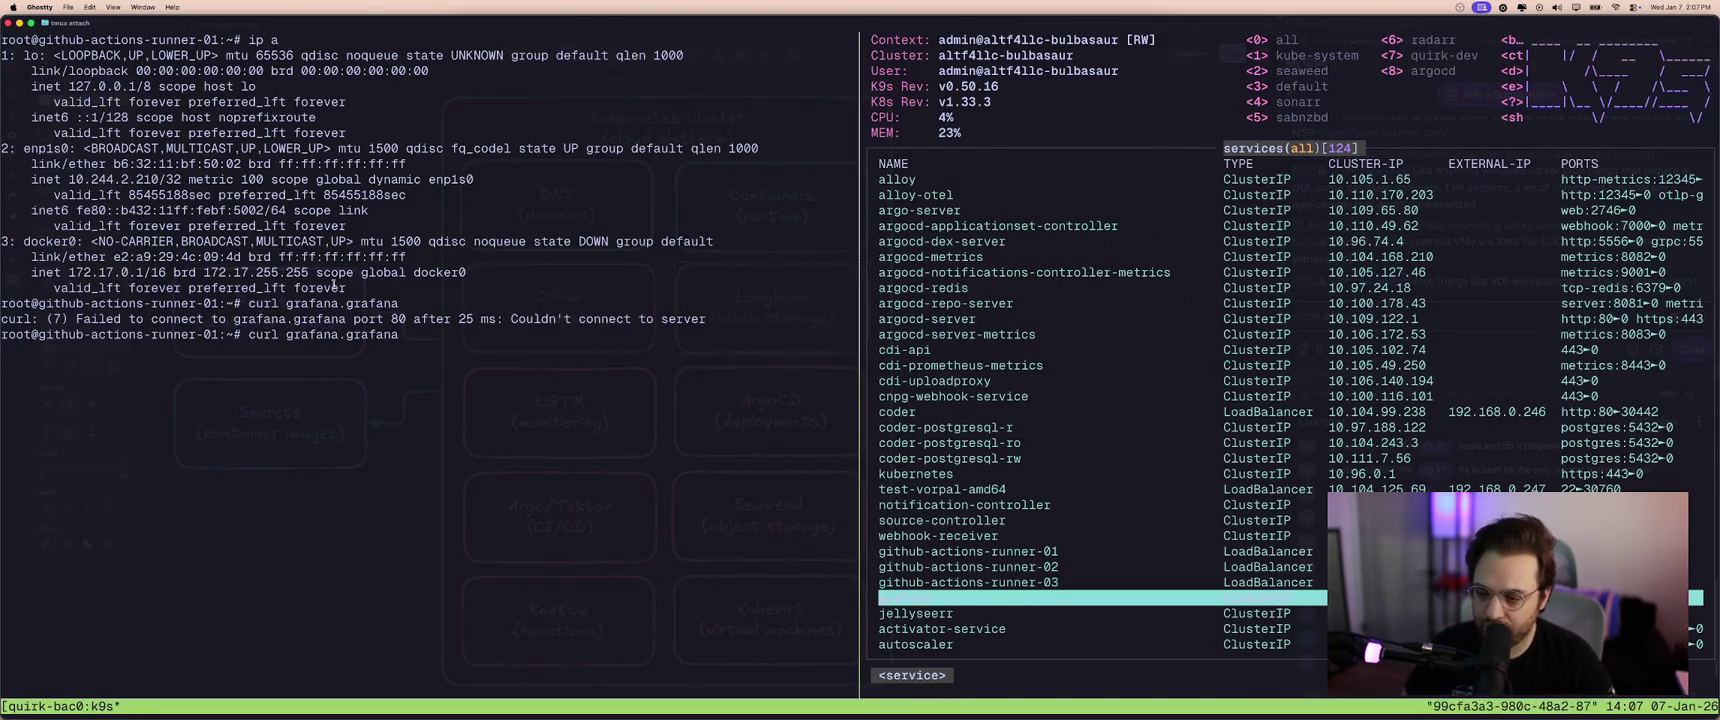
- Curl grafana.grafana:3000 from the VM shell and get a Found redirect to /login
left_click(335, 287)
key("Return")
key("Up")
type(":3000")
key("Return")
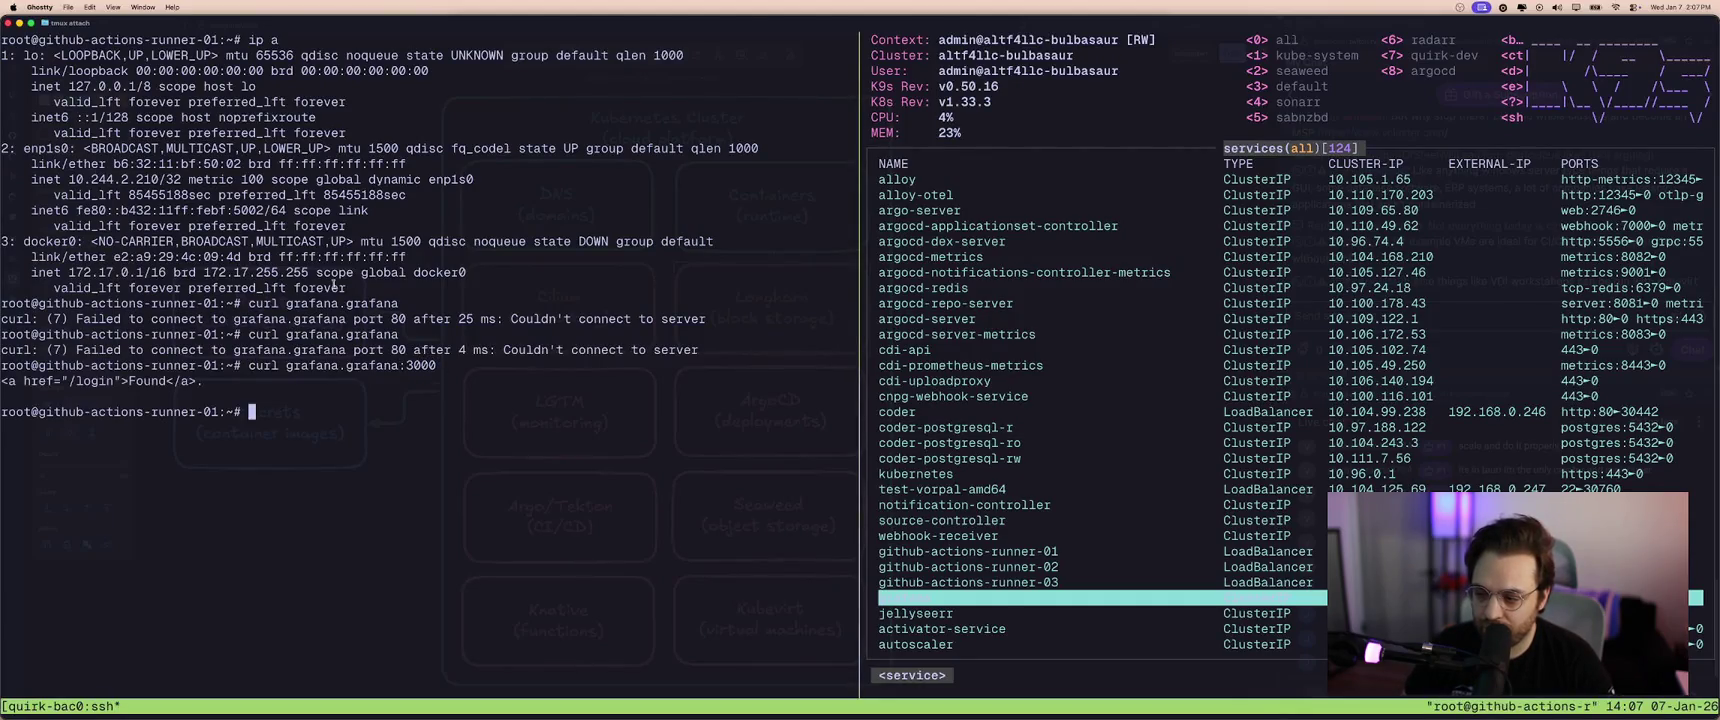
key("ctrl+l")
key("Up")
key("Return")
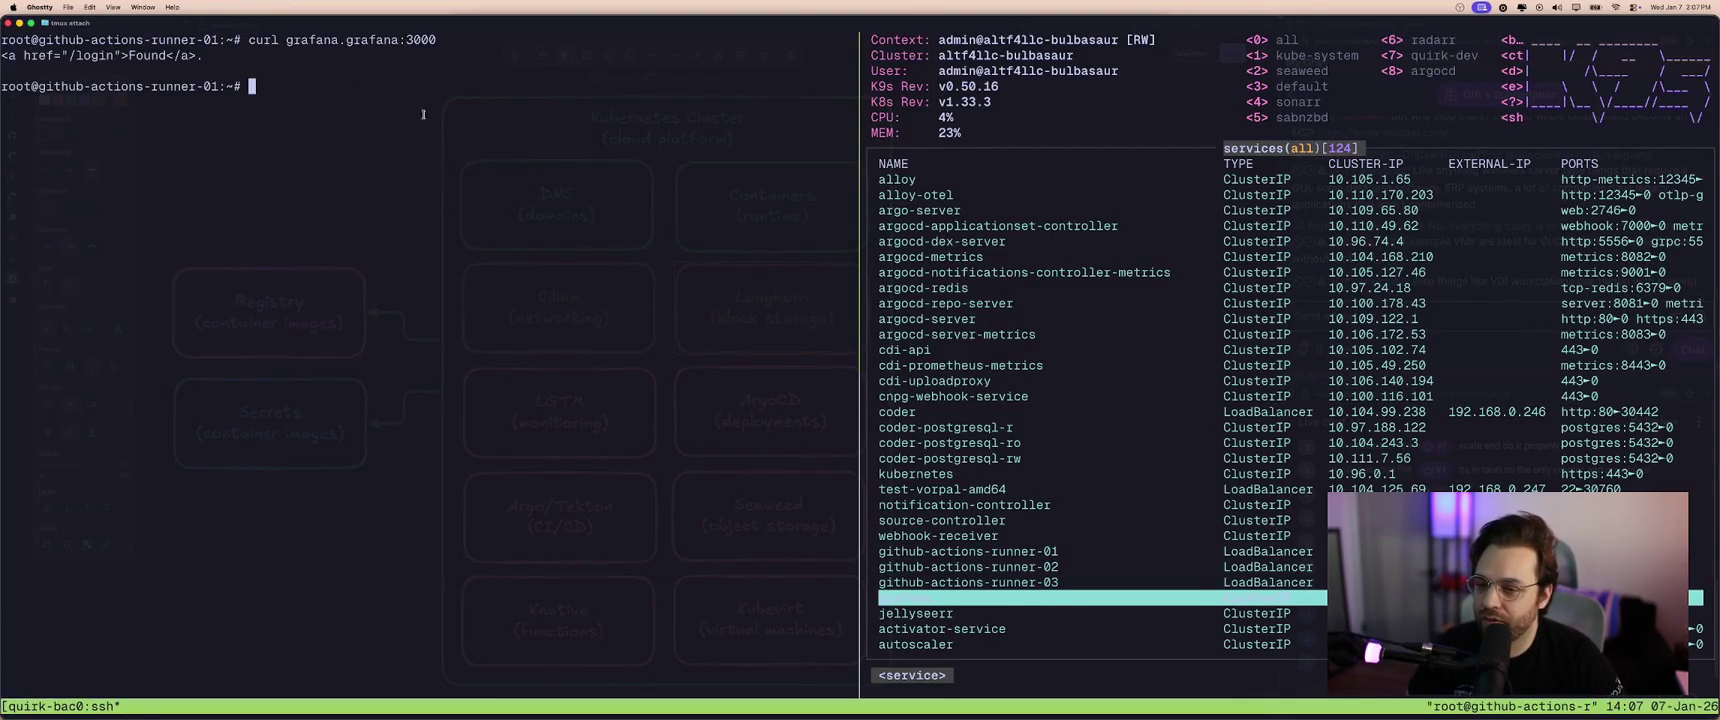
- Rerun the grafana:3000 curl on a cleared screen, then edit the Excalidraw DNS box label
left_click(768, 307)
key("ctrl+l")
key("Up")
key("Return")
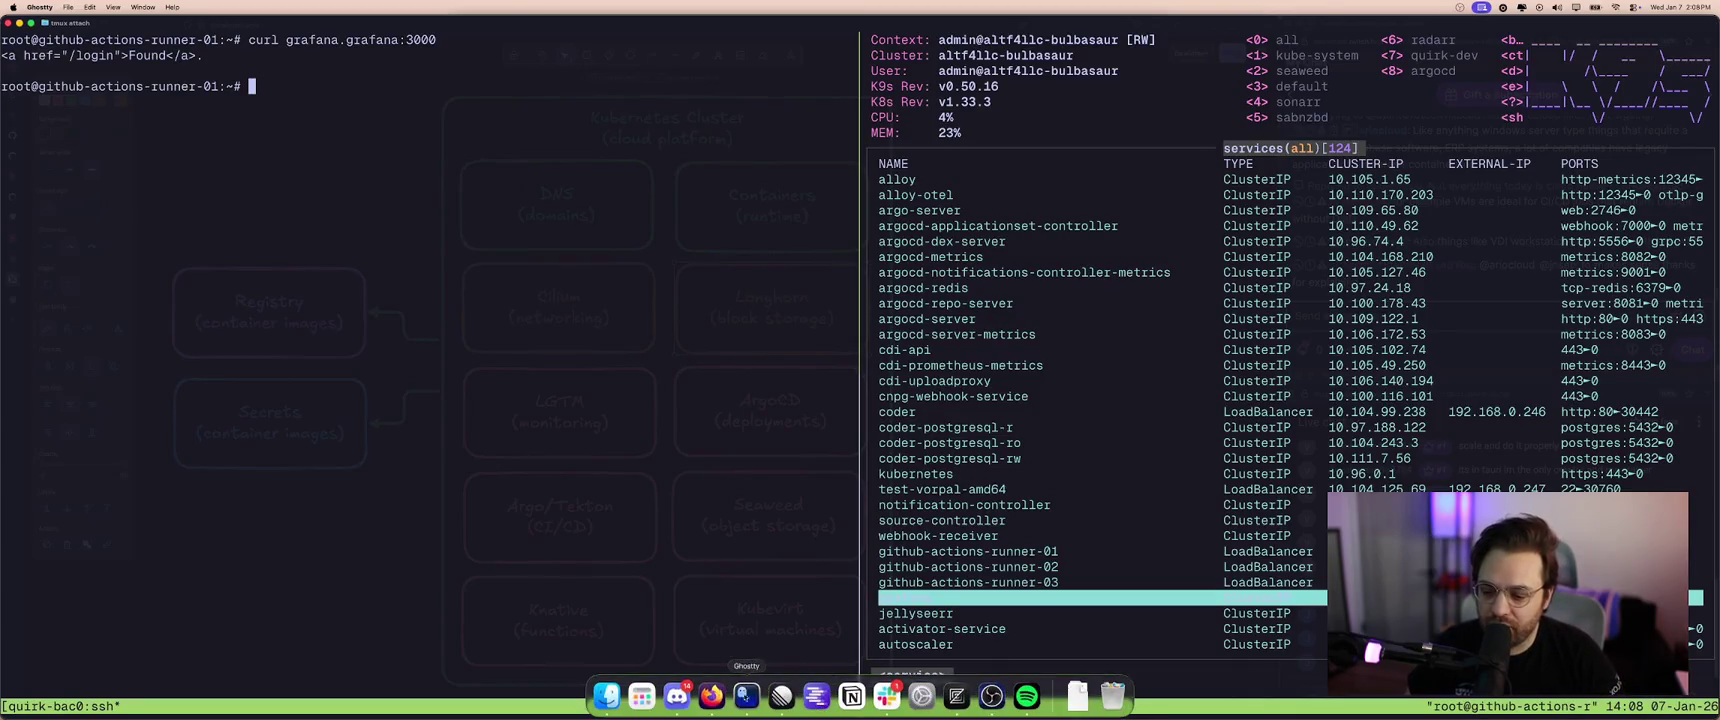
mouse_move(746, 696)
left_click(730, 702)
double_click(566, 197)
- Finish the DNS box label as CoreDNS and select the Containers and Kubevirt boxes
type("Core")
key("Escape")
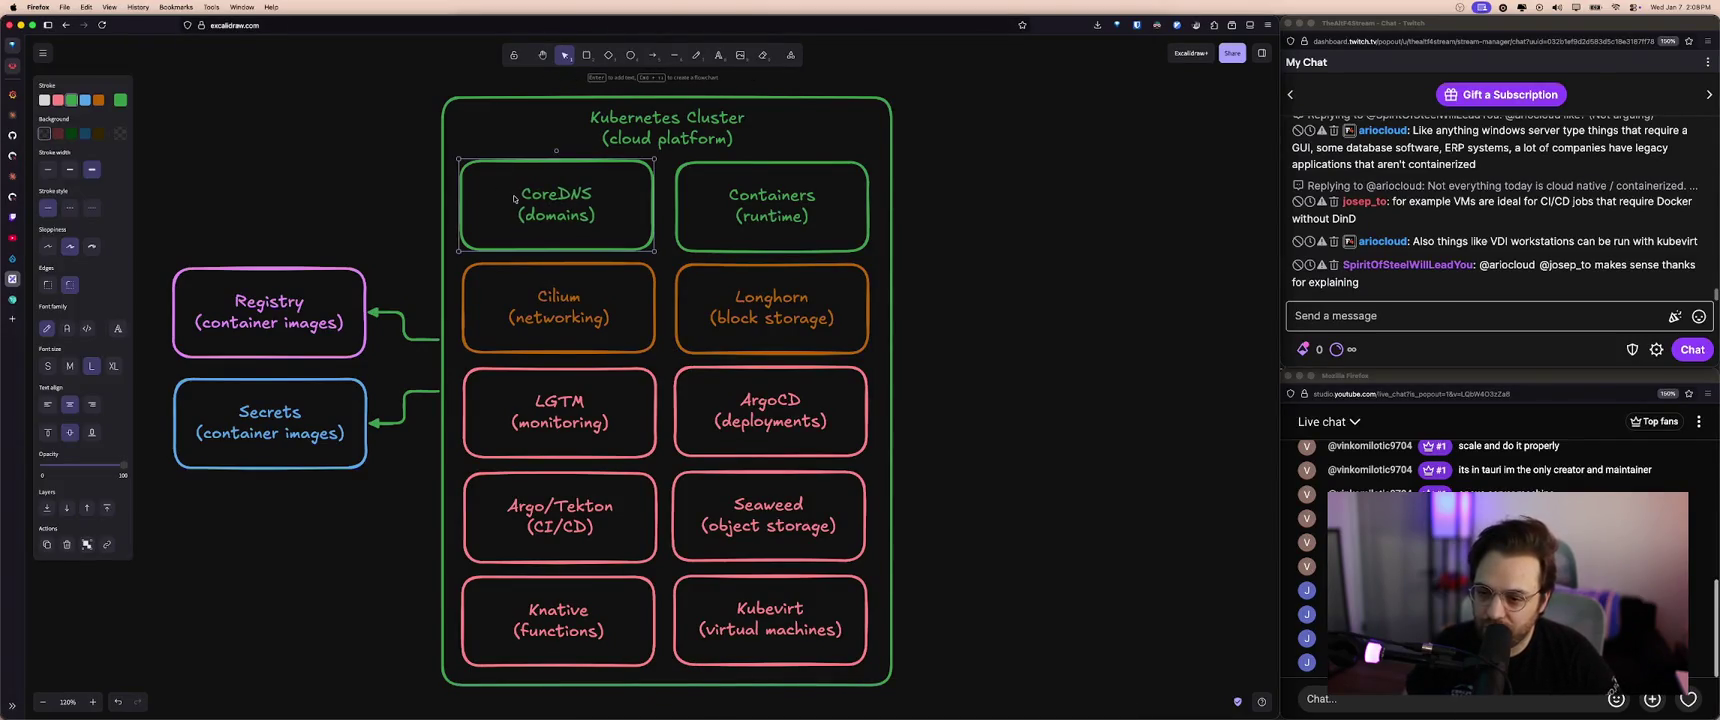
left_click(737, 209)
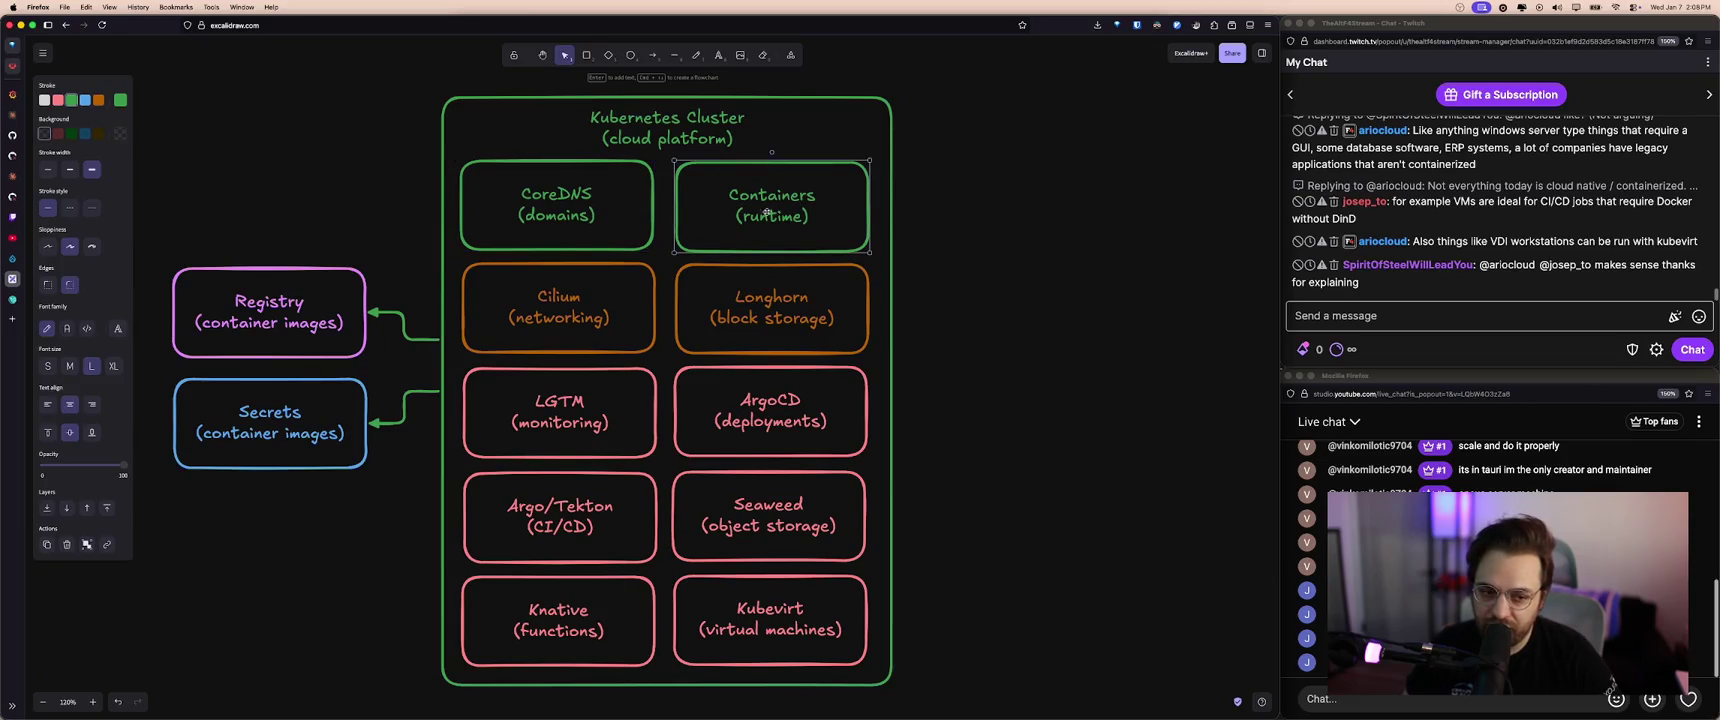
left_click(797, 628)
- In Ghostty, highlight the grafana curl command and its Found /login redirect, then clear the screen
key("super+Tab")
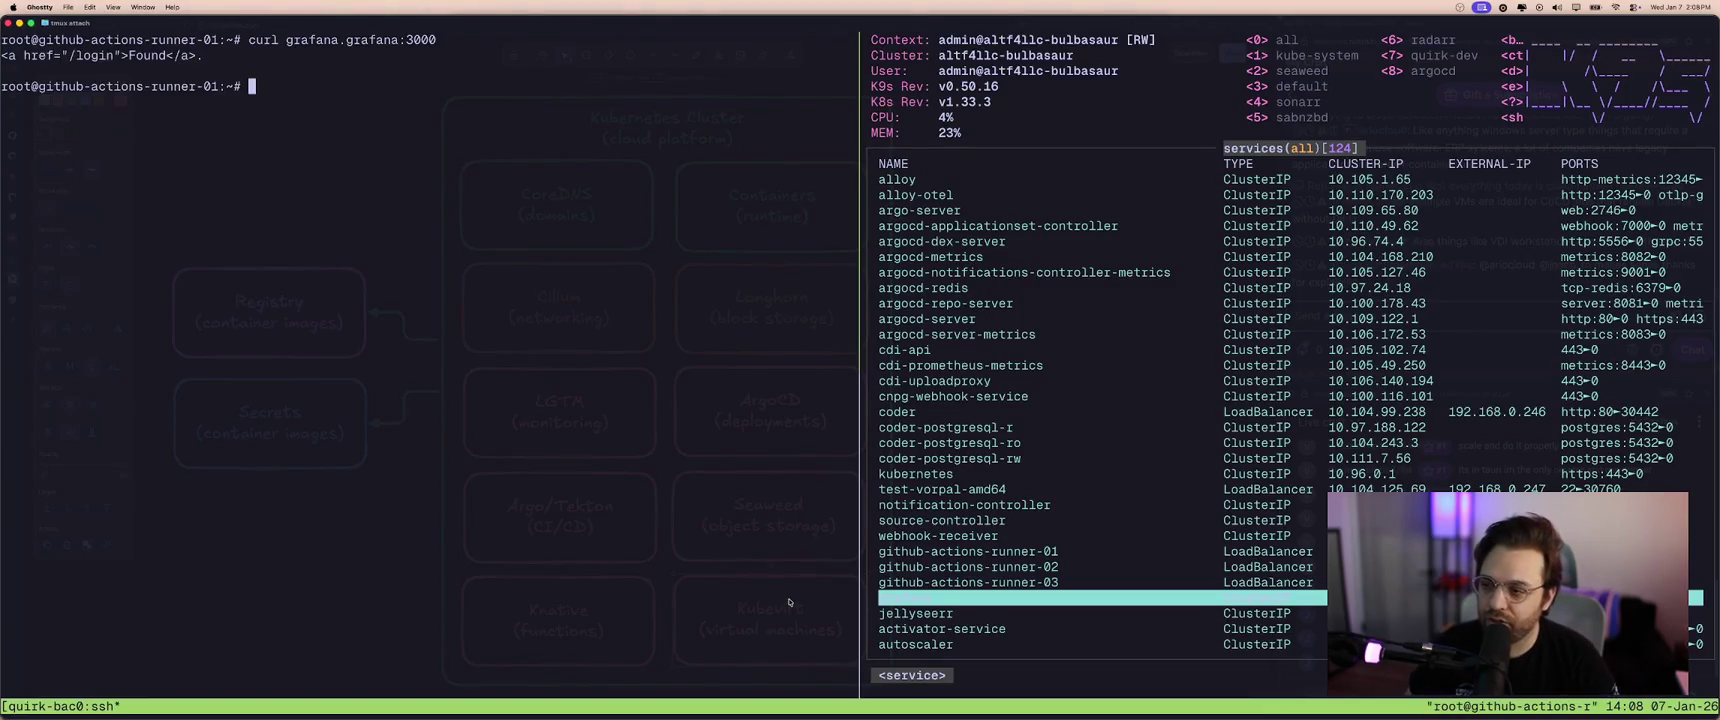
mouse_move(287, 41)
left_mouse_down()
mouse_move(395, 45)
mouse_move(287, 43)
left_mouse_up()
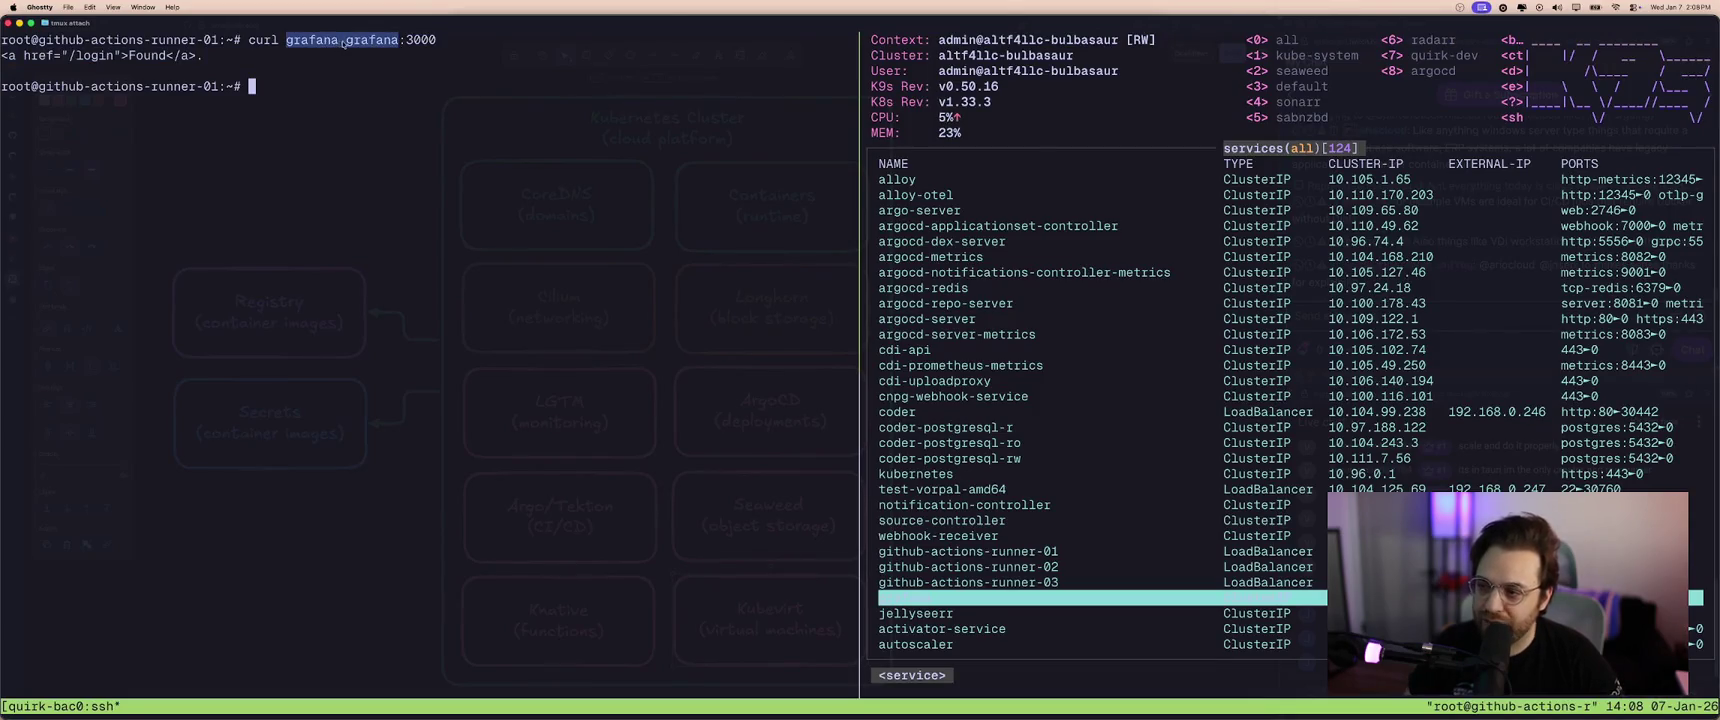
left_click(334, 116)
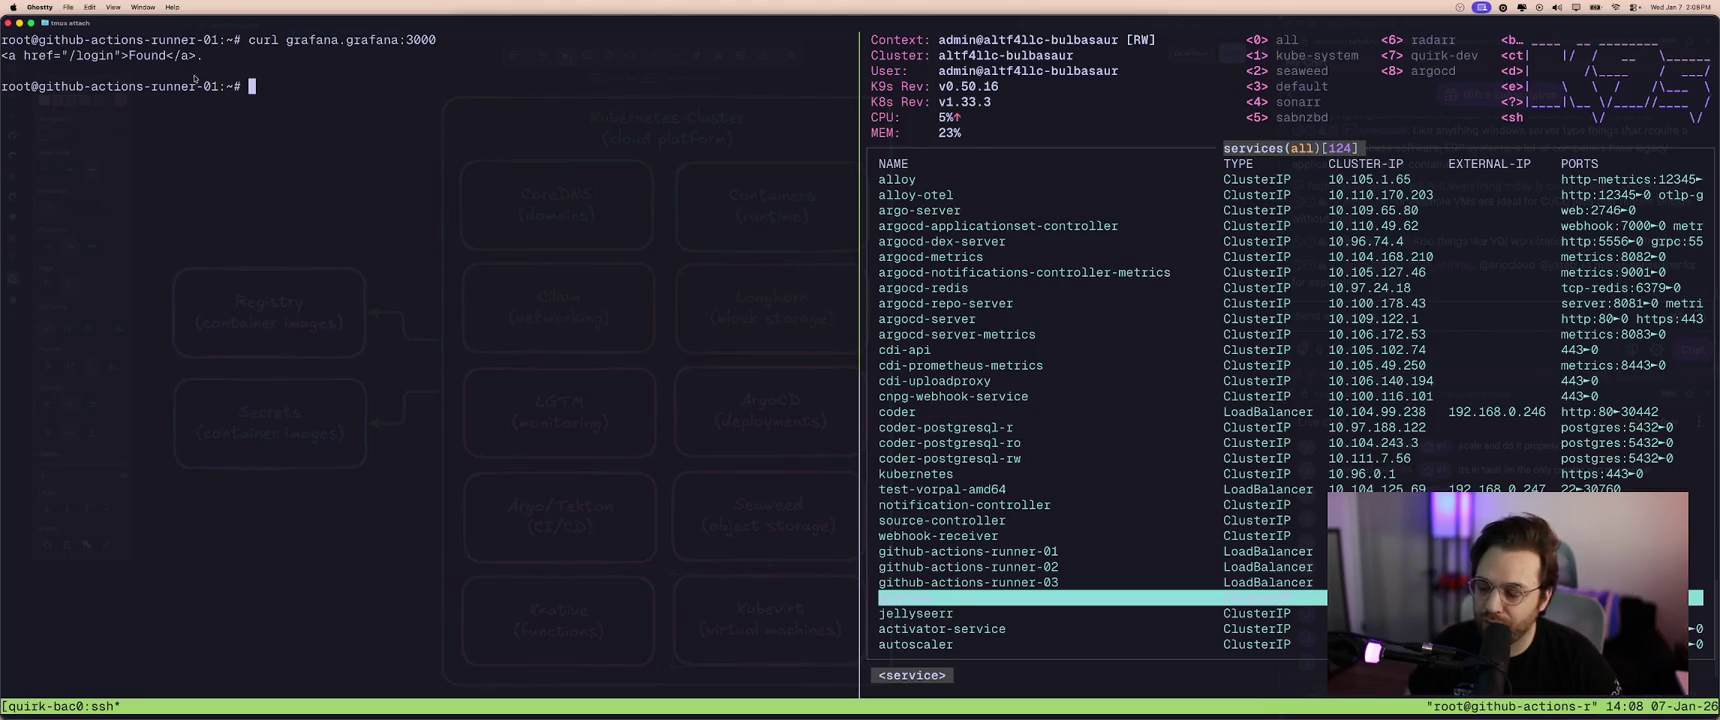
double_click(87, 58)
left_click(200, 60)
left_click_drag(204, 62, 5, 57)
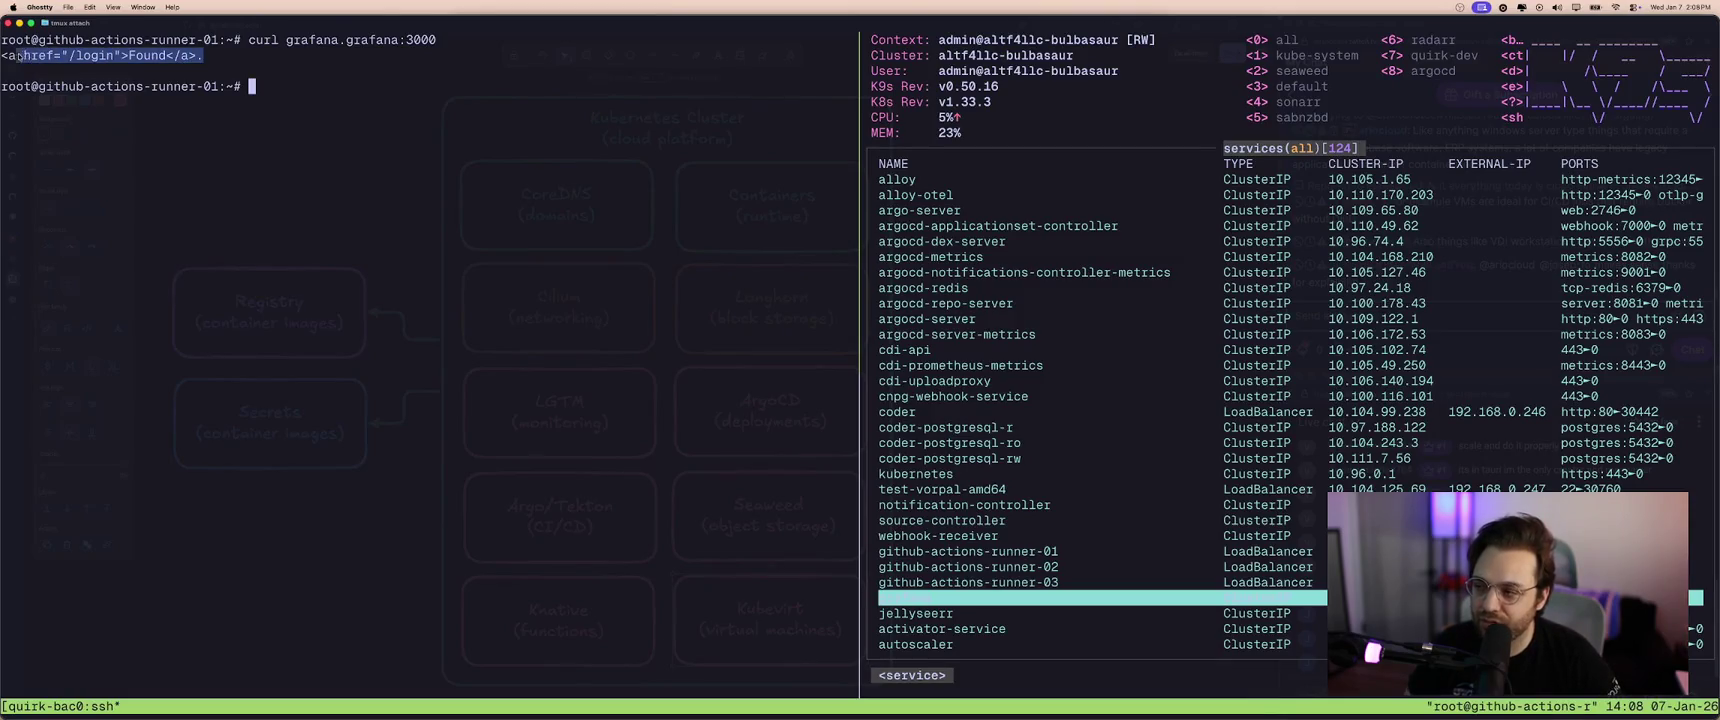
double_click(265, 40)
double_click(330, 40)
left_click(388, 88)
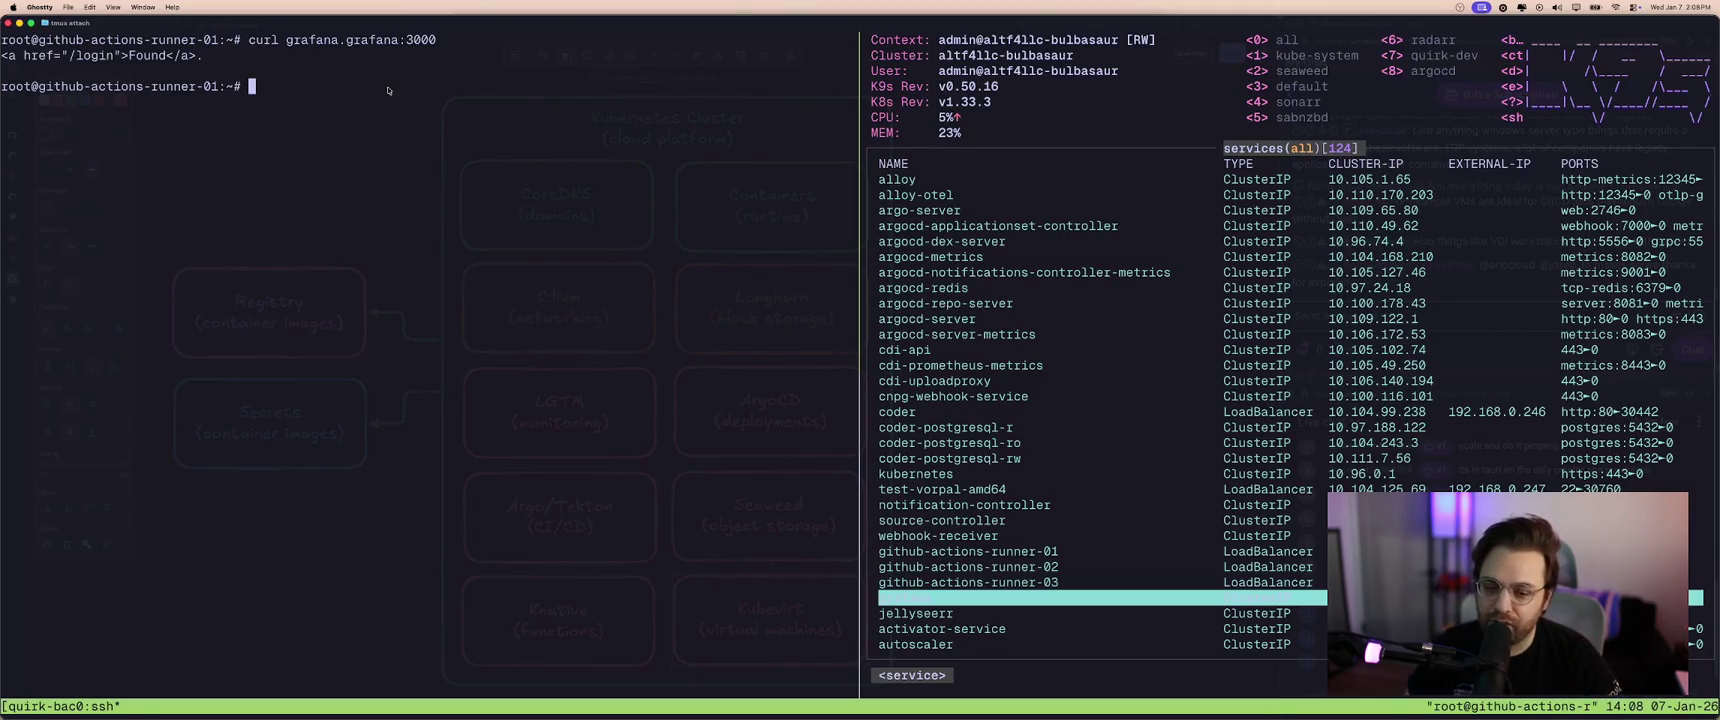
key("ctrl+l")
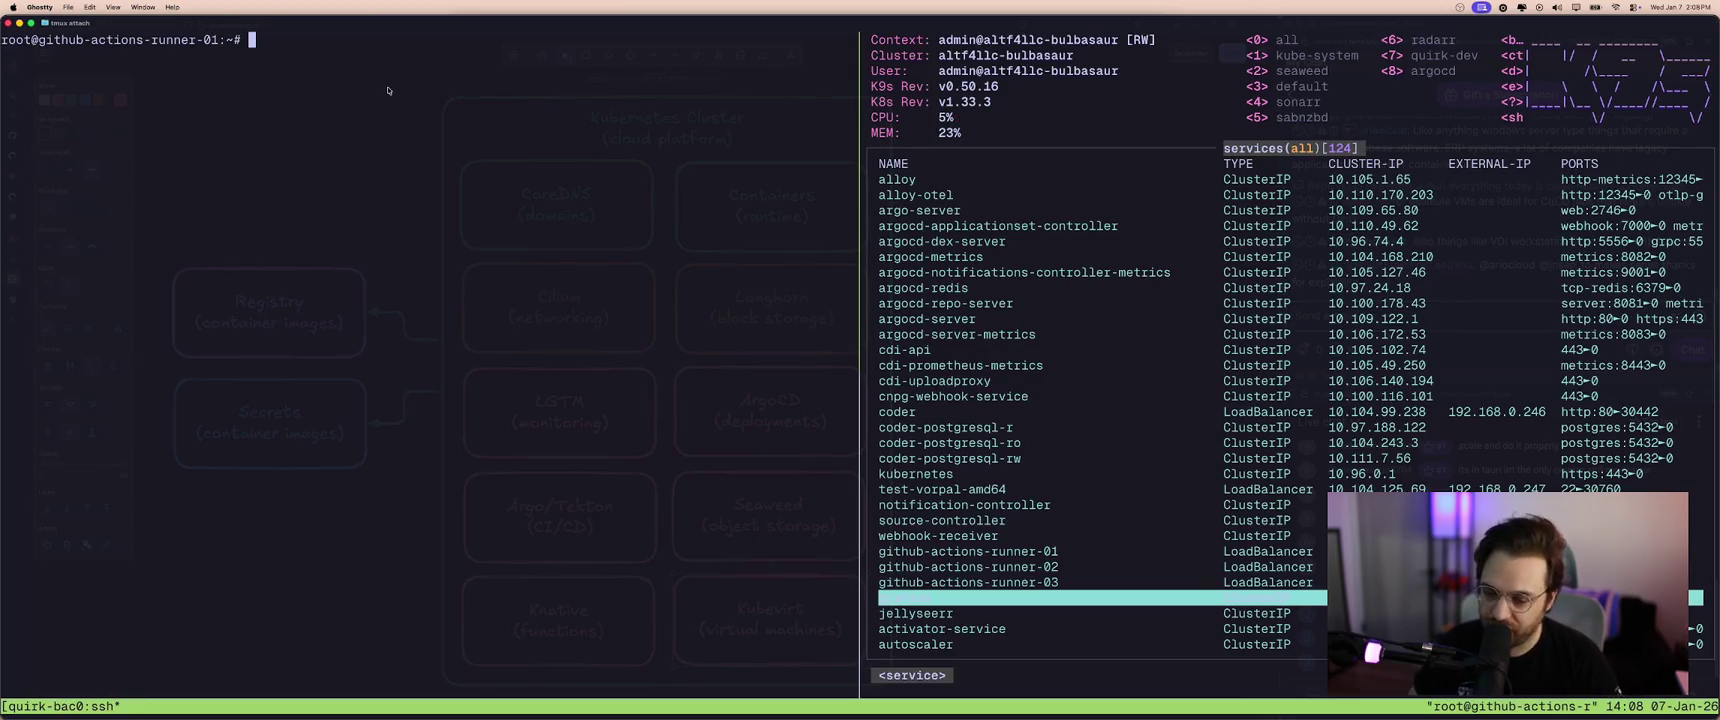
- Exit the root shell and the SSH session to the runner, then return to Excalidraw
type("exit")
key("Return")
key("ctrl+l")
type("exit")
key("Return")
key("ctrl+l")
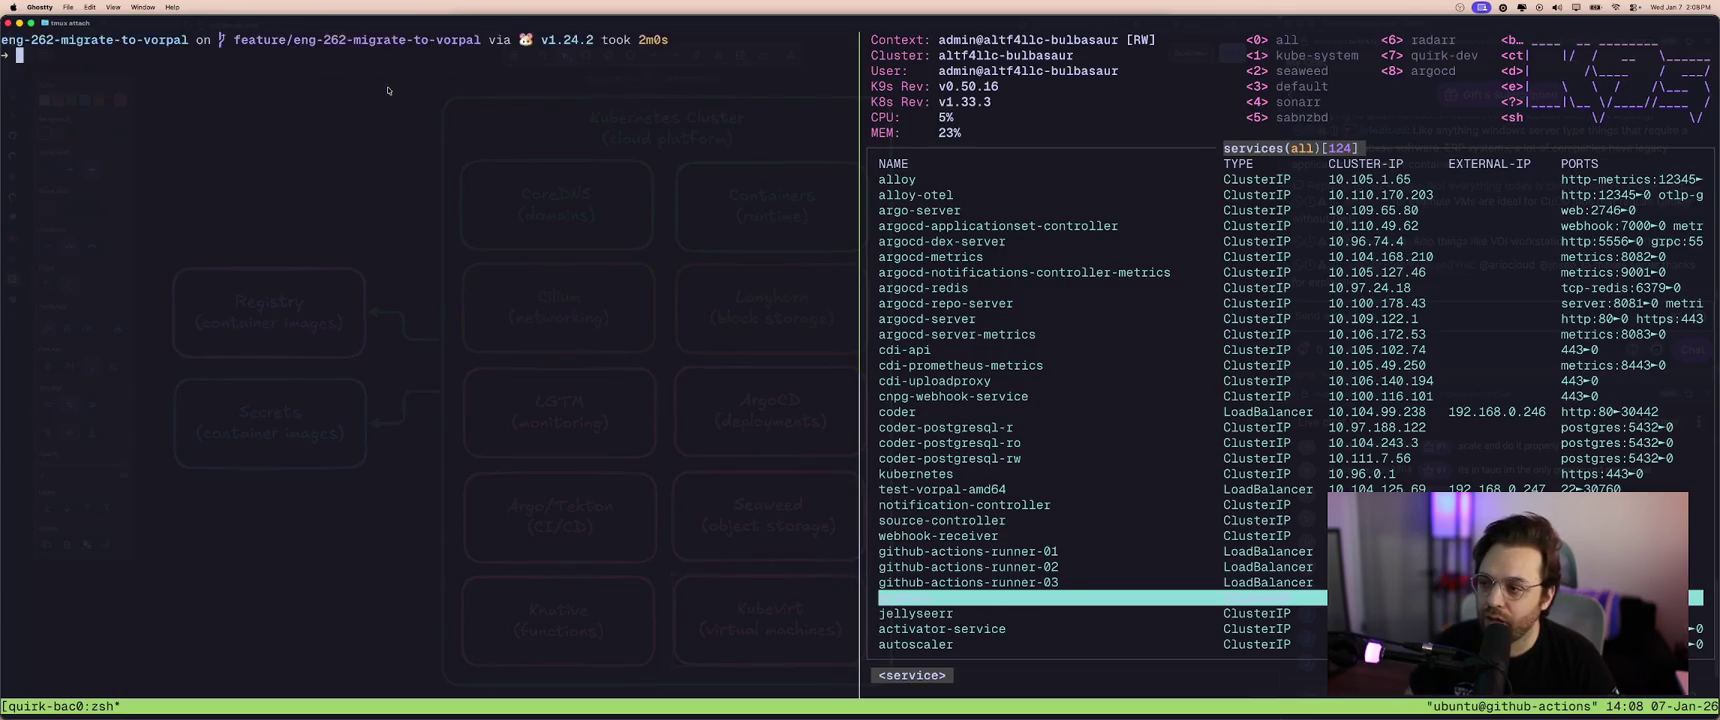
key("super+Tab")
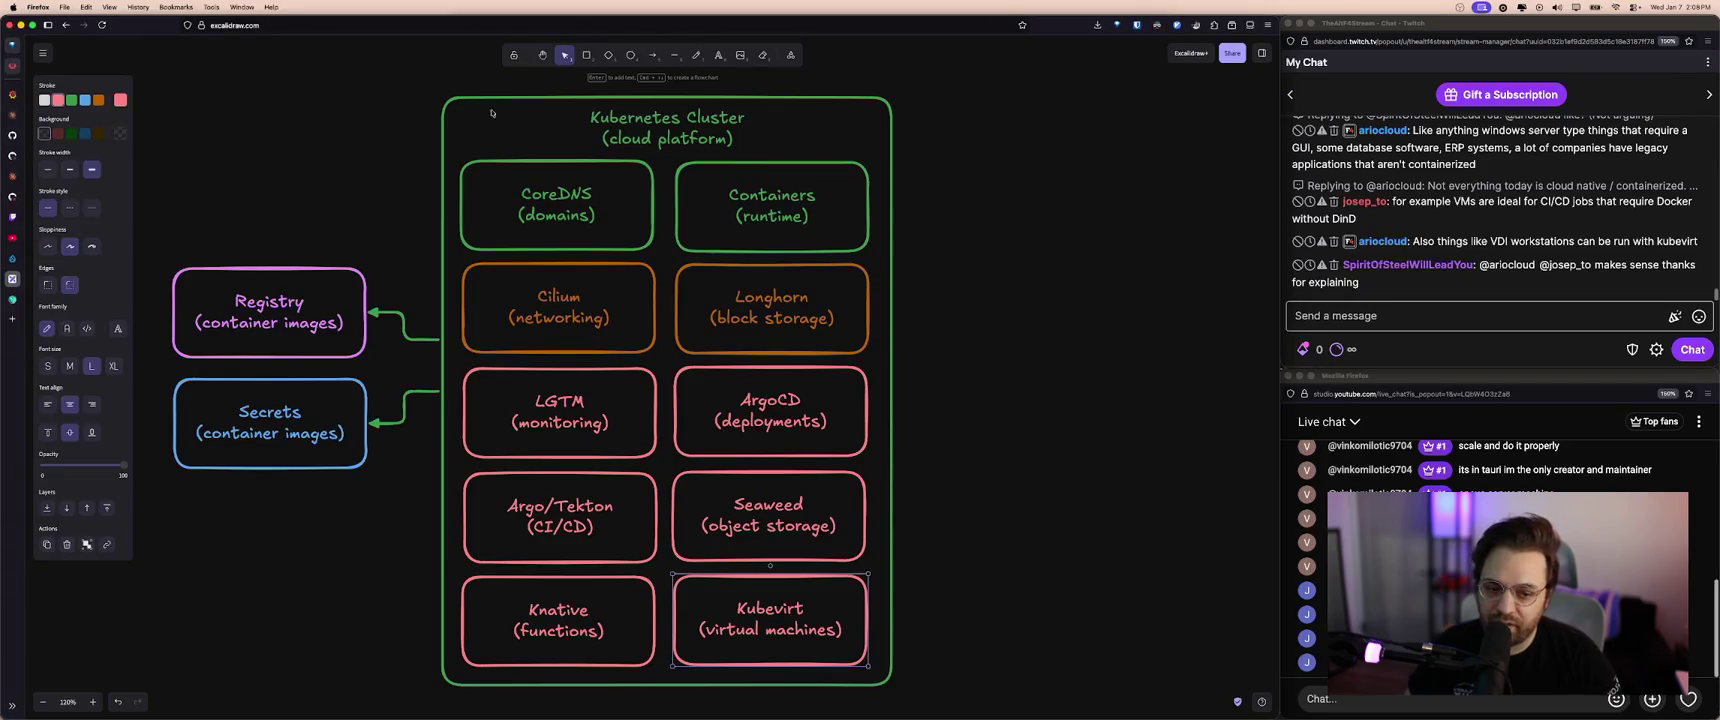
- Inspect the Kubevirt, Longhorn and Cilium boxes by selecting and deselecting them
left_click(947, 340)
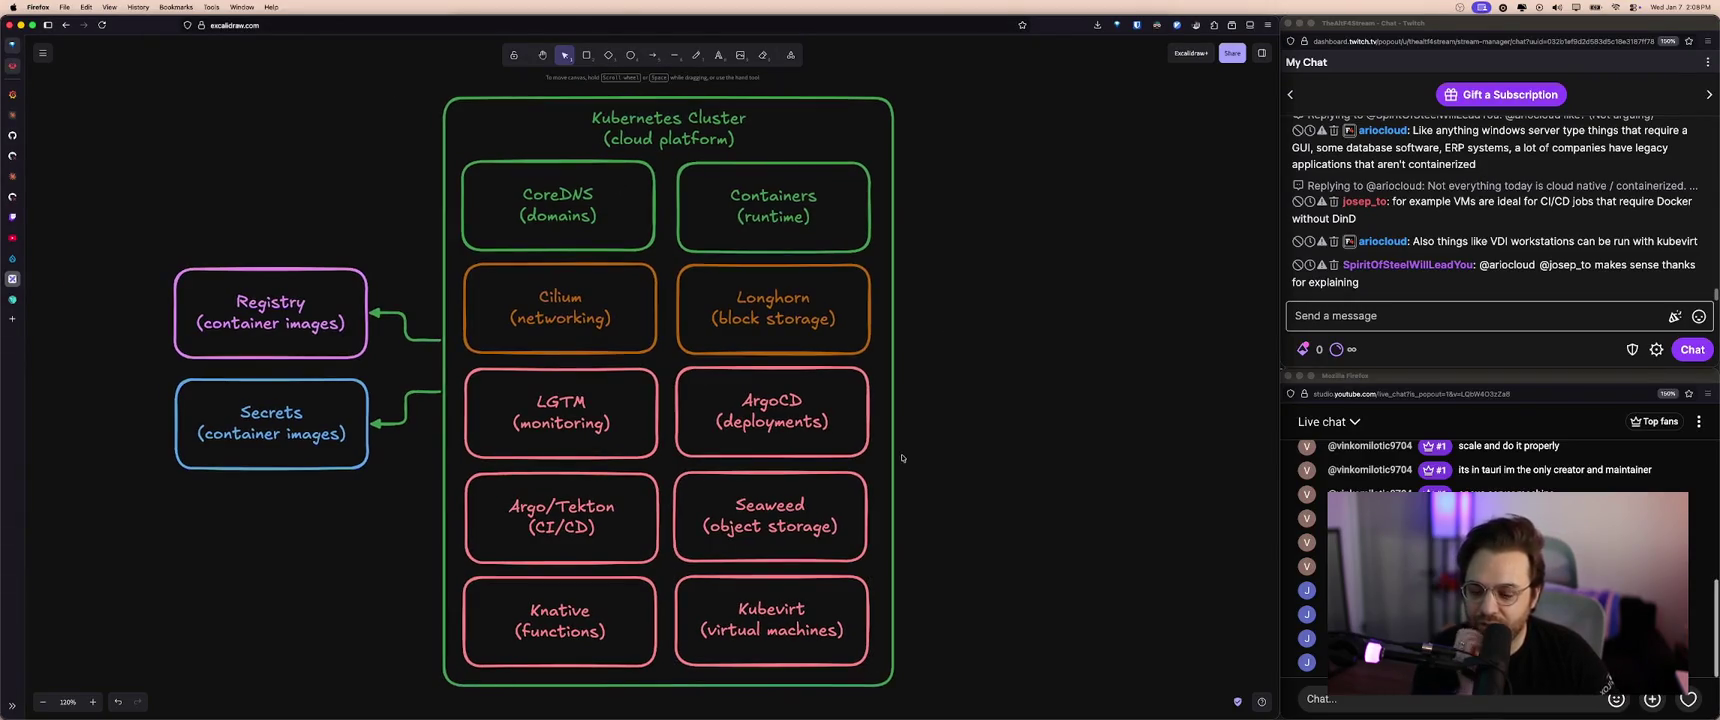
left_click(831, 579)
key("Escape")
left_click(809, 331)
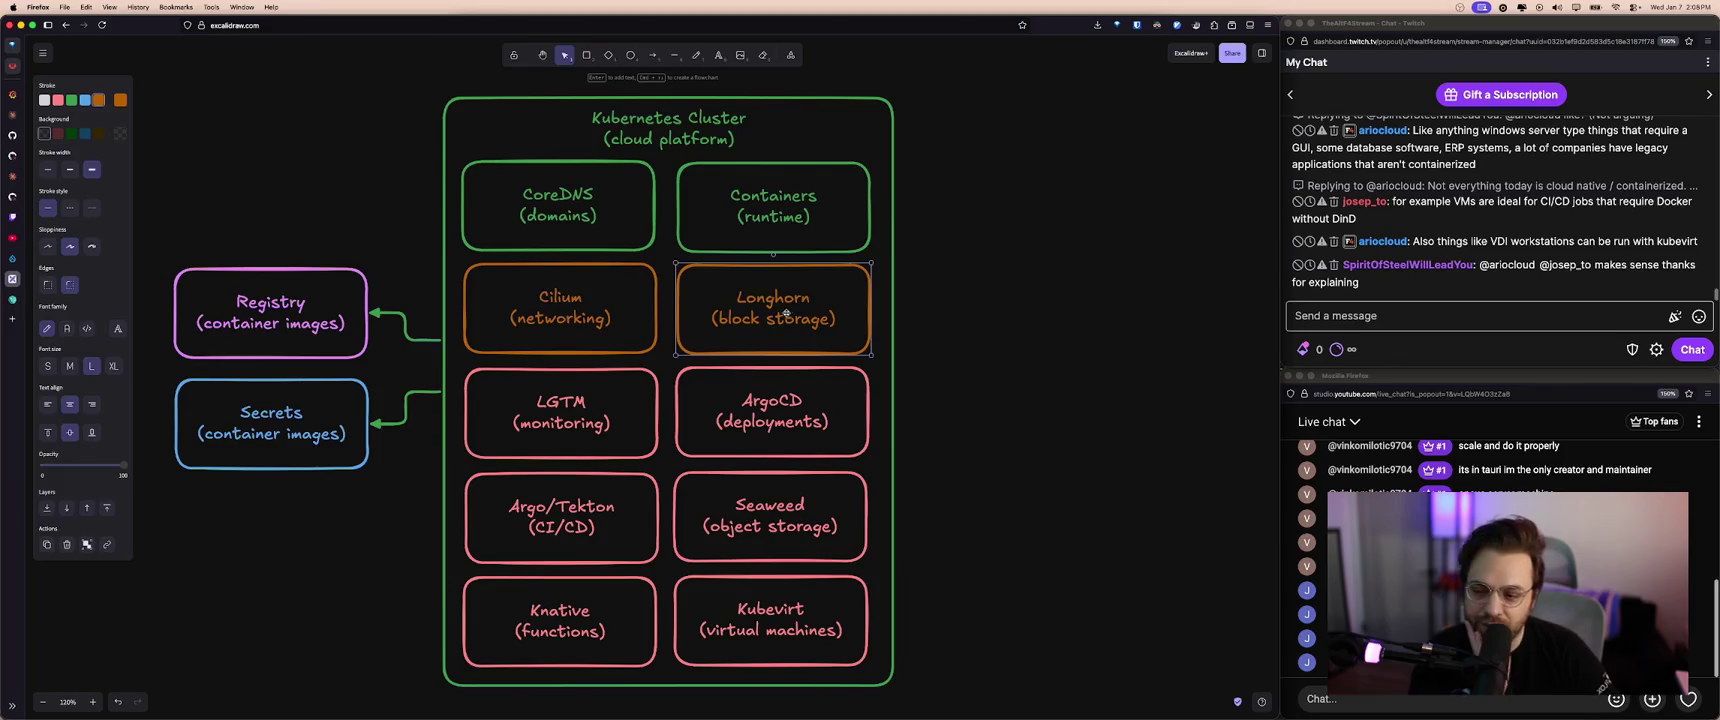
left_click(608, 328)
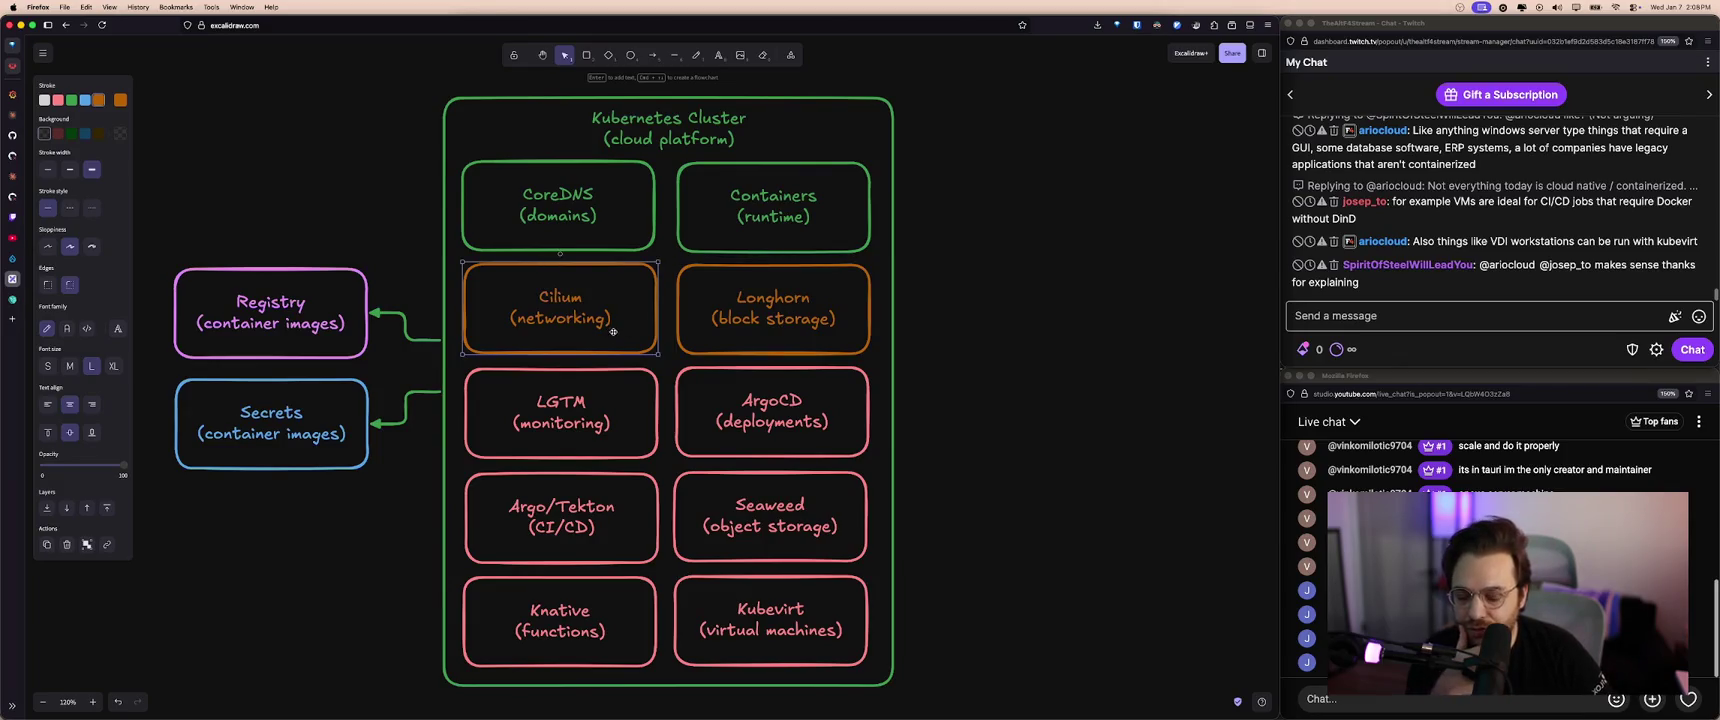
left_click(1009, 589)
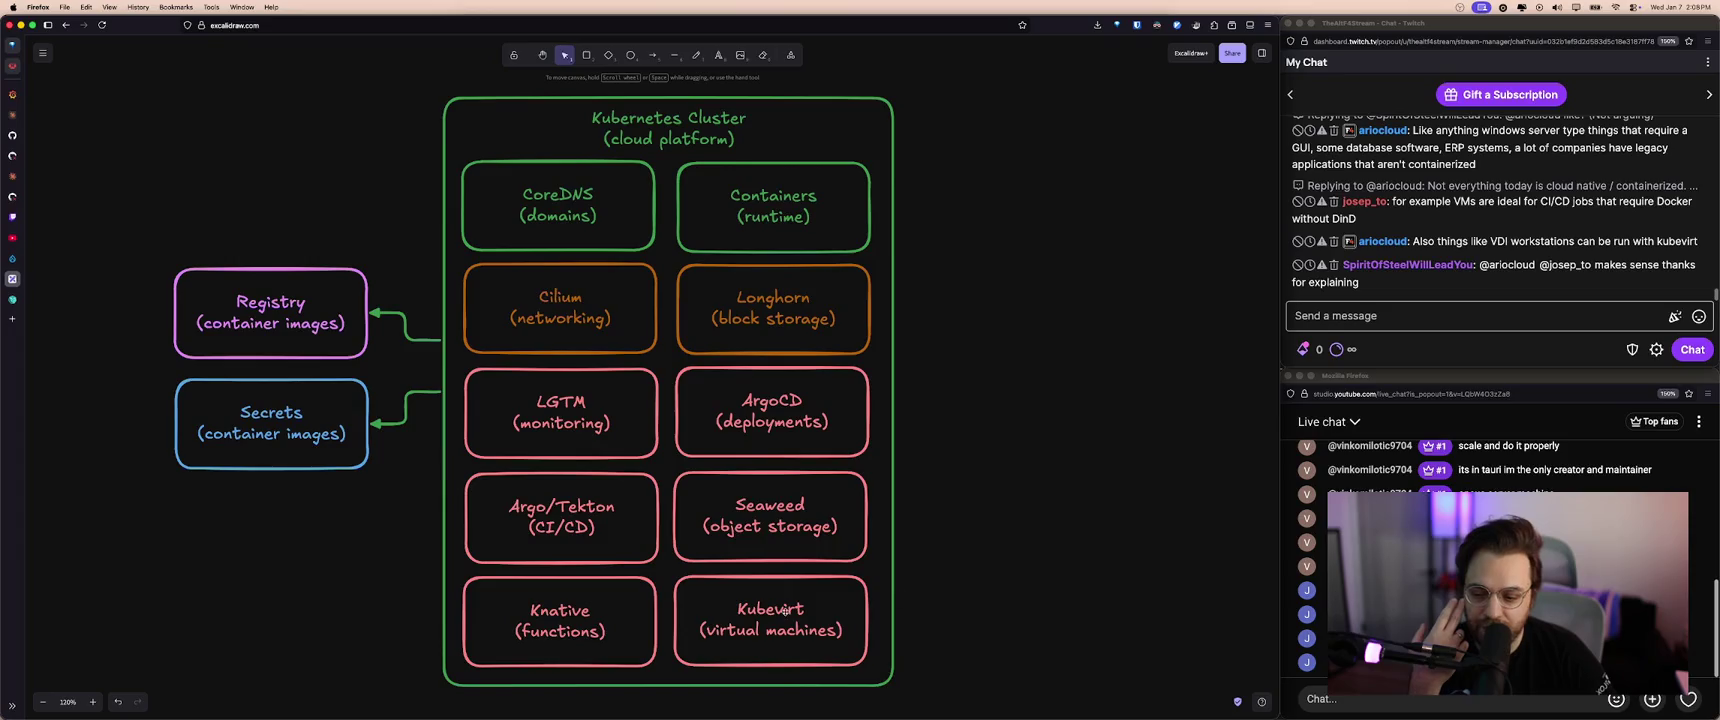
left_click(855, 645)
left_click(948, 585)
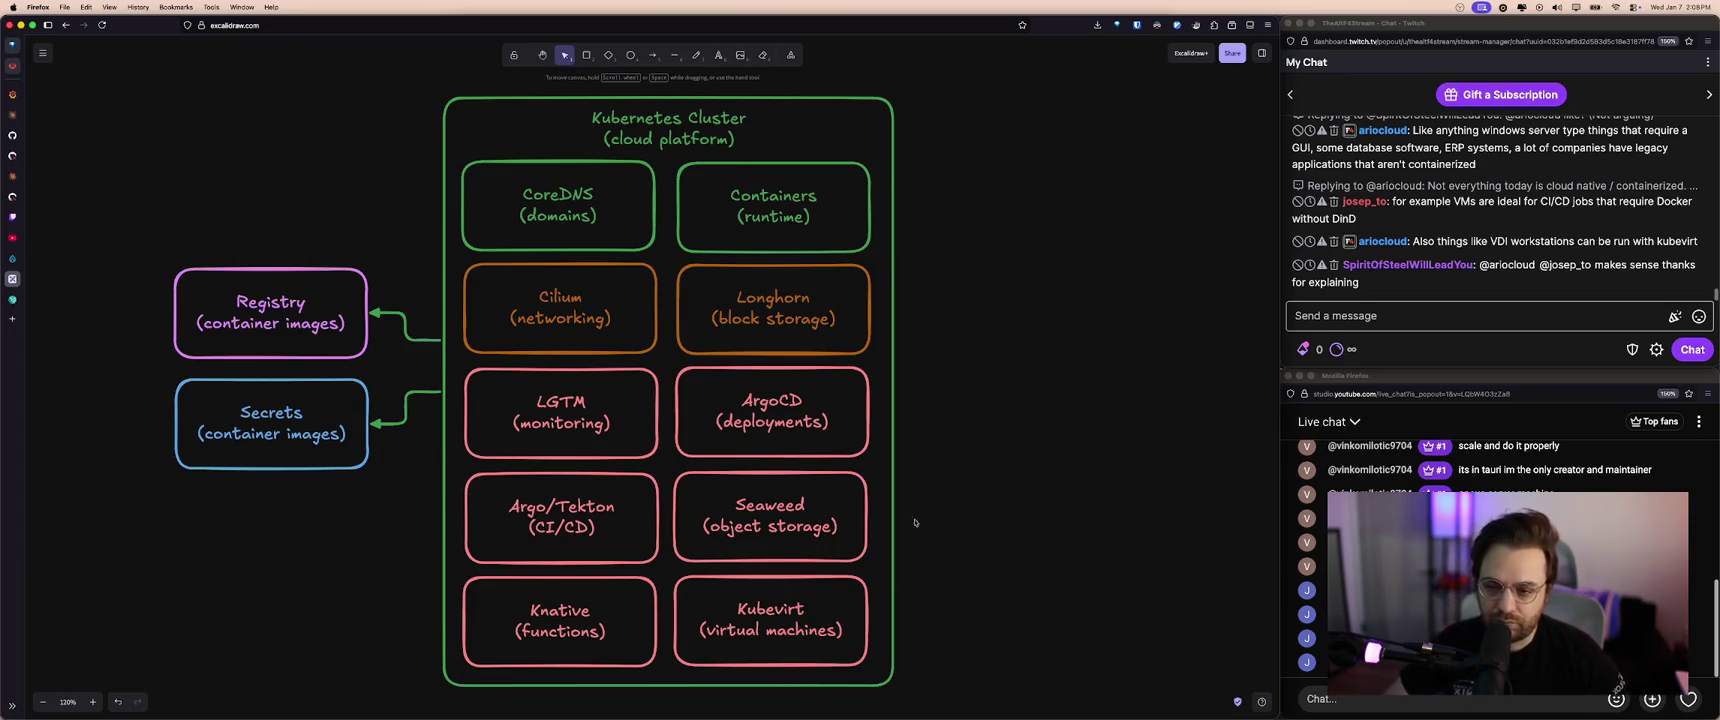
- Nudge the Kubevirt box slightly right, deselect it, and bring Ghostty forward
scroll(955, 540, "left", 1)
scroll(962, 498, "left", 1)
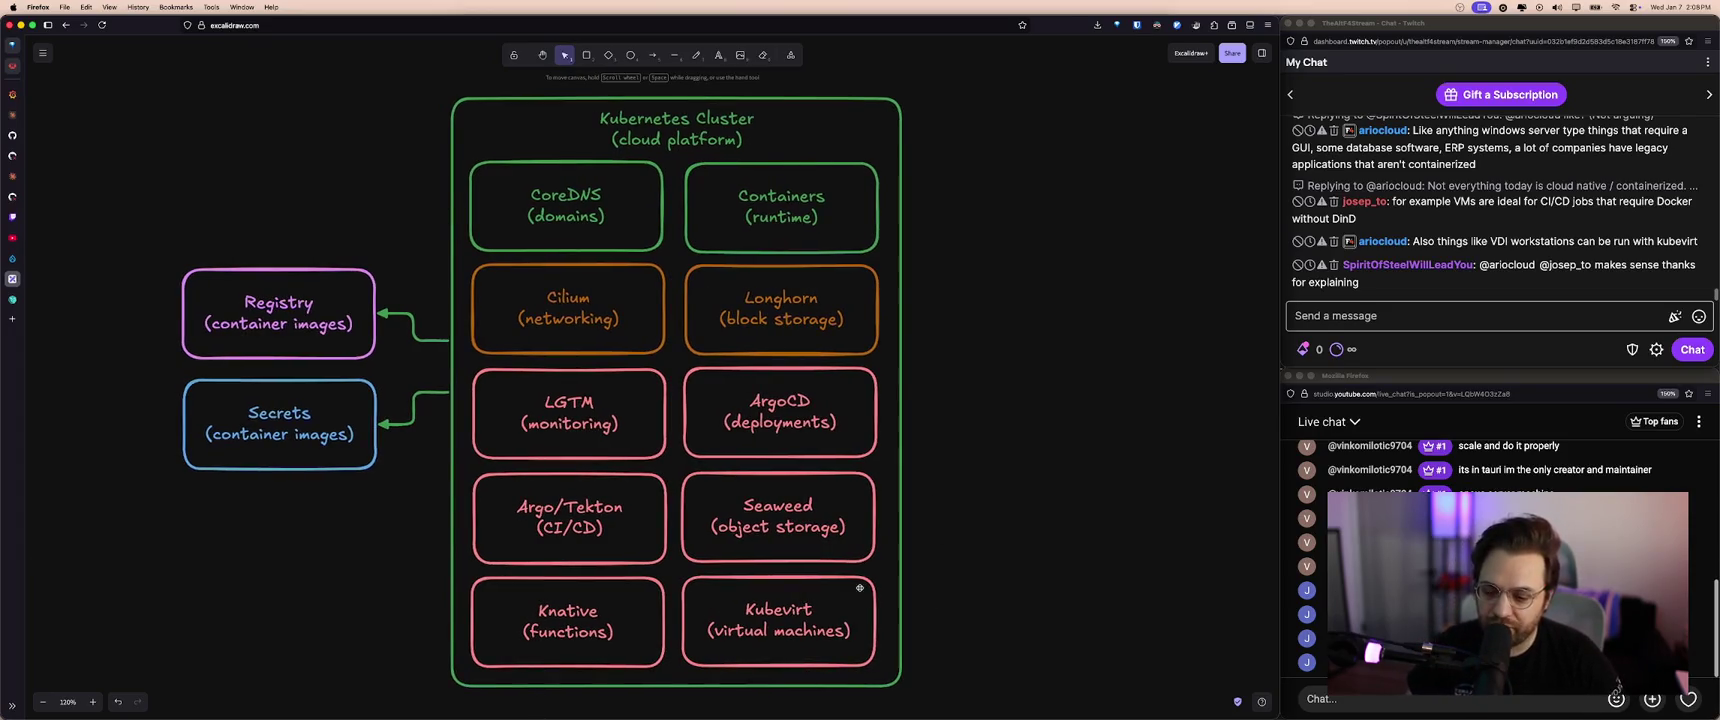
left_click(830, 608)
left_click_drag(789, 632, 791, 633)
left_click(913, 604)
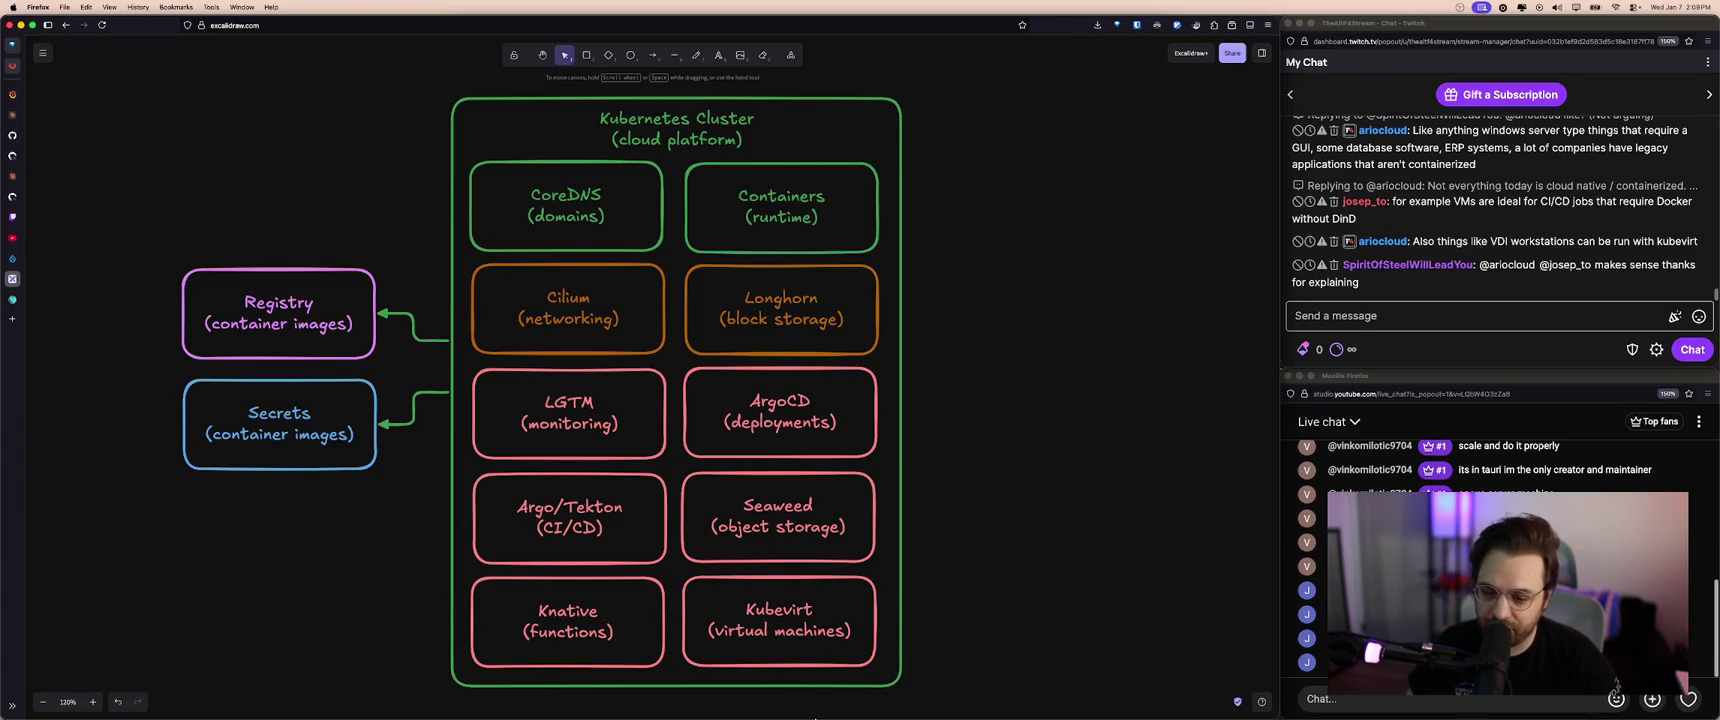
left_click(746, 697)
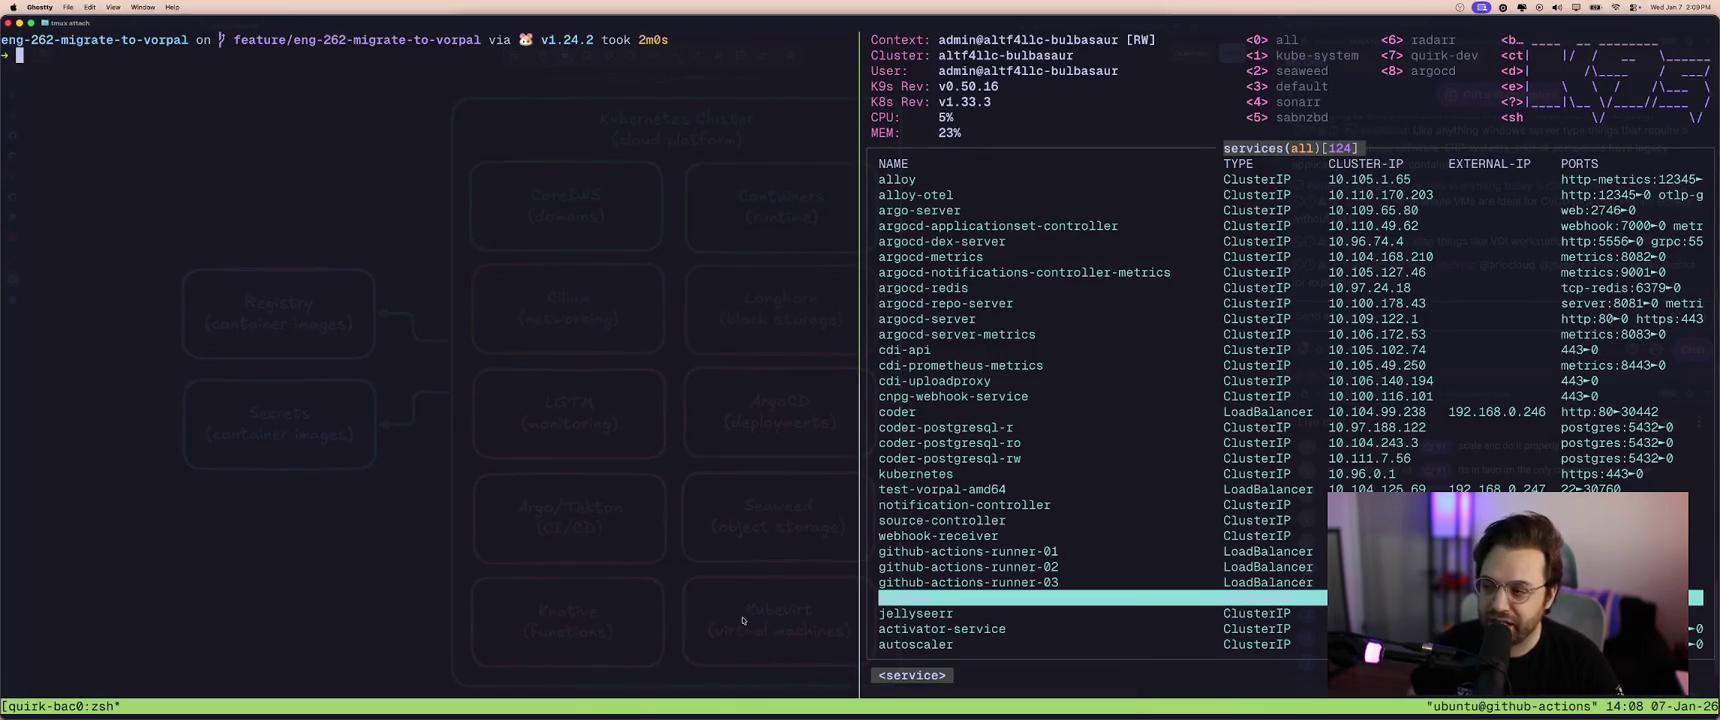
- Open the project folder in lf, quit it, and switch back to Excalidraw
type("lf")
key("Return")
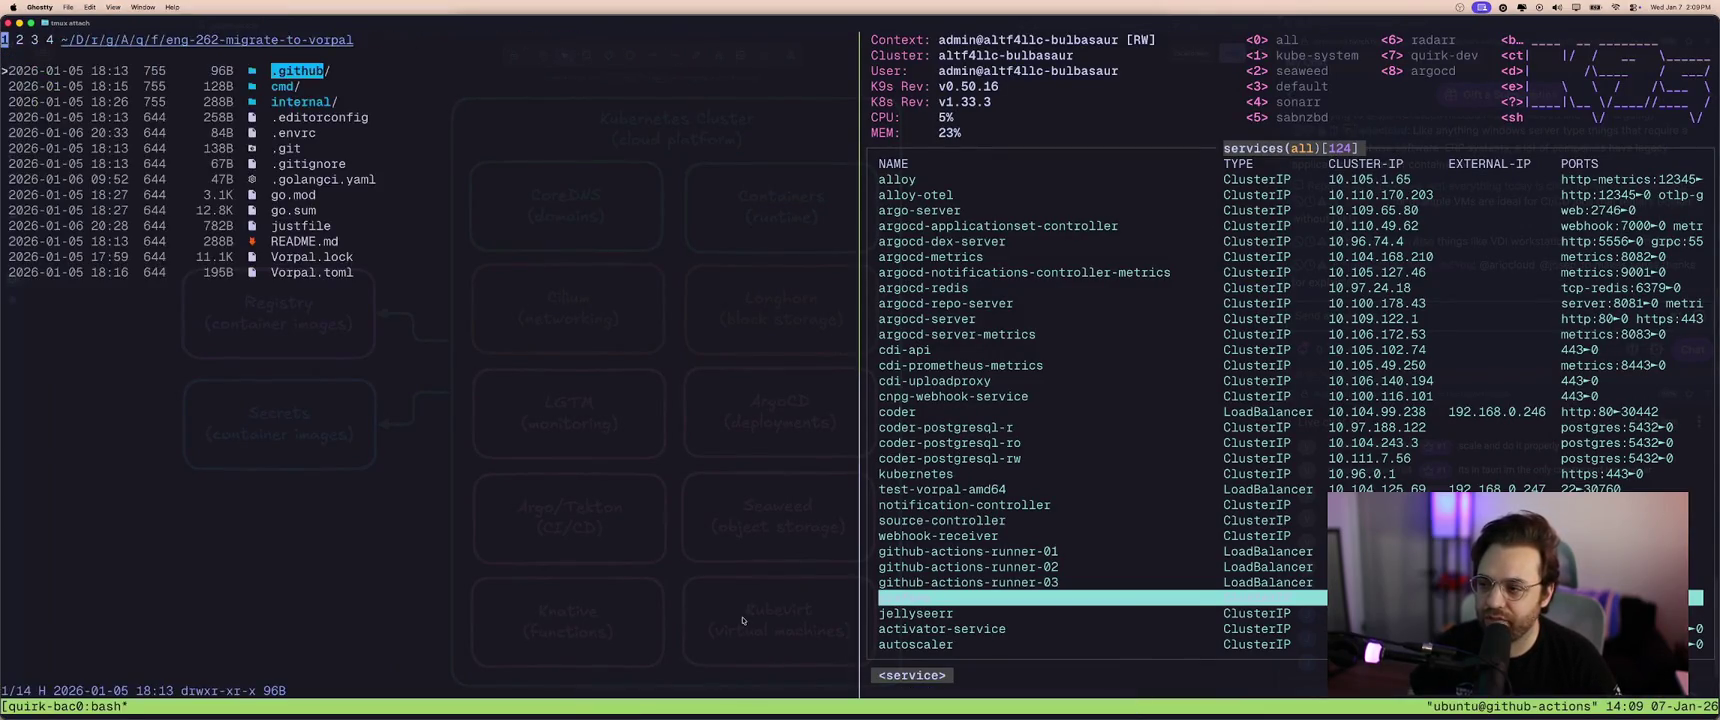
key("q")
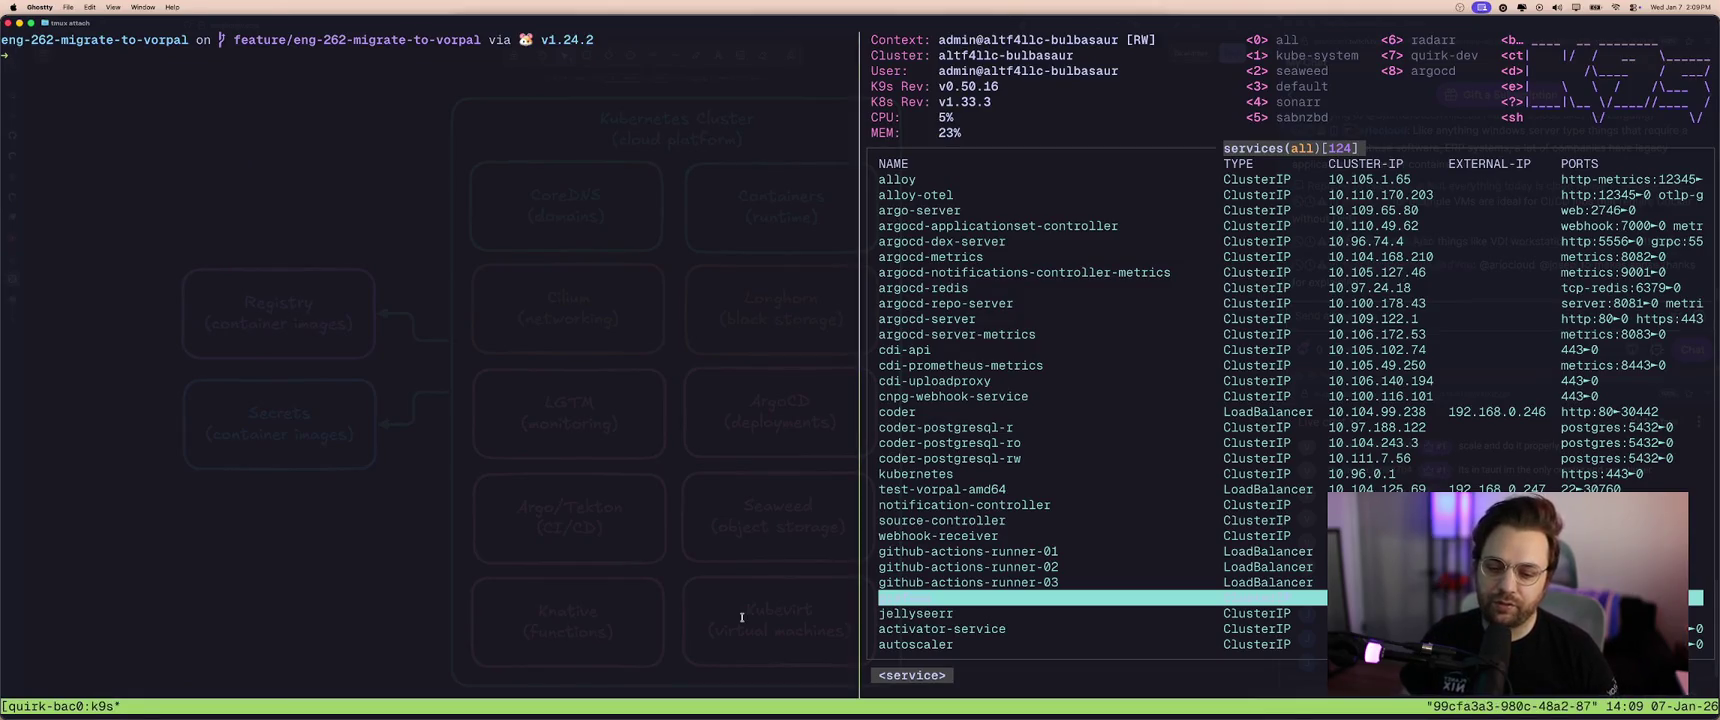
key("super+Tab")
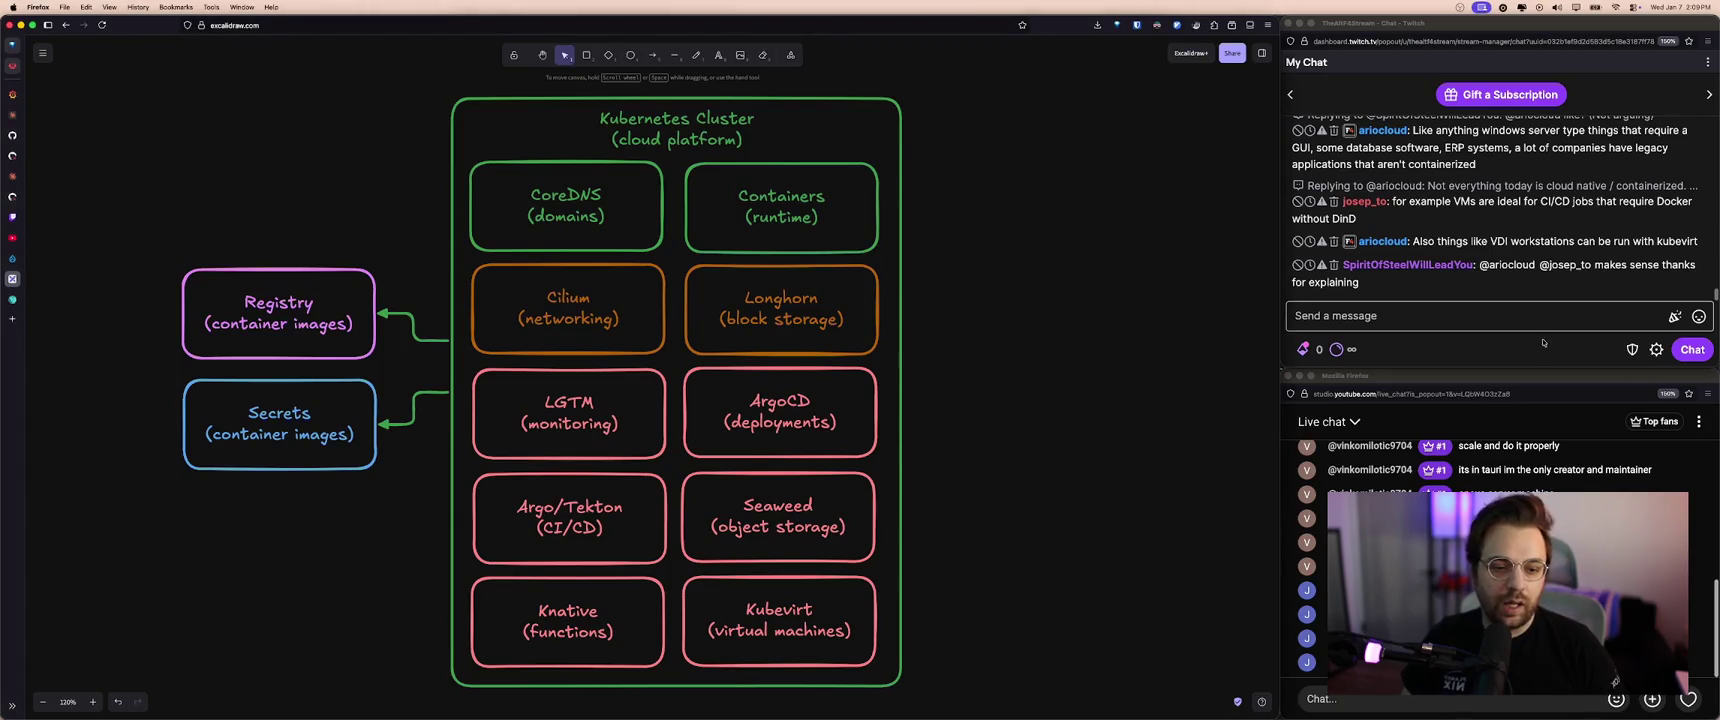
- Scroll the stream chat, refocus the Excalidraw canvas, and open a new browser tab
scroll(1522, 214, "up", 3)
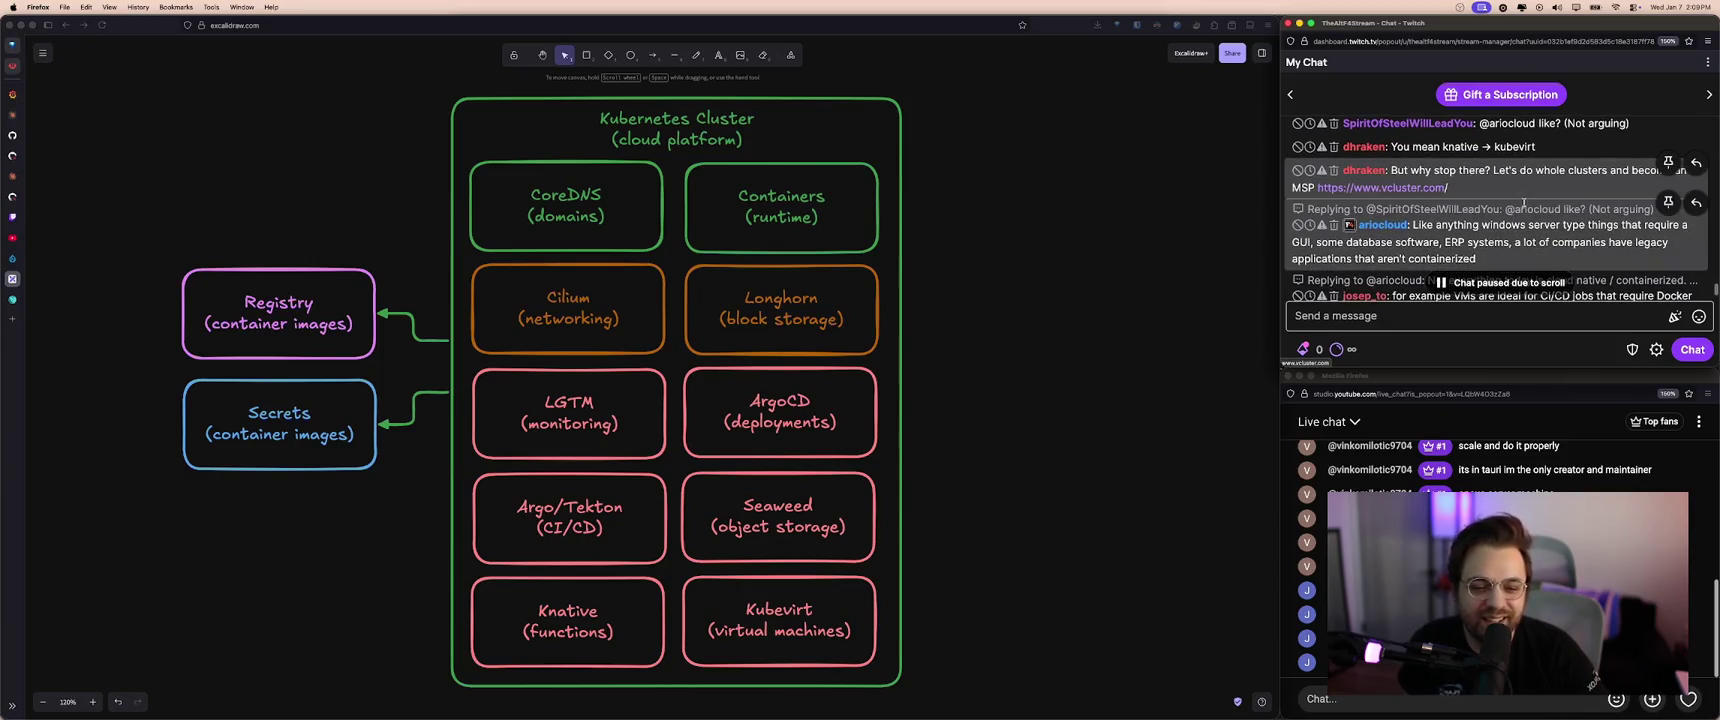
scroll(1490, 210, "down", 3)
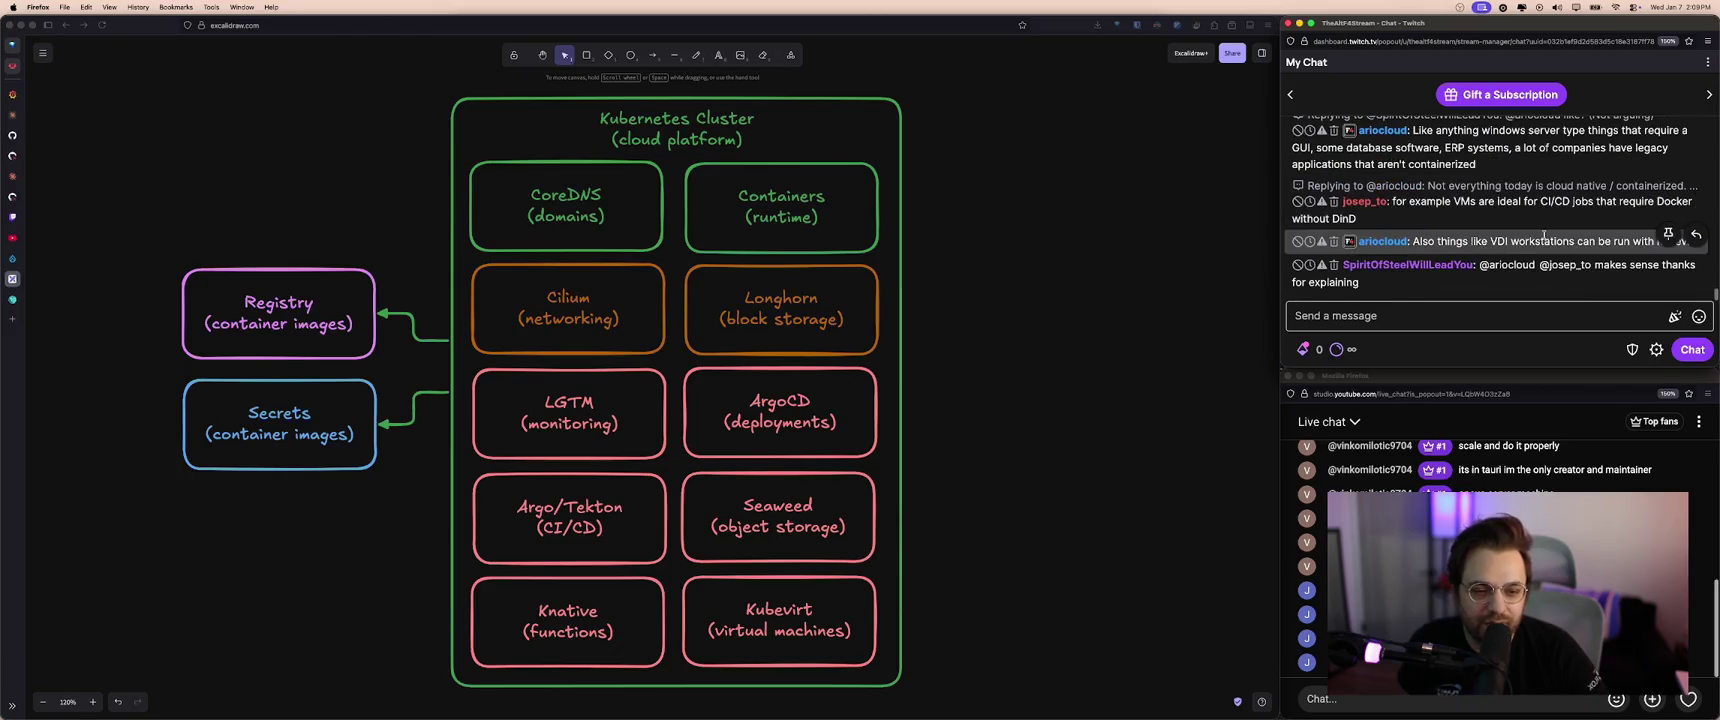
scroll(1535, 225, "down", 2)
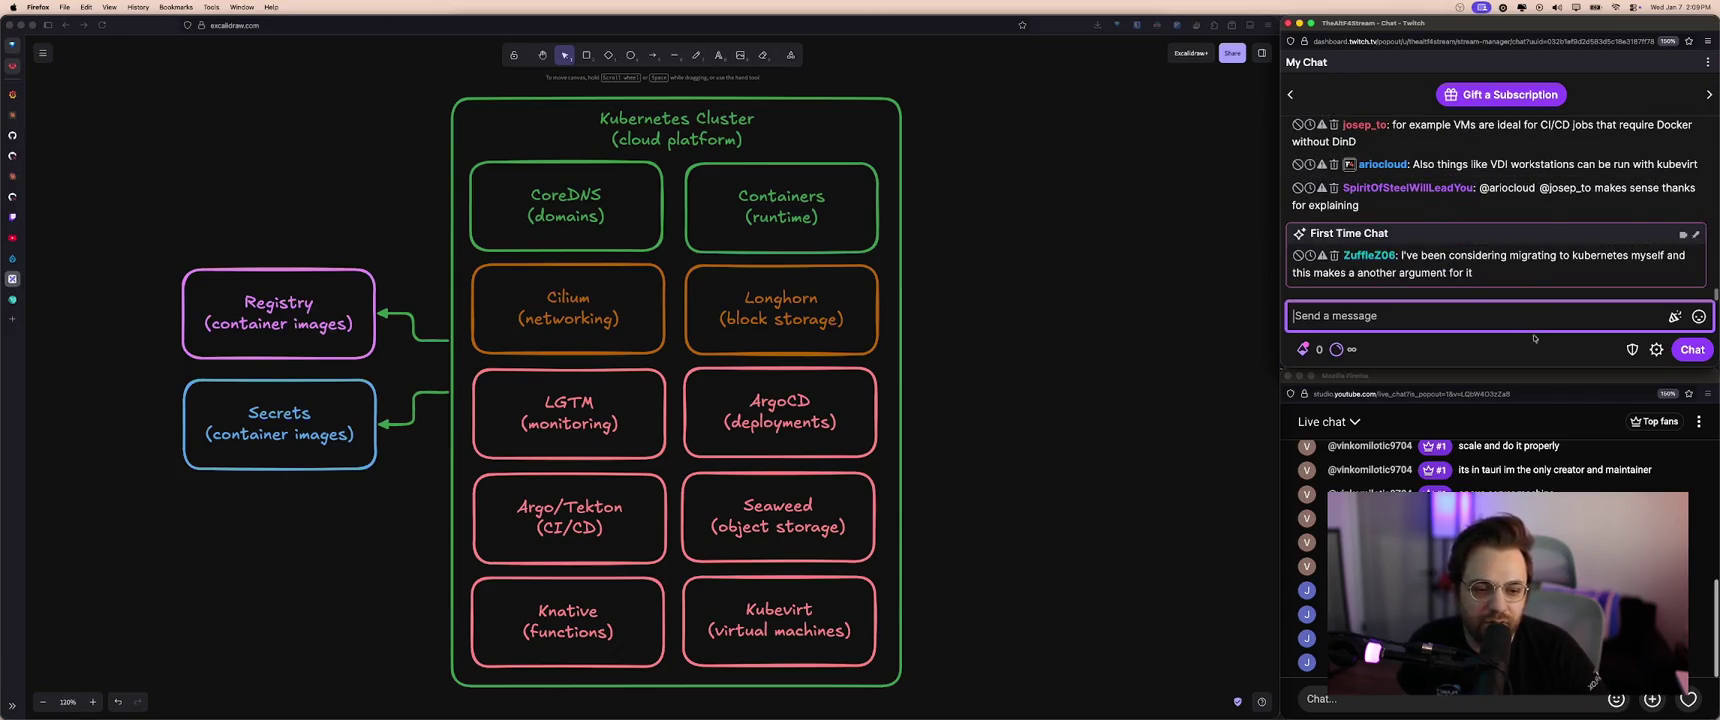
left_click(1130, 361)
scroll(1090, 359, "left", 2)
scroll(1065, 357, "up", 1)
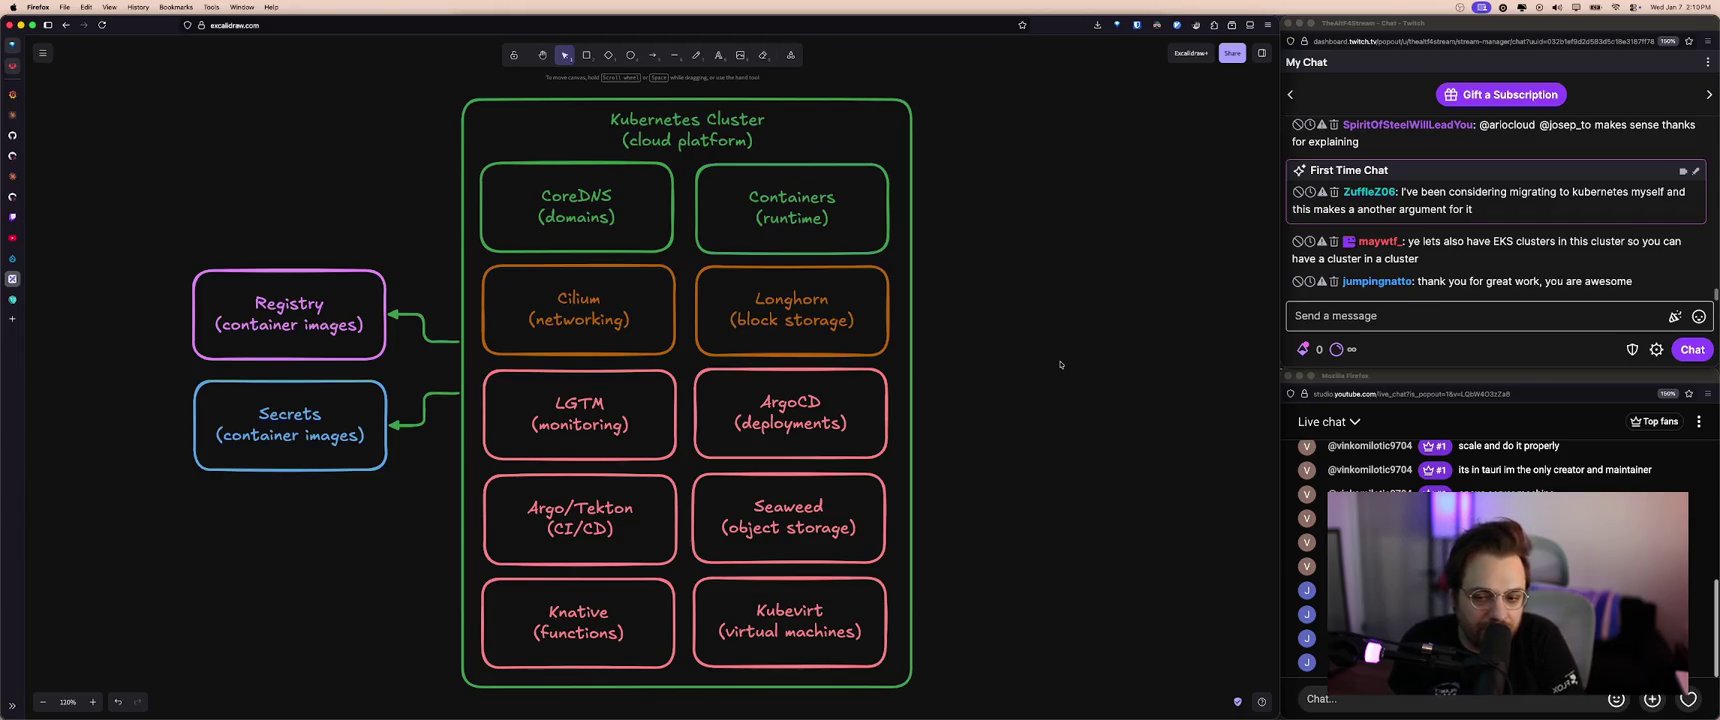
key("super+t")
- Search for cncf and open the Cloud Native Landscape from the CNCF website
type("console.aws.amazon.com/")
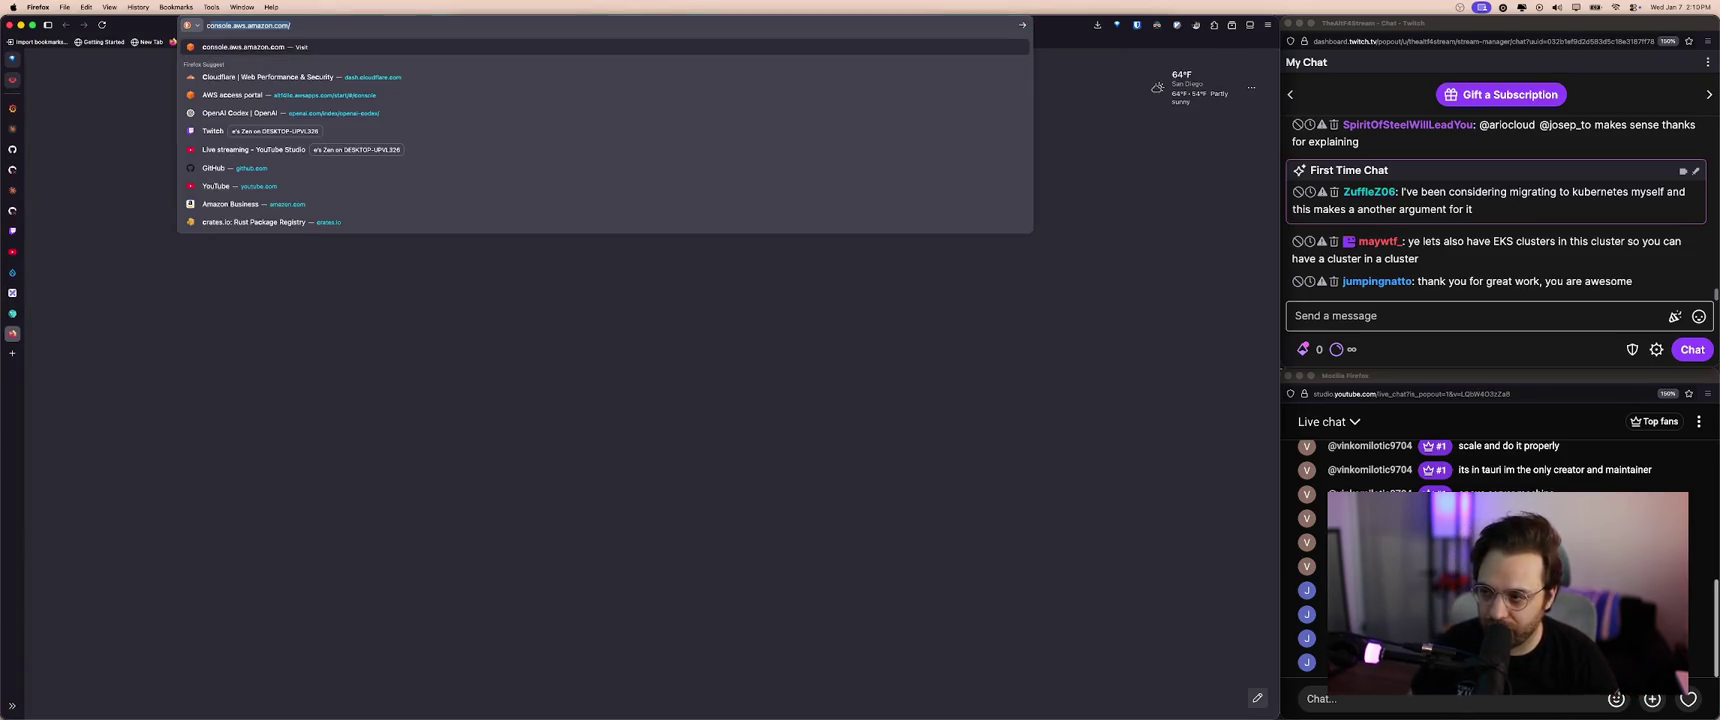
type("ncf")
key("Return")
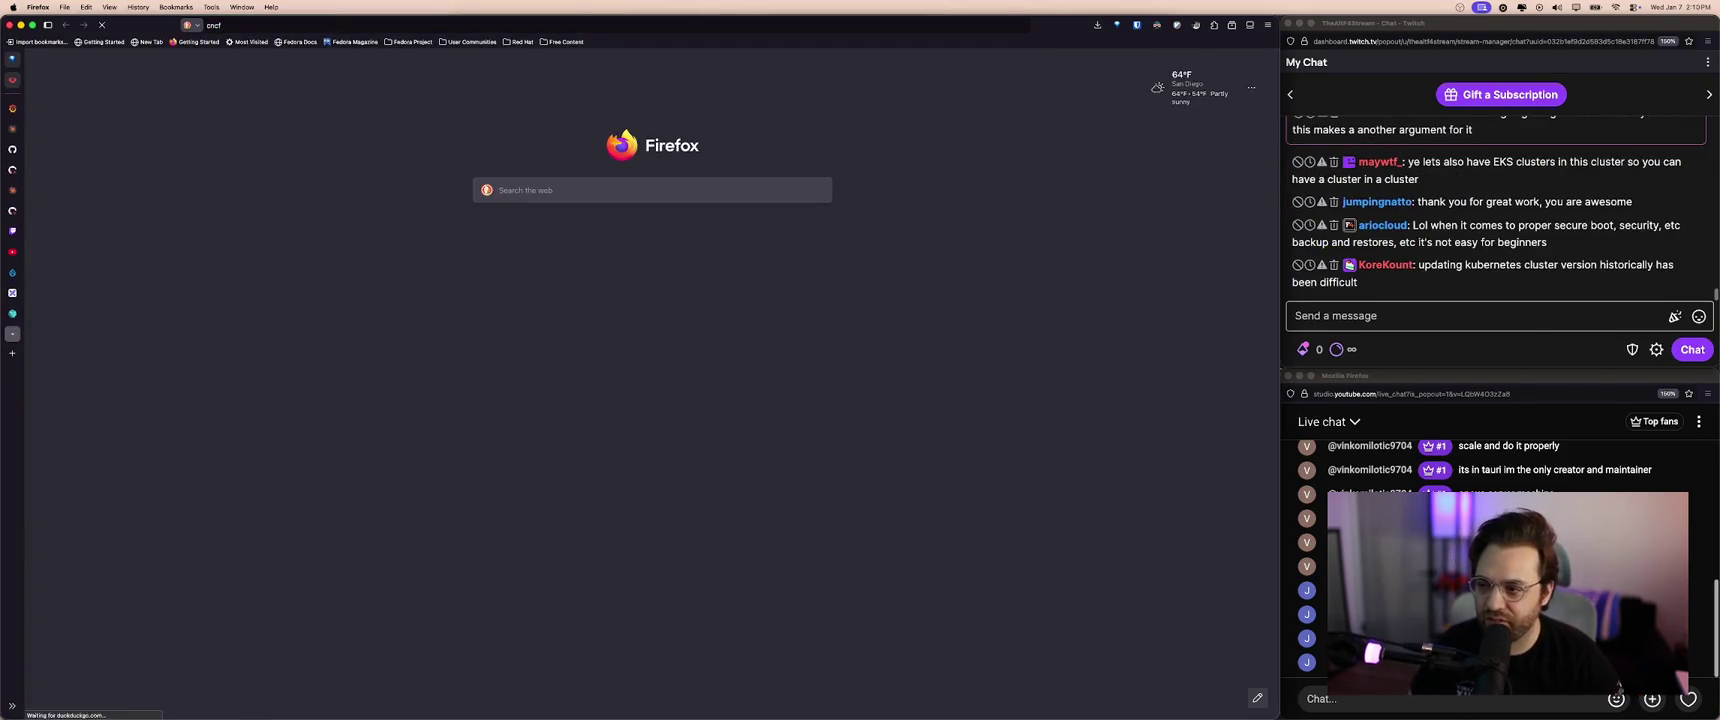
left_click(195, 144)
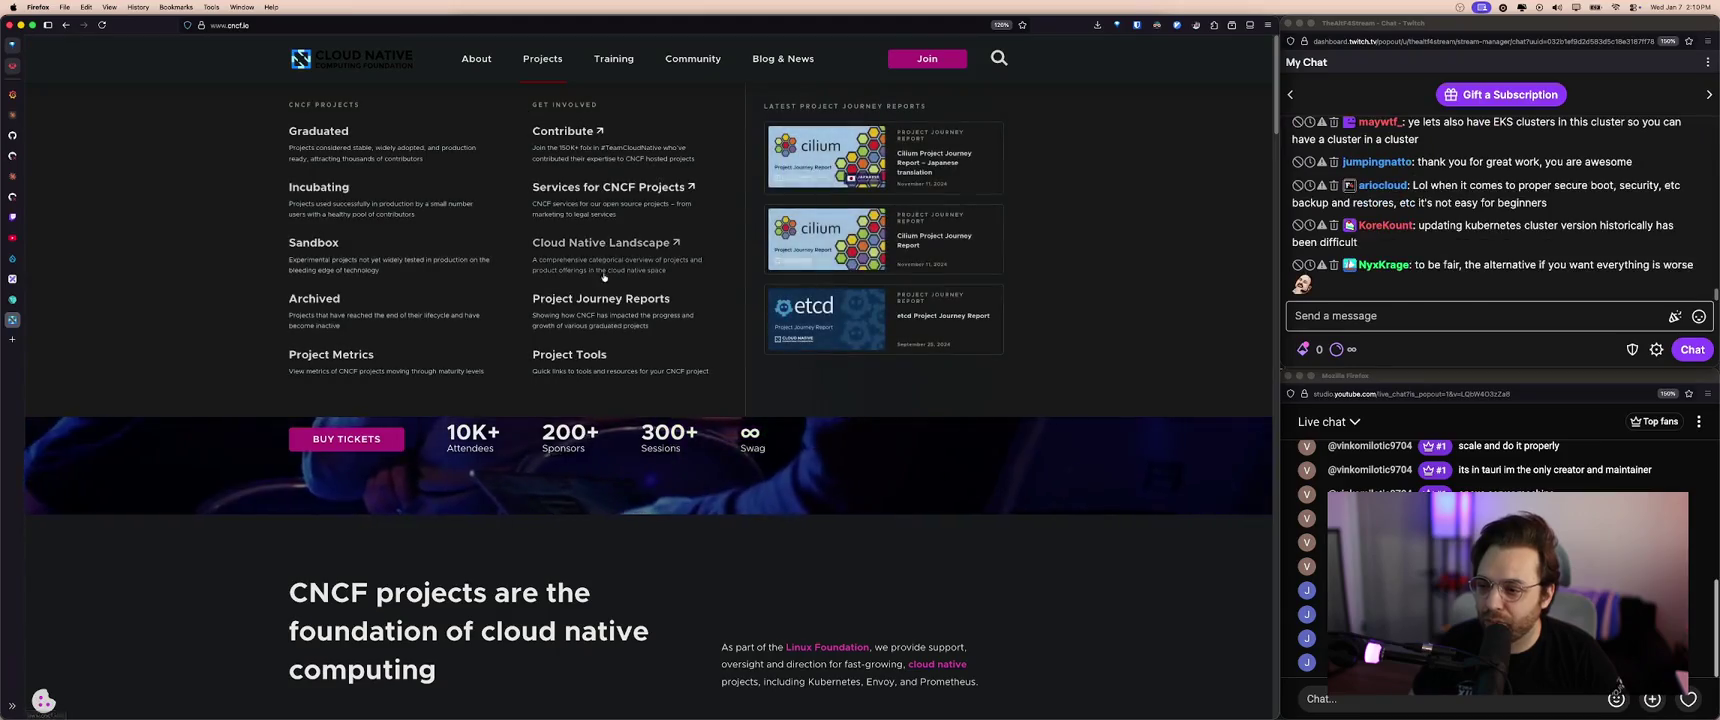
mouse_move(542, 58)
left_click(606, 258)
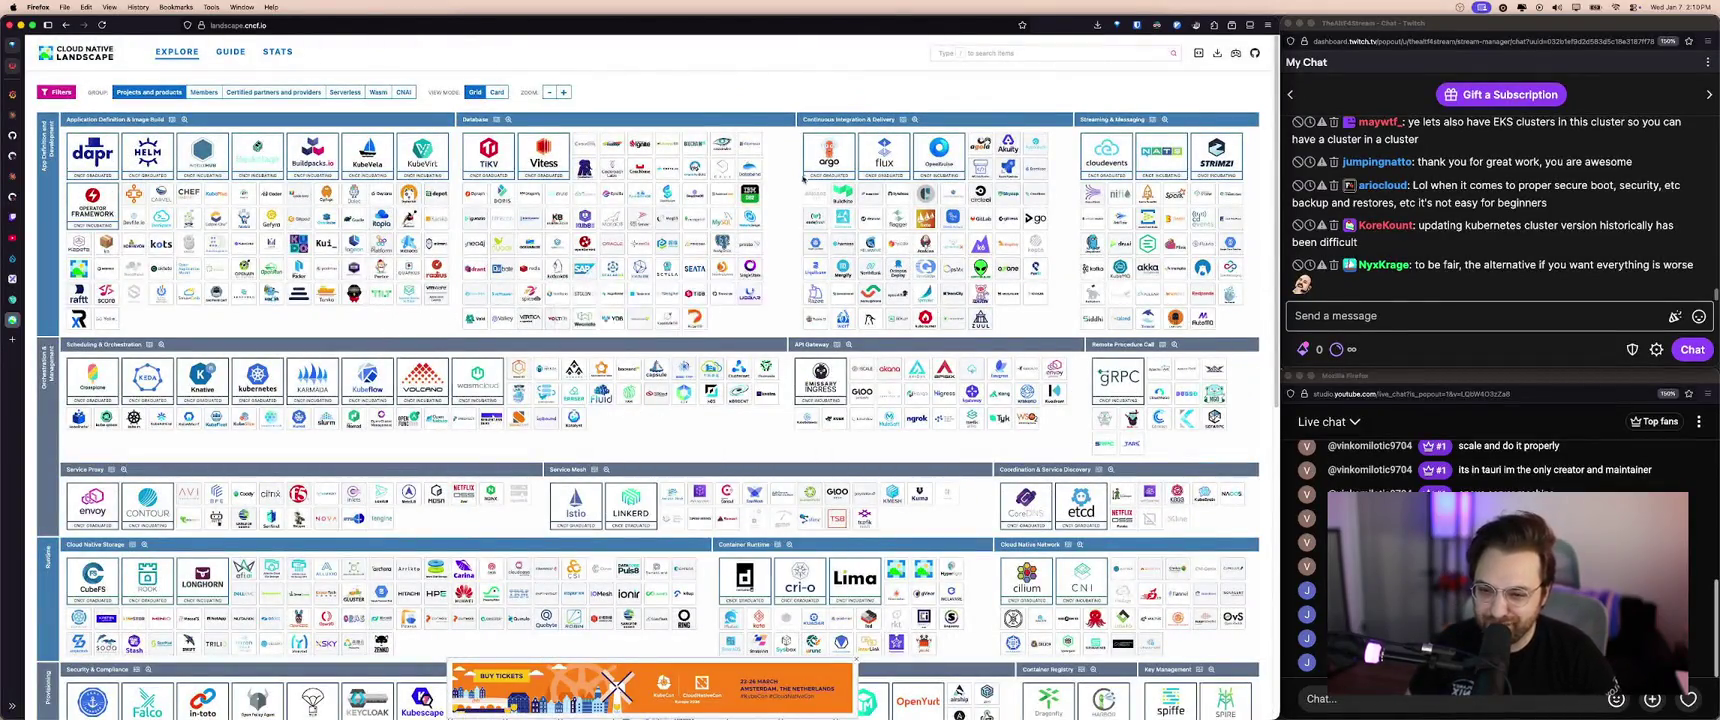
- Copy the landscape.cncf.io link and post it in the stream chat
left_click(438, 26)
left_click(1482, 308)
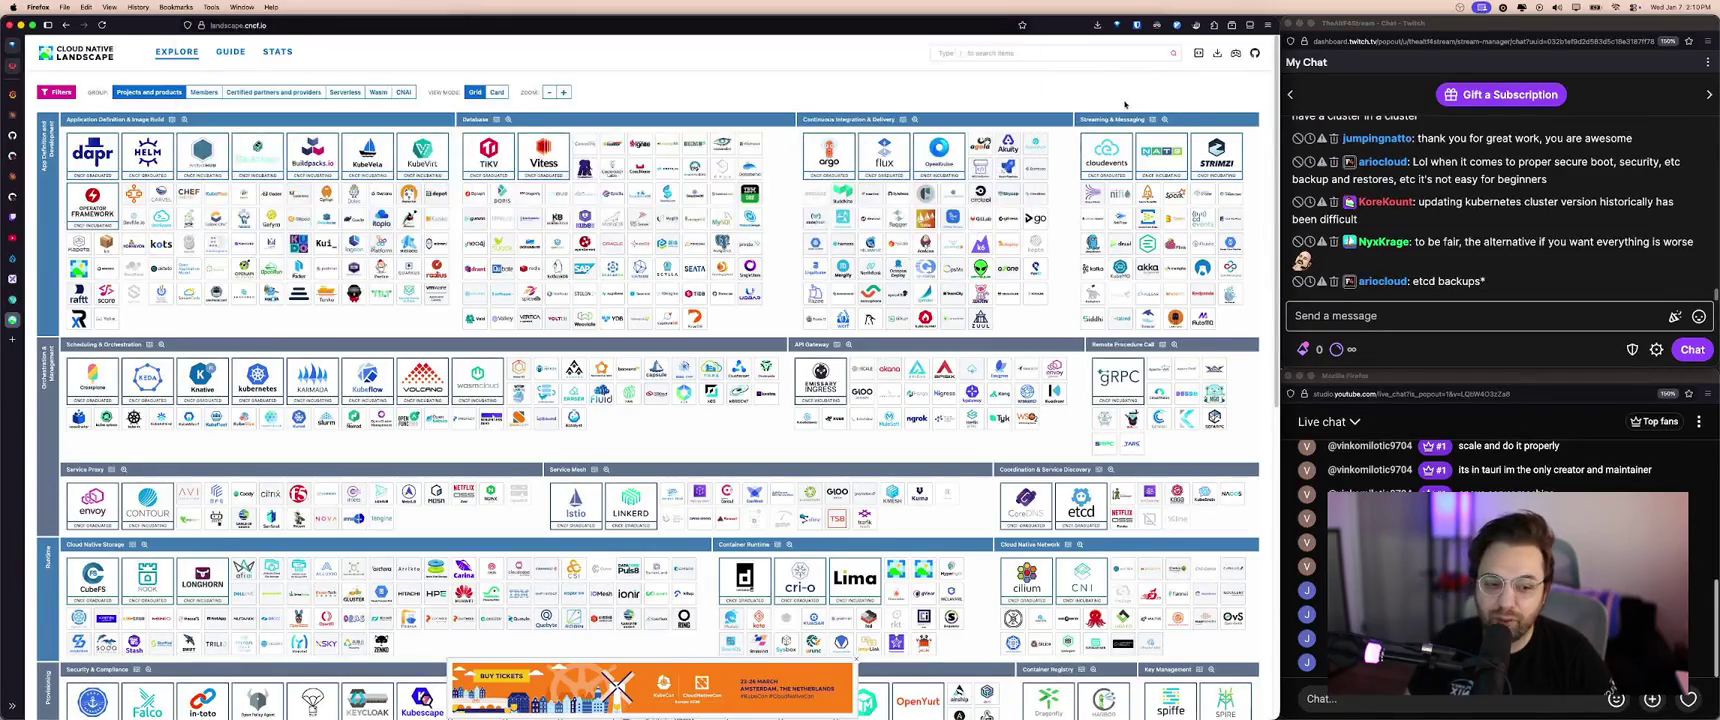
left_click(1482, 308)
type("https://landscape.cncf.io/")
key("Return")
key("super+v")
key("Return")
key("super+v")
key("Return")
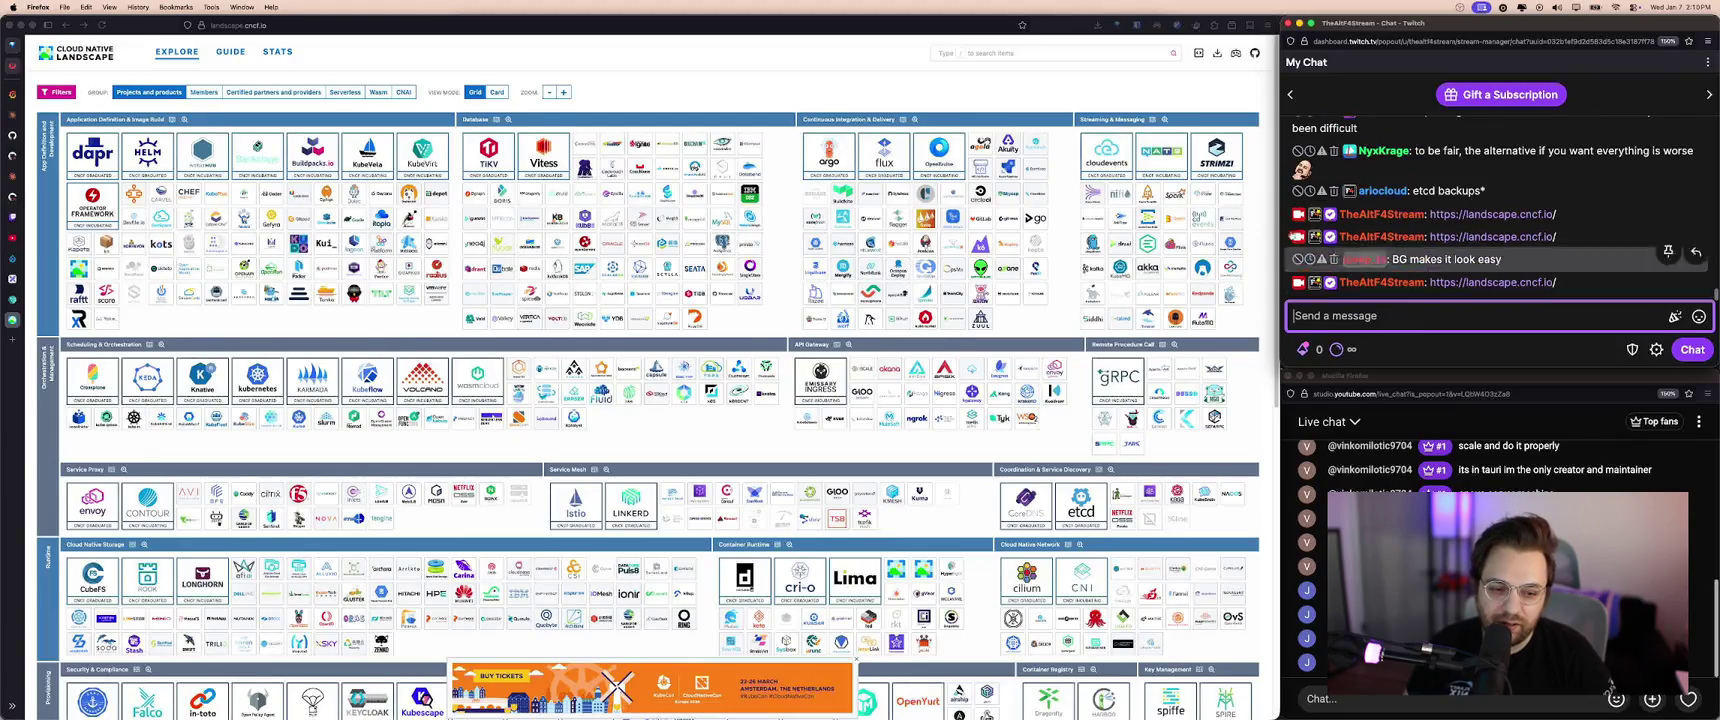
- Zoom in on the landscape page and scroll down toward the Database category
left_click(858, 137)
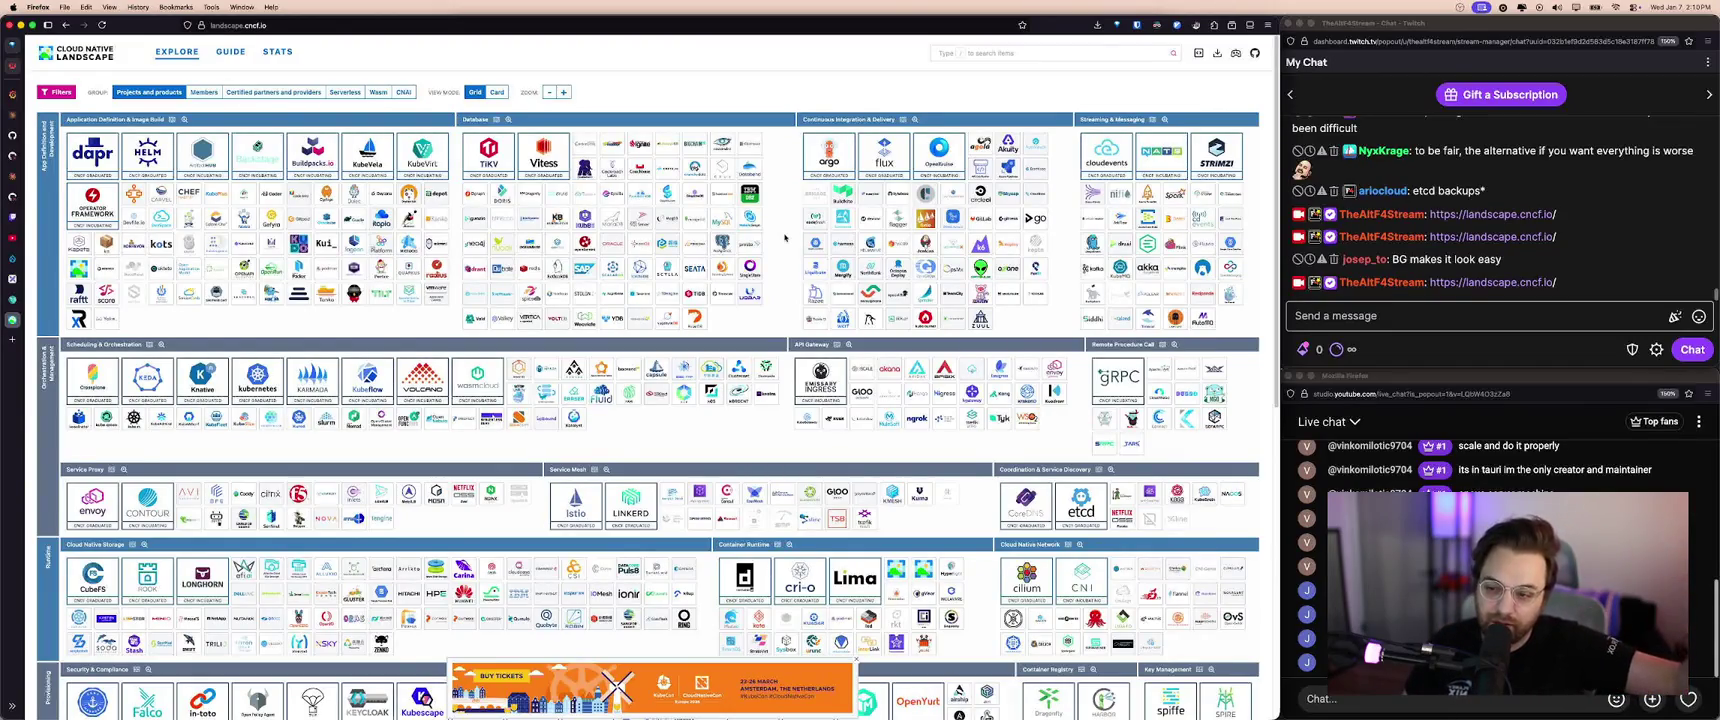
key("super+plus")
key("super+plus")
key("super+plus")
key("super+plus")
key("super+plus")
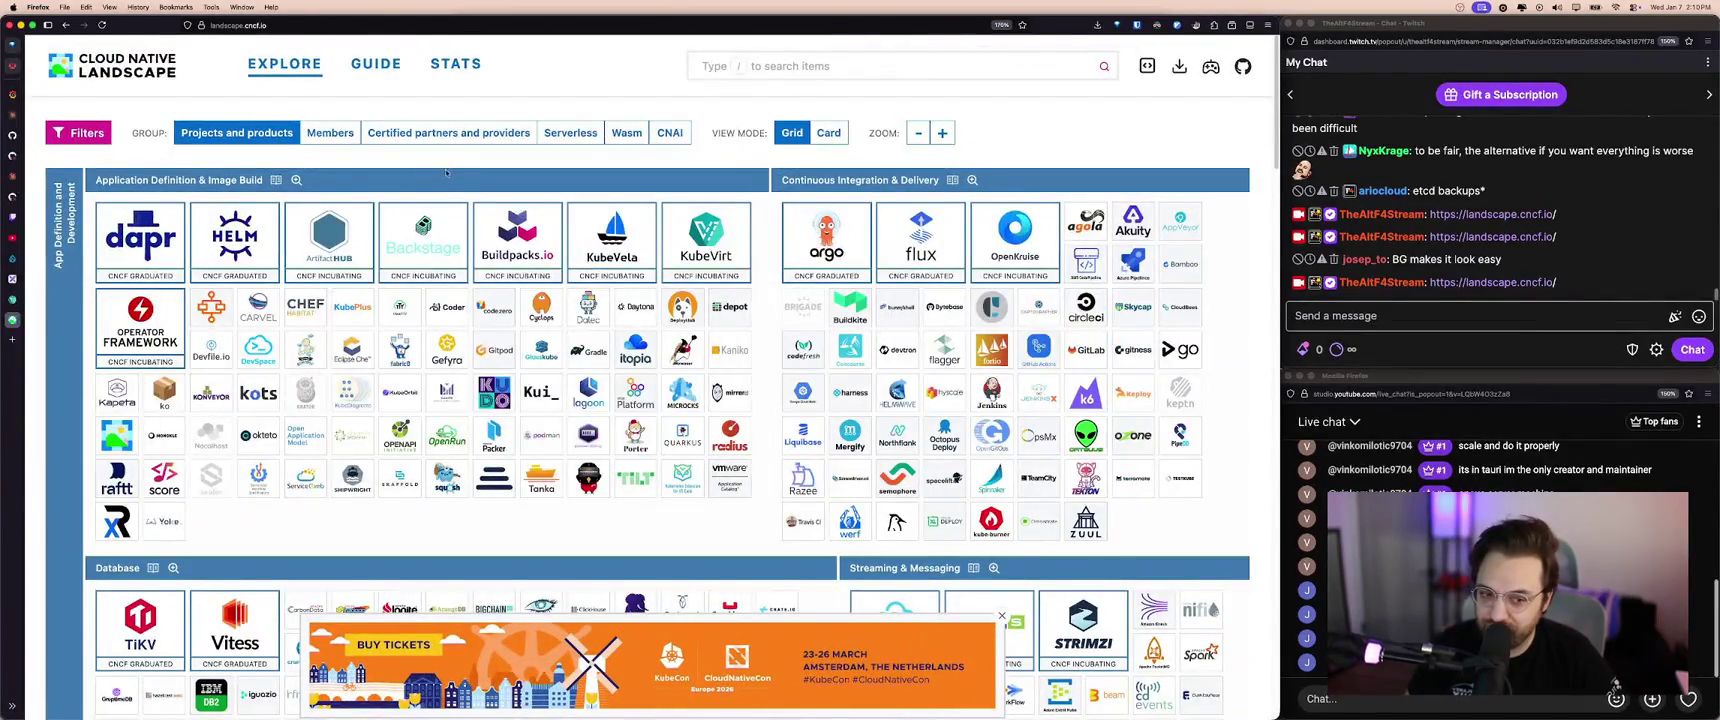
key("super+minus")
key("super+plus")
key("super+plus")
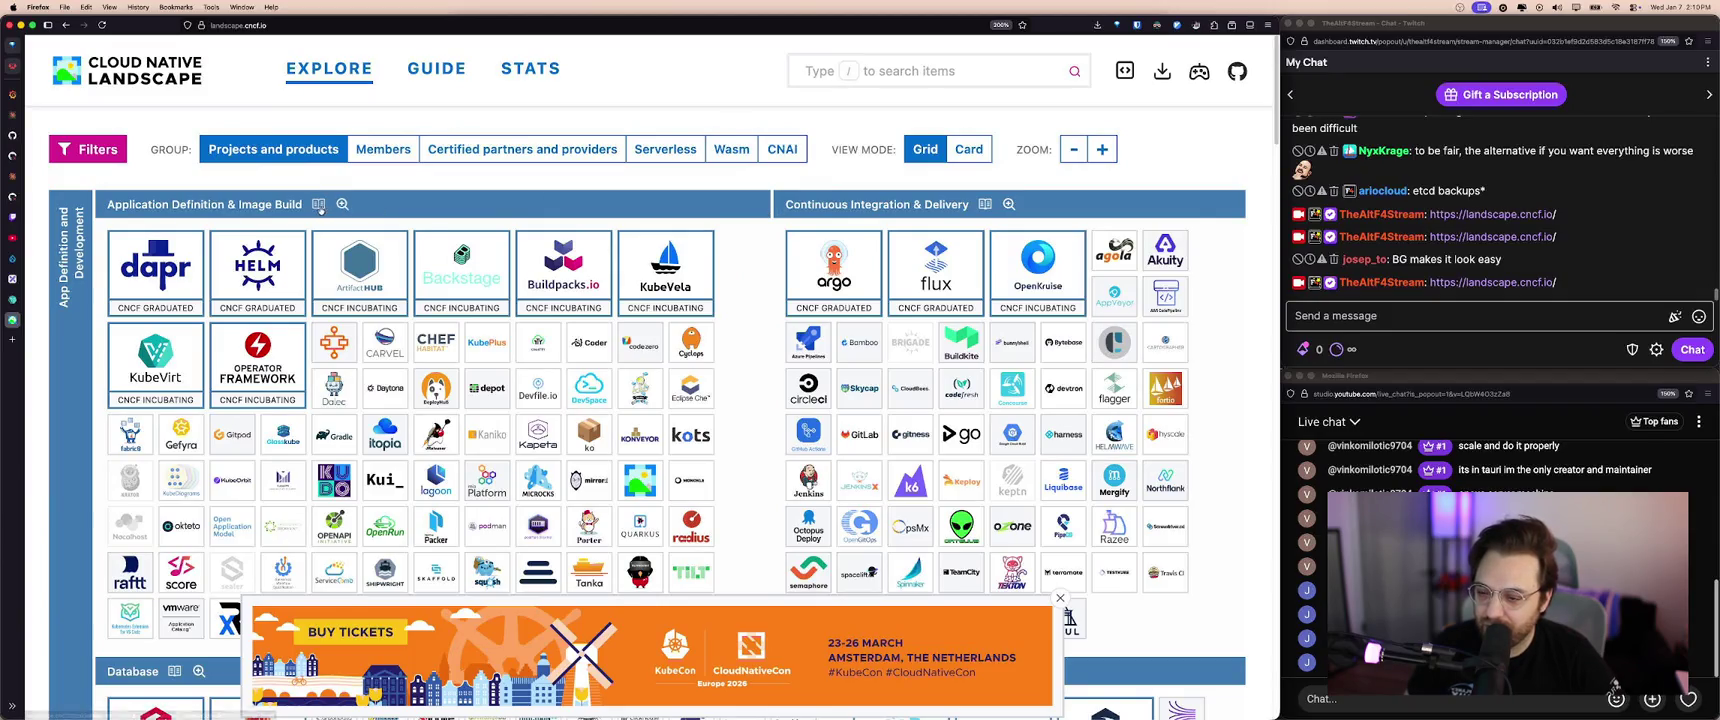
scroll(765, 235, "down", 3)
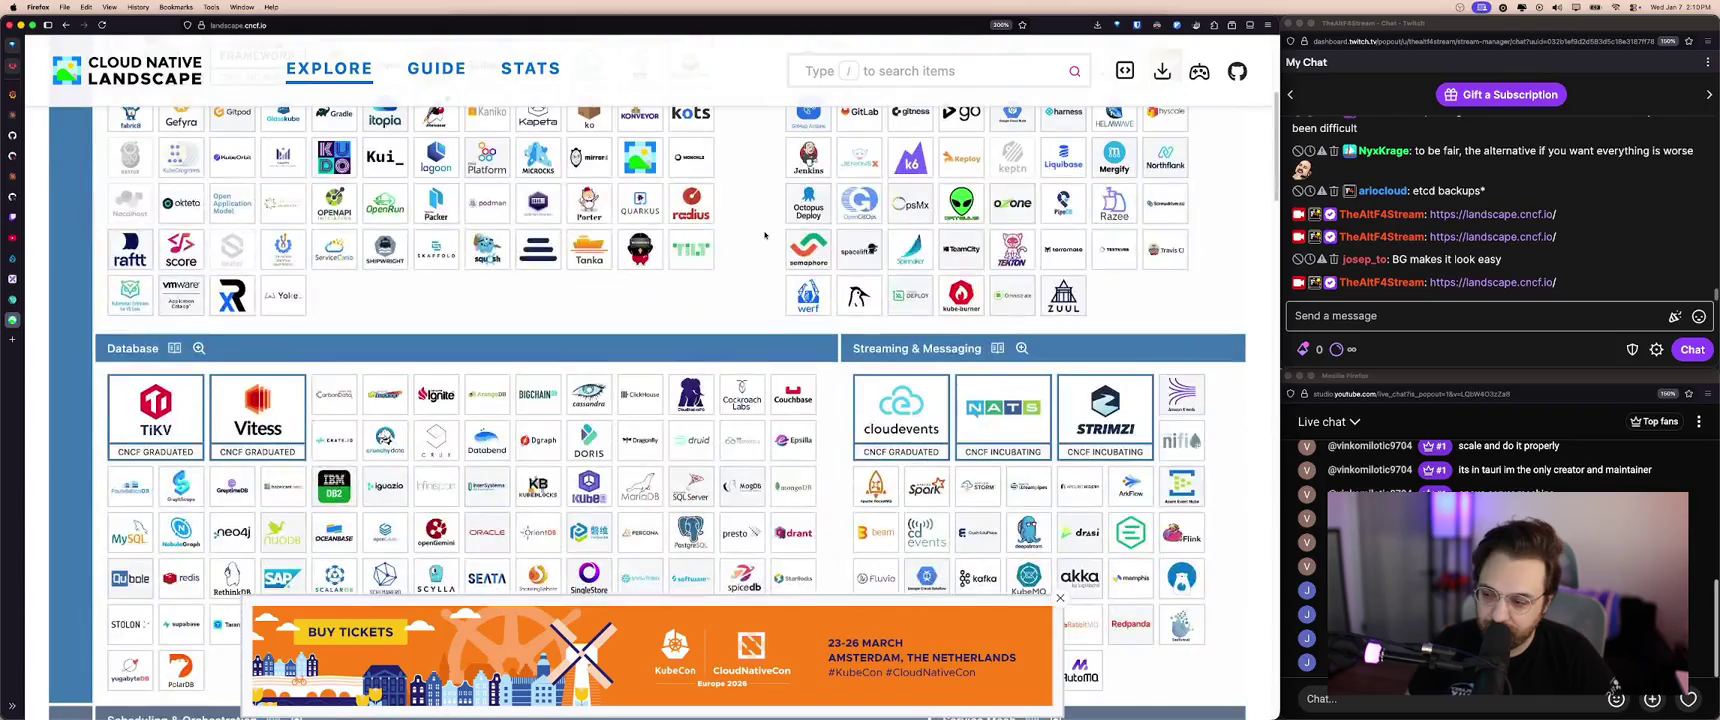
scroll(765, 235, "down", 2)
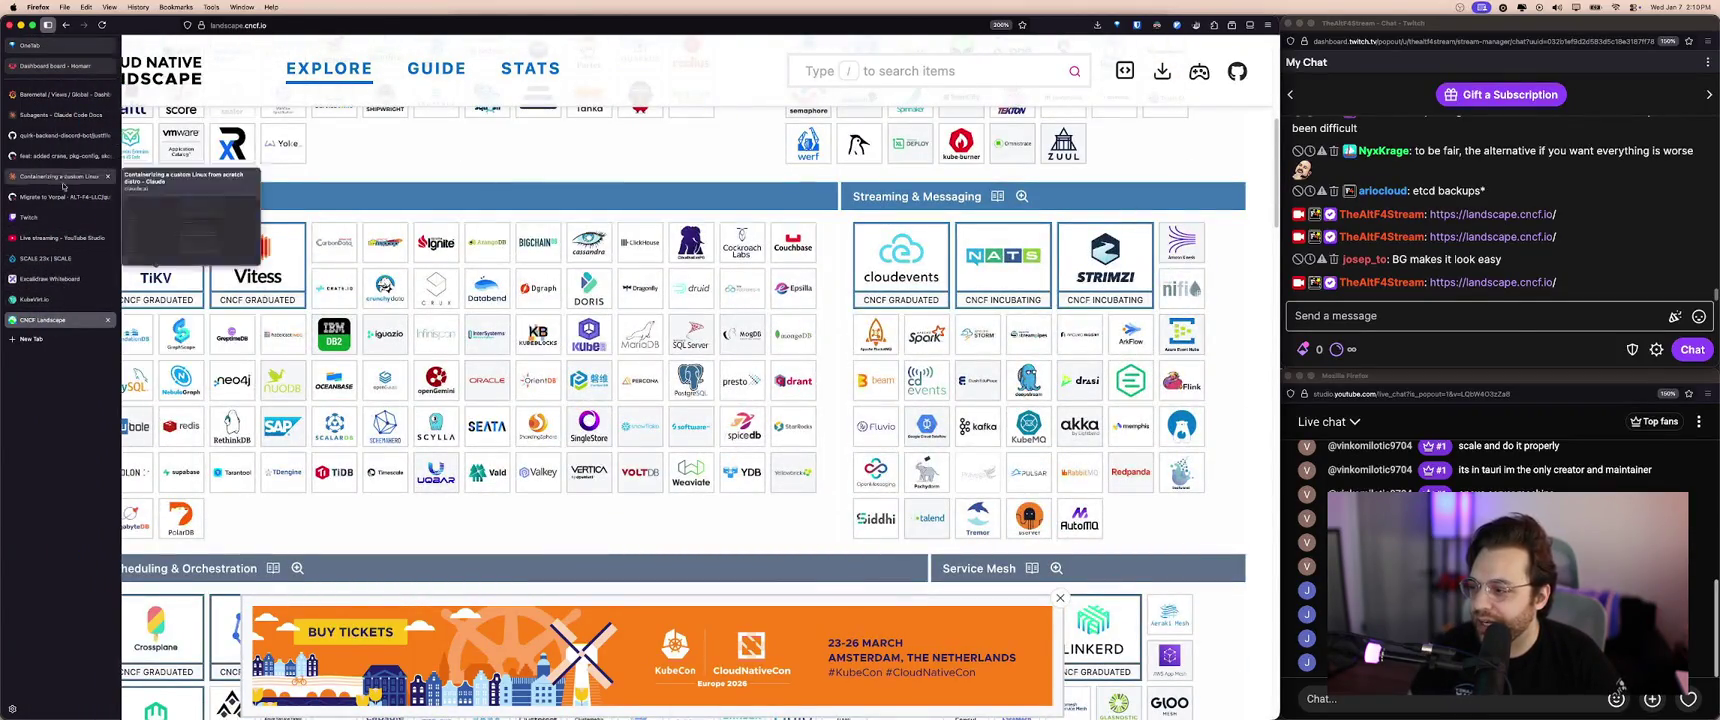
mouse_move(12, 228)
left_click(57, 279)
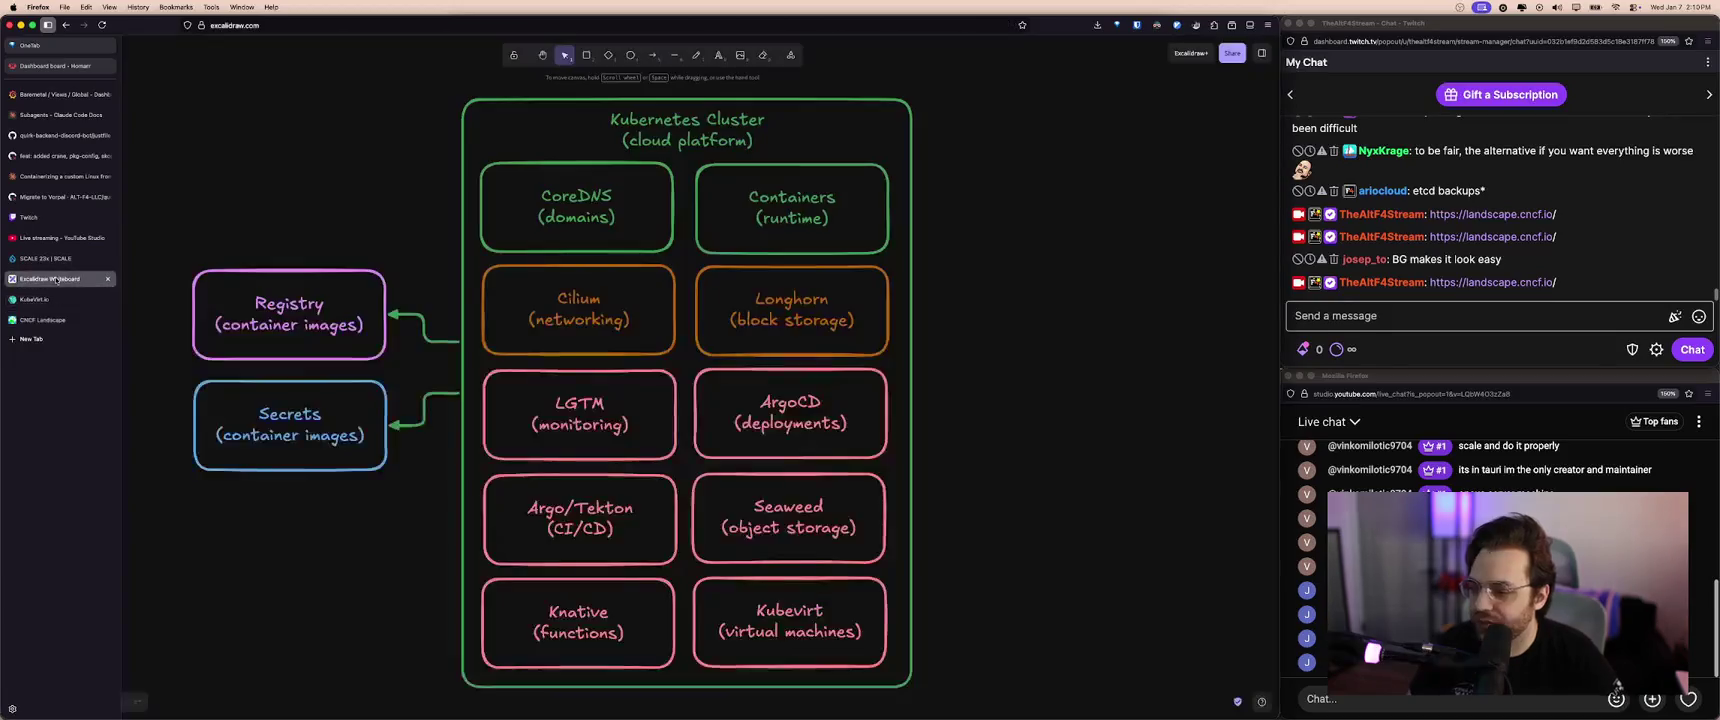
- Widen the Kubernetes Cluster frame and move Argo/Tekton to the right of ArgoCD
left_click(912, 399)
left_click_drag(912, 402, 1175, 402)
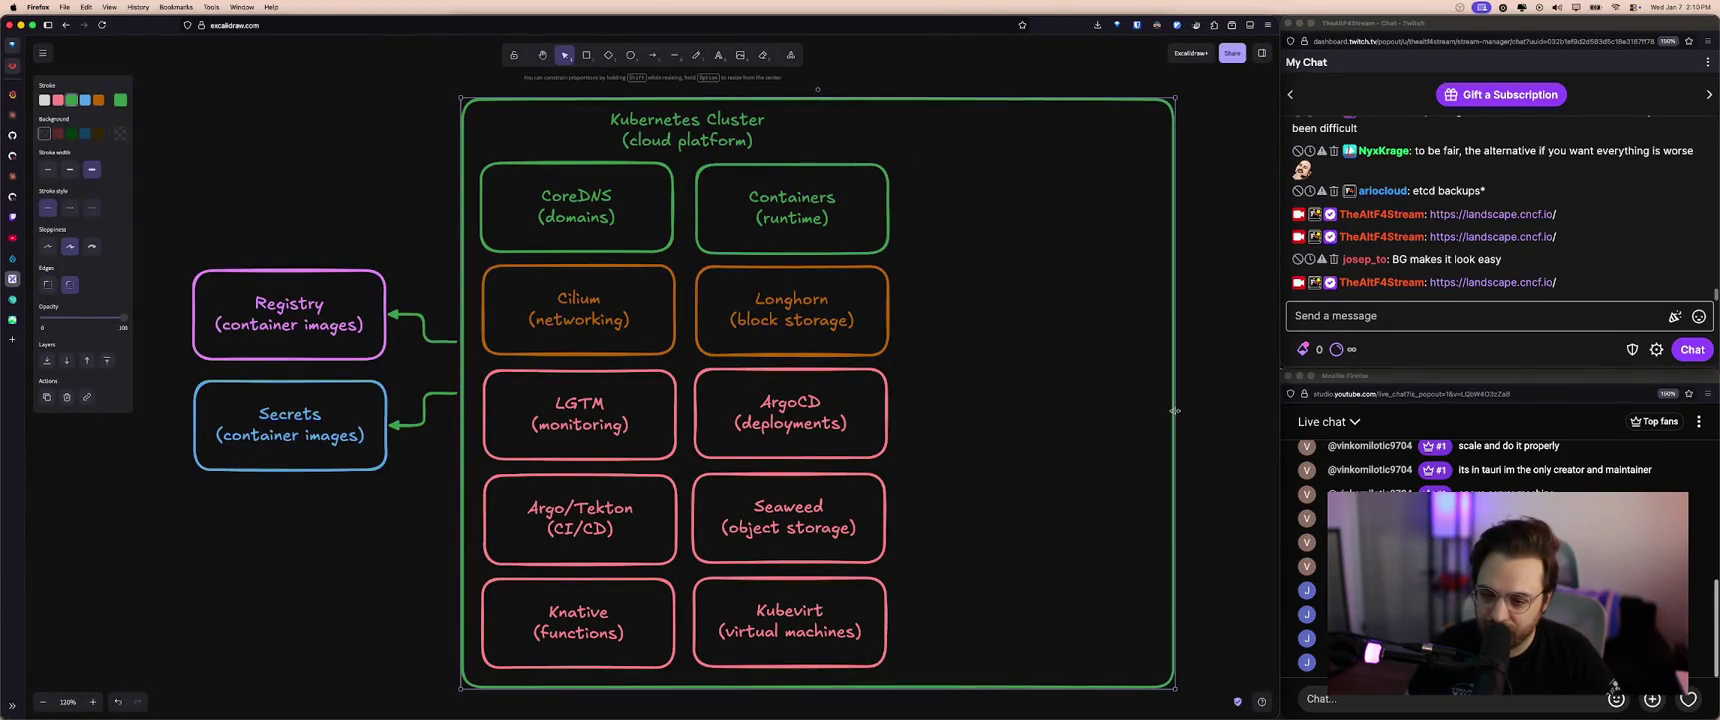
left_click(701, 428)
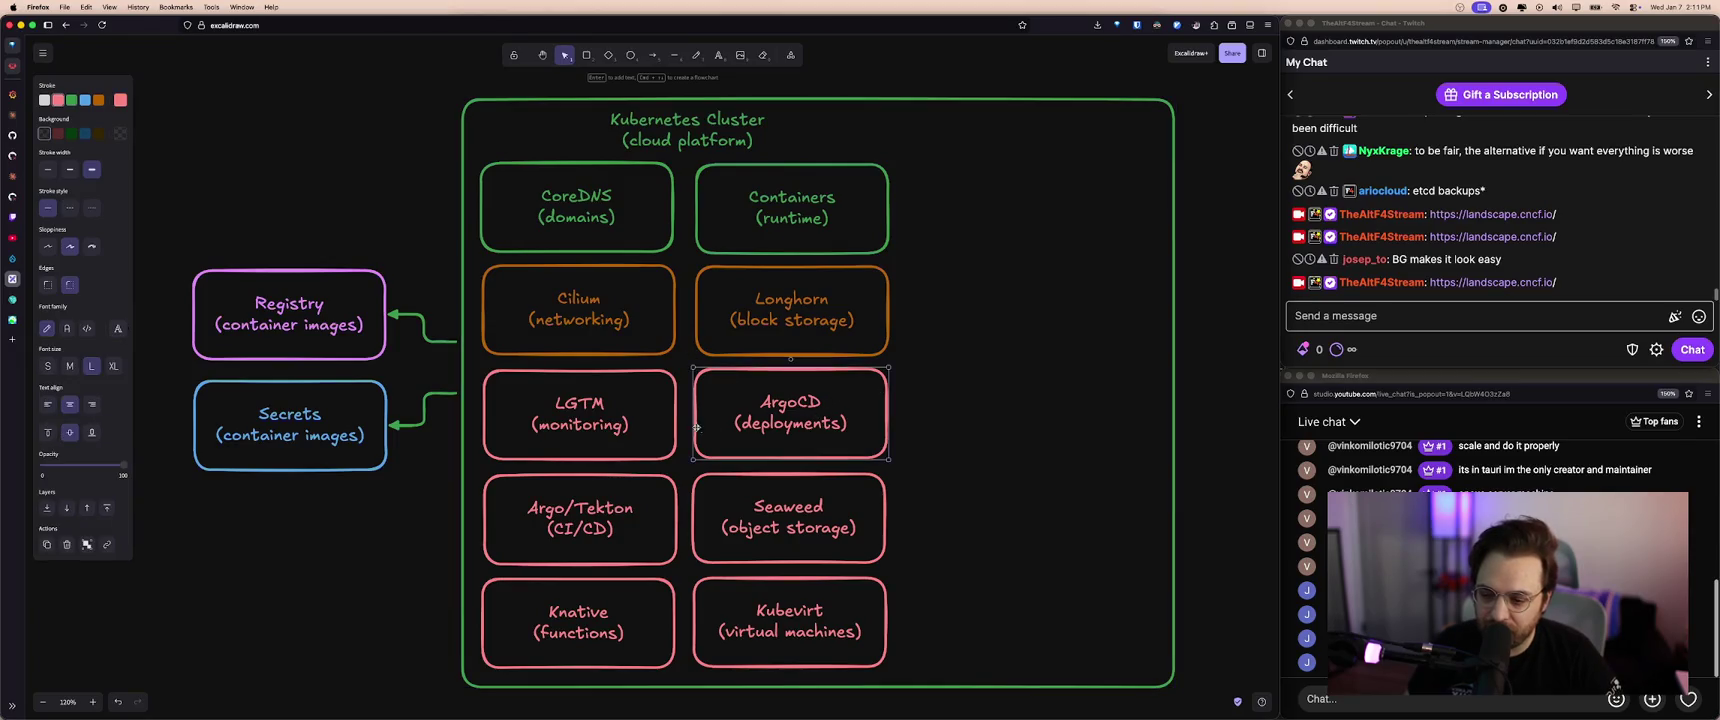
left_click_drag(615, 508, 1035, 402)
mouse_move(760, 530)
left_mouse_down()
mouse_move(693, 524)
mouse_move(1178, 424)
left_mouse_up()
- Stretch the cluster frame further, then undo the Seaweed move and the extra stretch
scroll(1178, 424, "right", 5)
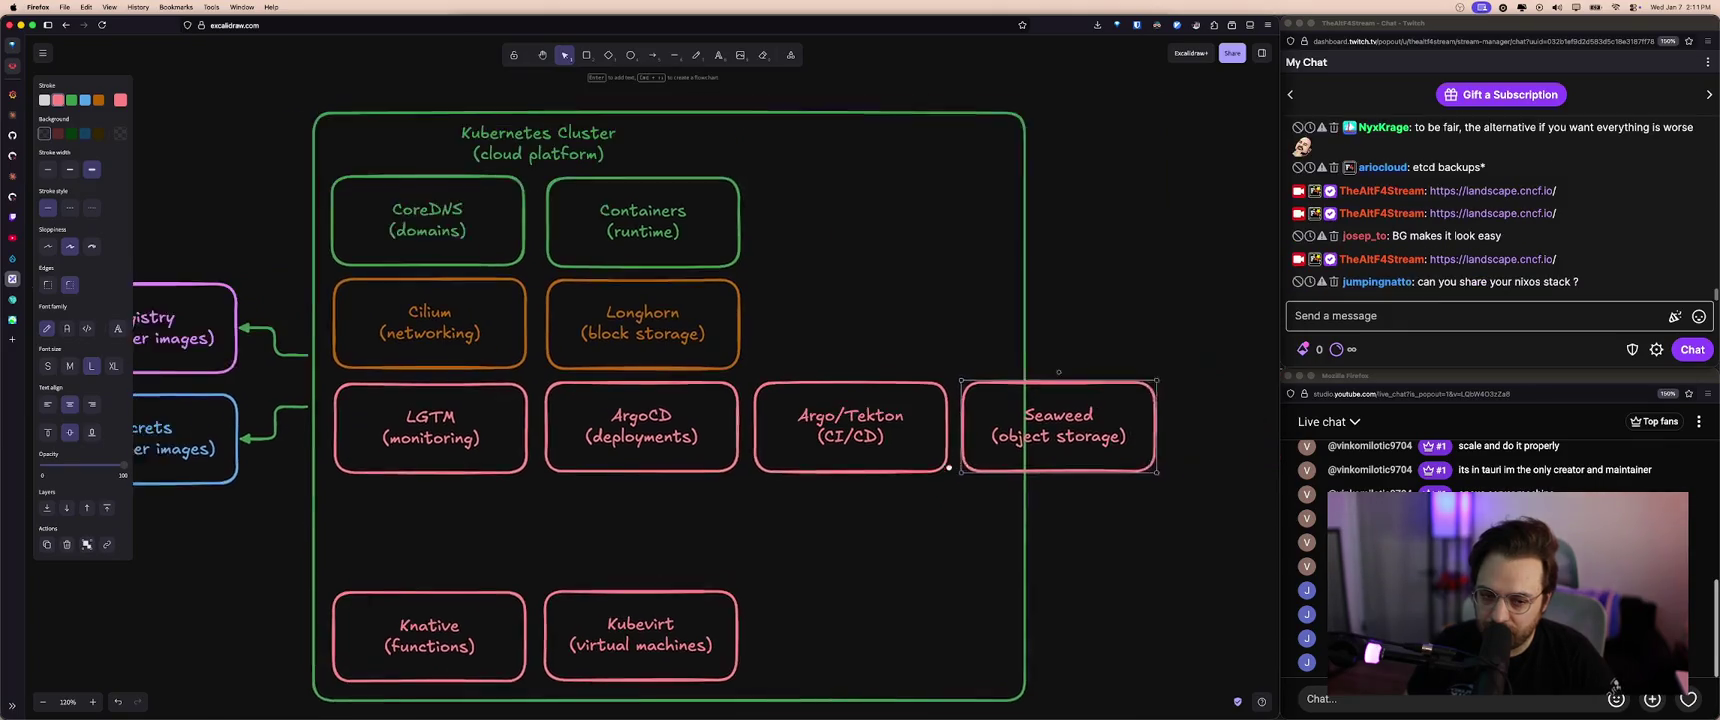
left_click(987, 524)
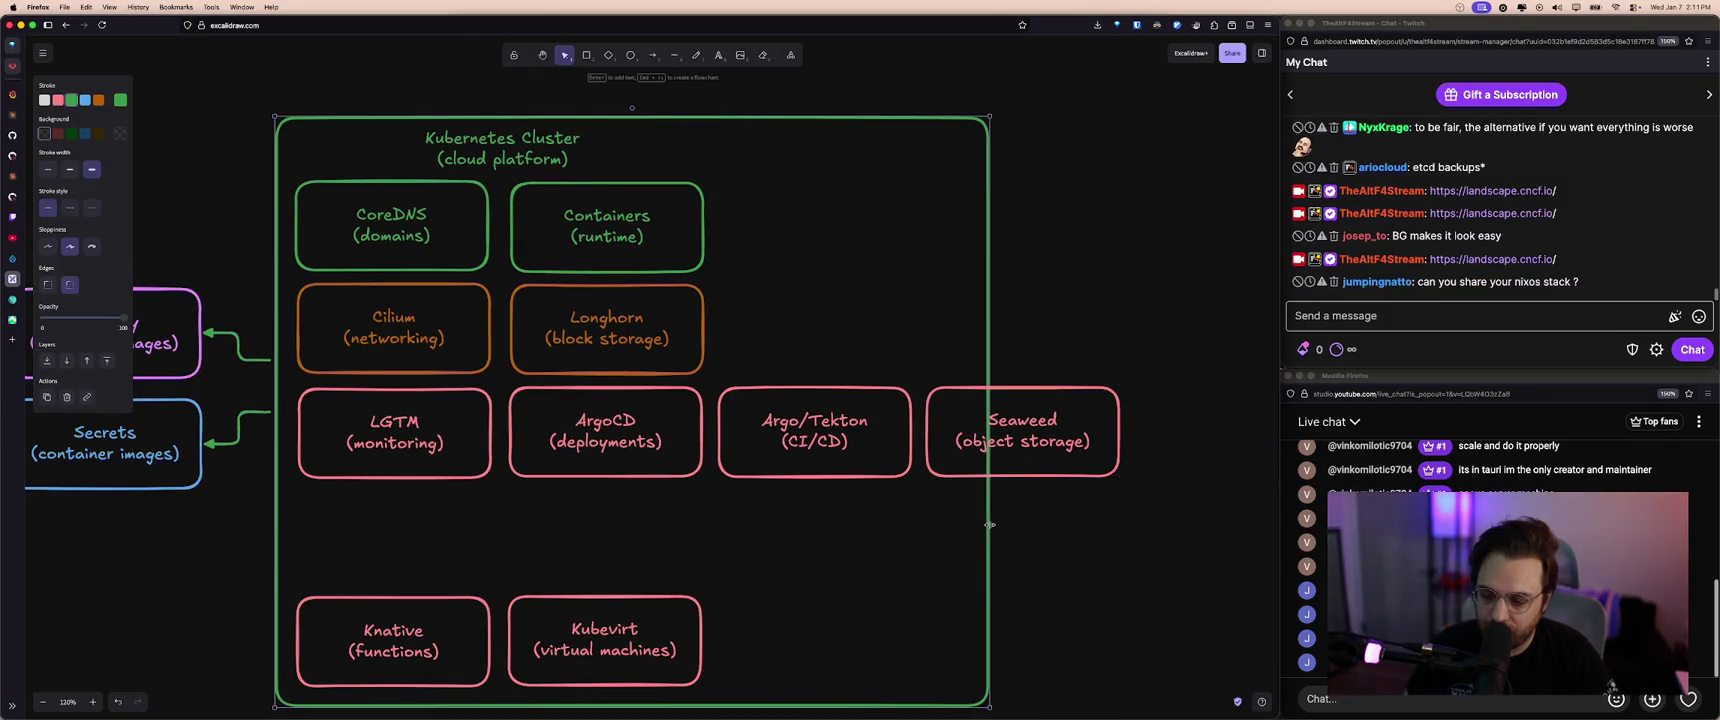
left_click_drag(989, 524, 1148, 527)
scroll(1100, 520, "left", 3)
scroll(1073, 514, "down", 1)
key("super+z")
key("super+z")
key("super+z")
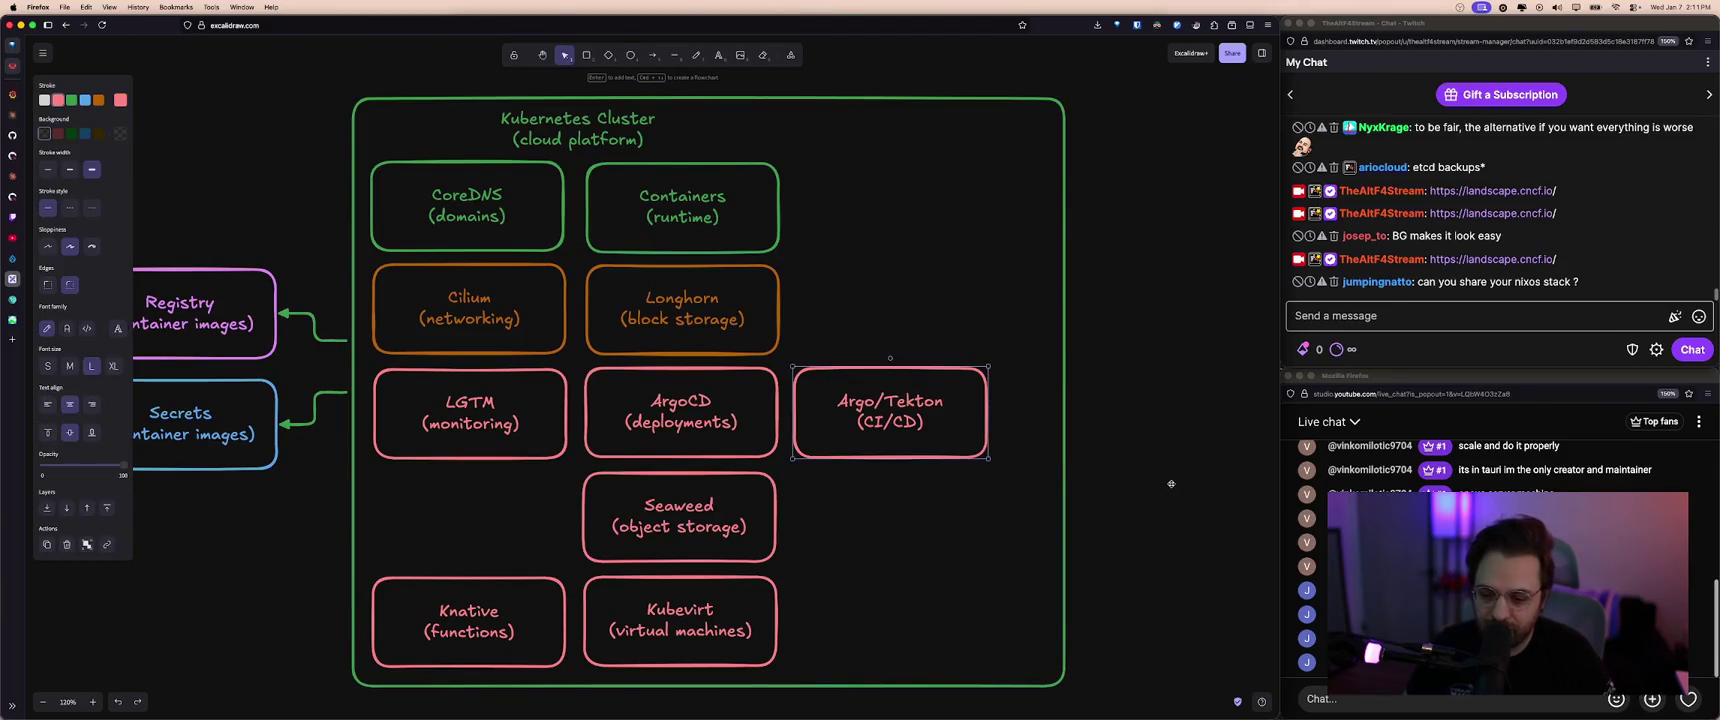
key("Escape")
- Load cloudnative-pg.io in a new tab and skim its headline
key("super+t")
type("cloudnative-pg.io/")
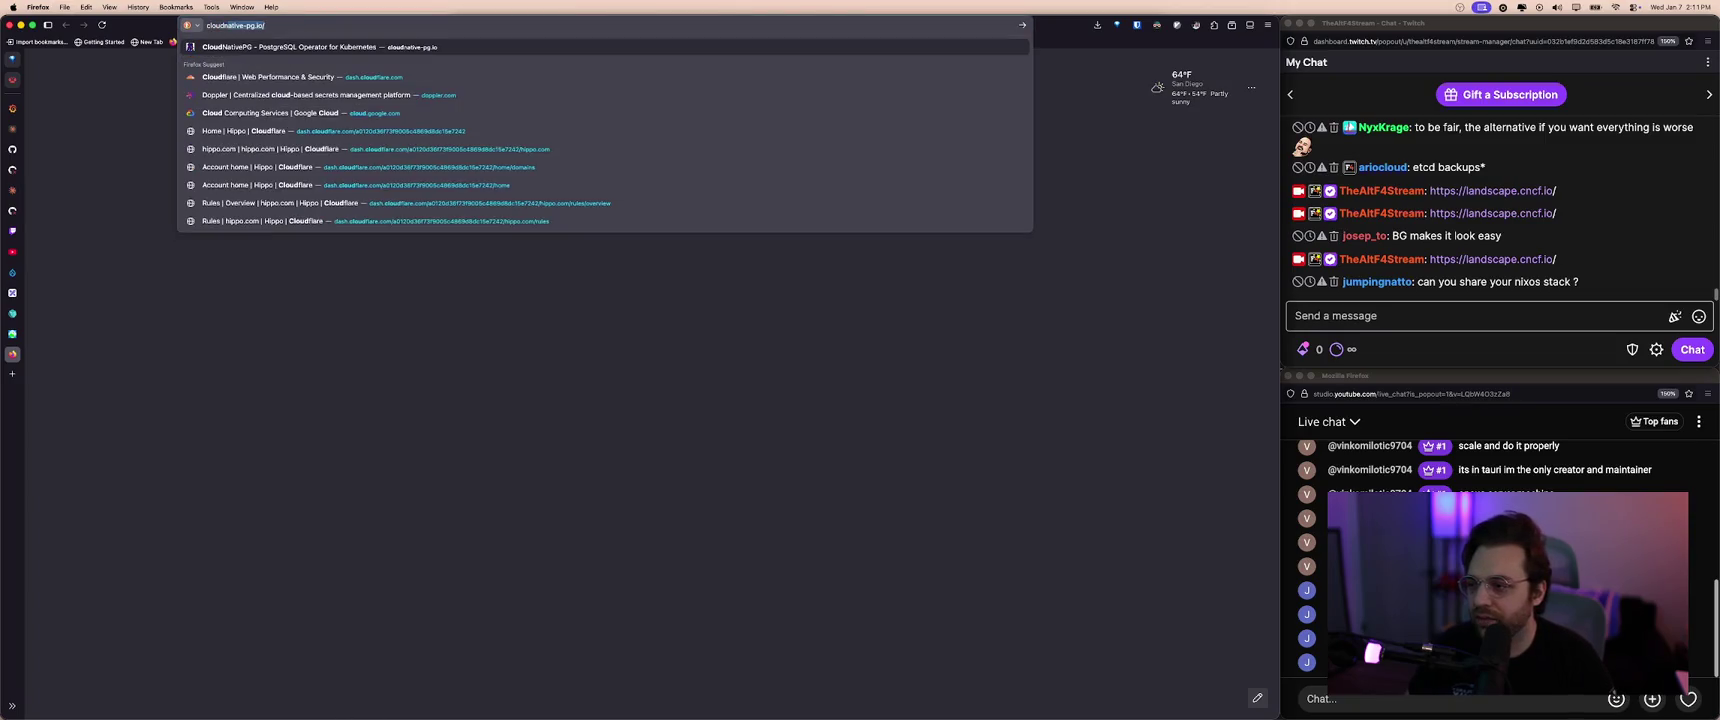
key("Return")
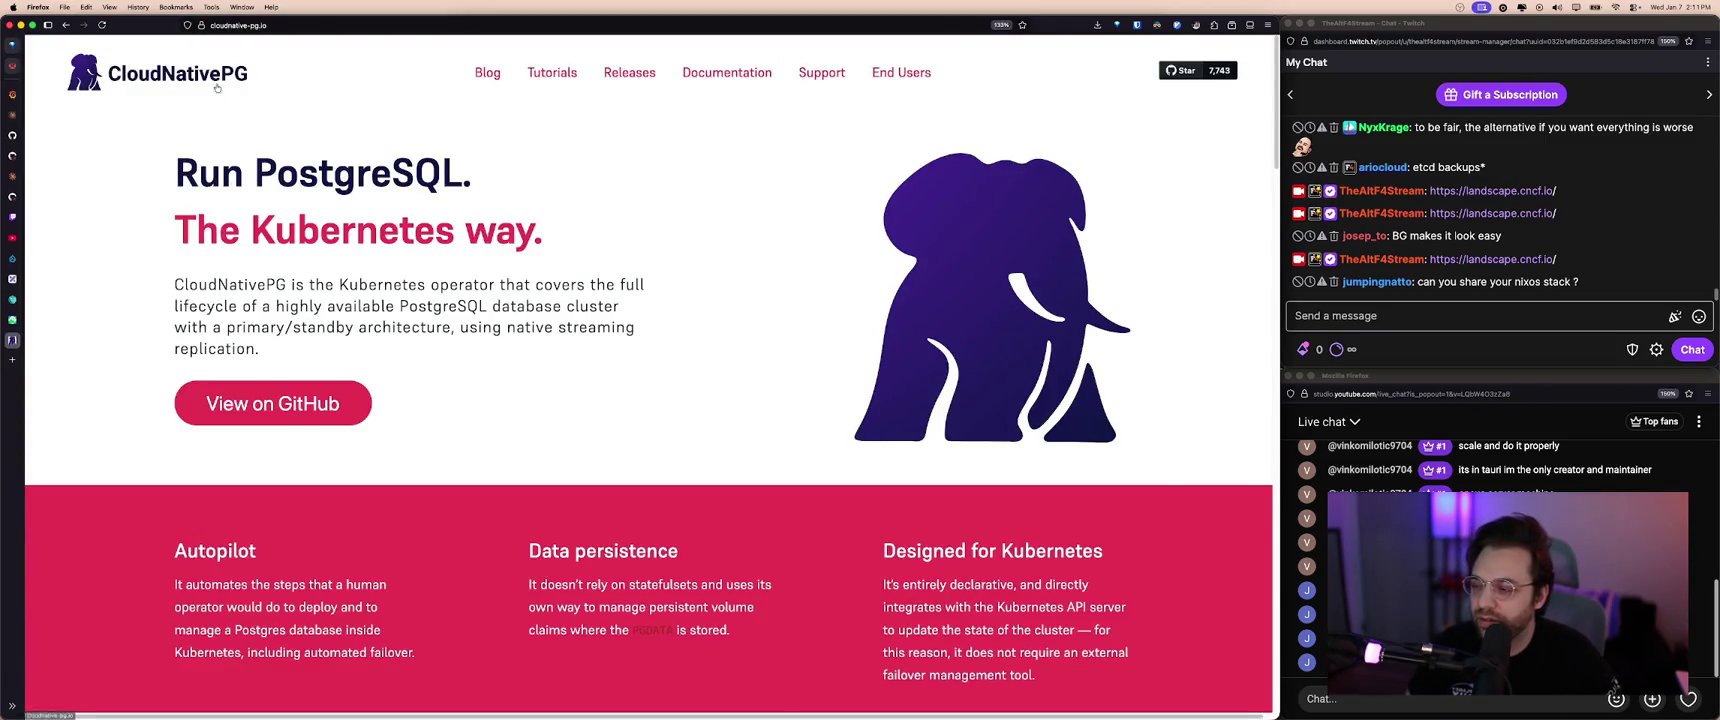
mouse_move(539, 222)
left_mouse_down()
mouse_move(176, 160)
mouse_move(569, 251)
left_mouse_up()
left_click(570, 252)
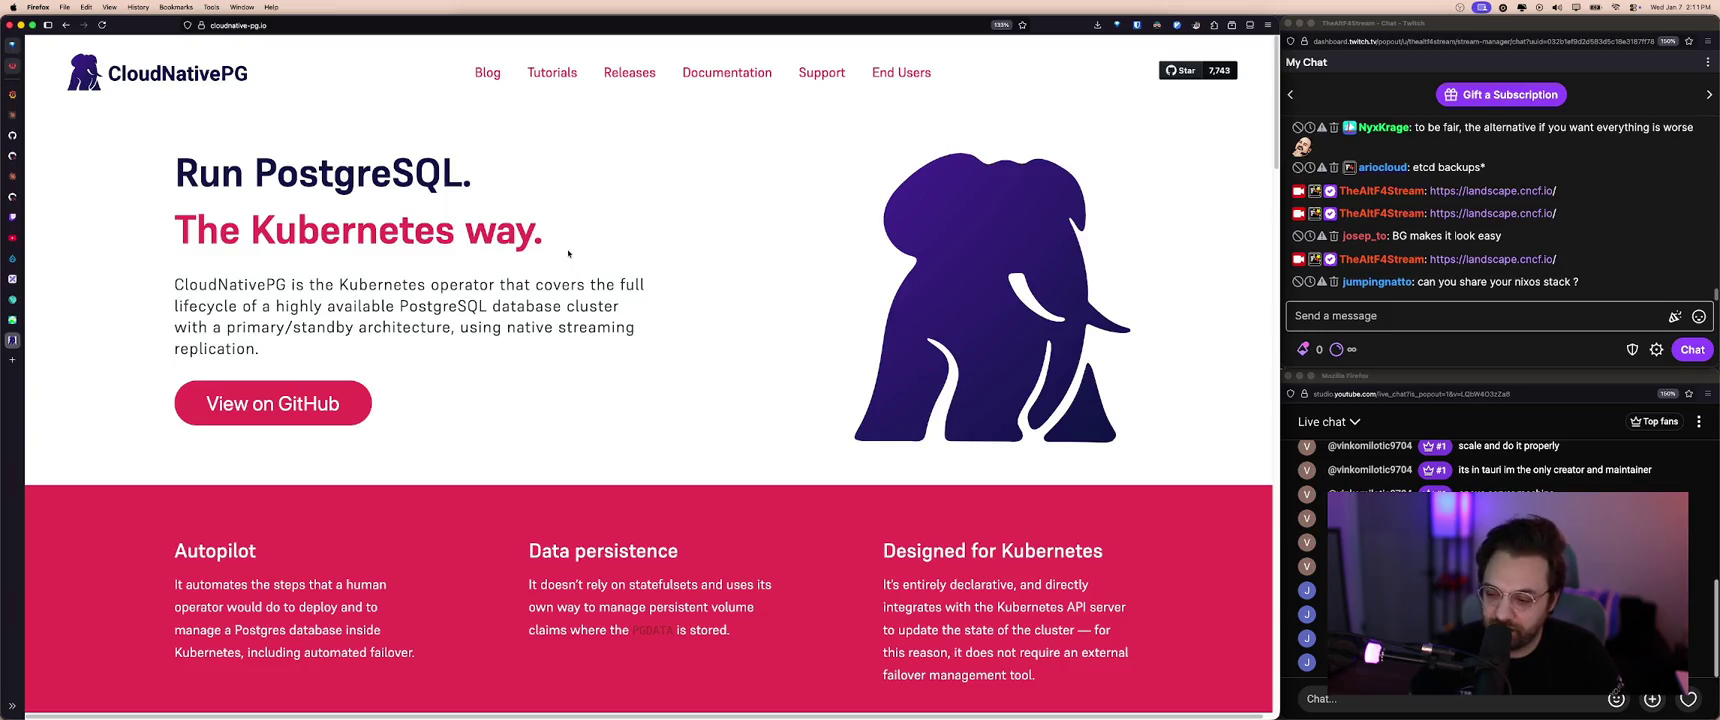
scroll(570, 252, "down", 5)
scroll(570, 252, "down", 3)
scroll(570, 252, "up", 10)
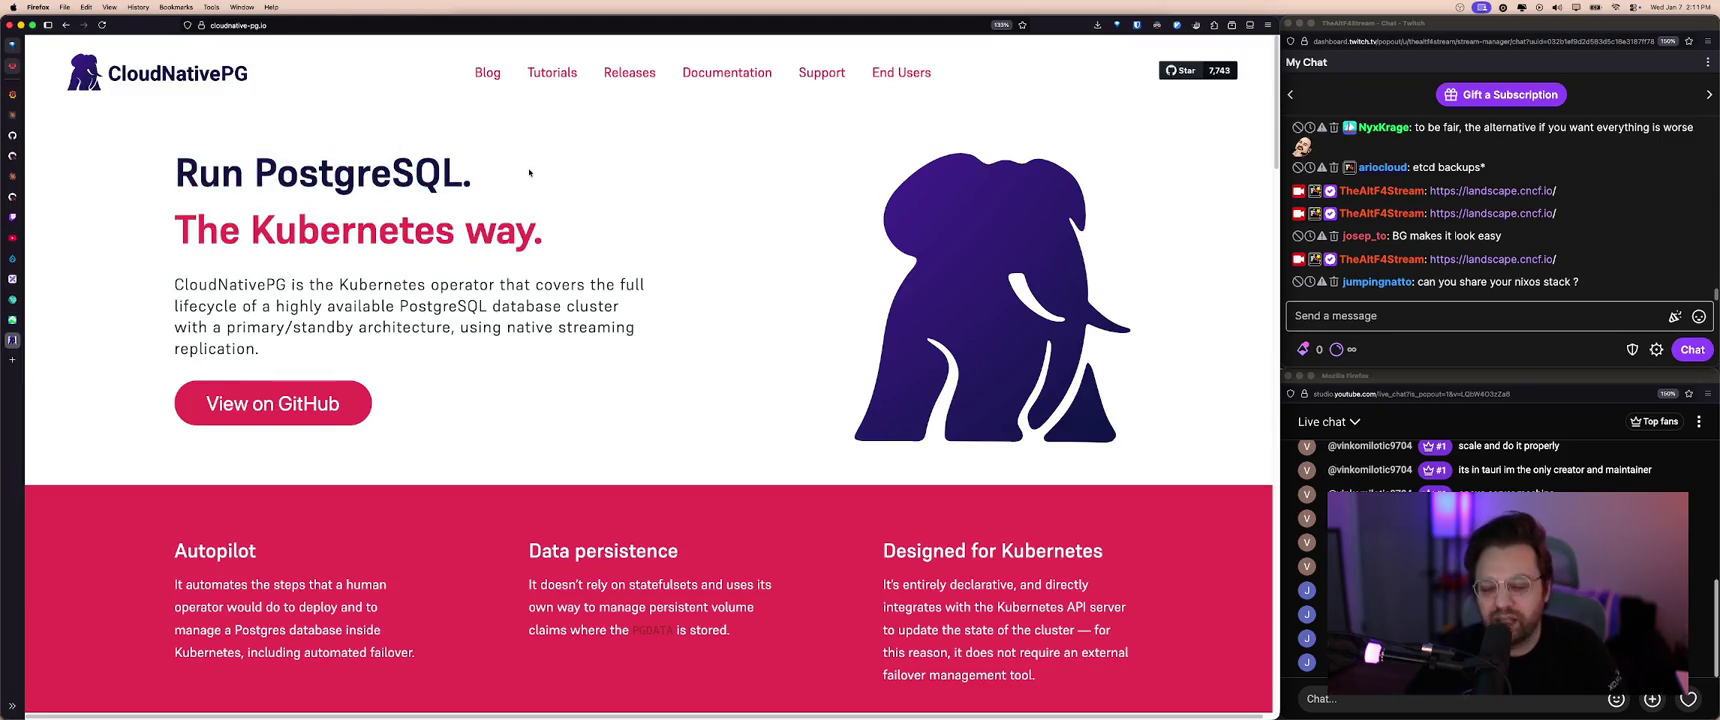
- Glance at the KubeVirt tab, then reread the CloudNativePG intro paragraph
mouse_move(40, 320)
left_click(48, 299)
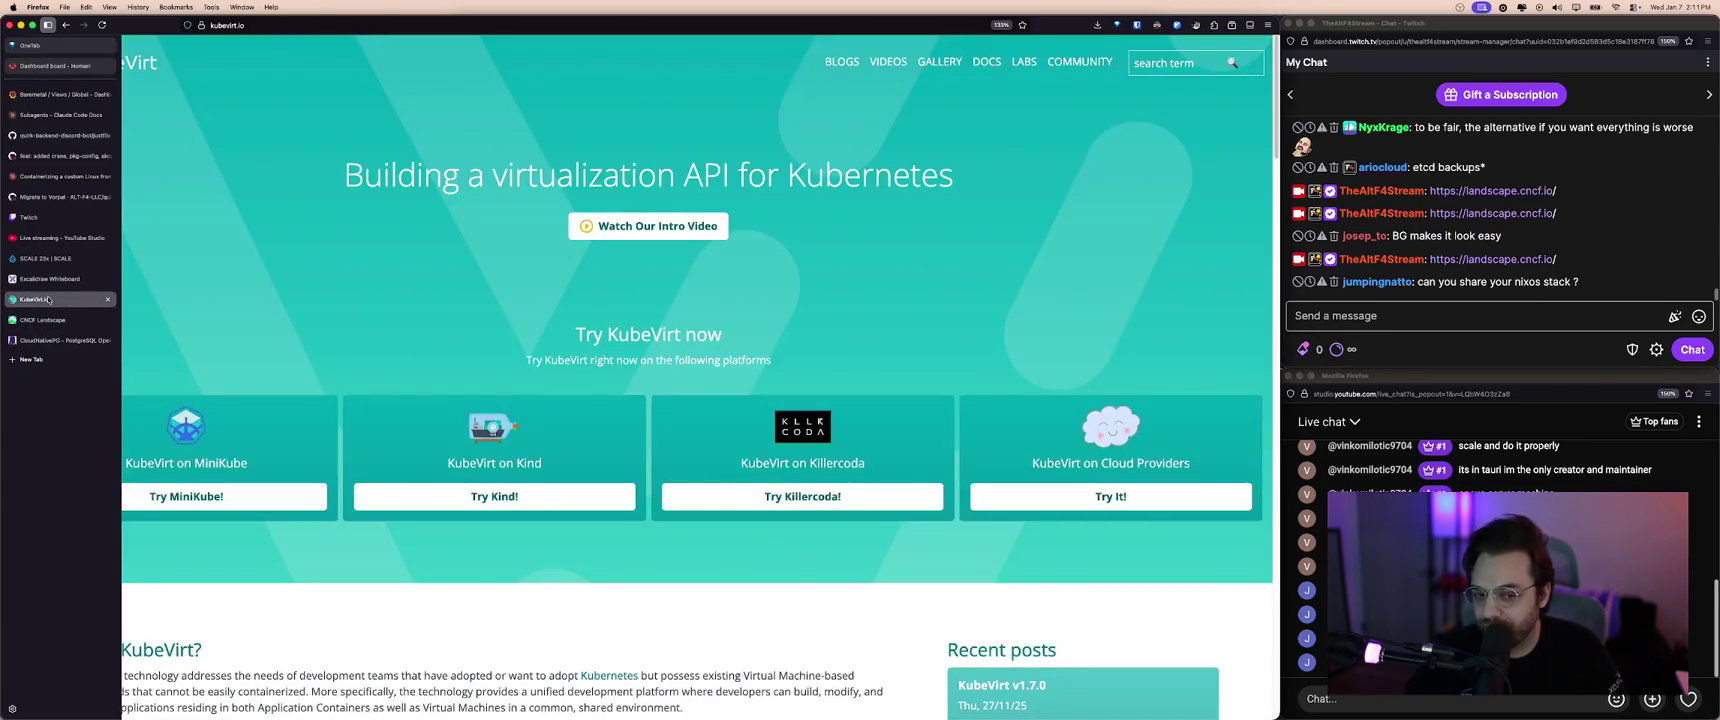
left_click(50, 340)
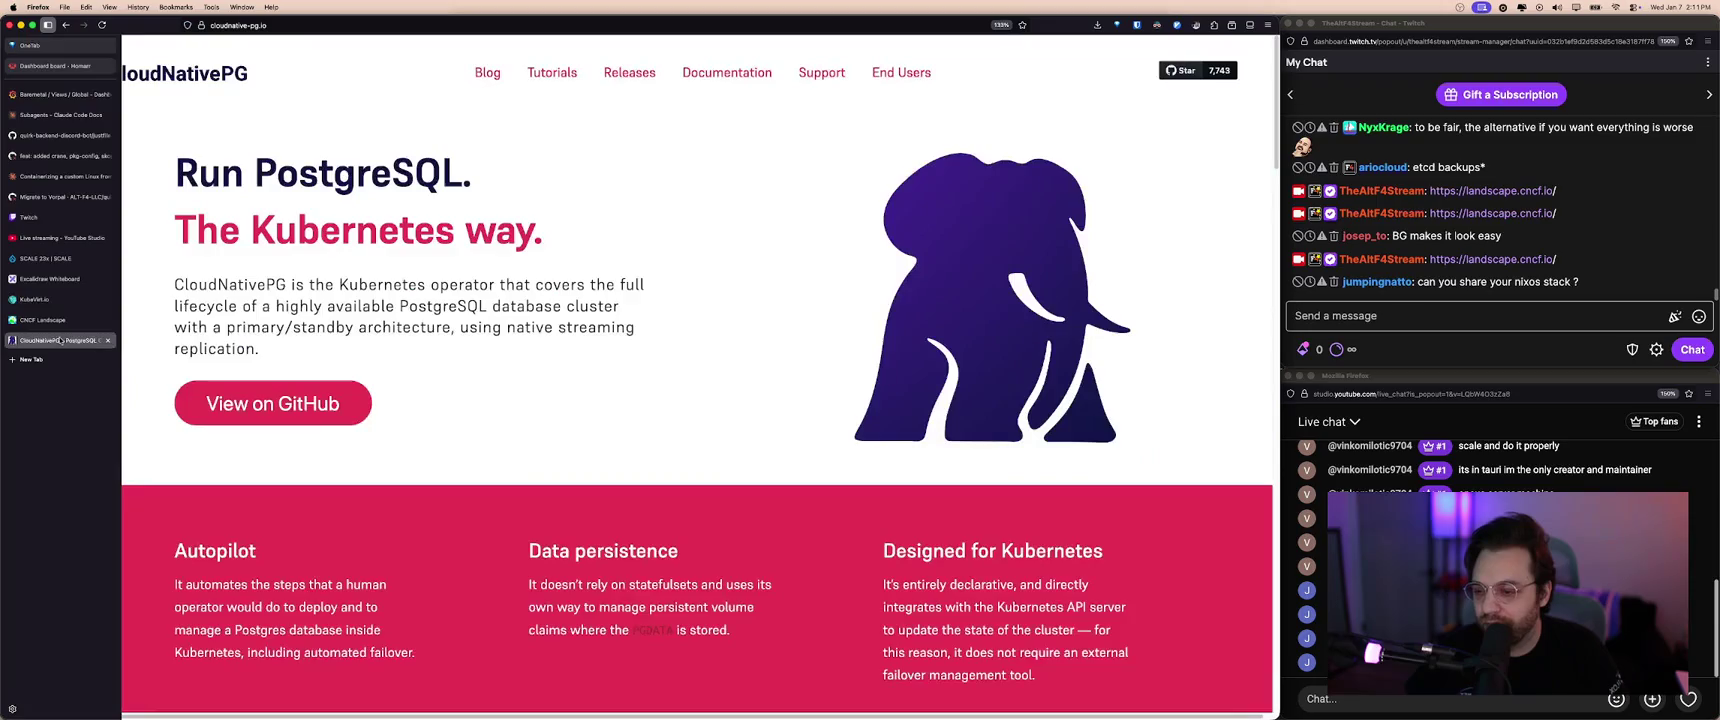
left_click_drag(557, 305, 531, 358)
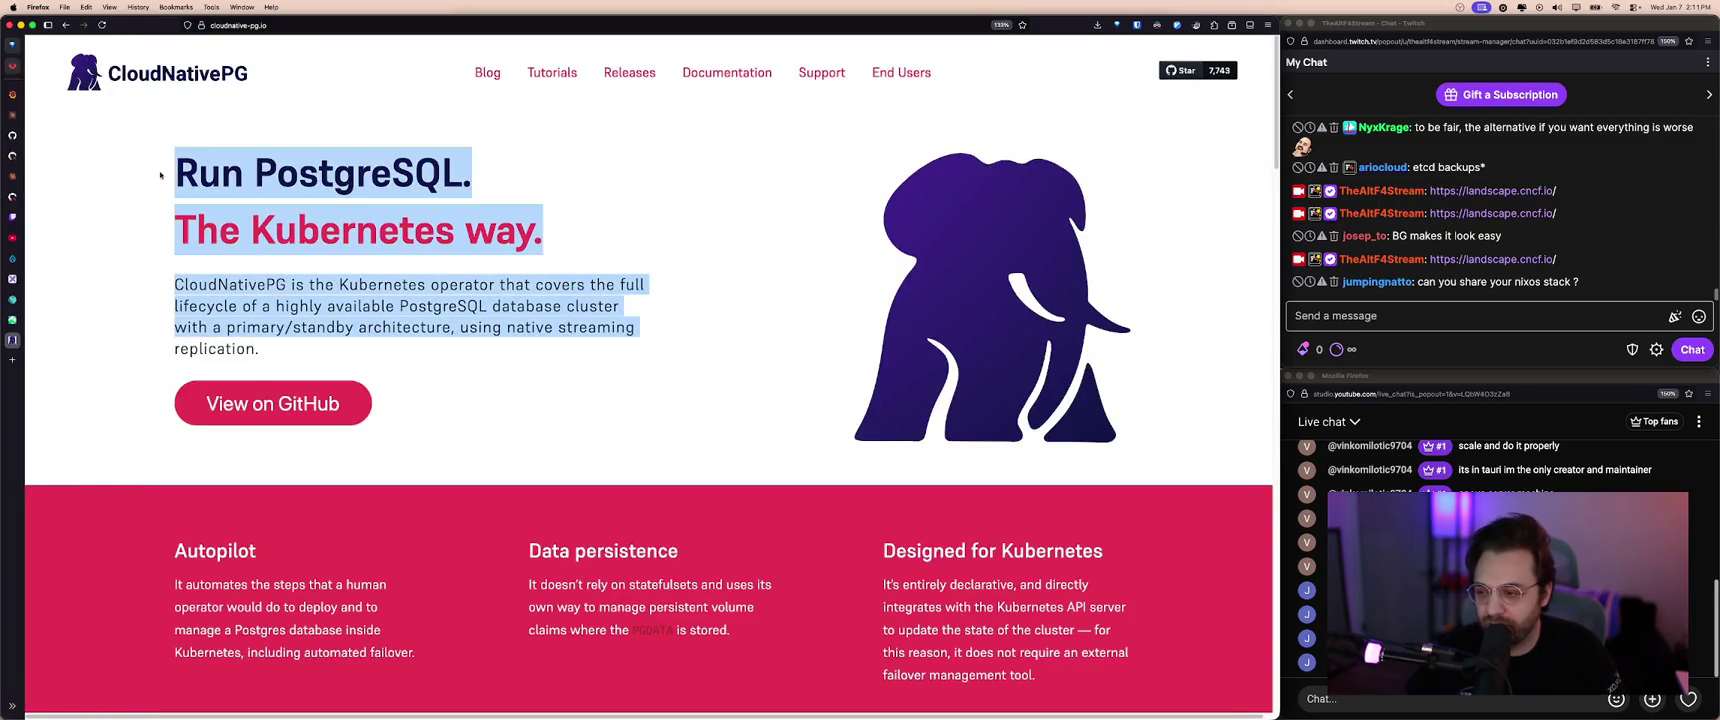
left_click(531, 358)
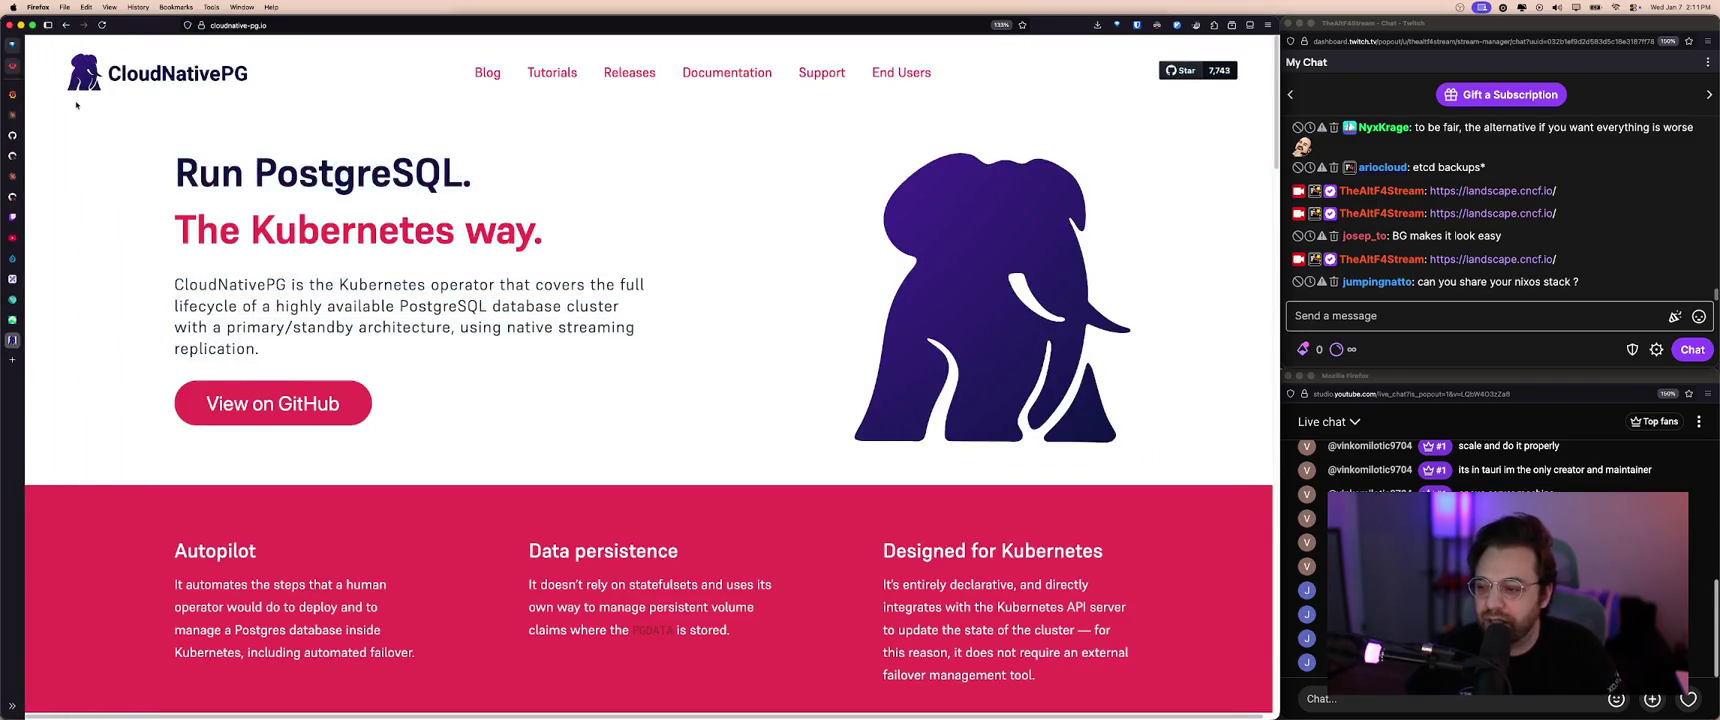
triple_click(391, 347)
left_click(391, 347)
triple_click(460, 380)
left_click(531, 406)
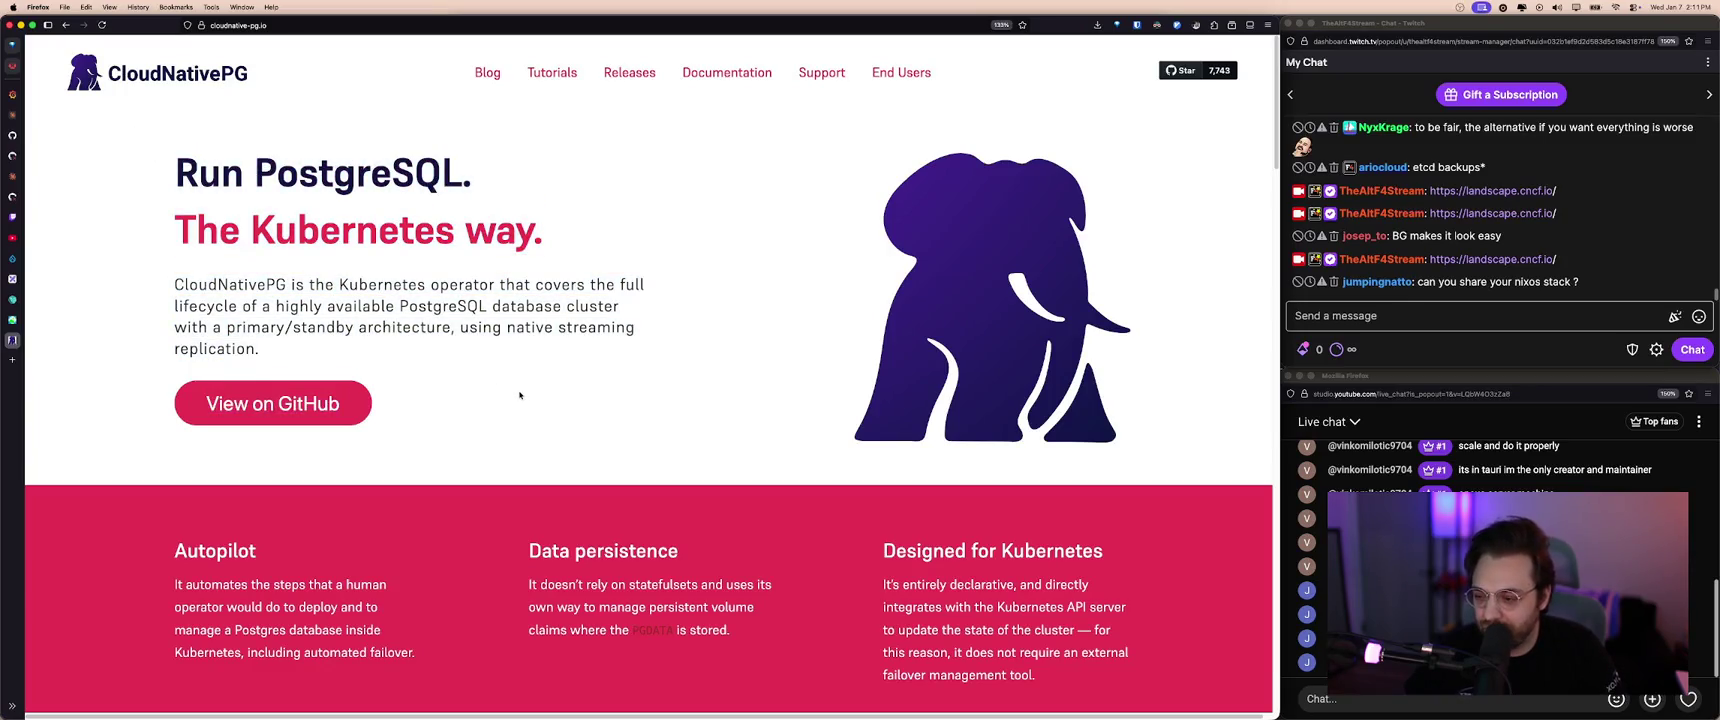
- Post the CloudNativePG site link in stream chat twice and return to the CNCF Landscape
left_click(296, 29)
left_click(485, 261)
left_click(1410, 318)
type("https://cloudnative-pg.io/")
key("Return")
type("https://cloudnative-pg.io/")
key("Return")
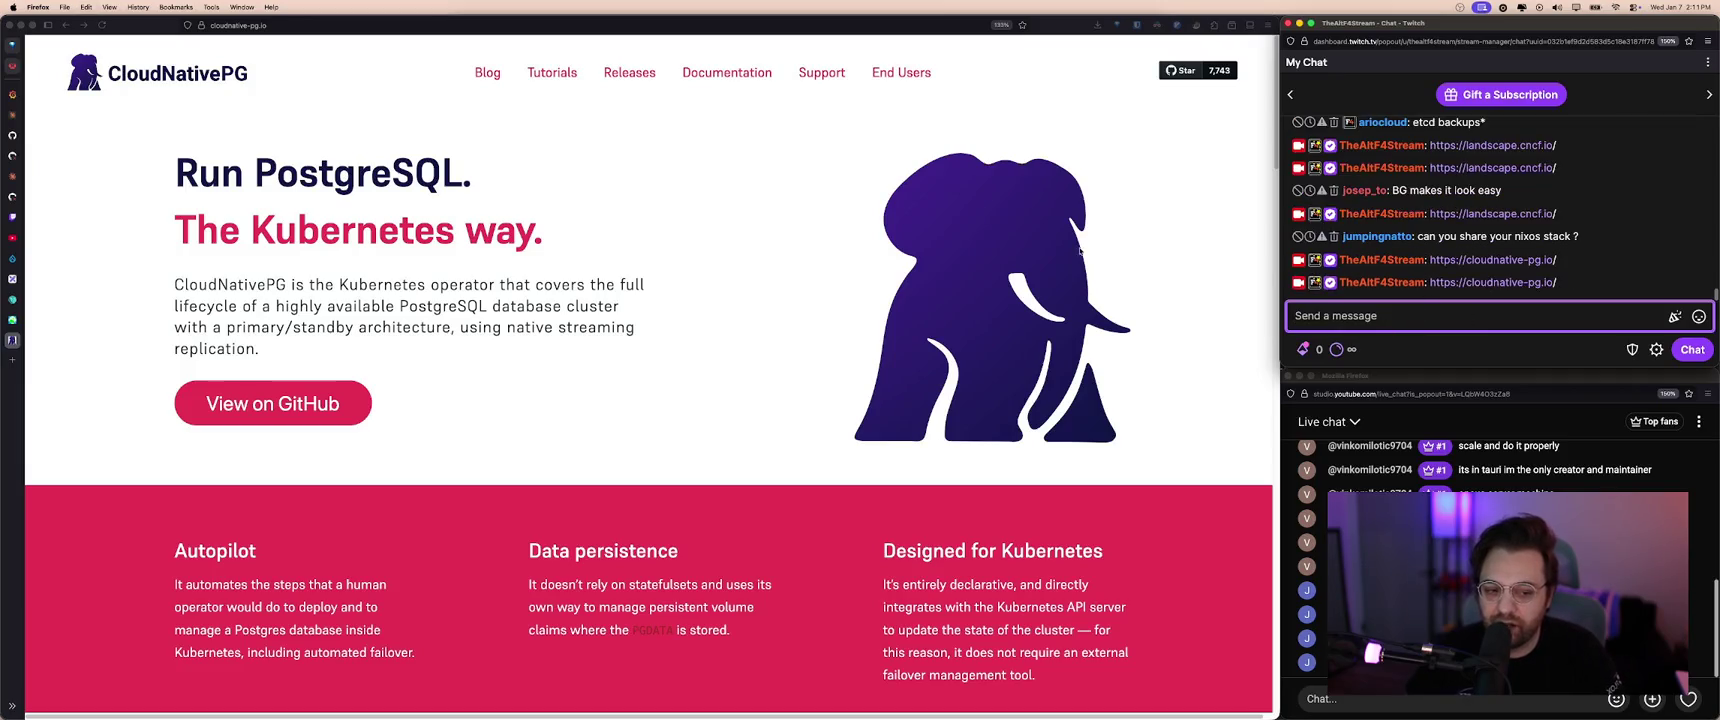
left_click(1013, 295)
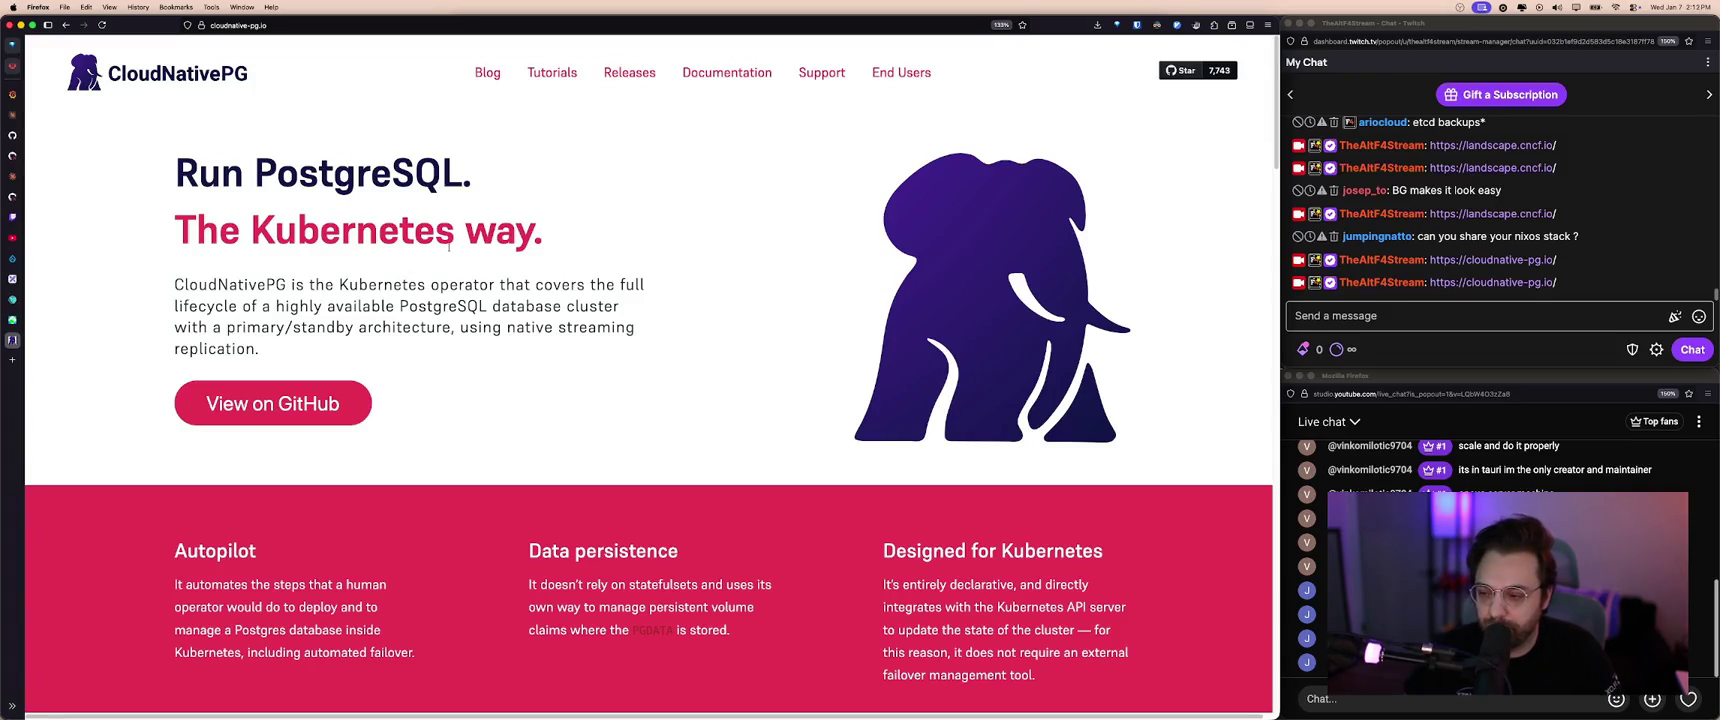
key("ctrl+shift+Tab")
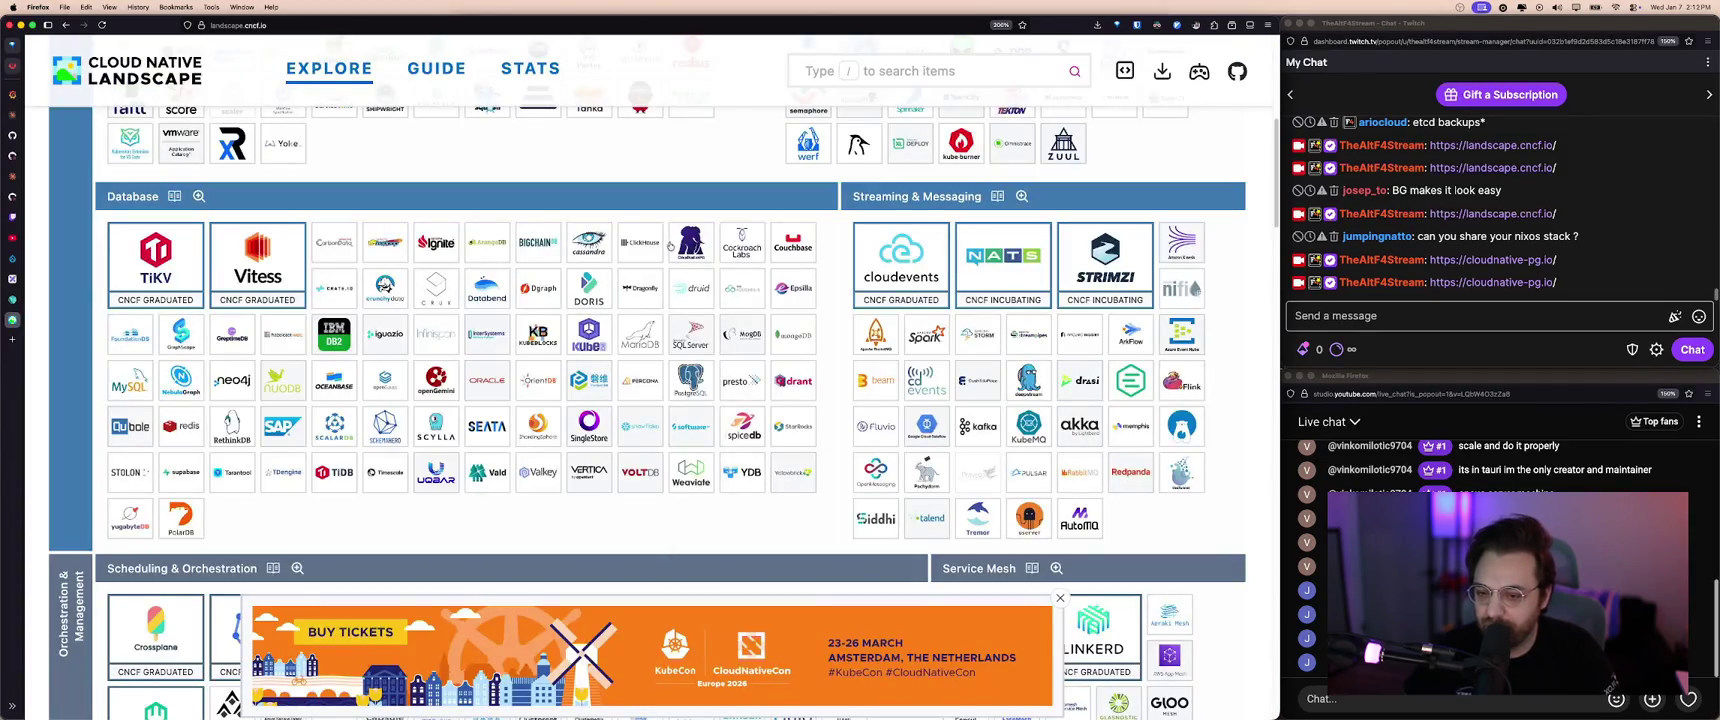
- Dismiss the KubeCon ticket banner and open the Database category in detail
scroll(670, 245, "up", 5)
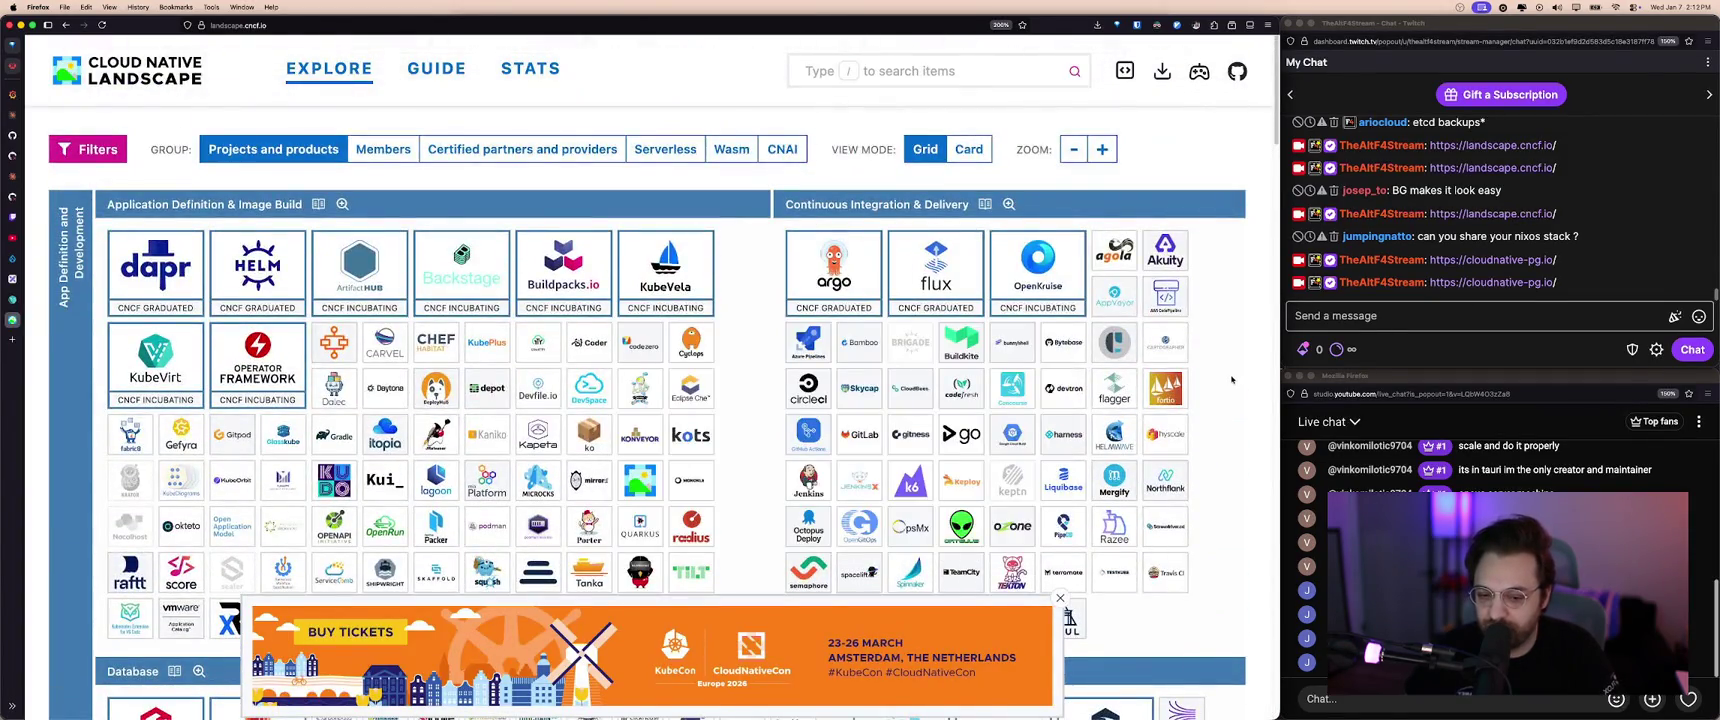
scroll(1000, 400, "down", 1)
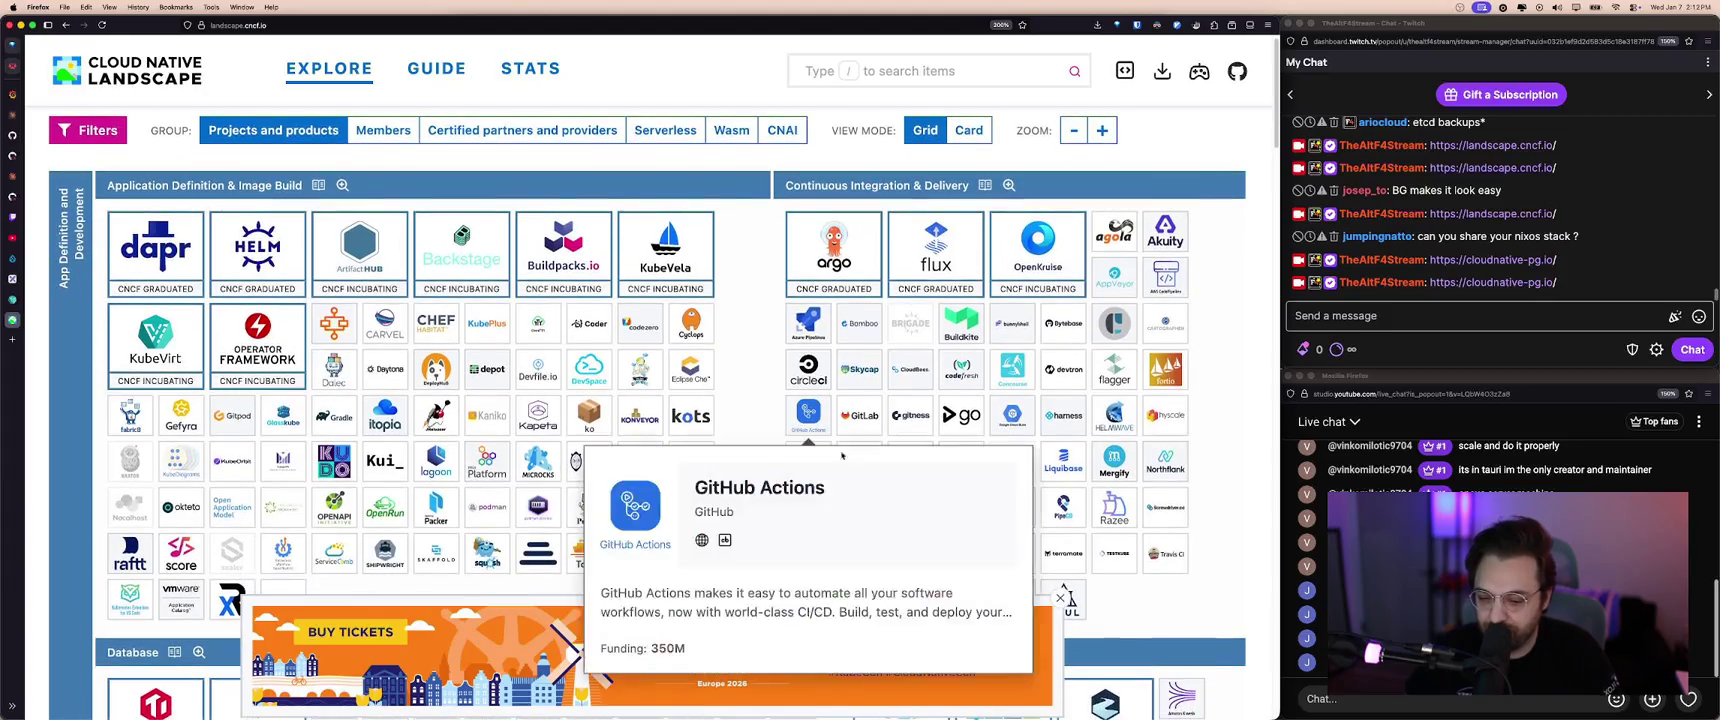
left_click(1060, 598)
scroll(840, 350, "down", 2)
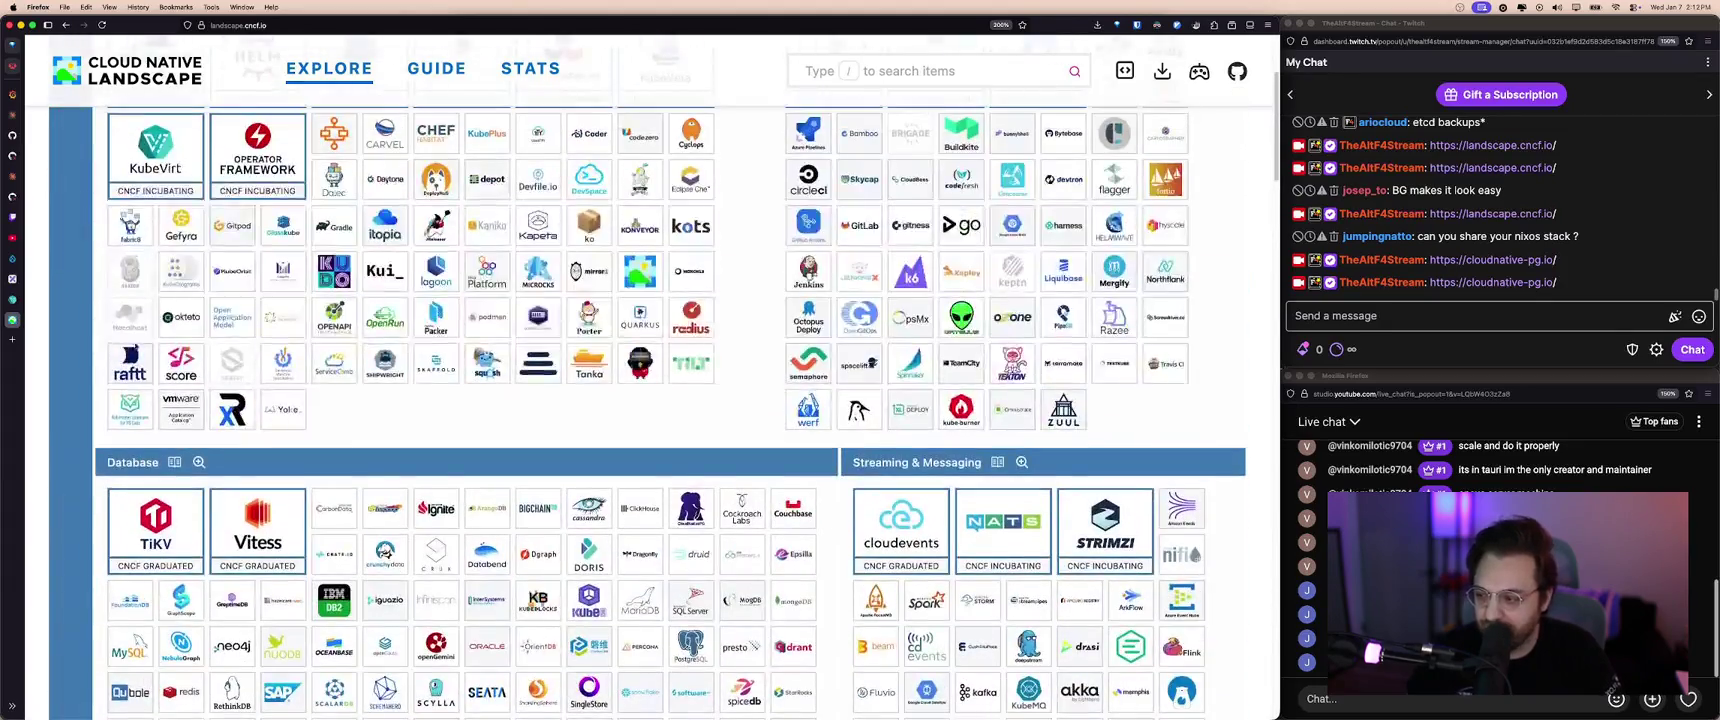
scroll(228, 460, "down", 1)
left_click(198, 348)
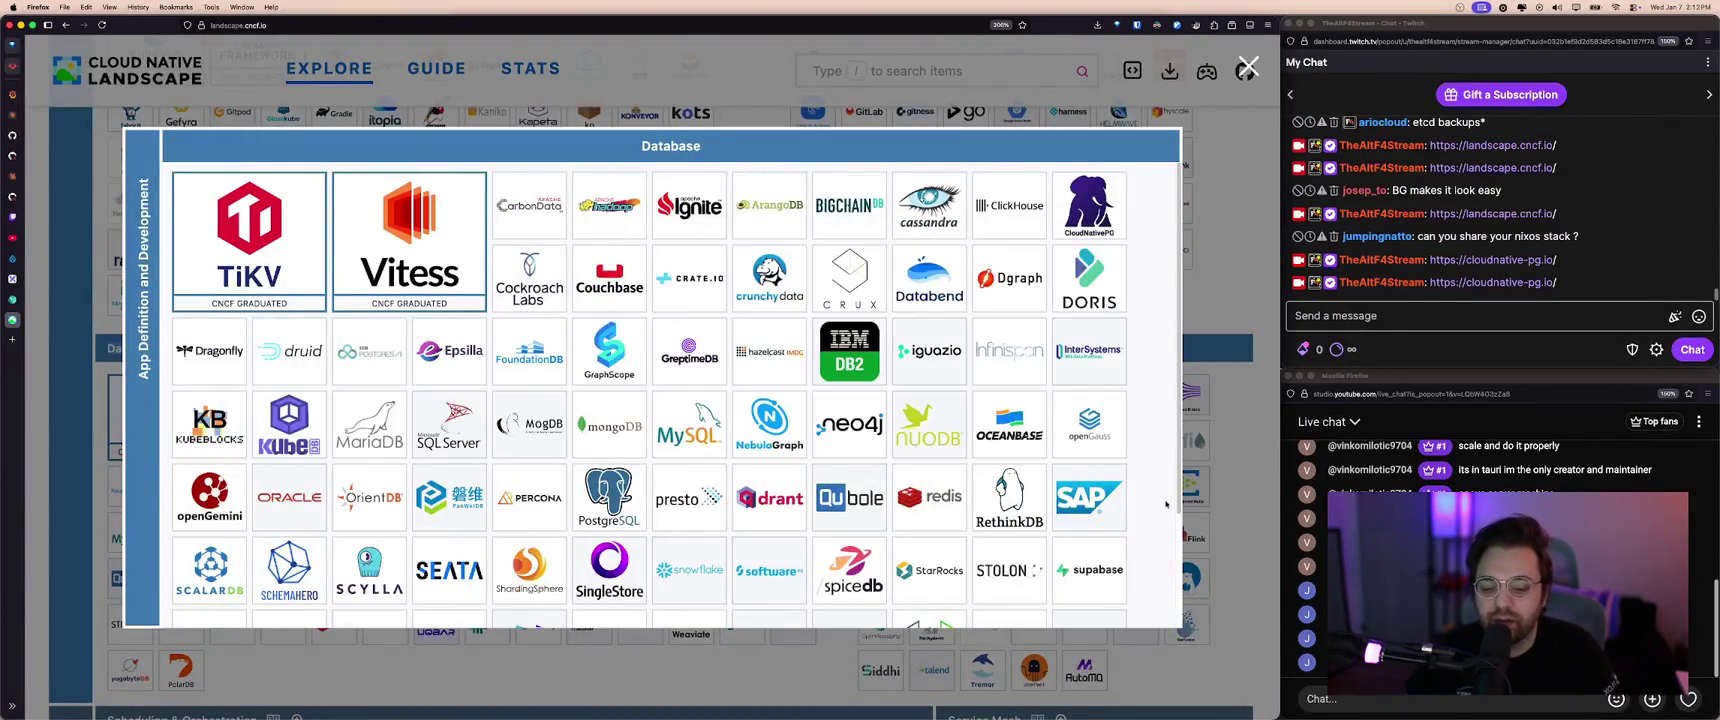
- Close the Database overview, reset page zoom to 100%, and return to the diagram
scroll(1160, 501, "down", 2)
left_click(1225, 457)
scroll(1225, 457, "up", 3)
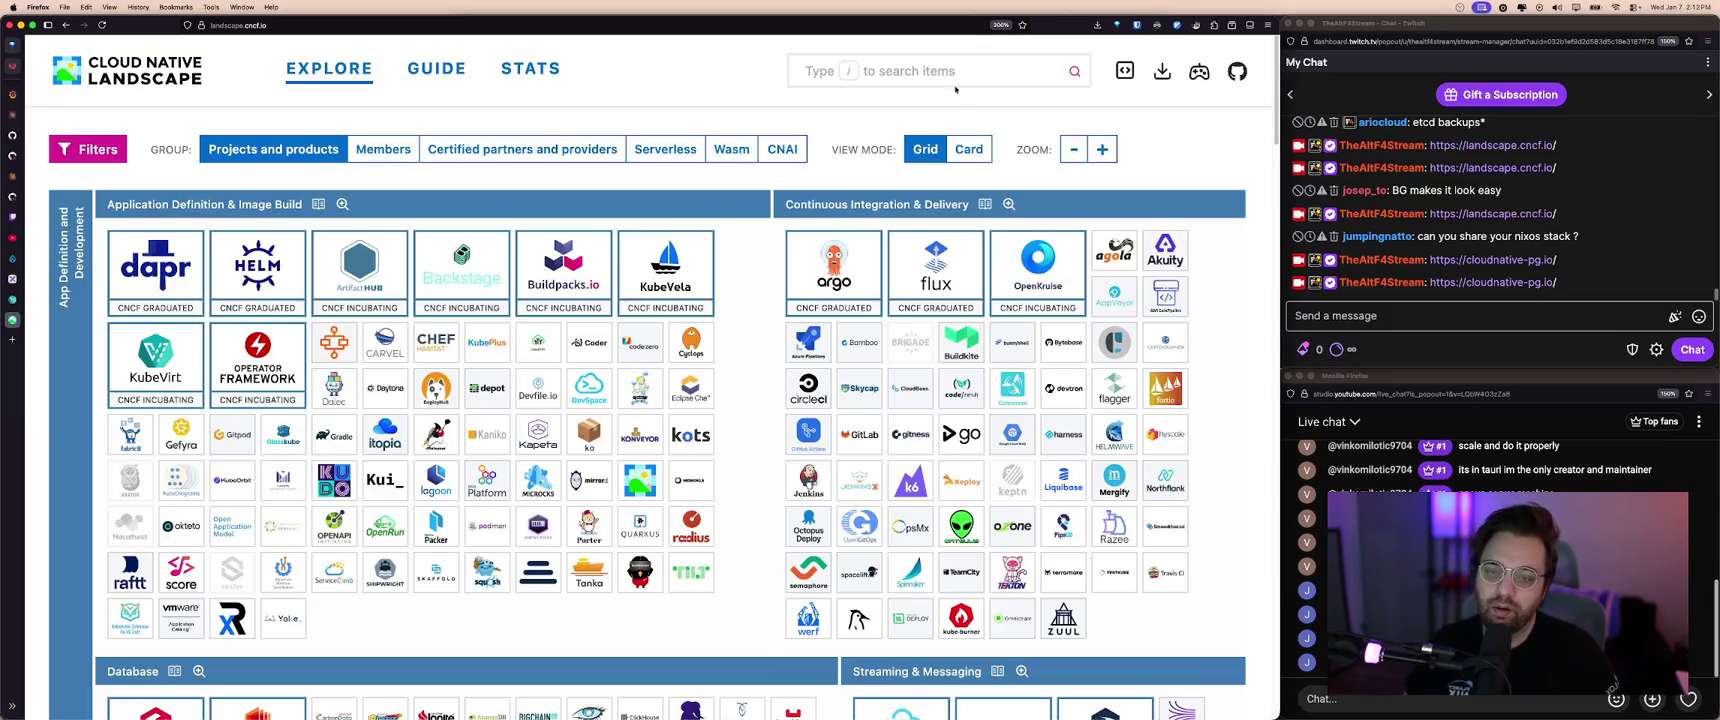
left_click(1003, 25)
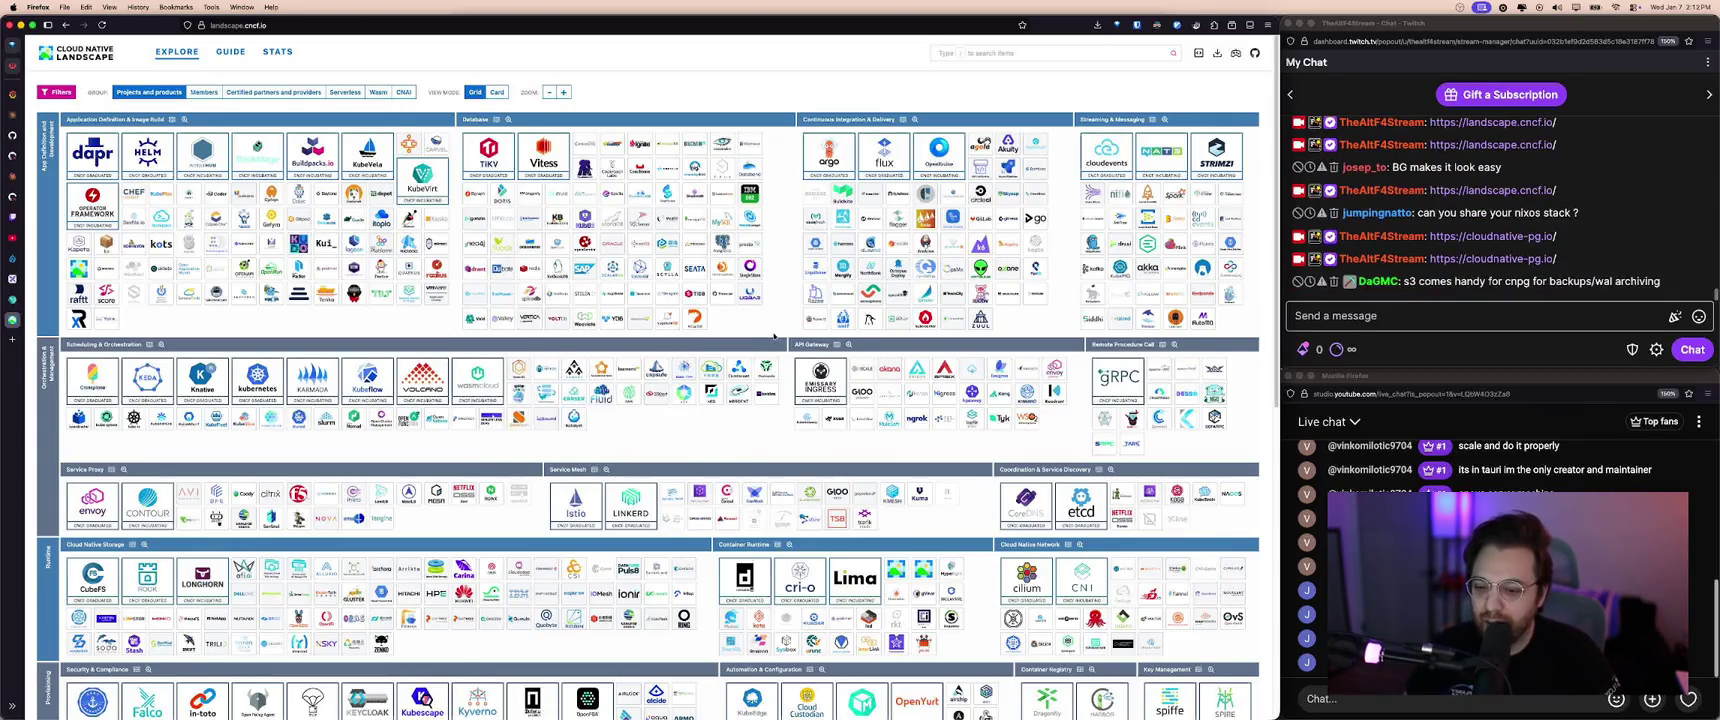
key("ctrl+shift+Tab")
key("ctrl+shift+Tab")
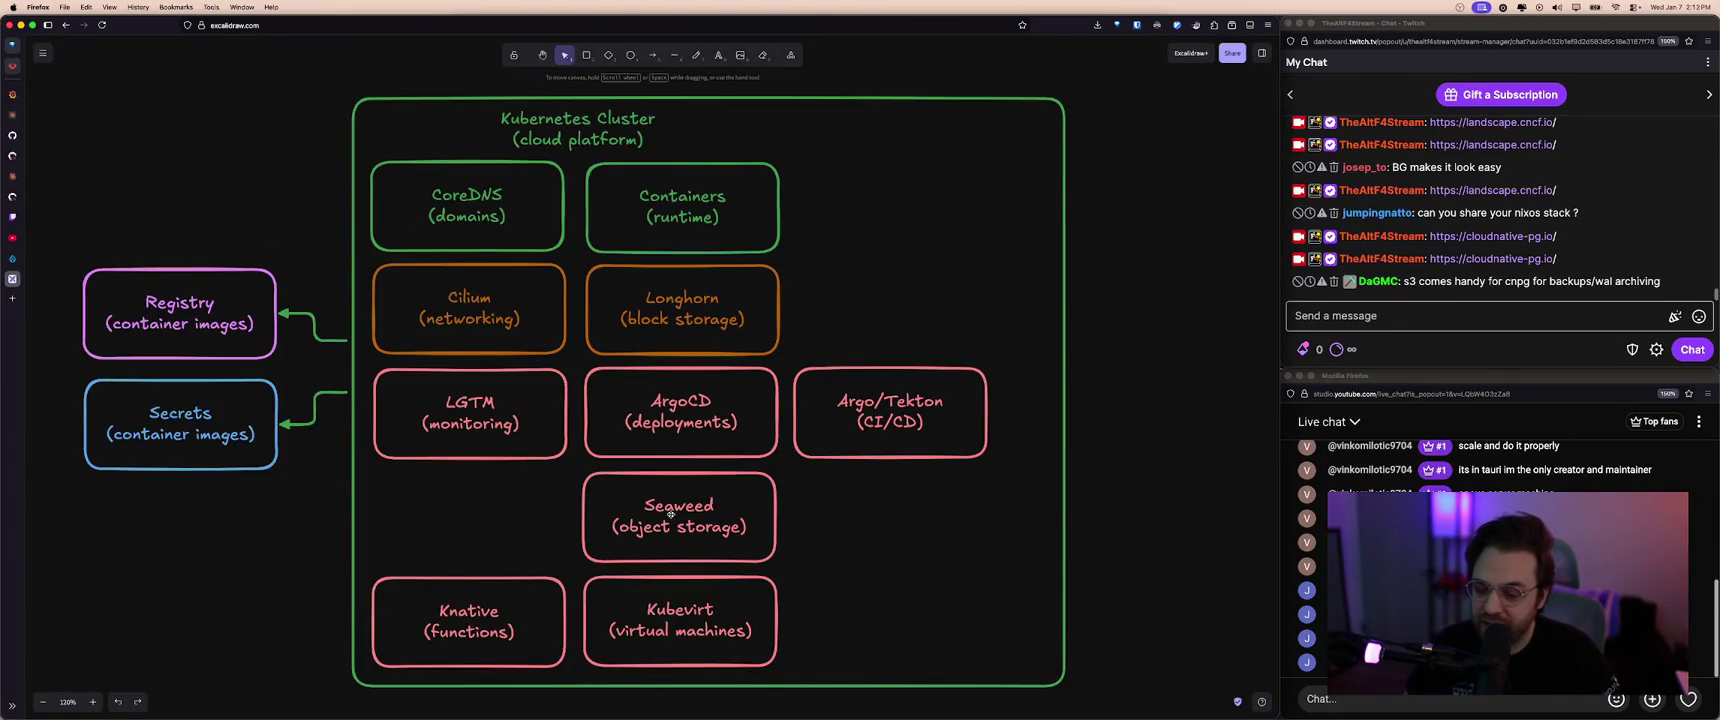
- Pull the cluster frame's right edge inward and move Seaweed and Knative under LGTM and ArgoCD
left_click_drag(1062, 461, 1007, 463)
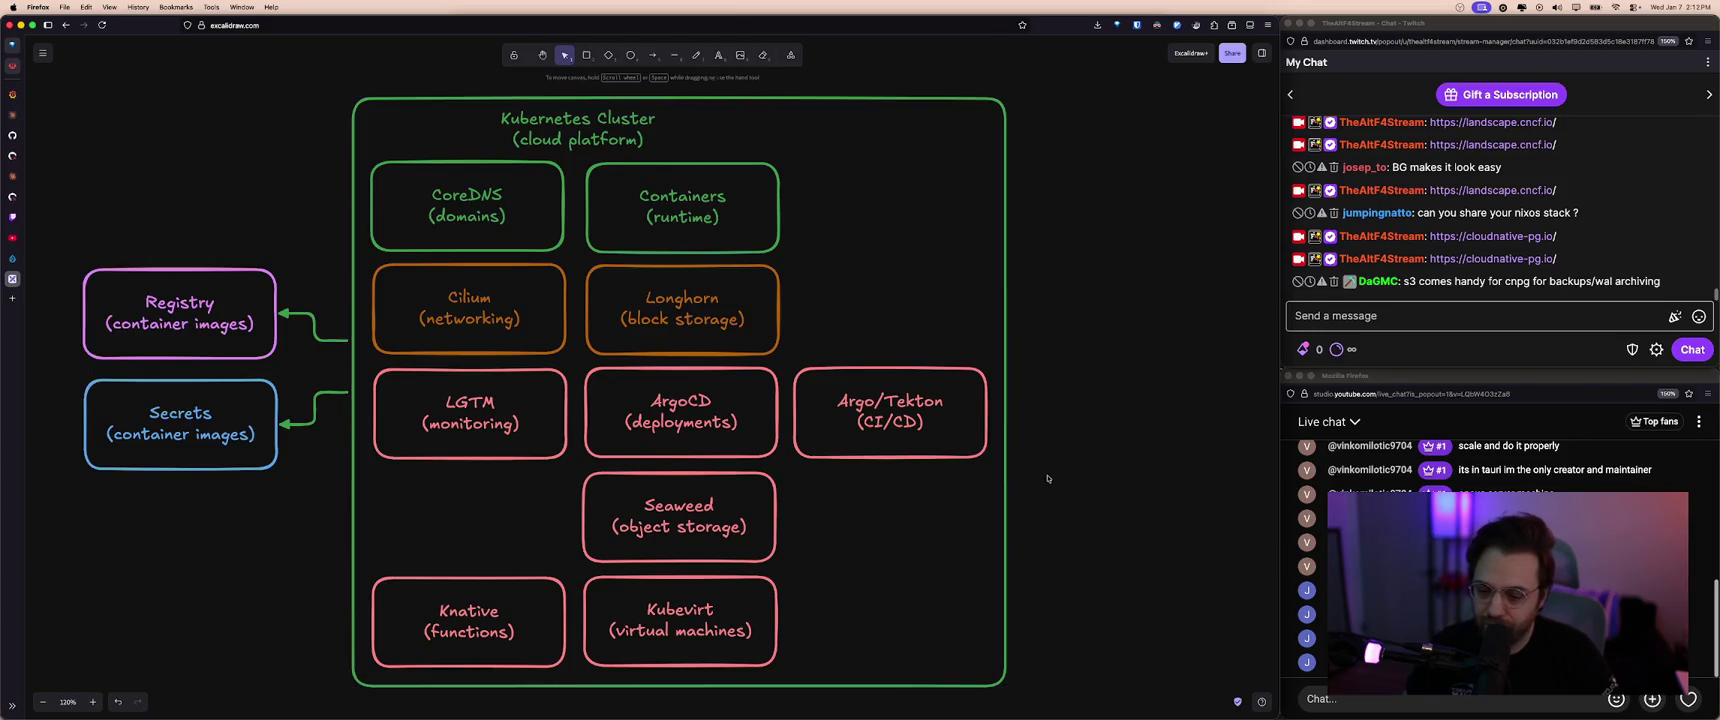
left_click_drag(665, 543, 451, 540)
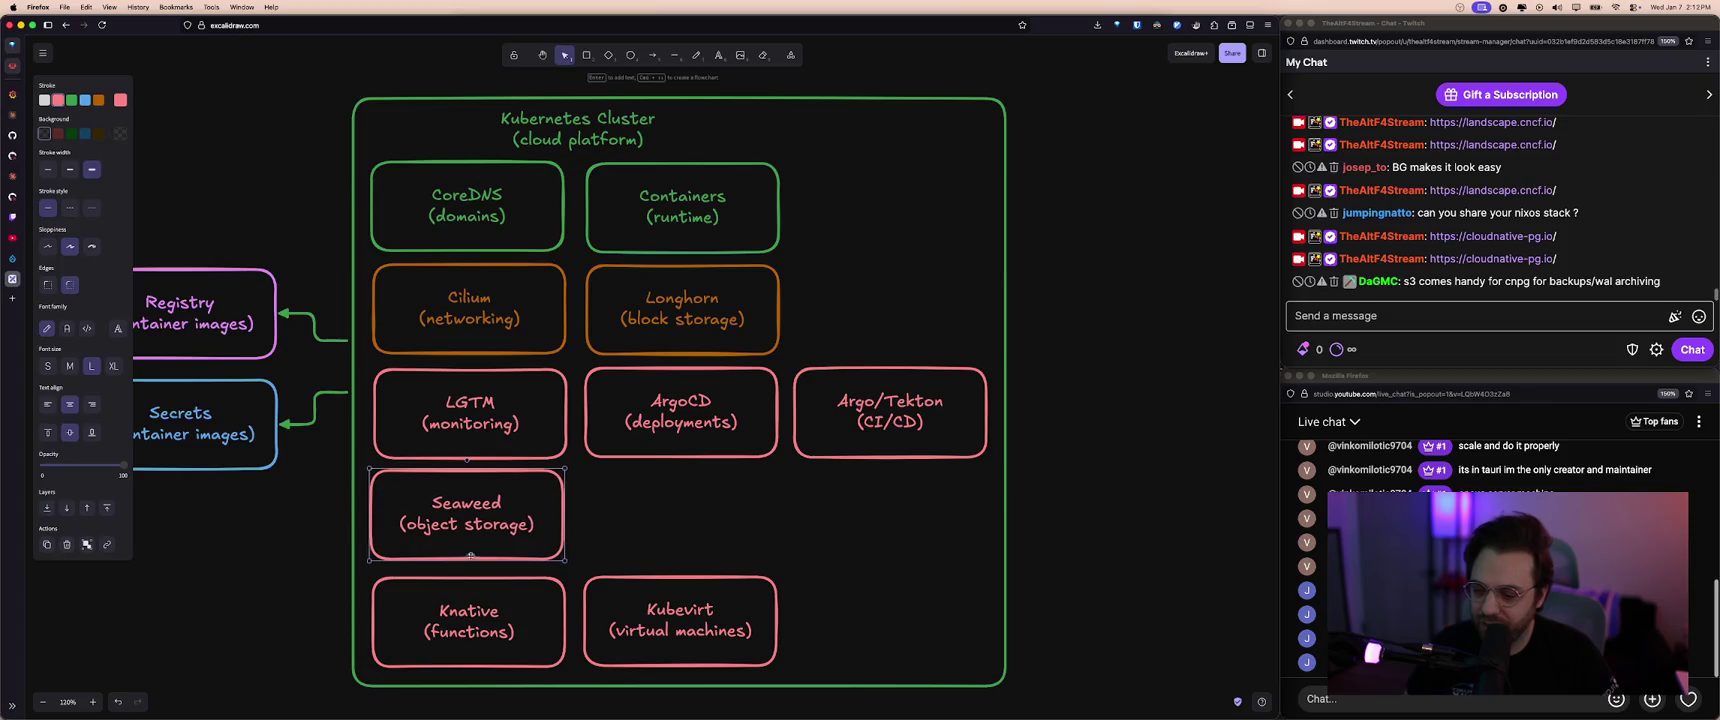
left_click_drag(515, 618, 730, 510)
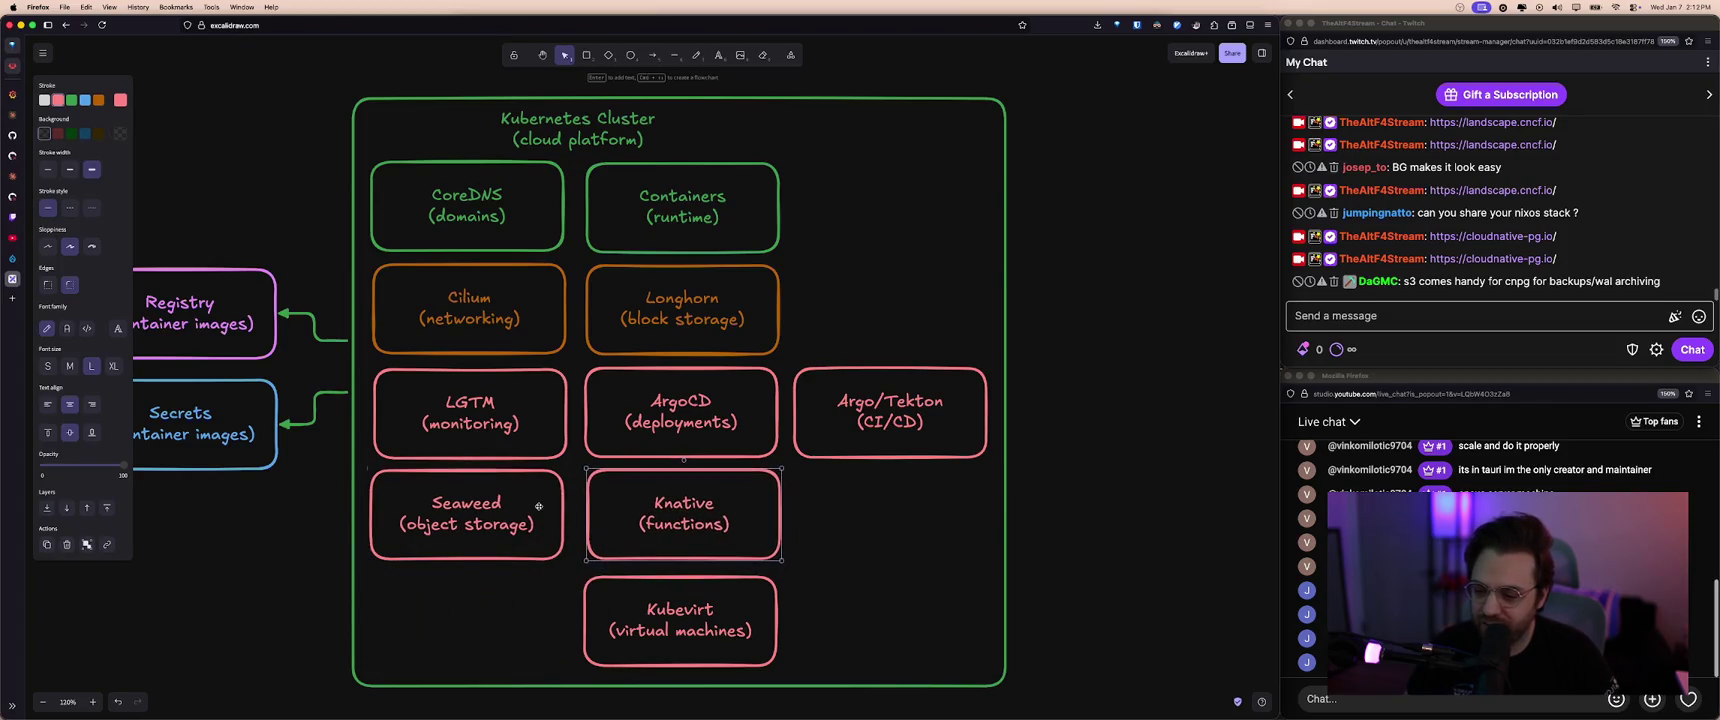
left_click_drag(466, 520, 472, 523)
- Line up Kubevirt beside Knative and duplicate it into a new box below
mouse_move(714, 628)
left_mouse_down()
mouse_move(881, 563)
mouse_move(925, 525)
left_mouse_up()
left_click(869, 636)
left_click_drag(690, 530, 690, 534)
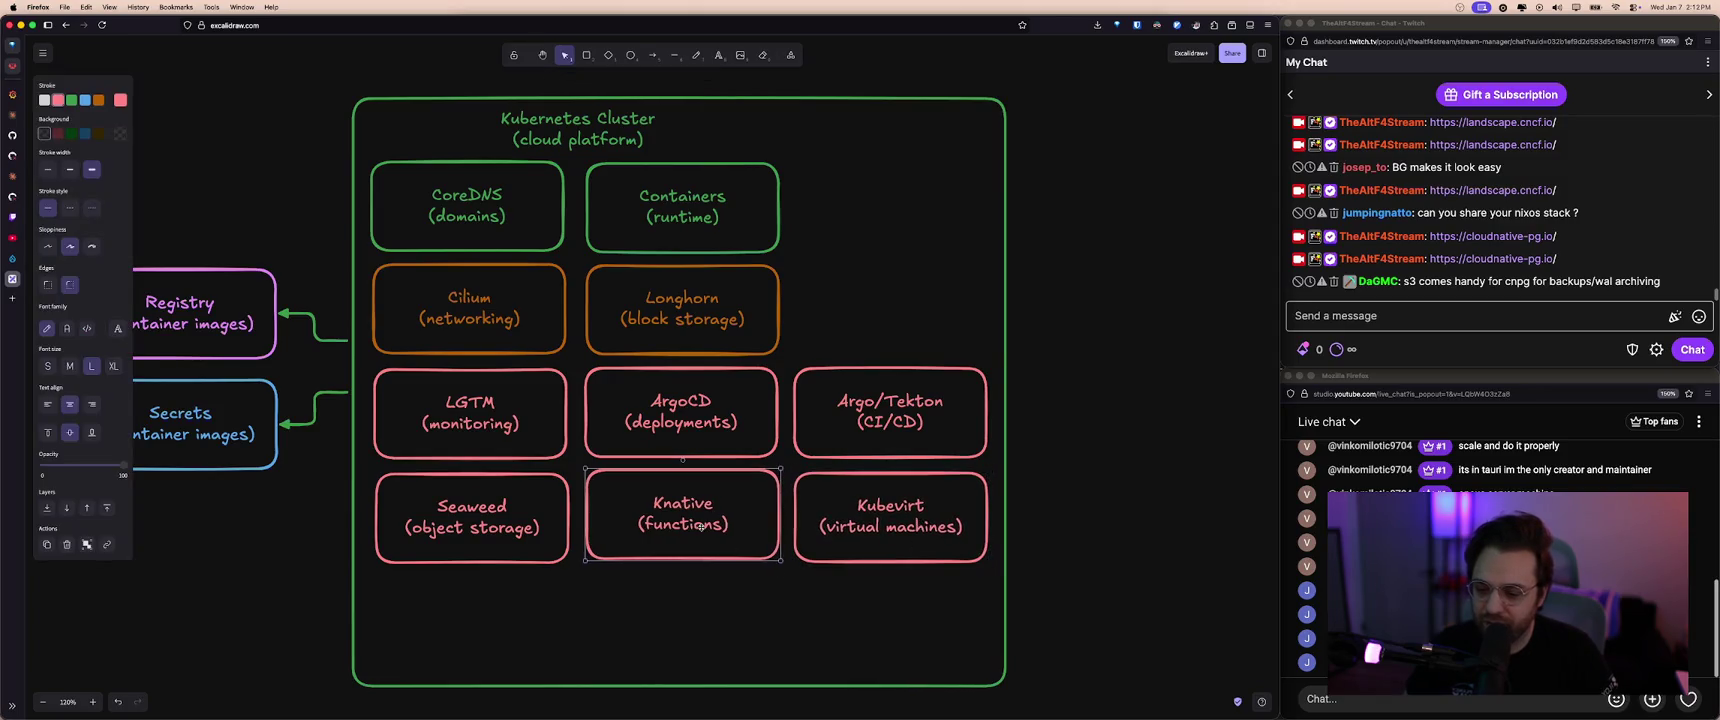
left_click(860, 587)
left_click(861, 528)
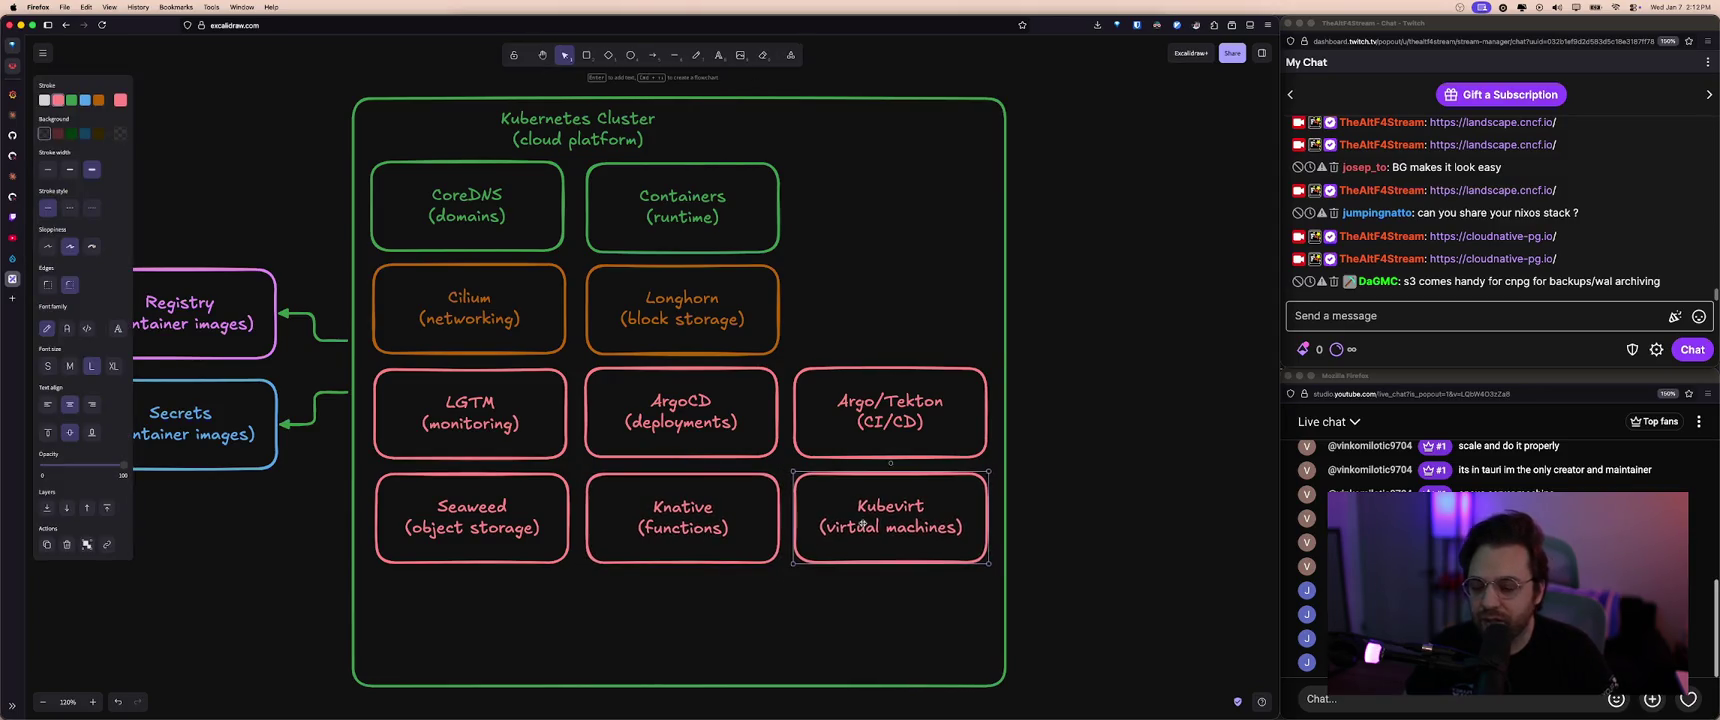
mouse_move(861, 528)
left_mouse_down("alt")
mouse_move(398, 617)
mouse_move(479, 622)
left_mouse_up("alt")
- Relabel the copied box as 'CloudNativePG (databases)'
double_click(474, 612)
type("Cl")
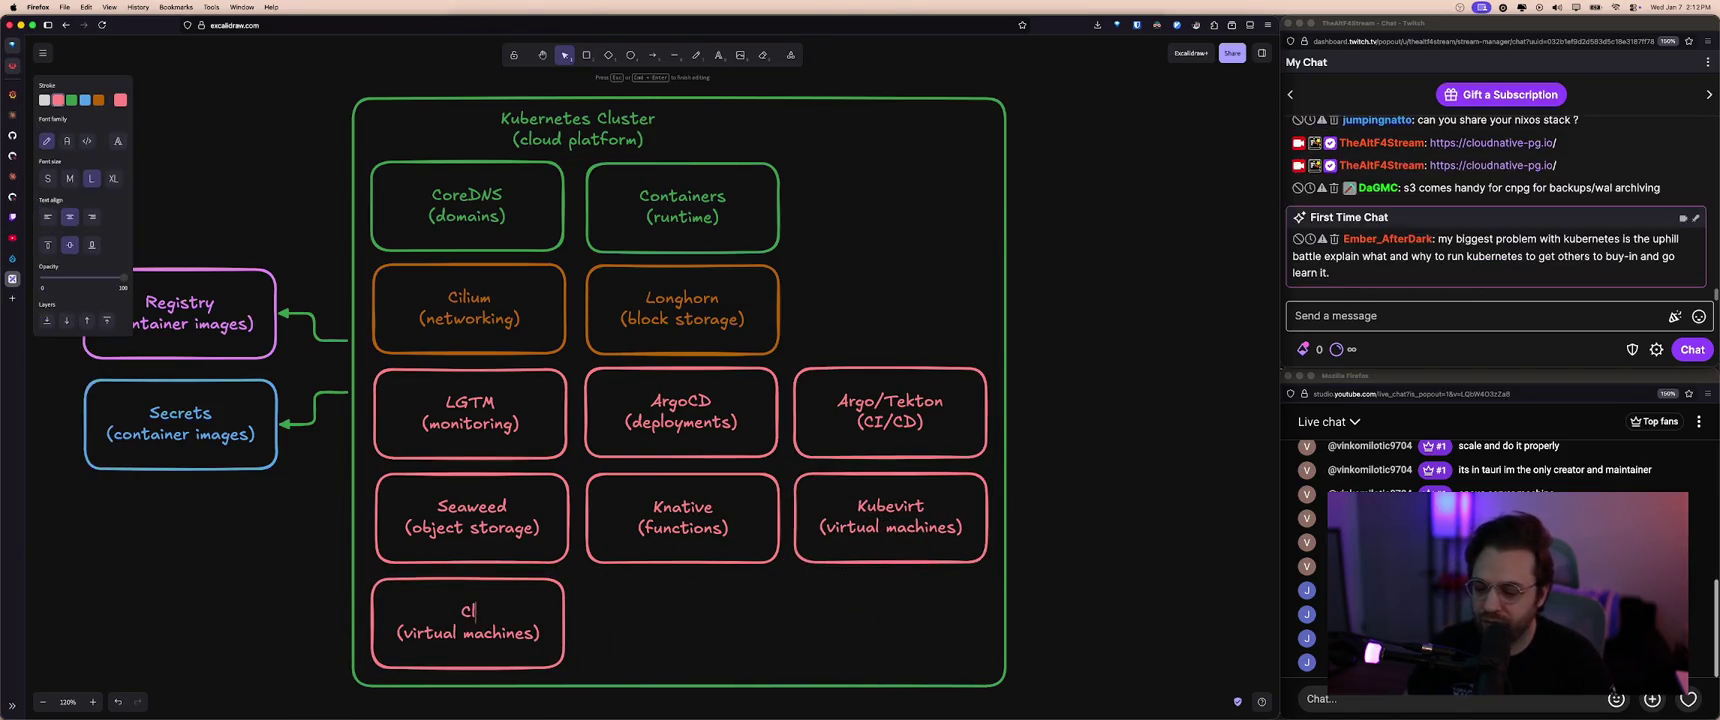
type("oudNative")
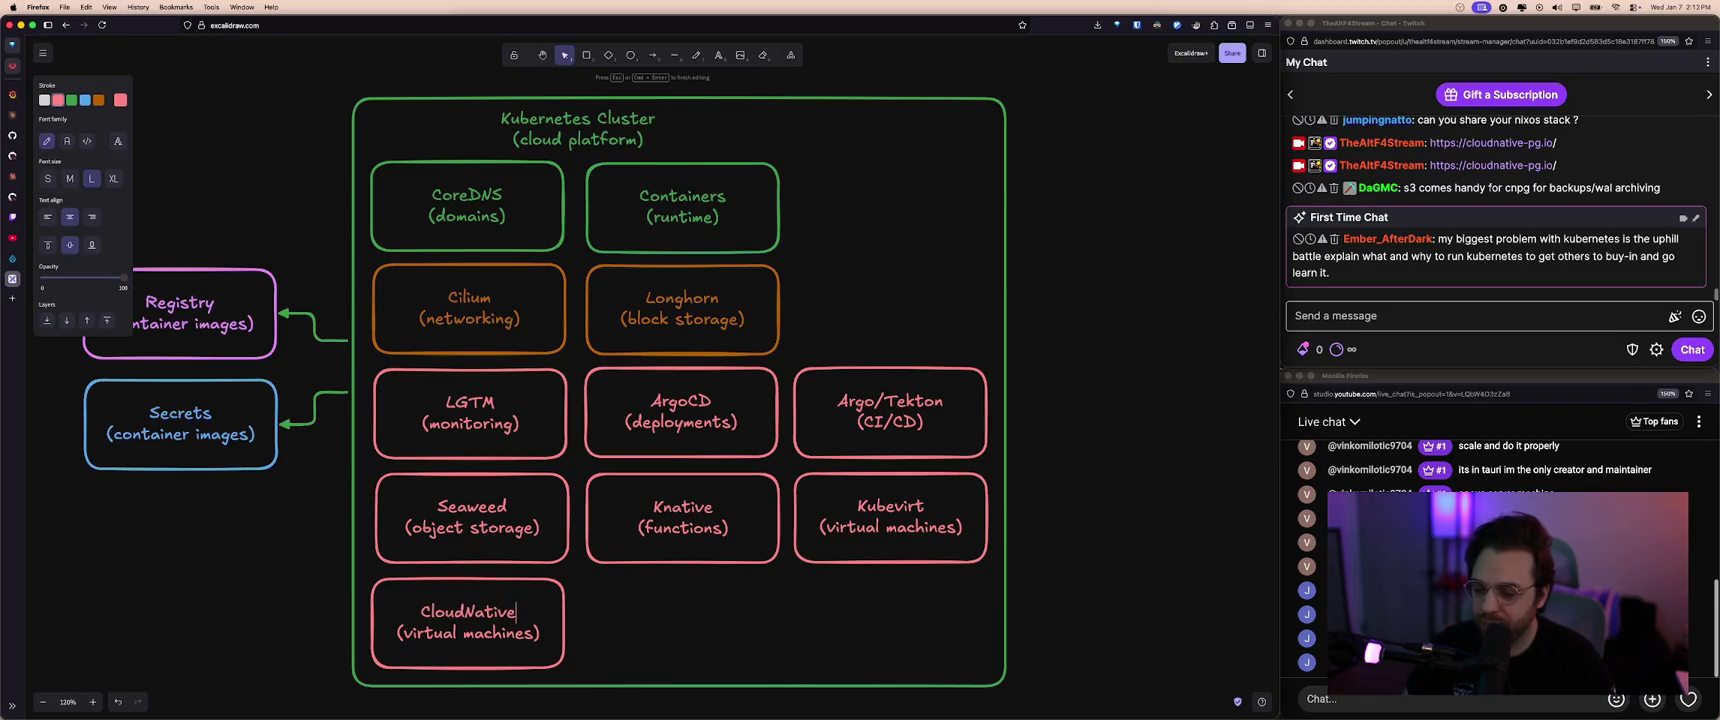
type("PG")
double_click(437, 633)
left_click(537, 633, "shift")
type("databases")
left_click(591, 630)
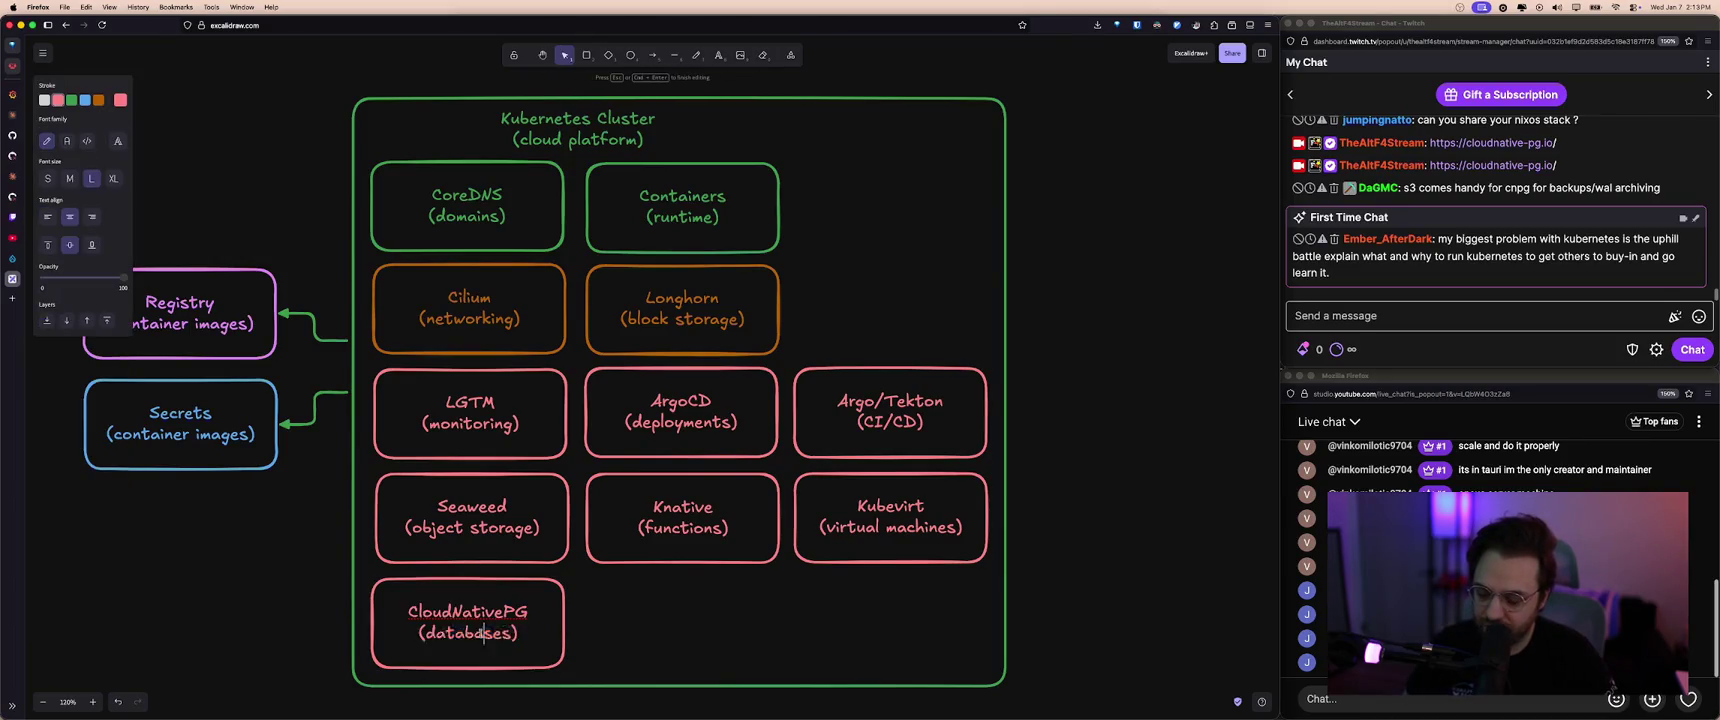
- Nudge the CloudNativePG box into alignment beneath Seaweed
left_click(661, 631)
left_click(527, 638)
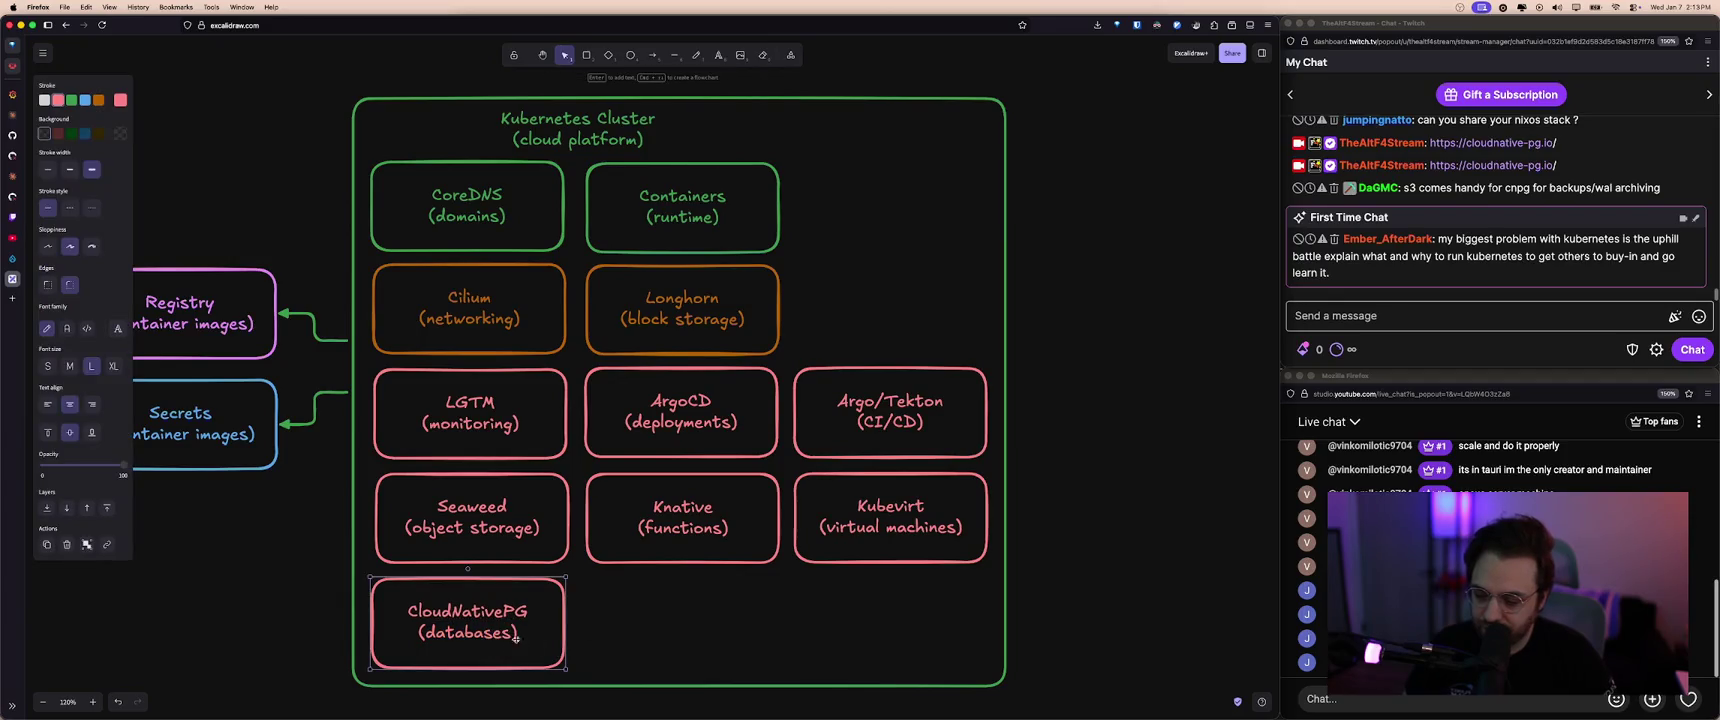
double_click(506, 638)
left_click(507, 633)
left_click_drag(507, 633, 509, 631)
left_click(620, 615)
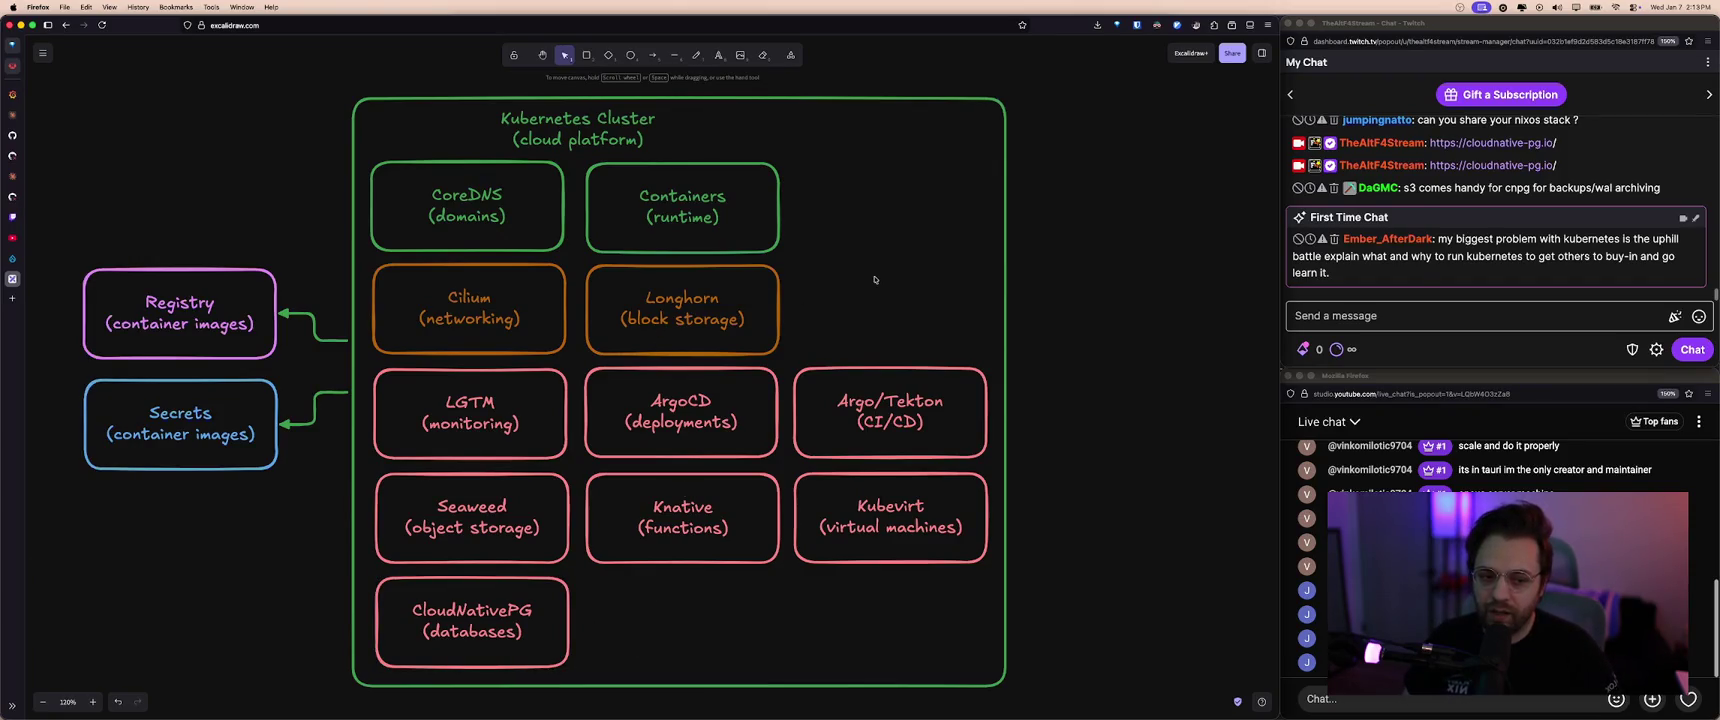
left_click(494, 635)
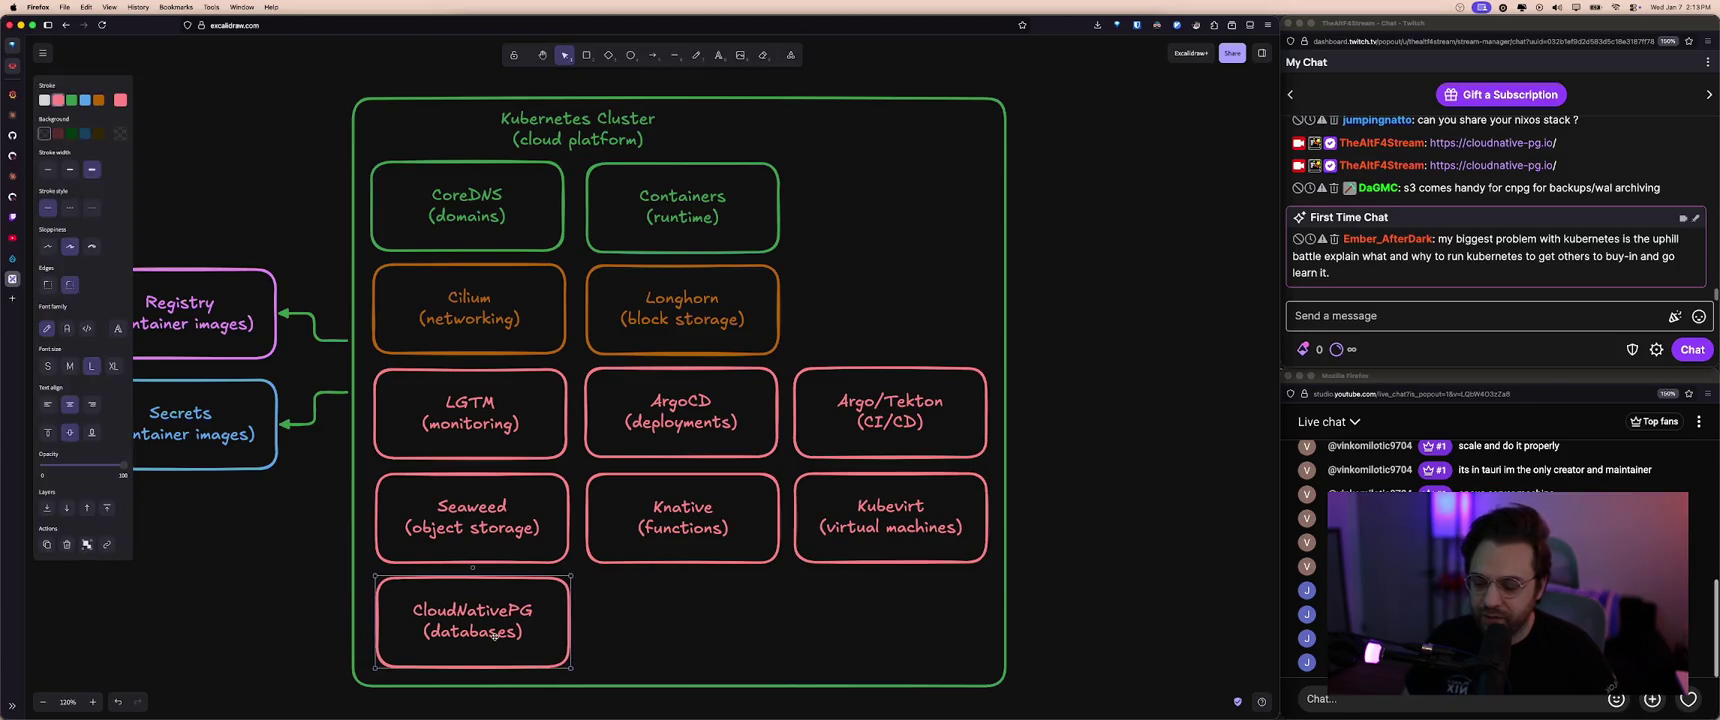
left_click(512, 630)
left_click(521, 626)
left_click(653, 601)
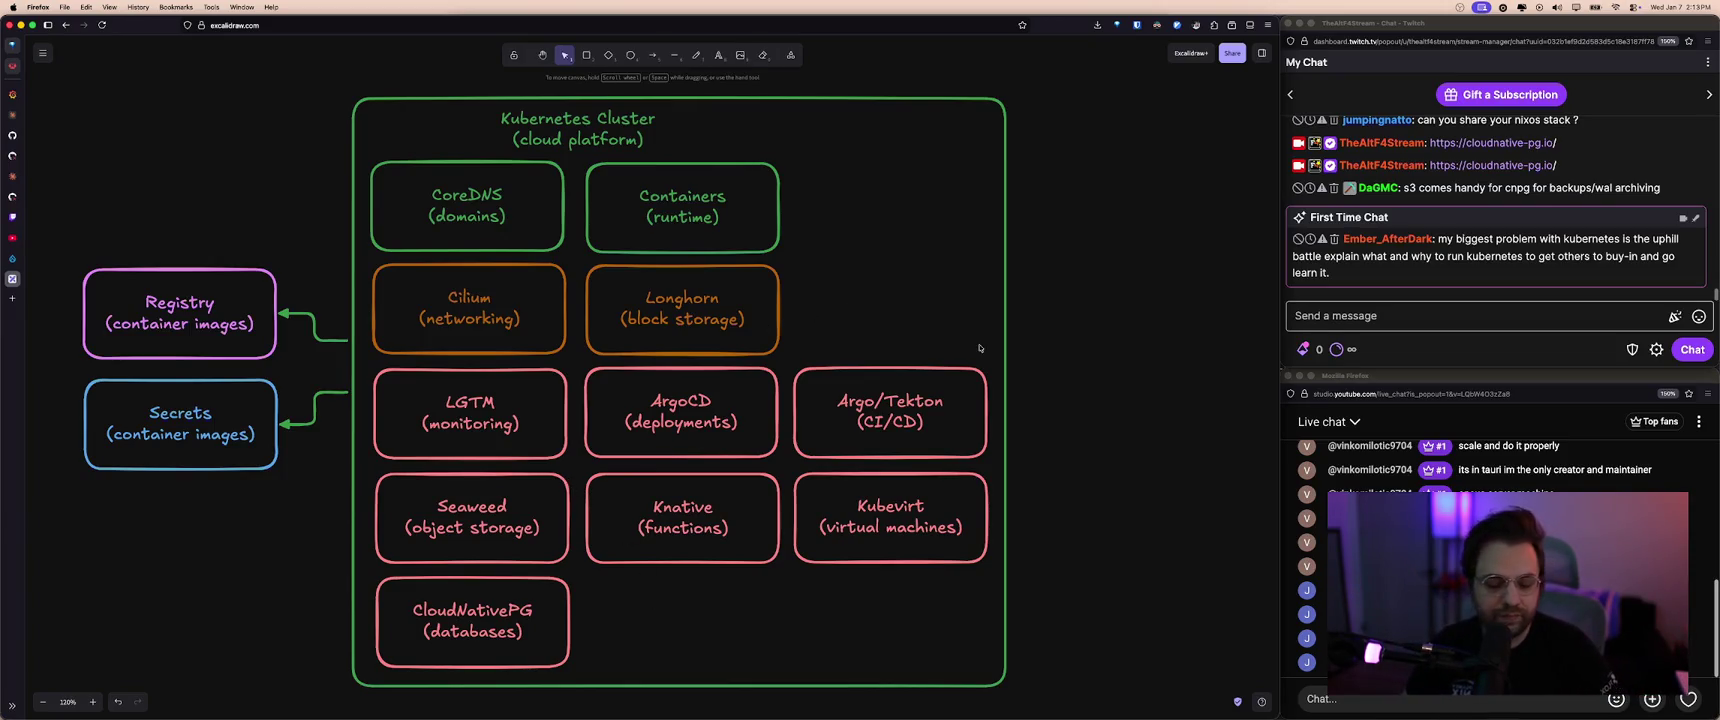
- Scroll back through the stream chat messages
left_click(1372, 257)
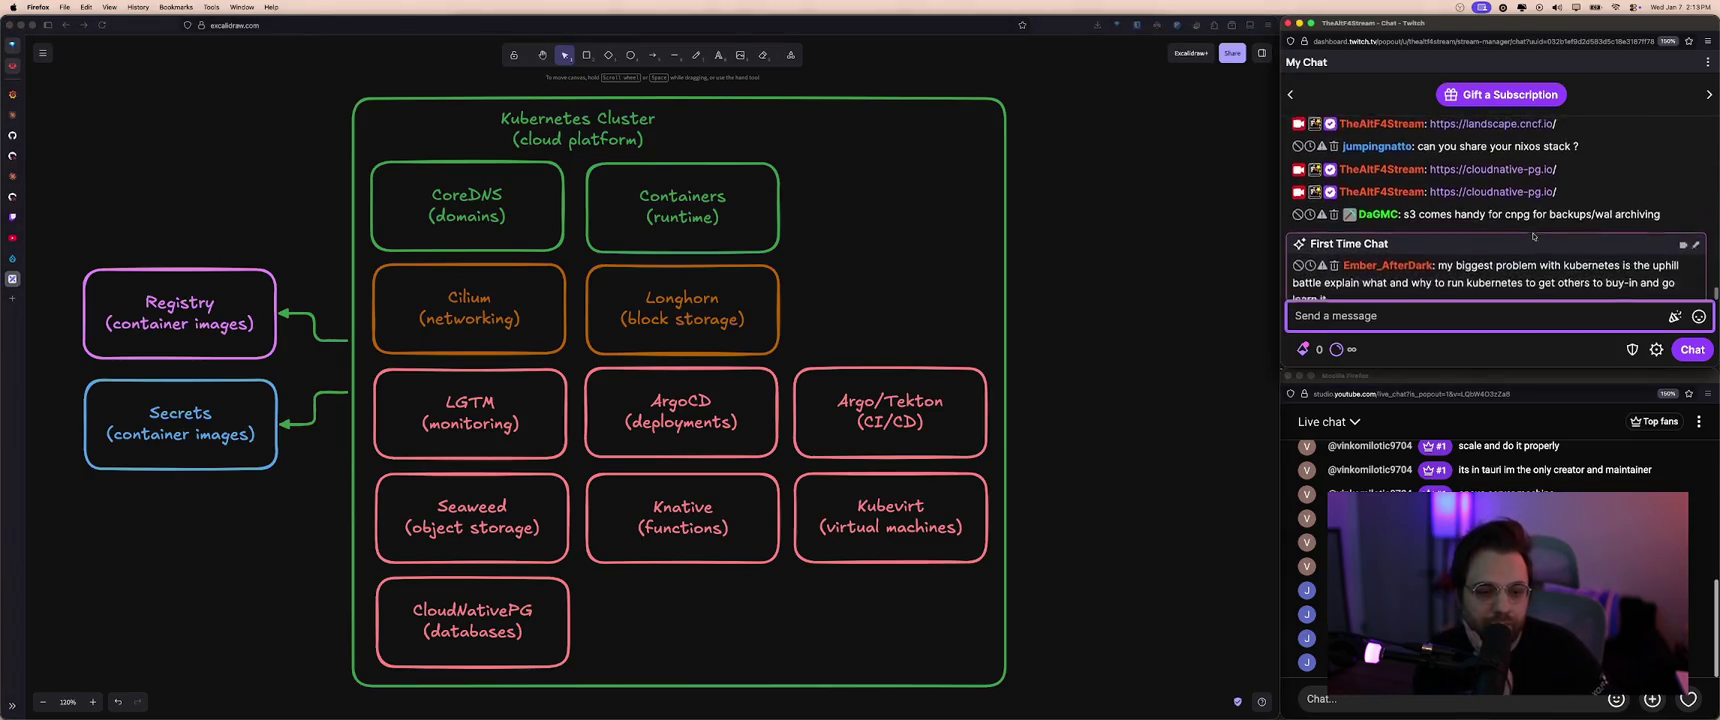
scroll(1500, 200, "up", 3)
left_click(1555, 175)
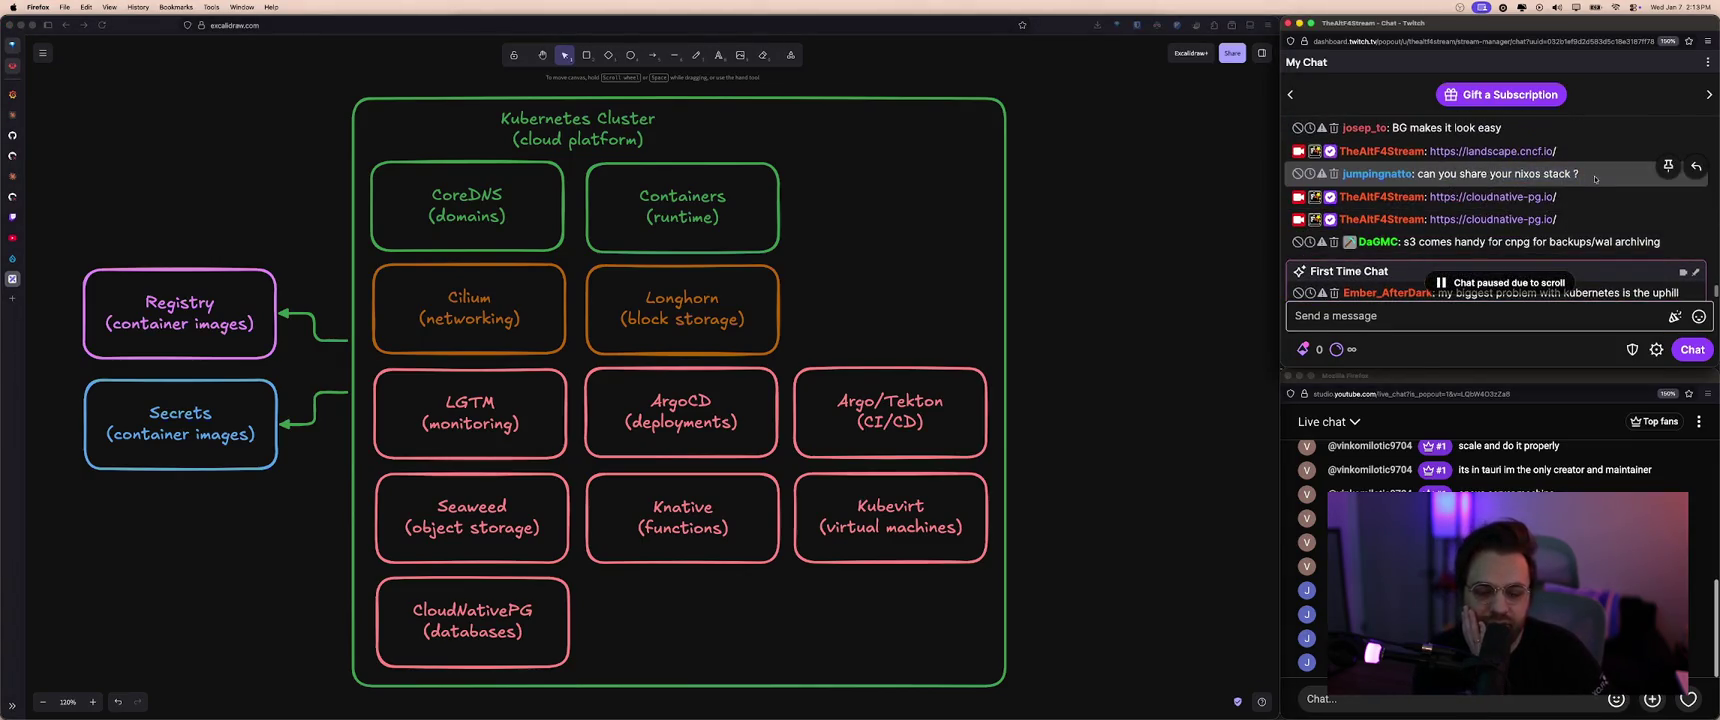
- Ask 'what is nix?' in the stream chat
scroll(1428, 261, "down", 2)
scroll(1428, 261, "down", 2)
left_click(1185, 307)
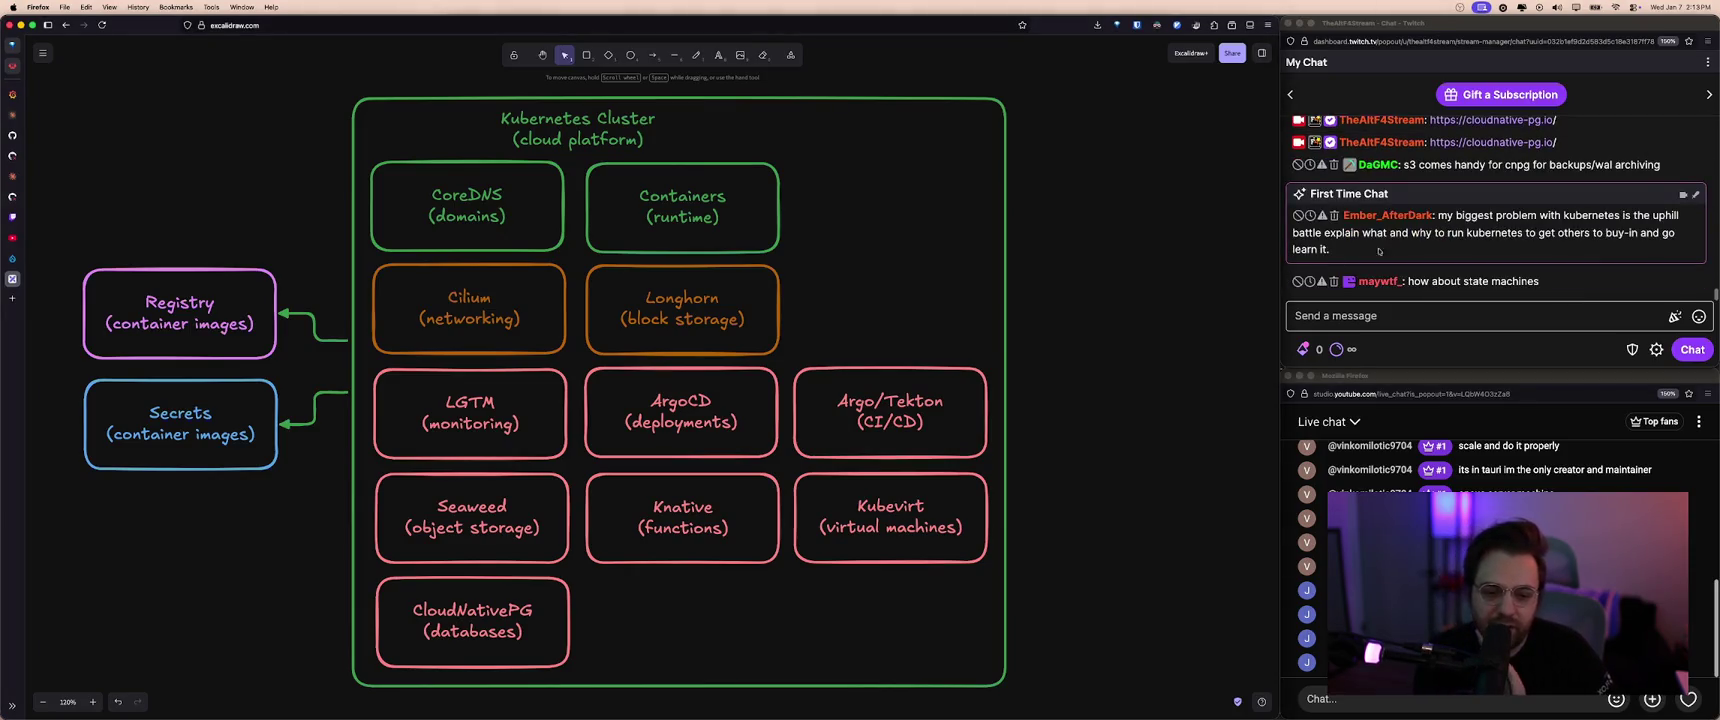
left_click(1008, 330)
left_click(1398, 316)
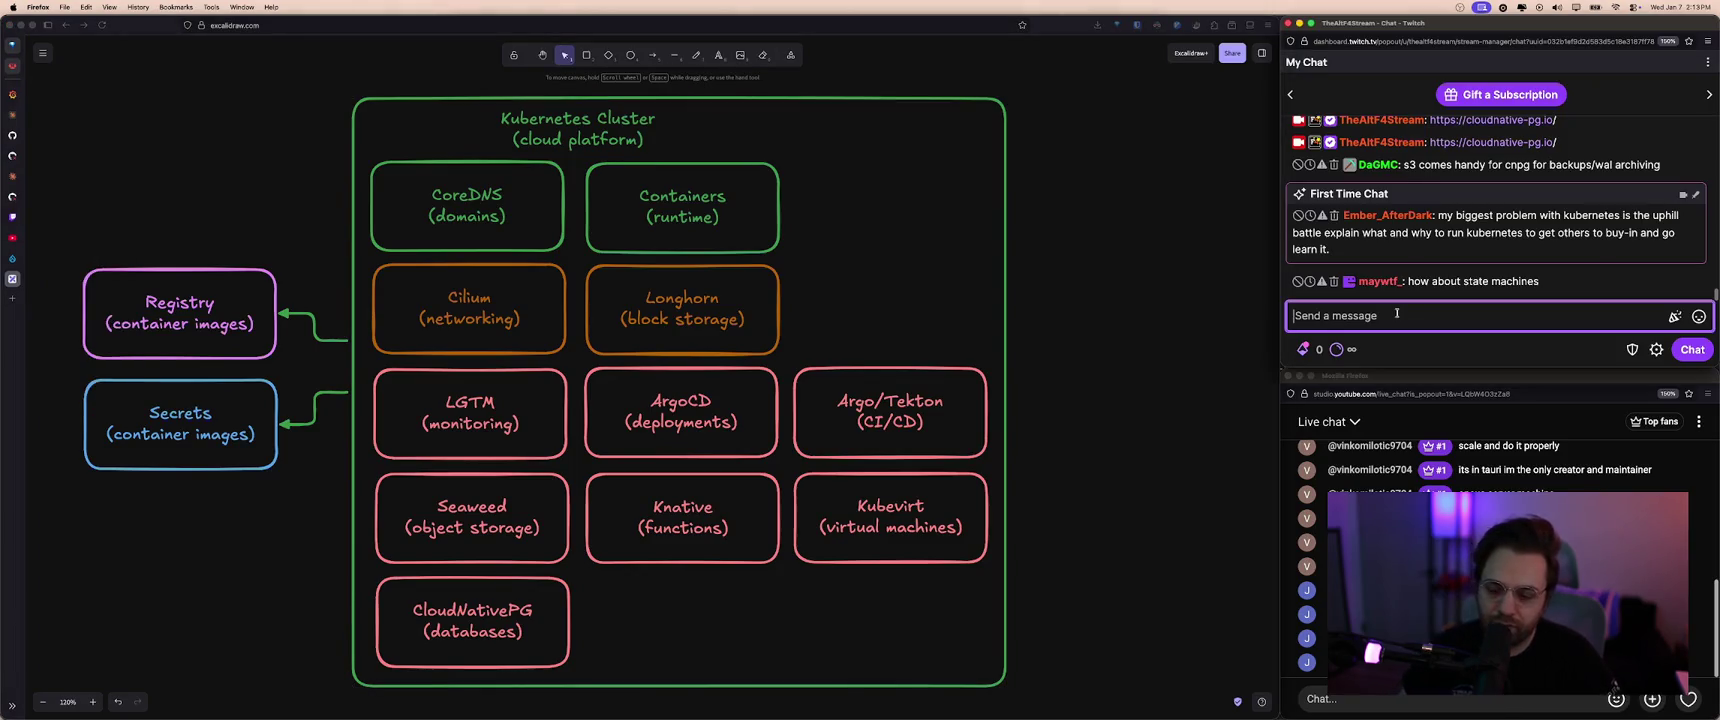
type("what is ne")
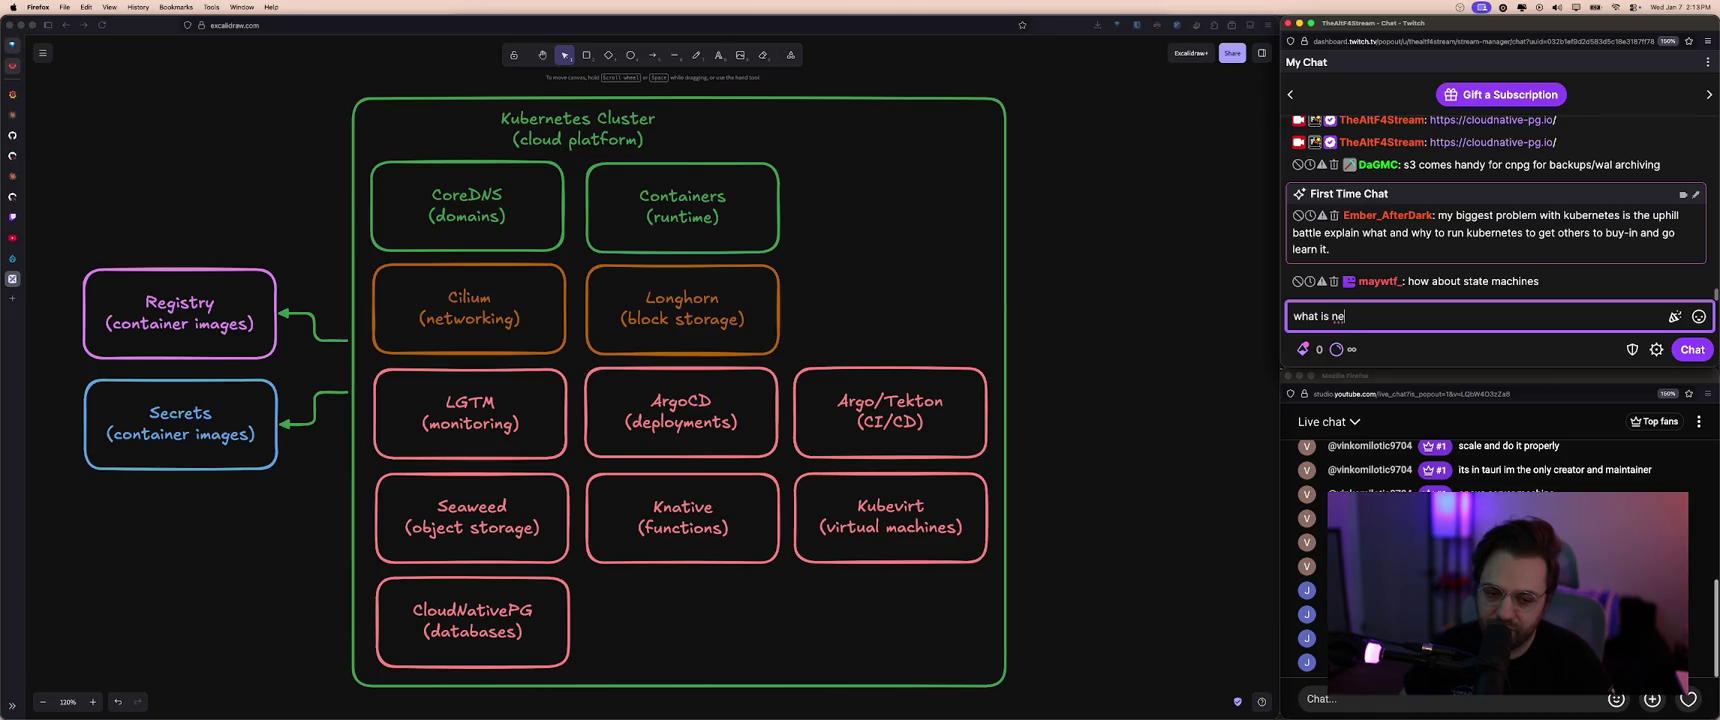
type("?")
key("Return")
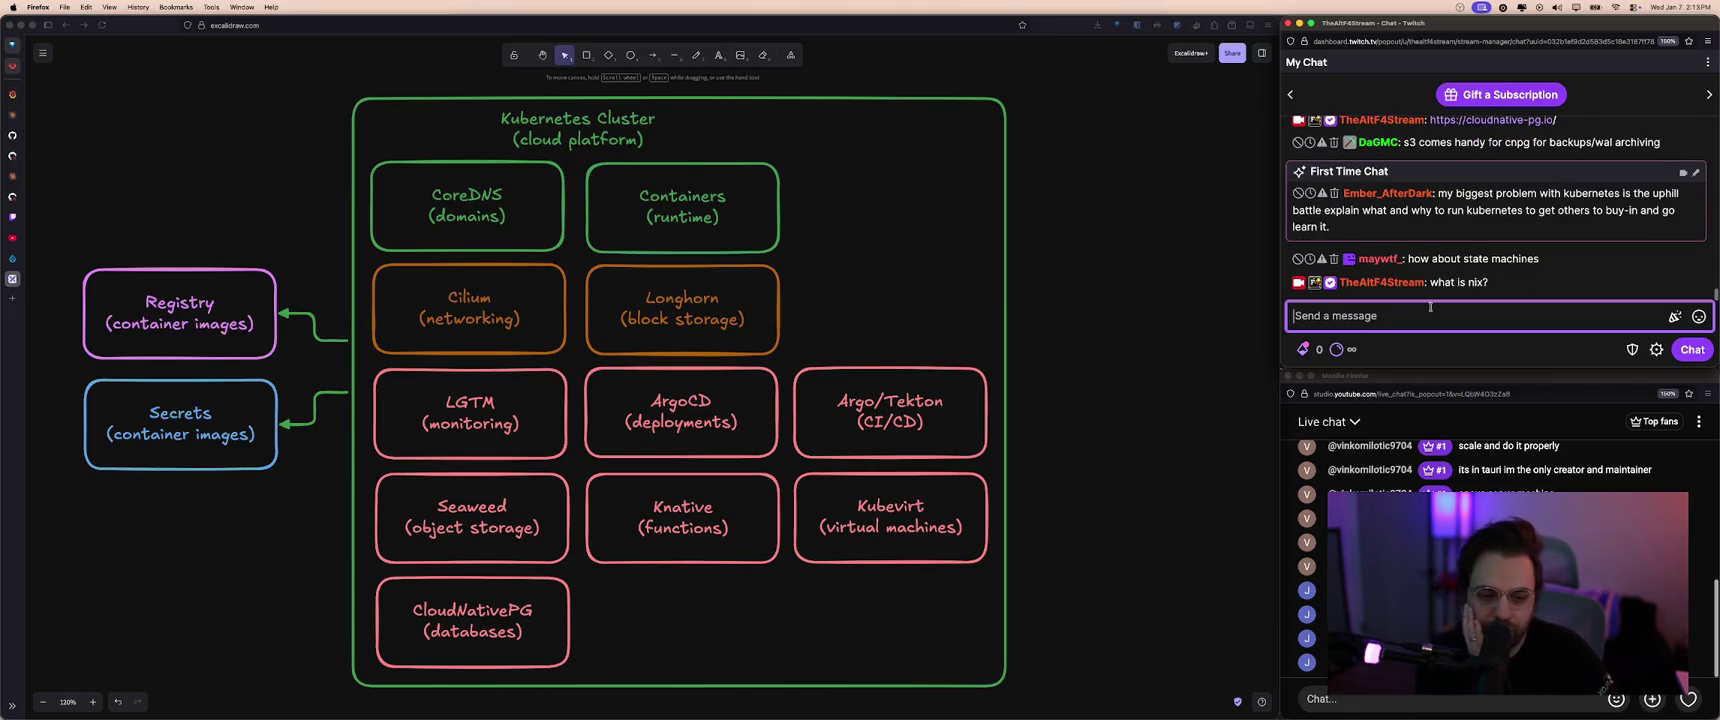
- Ask 'what are your dotfiles?' in the stream chat
left_click(1521, 260)
mouse_move(1492, 255)
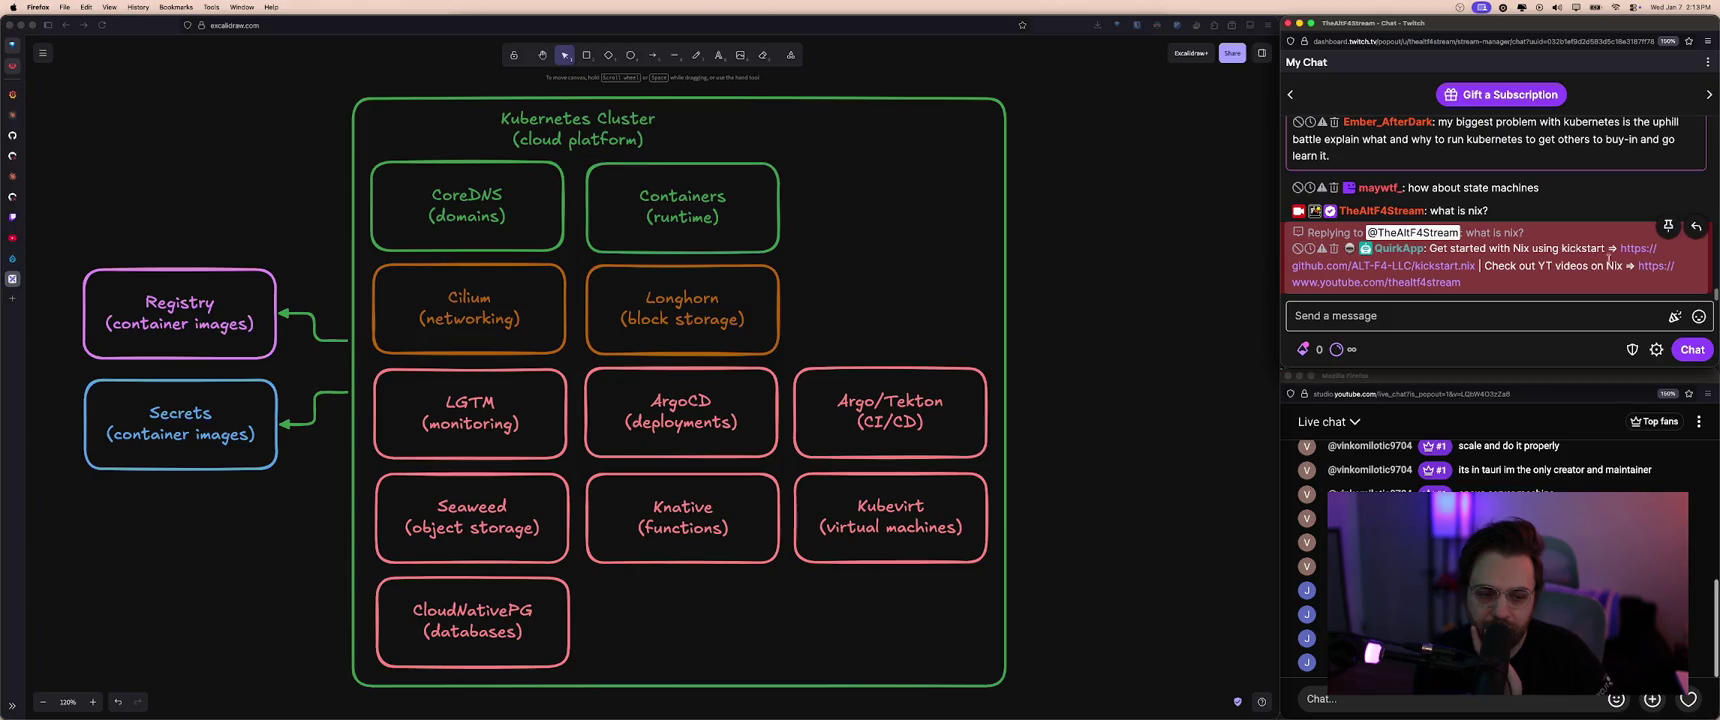
left_click(1549, 318)
type("what ")
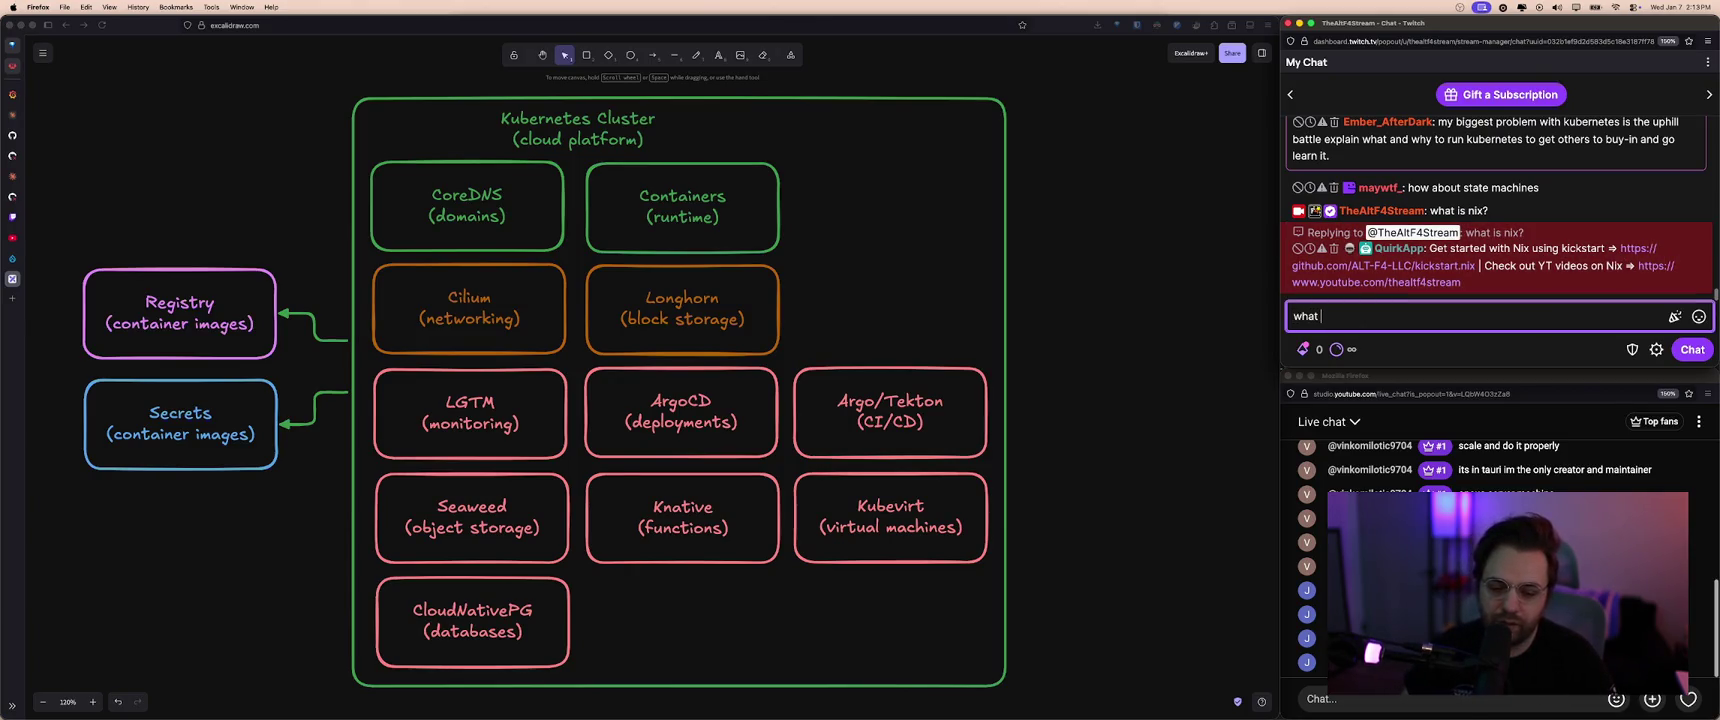
type("are your dotfi")
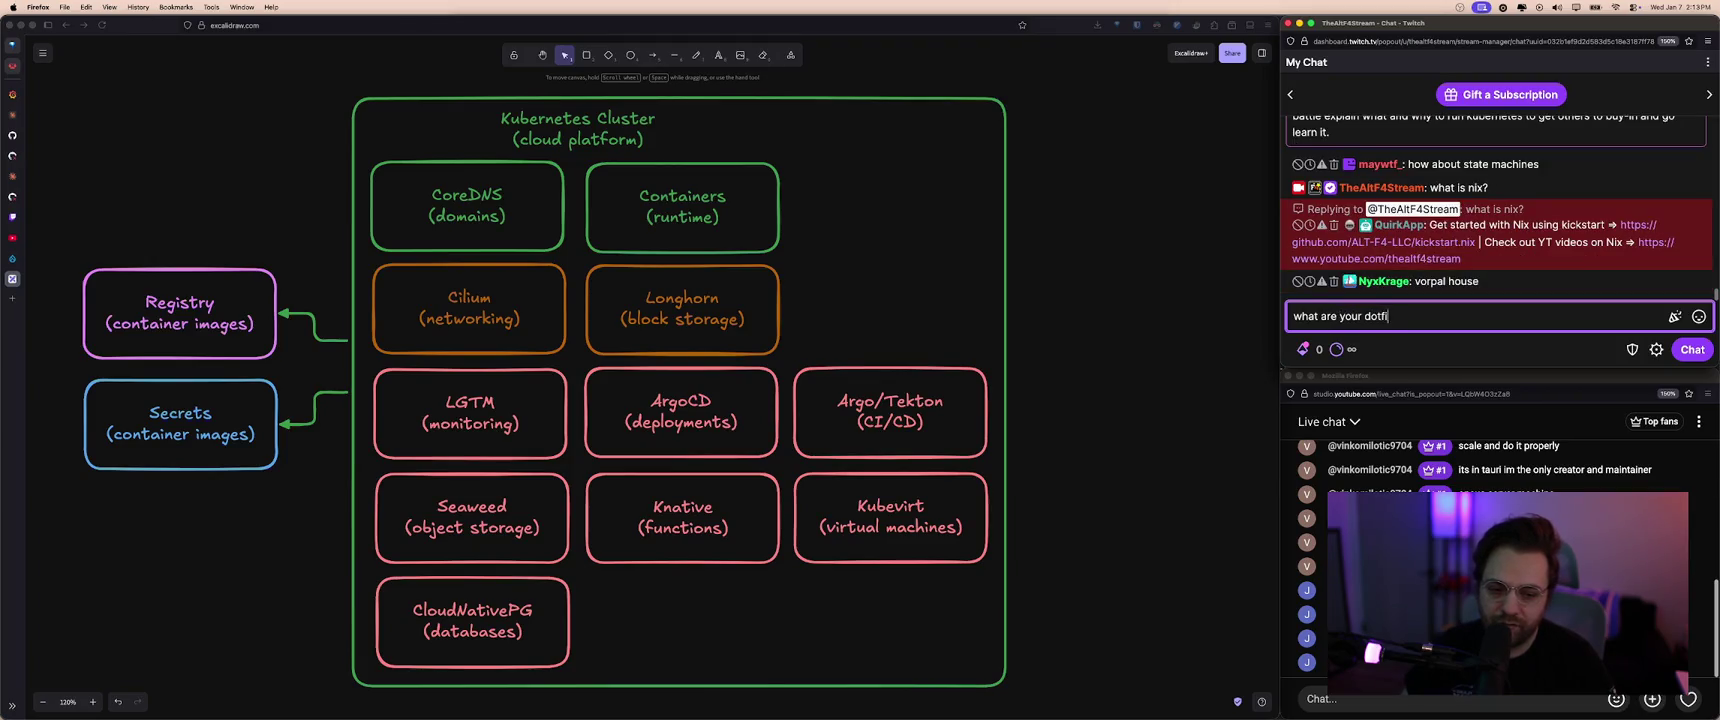
type("?")
key("Return")
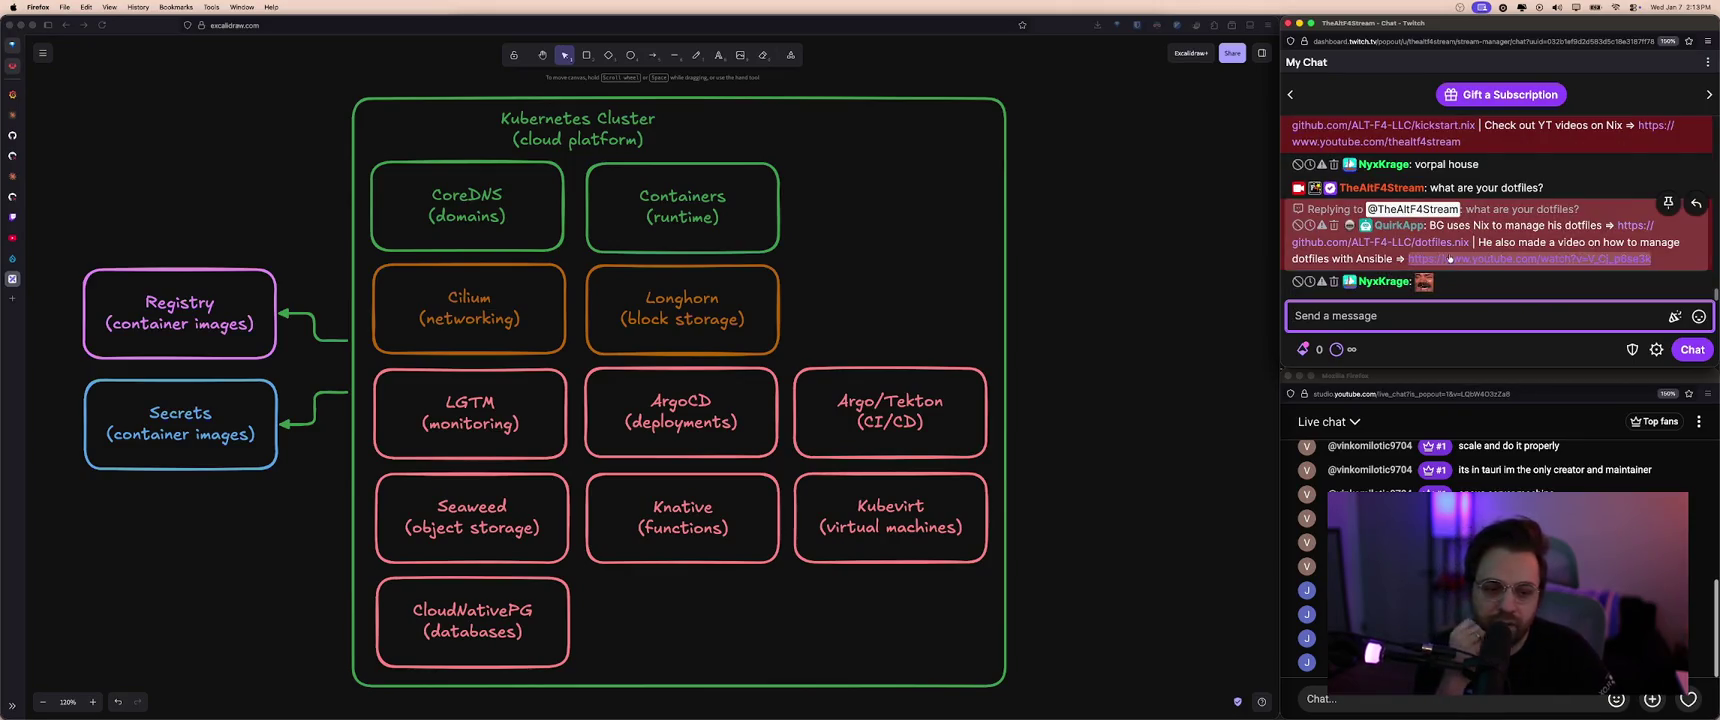
- Check the bot's dotfiles link reply, then bring the Ghostty terminal forward
left_click(1440, 249)
double_click(1456, 241)
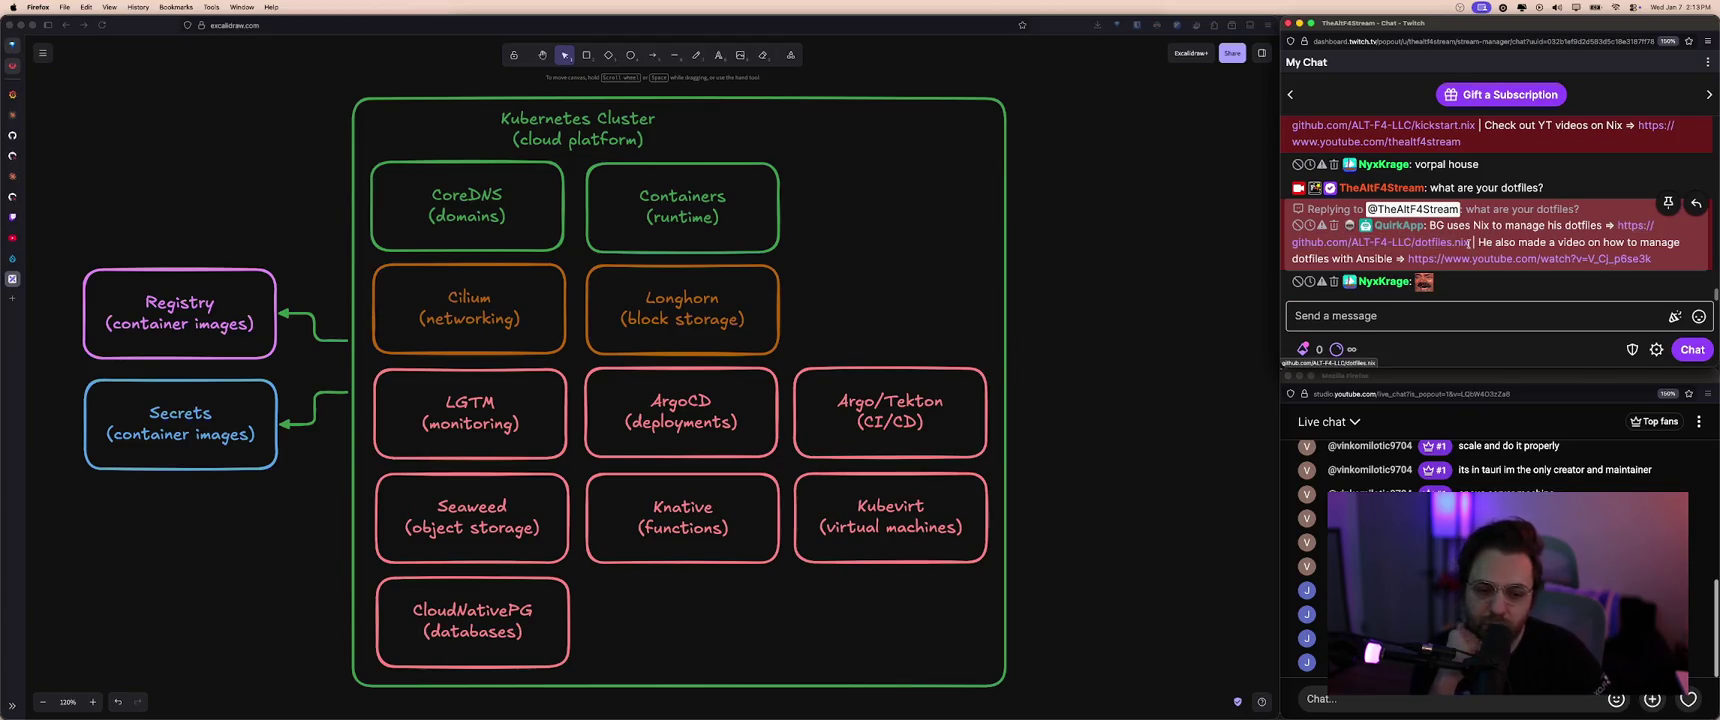
left_click(1454, 237)
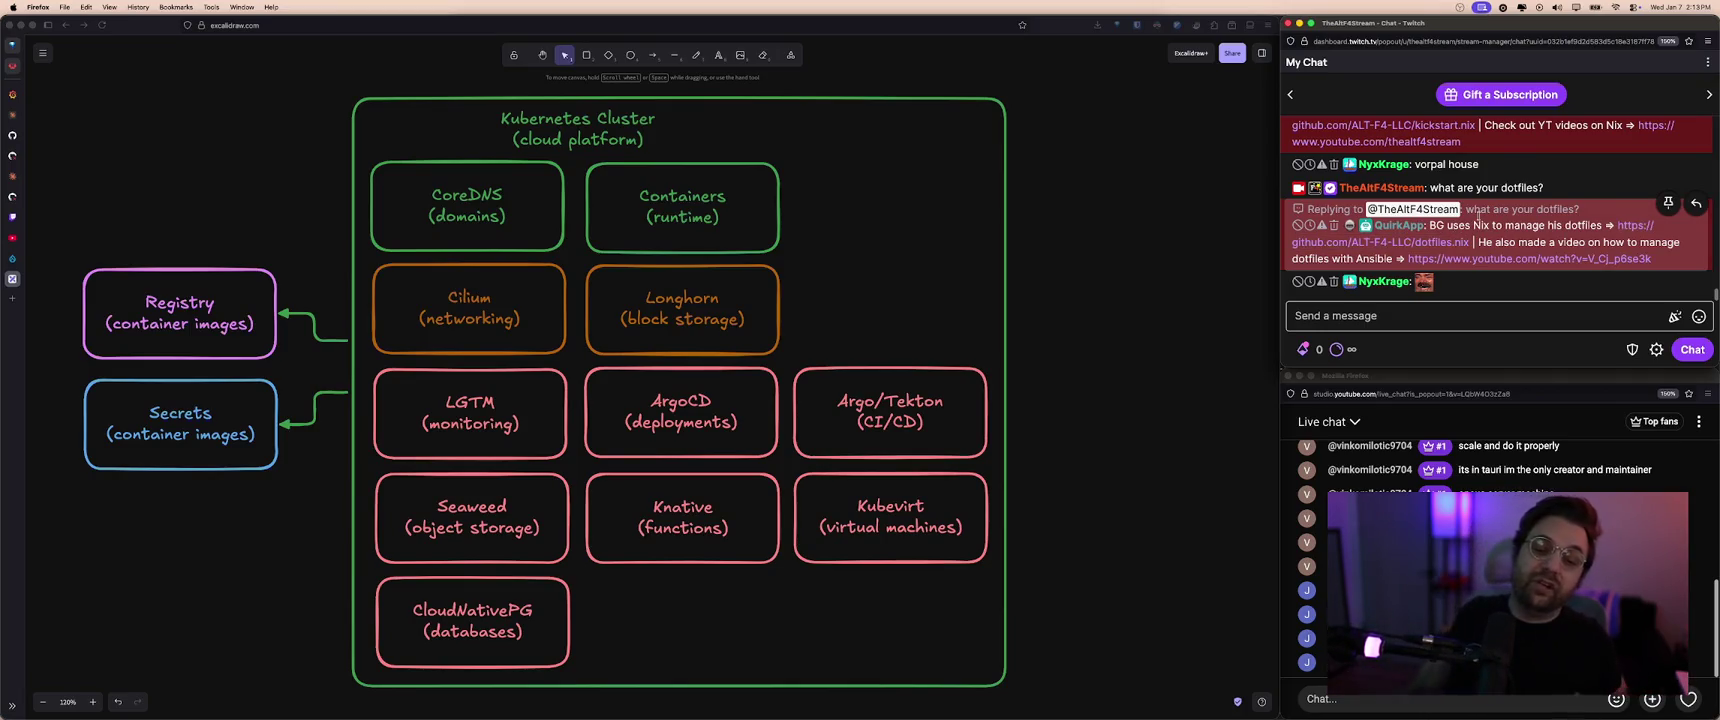
left_click(1130, 332)
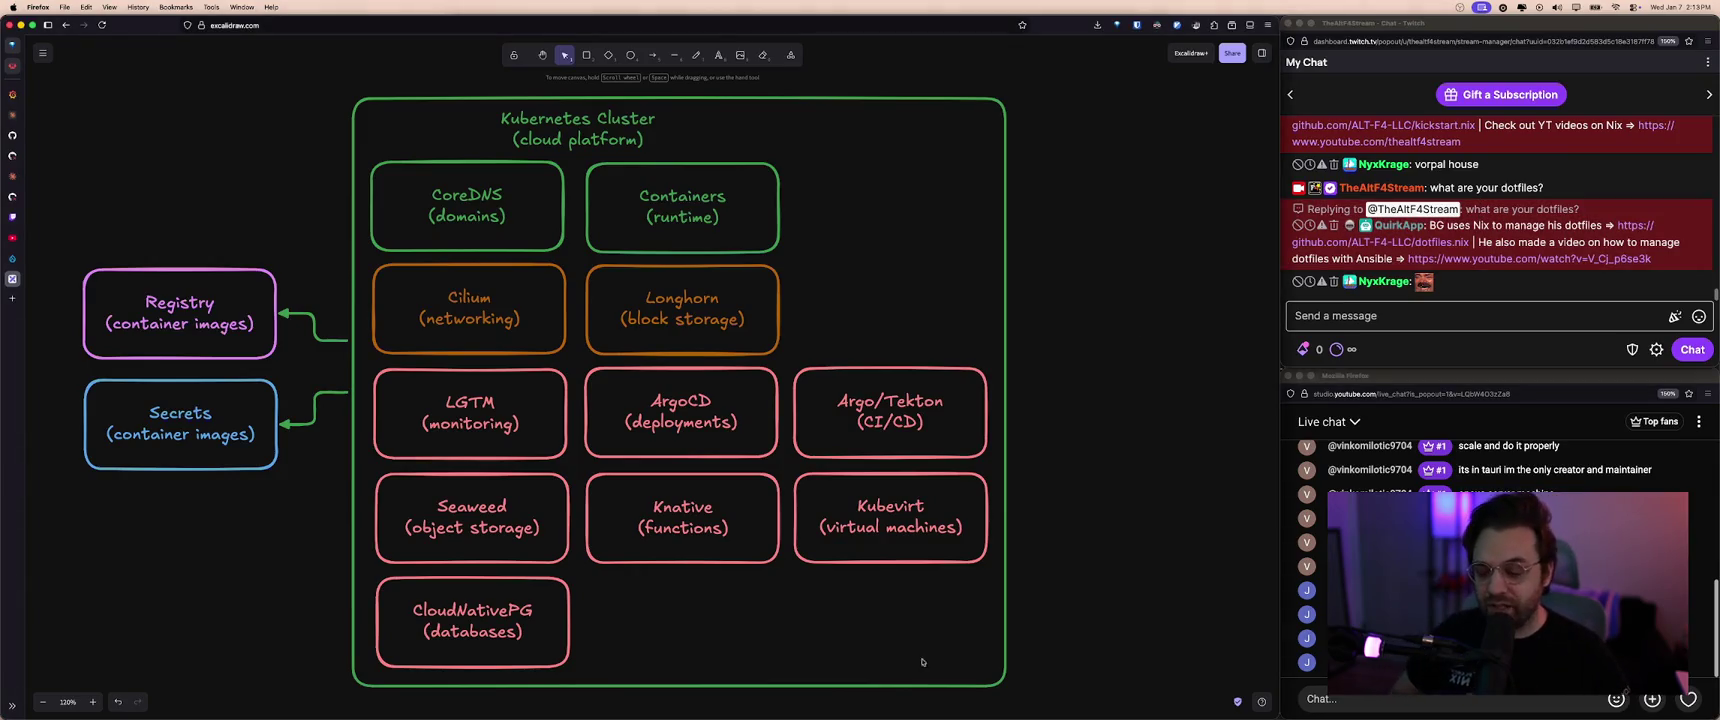
left_click(740, 698)
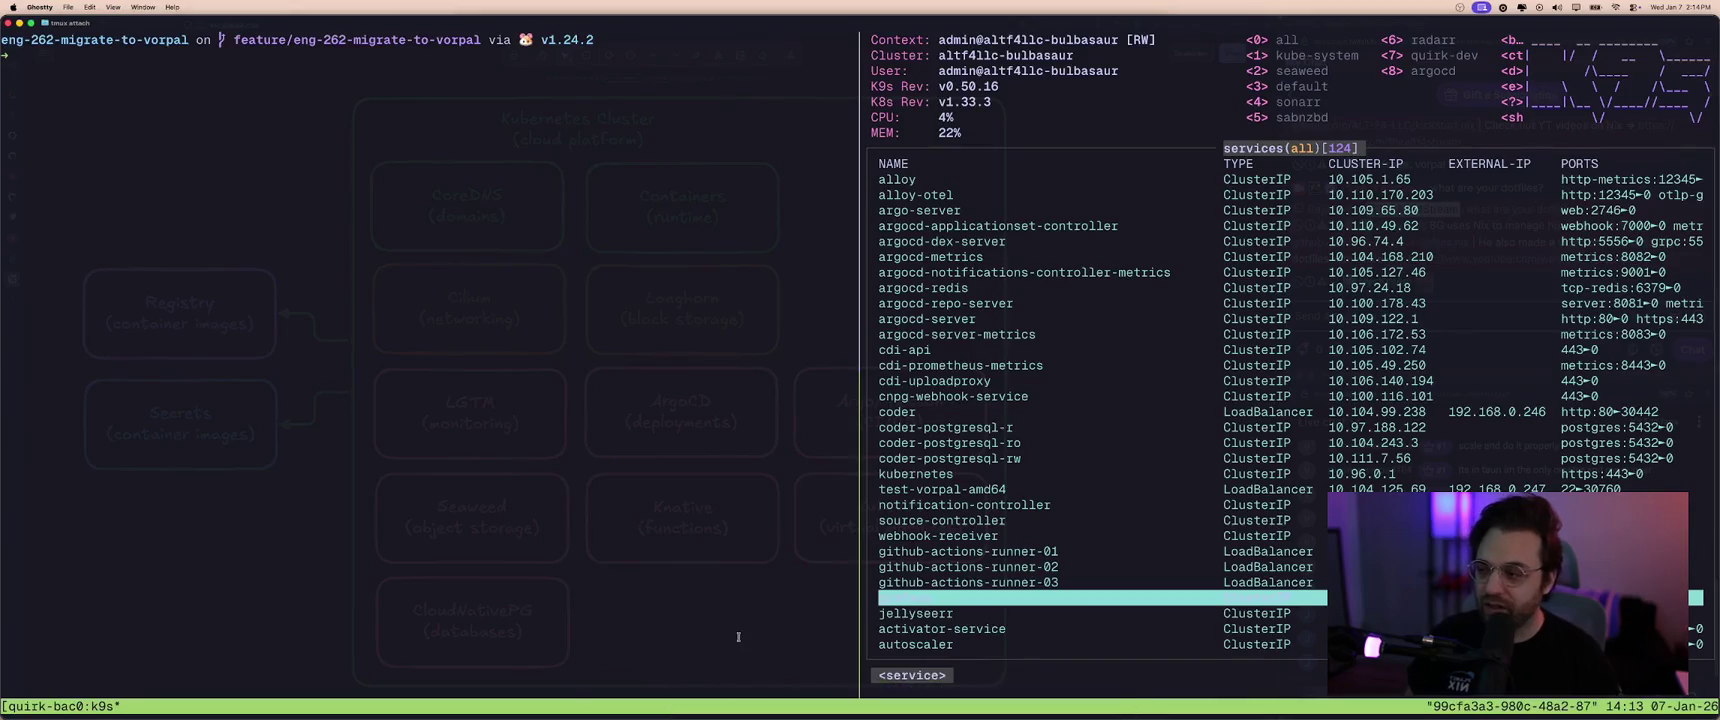
- In the shell pane beside k9s, browse files in the file manager, then close it
left_click(738, 637)
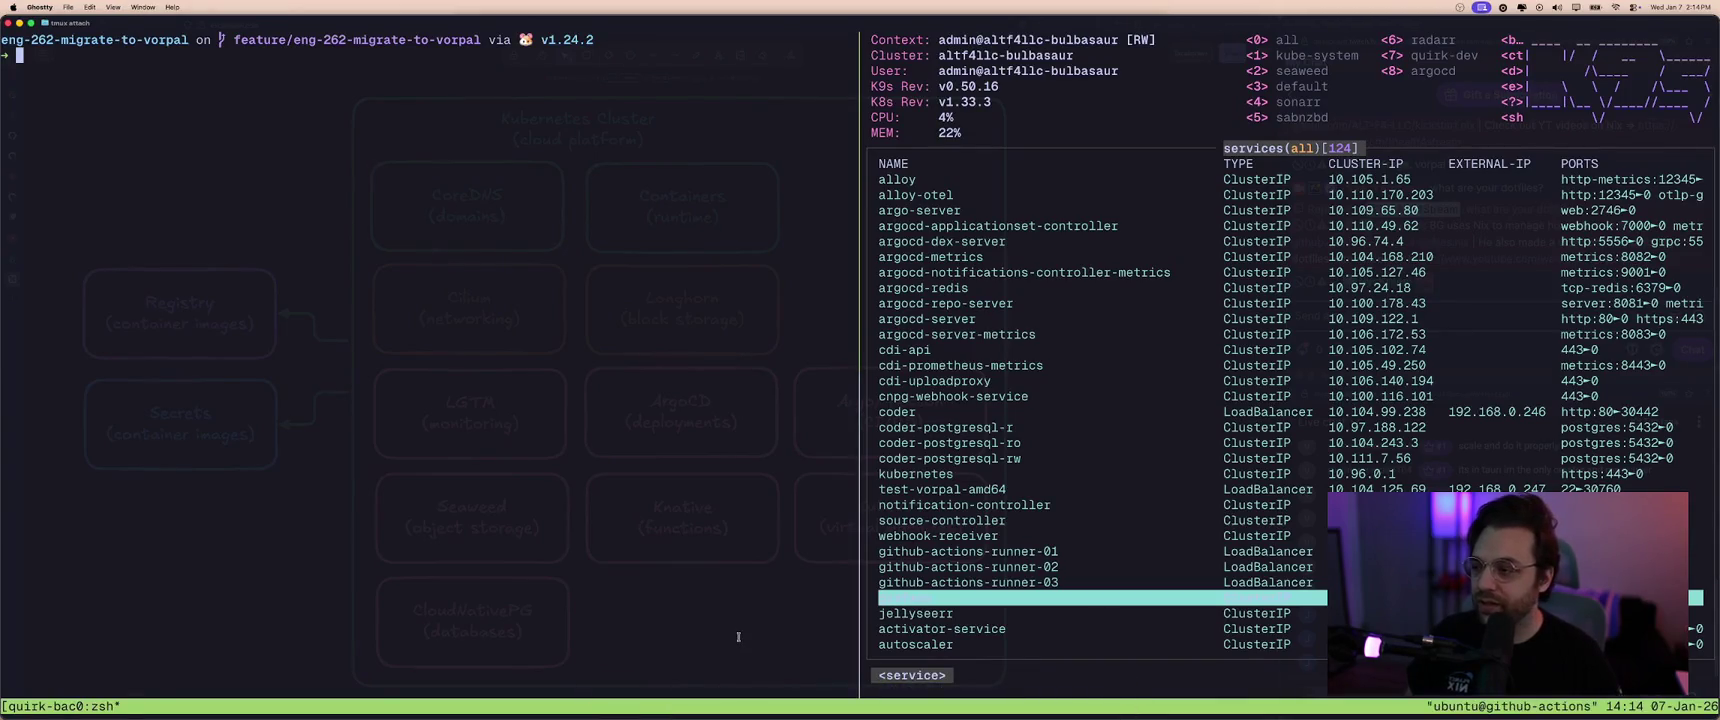
type("n")
key("Return")
type("q//")
key("Return")
key("q")
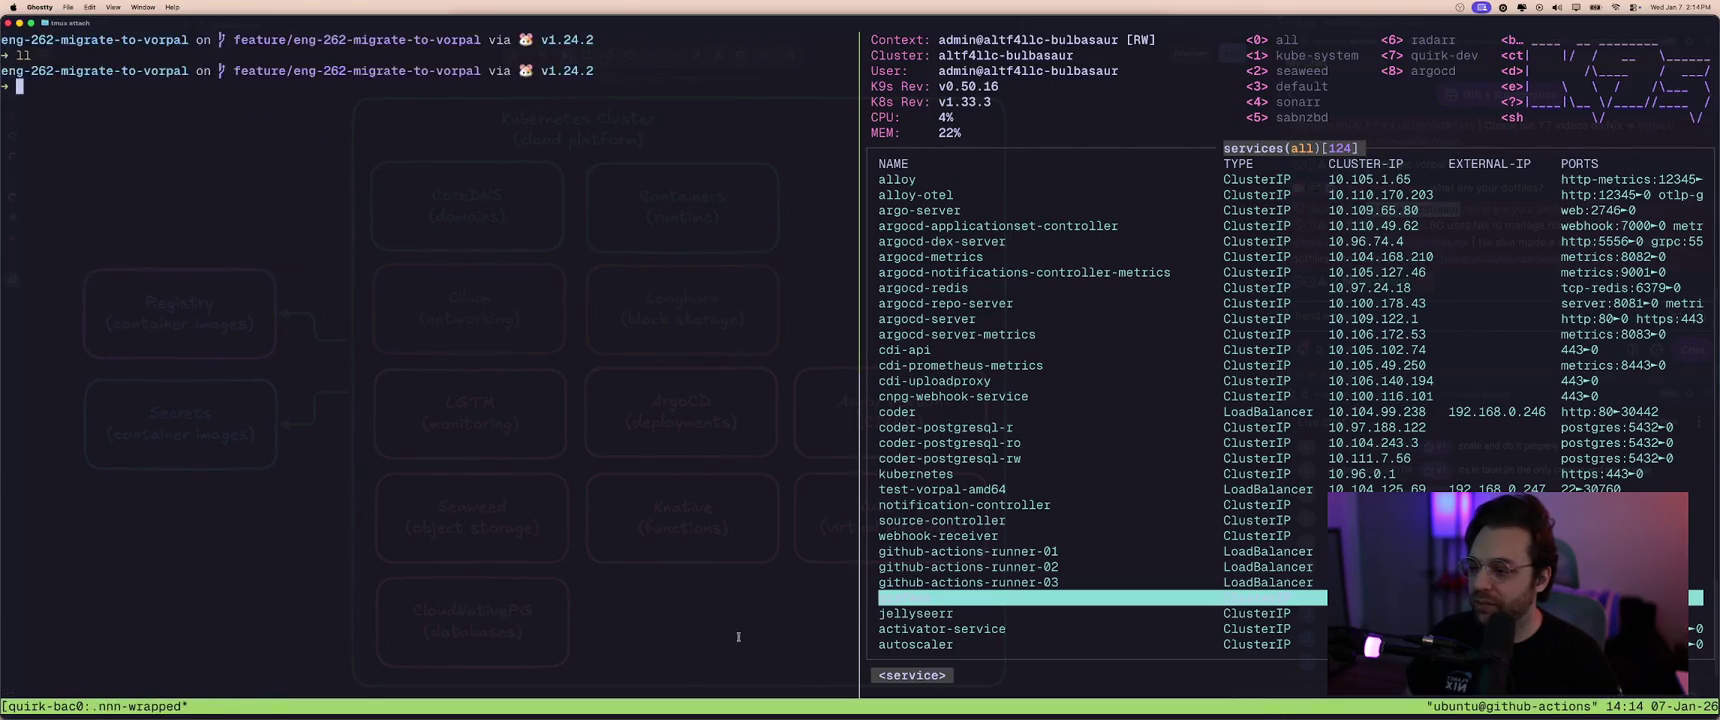
key("ctrl+b")
key("g")
key("Escape")
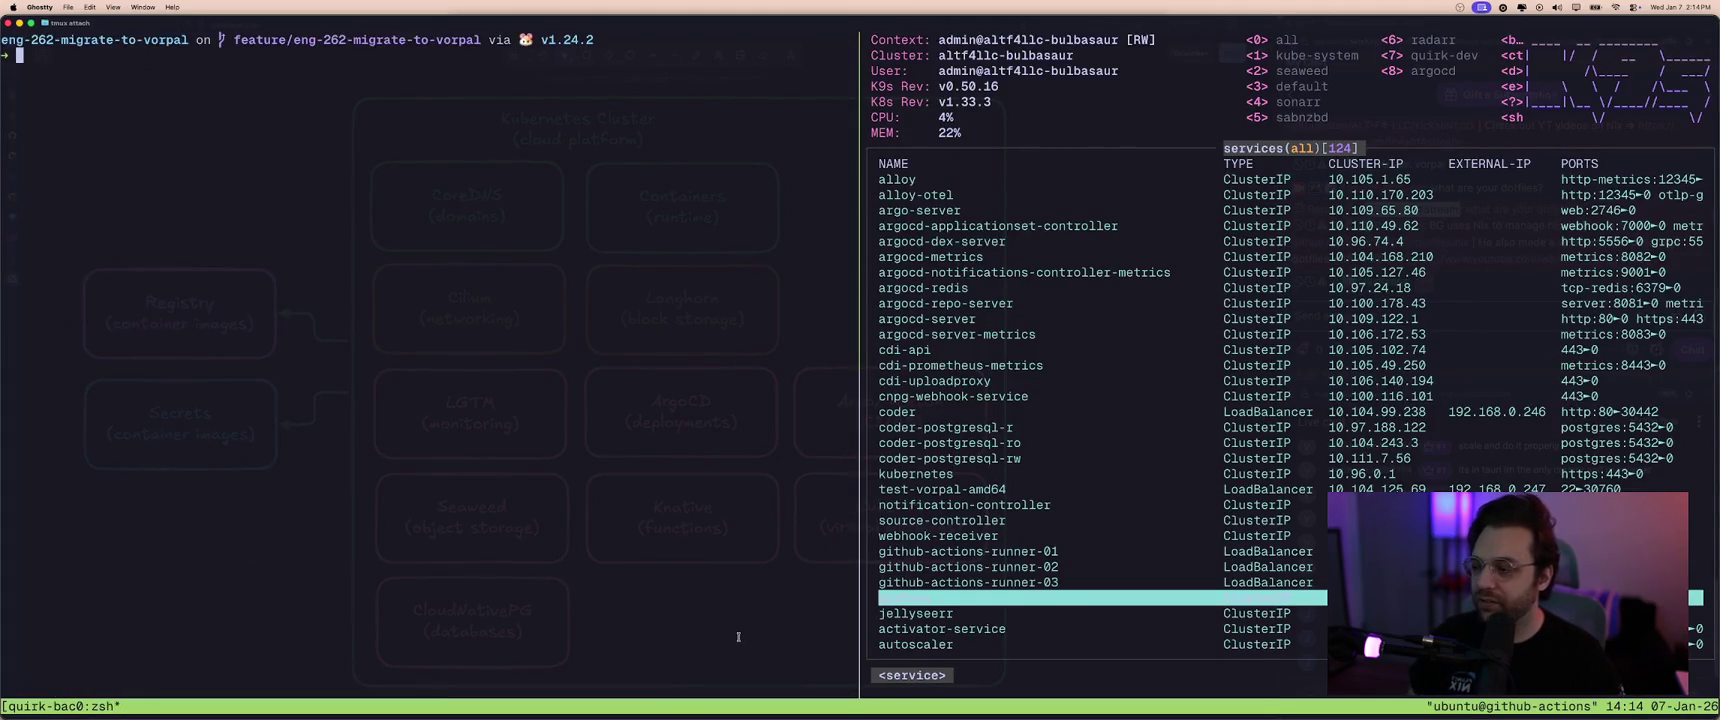
type("nvi")
- Launch Neovim, fuzzy-find and open oci.go, and jump down to the image function
key("Return")
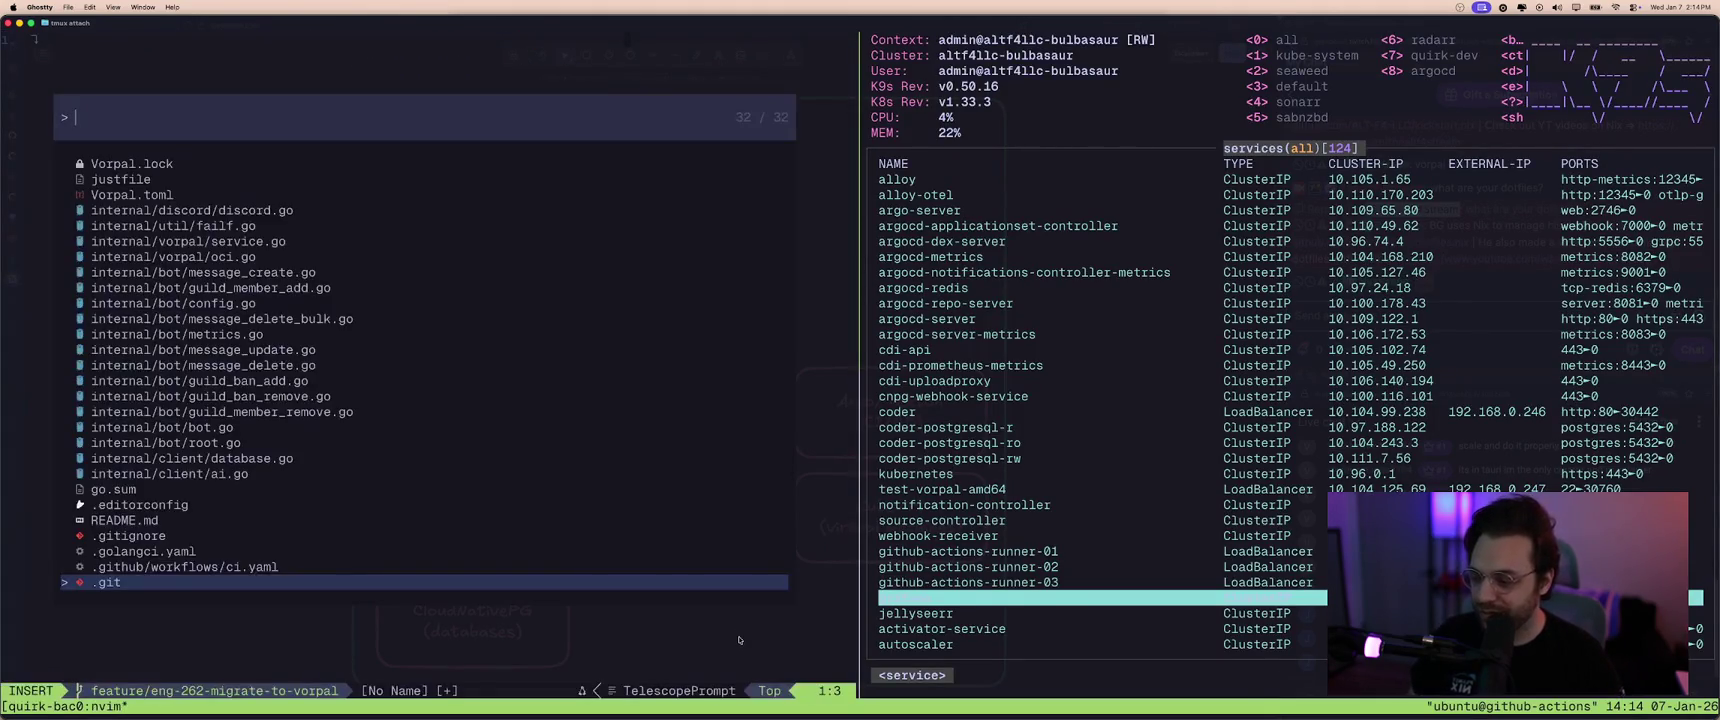
type("oci")
key("Return")
key("braceright")
key("braceright")
key("braceright")
key("braceright")
key("braceright")
key("braceright")
key("braceright")
key("braceright")
key("braceright")
key("braceright")
key("braceright")
key("braceright")
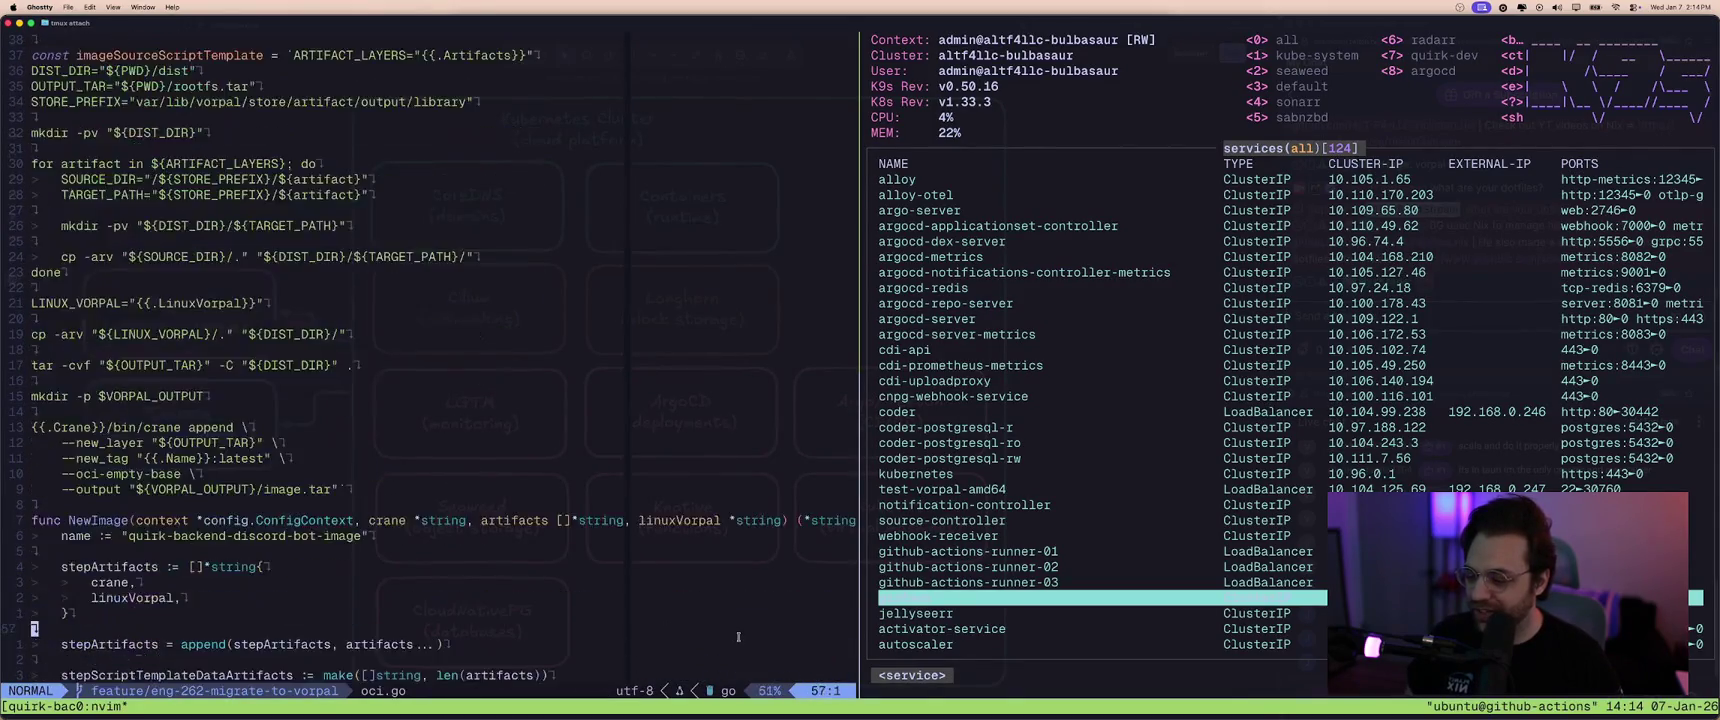
key("braceright")
key("braceright")
- Compare against the cluster diagram, then move up and down through the oci.go code
key("super+Tab")
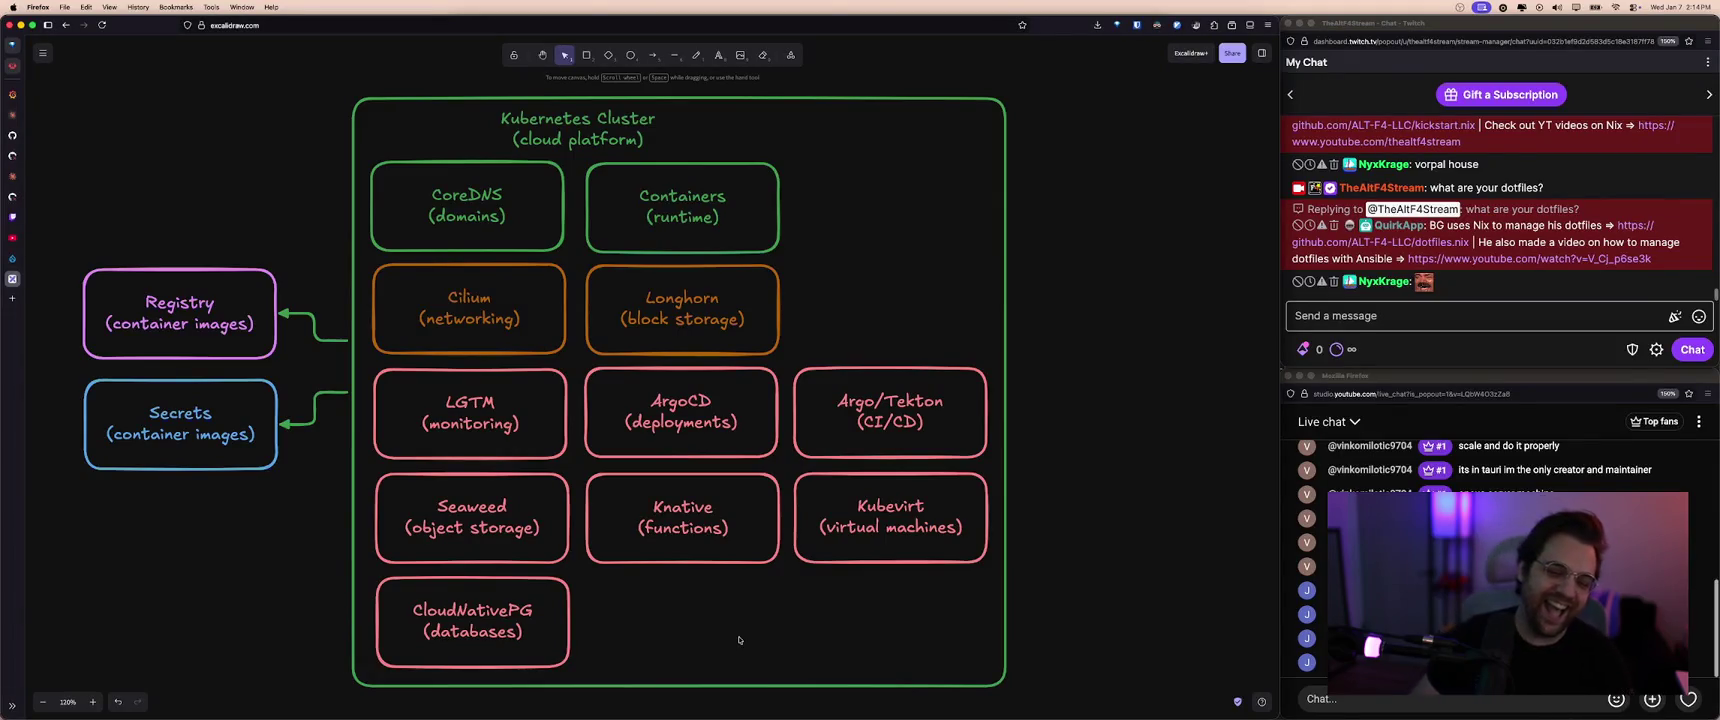
key("super+Tab")
key("braceright")
key("braceright")
key("braceright")
key("braceright")
key("braceright")
key("braceleft")
key("braceleft")
key("braceleft")
key("braceleft")
key("braceleft")
key("braceleft")
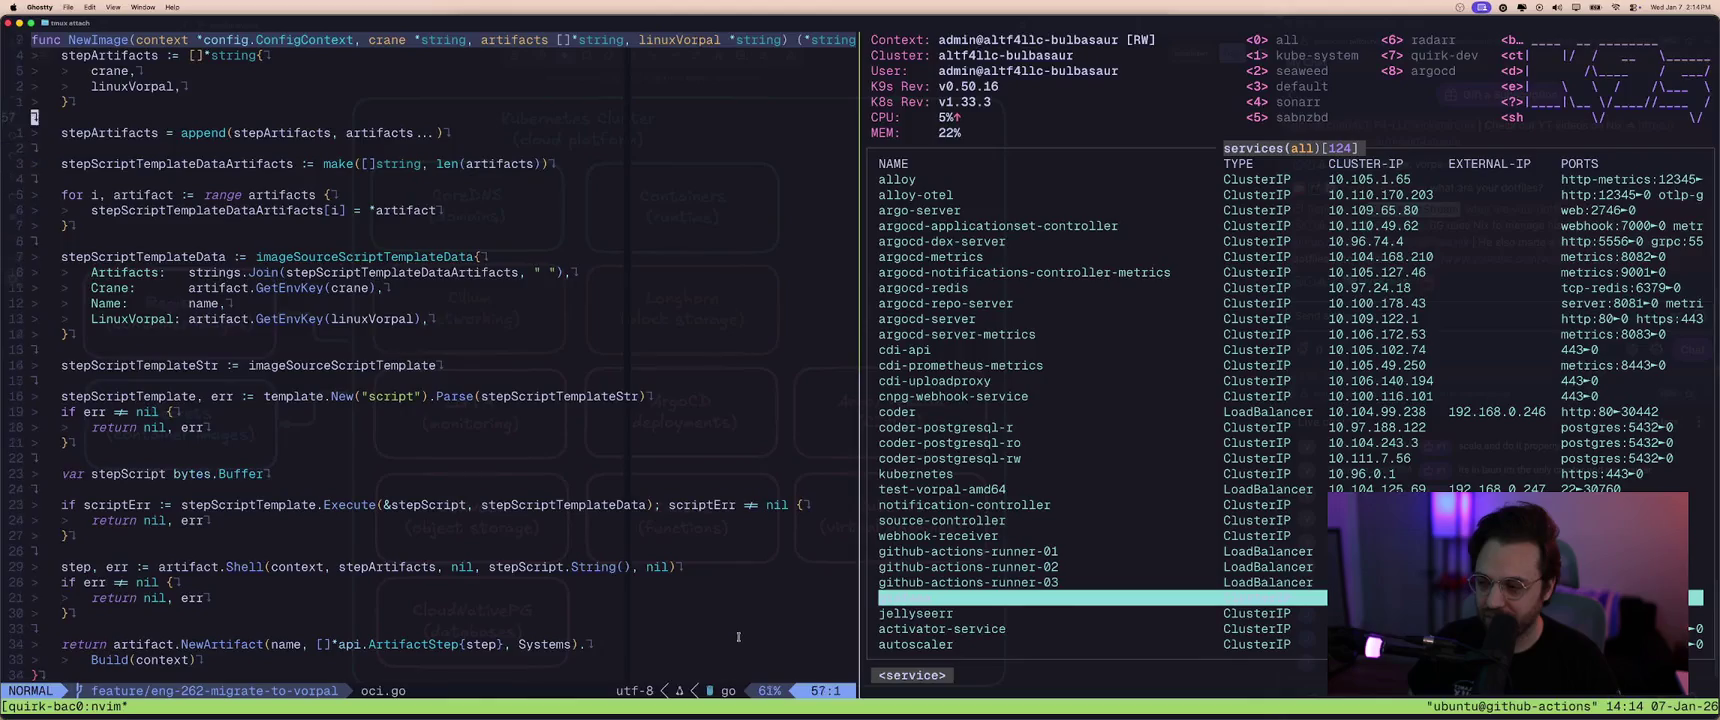
key("braceleft")
key("braceleft")
key("braceleft")
key("braceleft")
key("braceleft")
key("braceleft")
key("braceleft")
key("braceleft")
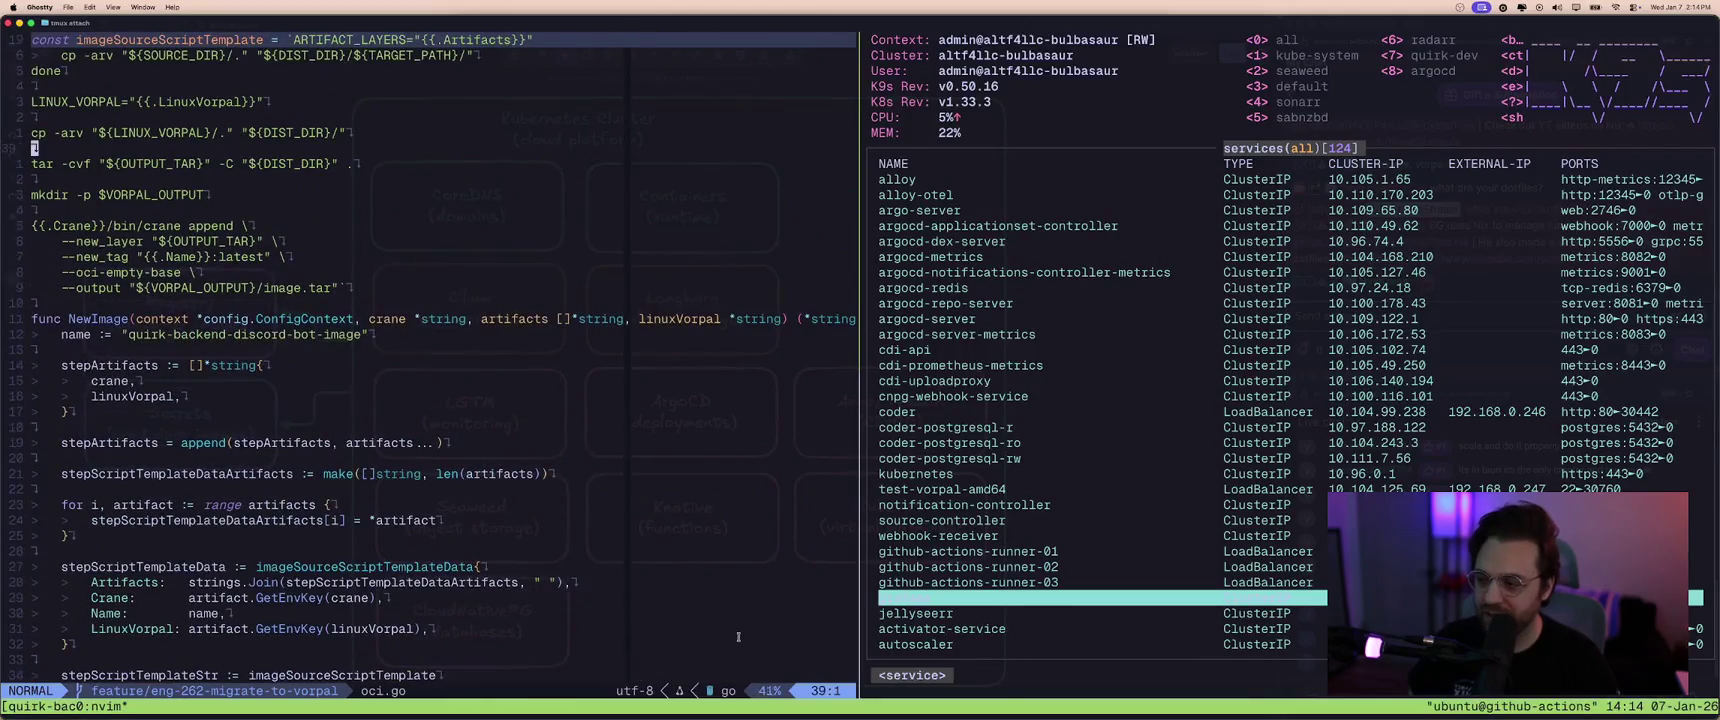
- Check the diagram again, read the script template section, then return to the diagram
key("super+Tab")
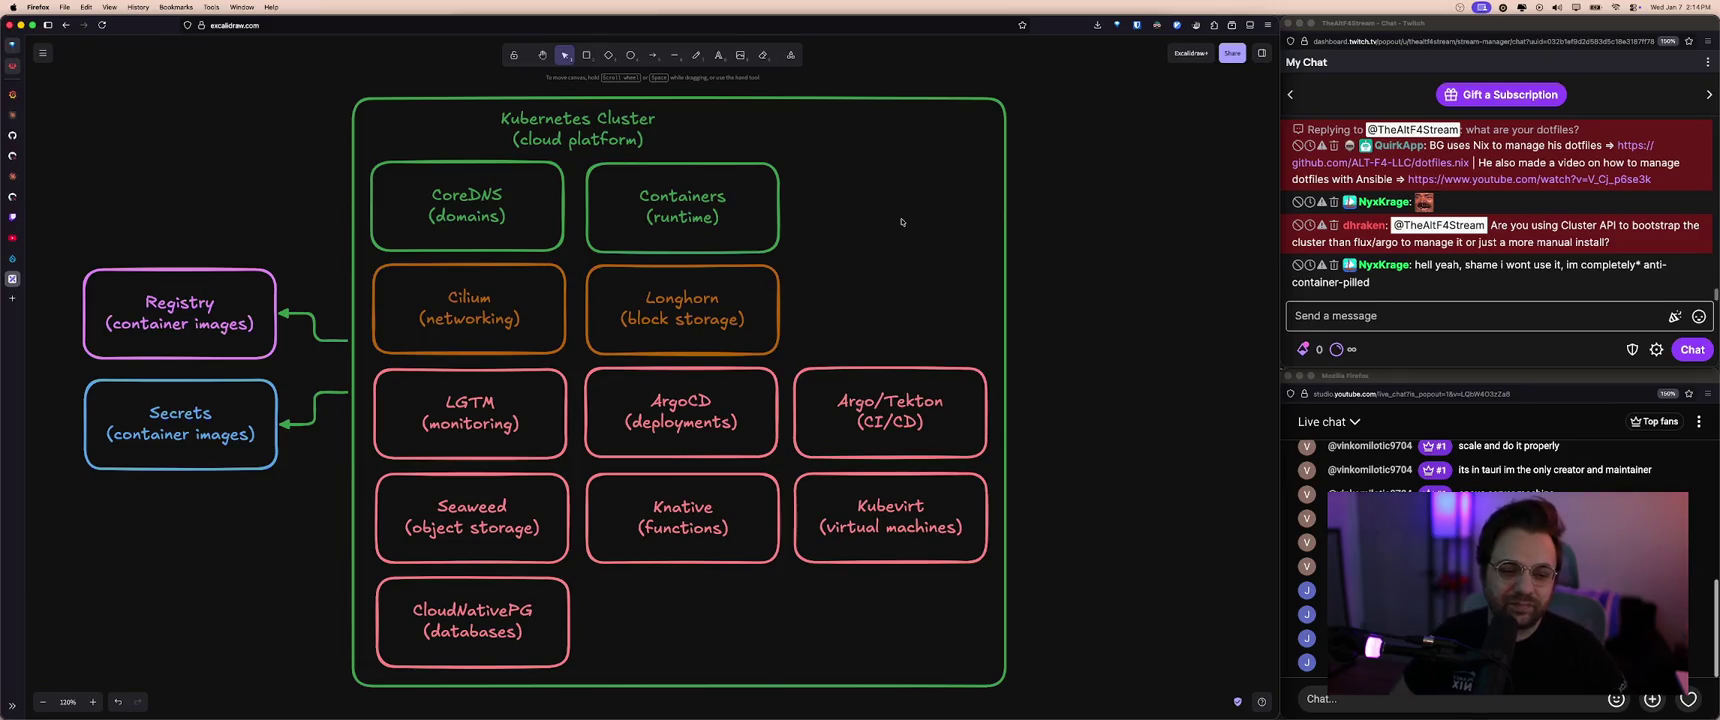
key("super+Tab")
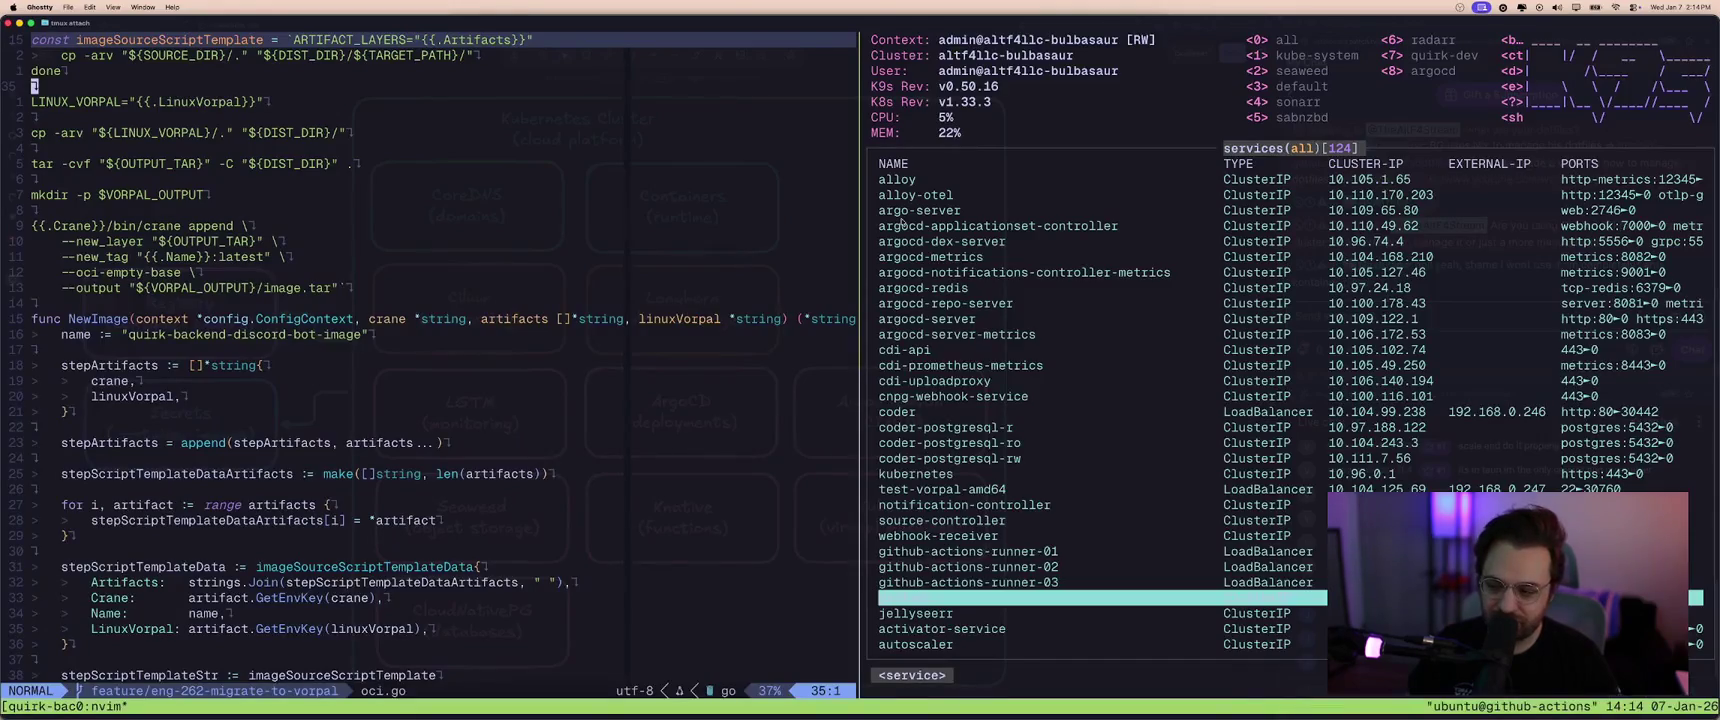
key("ctrl+u")
key("braceright")
key("braceright")
key("braceright")
key("braceright")
key("super+Tab")
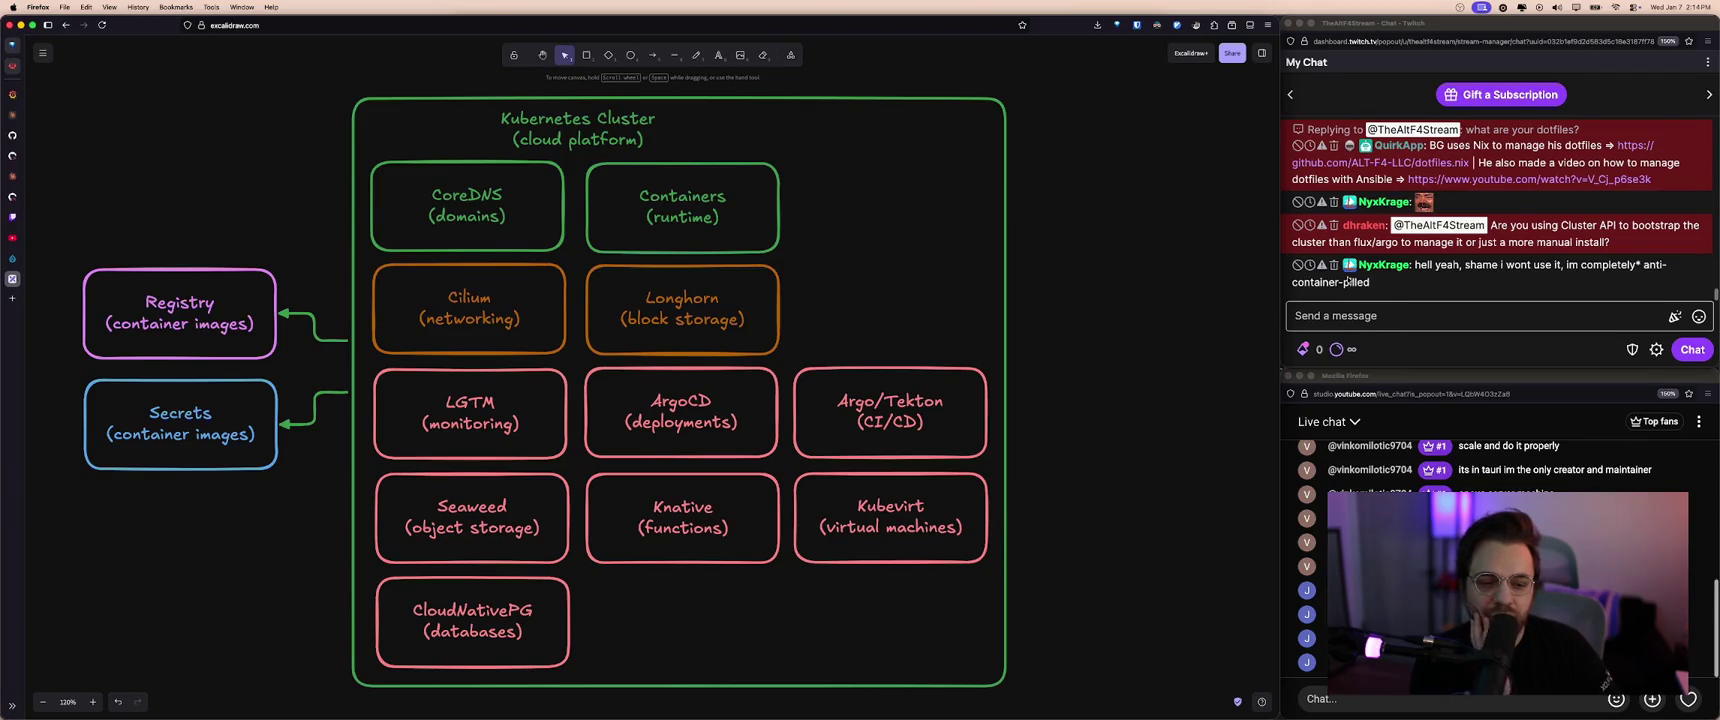
- Load talos.dev in a new browser tab
left_click(1543, 238)
mouse_move(1505, 234)
left_click(1593, 243)
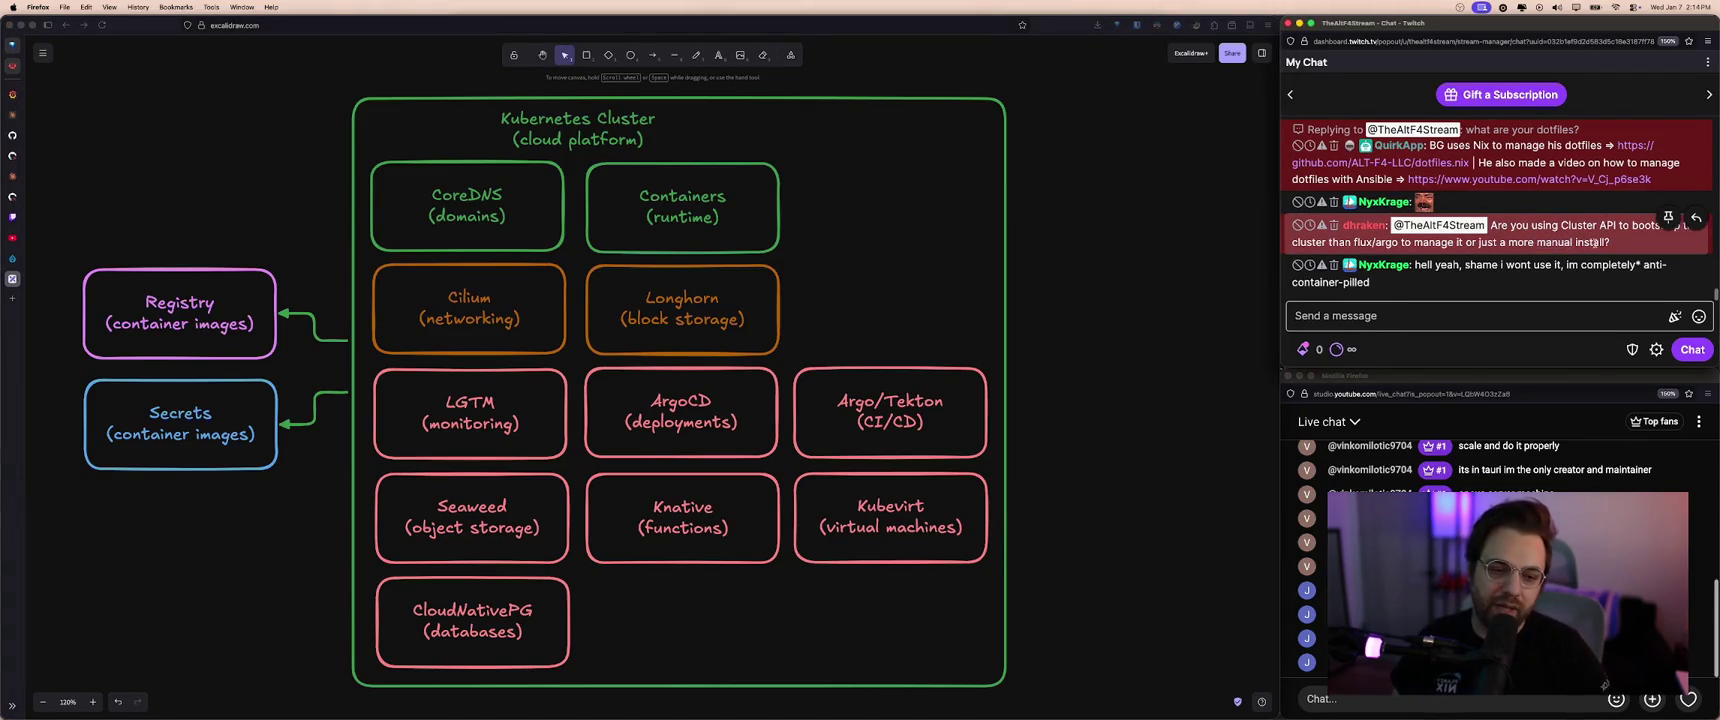
left_click(1132, 263)
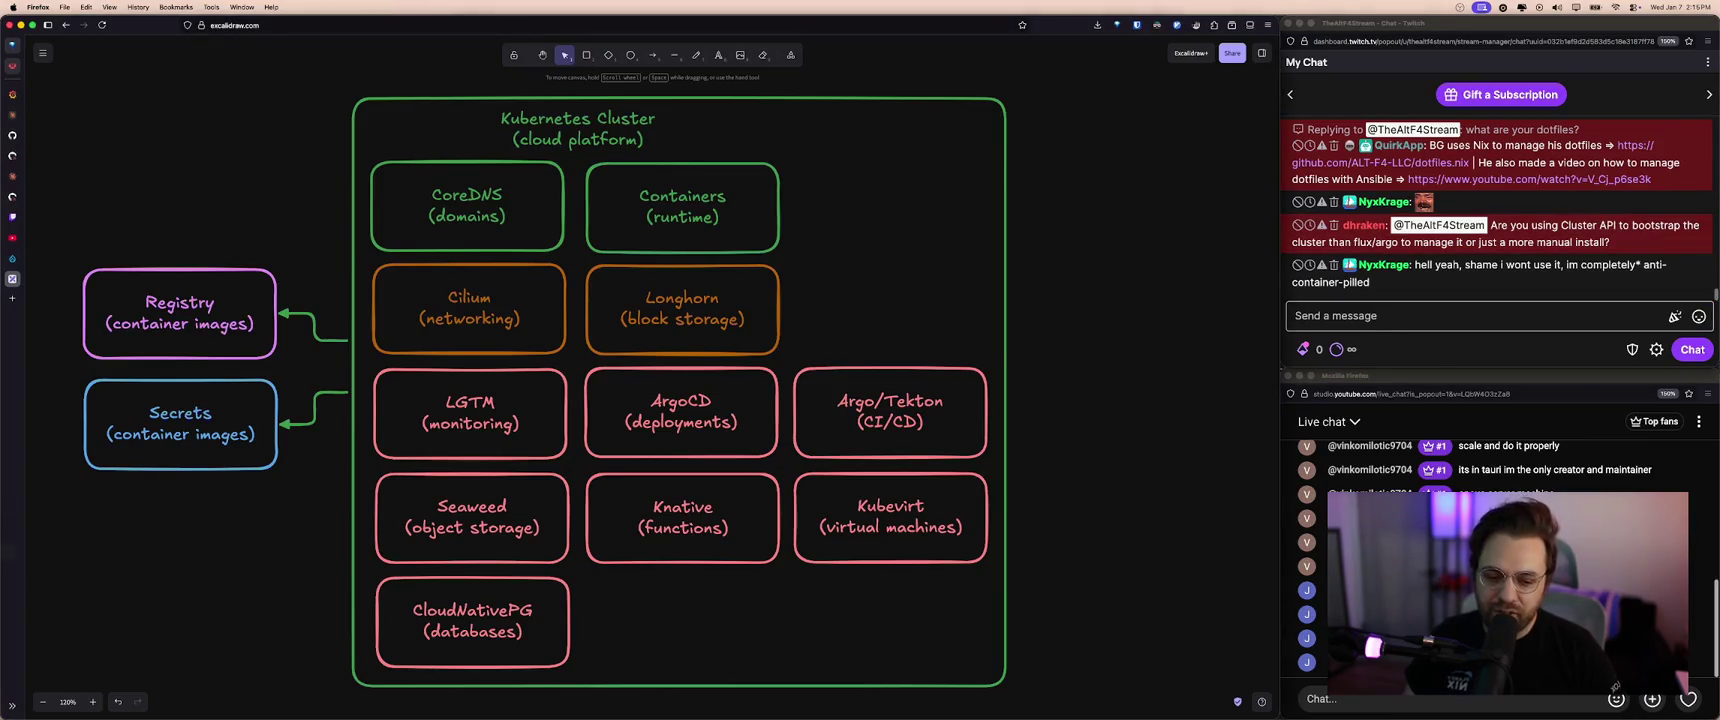
key("super+t")
type("talos.dev")
key("Return")
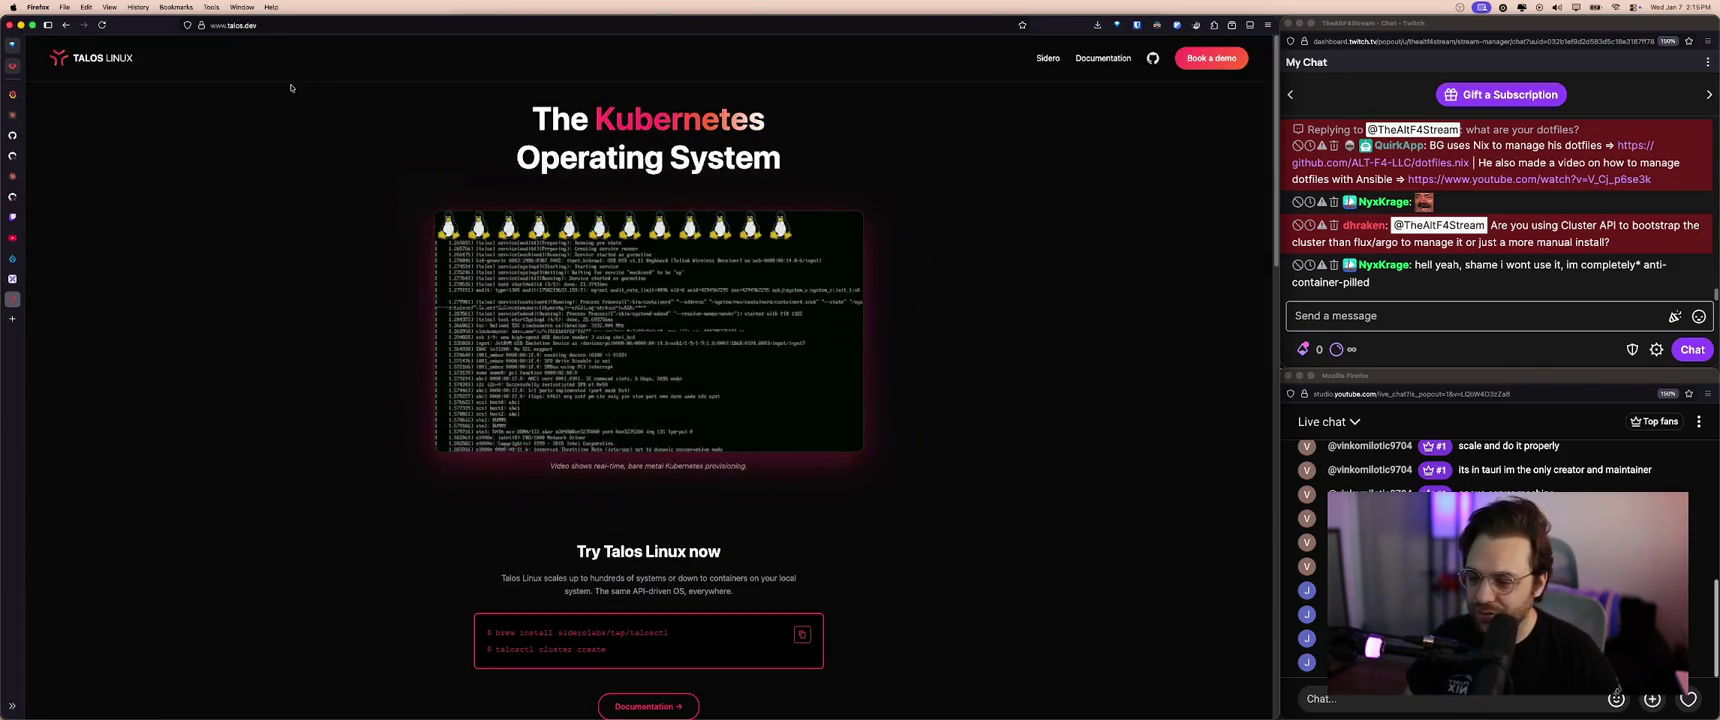
- Copy the talos.dev address and post it in the stream chat
key("super+l")
key("super+c")
left_click(1400, 315)
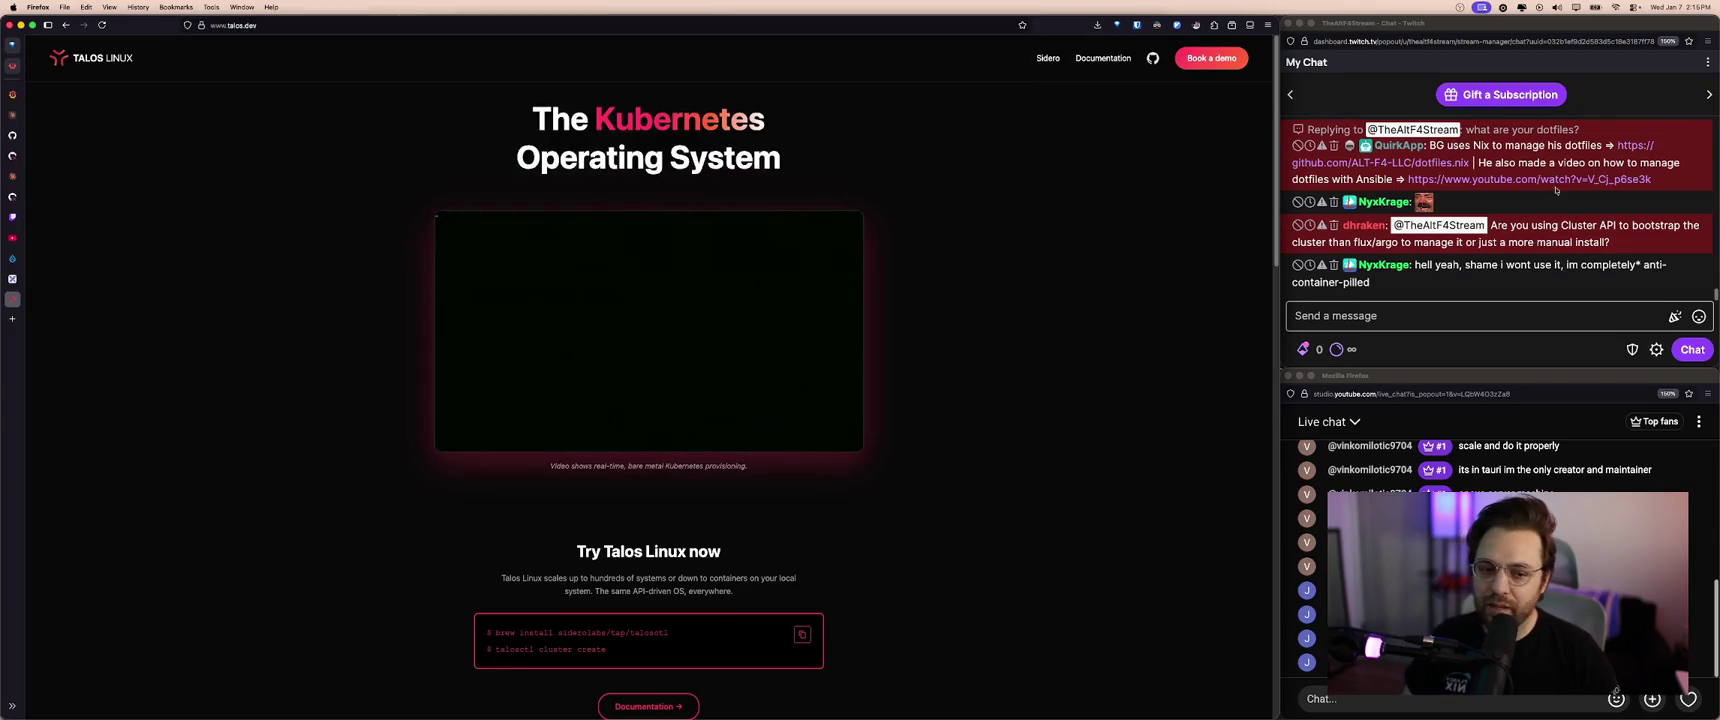
key("super+v")
key("Return")
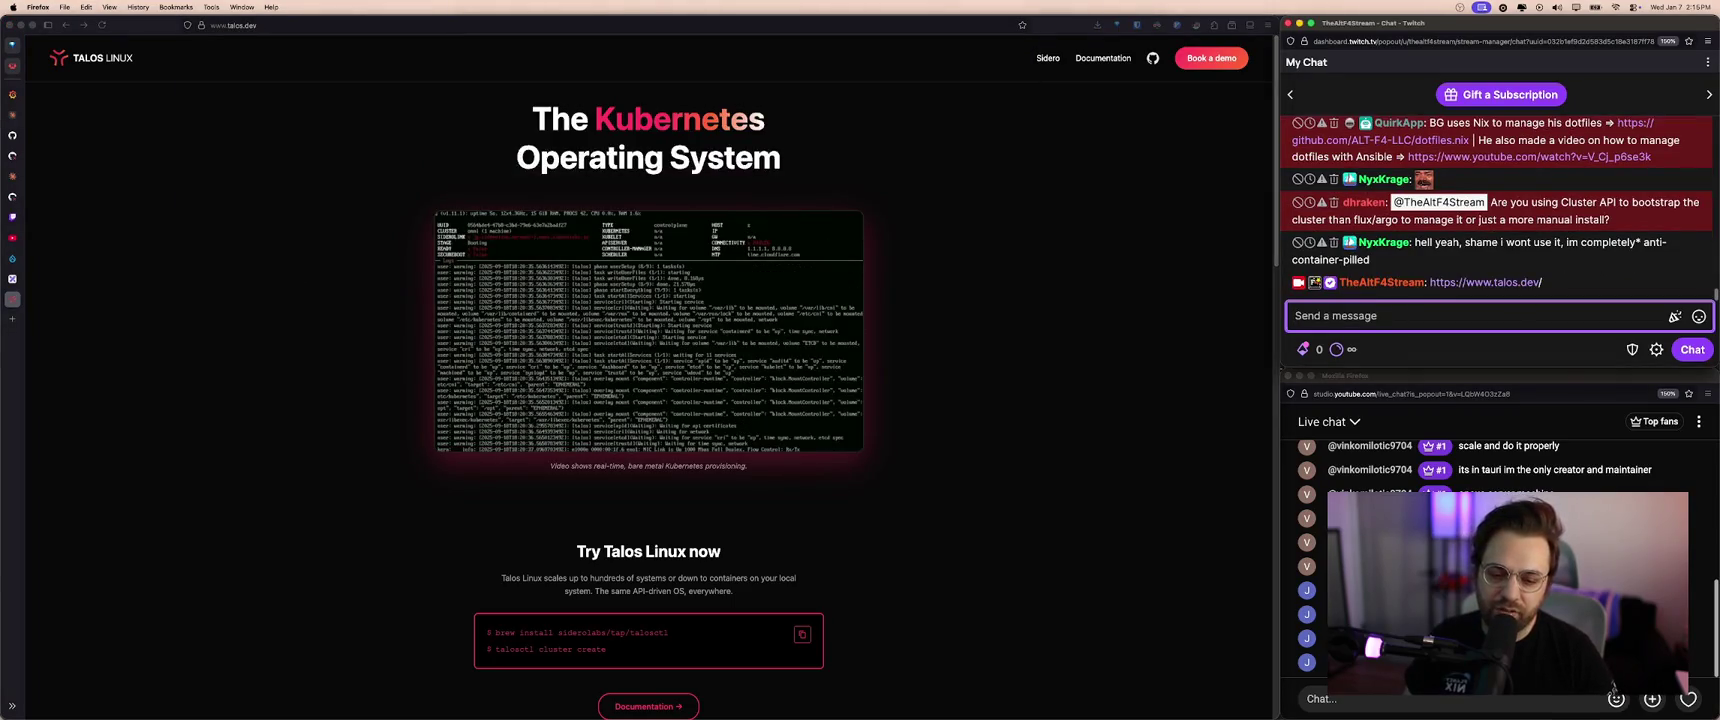
- Ask chat for the YouTube channel and open the bot's linked channel page
type("is your youtube?")
key("Return")
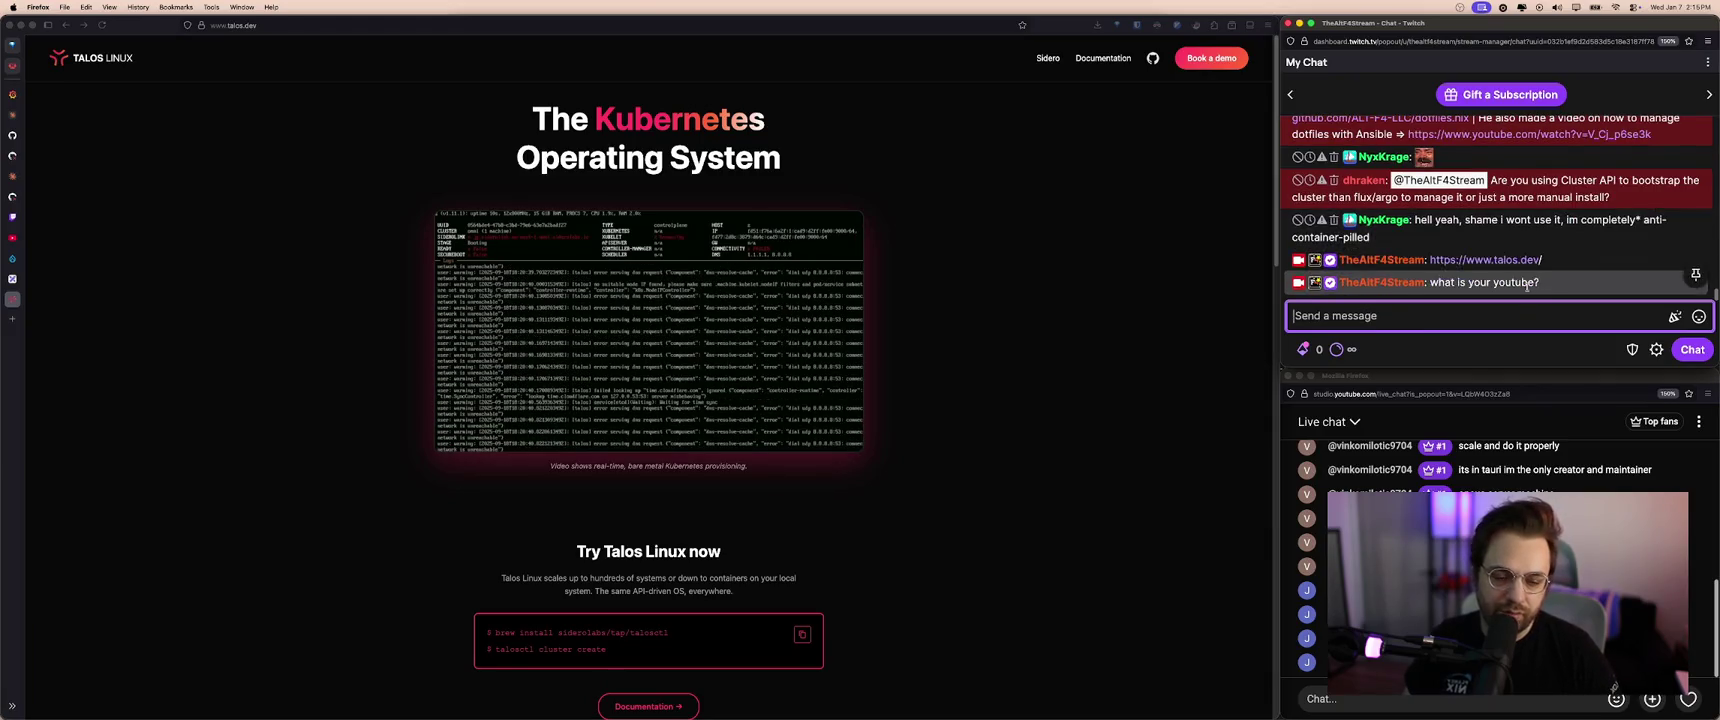
left_click(1557, 268)
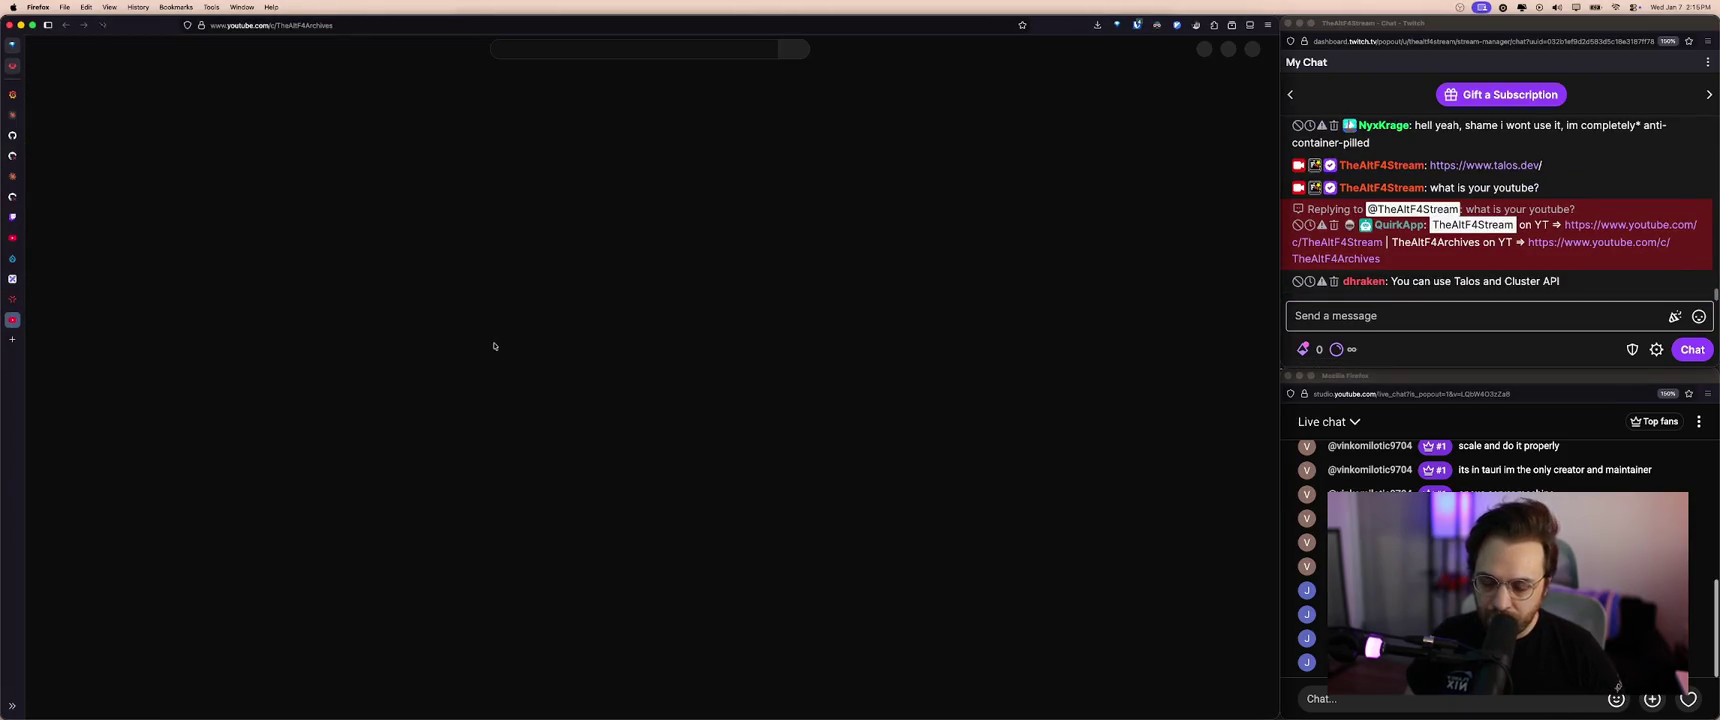
- Open the 'Talos Linux for Kubernetes on Proxmox' YouTube video, grab its address and pause it
scroll(470, 480, "down", 5)
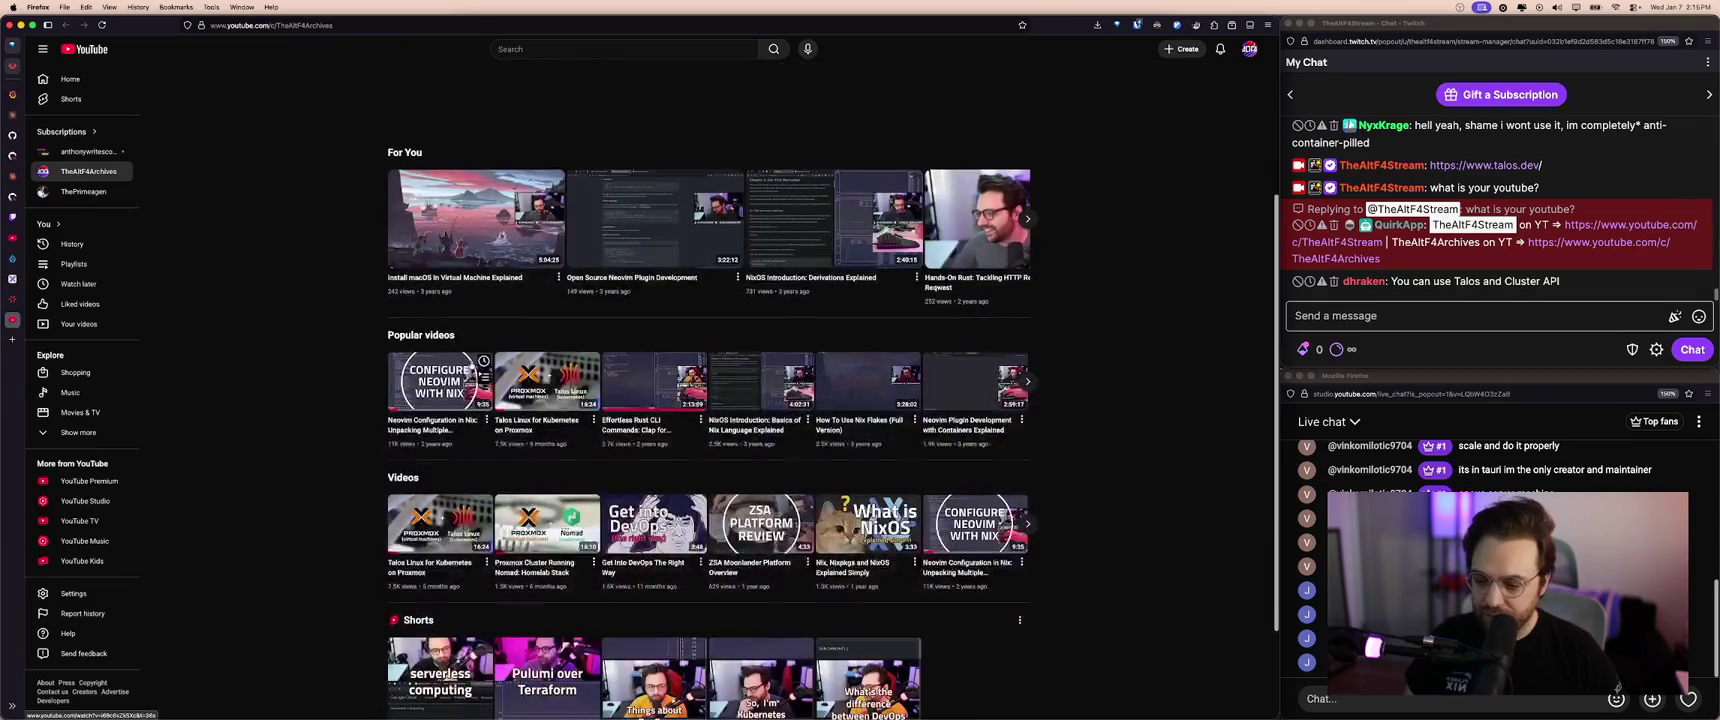
left_click(460, 520)
key("super+l")
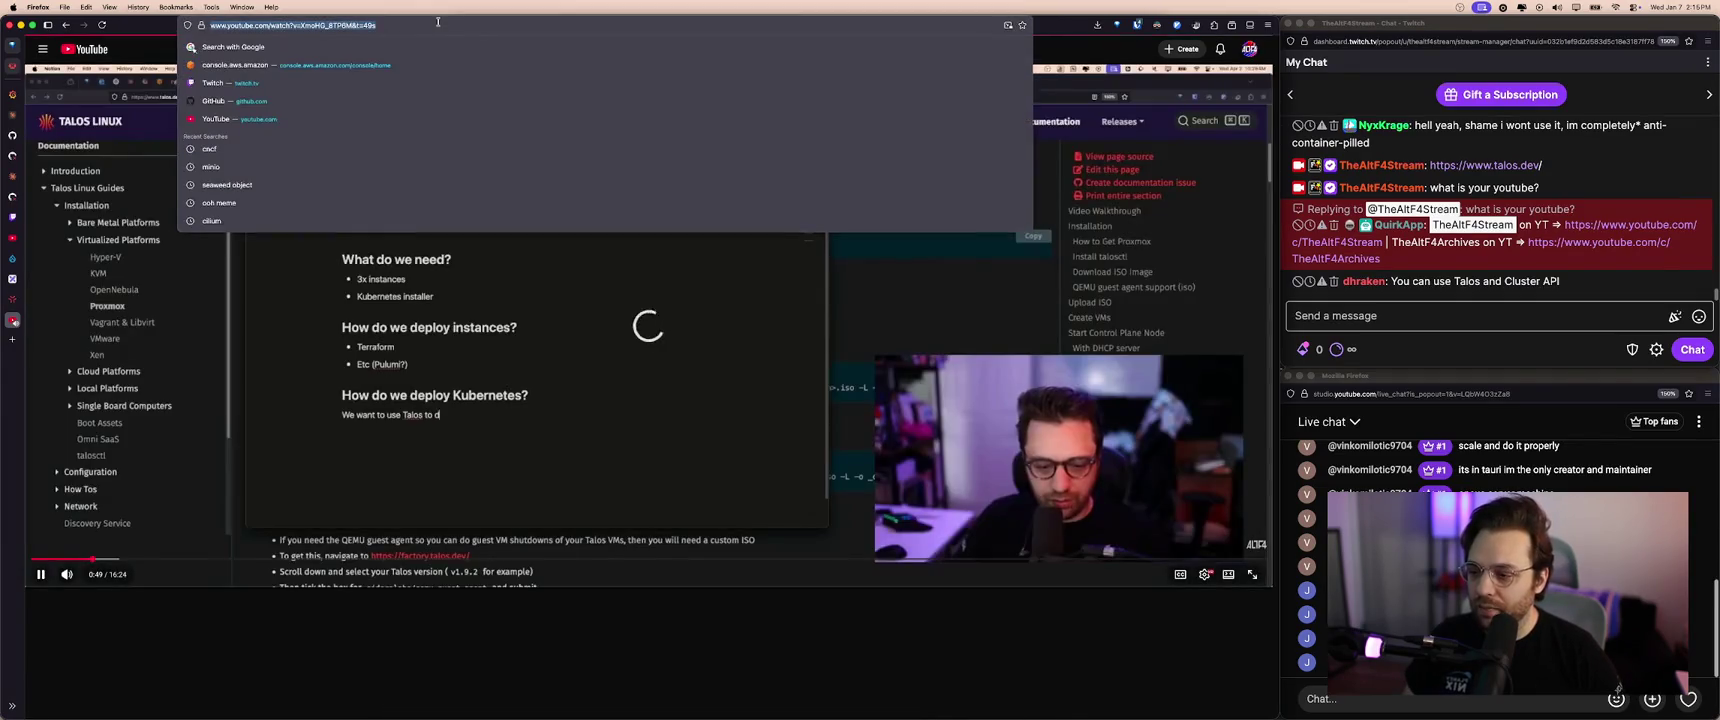
left_click(605, 549)
- Post the video link, with its timestamp trimmed, in the Twitch stream chat
left_click(1517, 317)
key("super+v")
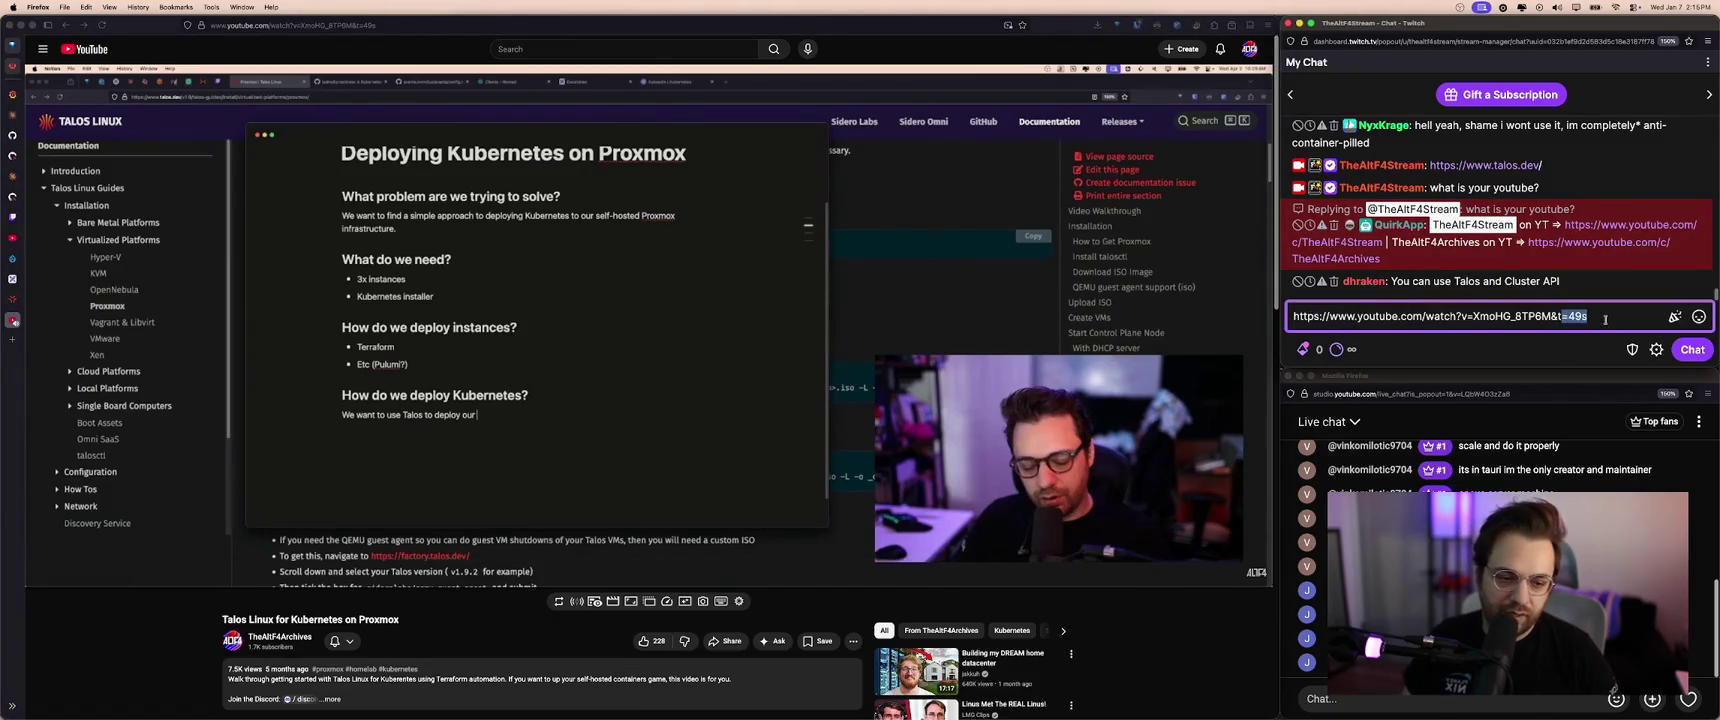
key("super+a")
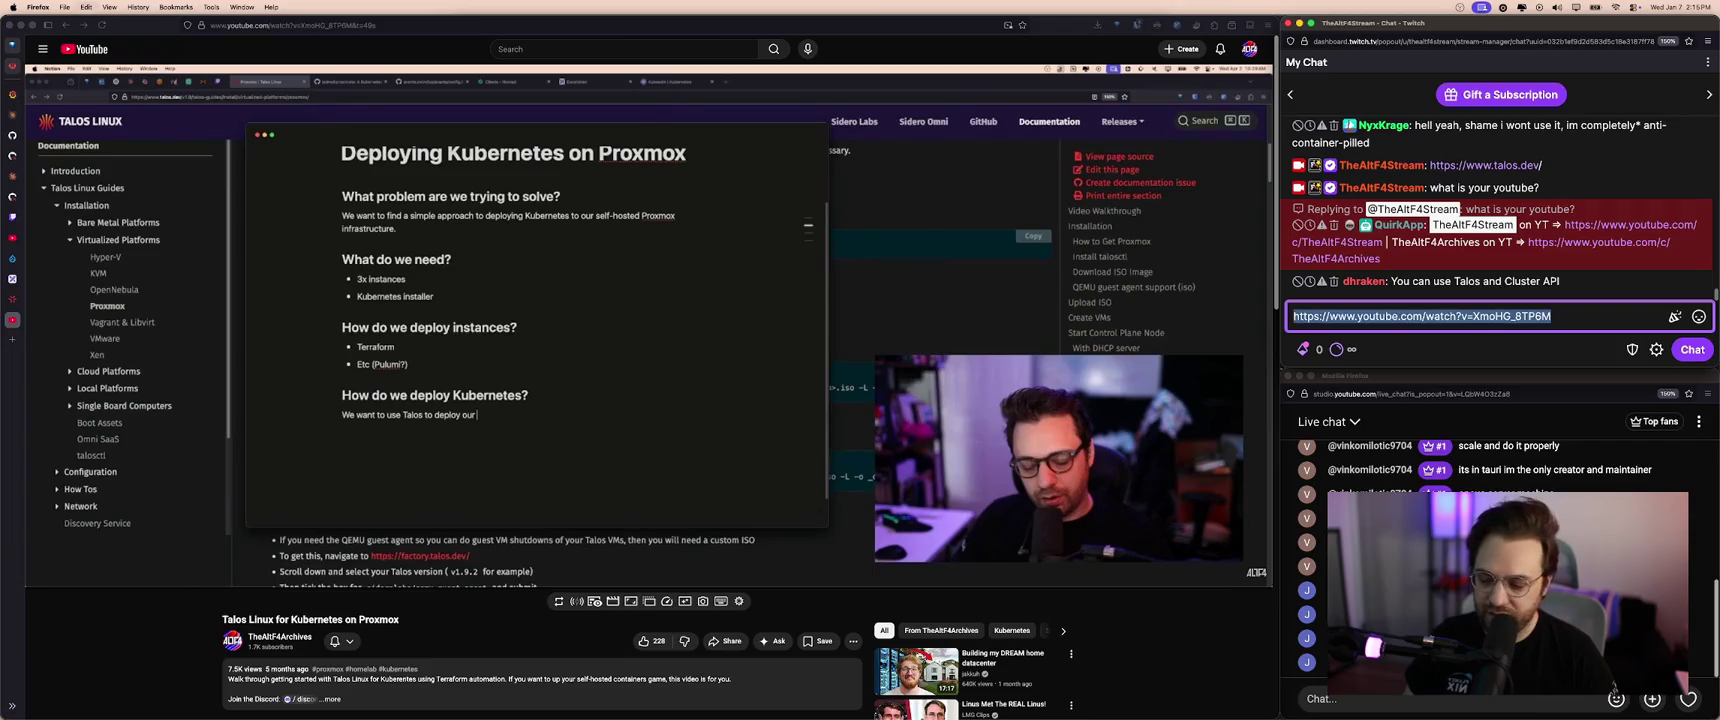
key("Return")
- Post the video link twice more in chat, then return to the talos.dev tab
left_click(1550, 282)
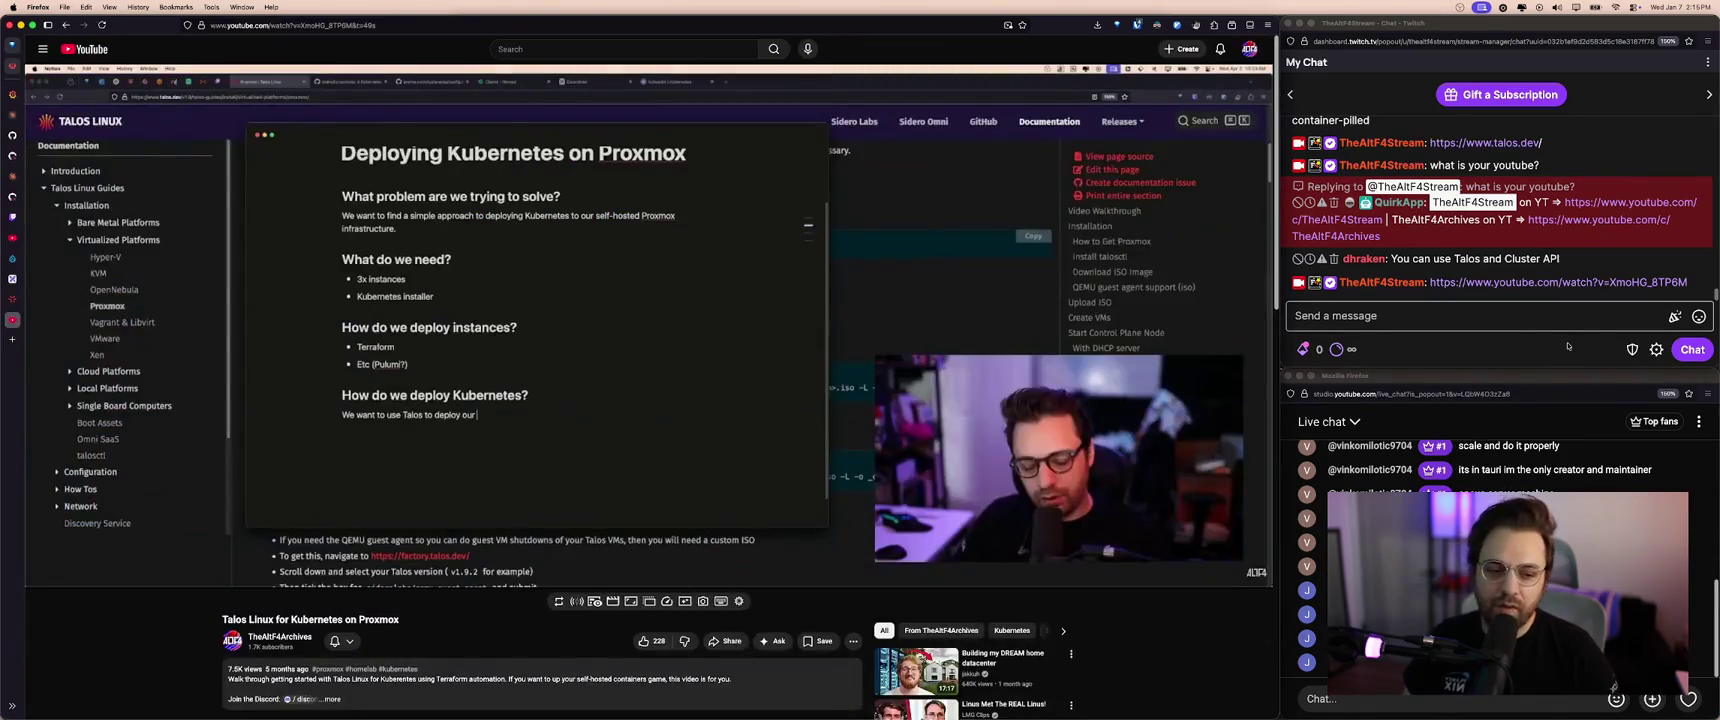
left_click(1553, 321)
type("https://www.youtube.com/watch?v=XmoHG_8TP6M")
key("Return")
type("https://www.youtube.com/watch?v=XmoHG_8TP6M")
key("Return")
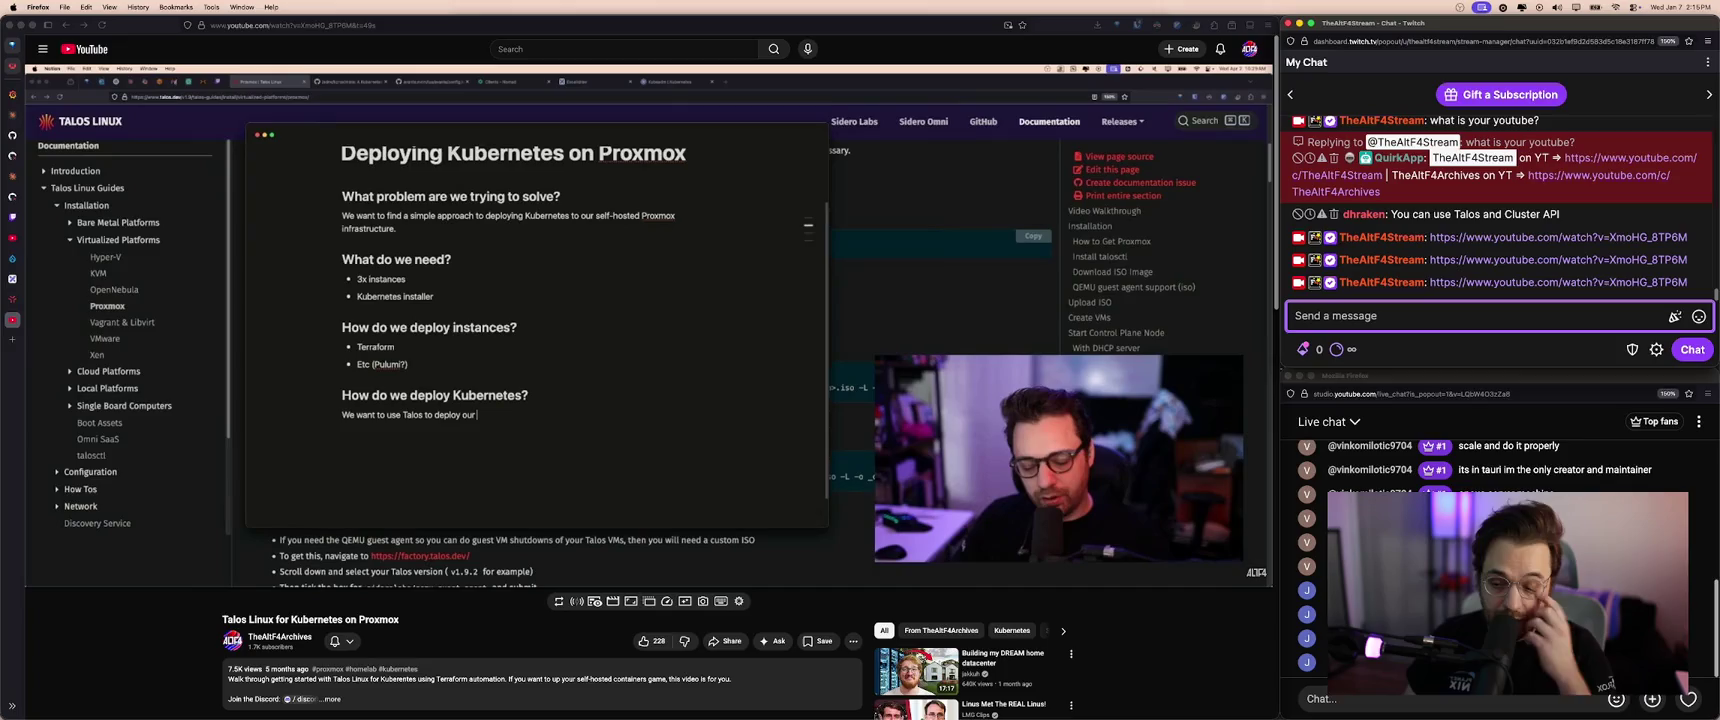
left_click(502, 651)
key("ctrl+shift+Tab")
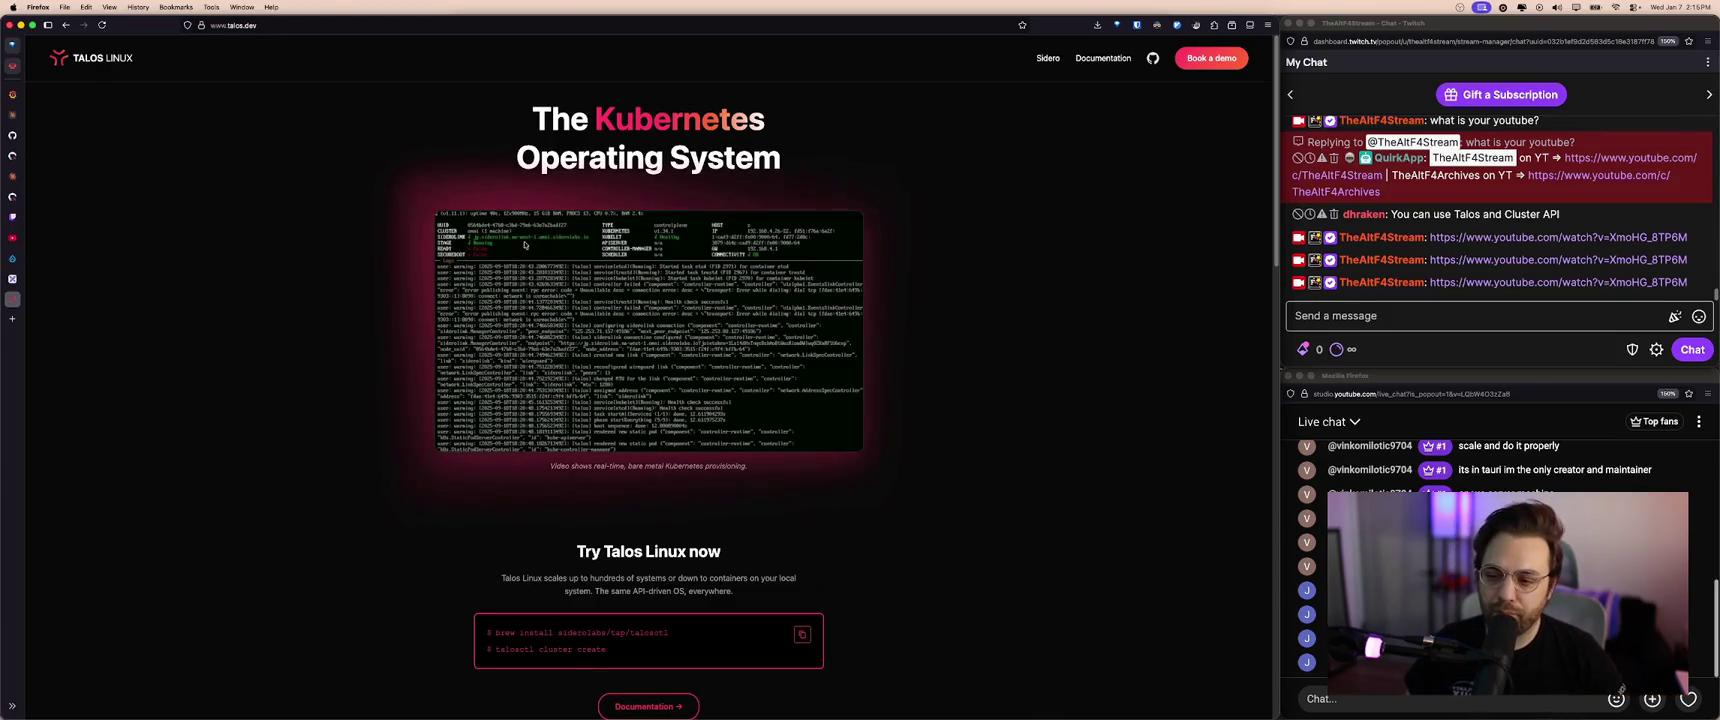
left_click_drag(412, 104, 864, 159)
left_click(865, 160)
key("super+plus")
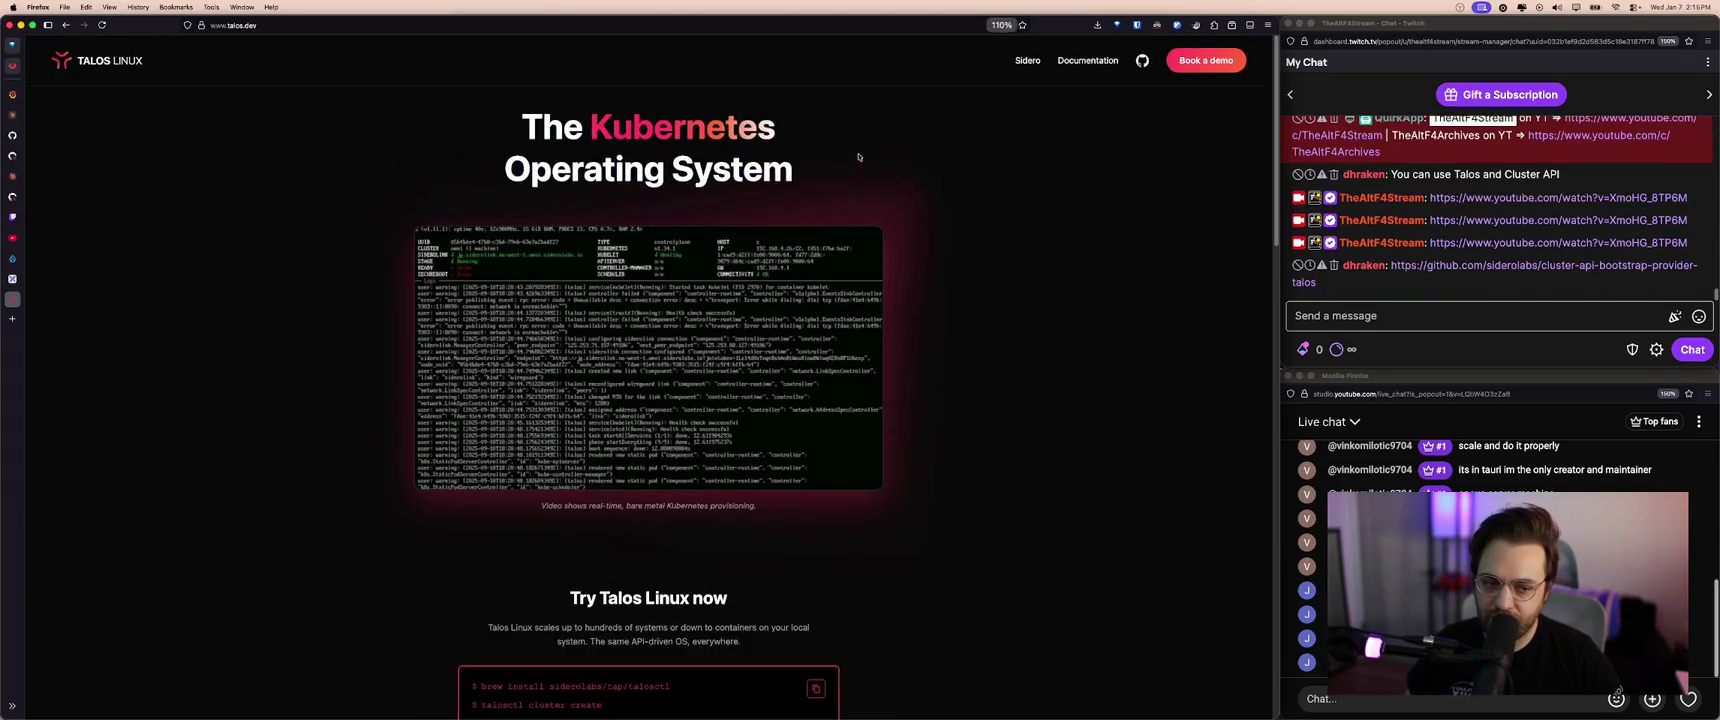
key("super+plus")
key("super+plus")
key("super+plus")
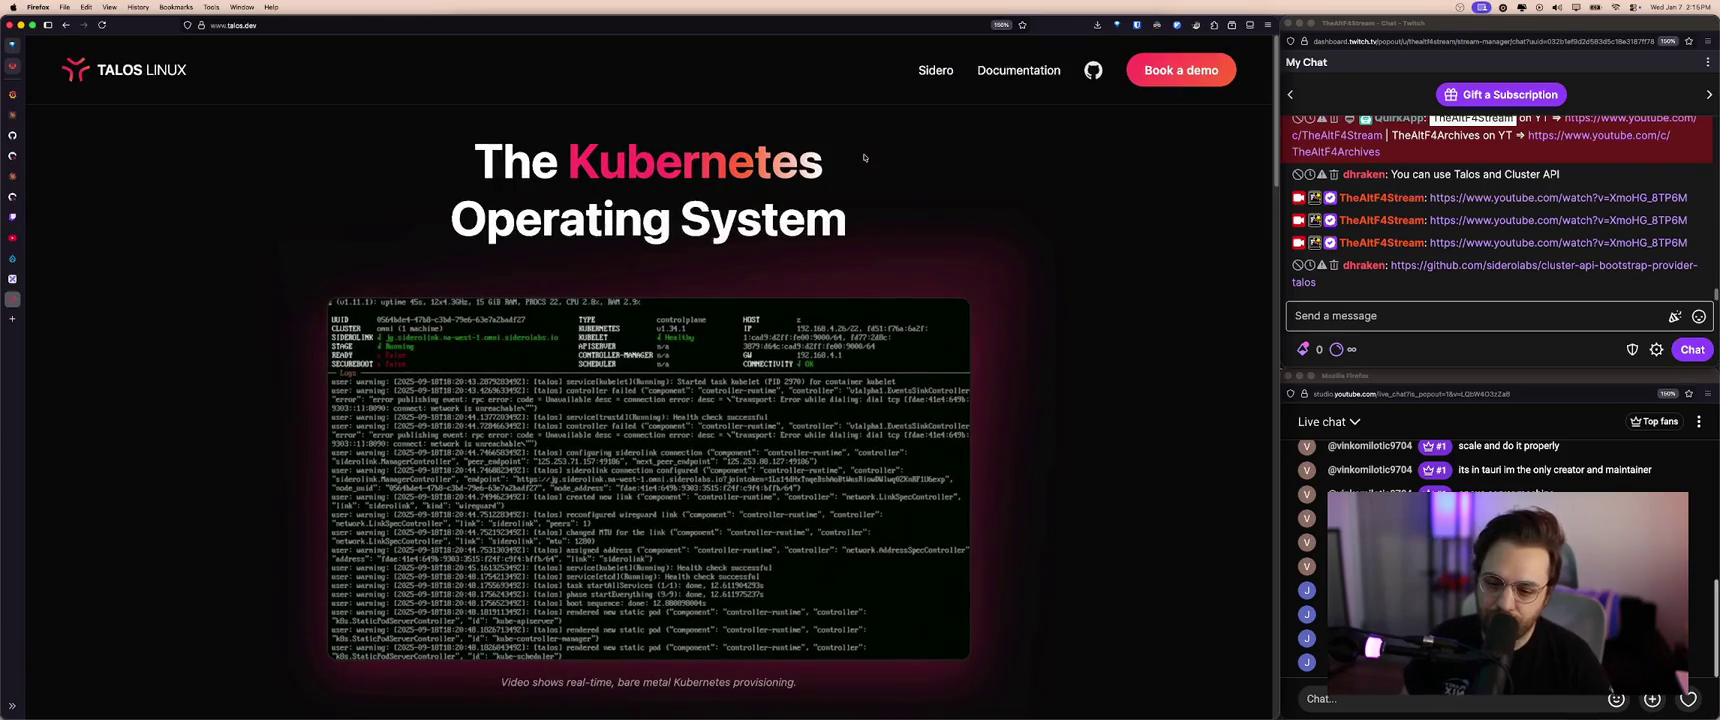
key("super+minus")
key("super+minus")
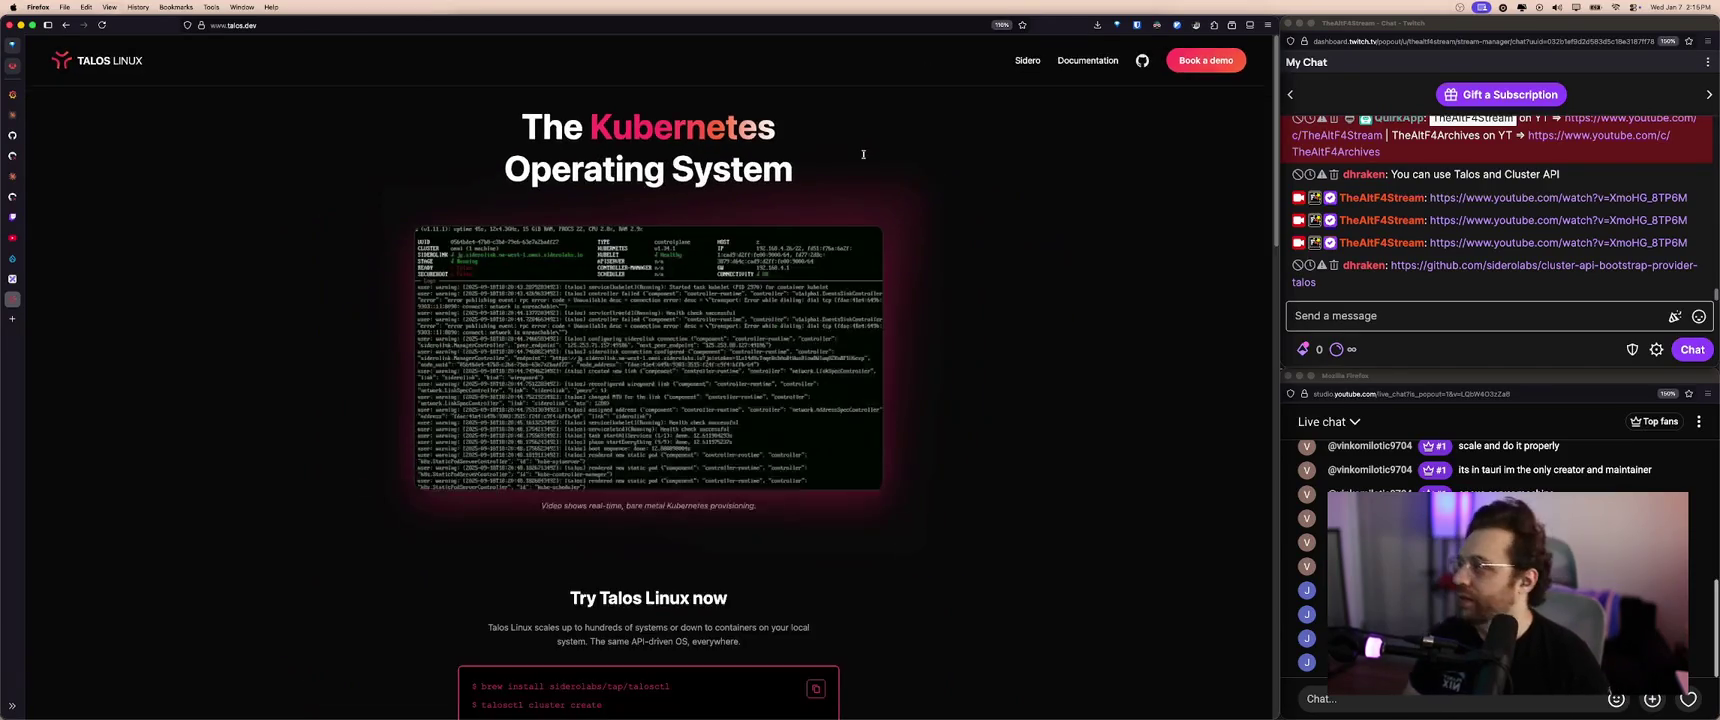
key("super+minus")
key("super+minus")
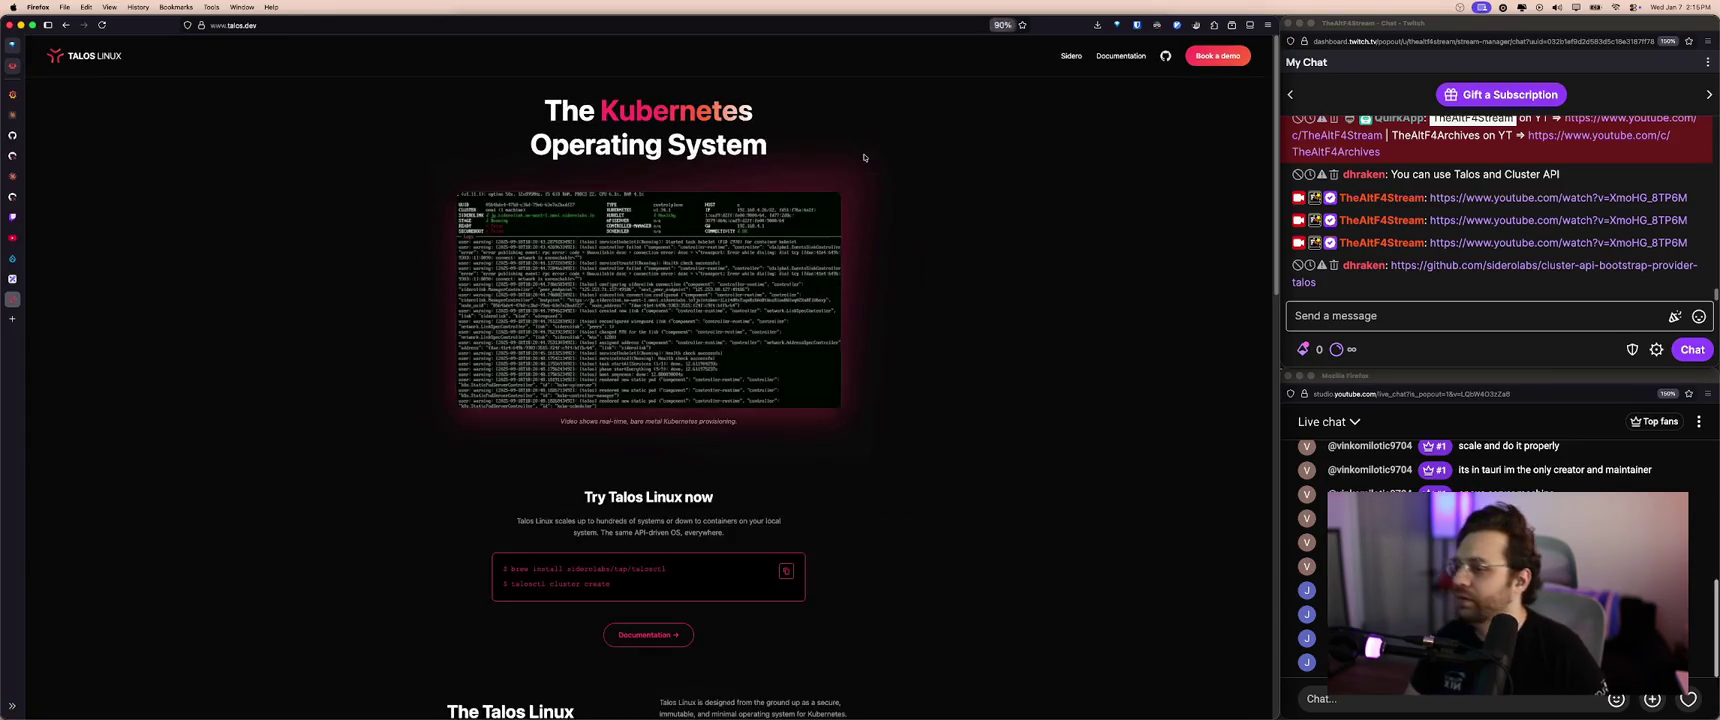